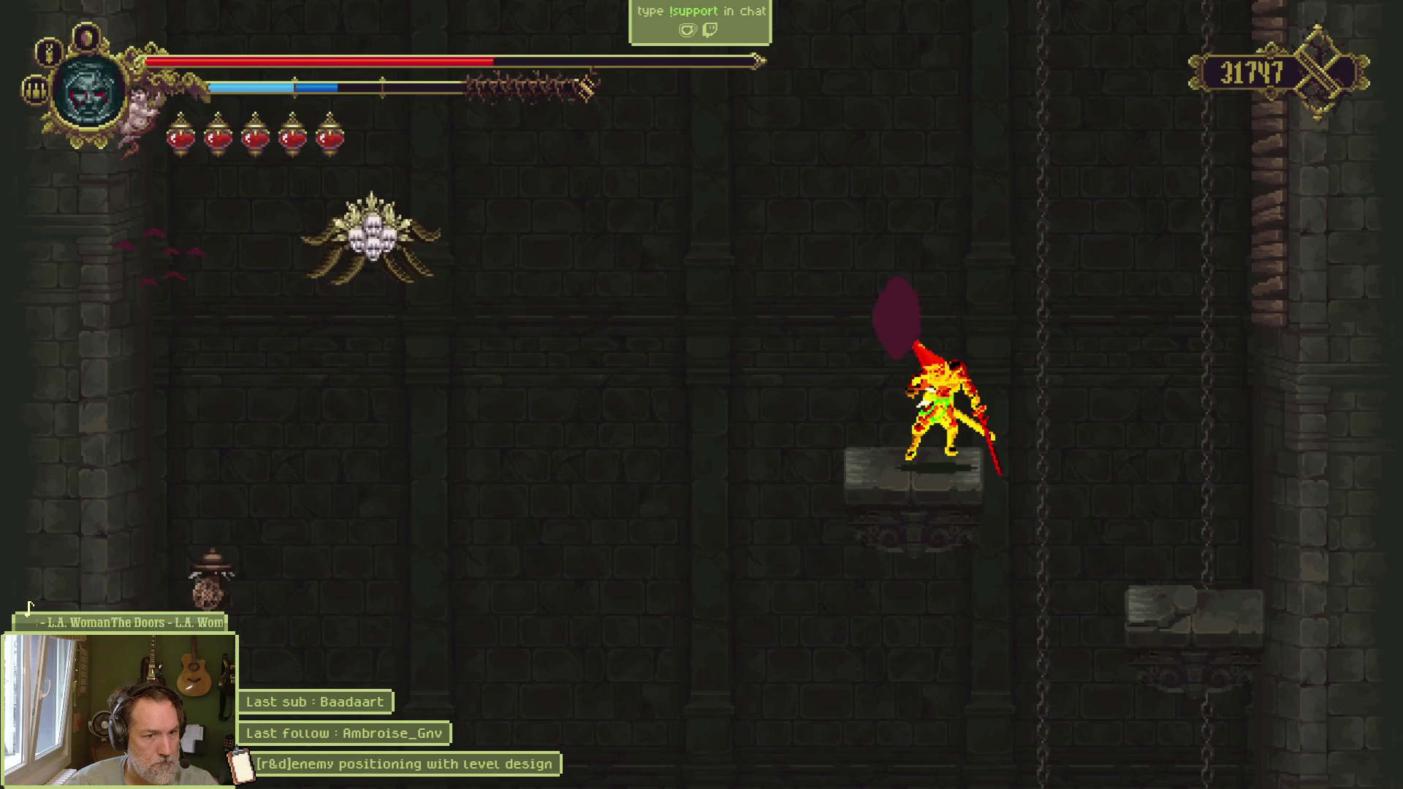
# Step: Ride the chain down, drink a flask, drop through the shaft and exit the room to the right
pyautogui.press('space')
pyautogui.press('Down')
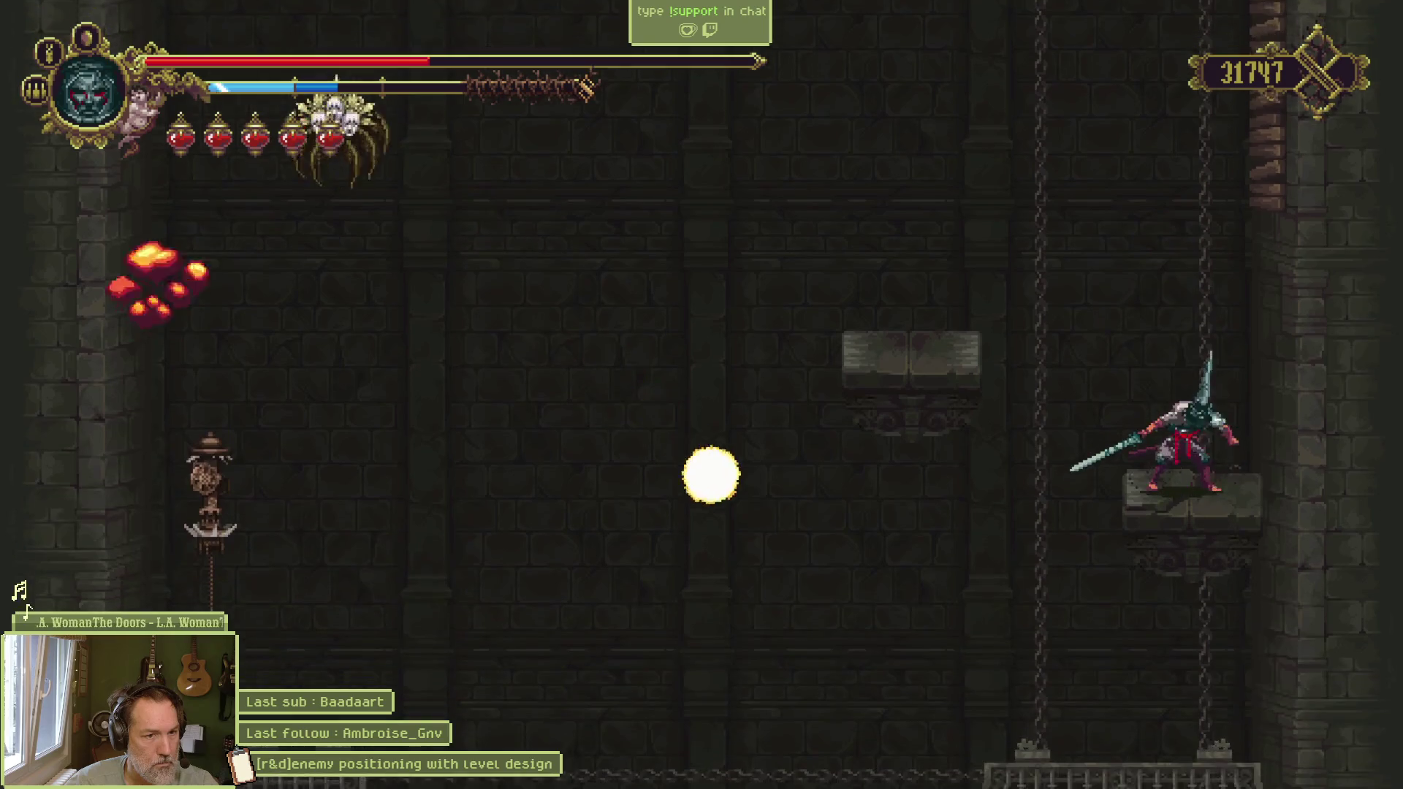
pyautogui.press('f')
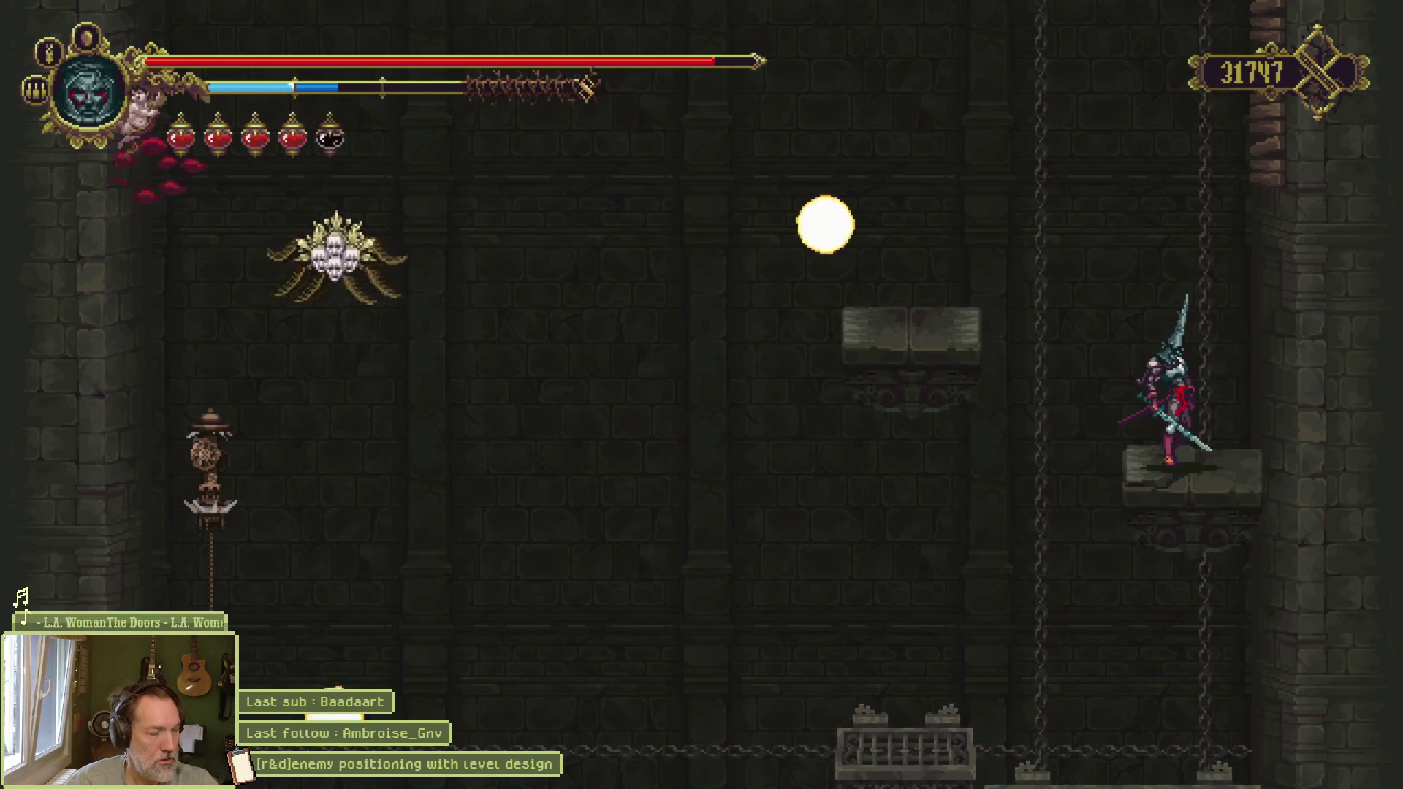
pyautogui.press('a')
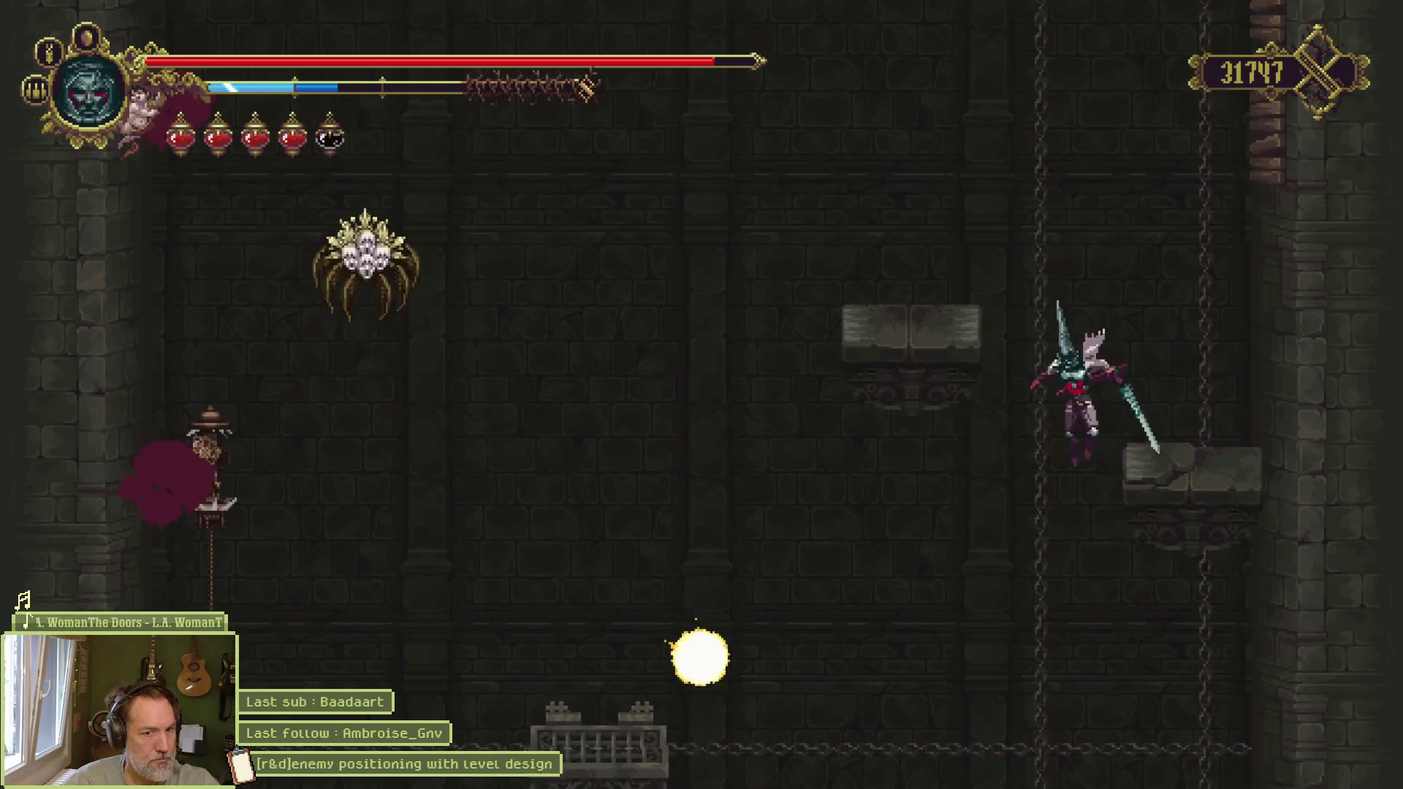
pyautogui.press('a')
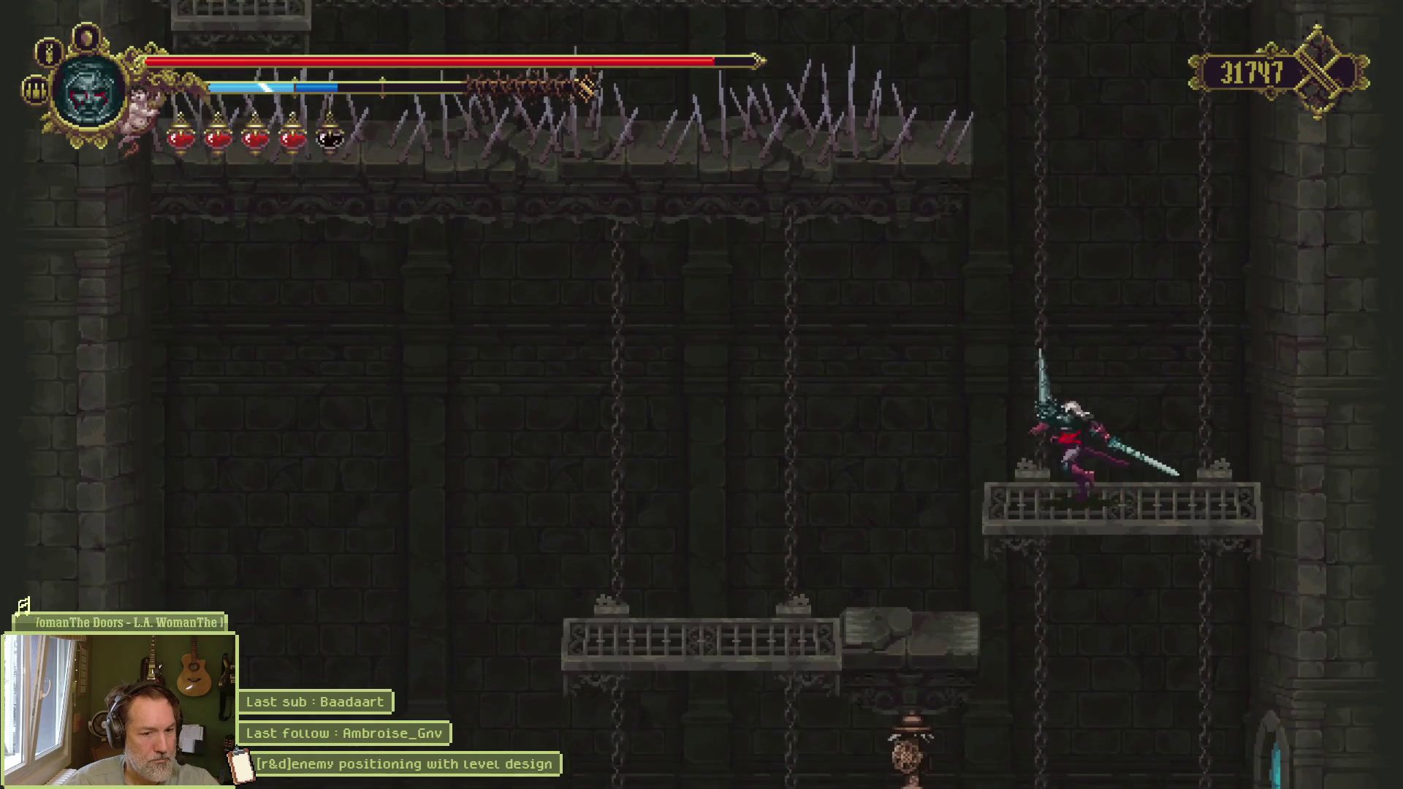
pyautogui.press('d')
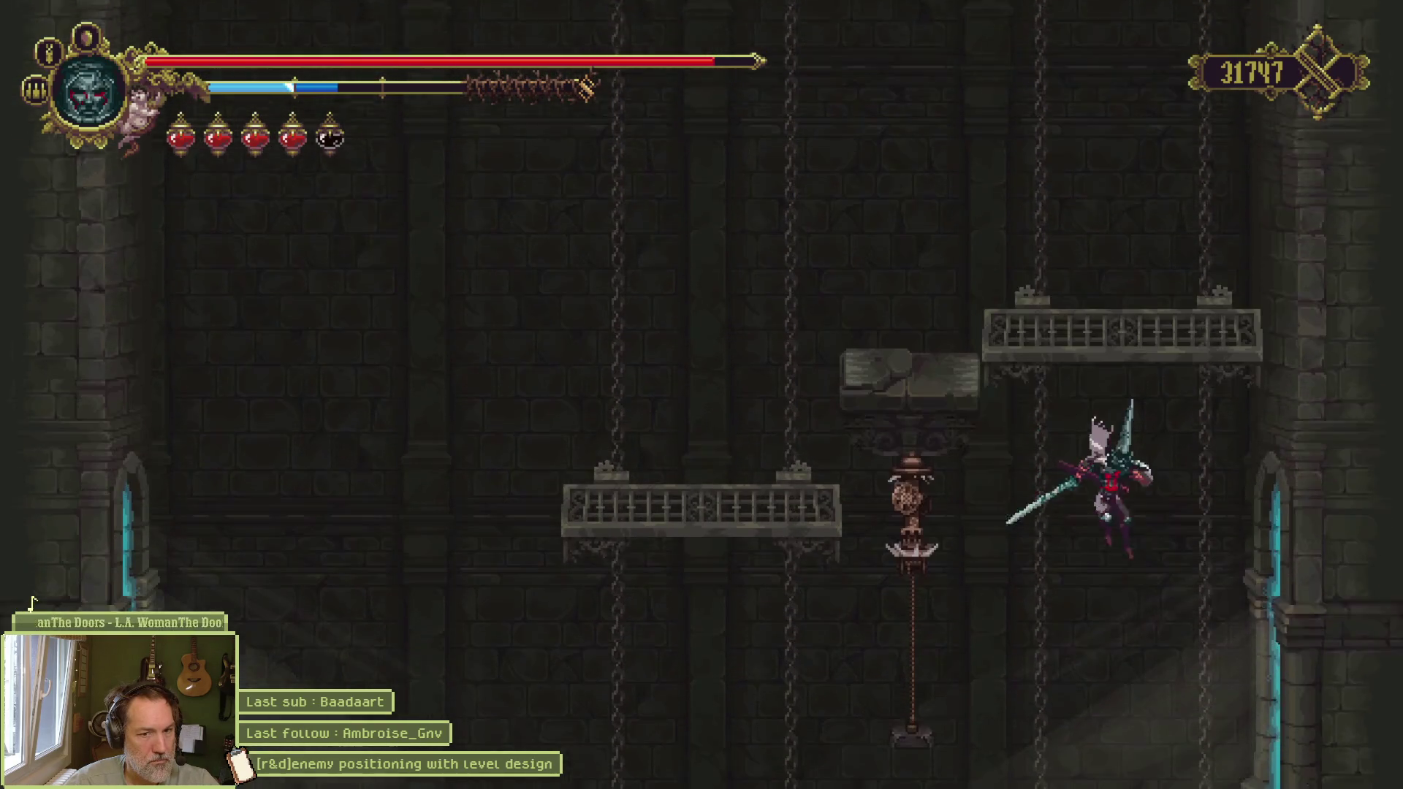
pyautogui.press('d')
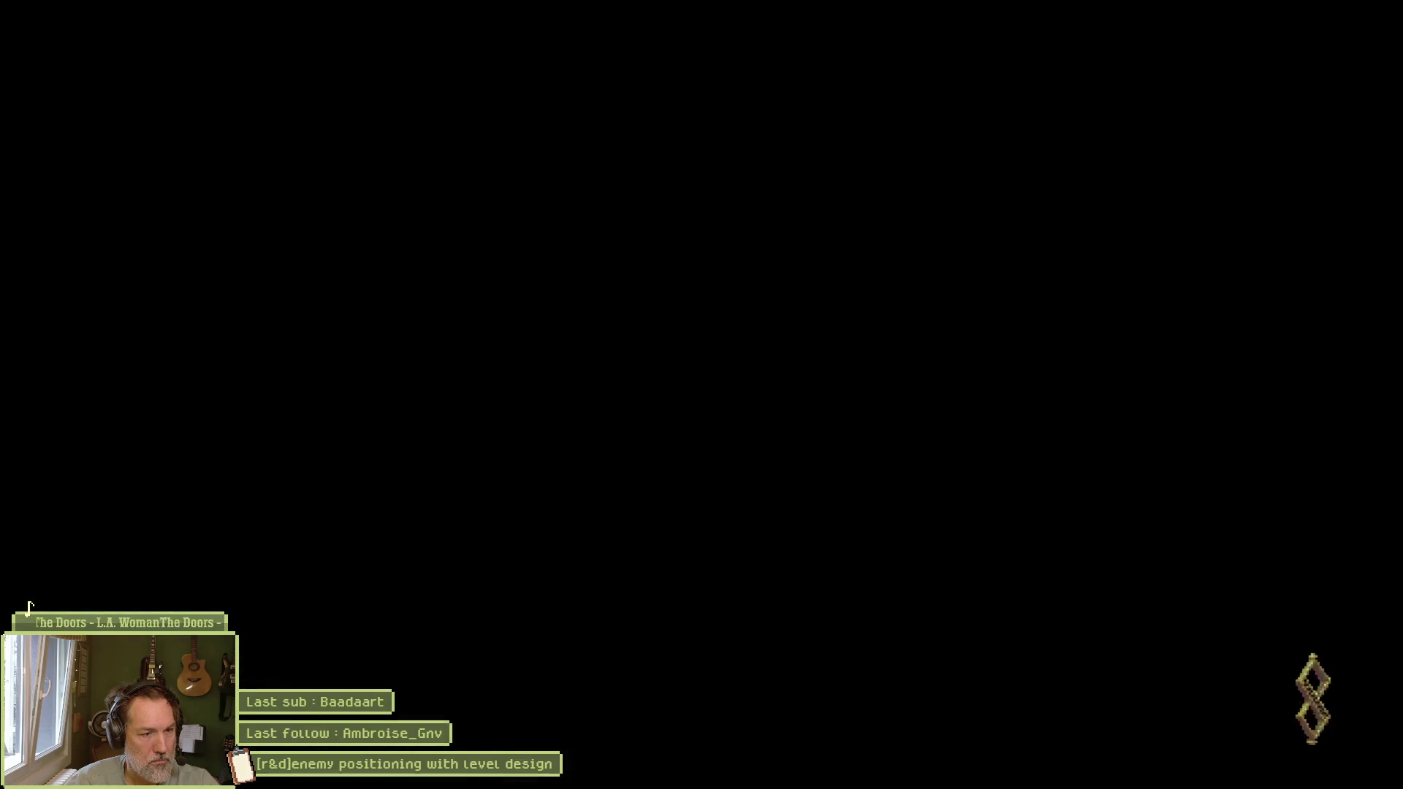
# Step: Kill the first winged enemy by jumping and slashing from the ledges and central pillar, then drop down
pyautogui.press('d')
pyautogui.press('space')
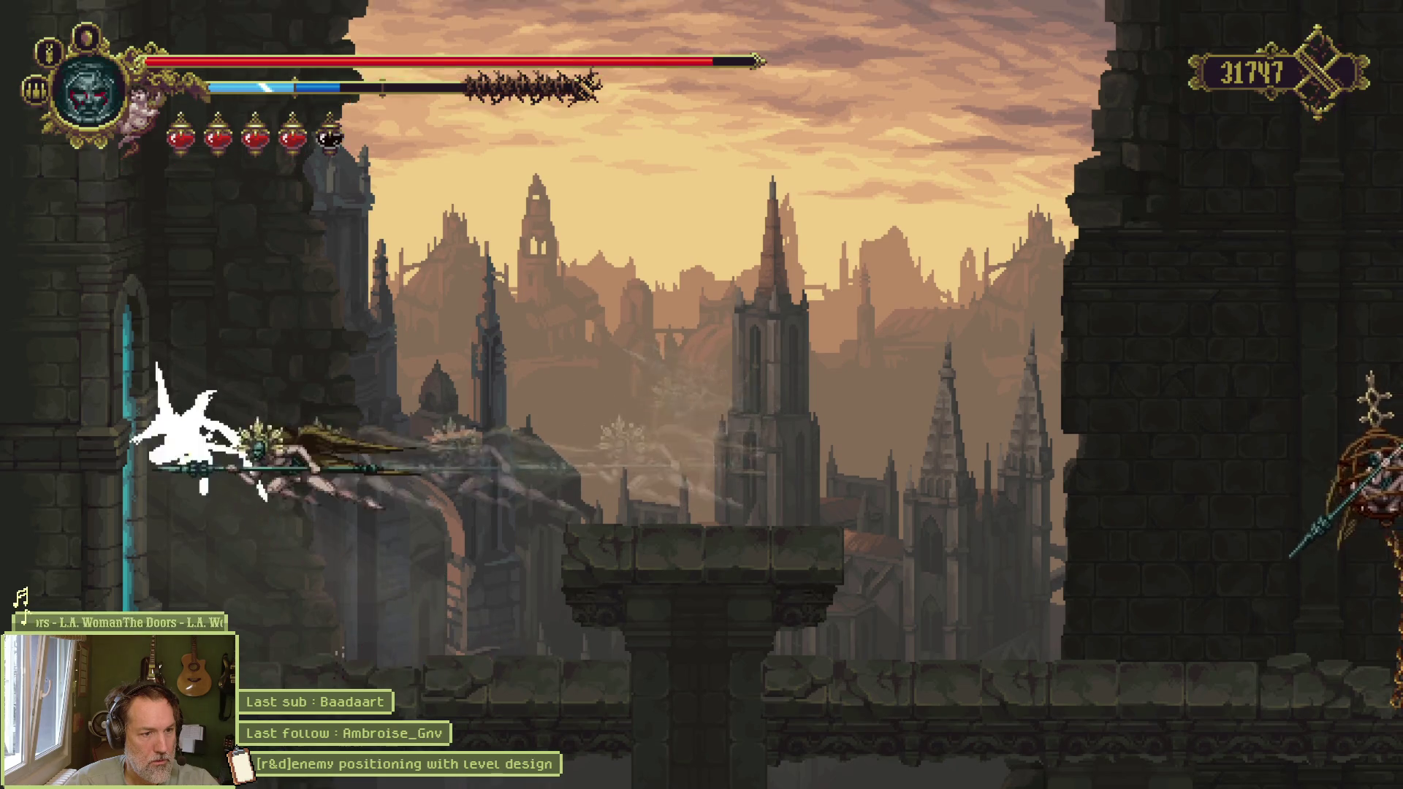
pyautogui.press('d')
pyautogui.press('d')
pyautogui.press('space')
pyautogui.press('a')
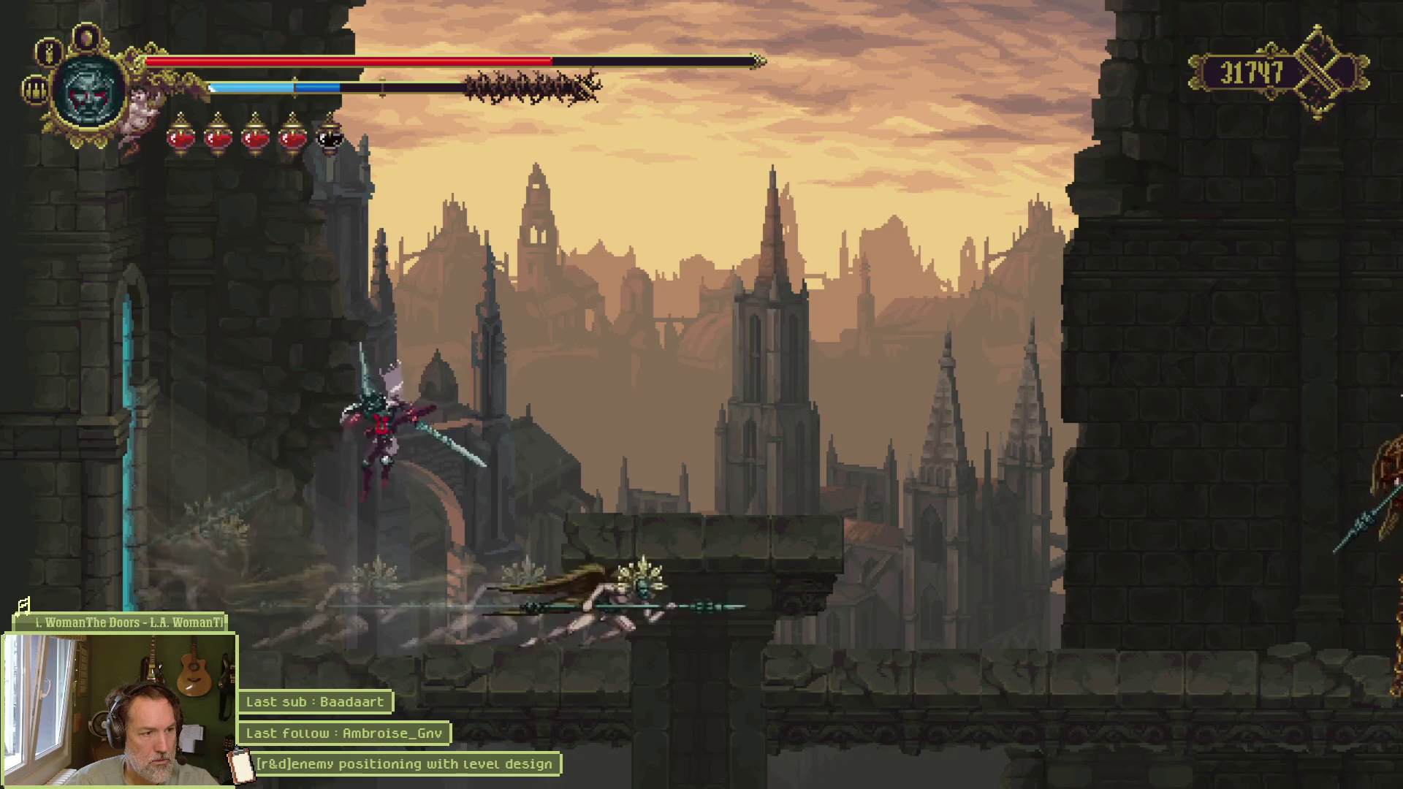
pyautogui.press('space')
pyautogui.press('a')
pyautogui.press('d')
pyautogui.press('space')
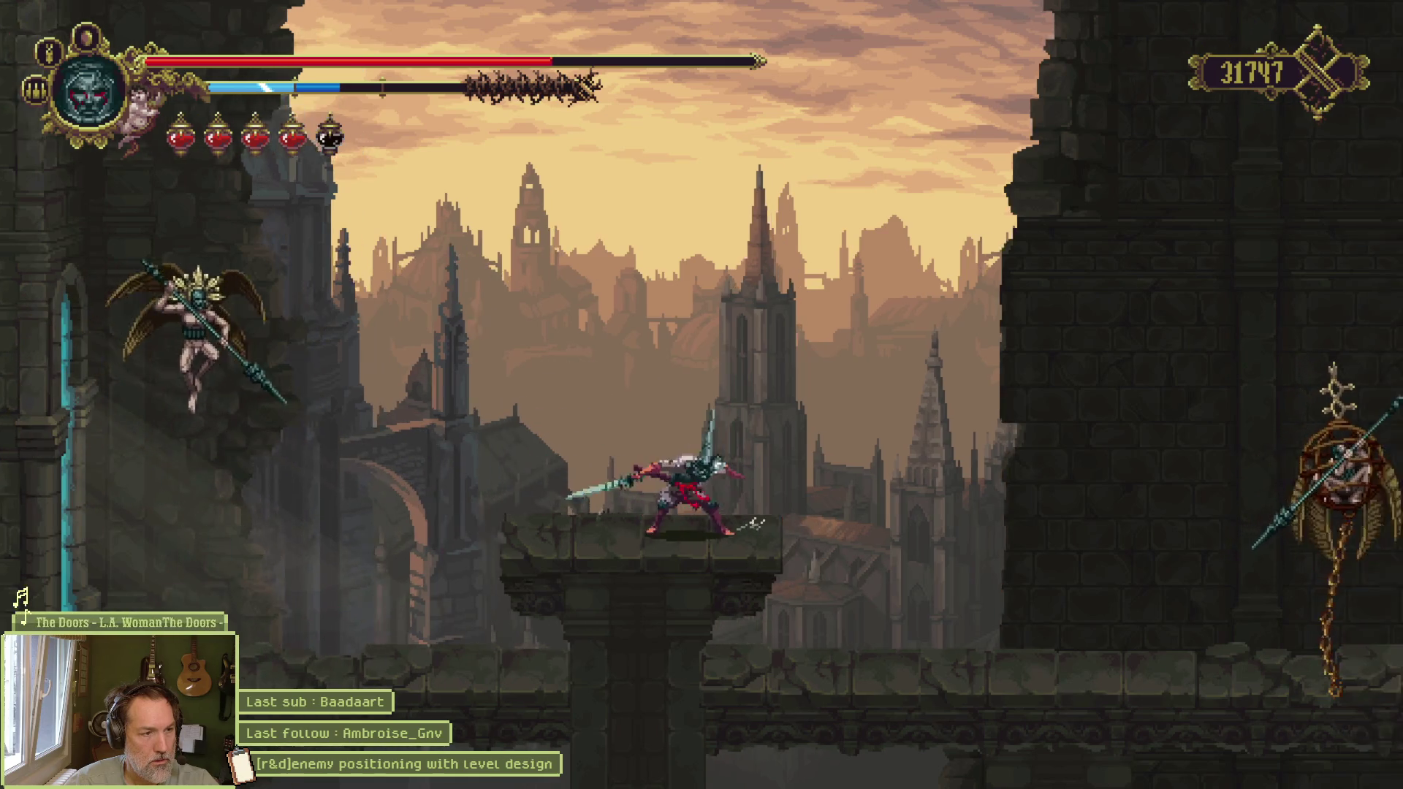
pyautogui.press('d')
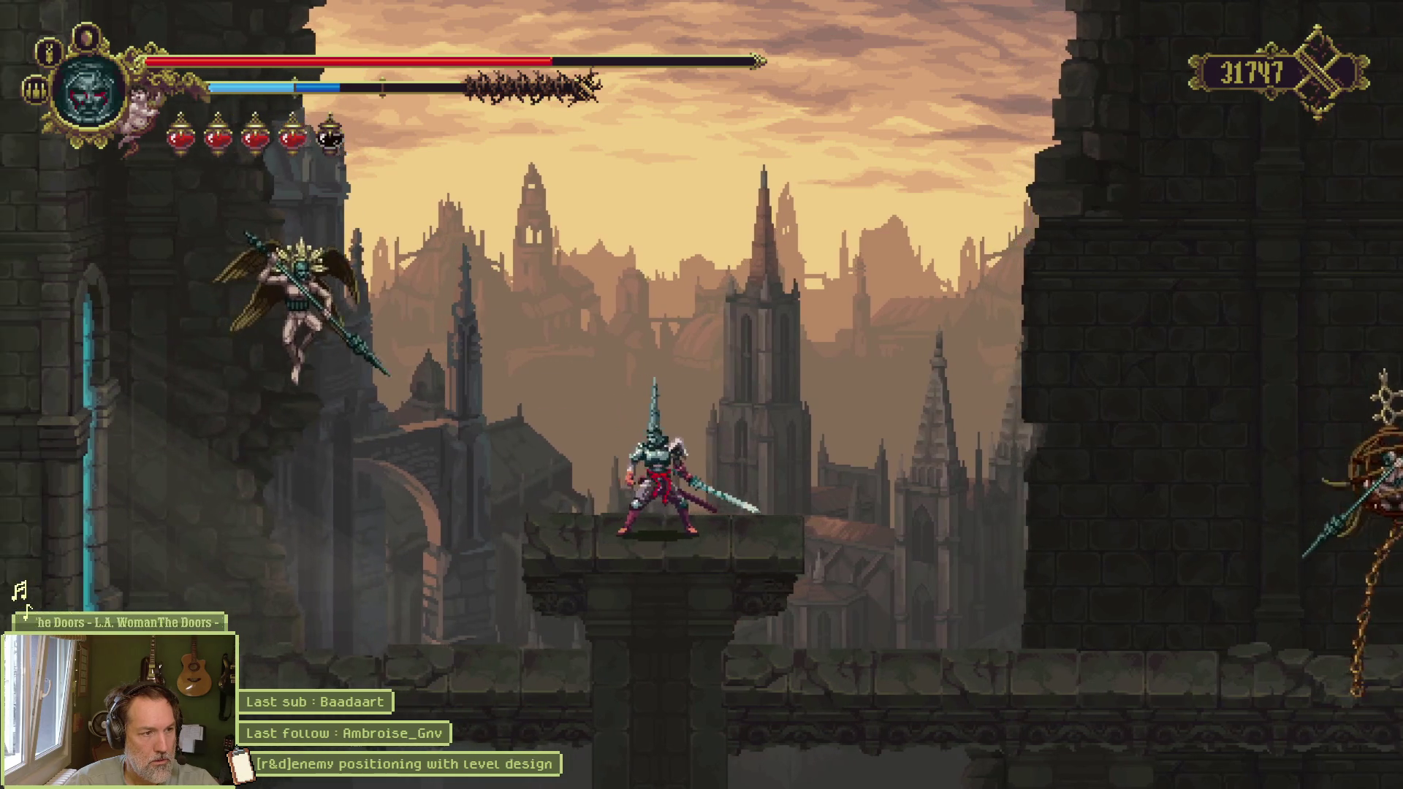
pyautogui.press('space')
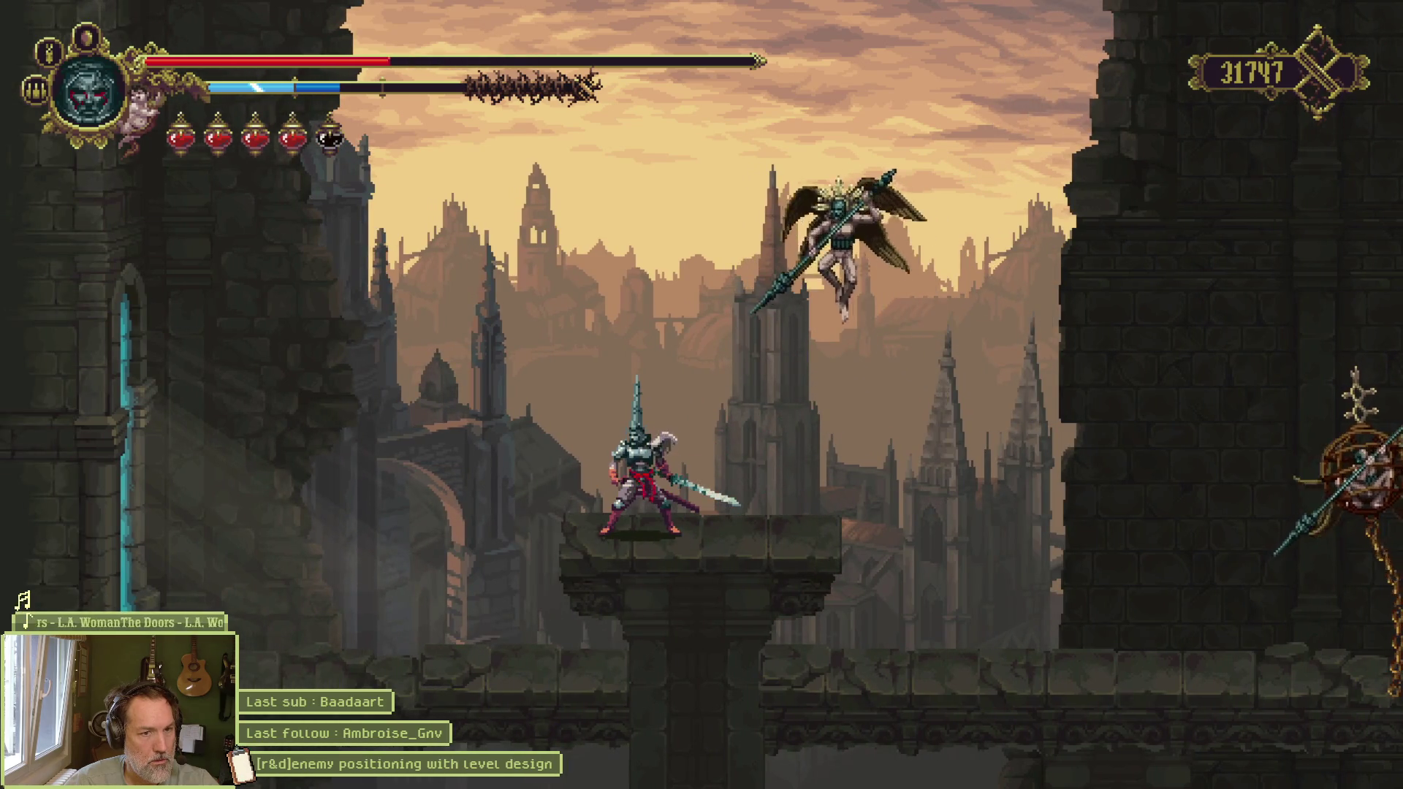
pyautogui.press('a')
pyautogui.press('k')
pyautogui.press('k')
pyautogui.press('k')
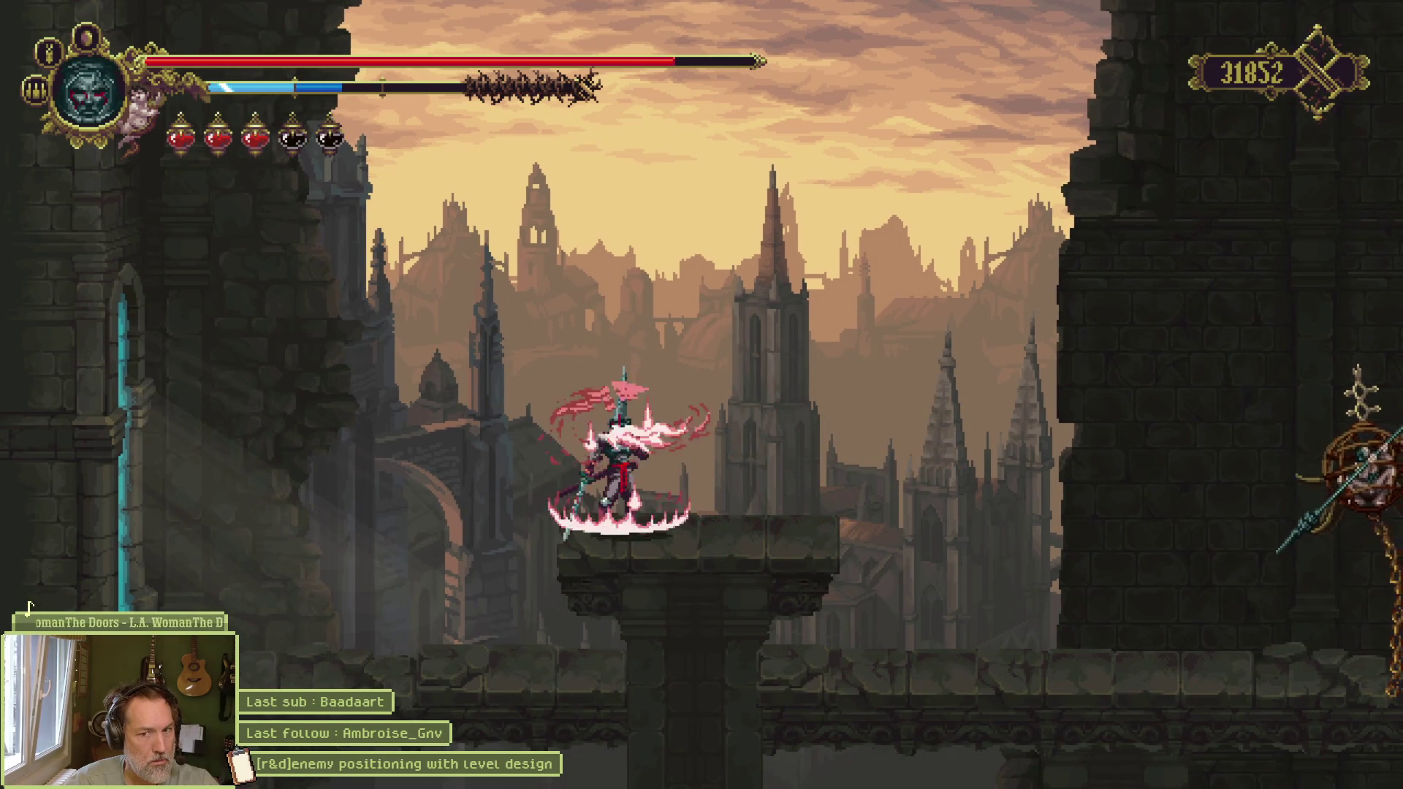
pyautogui.press('d')
pyautogui.press('space')
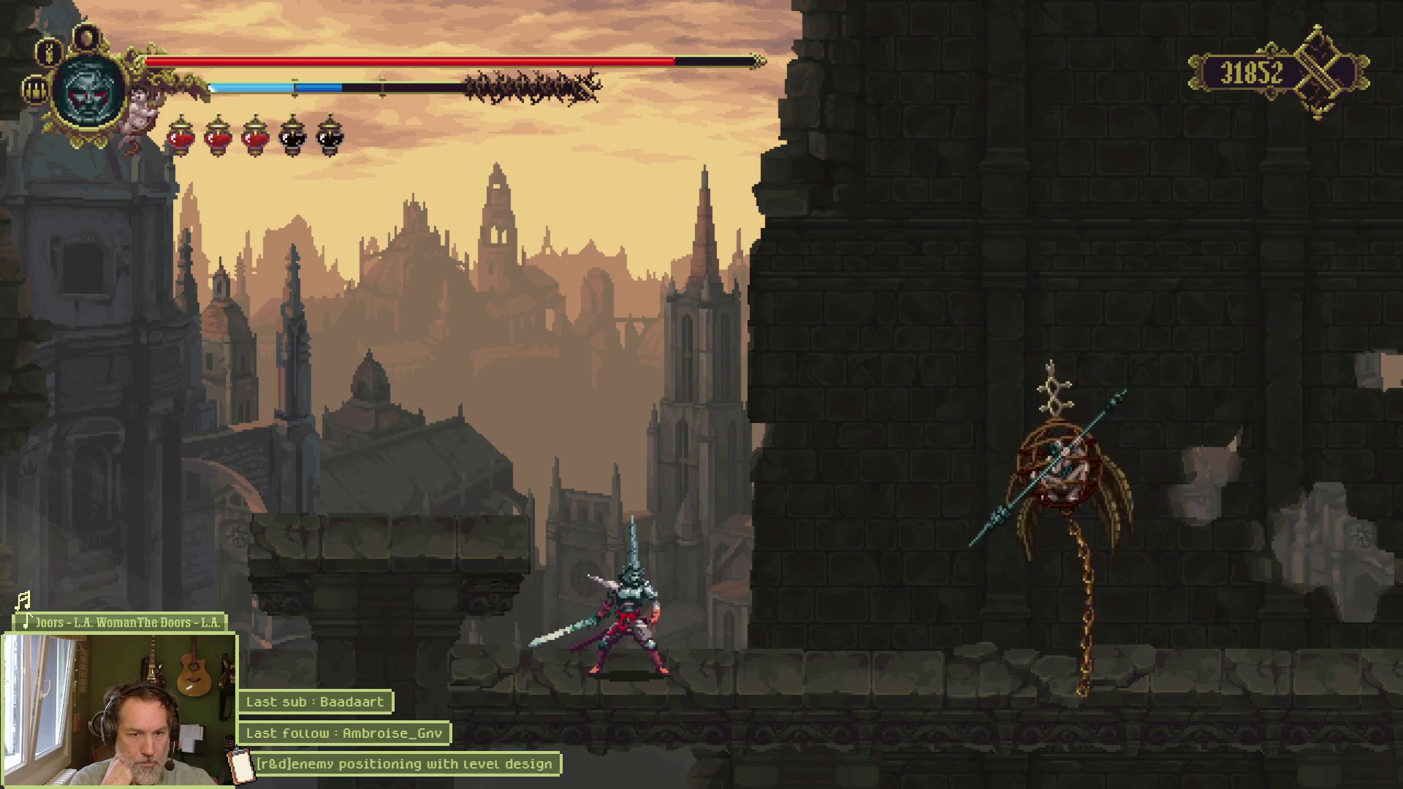
# Step: Advance toward the spear enemy, drink a flask, and kill the second winged enemy with jump attacks
pyautogui.press('d')
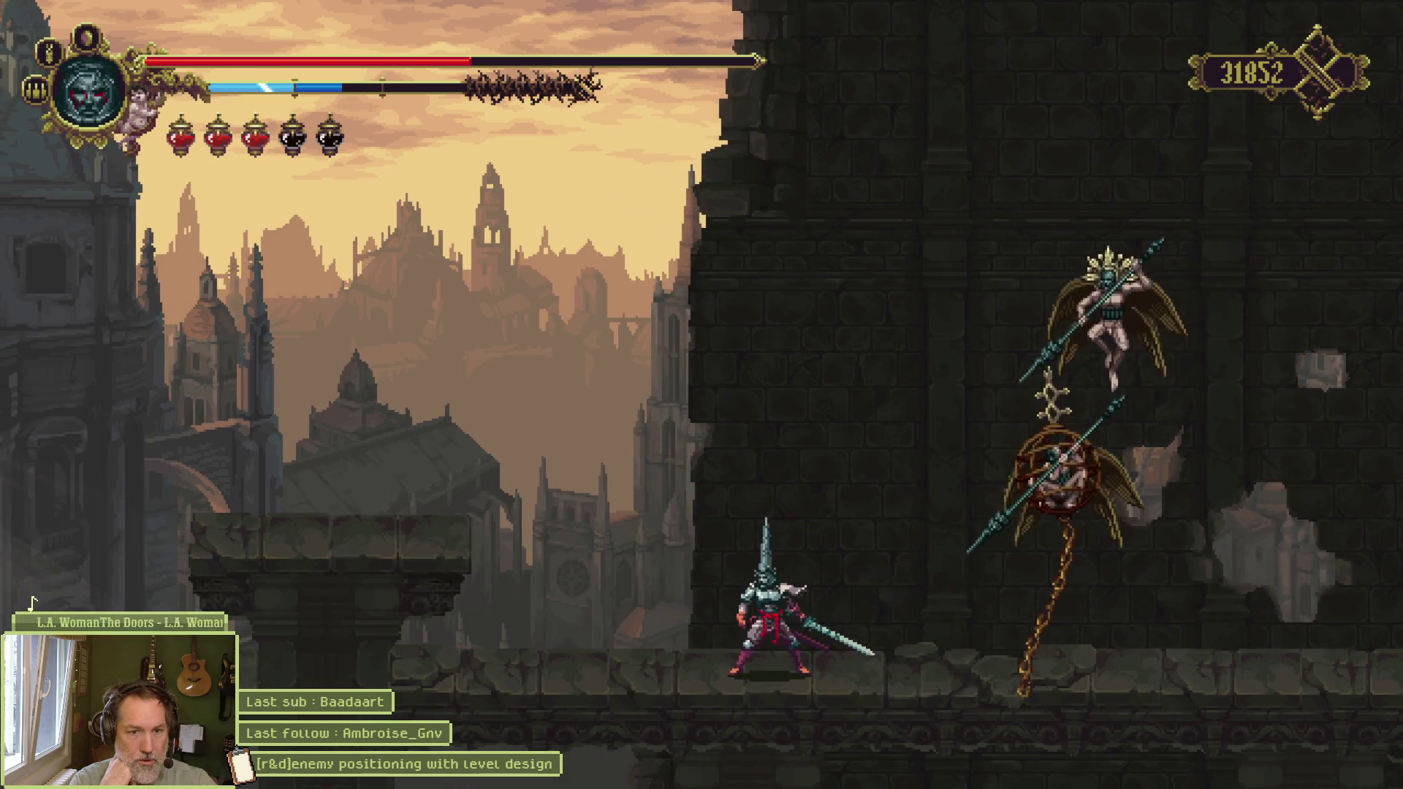
pyautogui.press('a')
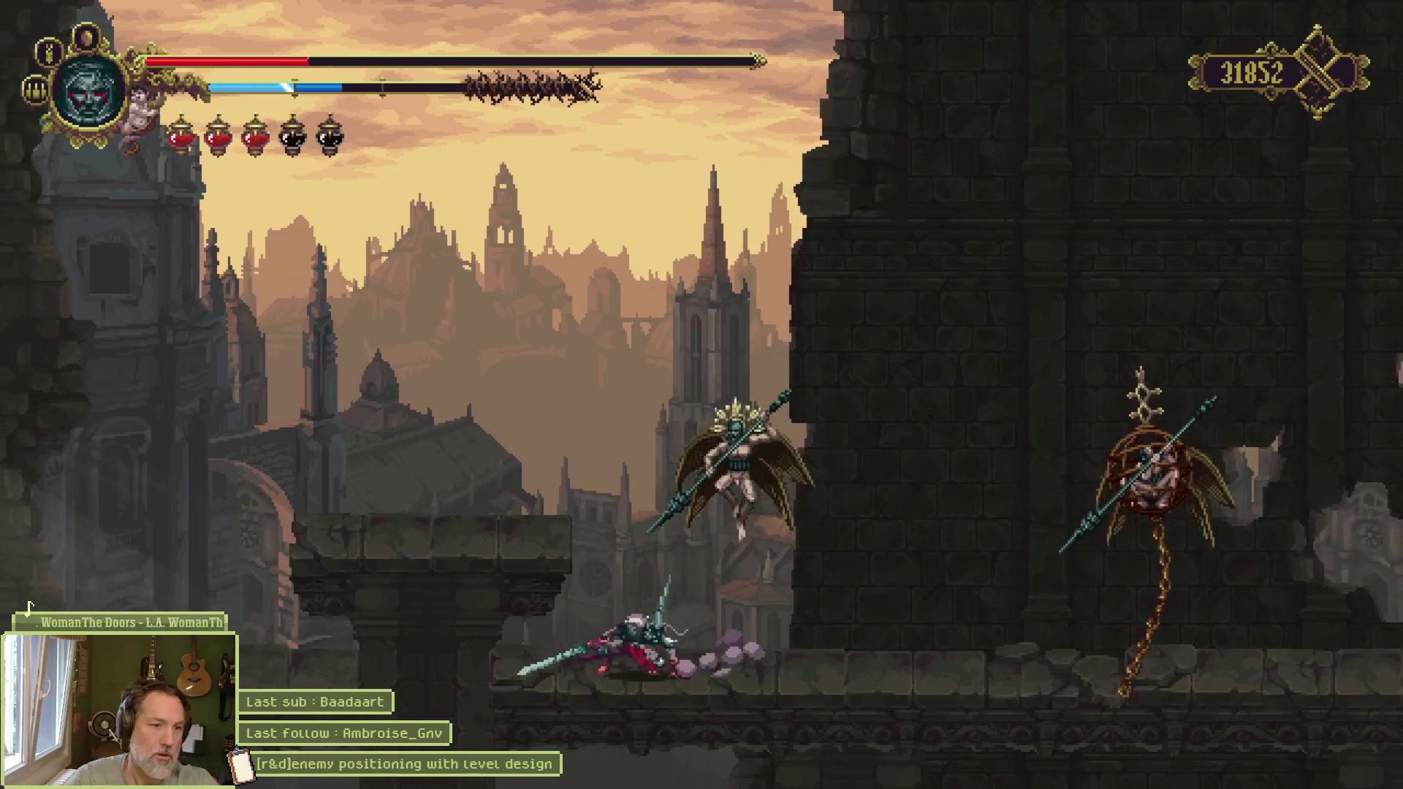
pyautogui.press('a')
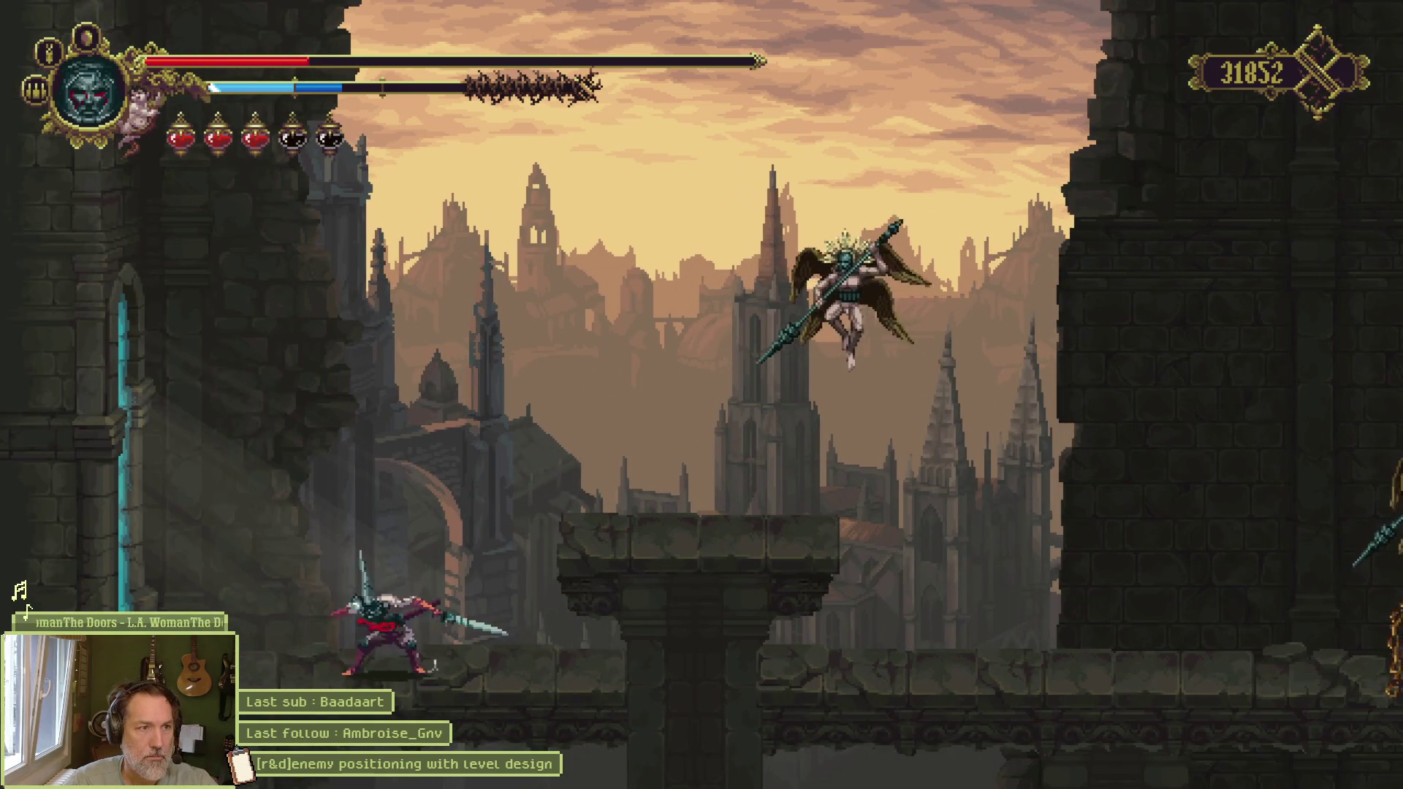
pyautogui.press('f')
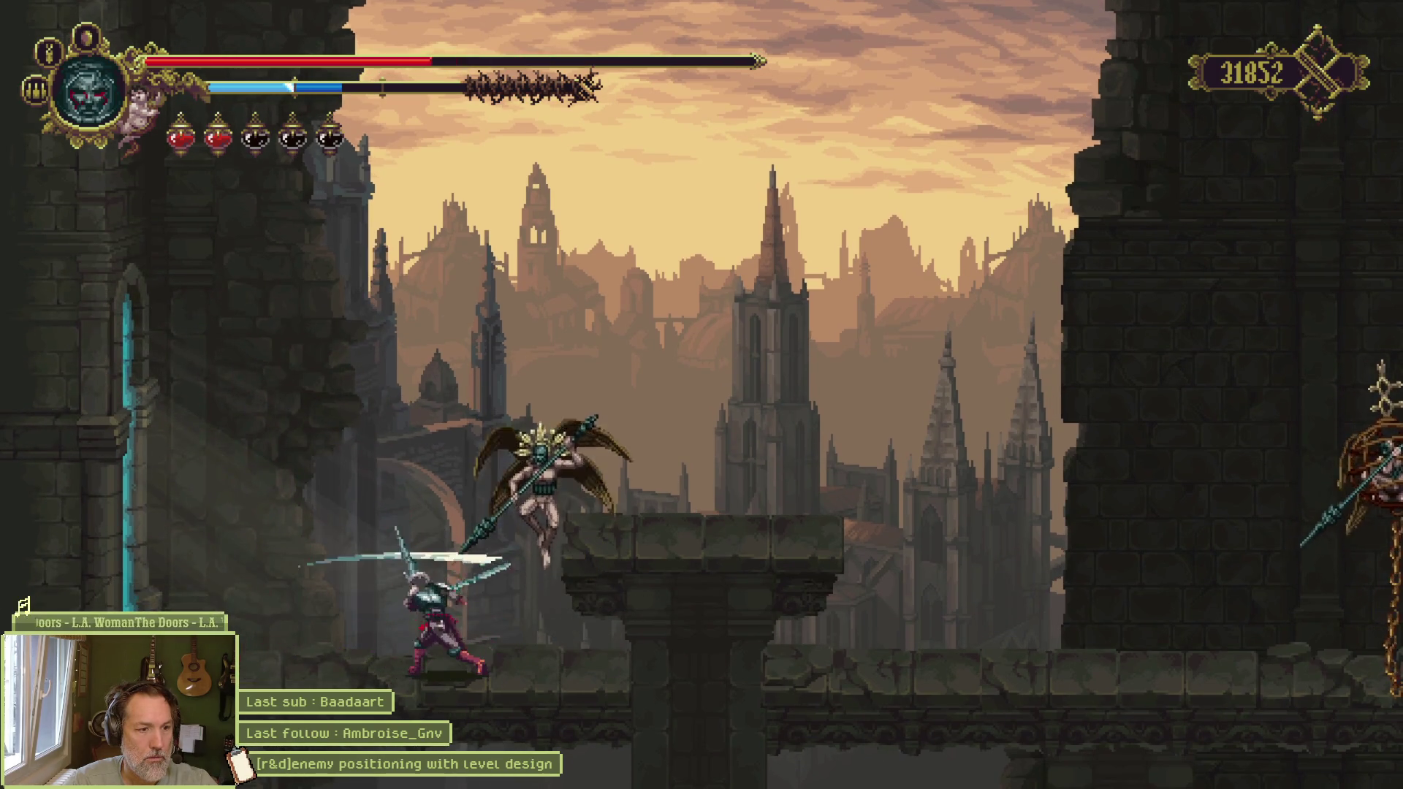
pyautogui.press('j')
pyautogui.press('d')
pyautogui.press('space')
pyautogui.press('j')
pyautogui.press('a')
pyautogui.press('space')
pyautogui.press('j')
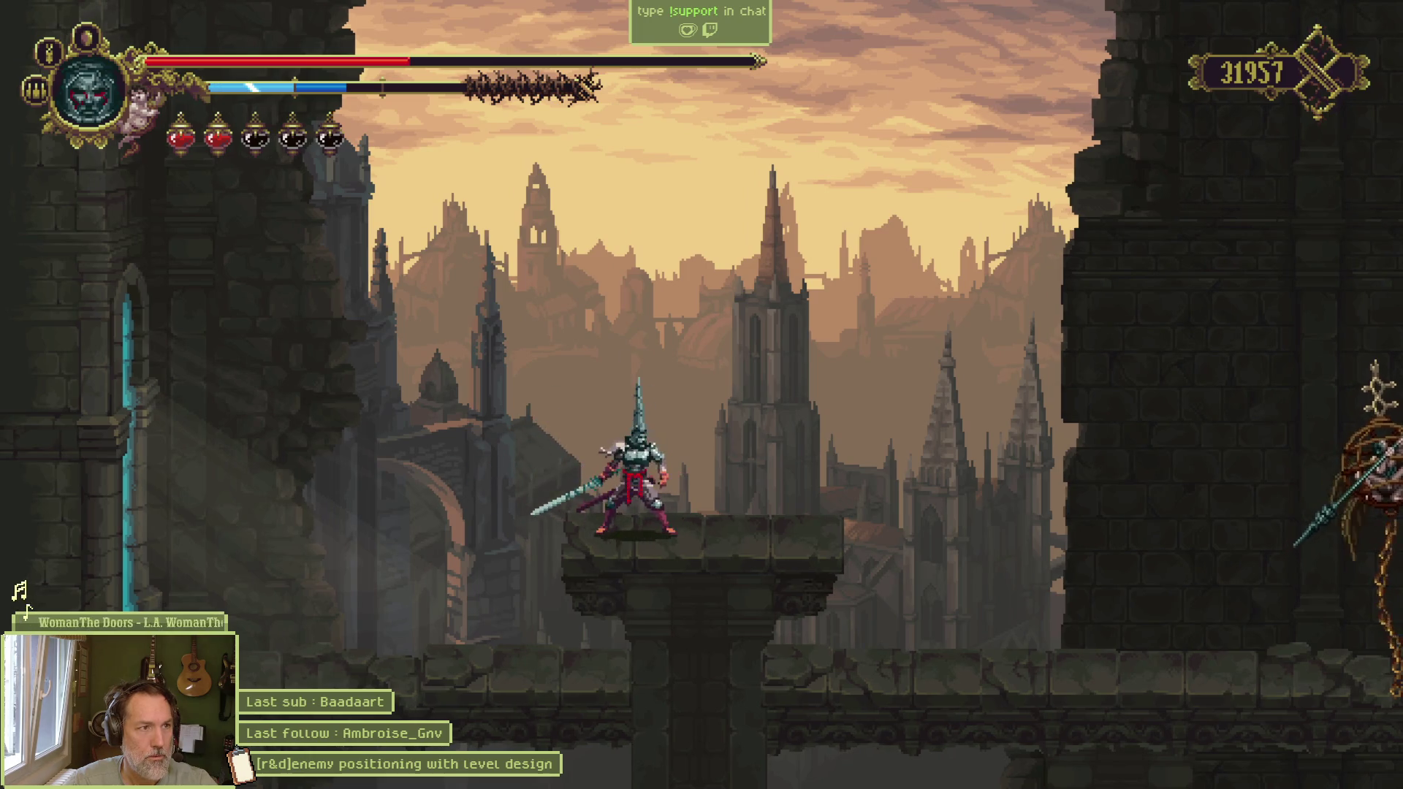
# Step: Walk down to the lower floor and edge back and forth near the caged spear enemy
pyautogui.press('d')
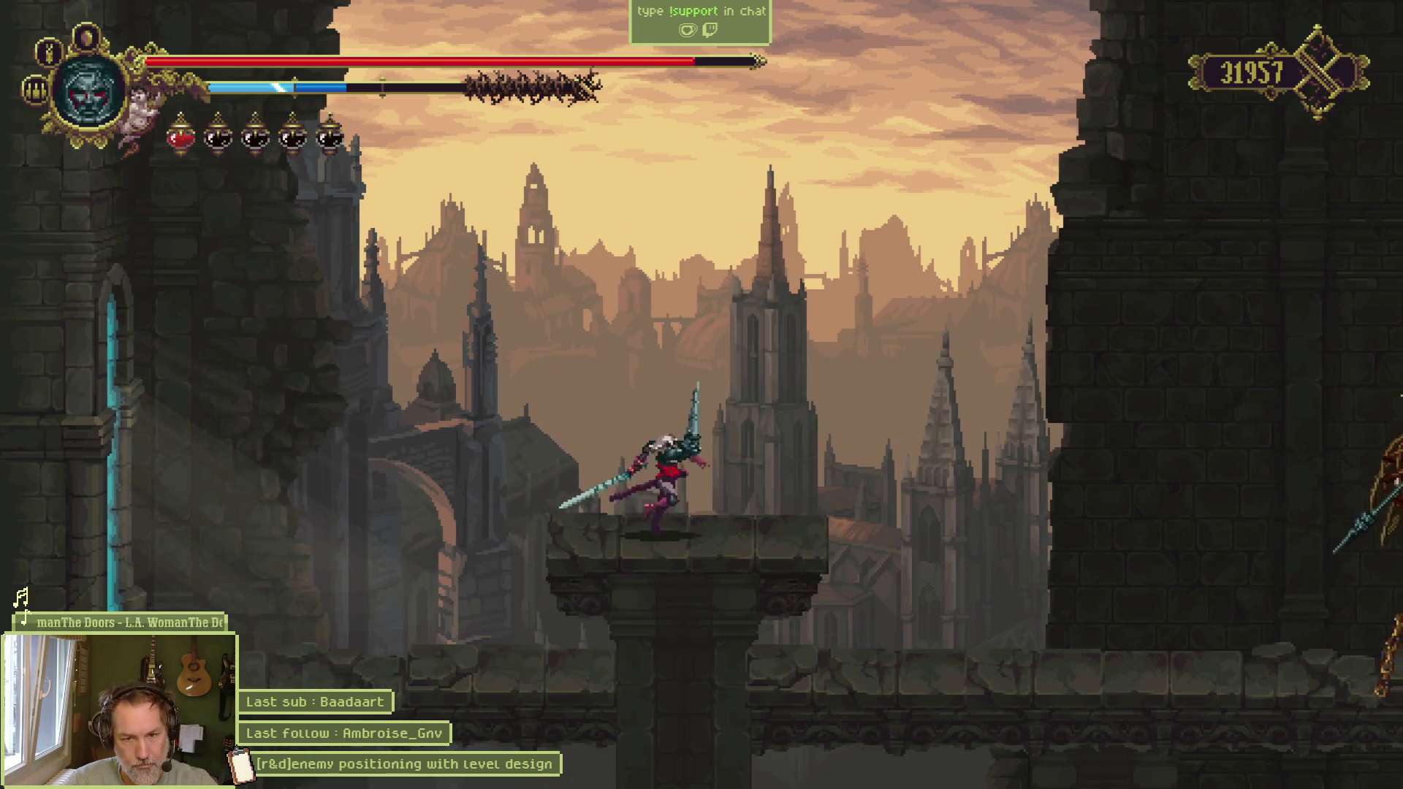
pyautogui.press('a')
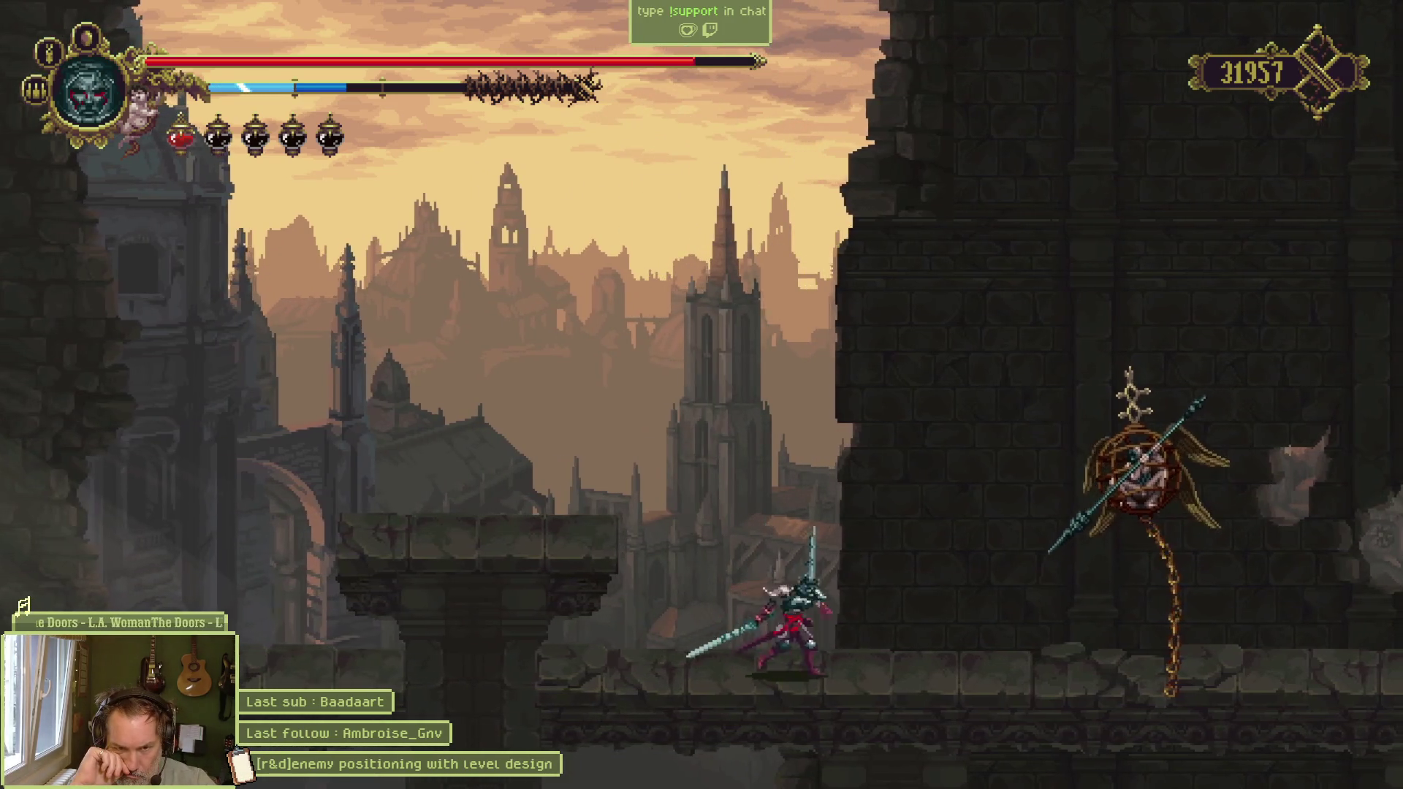
pyautogui.press('d')
pyautogui.press('a')
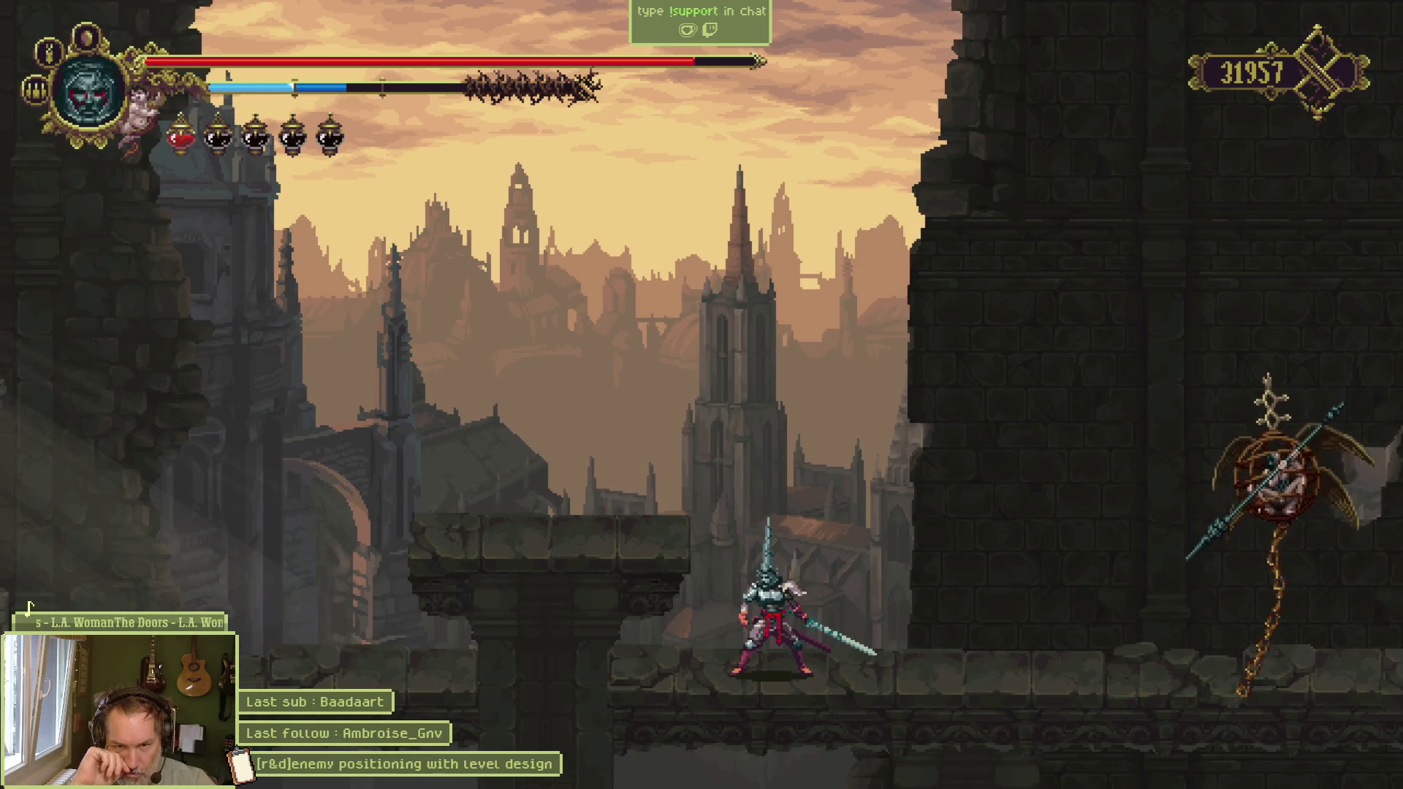
pyautogui.press('d')
pyautogui.press('a')
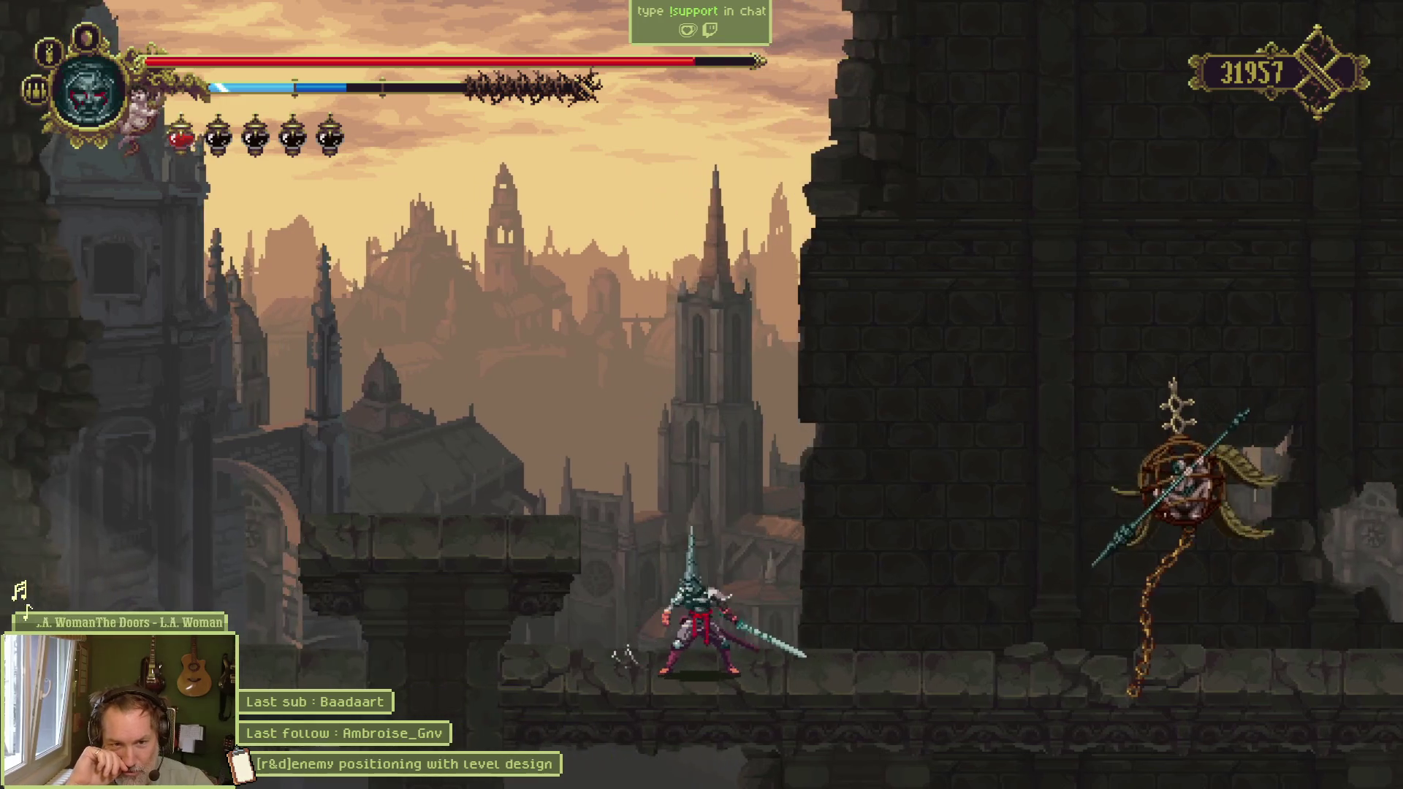
pyautogui.press('d')
pyautogui.press('a')
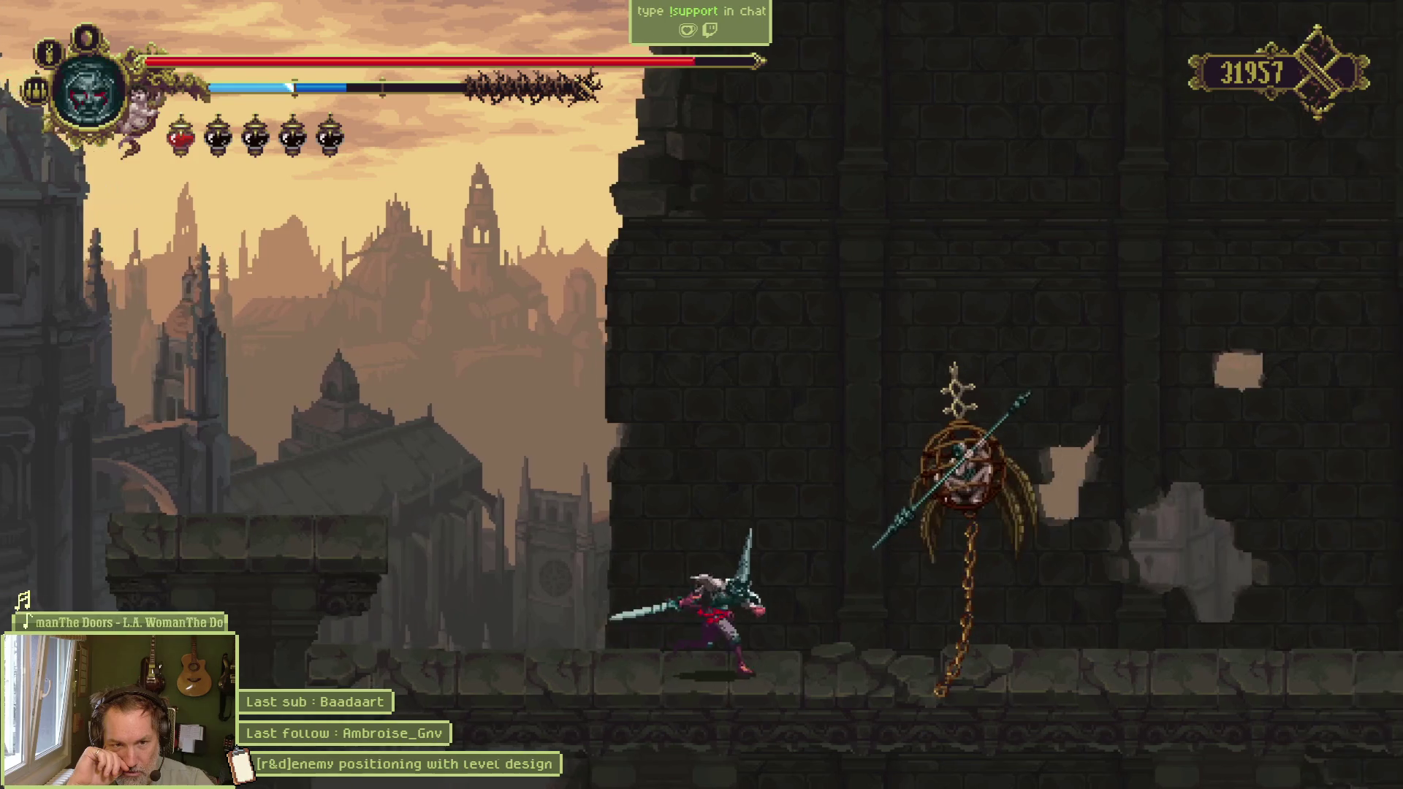
pyautogui.press('d')
pyautogui.press('a')
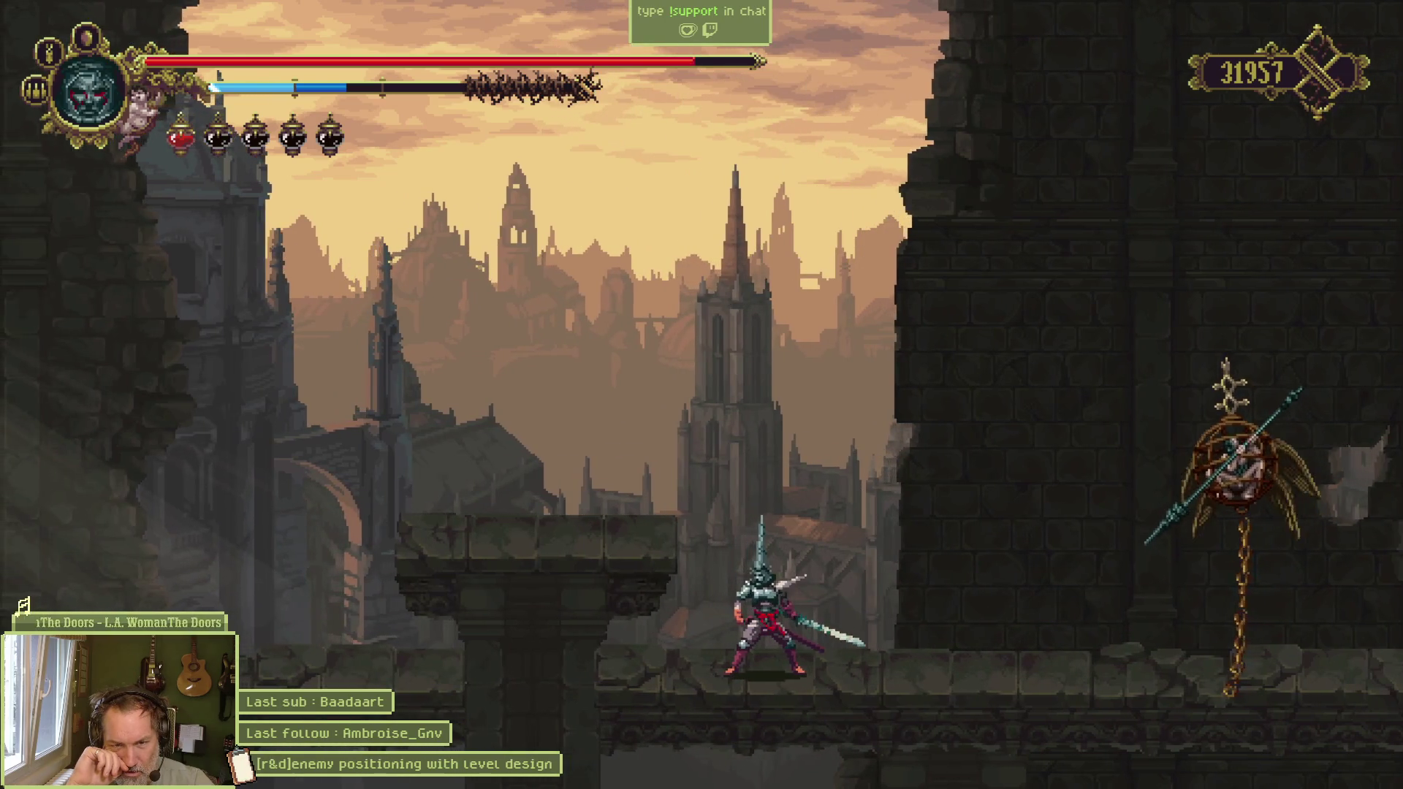
pyautogui.press('a')
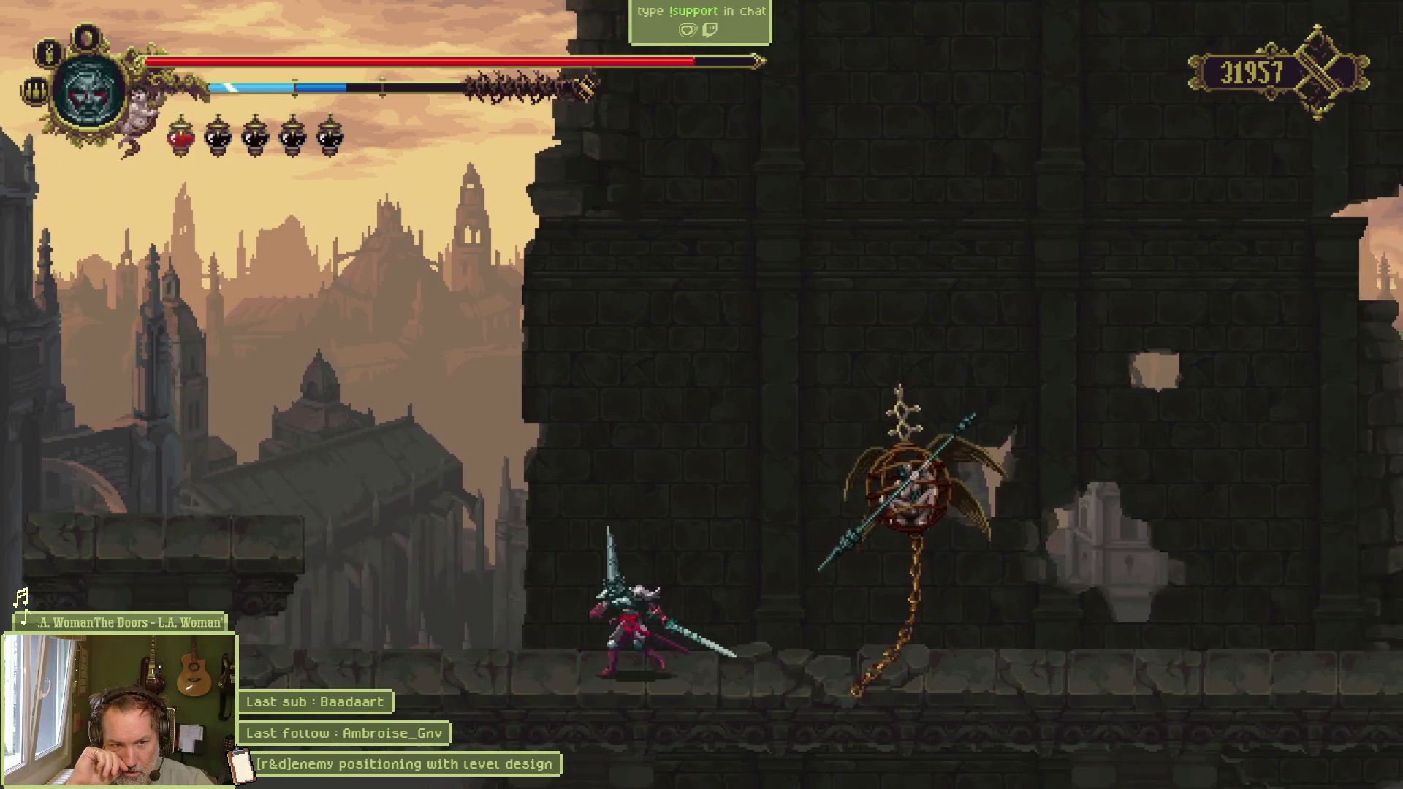
pyautogui.press('a')
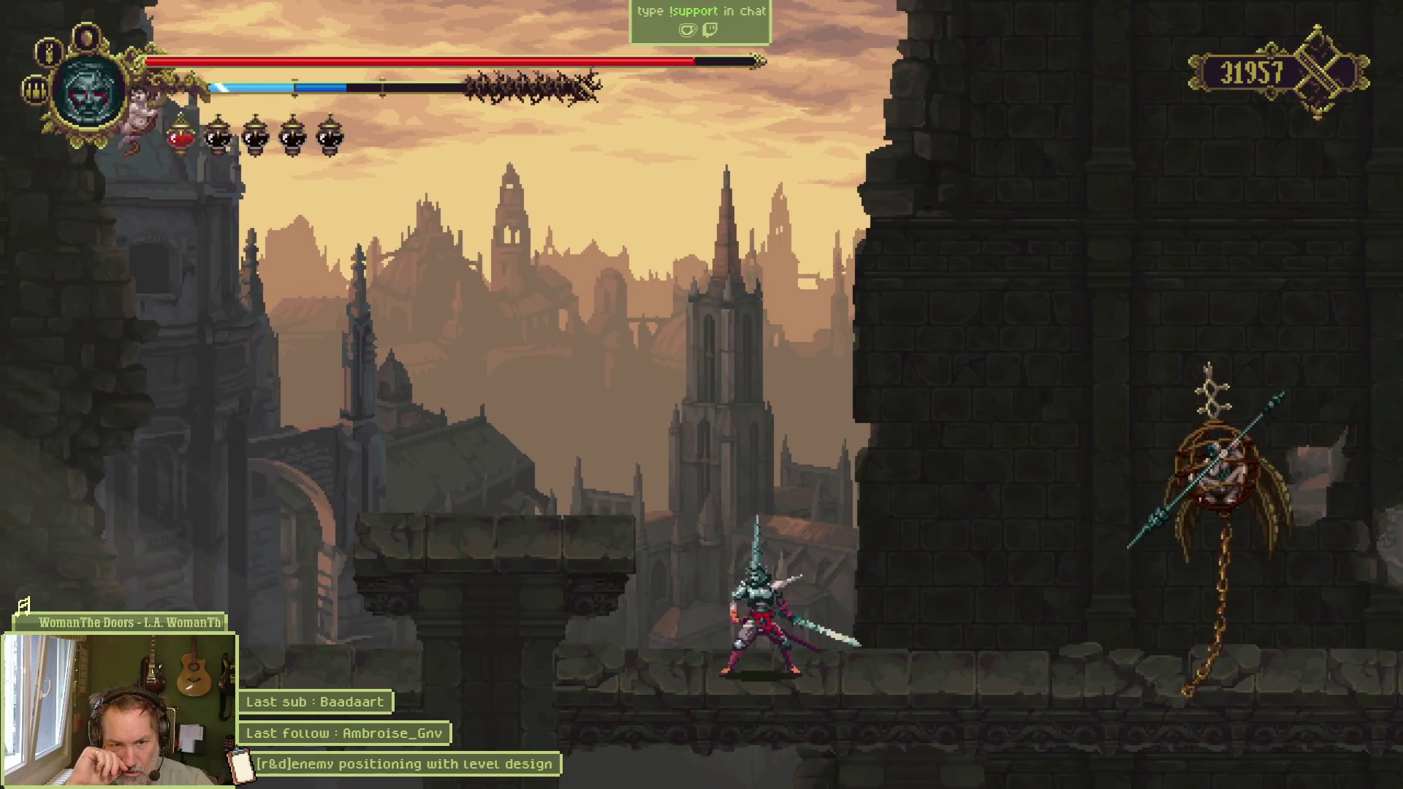
pyautogui.press('d')
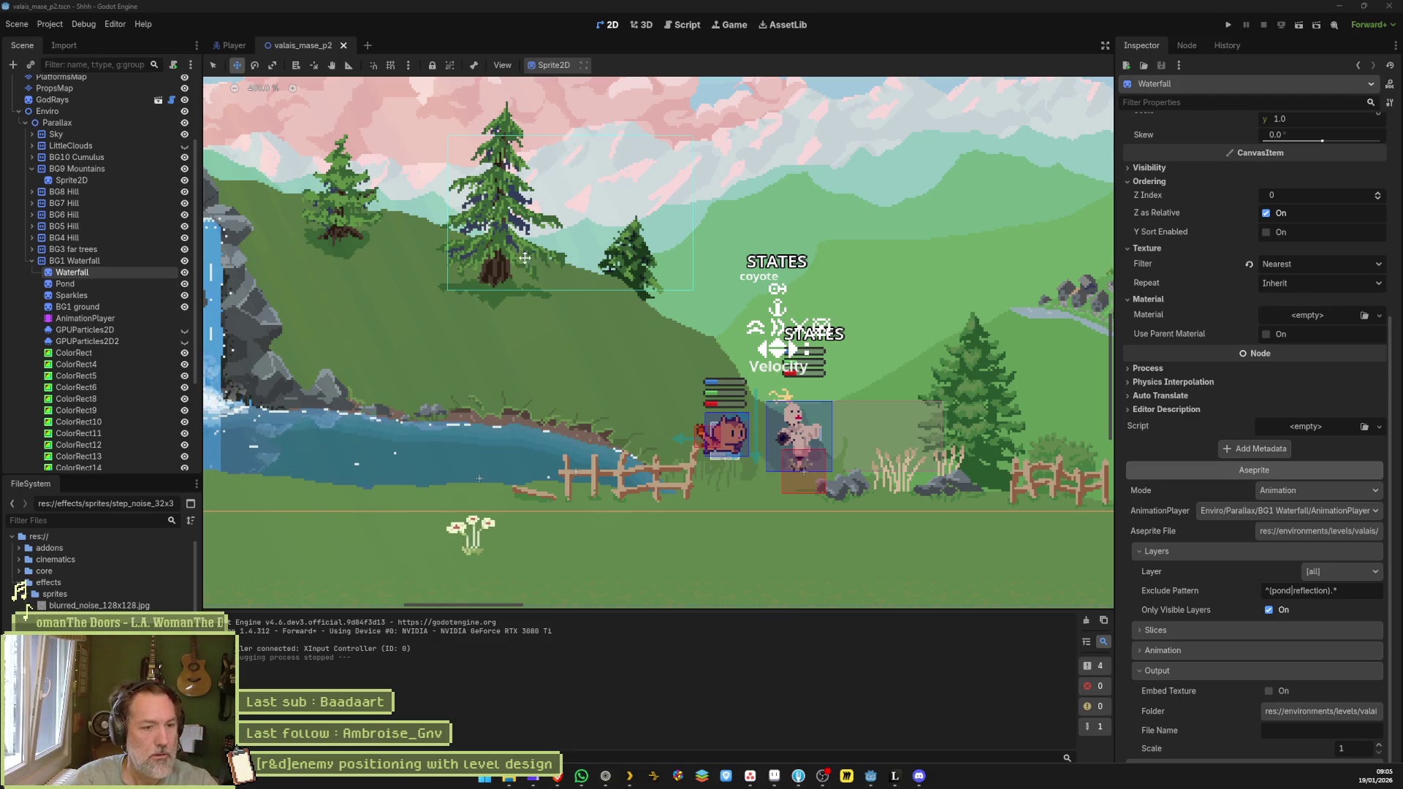
# Step: Open Godot's quick resource search with Shift+Alt+O
pyautogui.hotkey('shift', 'alt', 'o')
# Step: Open valais_mase_p1.tscn from the 'p1' search and frame the LampChainContainer2 lamp
pyautogui.write('p1')
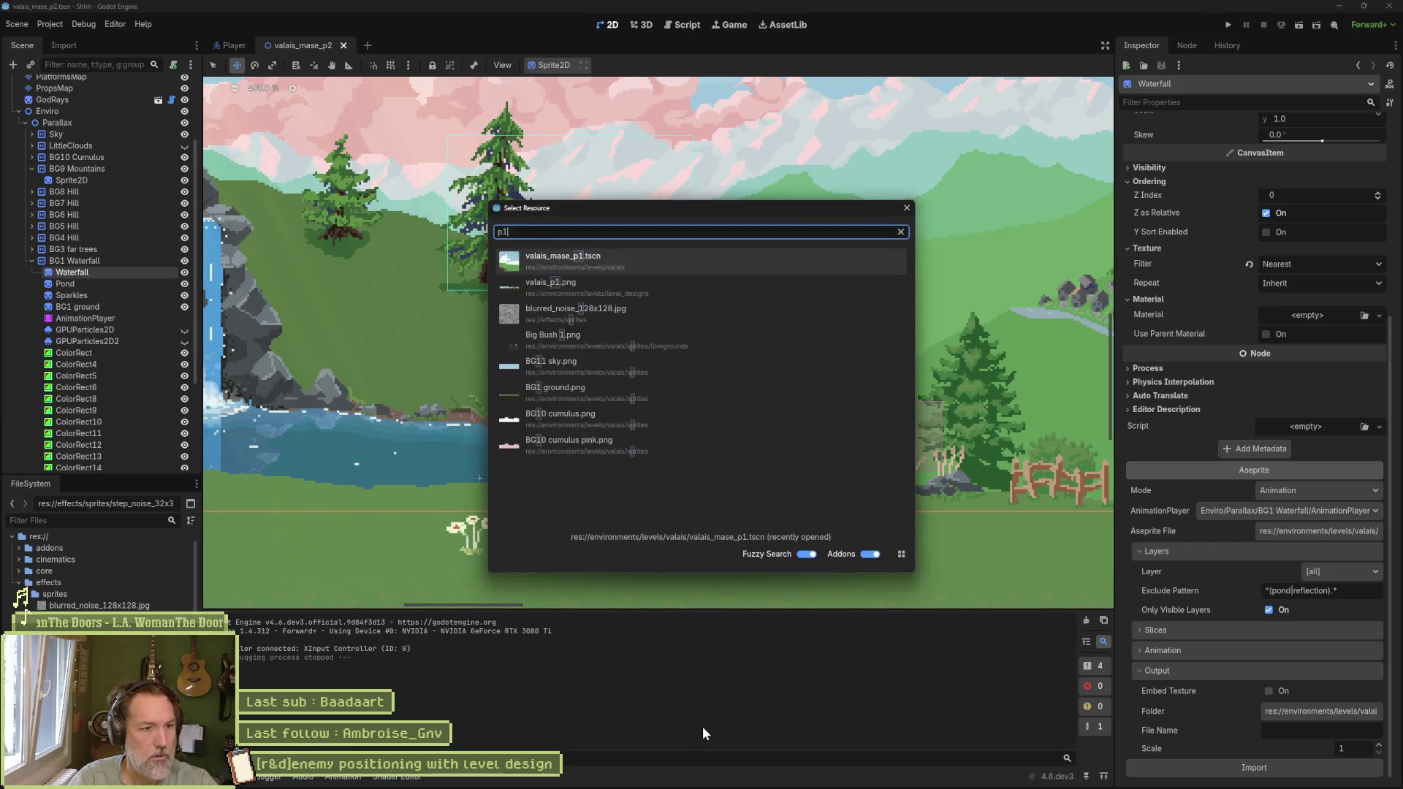
pyautogui.press('Return')
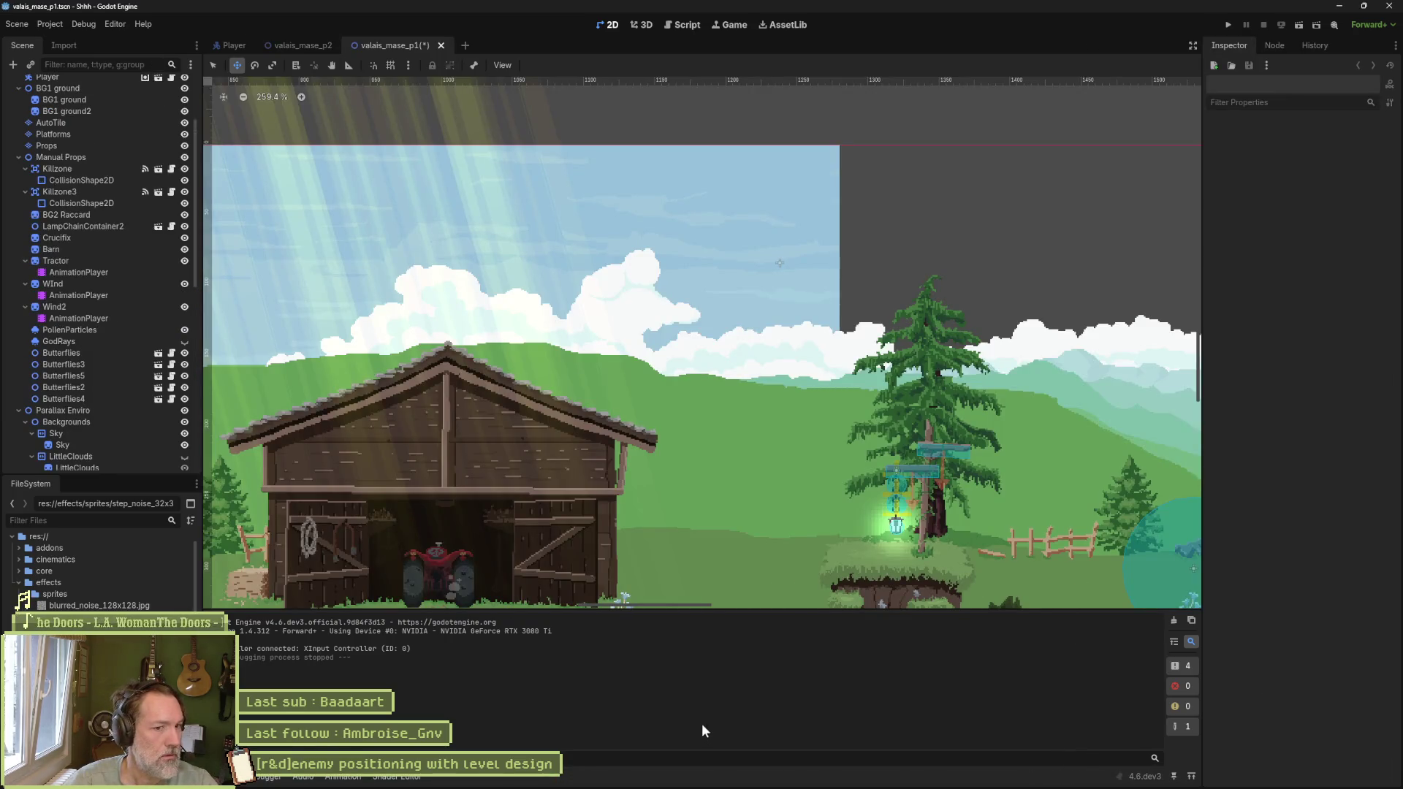
pyautogui.press('f')
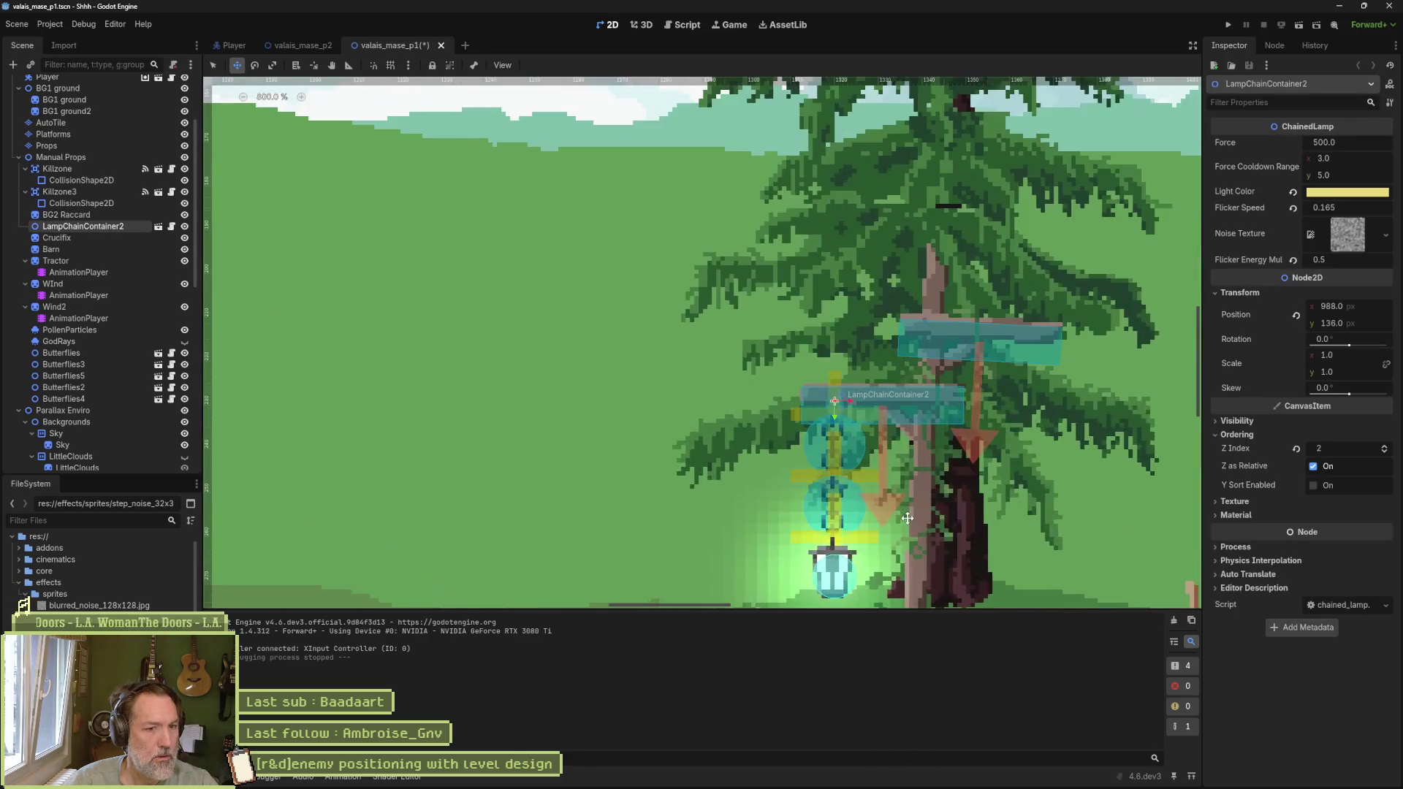
# Step: Inspect the second area's collision shape in the LampChainContainer2 scene, then return to valais_mase_p1
pyautogui.click(160, 226)
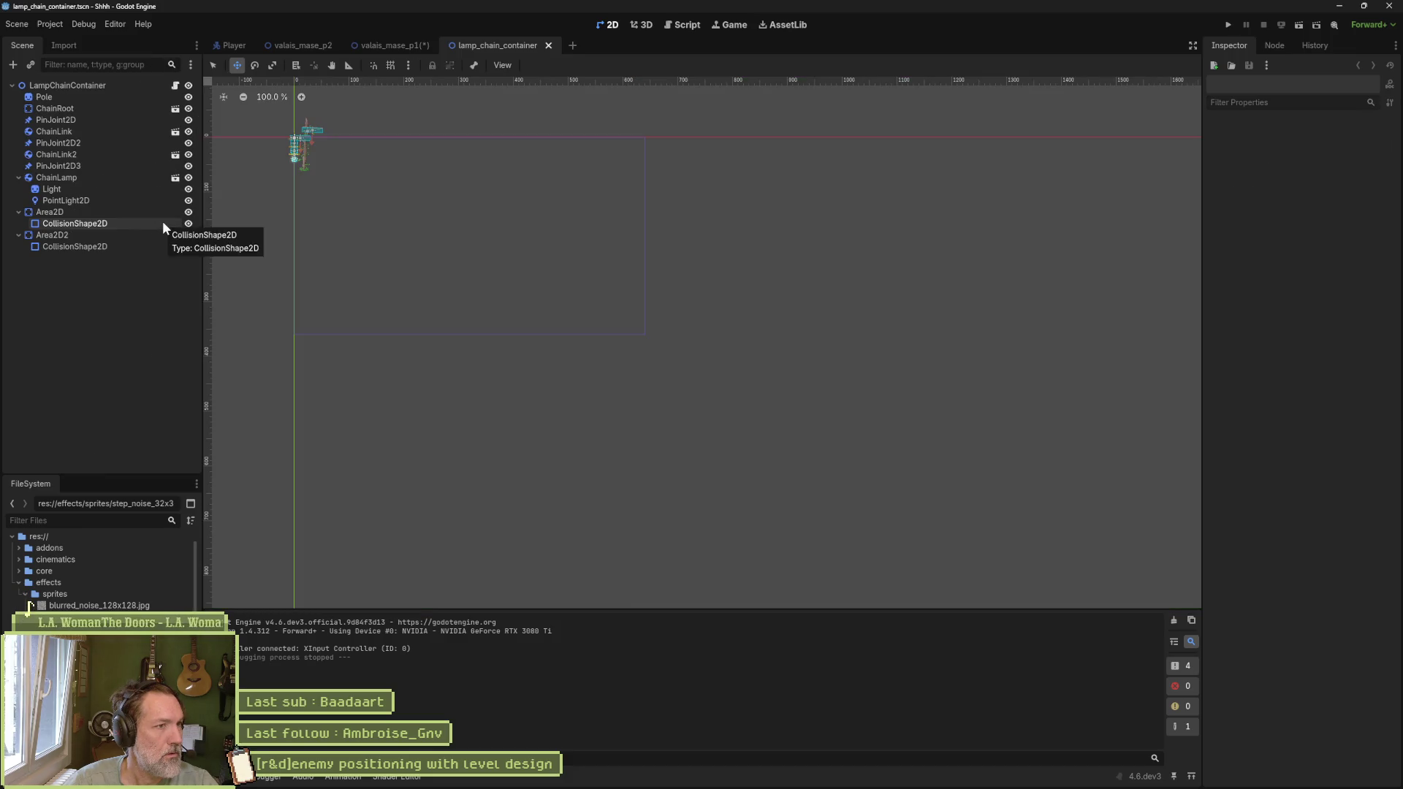
pyautogui.click(309, 129)
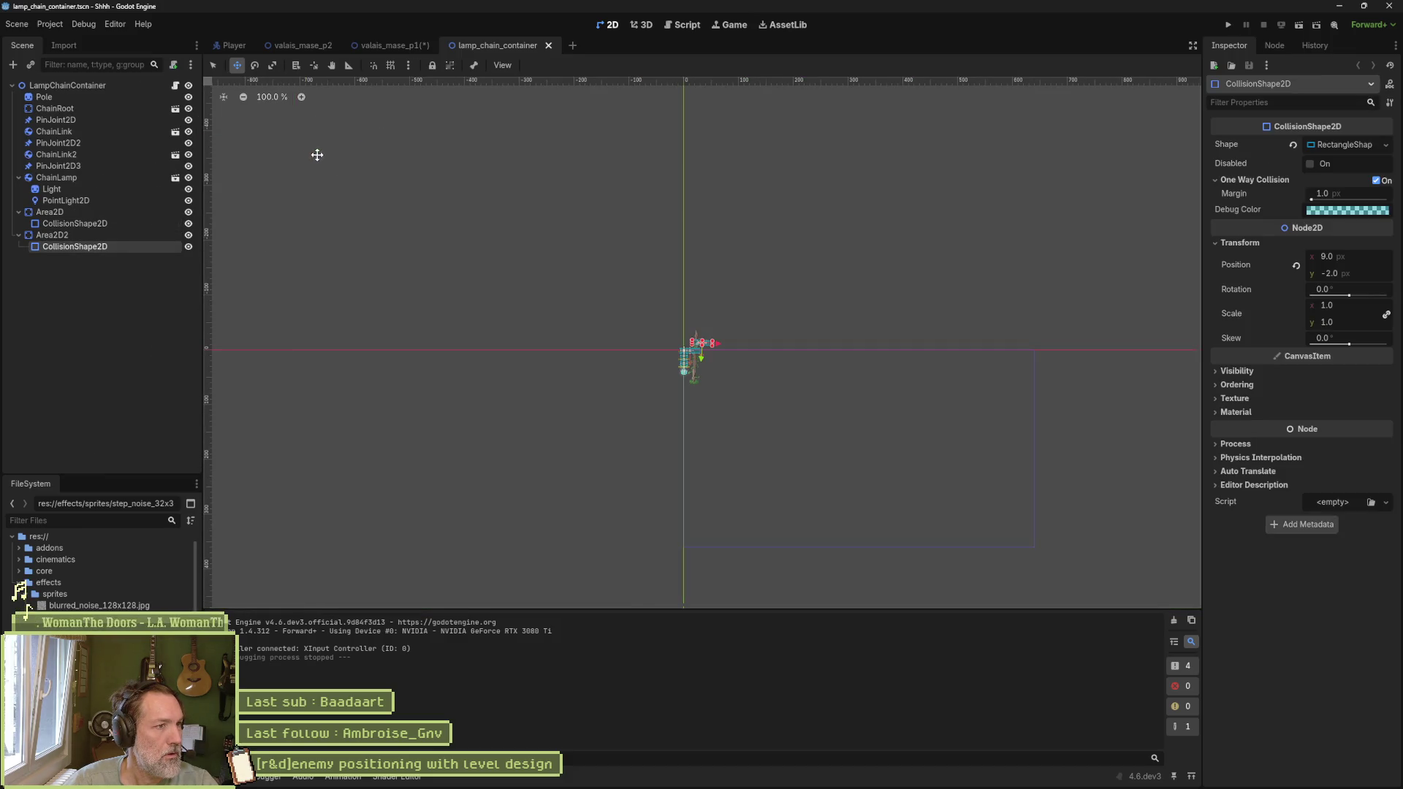
pyautogui.scroll(8, 684, 347)
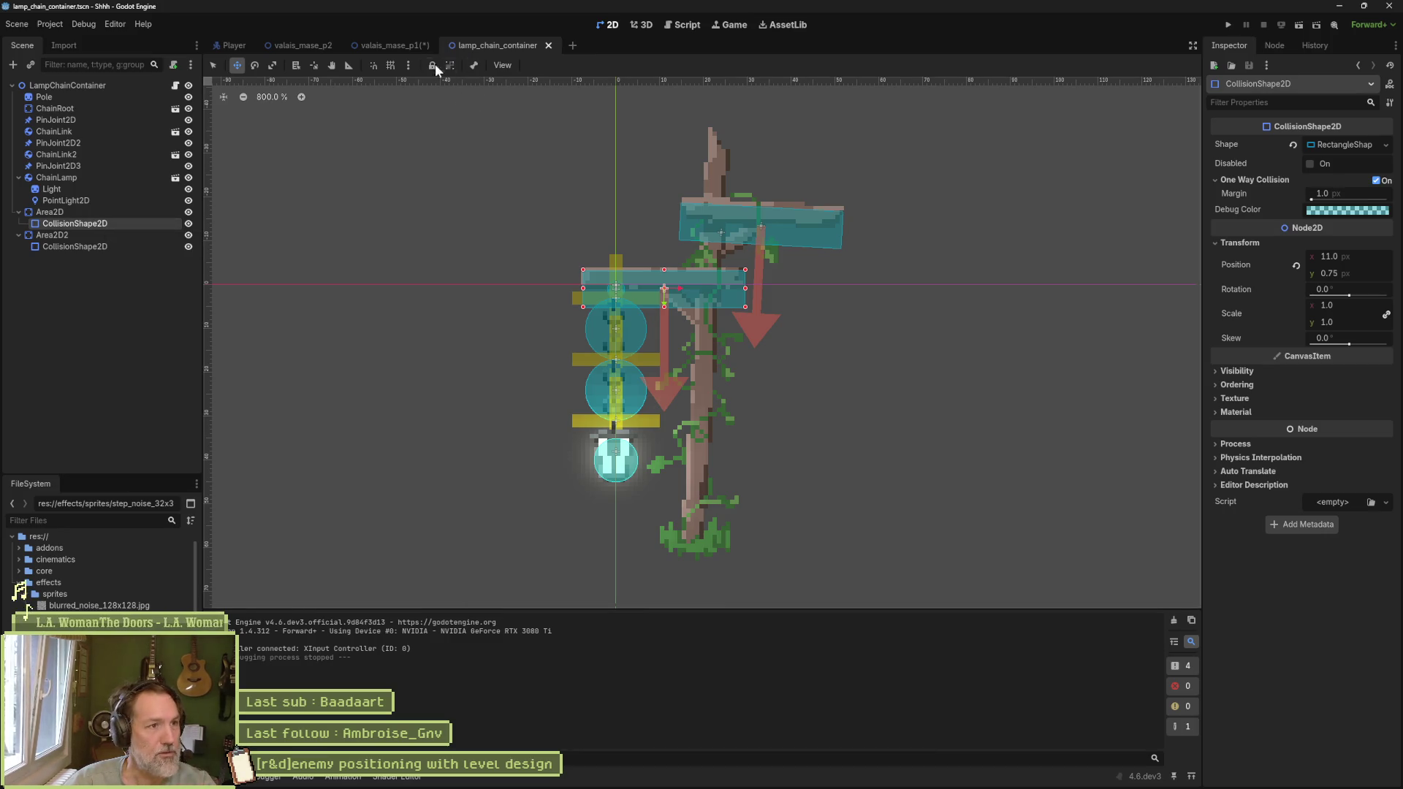
pyautogui.click(395, 46)
pyautogui.scroll(-5, 520, 257)
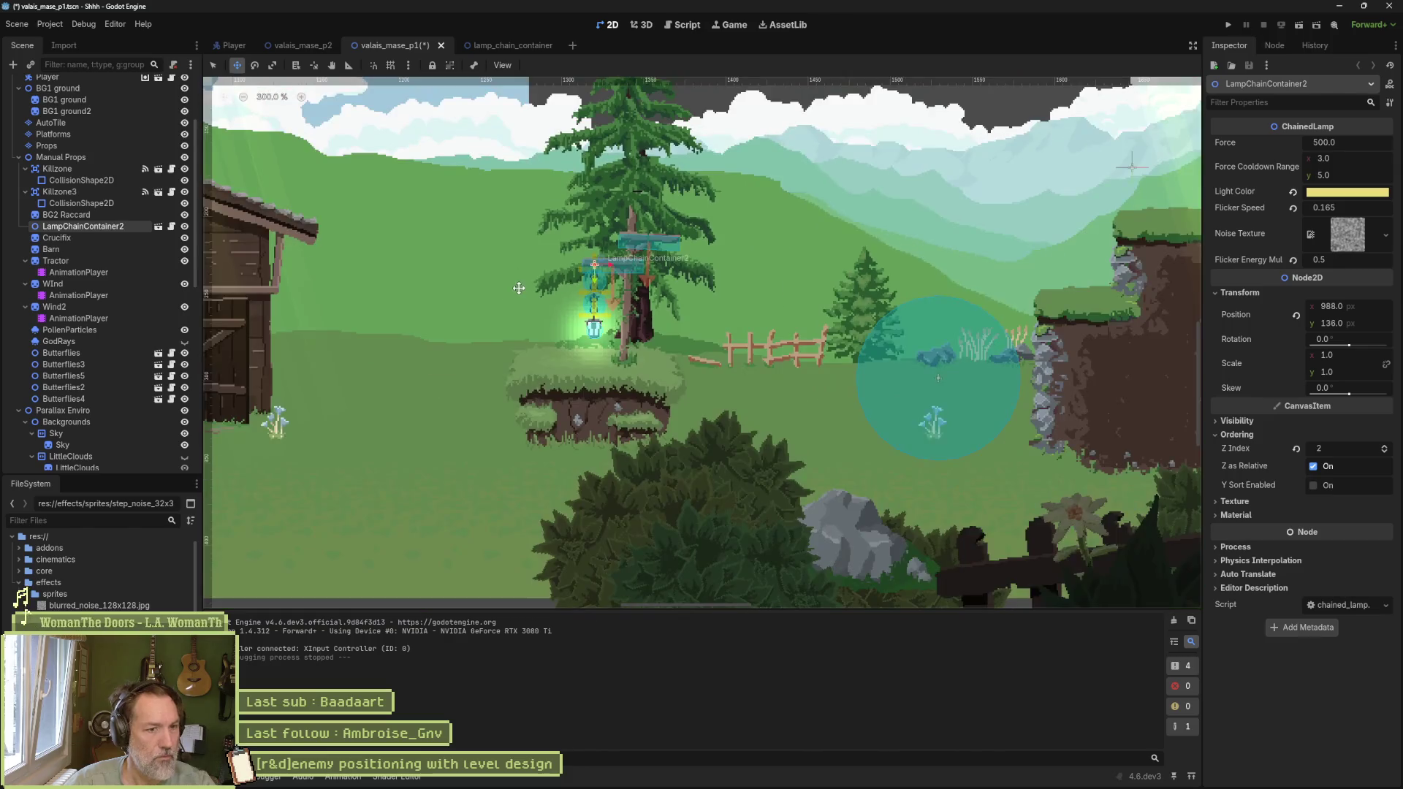
# Step: Run valais_mase_p1 with F5, stop with F8, and close the lamp_chain_container and valais_mase_p1 tabs
pyautogui.press('F5')
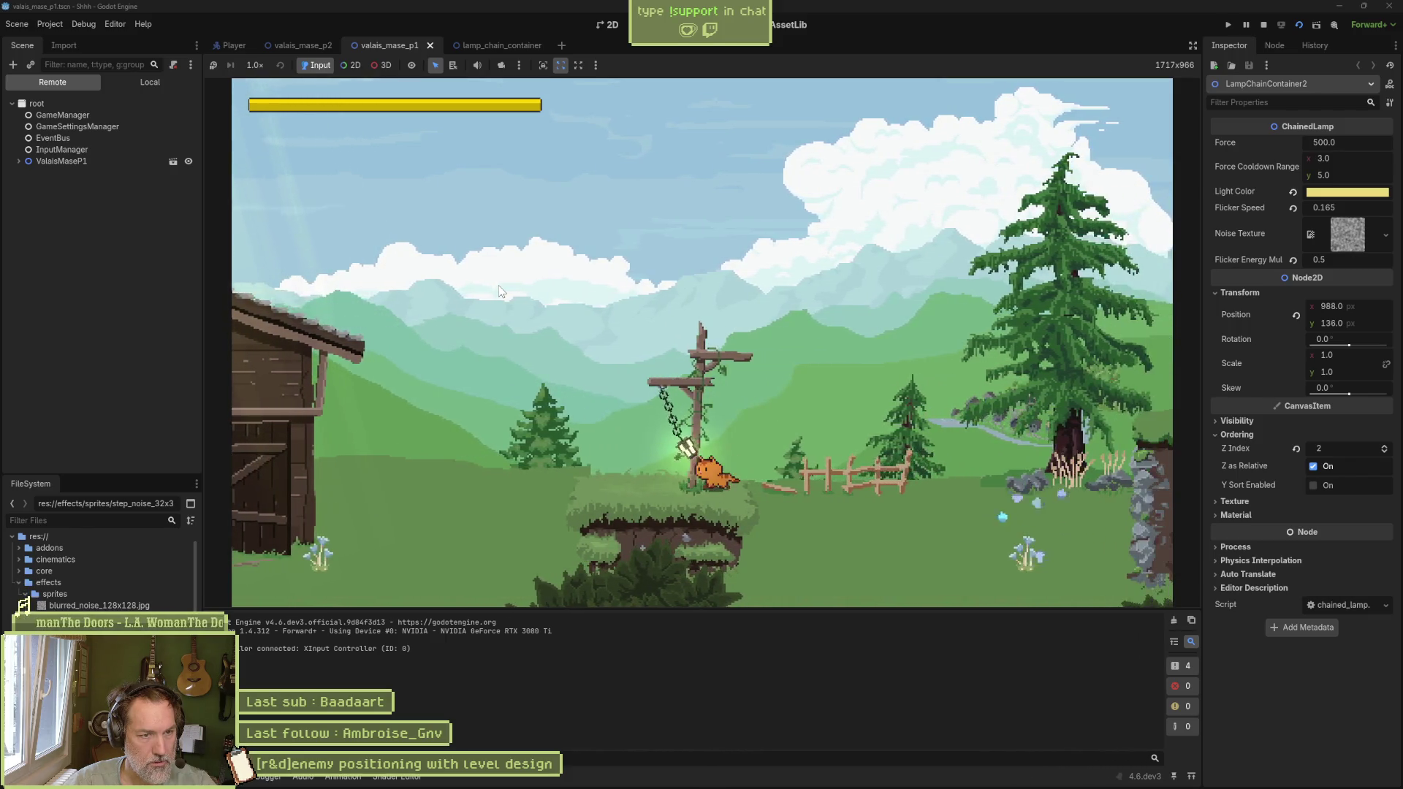
pyautogui.press('F8')
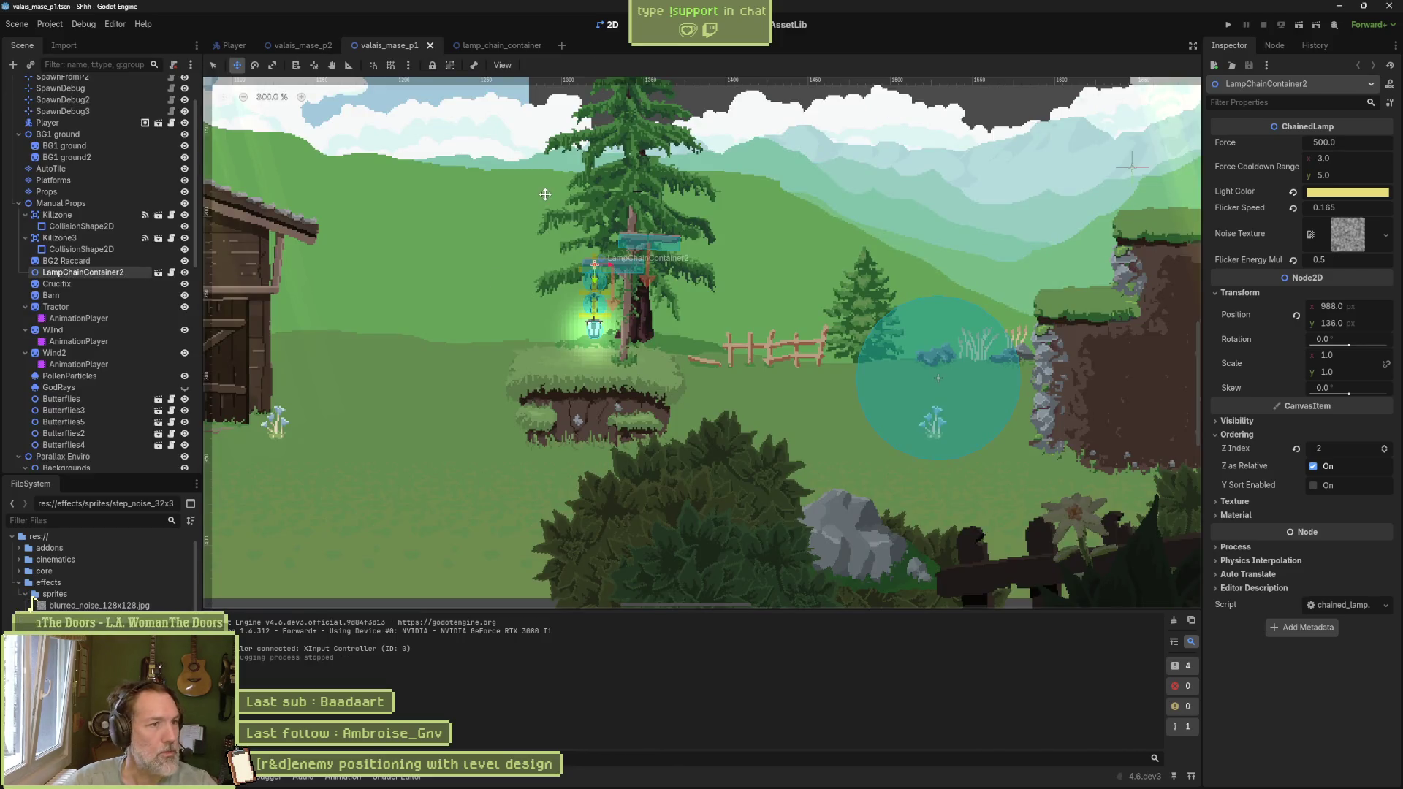
pyautogui.middleClick(502, 49)
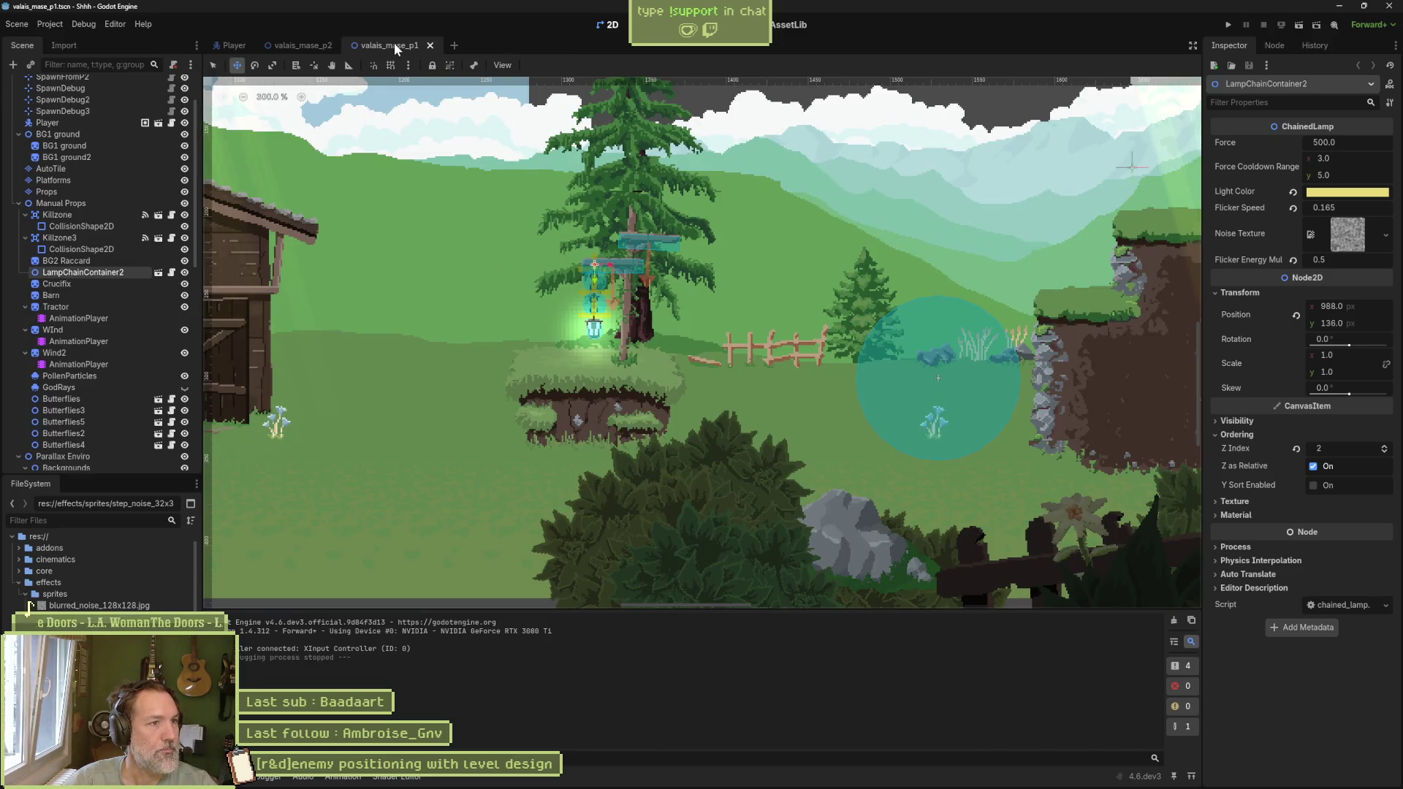
pyautogui.middleClick(392, 43)
pyautogui.scroll(-5, 495, 434)
pyautogui.scroll(3, 677, 447)
pyautogui.hscroll(-5, 600, 424)
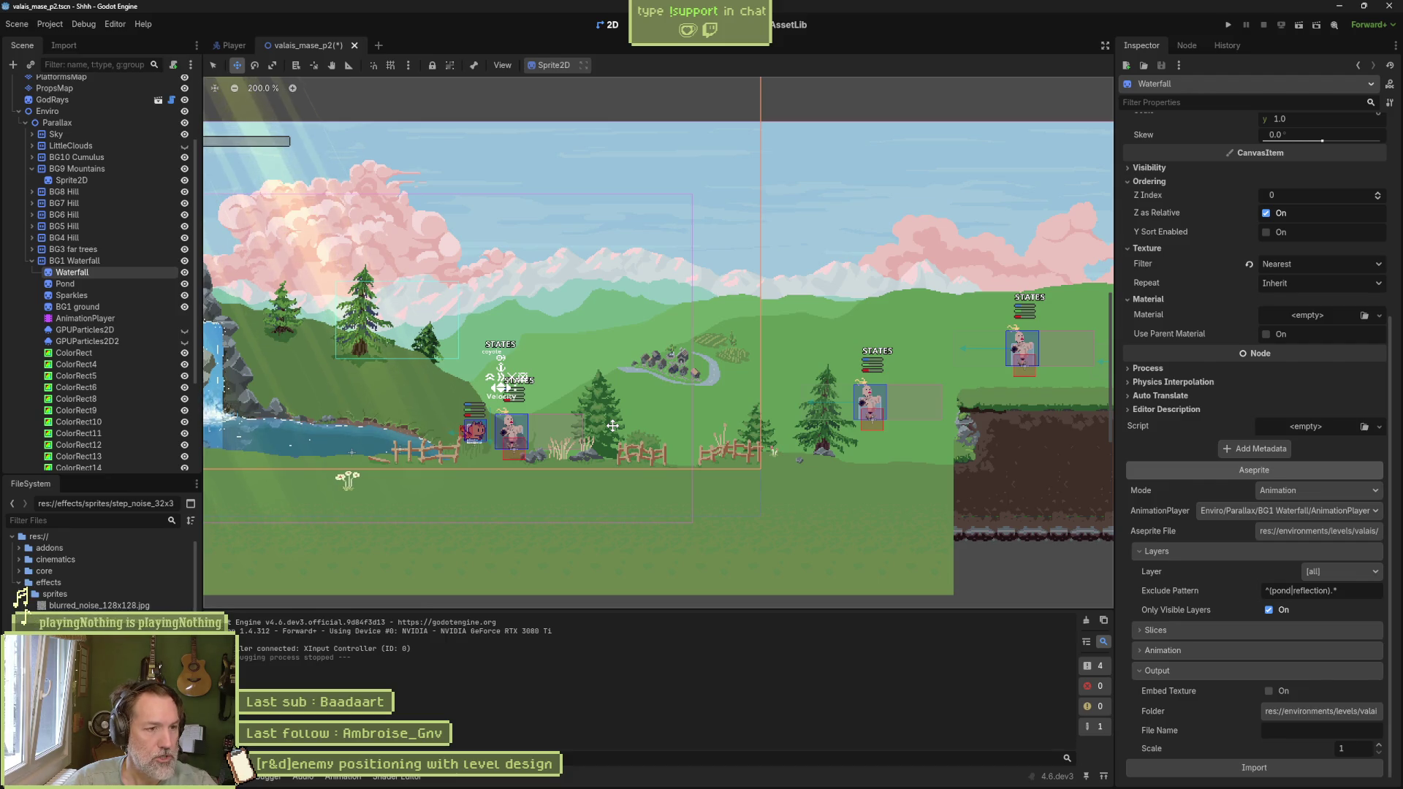
# Step: Add a '[player controller]add: parry mechanics' task to In progress and drag it to second place
pyautogui.moveTo(868, 785)
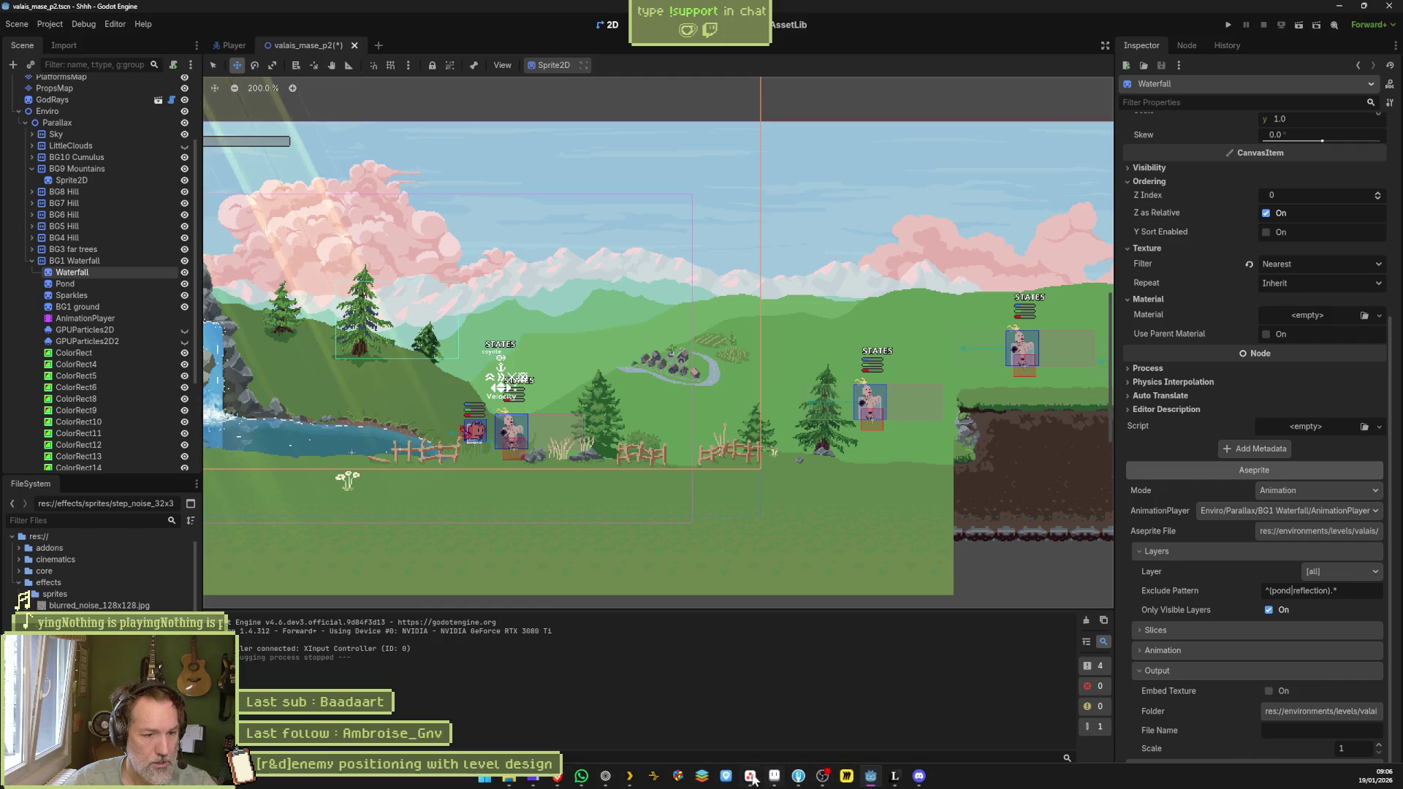
pyautogui.click(753, 778)
pyautogui.click(600, 536)
pyautogui.write('[player controller]add:ry me')
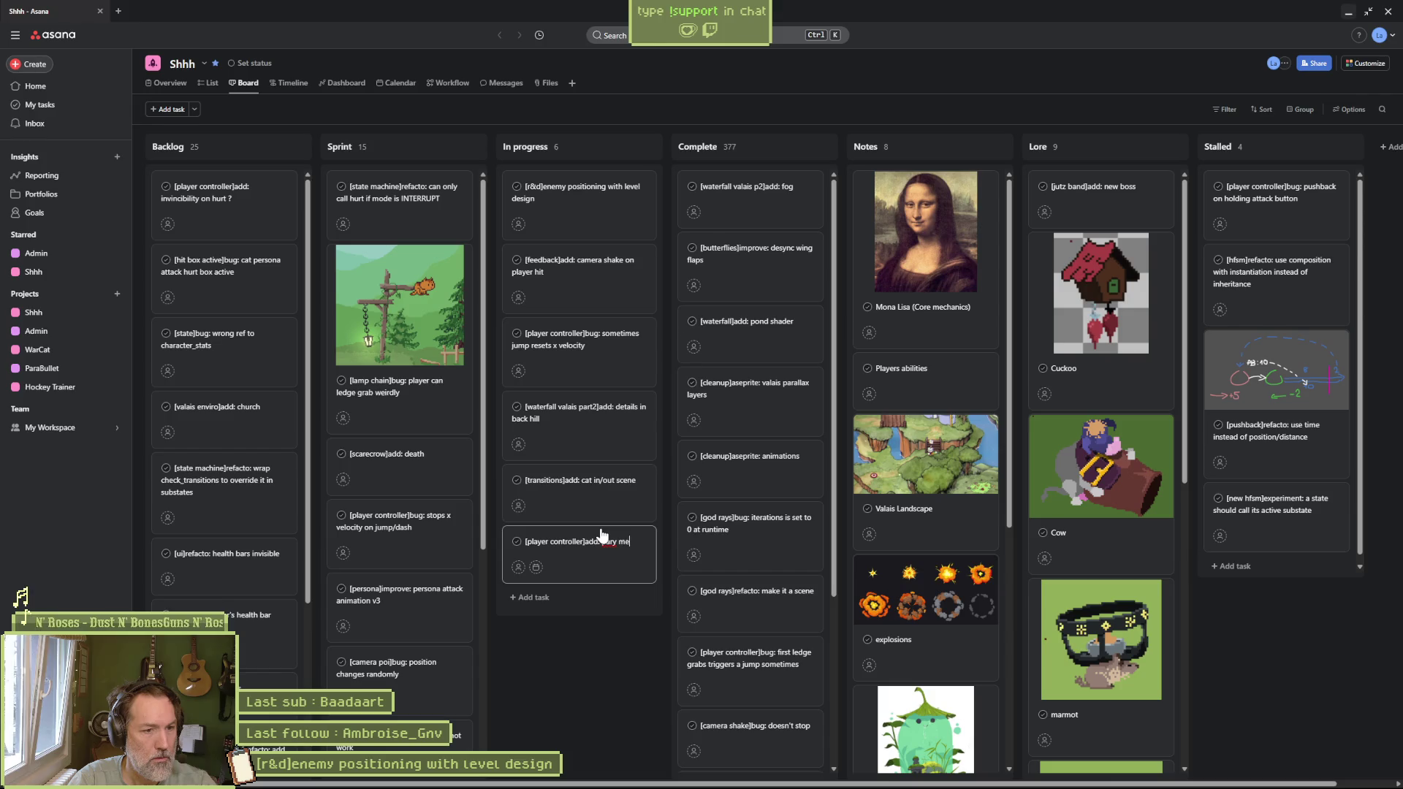
pyautogui.write('chanics')
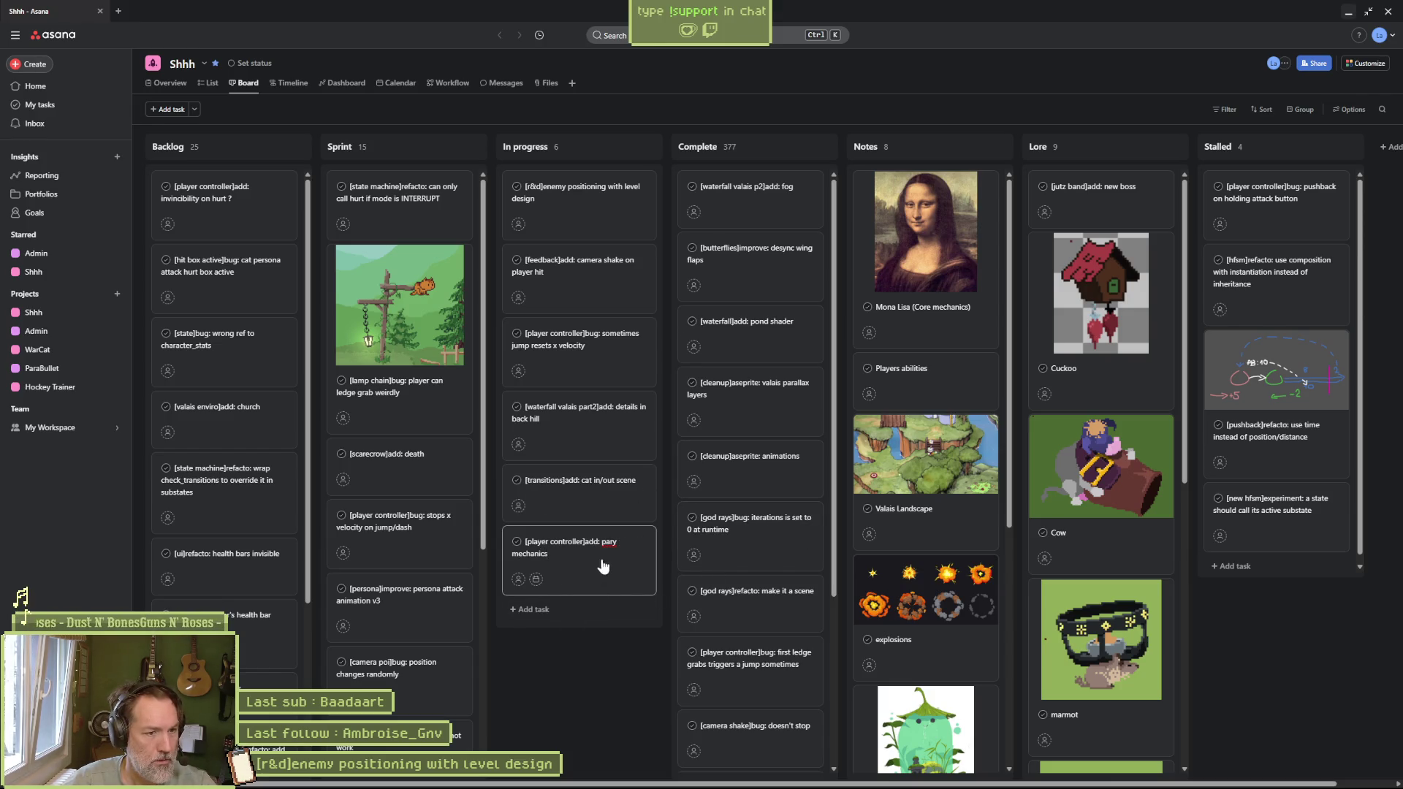
pyautogui.click(620, 641)
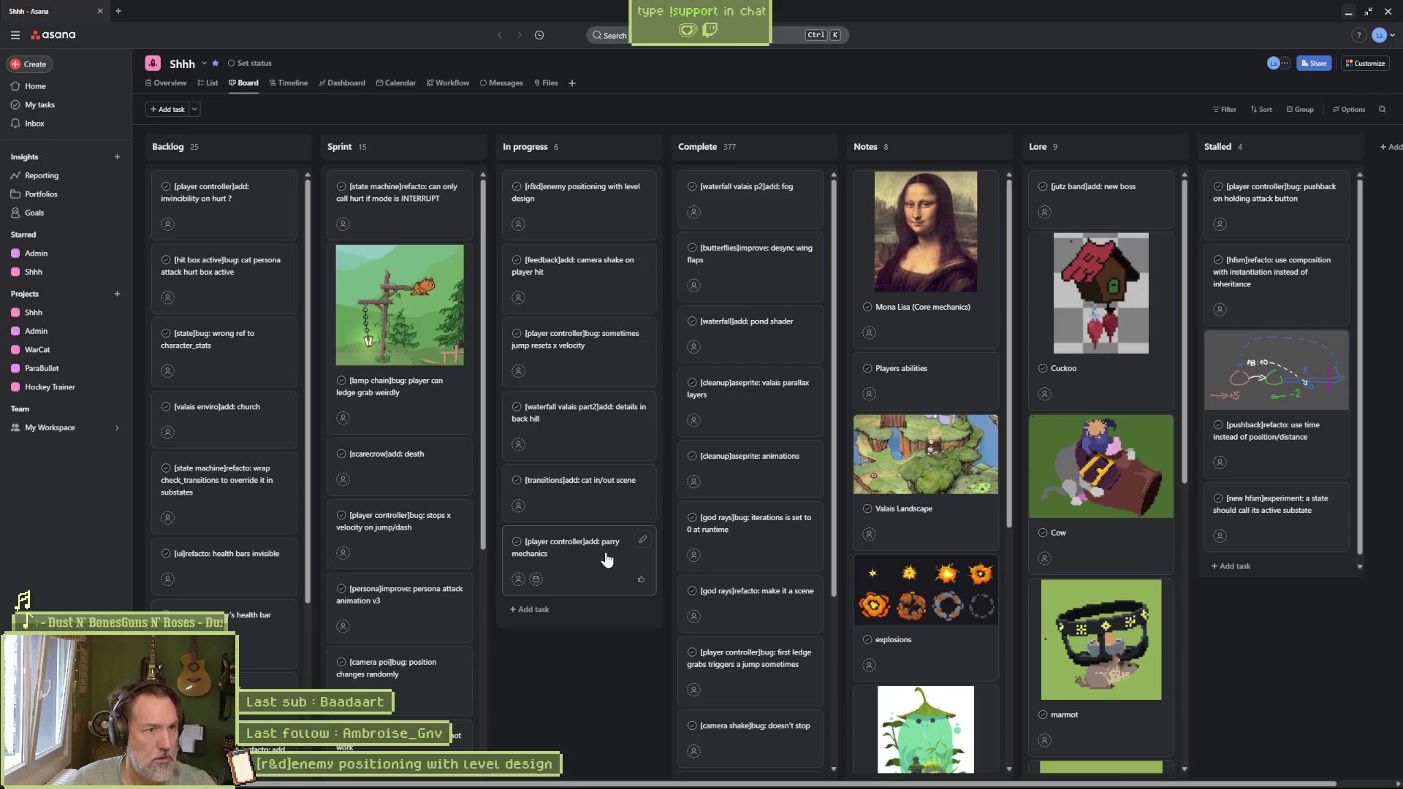
pyautogui.moveTo(606, 559)
pyautogui.mouseDown()
pyautogui.moveTo(617, 470)
pyautogui.moveTo(599, 289)
pyautogui.mouseUp()
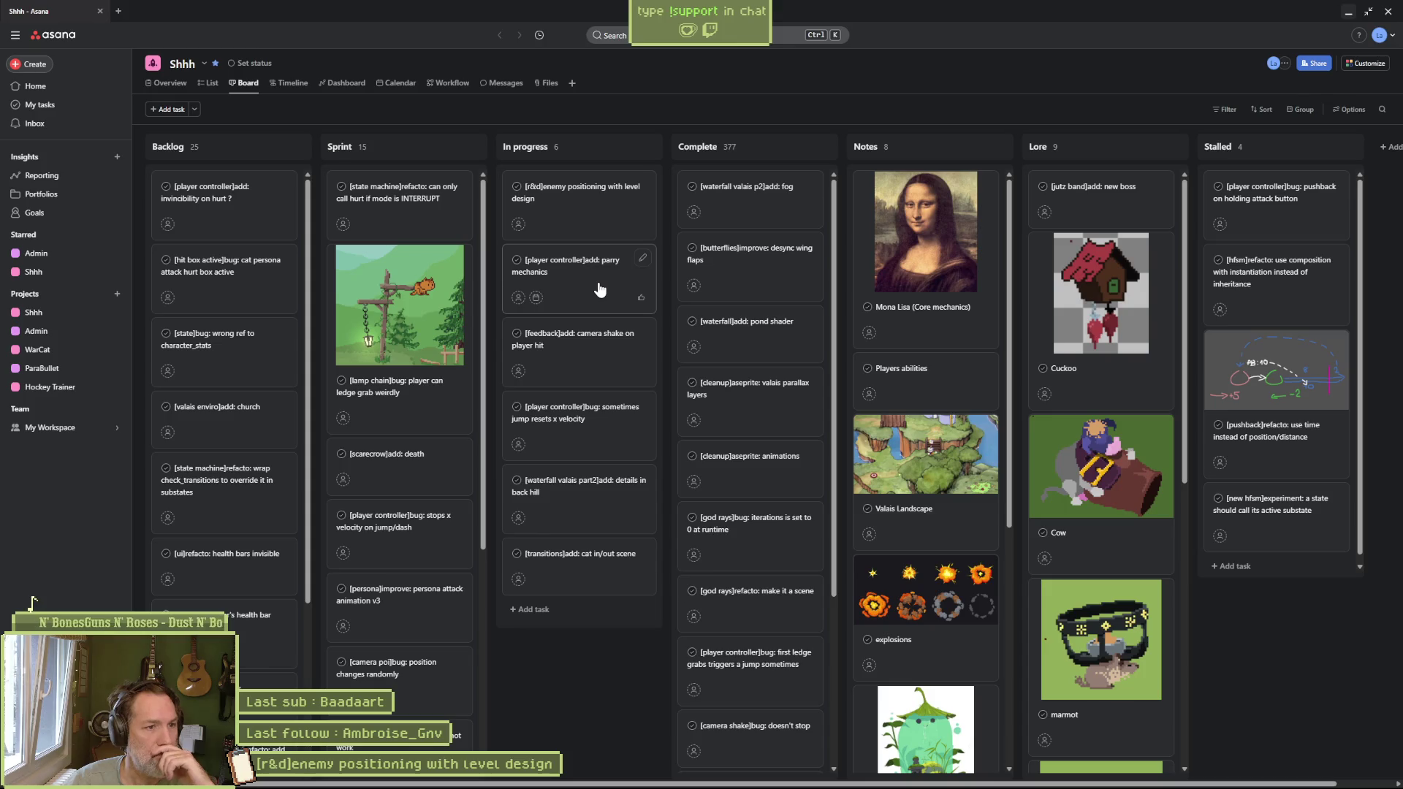
pyautogui.click(1348, 12)
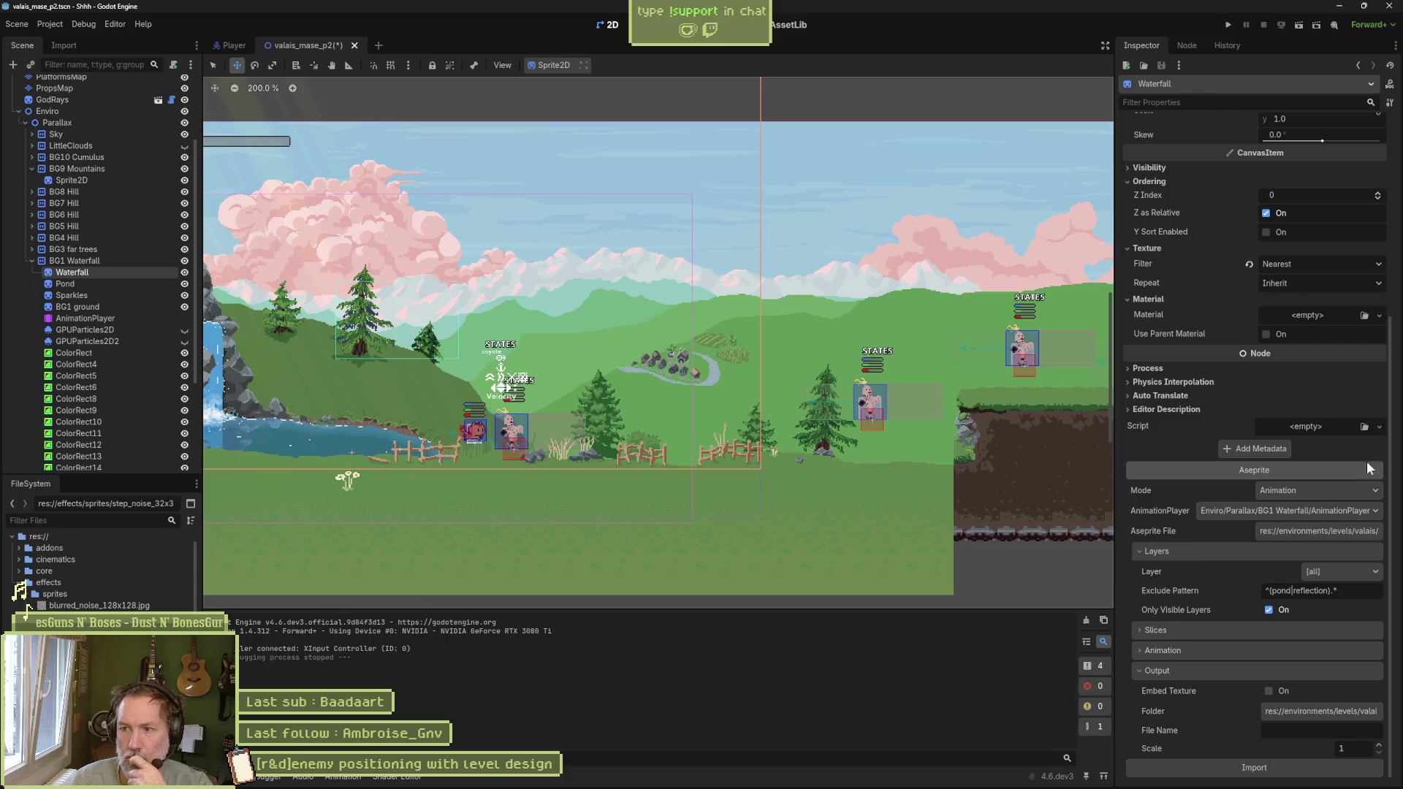
# Step: Pan the level view to the cliff and scarecrows and select the BG4 Hill background sprite
pyautogui.moveTo(914, 418); pyautogui.dragTo(672, 429)
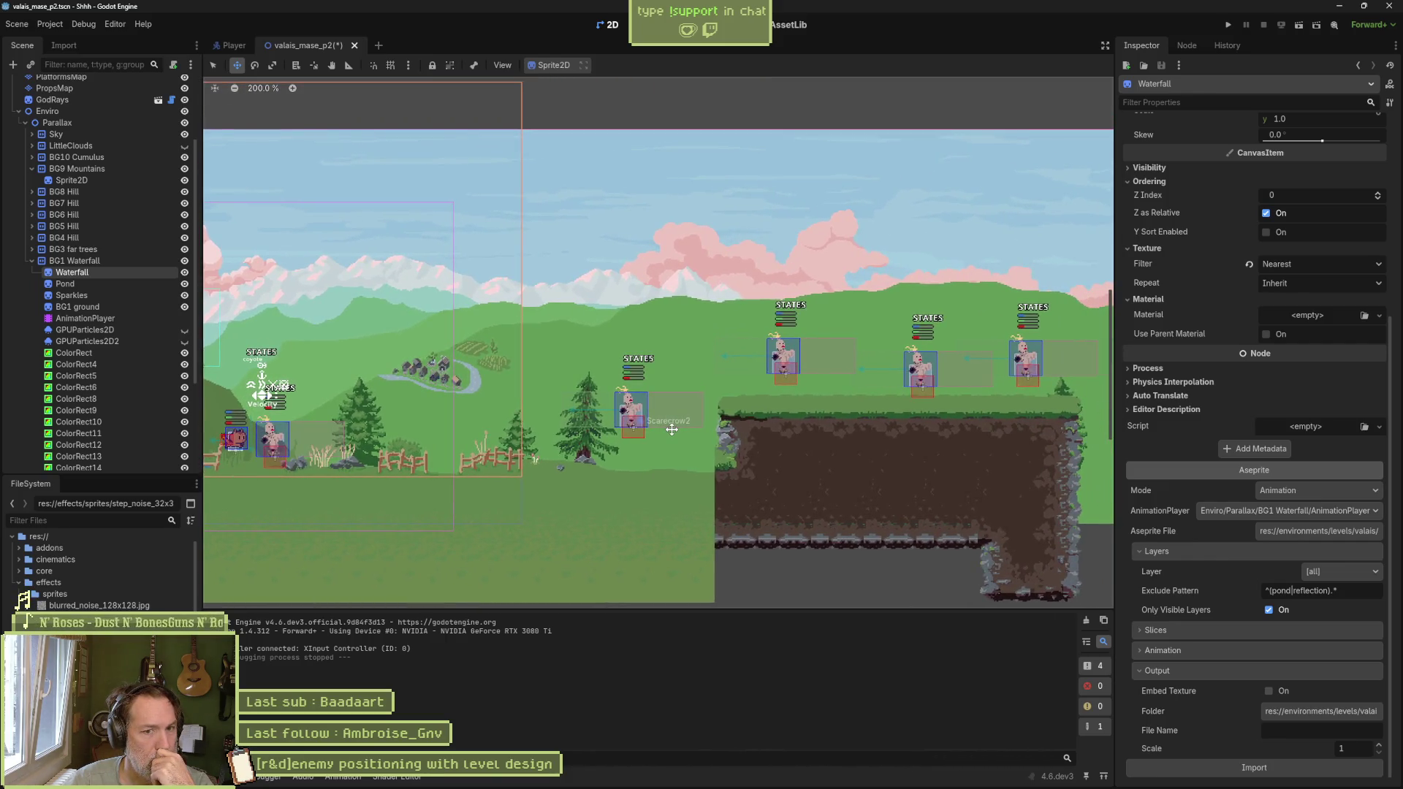
pyautogui.scroll(-1, 666, 421)
pyautogui.hscroll(-2, 667, 420)
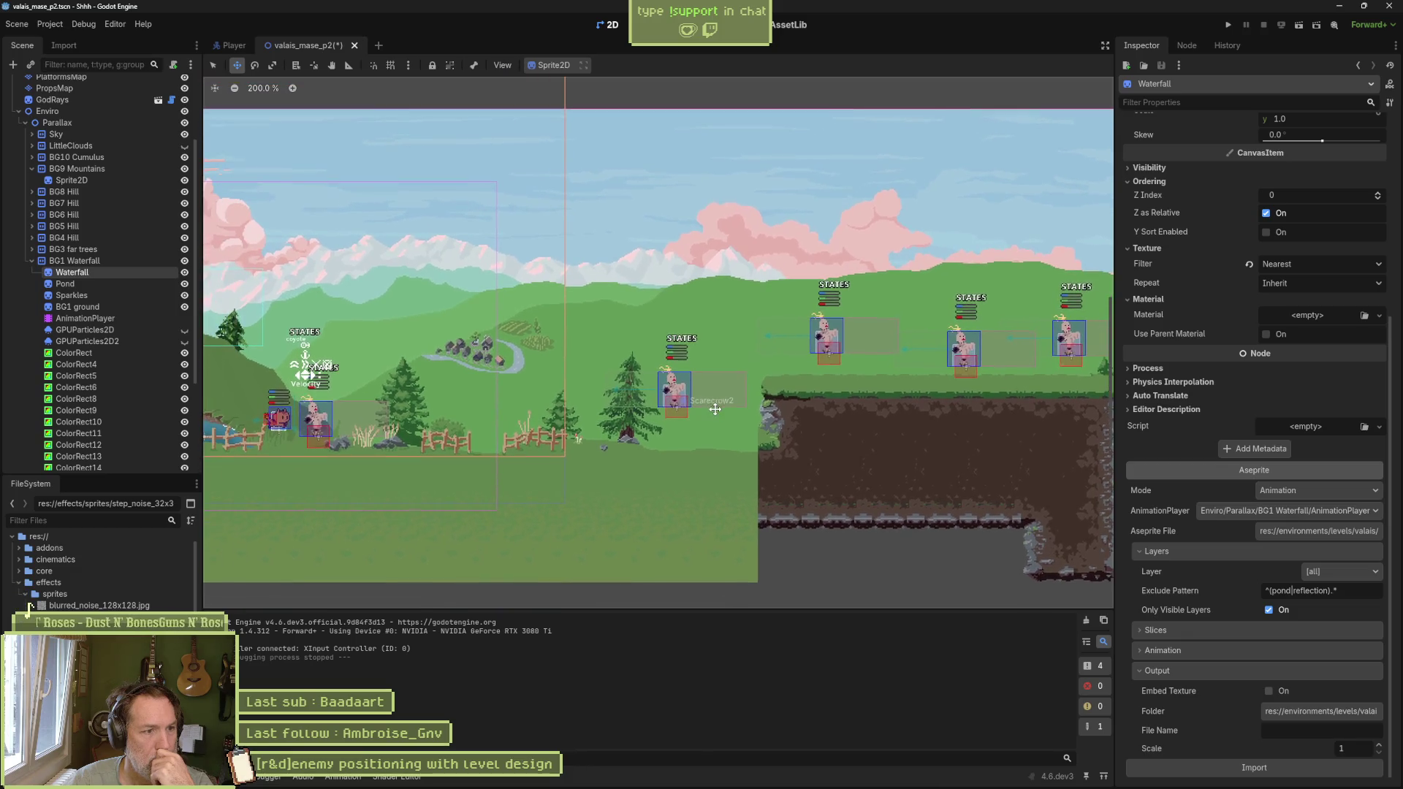
pyautogui.click(666, 398)
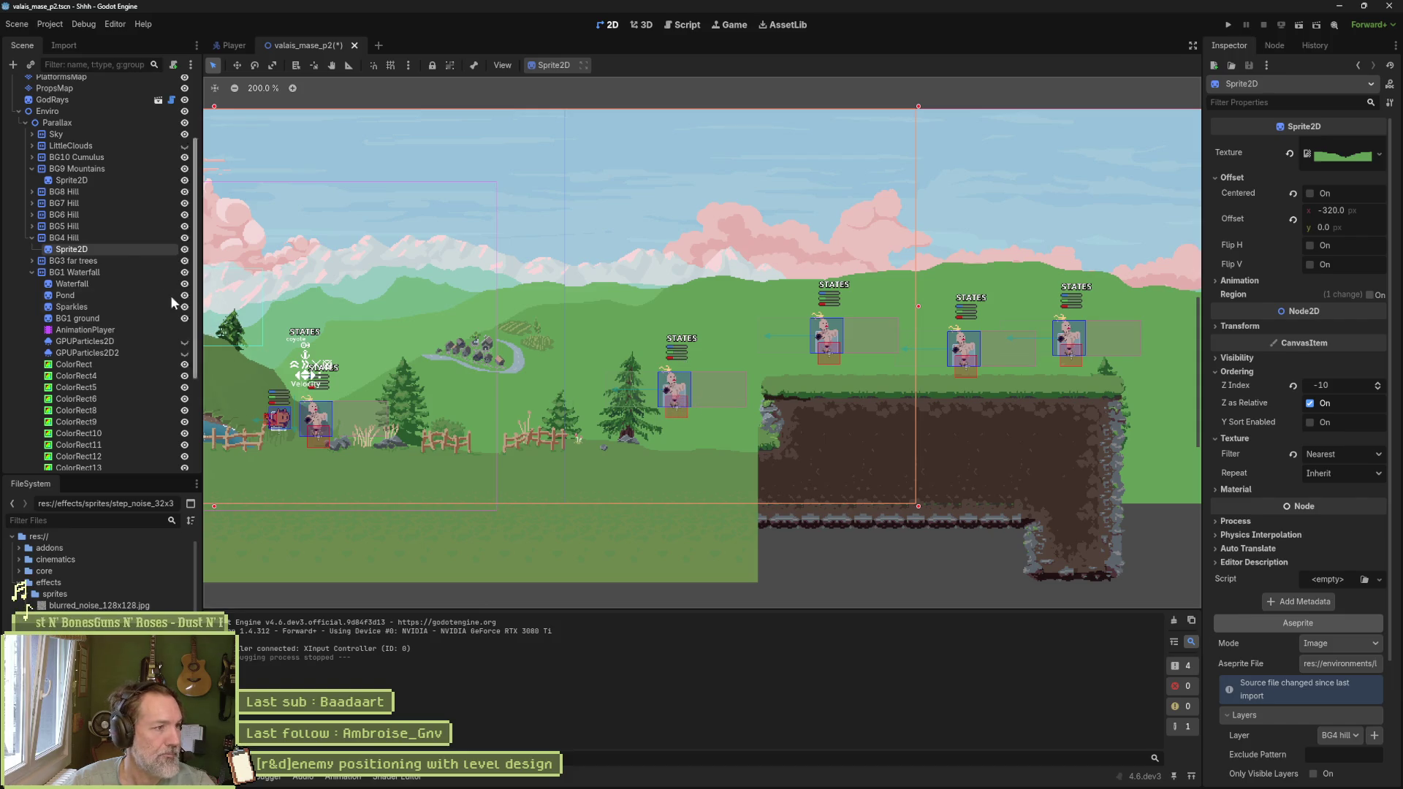
pyautogui.scroll(3, 73, 242)
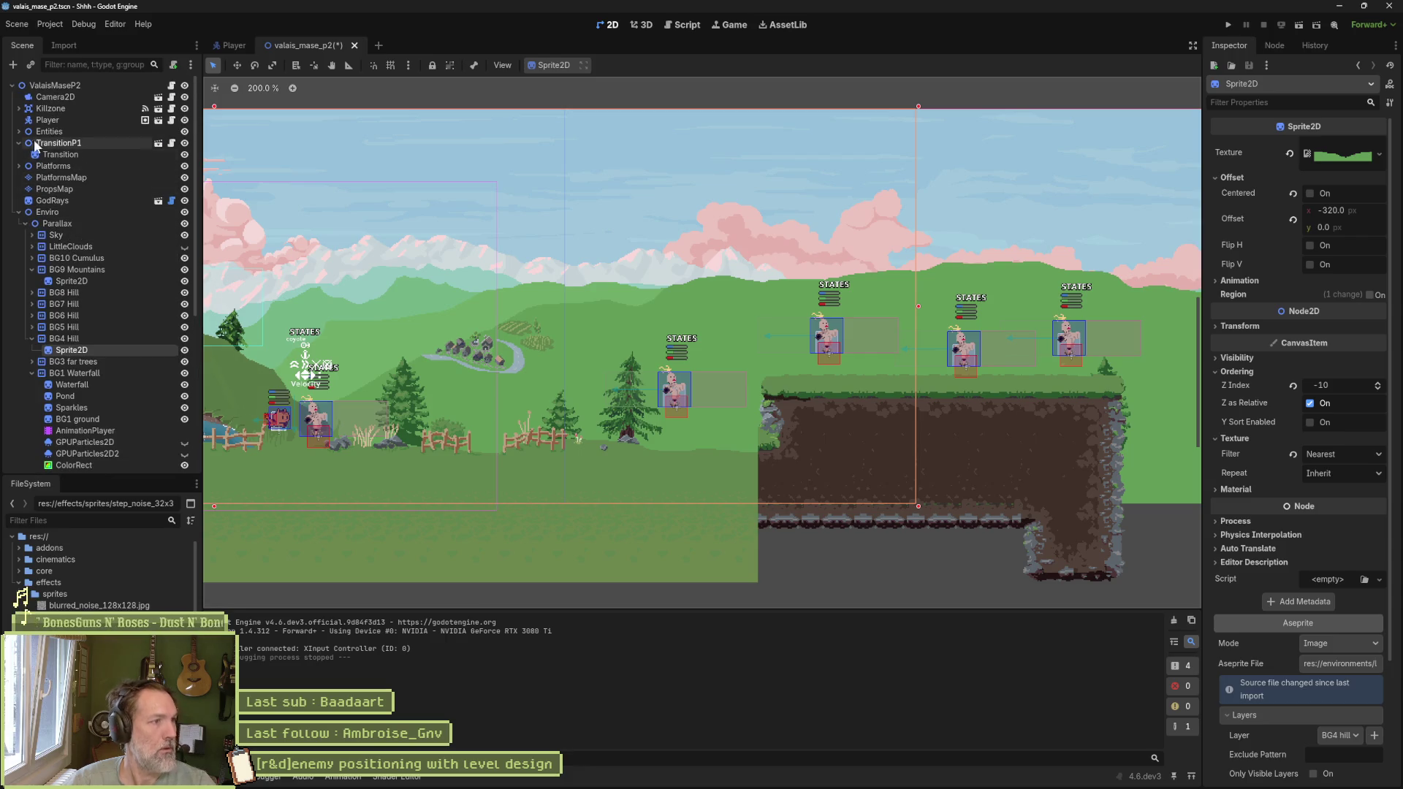
# Step: Move Scarecrow2 left and down beside the pine tree, enable its Attack, and run the game
pyautogui.click(19, 132)
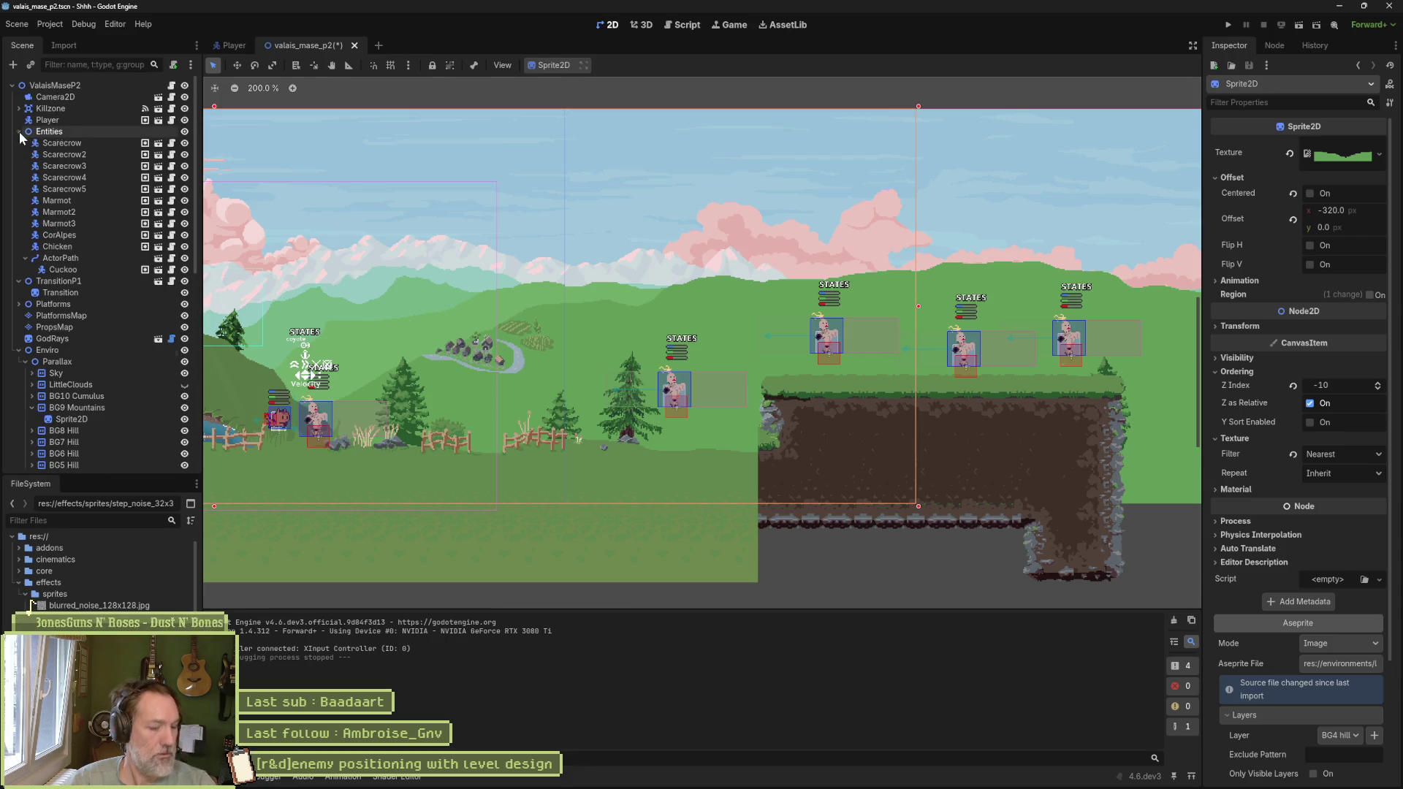
pyautogui.click(91, 152)
pyautogui.press('w')
pyautogui.moveTo(660, 377); pyautogui.dragTo(551, 430)
pyautogui.click(1307, 145)
pyautogui.press('F5')
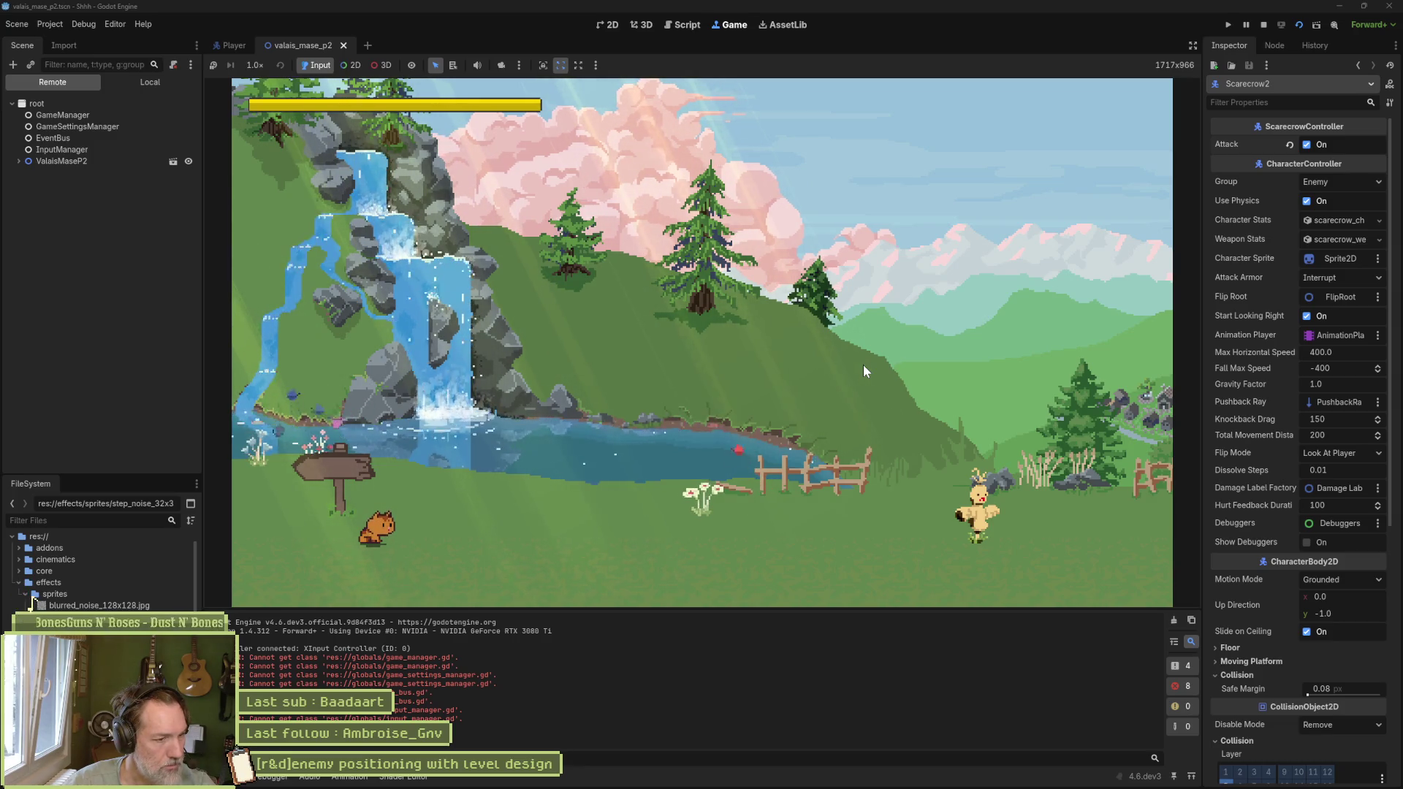
# Step: Restart the game, run the cat right hitting the scarecrows, turn back left, then stop
pyautogui.press('F8')
pyautogui.press('F5')
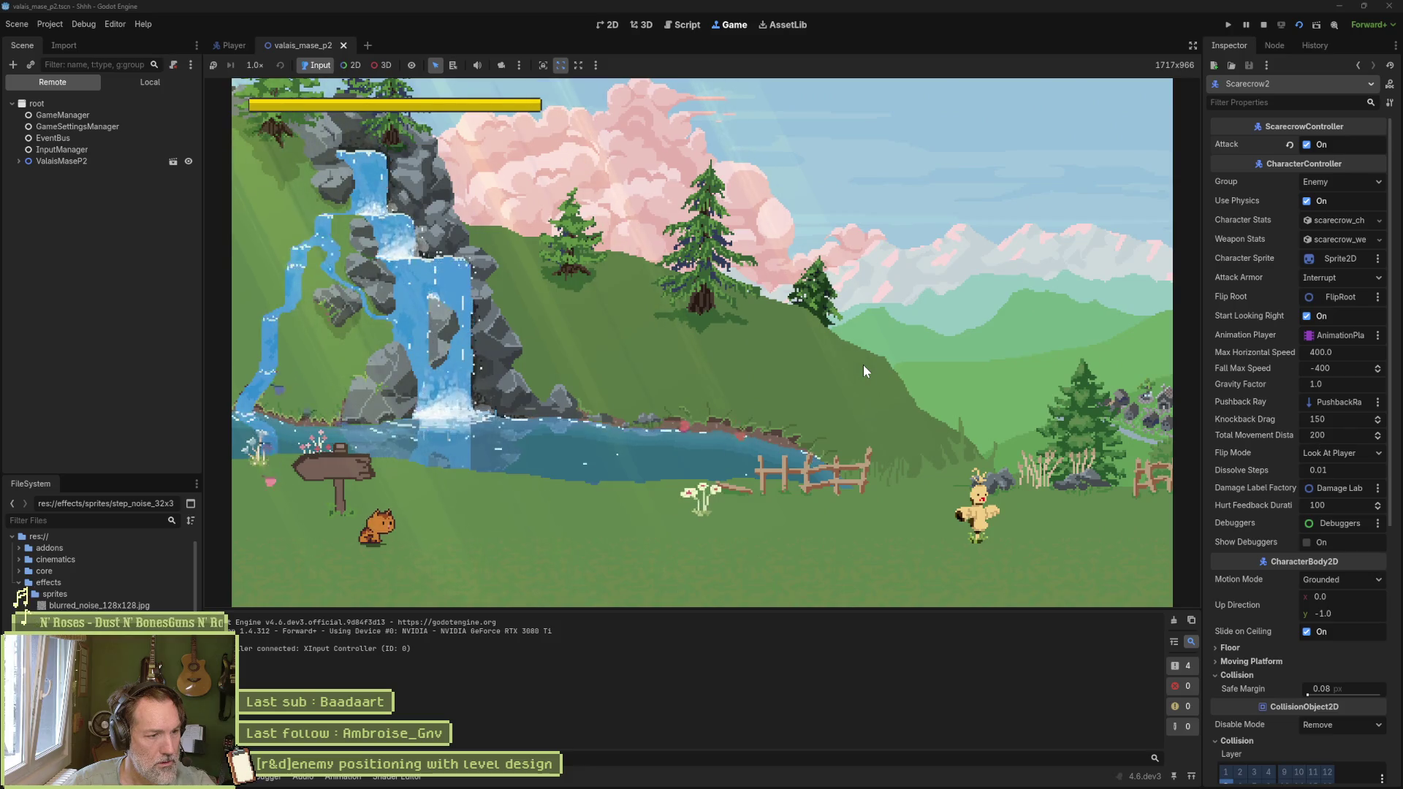
pyautogui.press('Right')
pyautogui.press('Right')
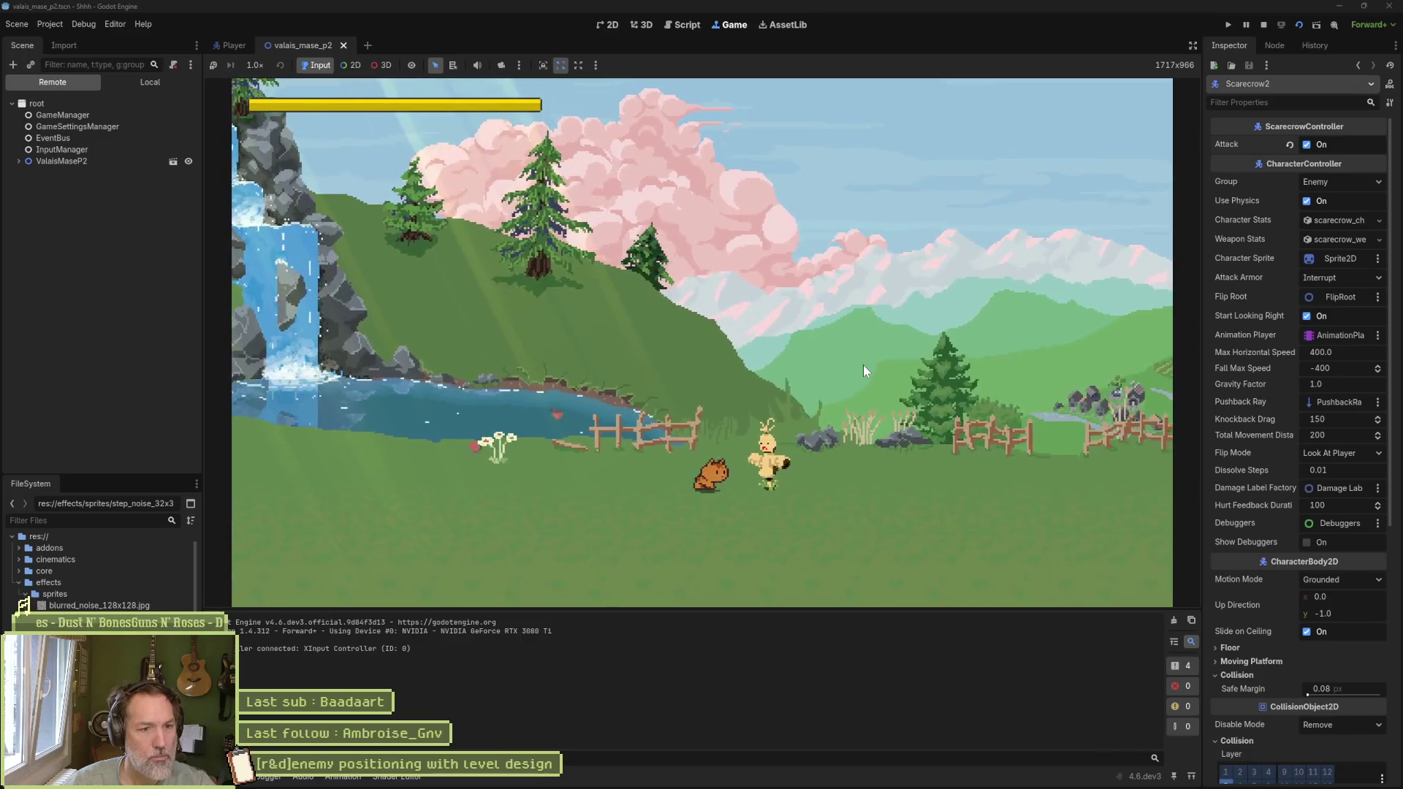
pyautogui.press('Right')
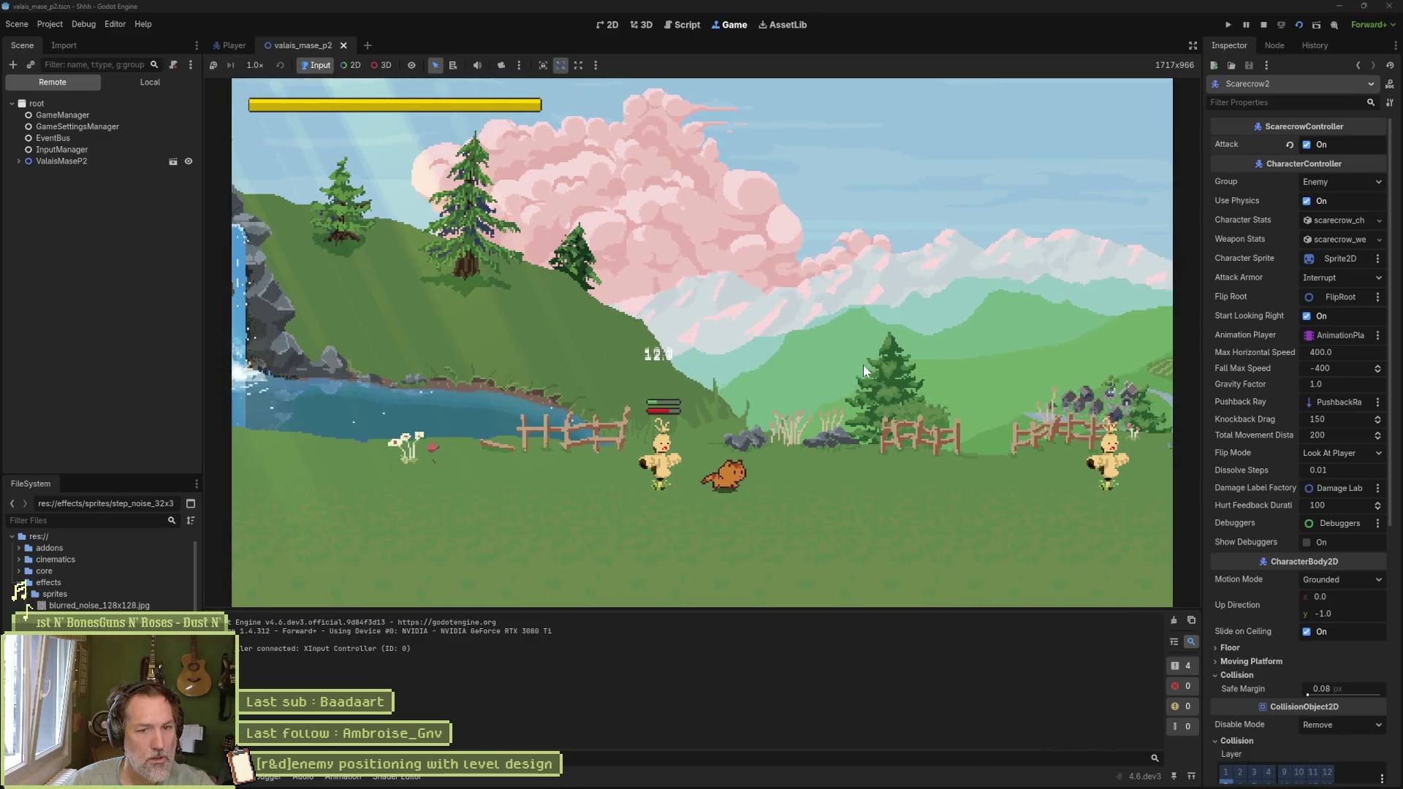
pyautogui.press('Right')
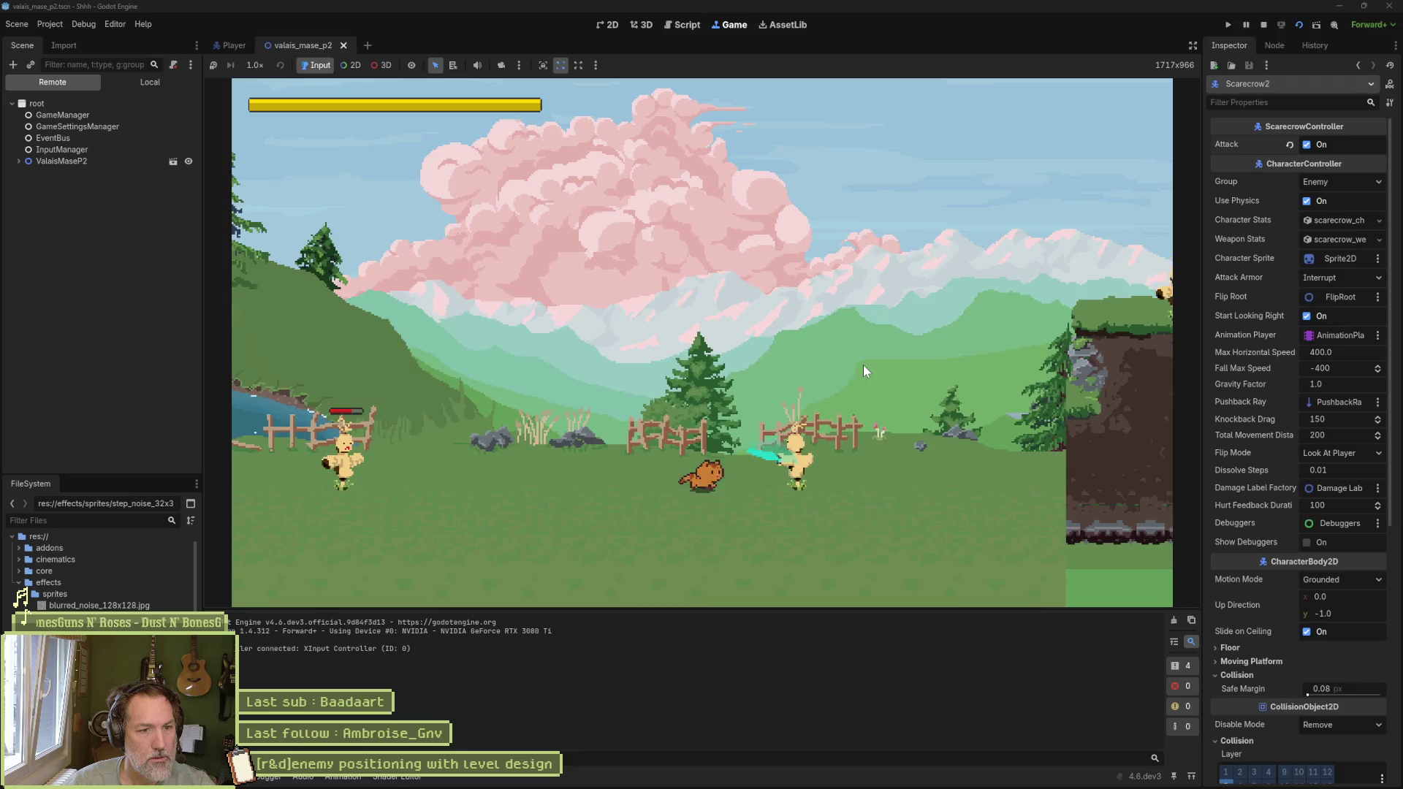
pyautogui.press('Right')
pyautogui.press('Right')
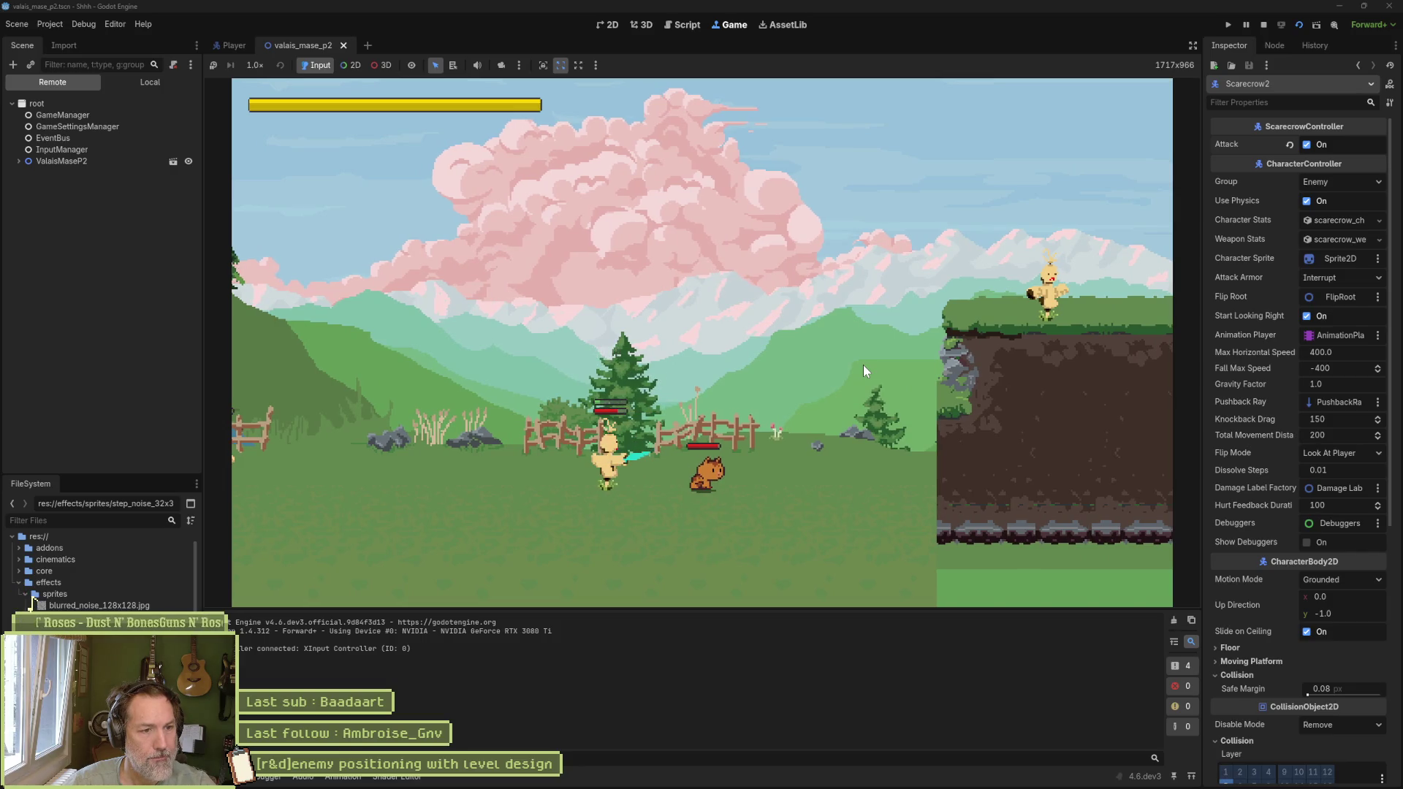
pyautogui.press('Left')
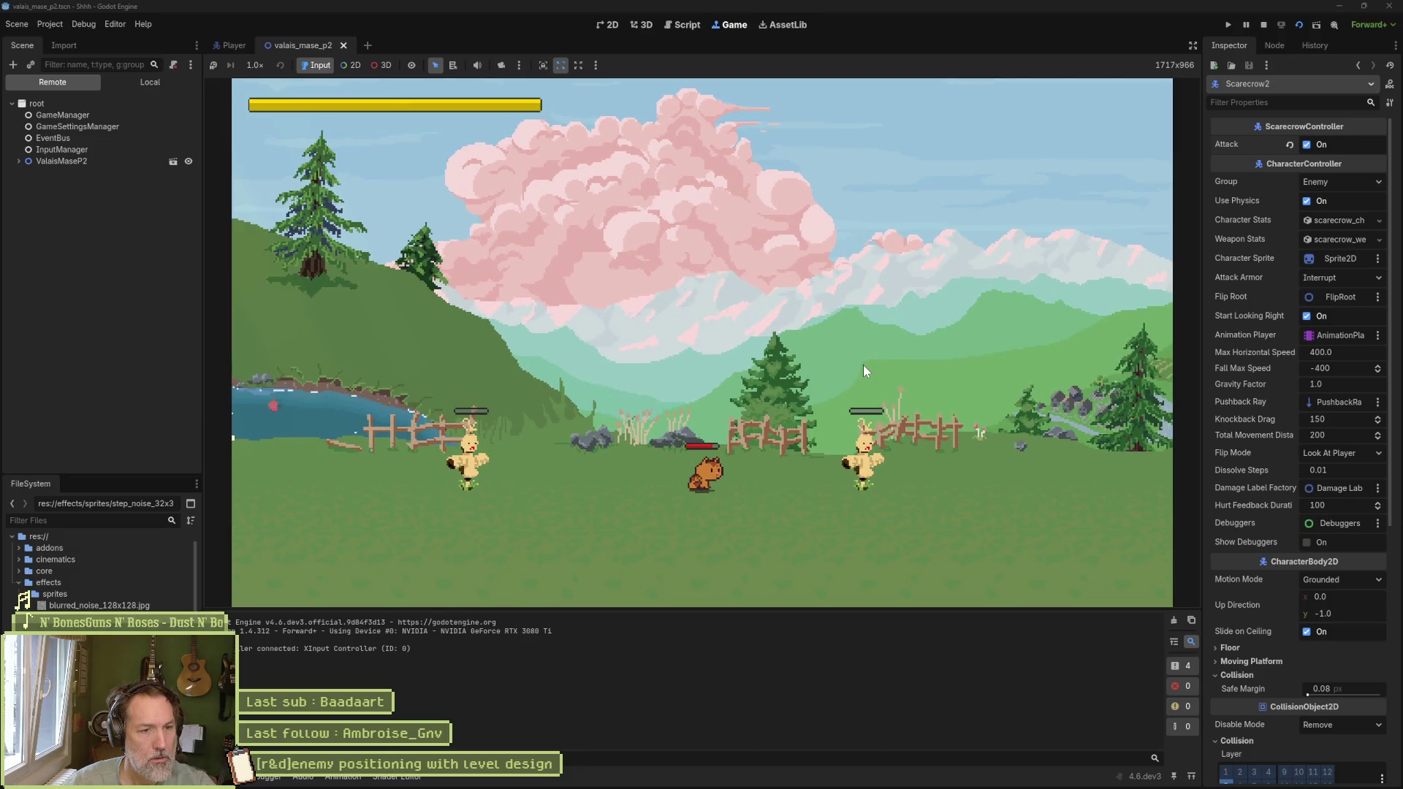
pyautogui.press('F8')
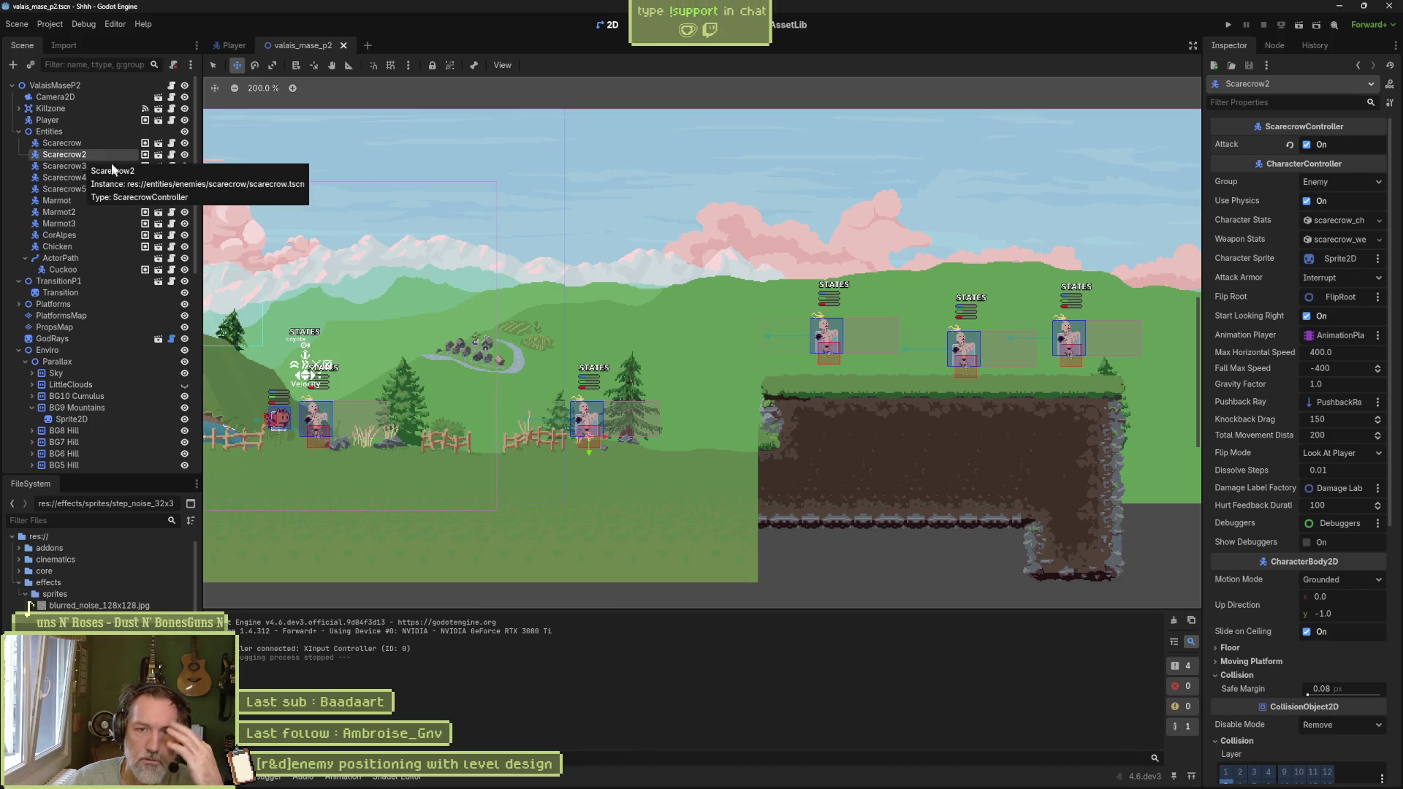
# Step: Raise Scarecrow2's Knockback Resistance from 0.0 to 1.0 and rerun the scene
pyautogui.click(1323, 220)
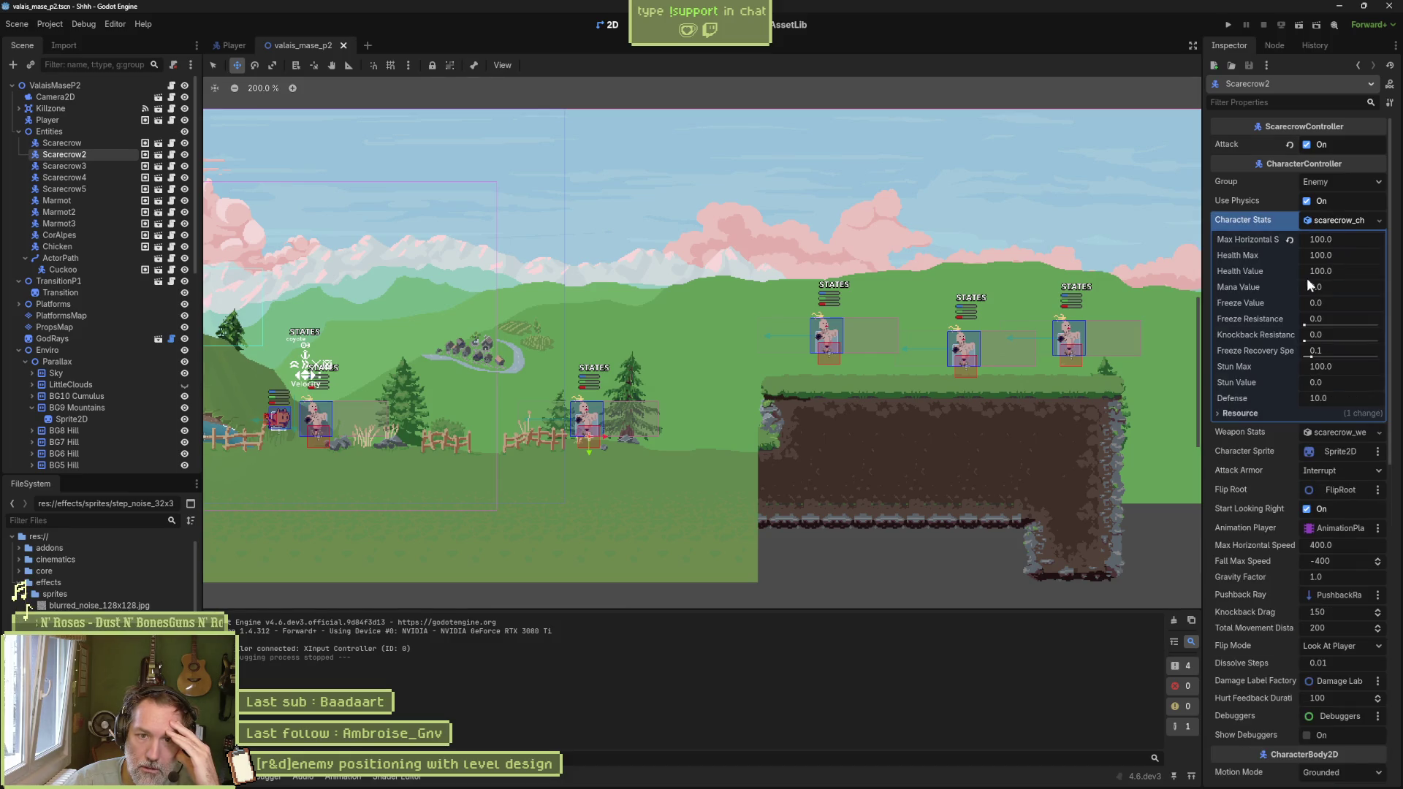
pyautogui.moveTo(1306, 340); pyautogui.dragTo(1380, 340)
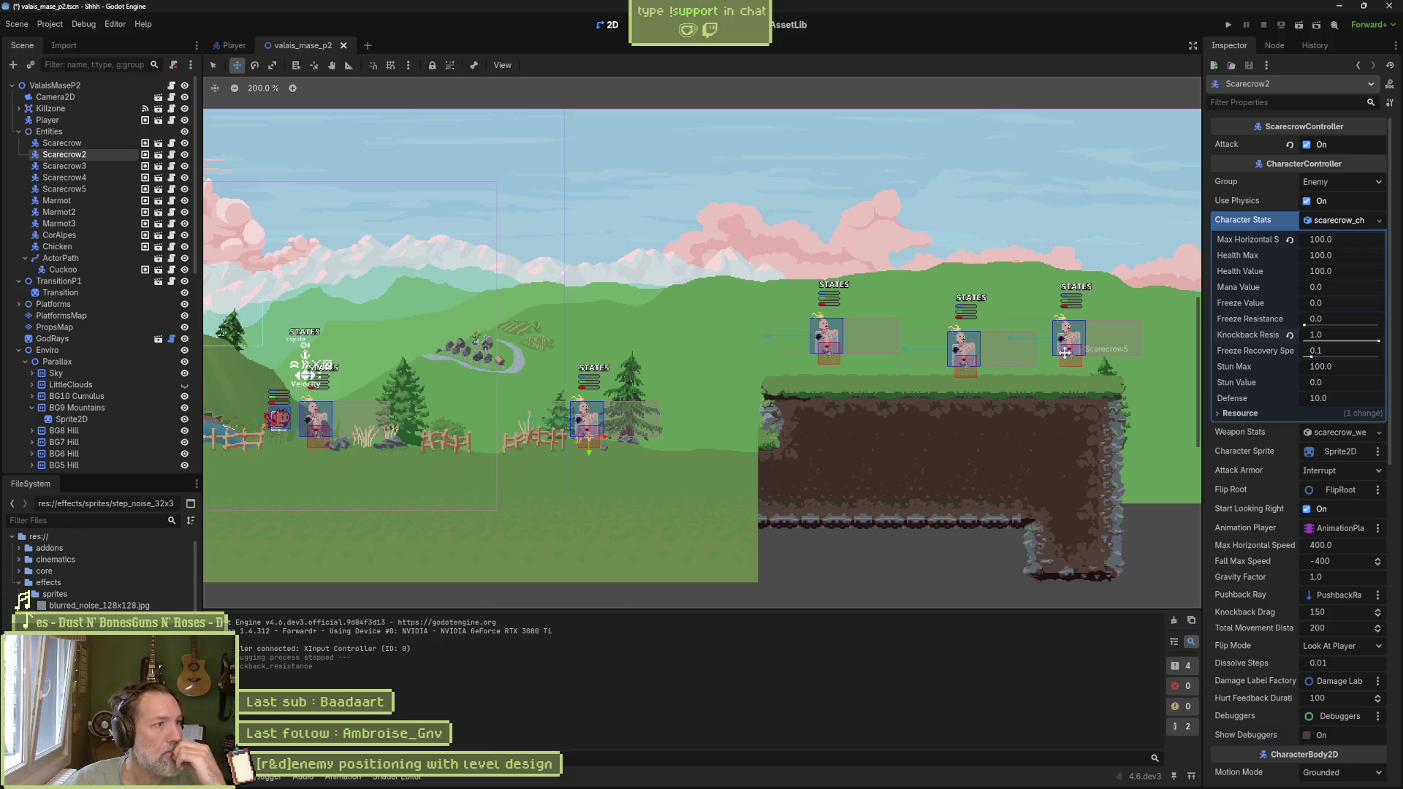
pyautogui.press('F6')
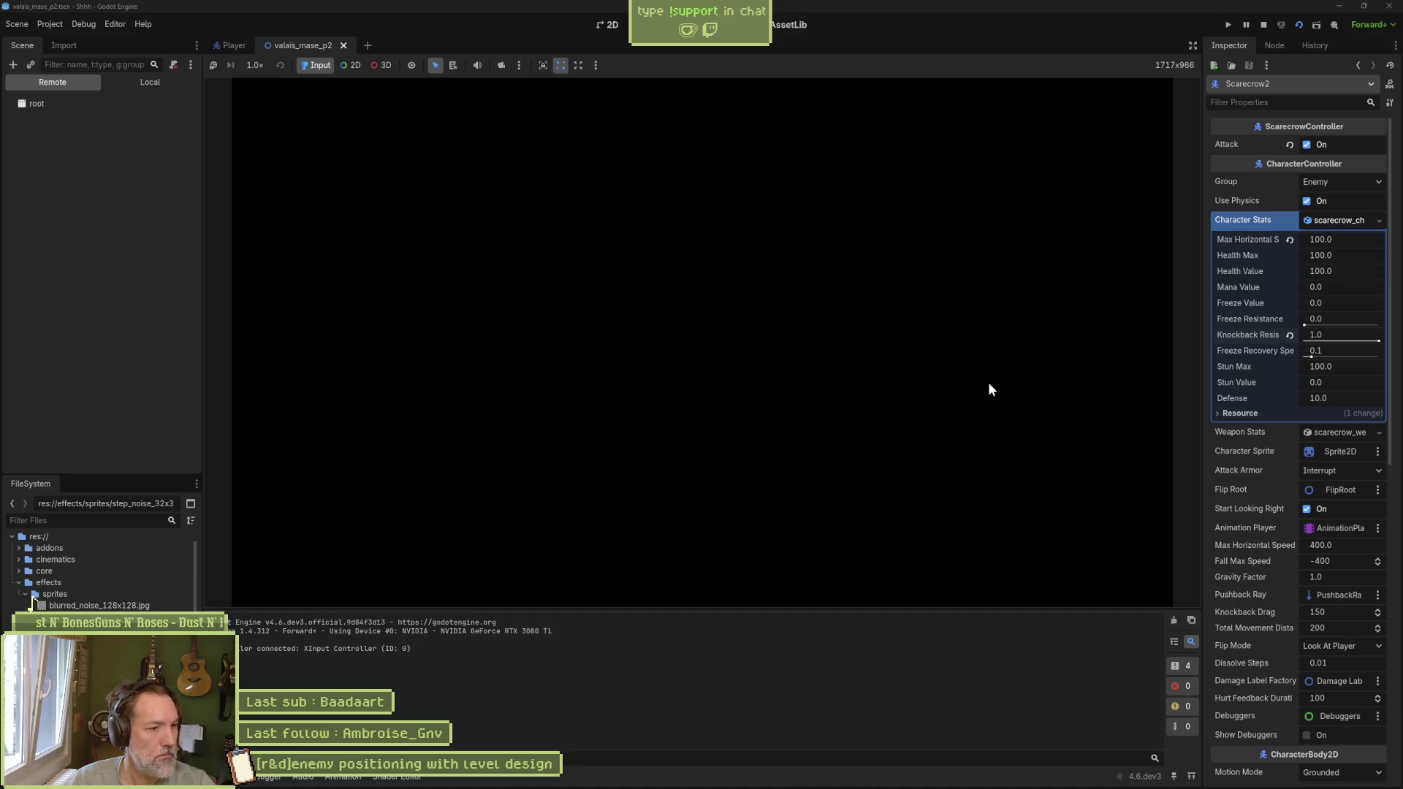
# Step: Run the cat right past the scarecrows, then stop the game
pyautogui.press('Right')
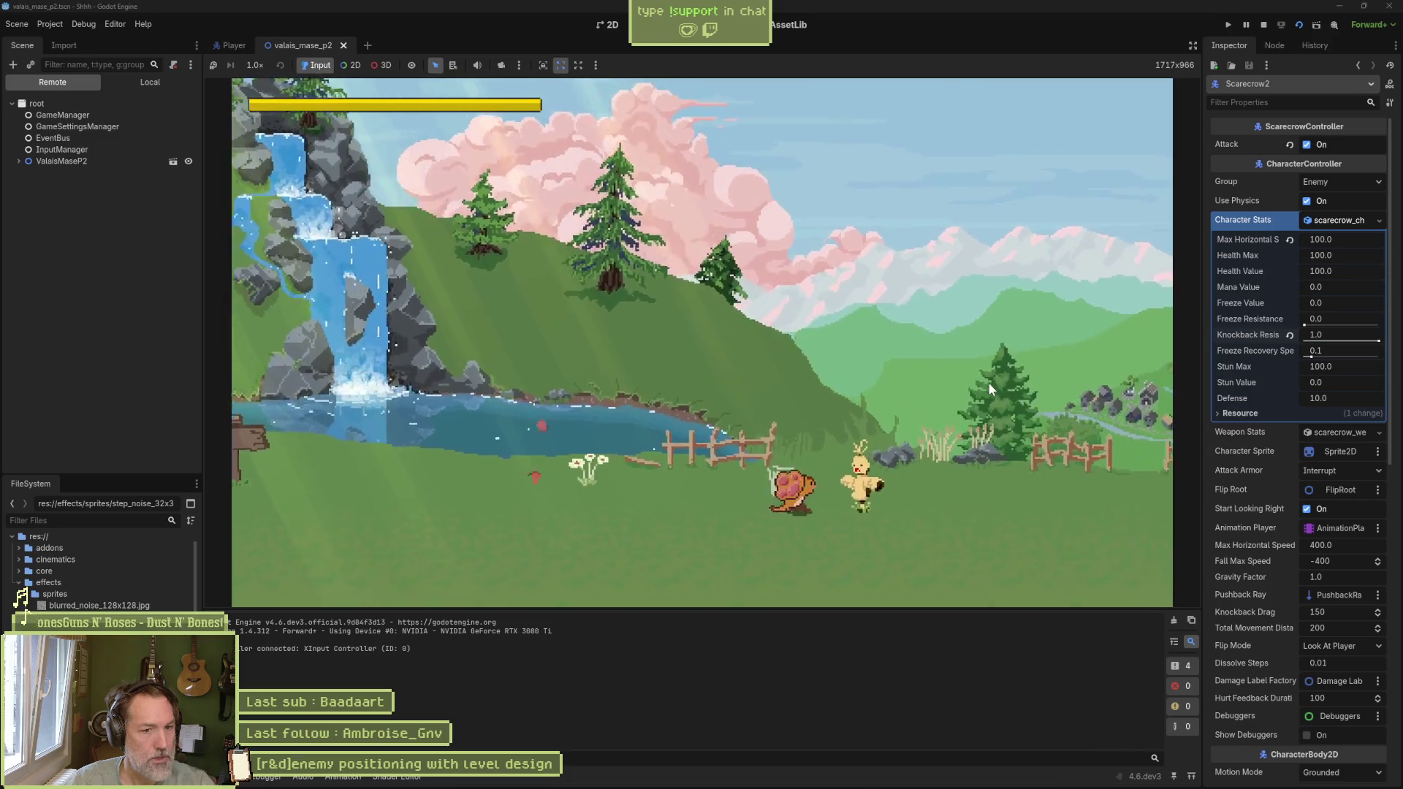
pyautogui.press('Right')
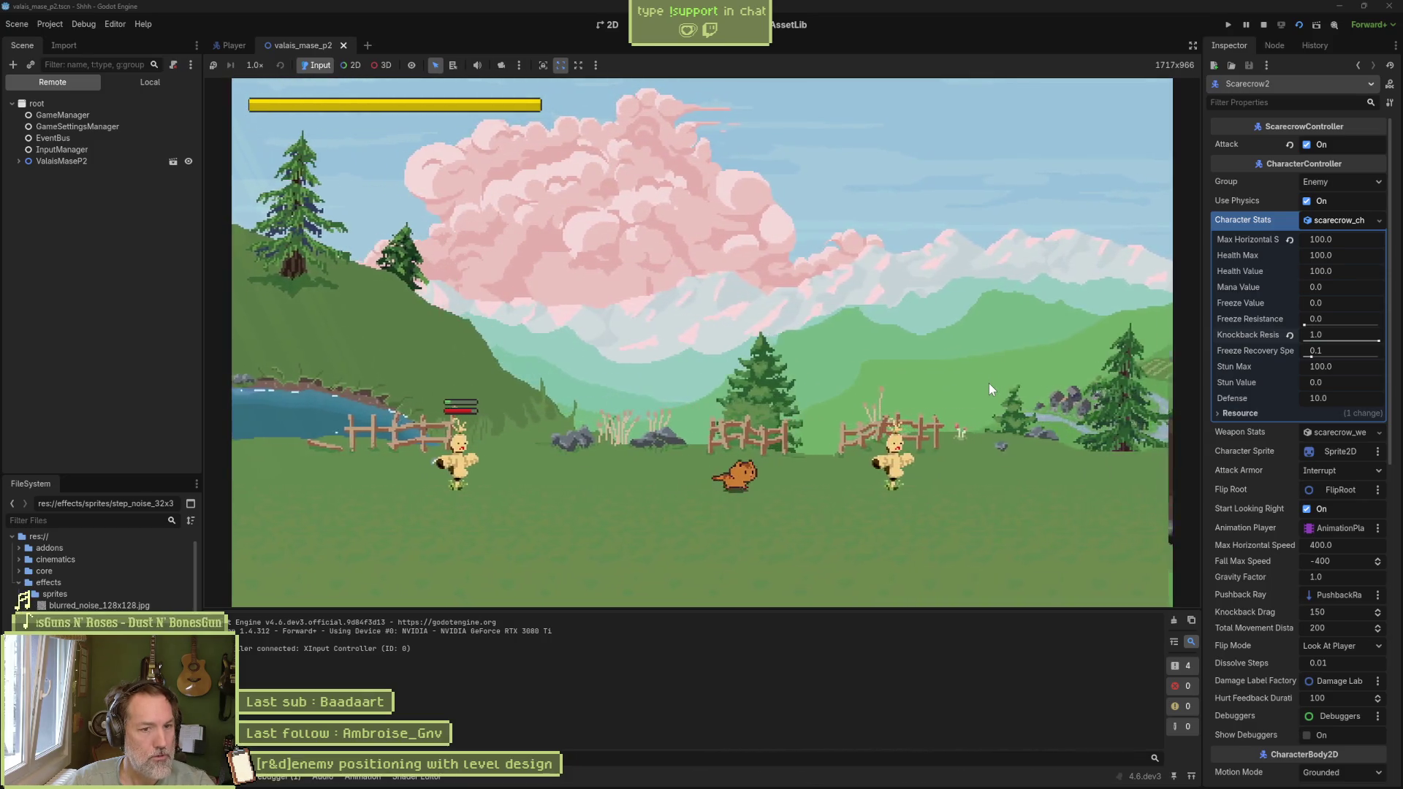
pyautogui.press('Right')
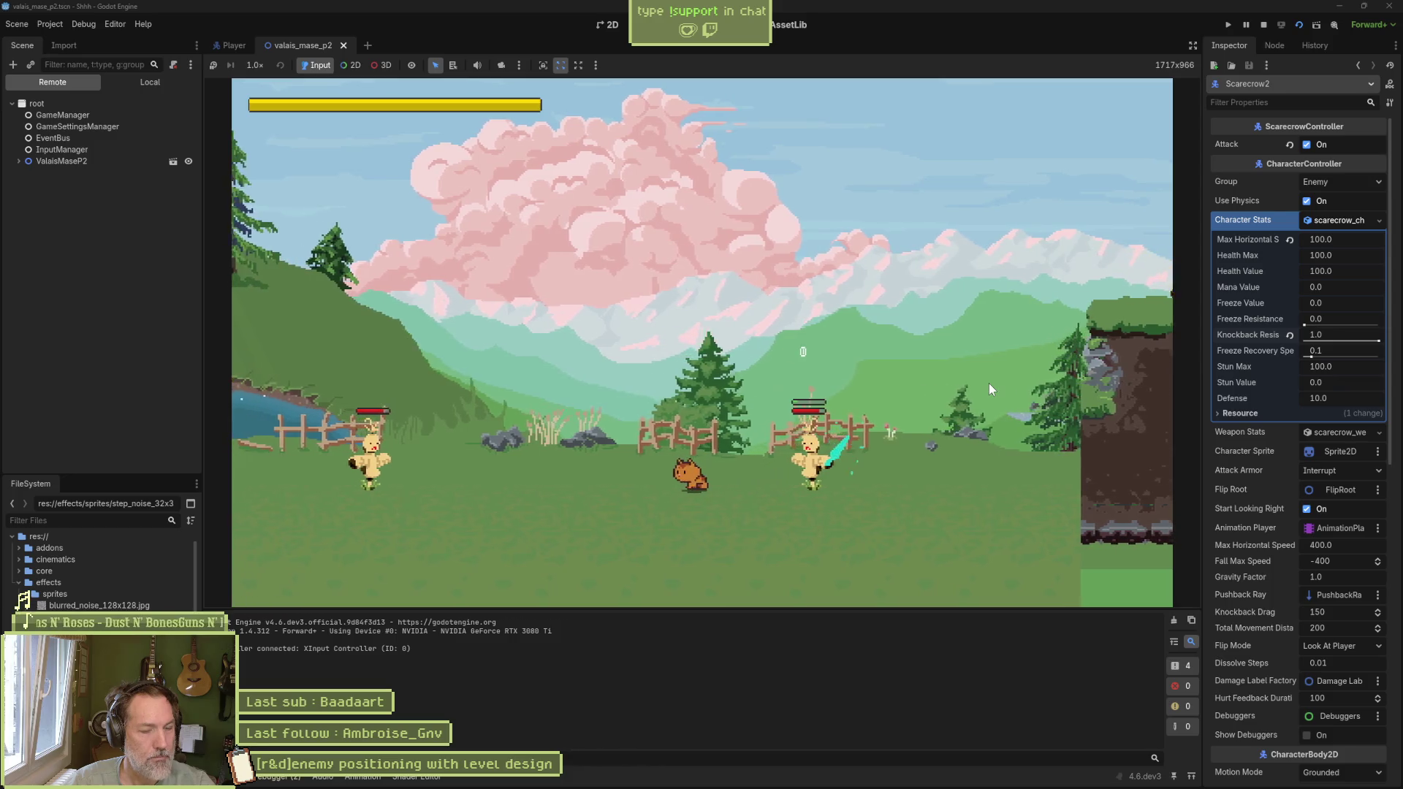
pyautogui.press('F8')
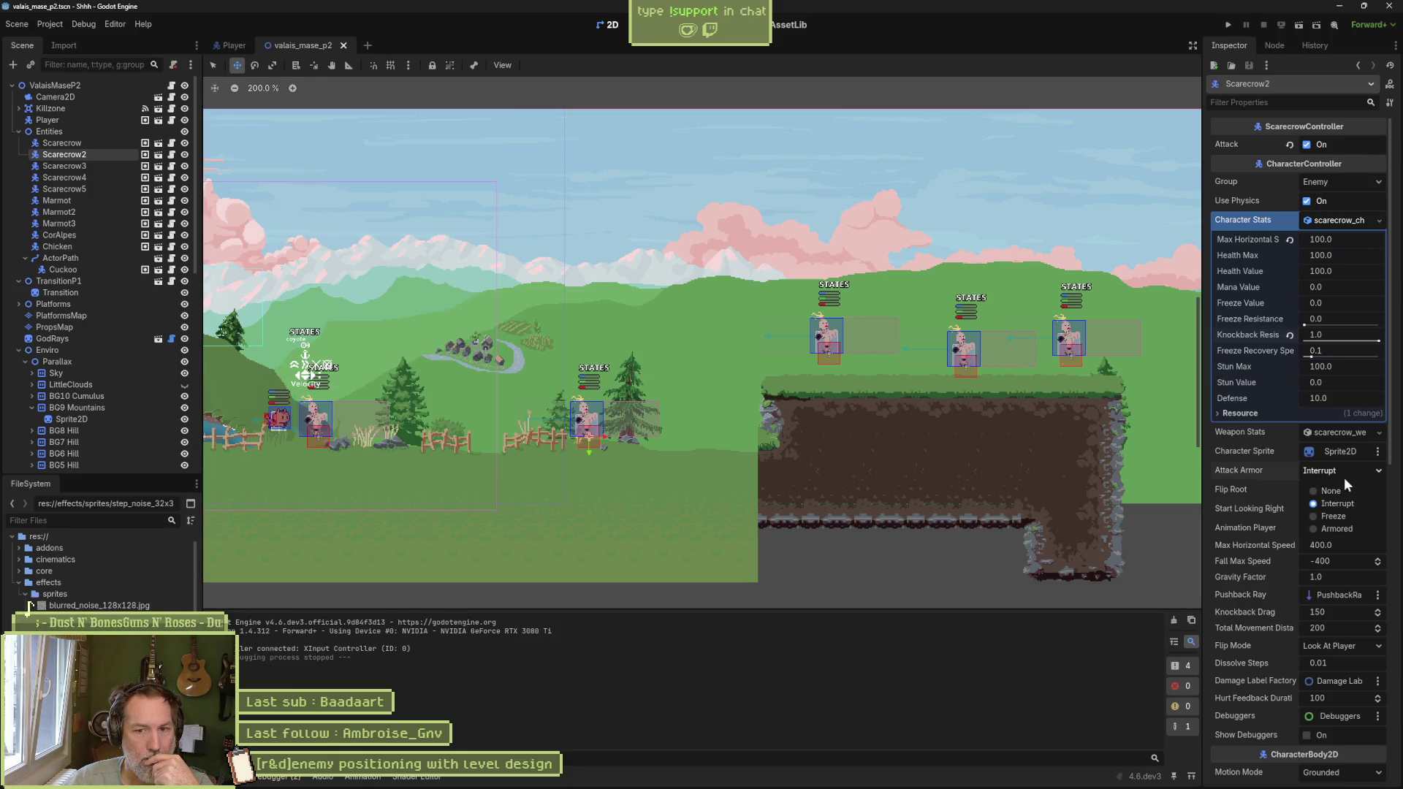
# Step: Set the scarecrow's Attack Armor to Freeze and test it in a play-run
pyautogui.click(1348, 516)
pyautogui.press('F6')
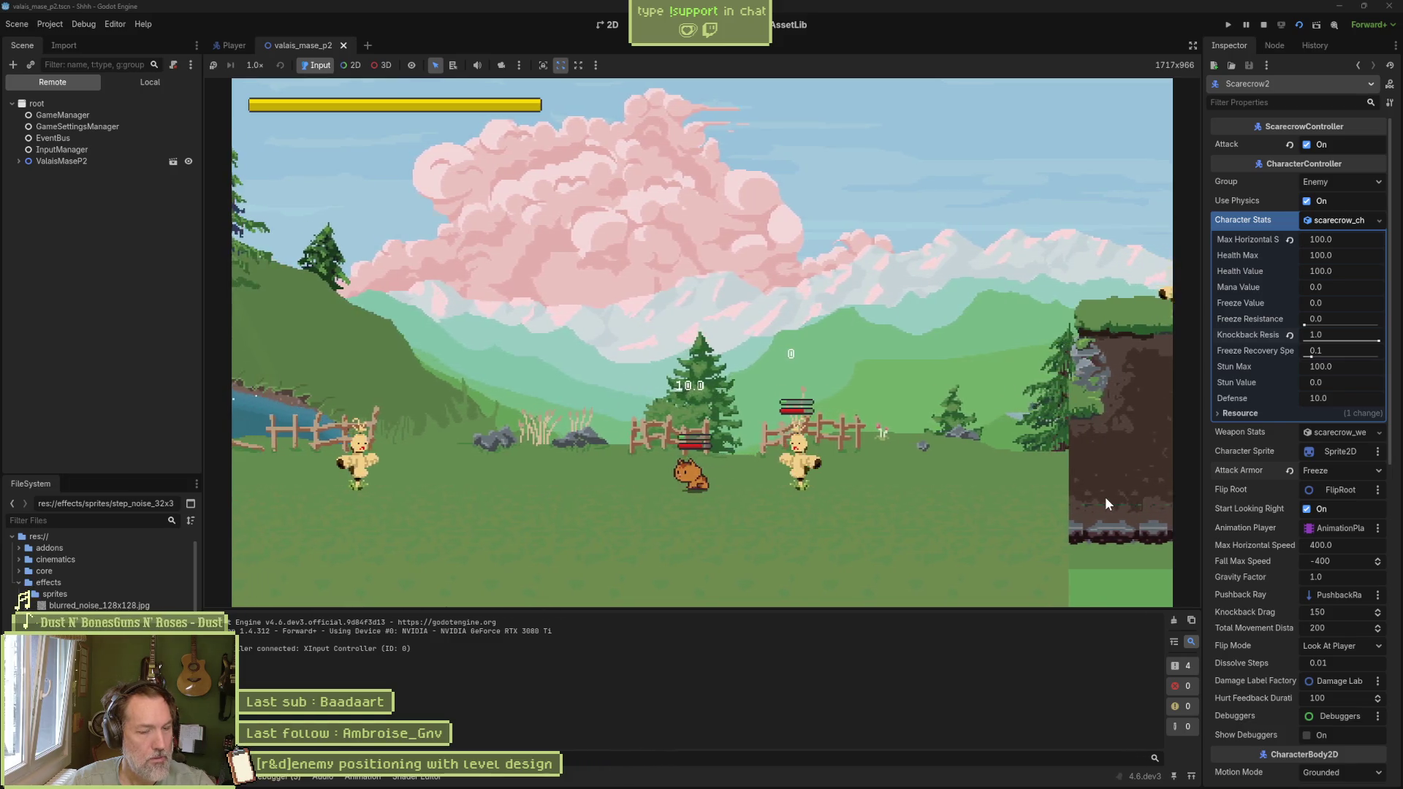
pyautogui.press('F8')
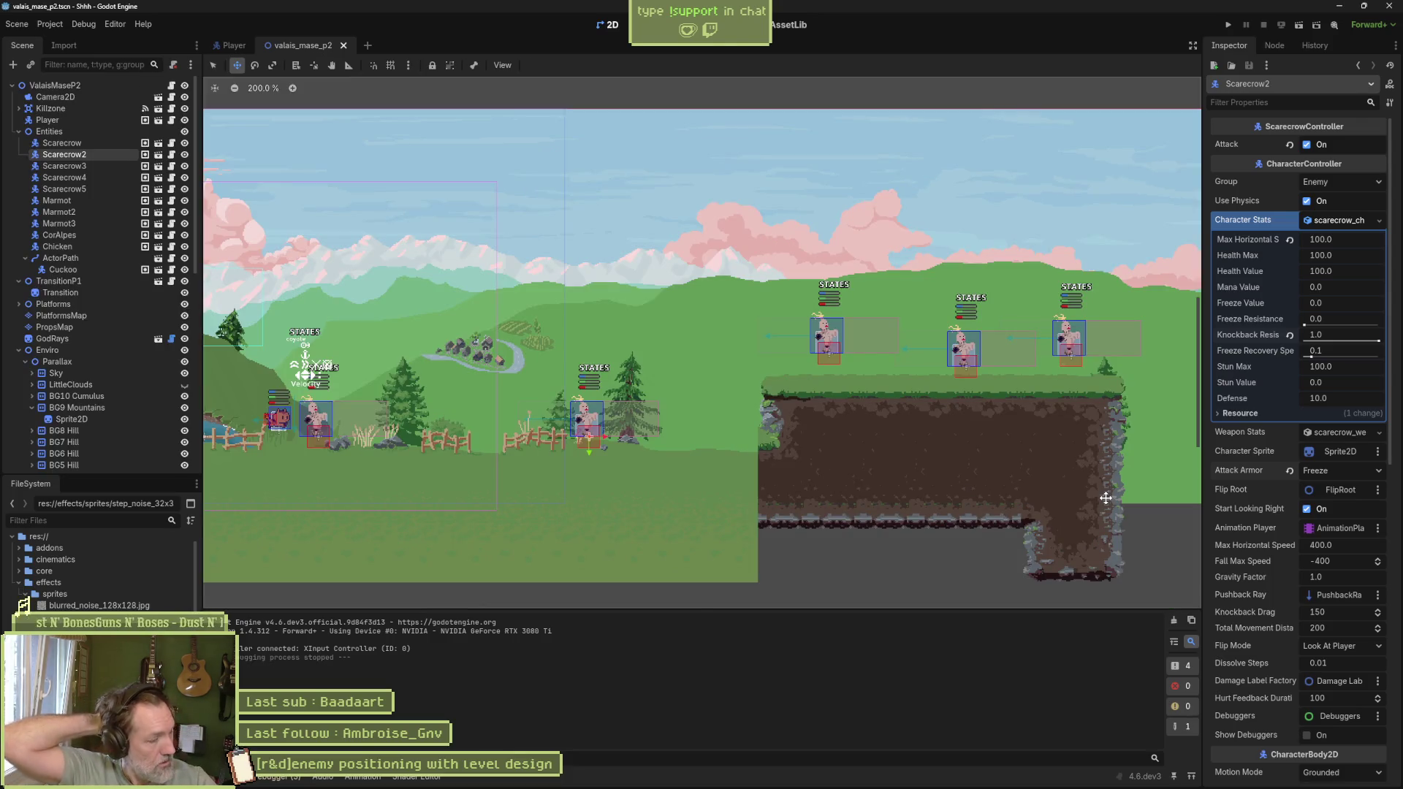
# Step: Save the scene and bring the Asana task board forward
pyautogui.hotkey('ctrl', 's')
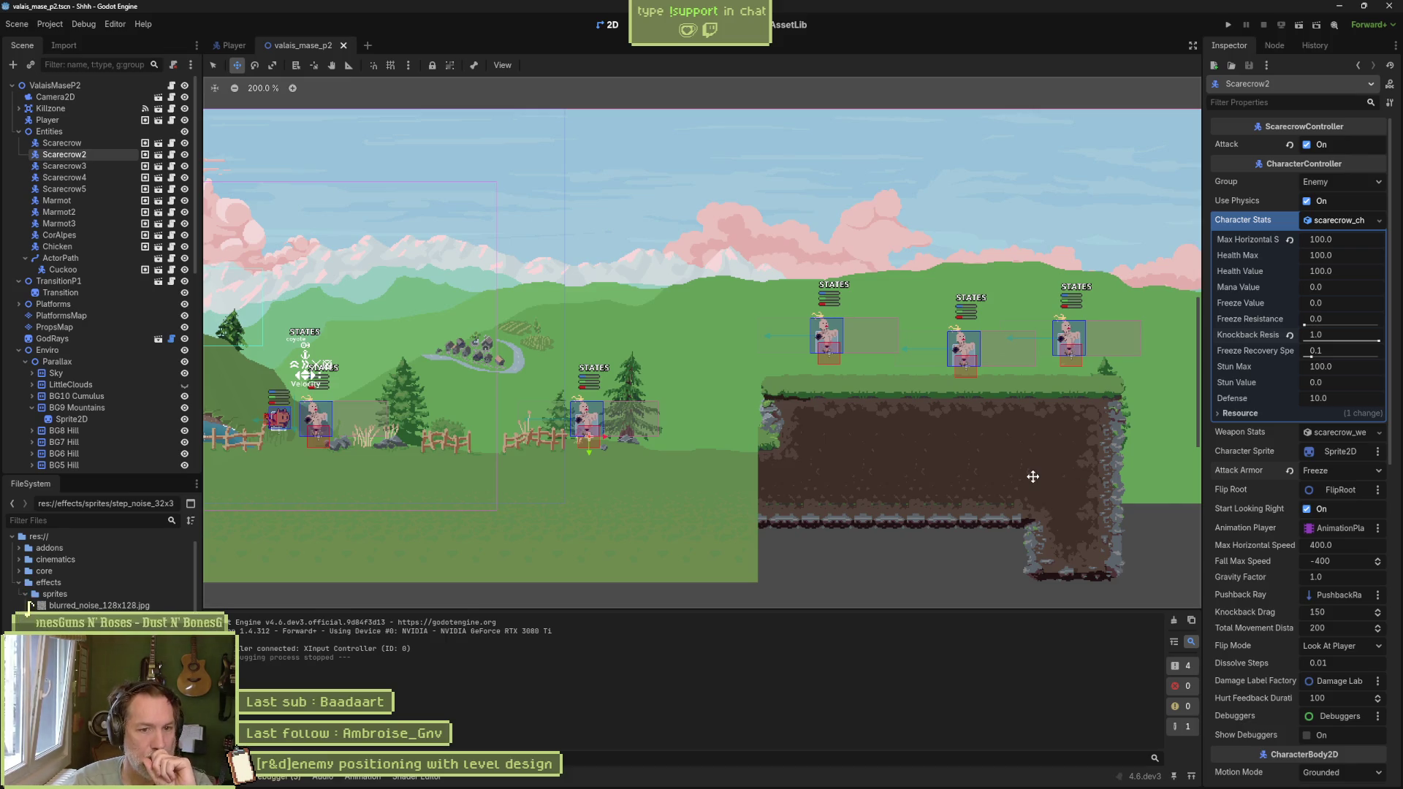
pyautogui.moveTo(702, 783)
pyautogui.click(749, 778)
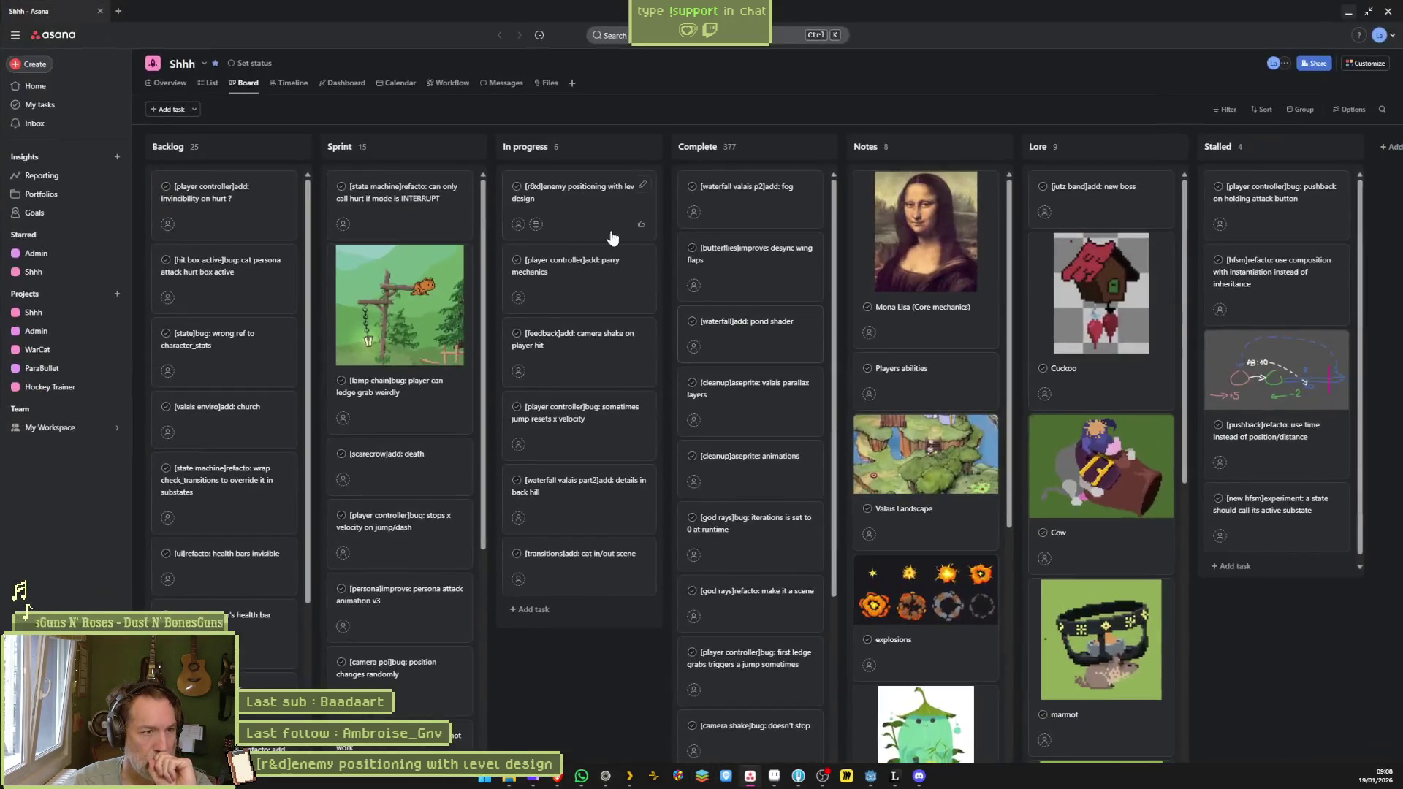
# Step: Put the parry mechanics card at the top of In progress and minimize Asana
pyautogui.moveTo(585, 211); pyautogui.dragTo(588, 199)
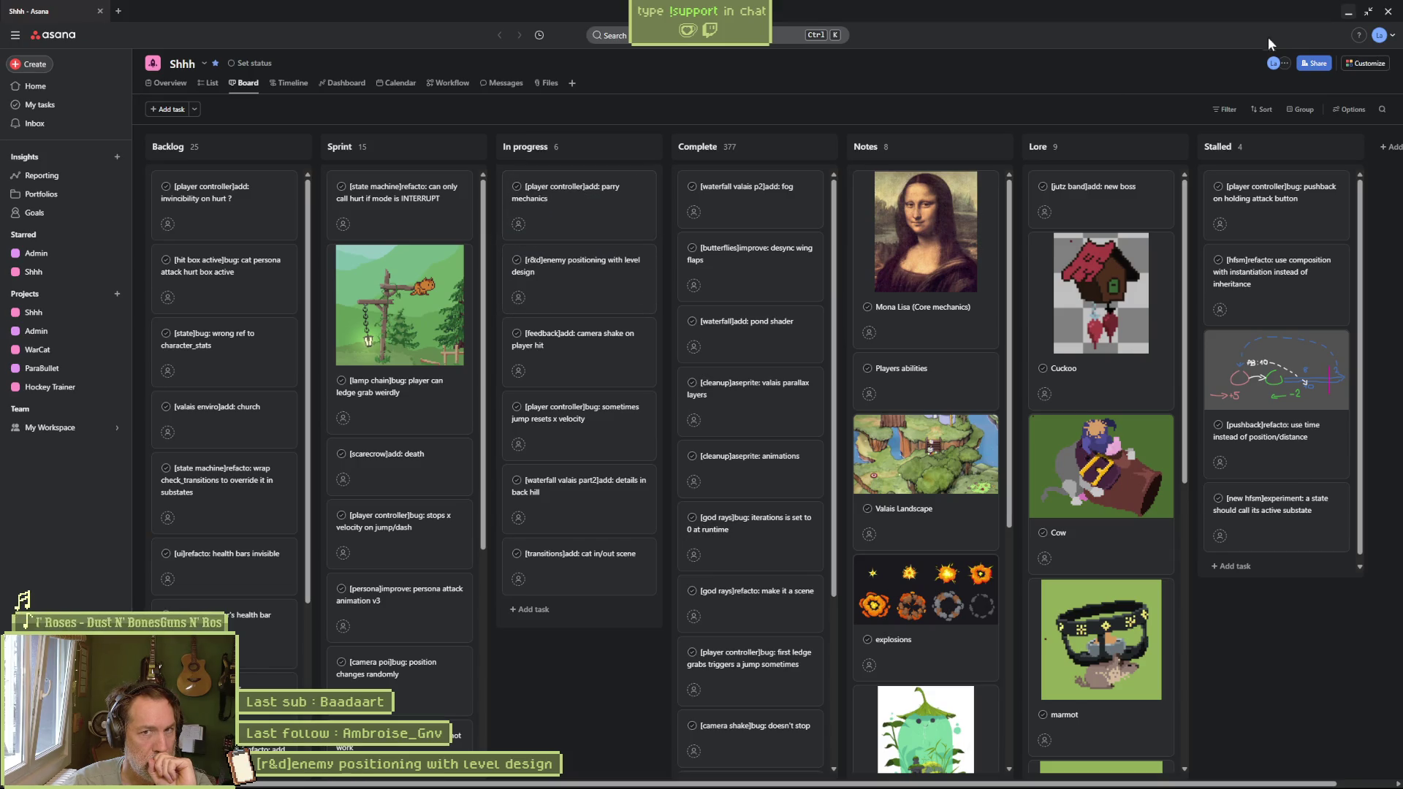
pyautogui.click(1347, 12)
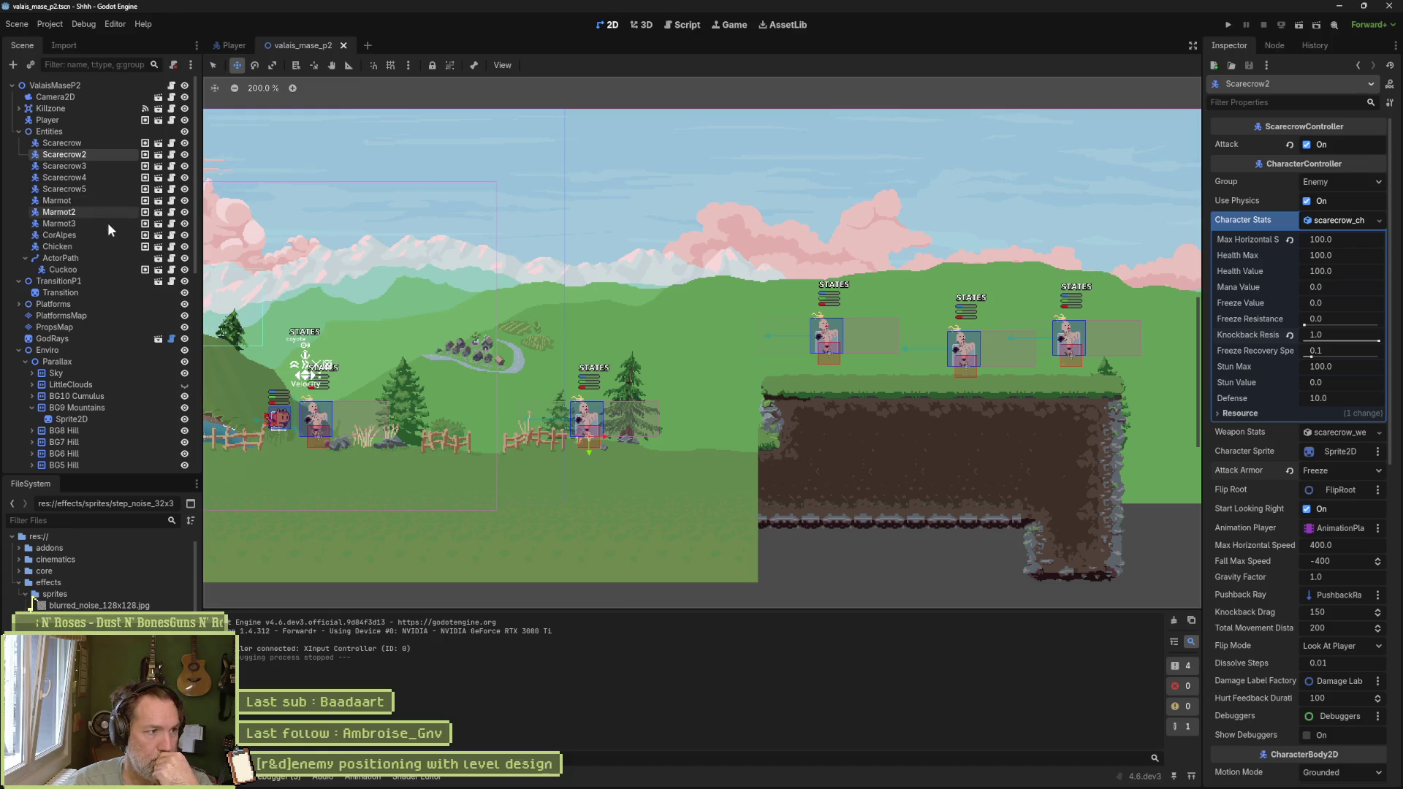
# Step: Open the Player scene and bring up the Idle state's player_idle_state.gd script under Grounded
pyautogui.click(157, 120)
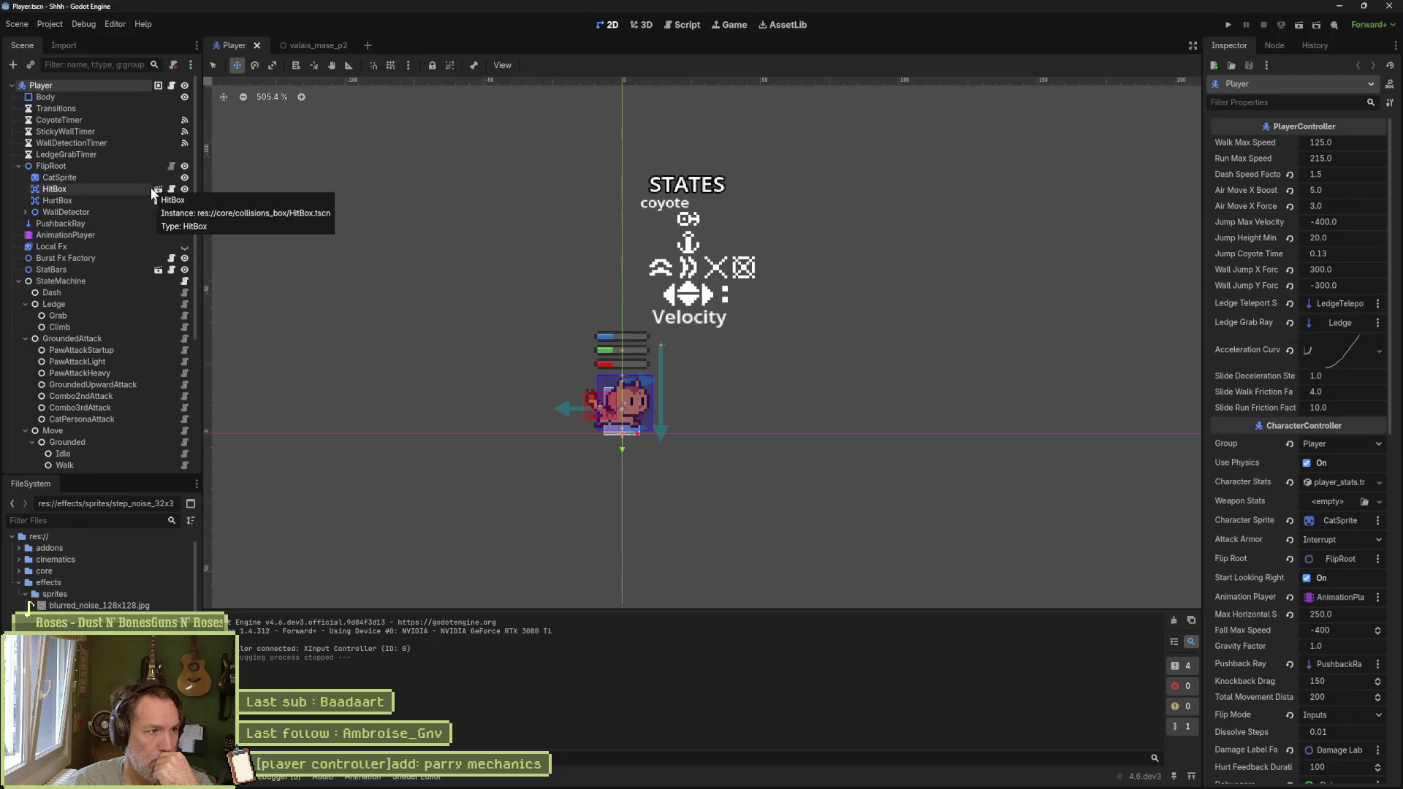
pyautogui.scroll(-5, 103, 266)
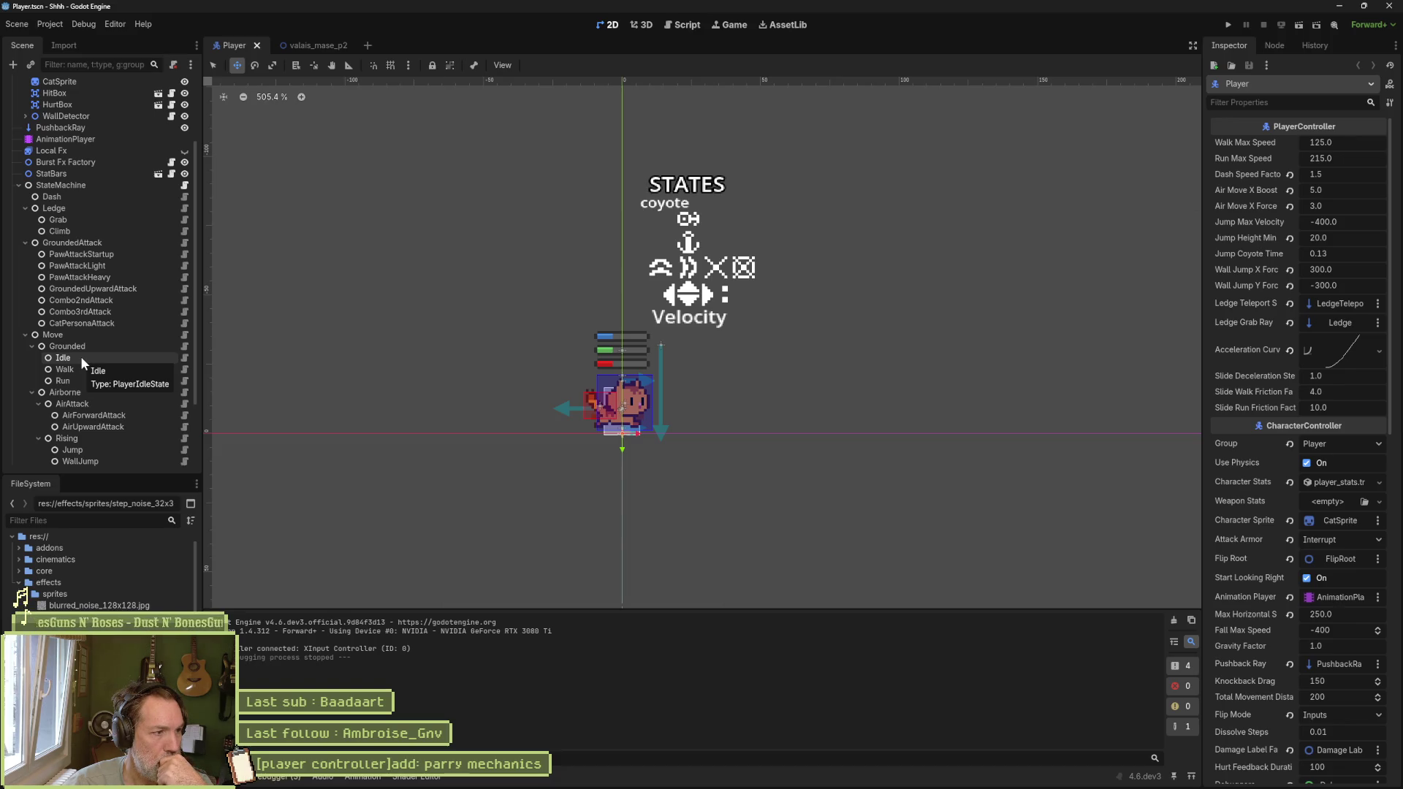
pyautogui.scroll(-3, 81, 357)
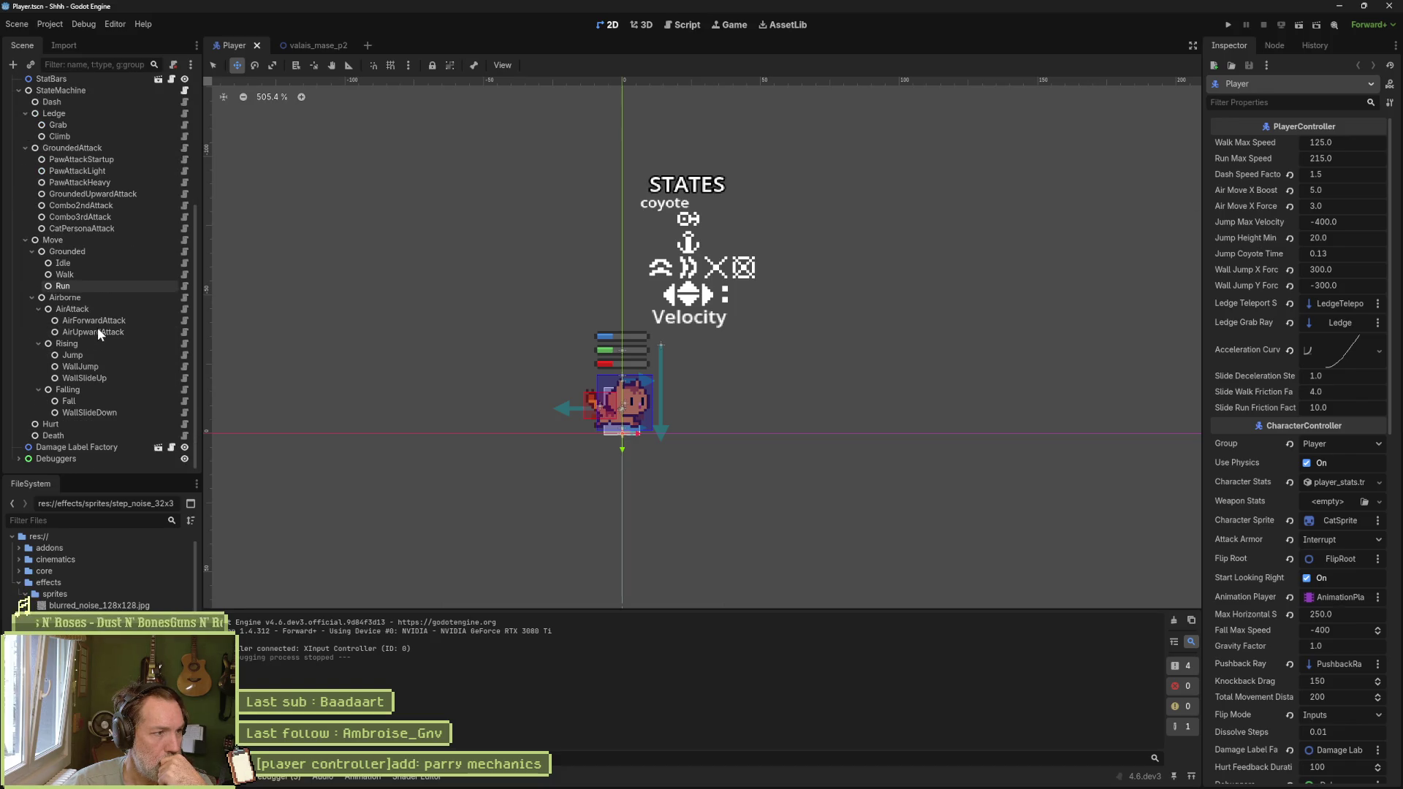
pyautogui.click(31, 298)
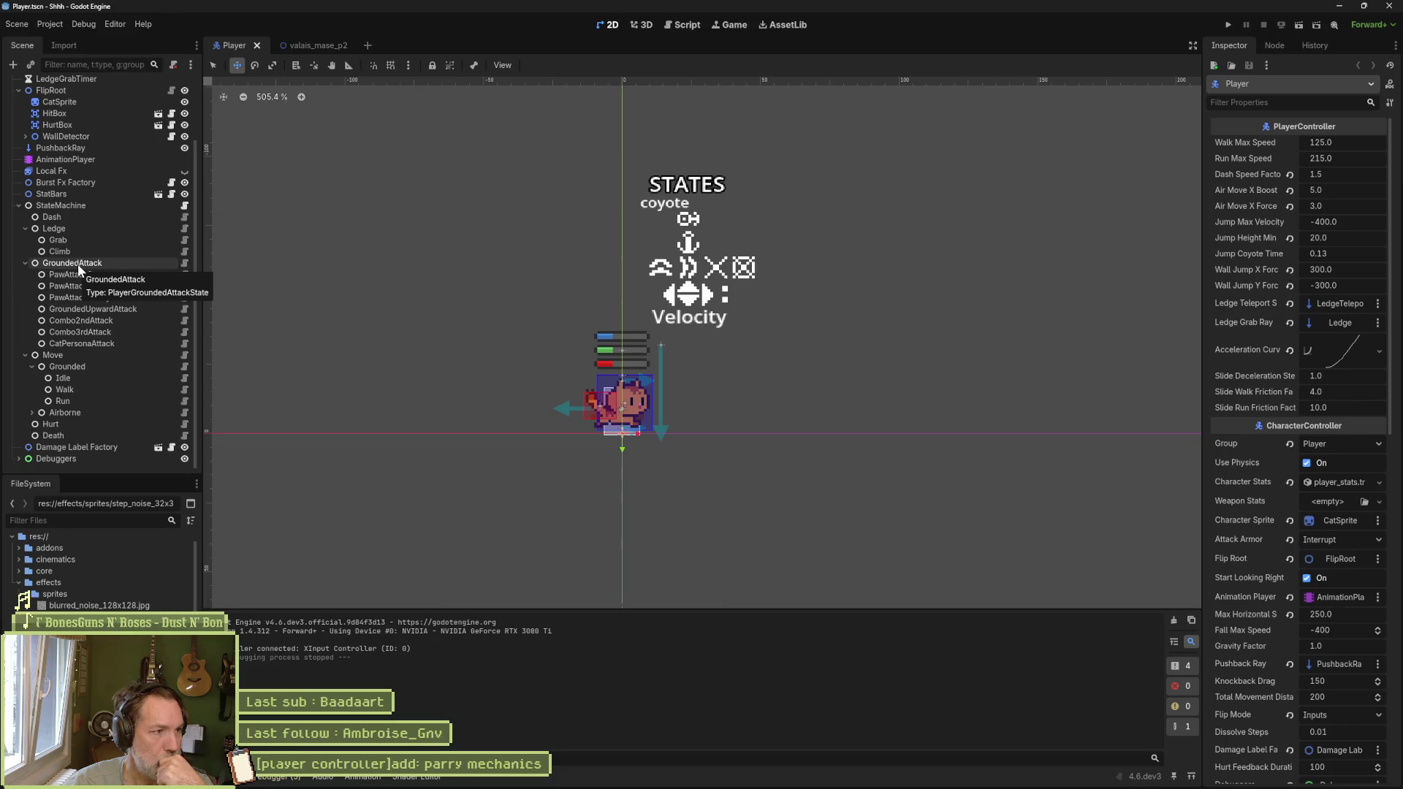
pyautogui.click(76, 375)
pyautogui.click(185, 378)
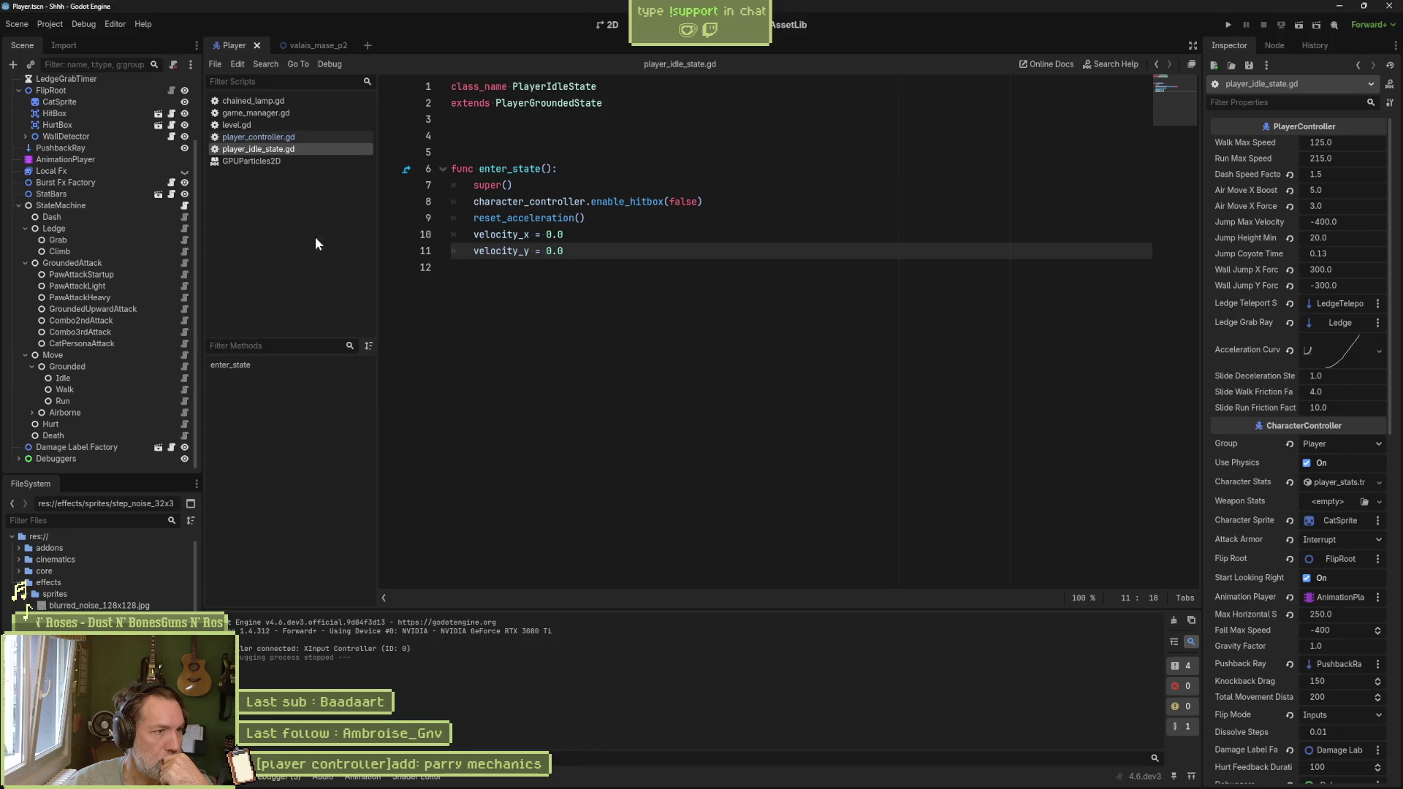
# Step: Duplicate player_idle_state.gd in the FileSystem as player_parry_state.gd
pyautogui.rightClick(289, 150)
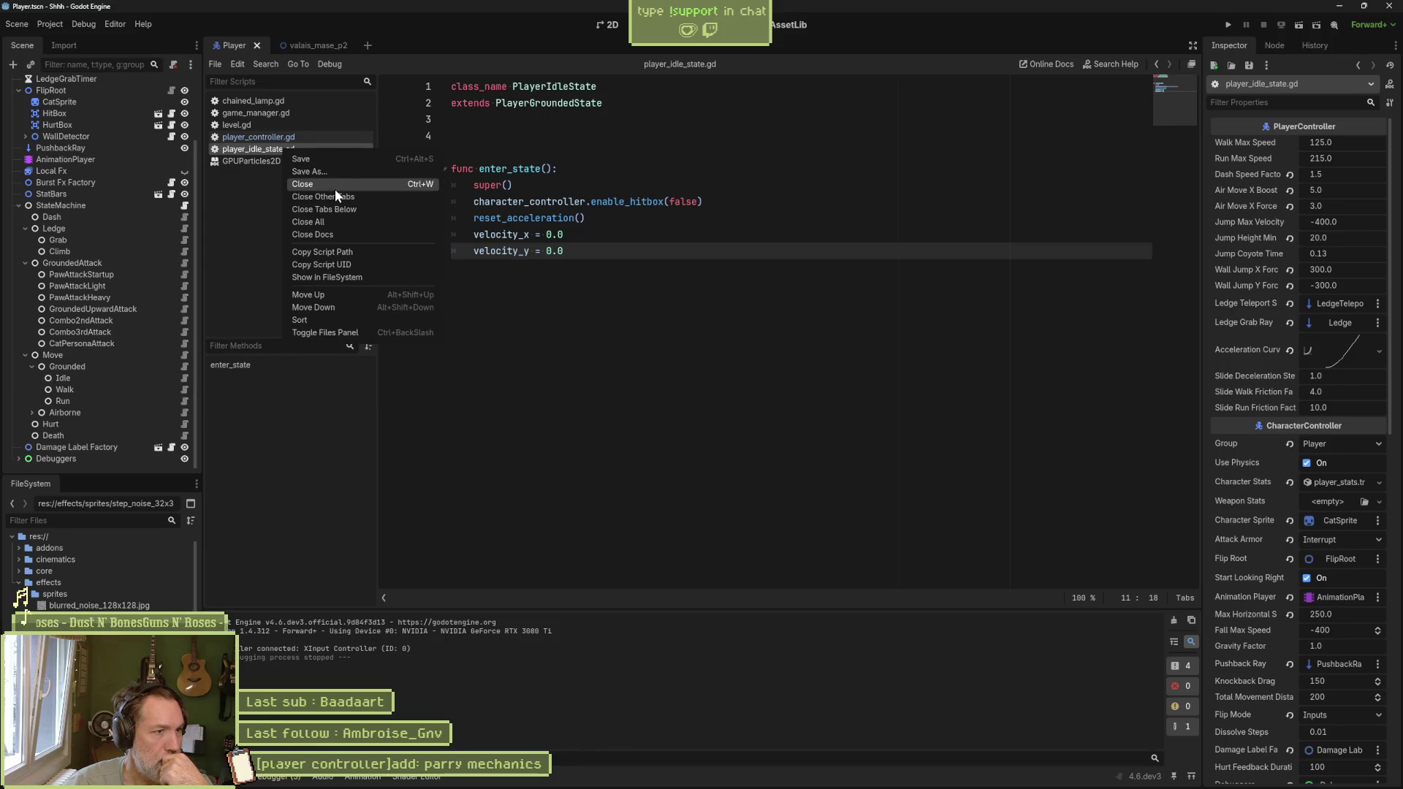
pyautogui.click(349, 277)
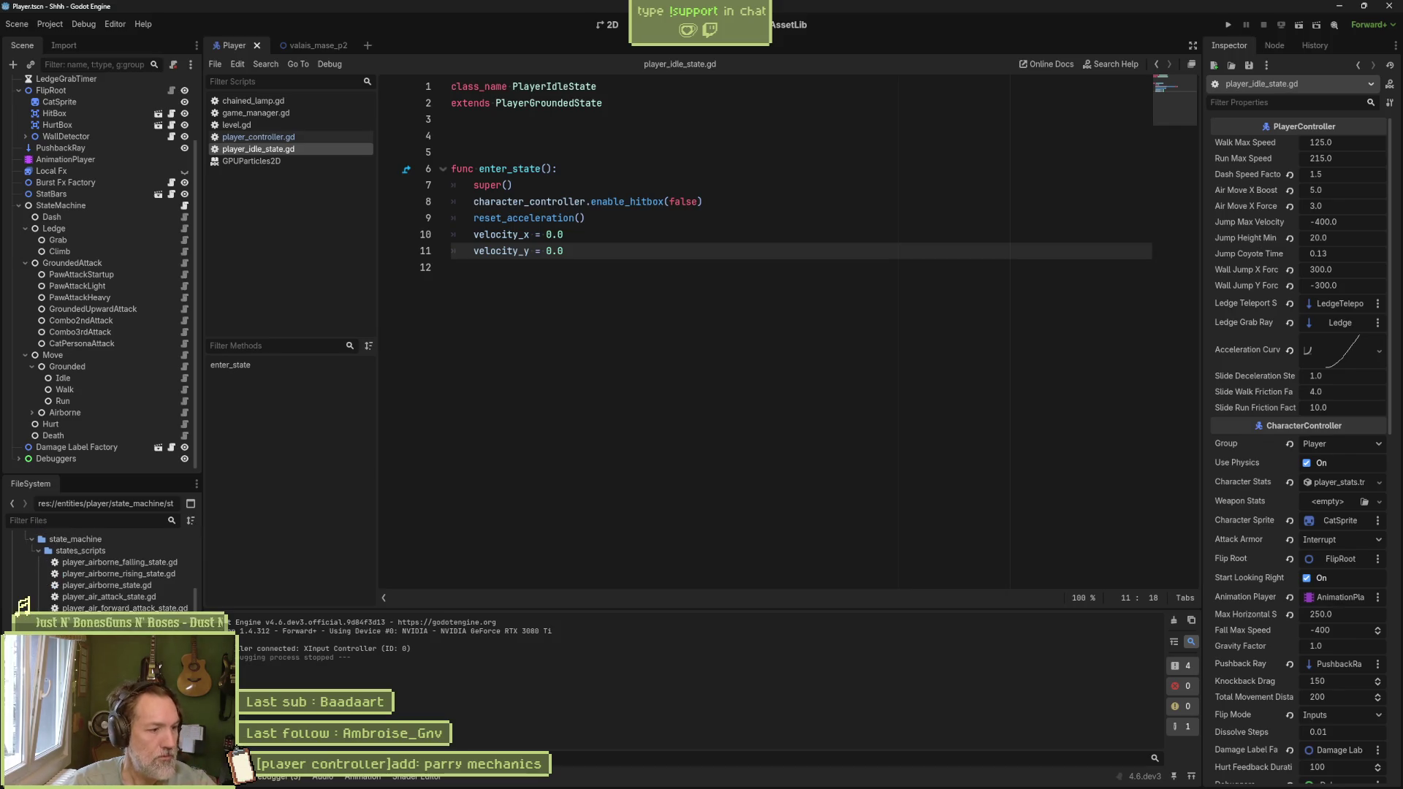
pyautogui.hotkey('ctrl', 'd')
pyautogui.press('Right')
pyautogui.press('Left')
pyautogui.press('BackSpace')
pyautogui.press('BackSpace')
pyautogui.press('BackSpace')
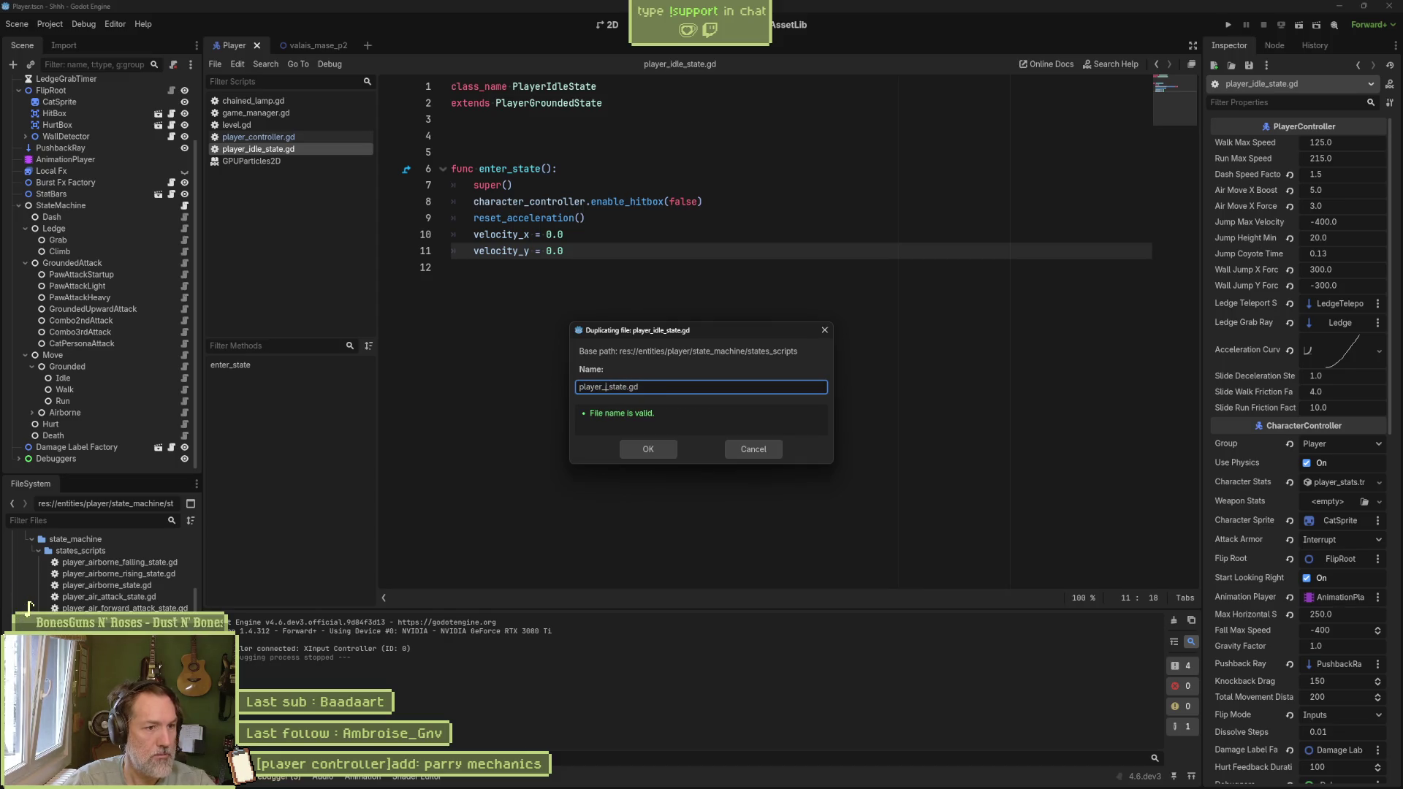
pyautogui.write('parry')
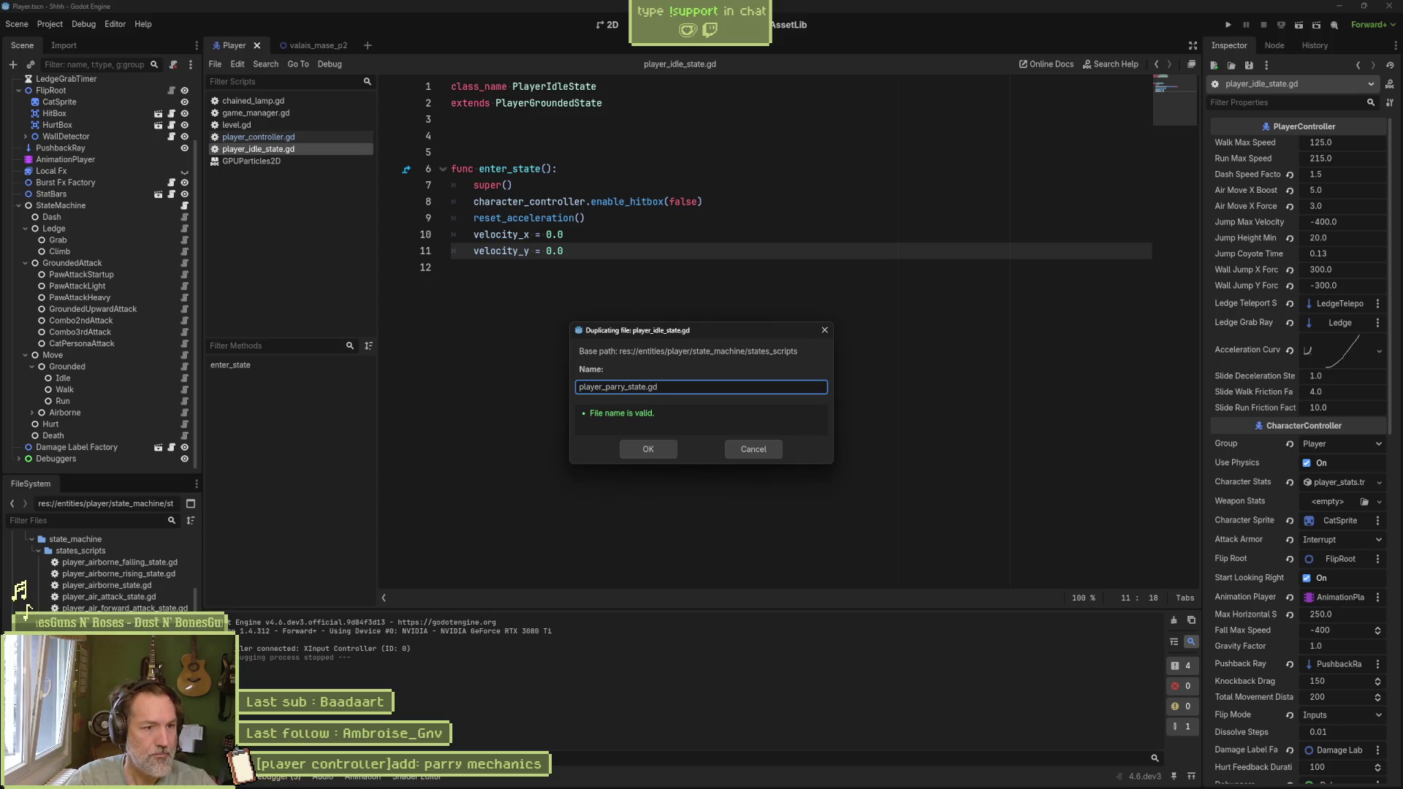
pyautogui.press('Return')
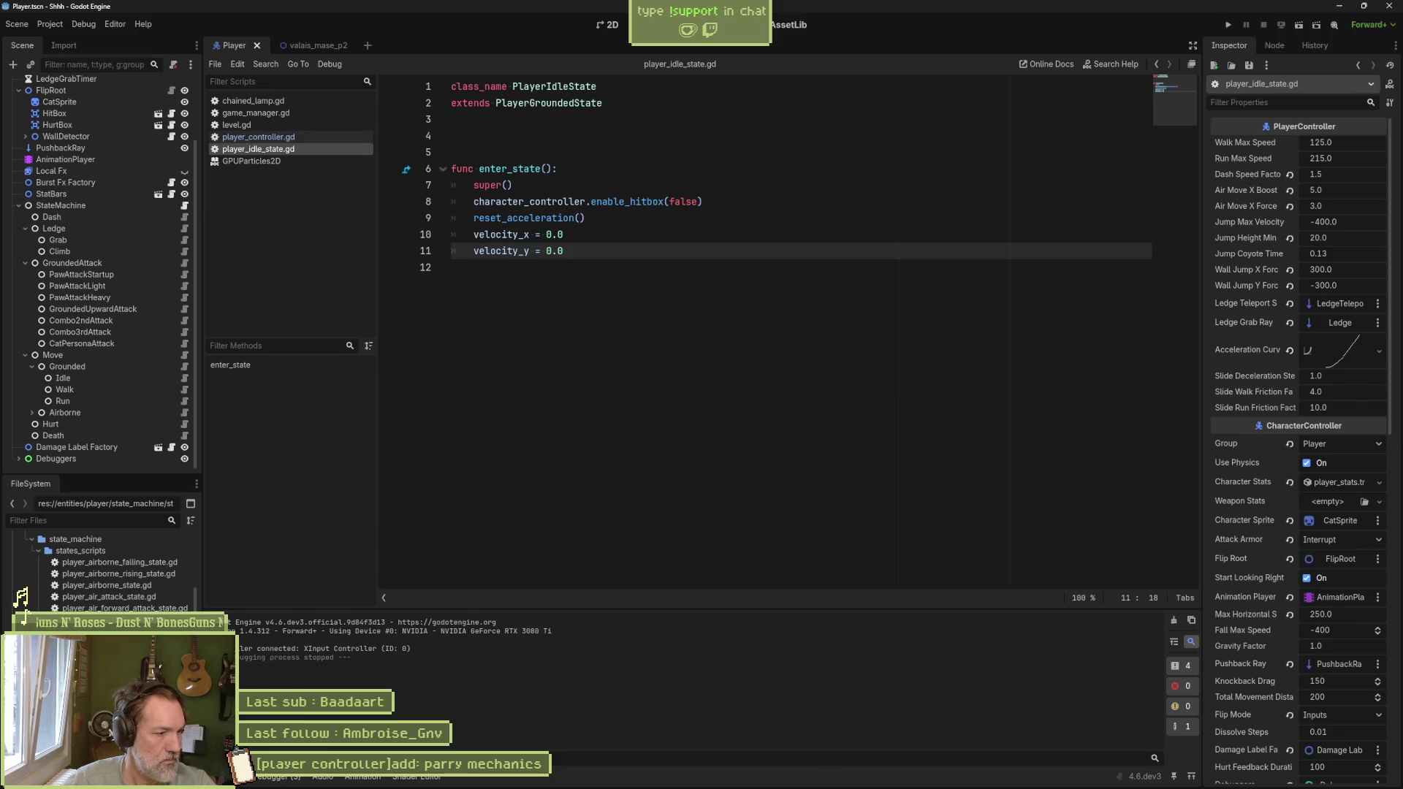
# Step: Rename the class to PlayerParryState, delete the enter_state function, and save the script
pyautogui.click(568, 87)
pyautogui.press('BackSpace')
pyautogui.press('BackSpace')
pyautogui.press('BackSpace')
pyautogui.press('Delete')
pyautogui.write('ParryState')
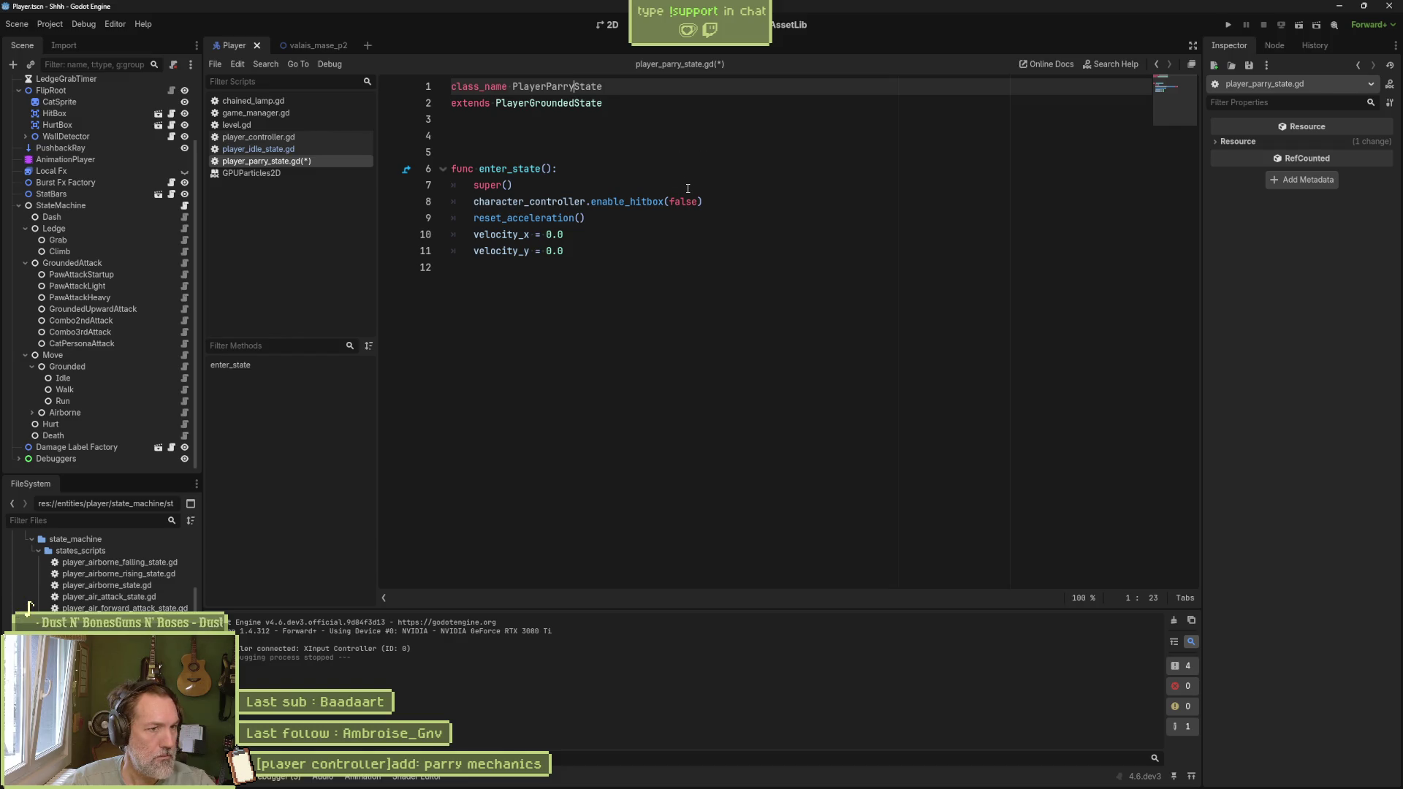
pyautogui.moveTo(605, 251)
pyautogui.mouseDown()
pyautogui.moveTo(512, 234)
pyautogui.moveTo(413, 157)
pyautogui.mouseUp()
pyautogui.press('BackSpace')
pyautogui.press('BackSpace')
pyautogui.press('BackSpace')
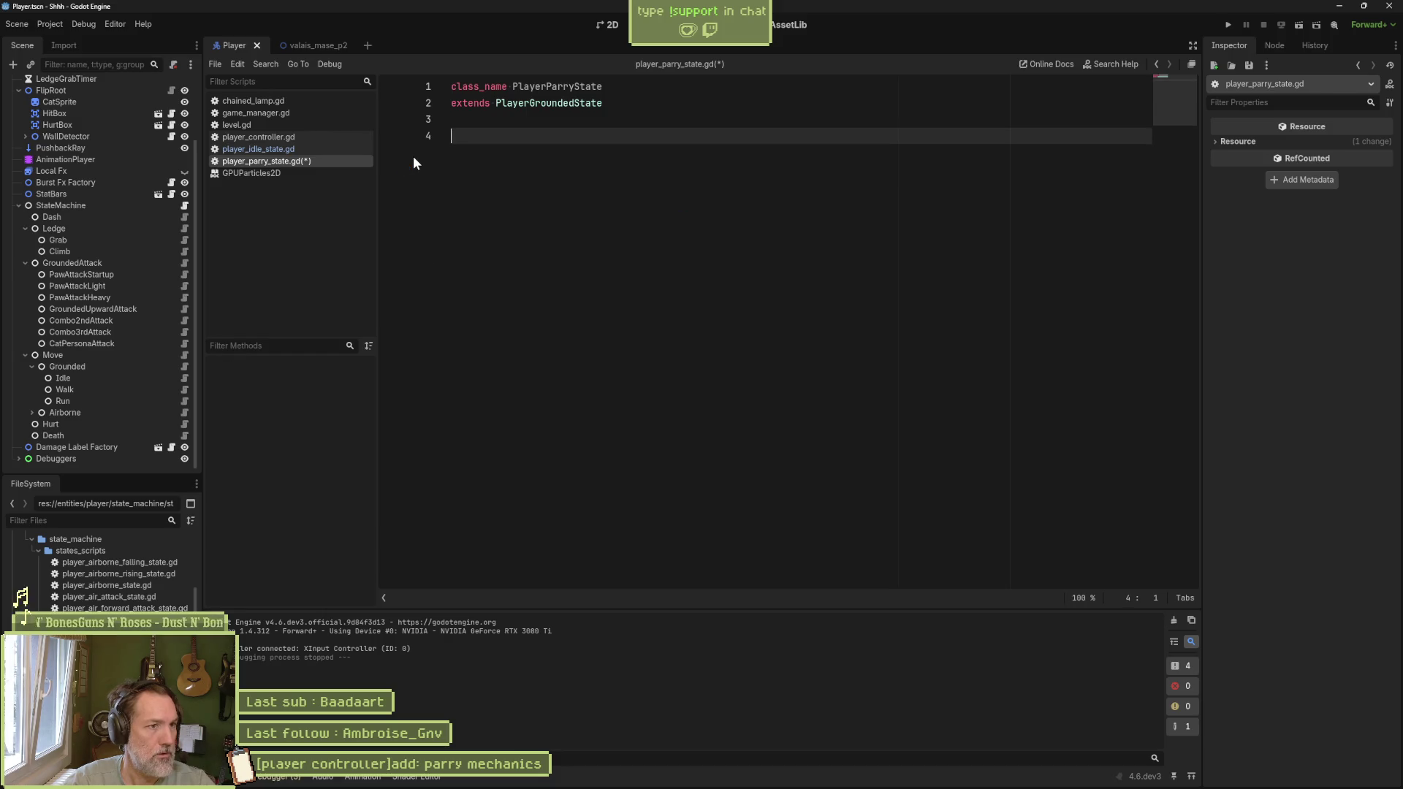
pyautogui.press('BackSpace')
pyautogui.hotkey('ctrl', 's')
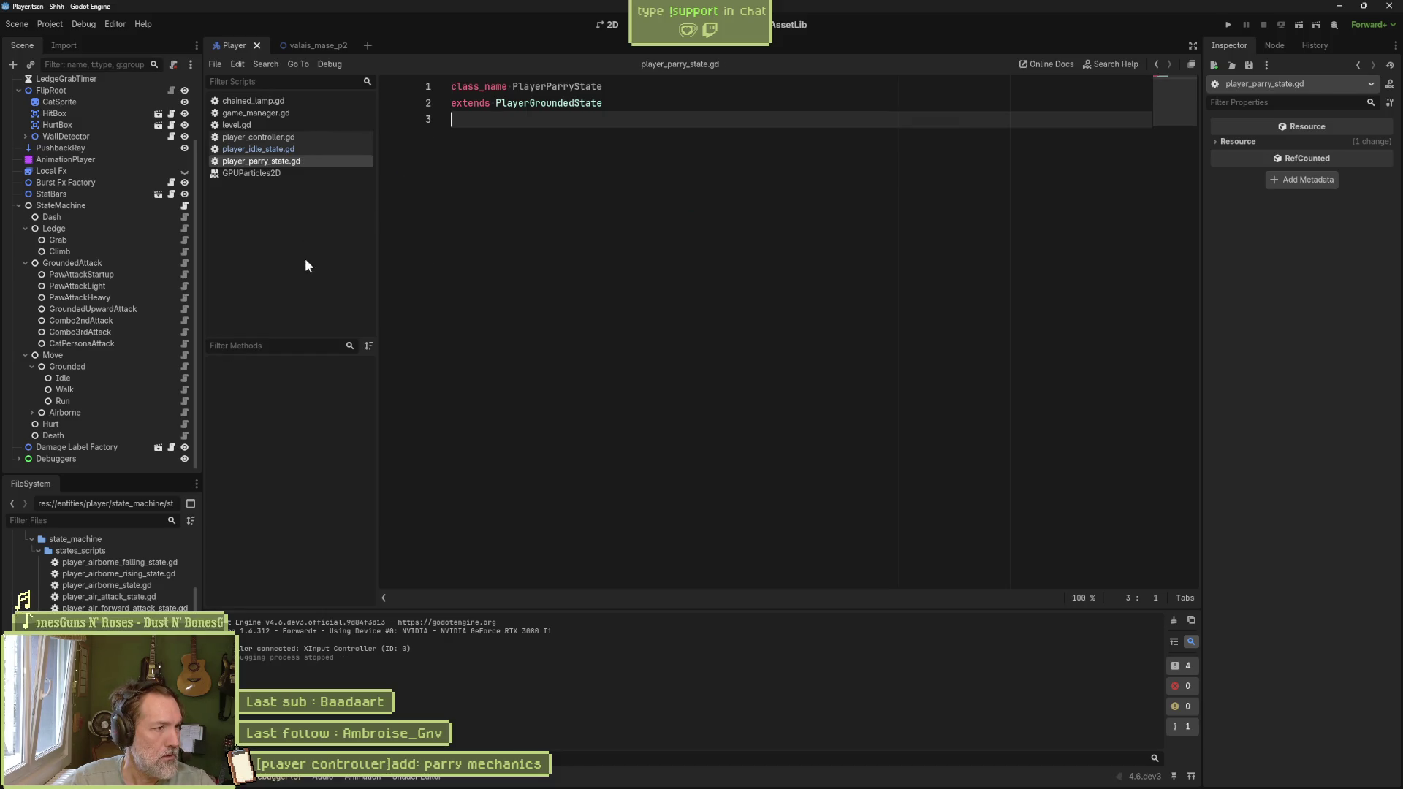
pyautogui.click(85, 229)
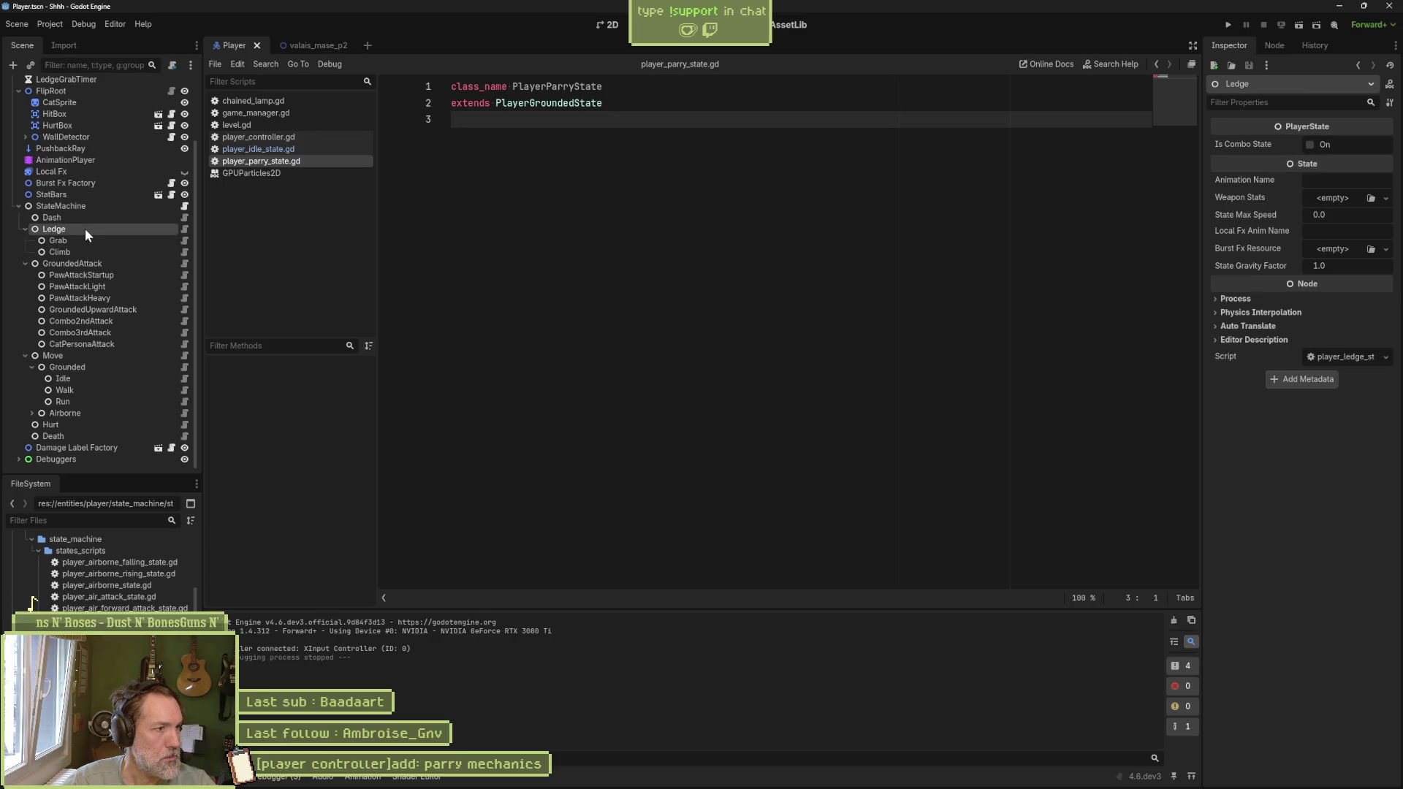
# Step: Add a PlayerParryState child node under Ledge and name it Parry
pyautogui.hotkey('ctrl', 'a')
pyautogui.write('parry')
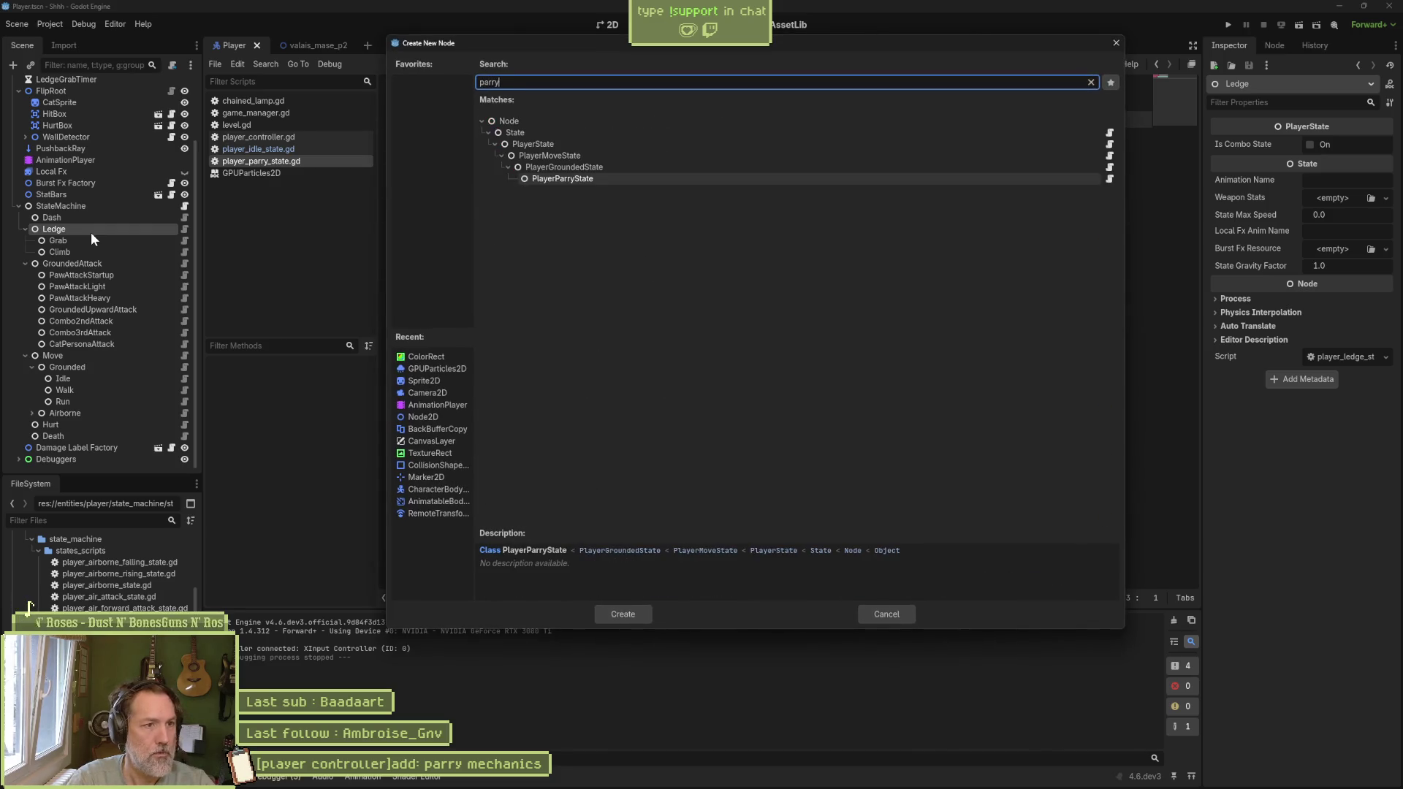
pyautogui.press('Return')
pyautogui.press('F2')
pyautogui.write('Parry')
pyautogui.press('Return')
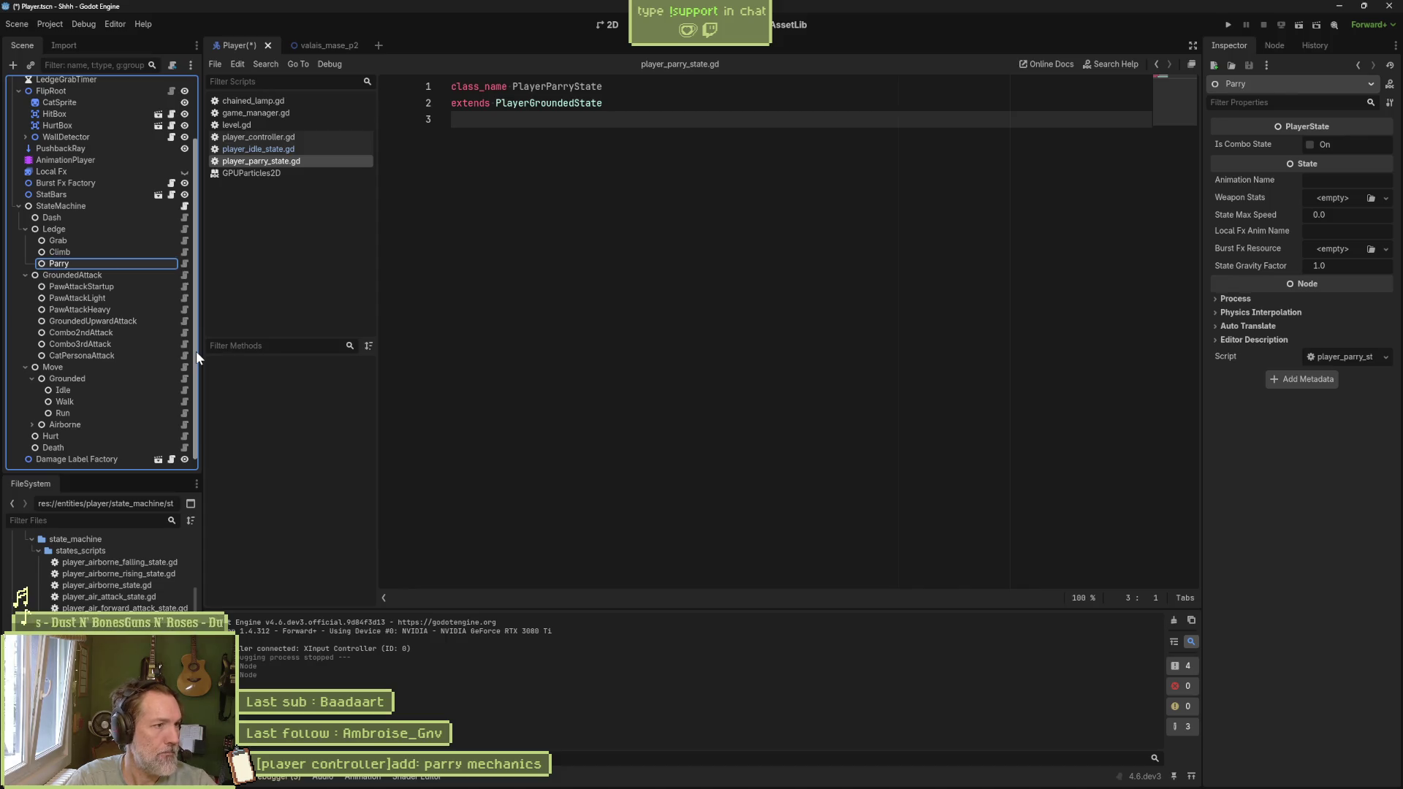
# Step: Insert parry = $Ledge/Parry at line 12 of player_state_machine.gd and save
pyautogui.click(185, 205)
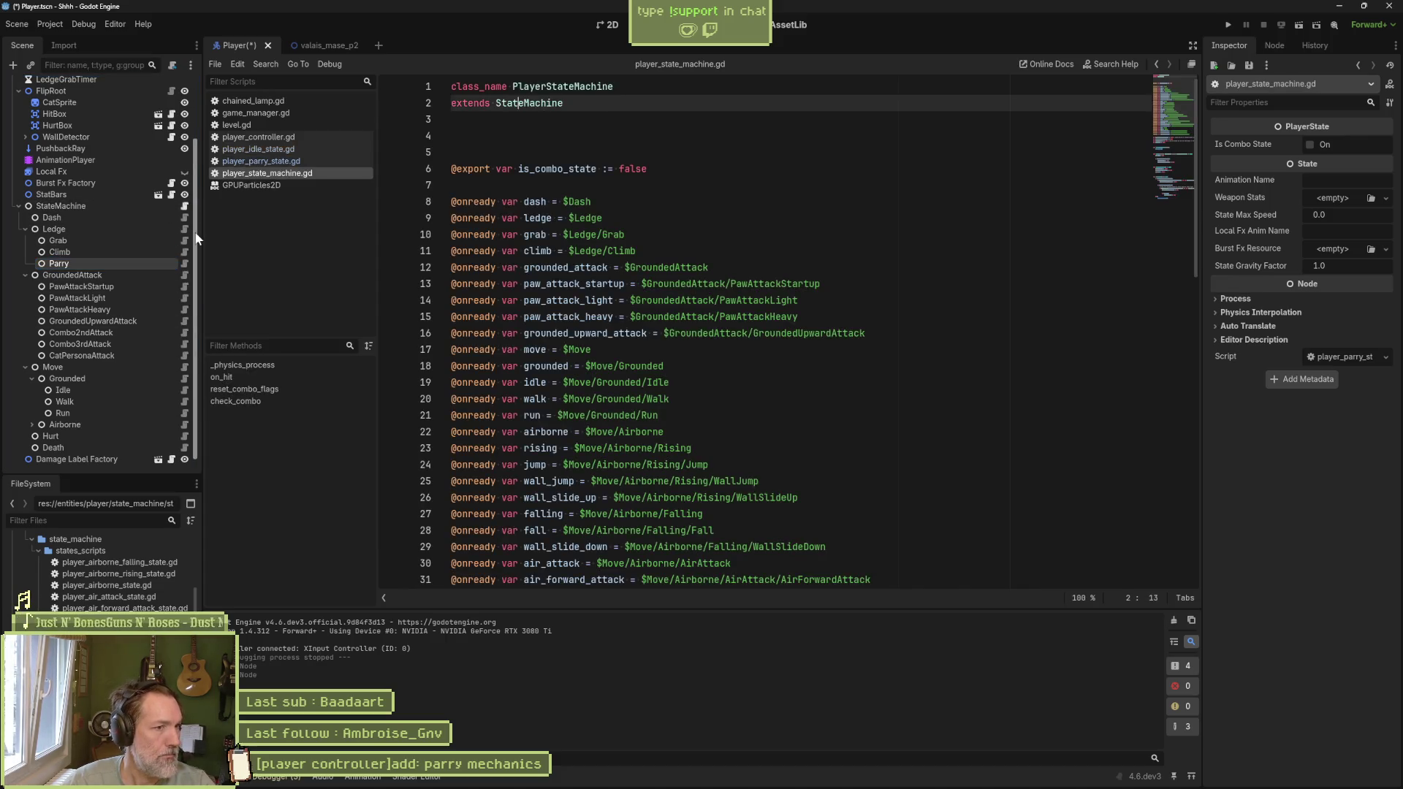
pyautogui.moveTo(63, 262)
pyautogui.mouseDown()
pyautogui.moveTo(580, 265)
pyautogui.moveTo(453, 267)
pyautogui.mouseUp()
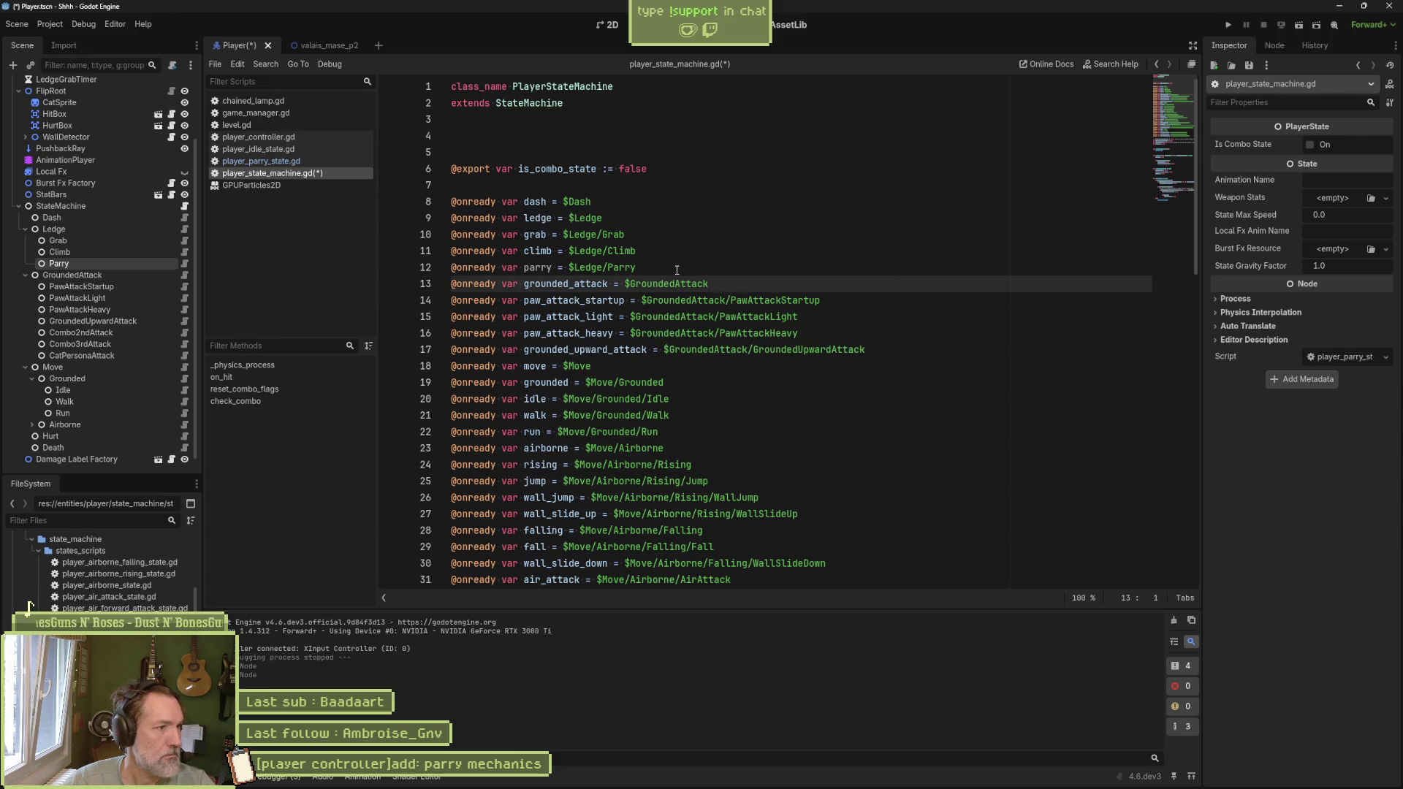
pyautogui.hotkey('ctrl', 's')
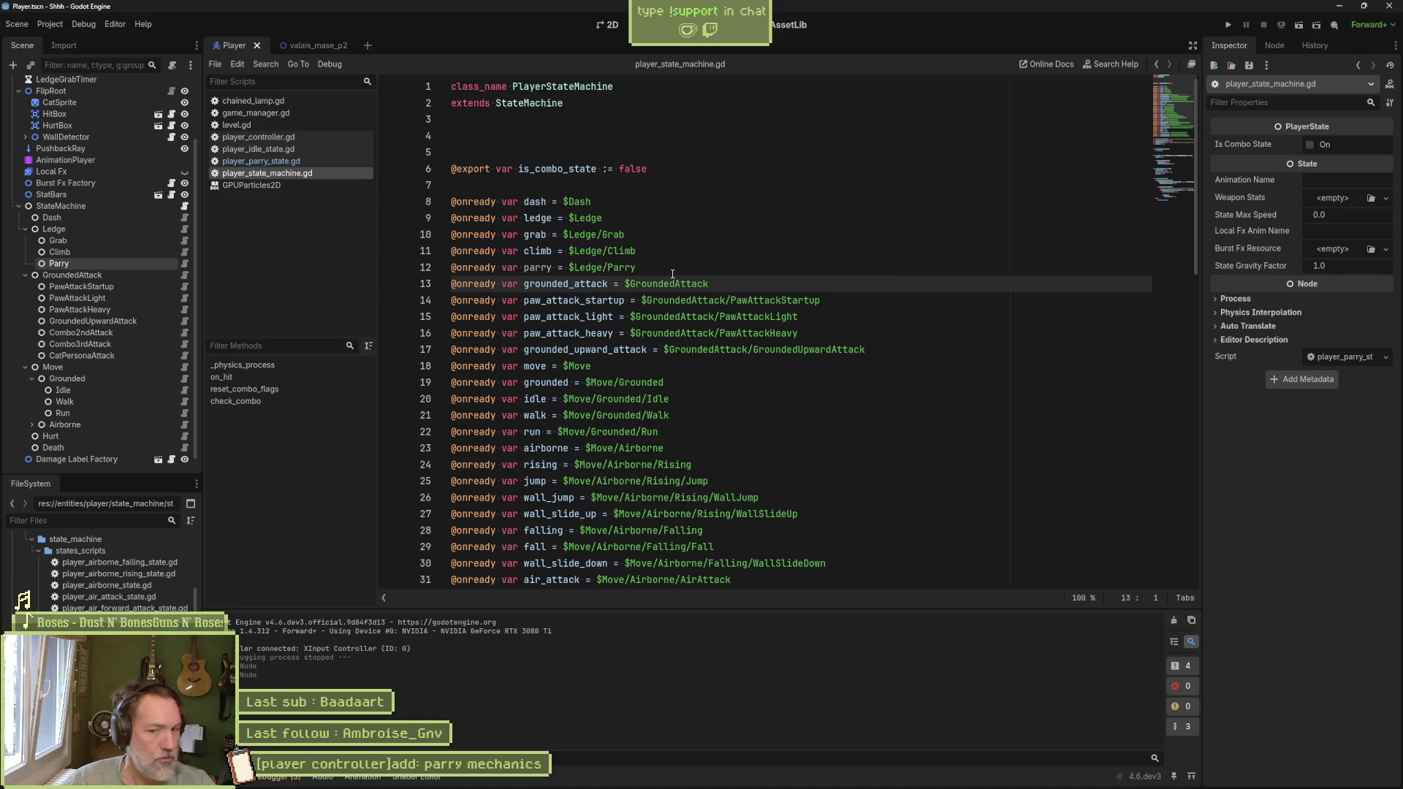
pyautogui.click(51, 23)
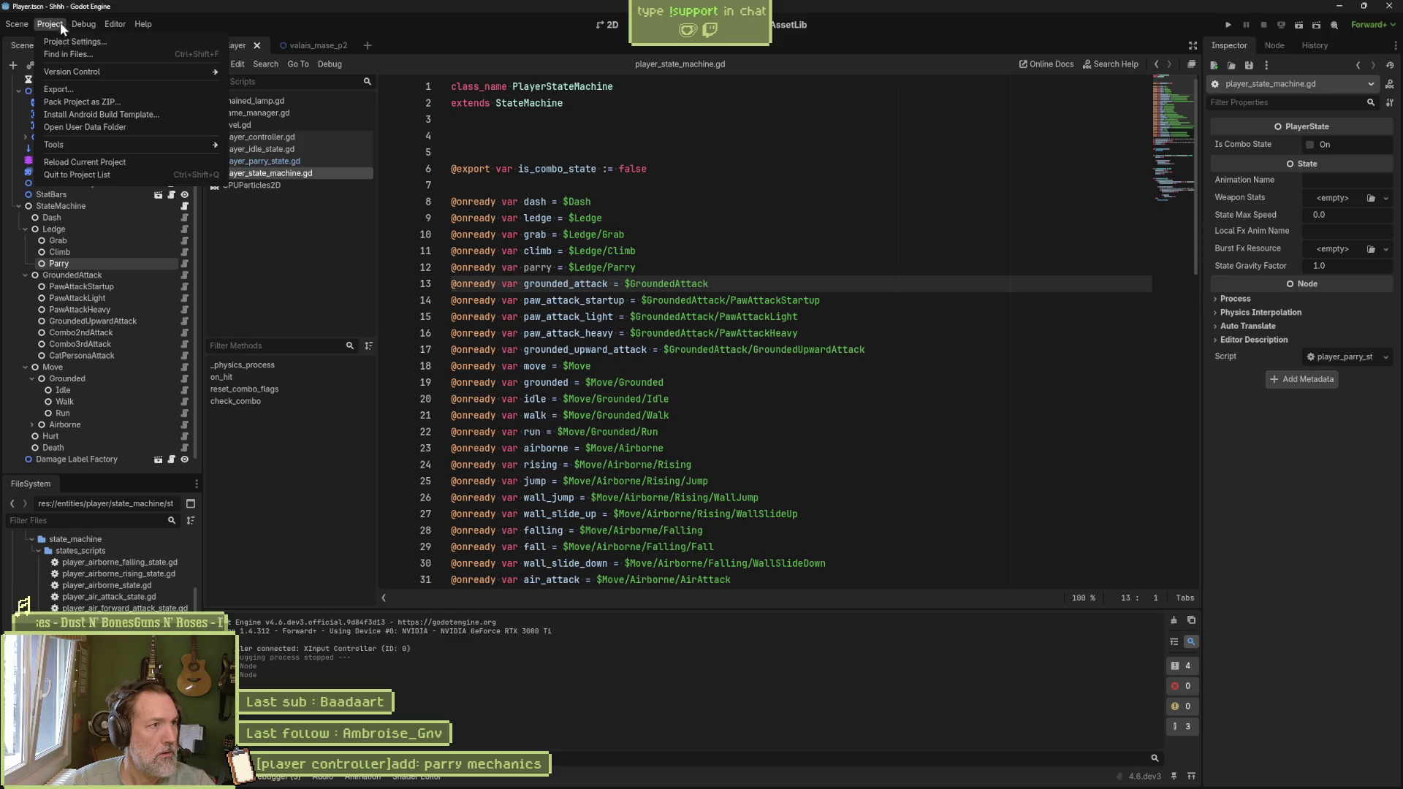
# Step: Show the Input Map in Project Settings and enlarge the settings window
pyautogui.click(59, 42)
pyautogui.click(760, 114)
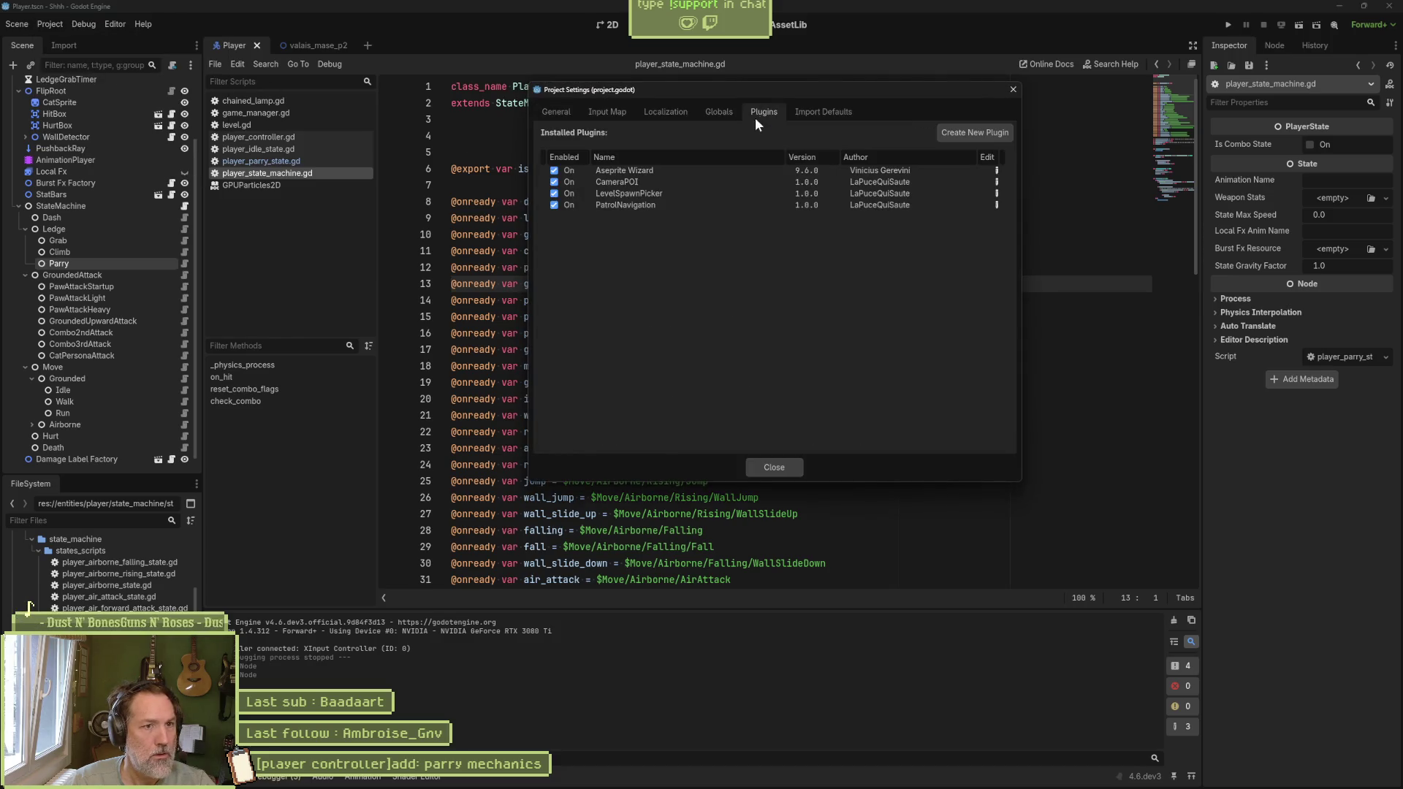
pyautogui.click(627, 113)
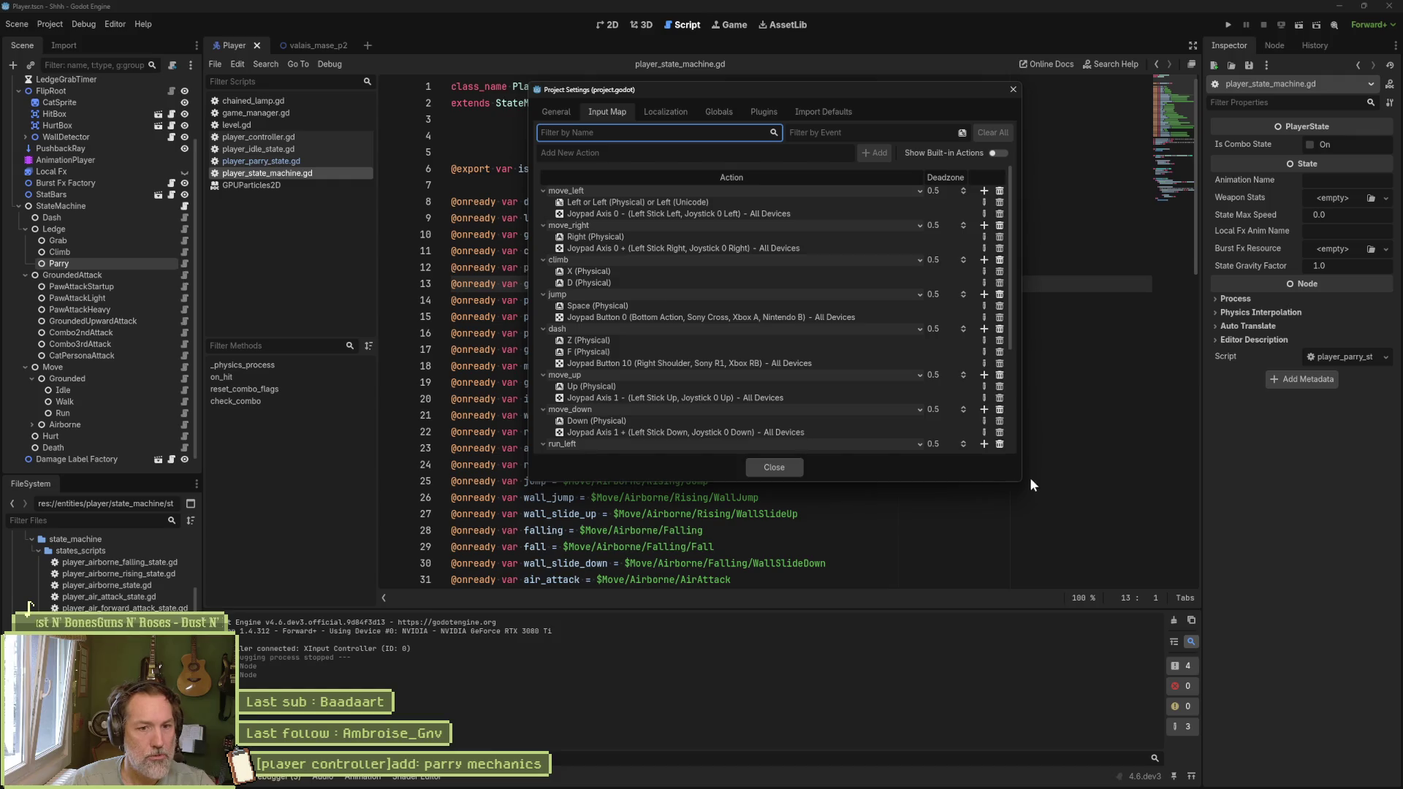
pyautogui.moveTo(1019, 480); pyautogui.dragTo(1206, 667)
pyautogui.moveTo(970, 99); pyautogui.dragTo(789, 69)
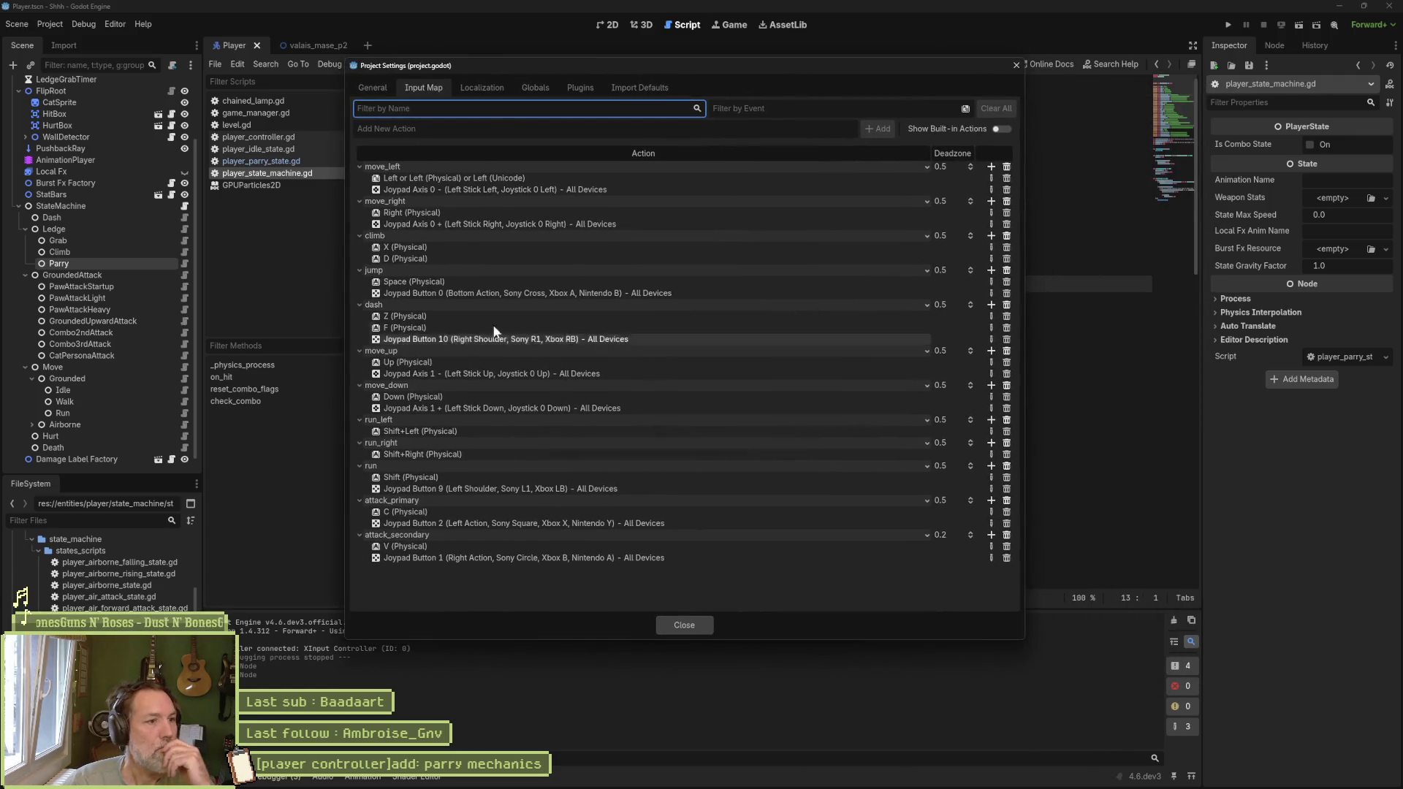
pyautogui.click(409, 408)
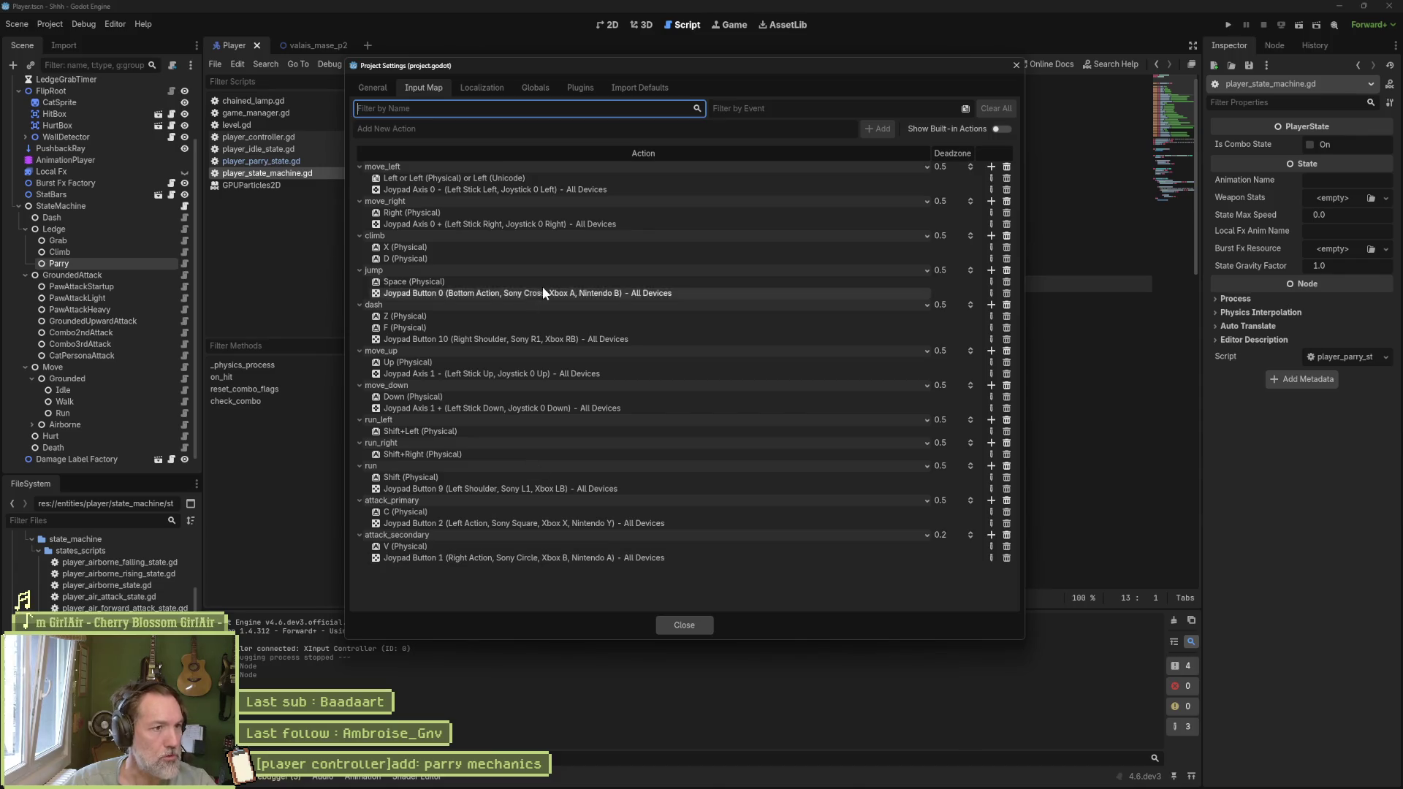
# Step: Add a new parry input action and bind the Ctrl key to it
pyautogui.click(542, 130)
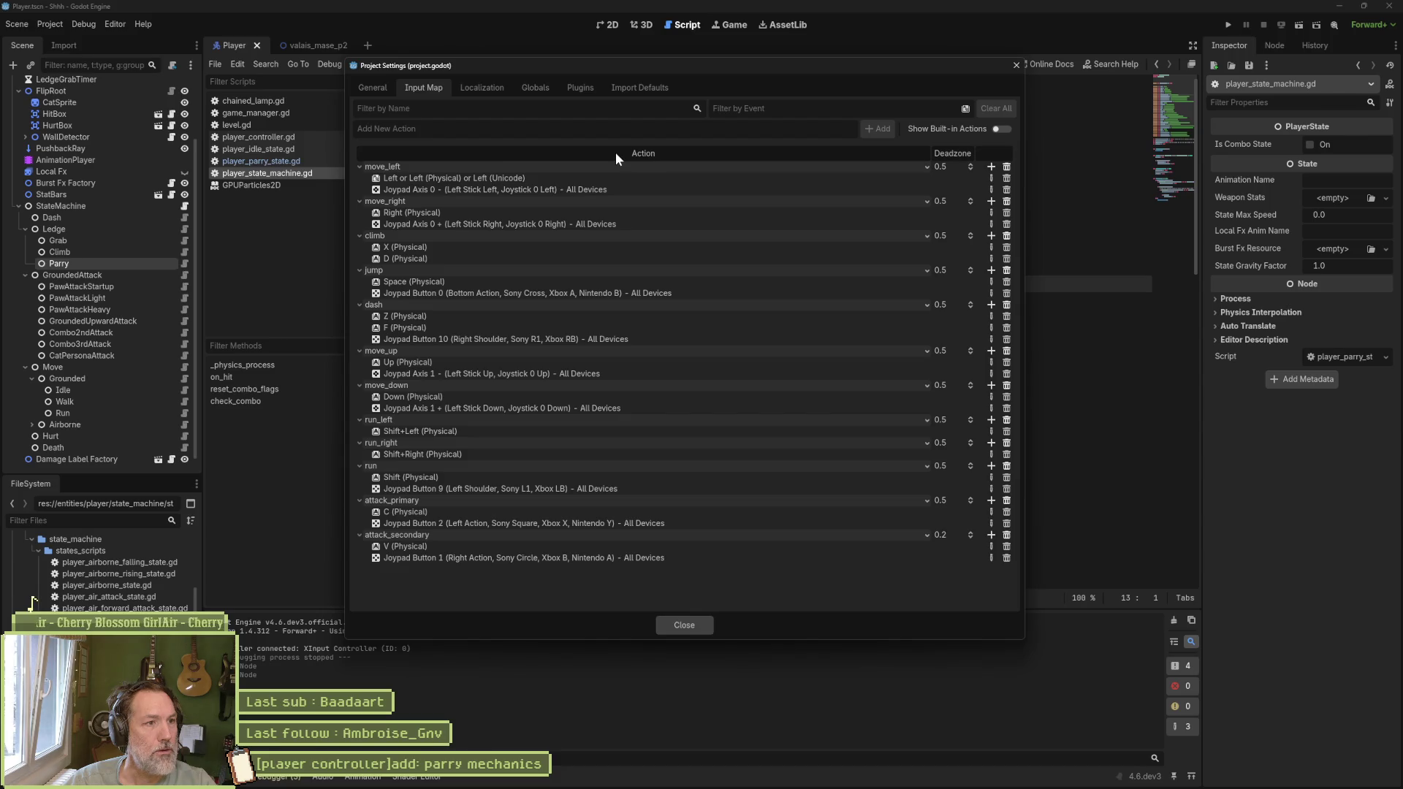
pyautogui.write('parry')
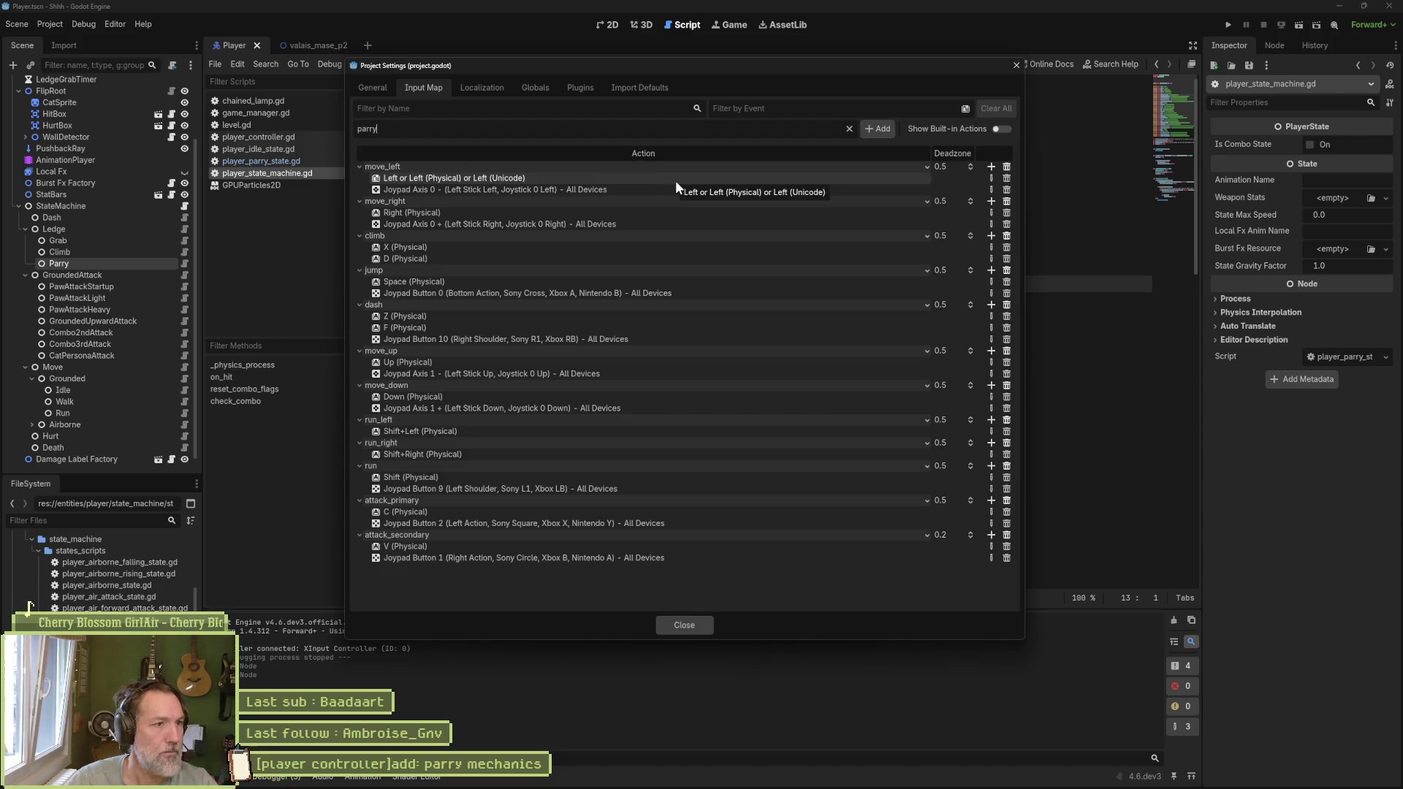
pyautogui.click(878, 130)
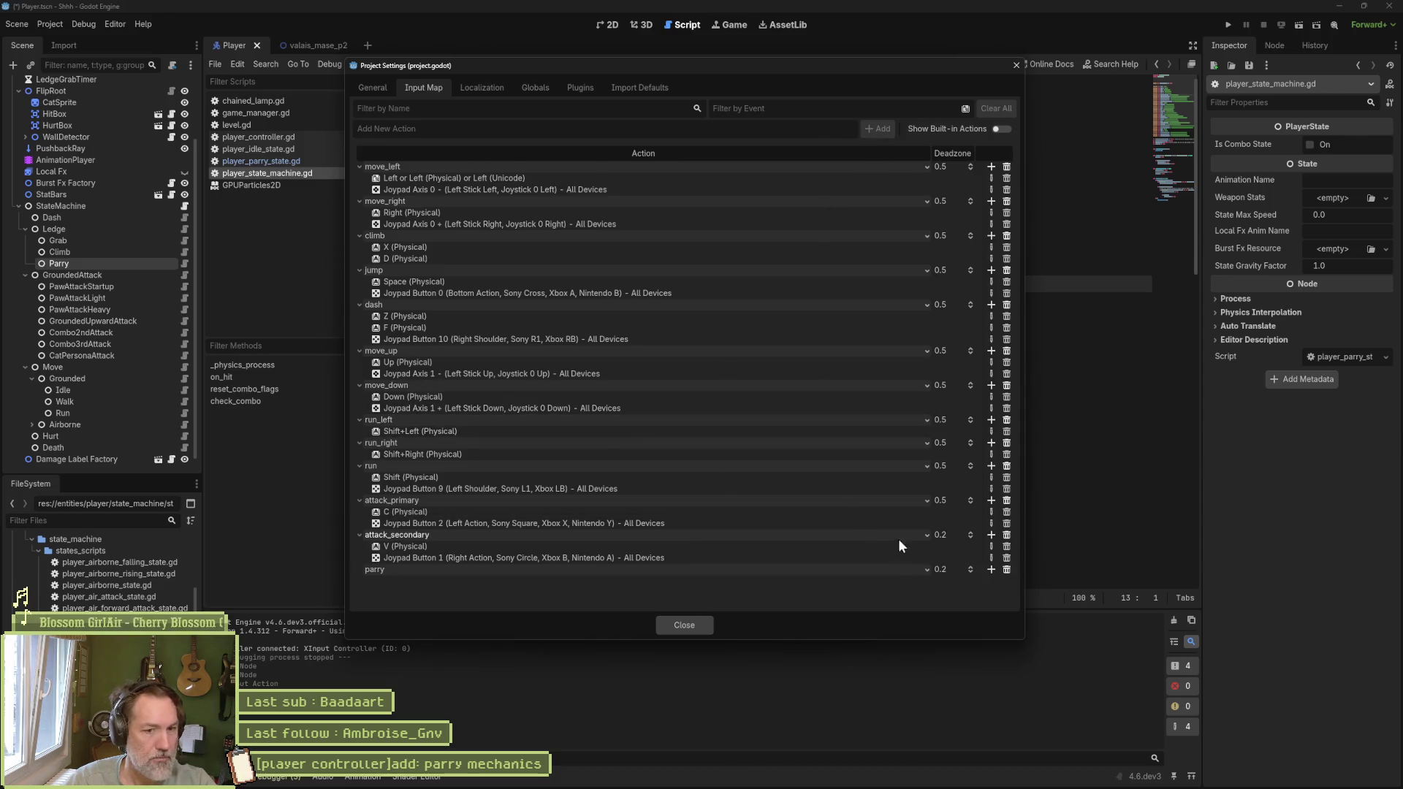
pyautogui.click(991, 569)
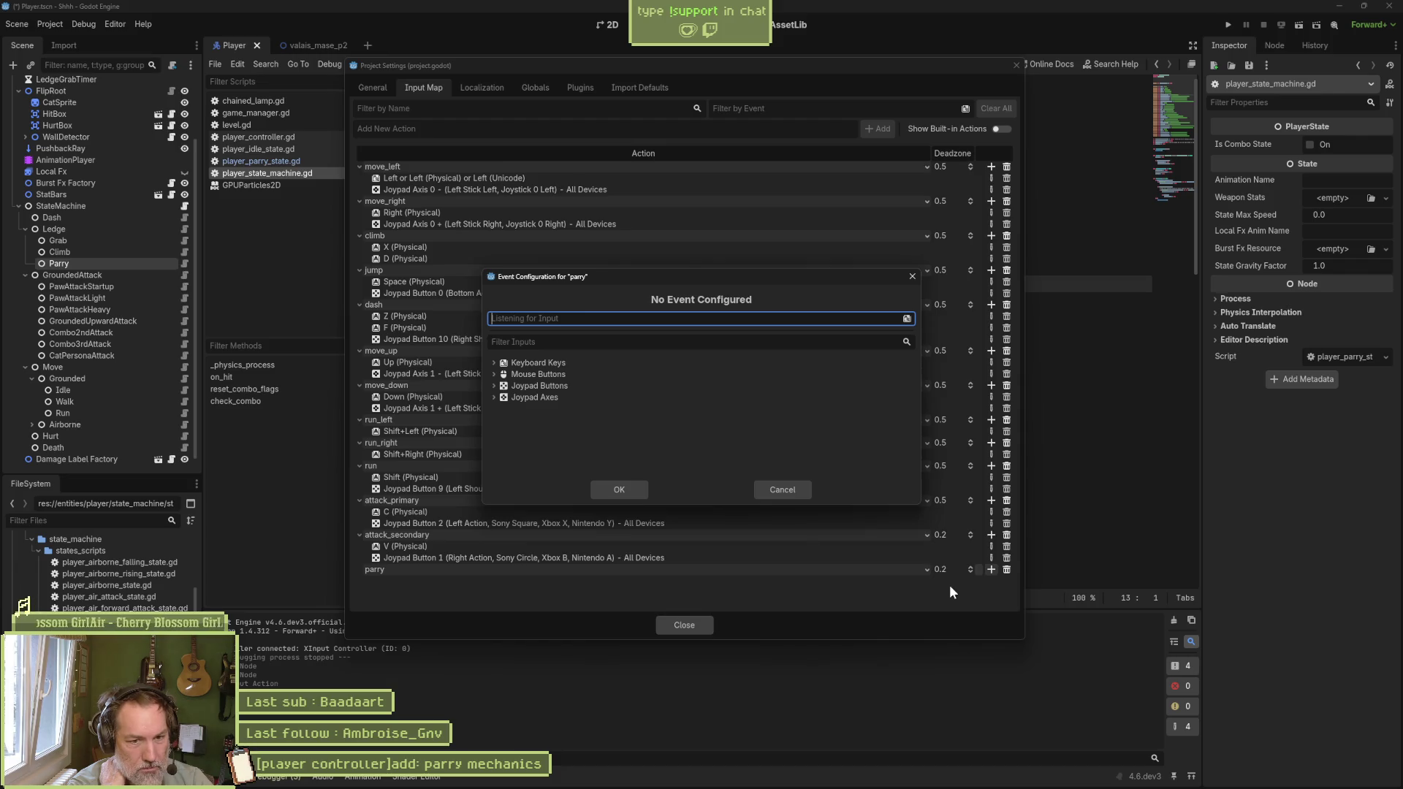
pyautogui.press('ctrl')
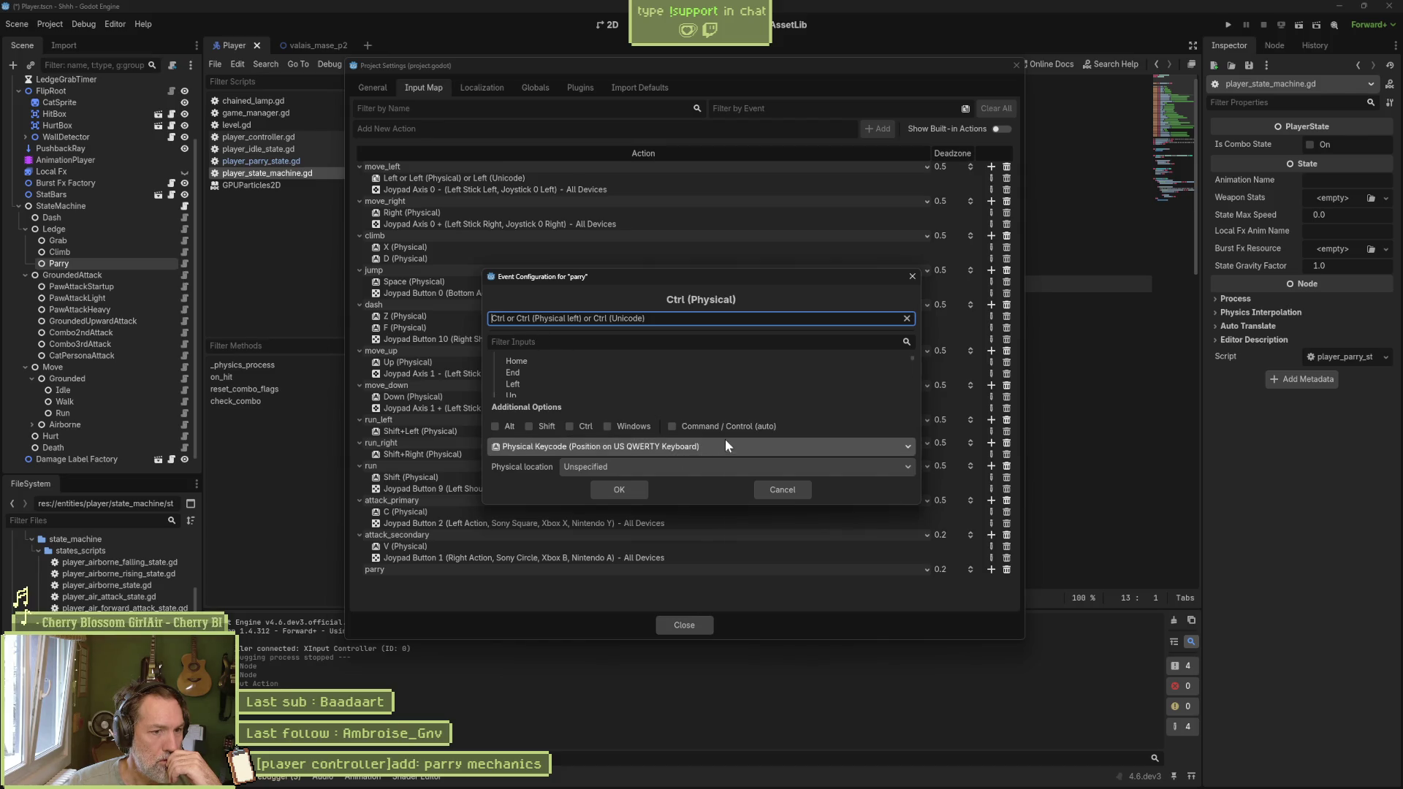
pyautogui.click(614, 492)
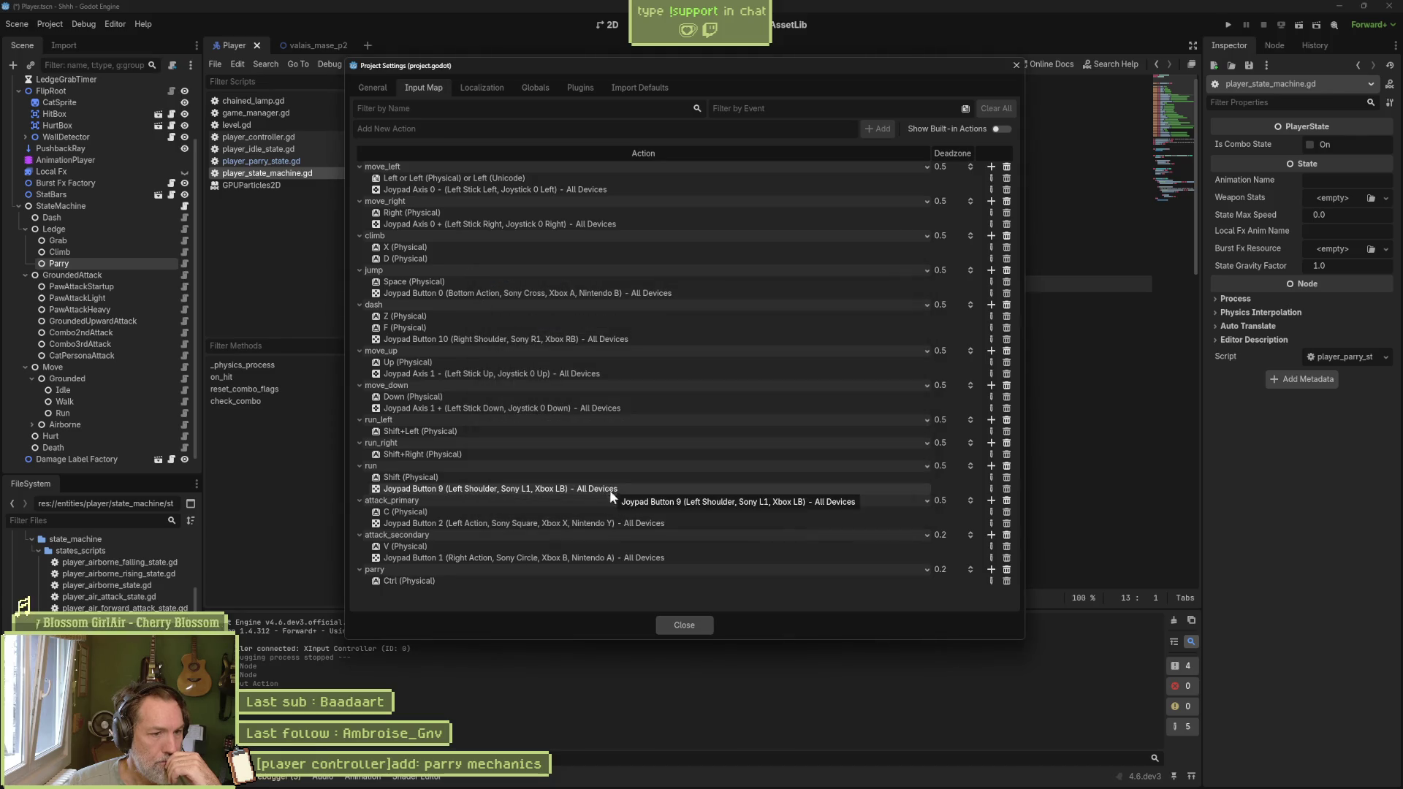
# Step: Begin an L-key binding for parry, then cancel it
pyautogui.click(992, 569)
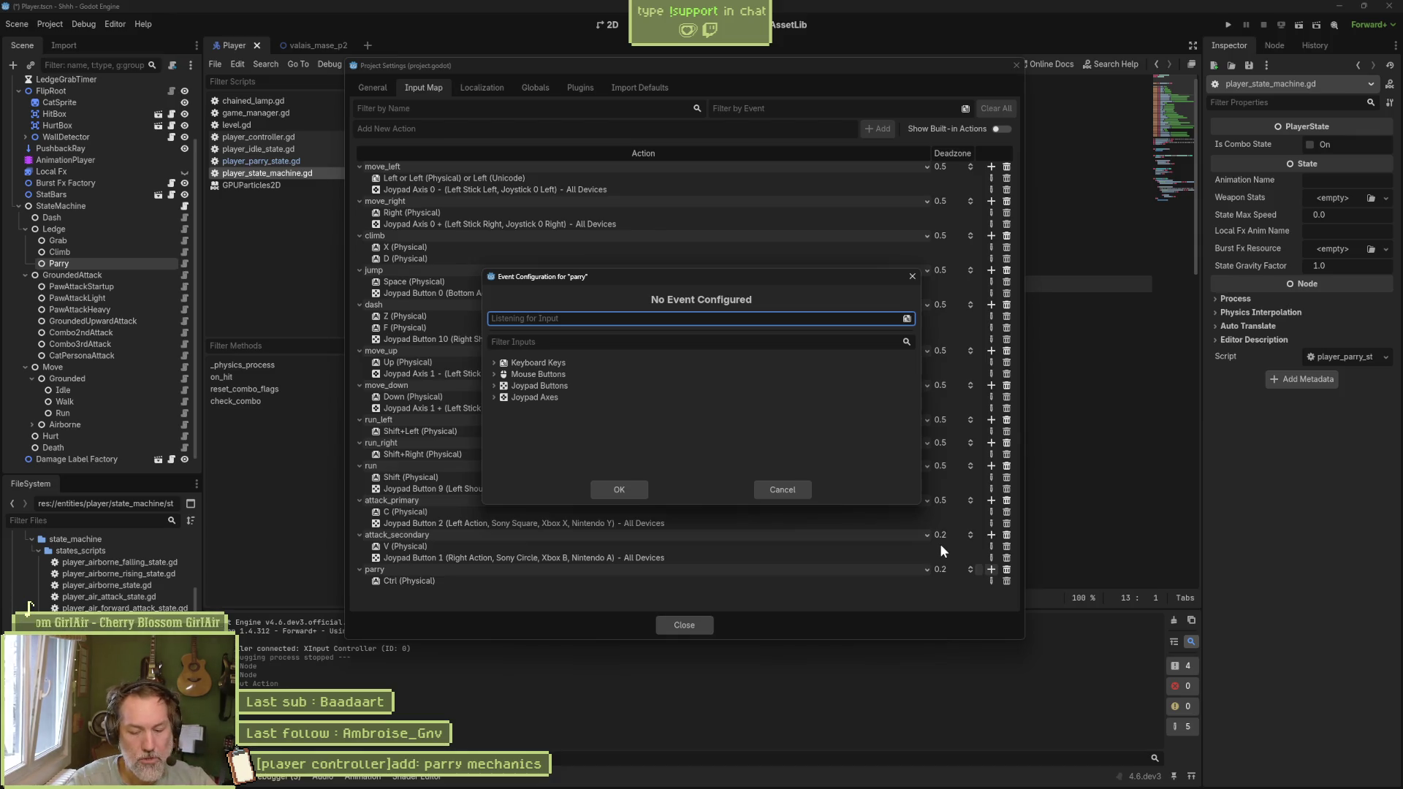
pyautogui.press('l')
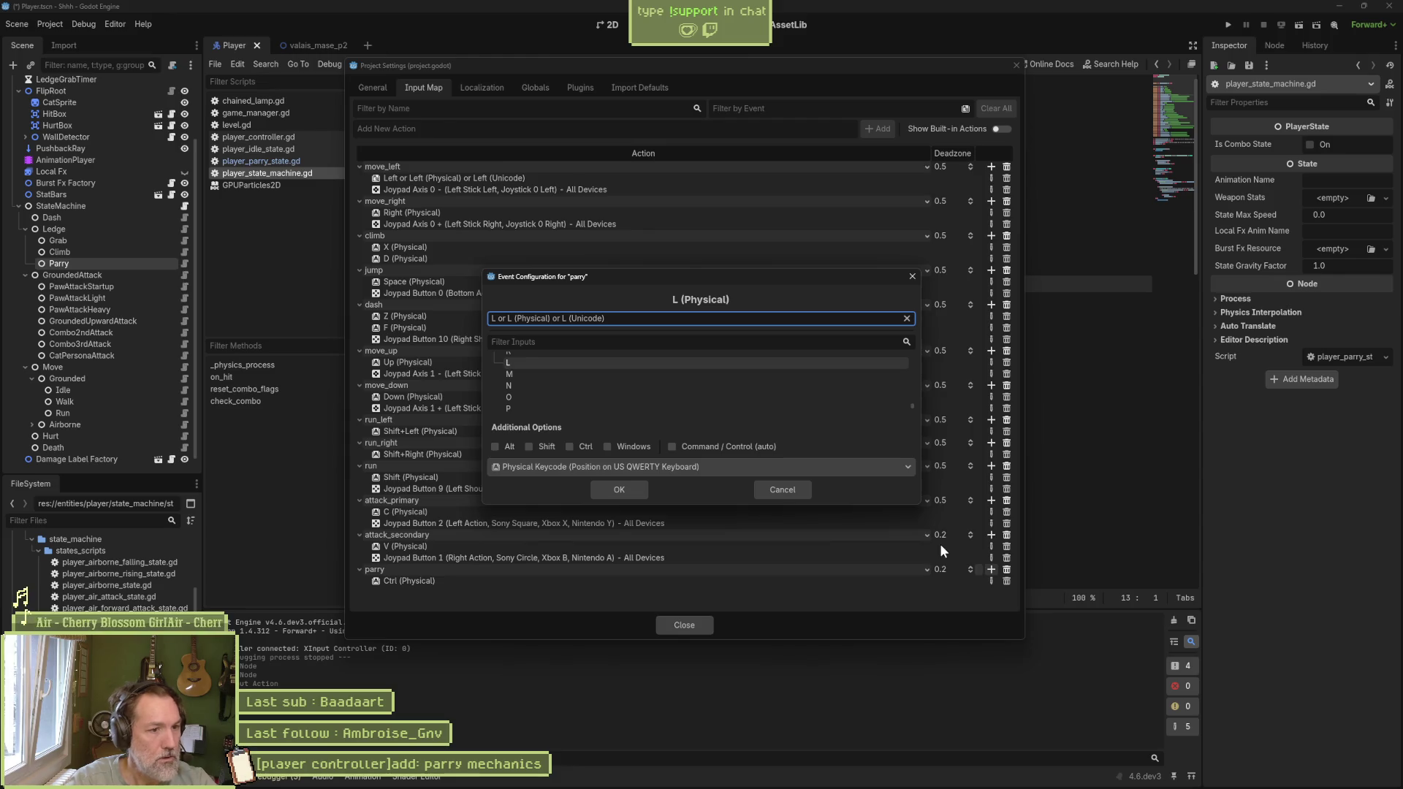
pyautogui.press('Escape')
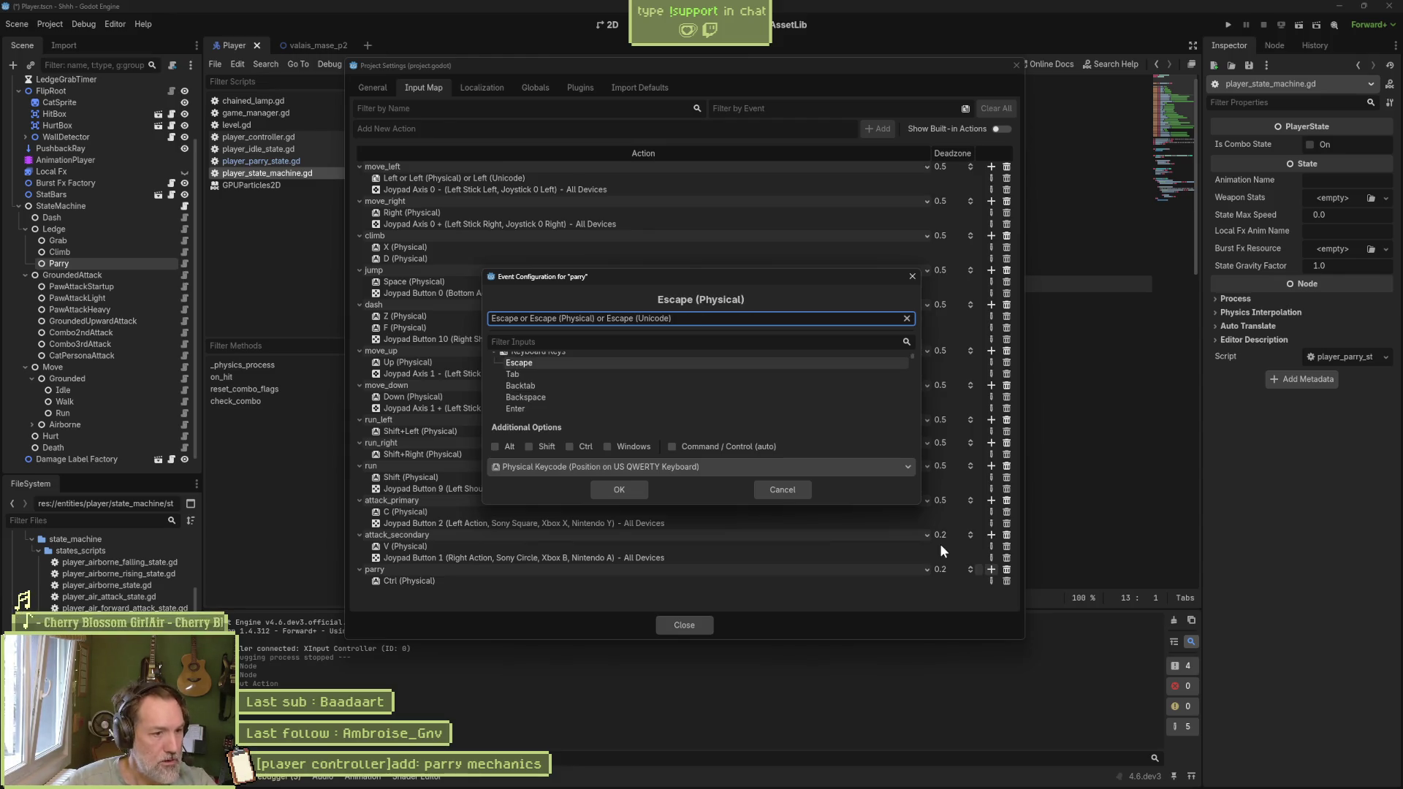
pyautogui.click(775, 491)
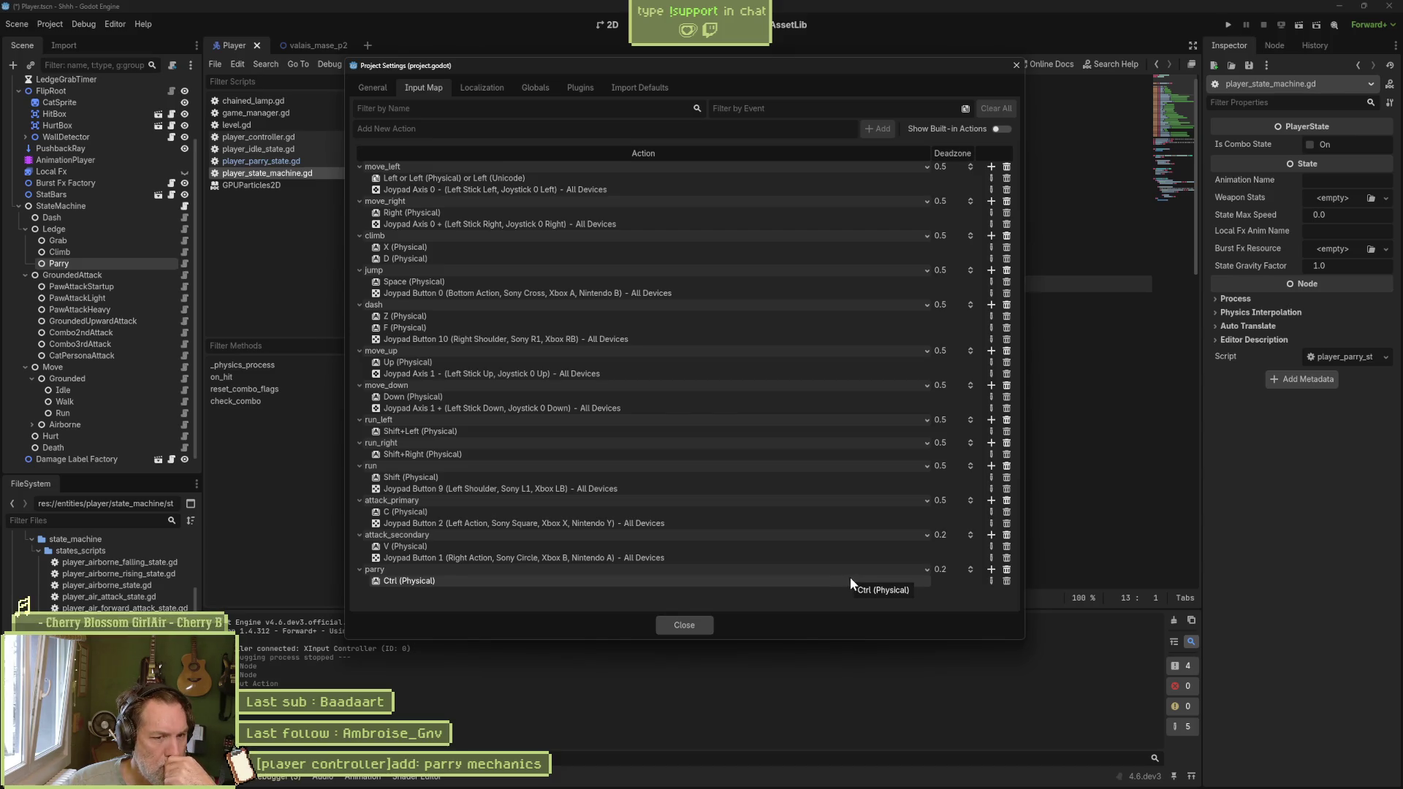
# Step: Bind Joypad Button 9 (left shoulder) to parry and close Project Settings
pyautogui.click(988, 570)
pyautogui.click(517, 387)
pyautogui.click(494, 386)
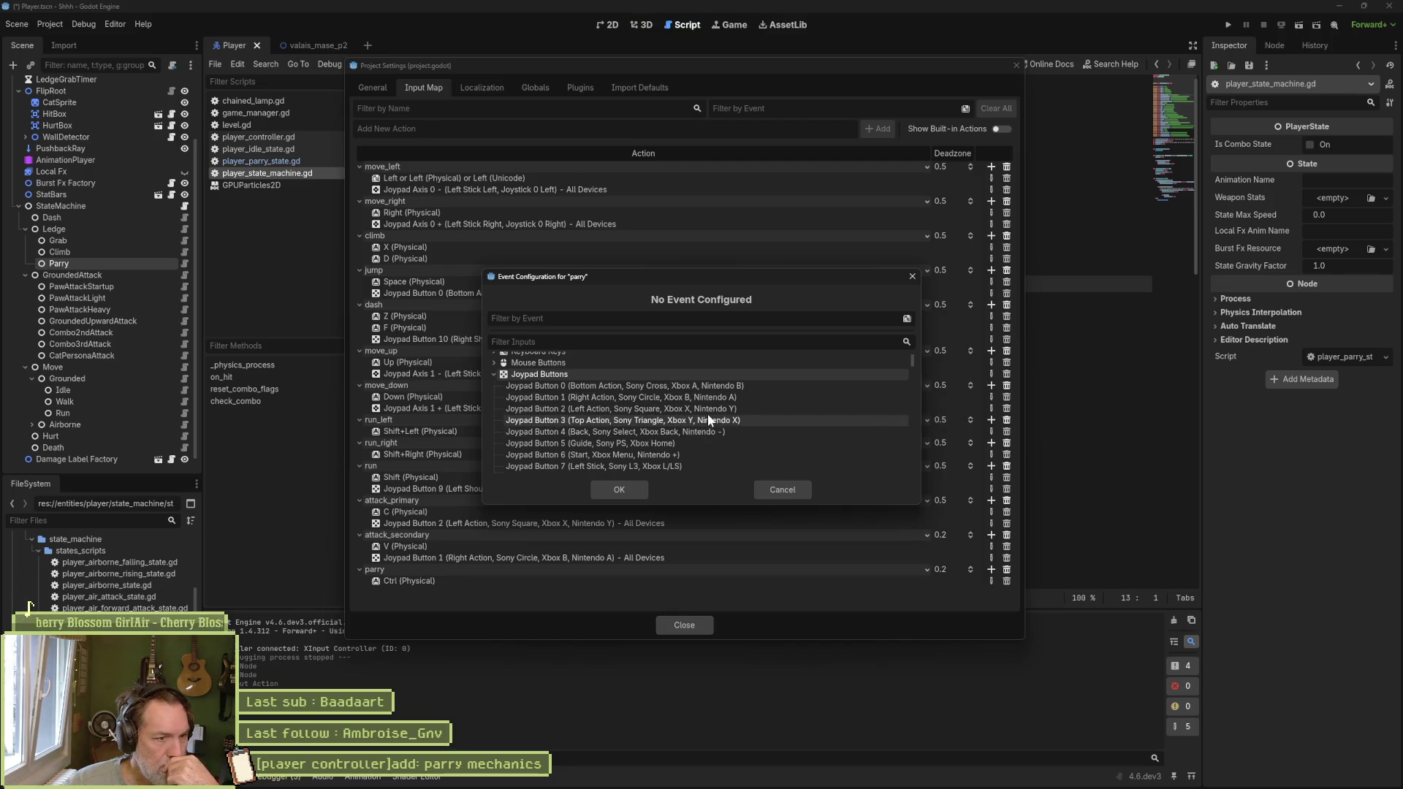
pyautogui.scroll(-2, 695, 438)
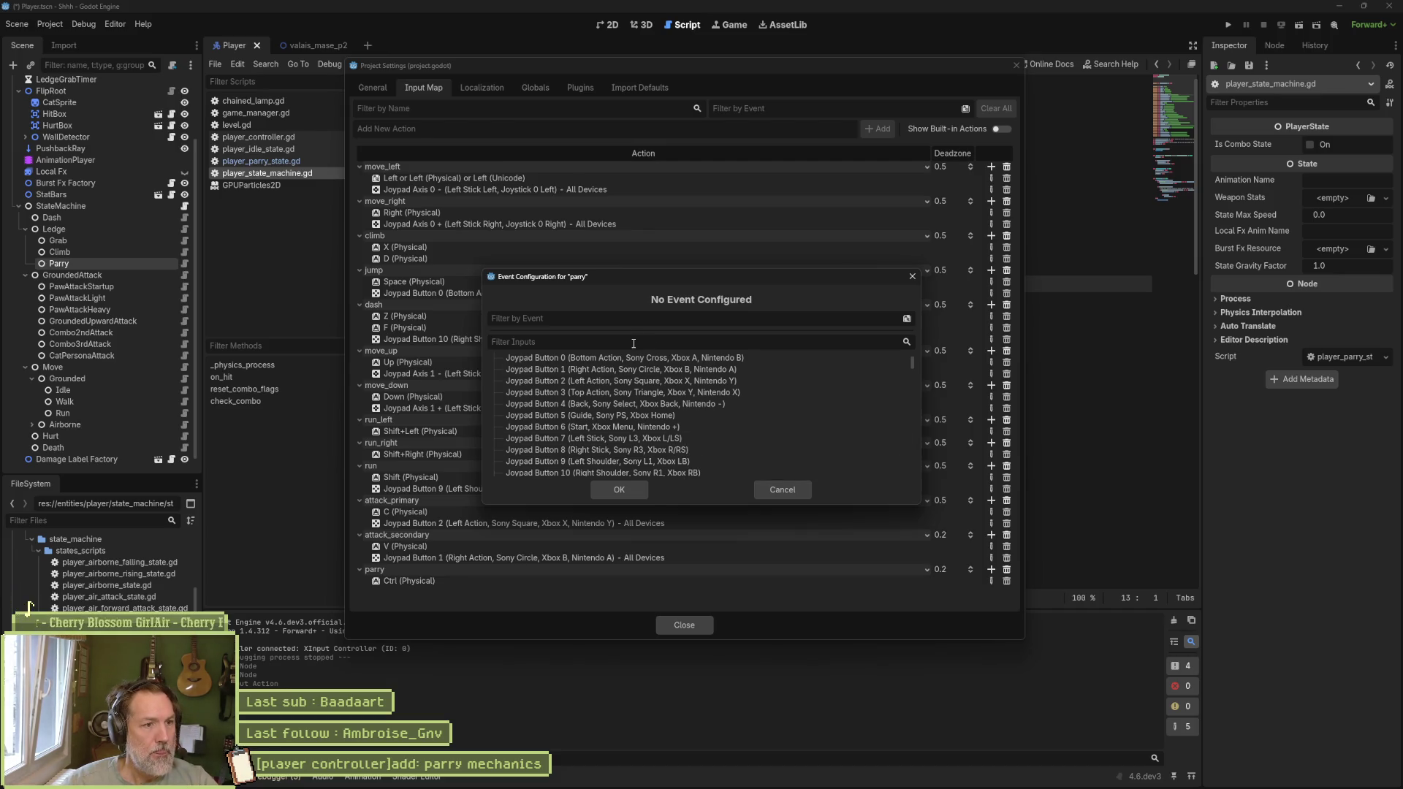
pyautogui.write('shou')
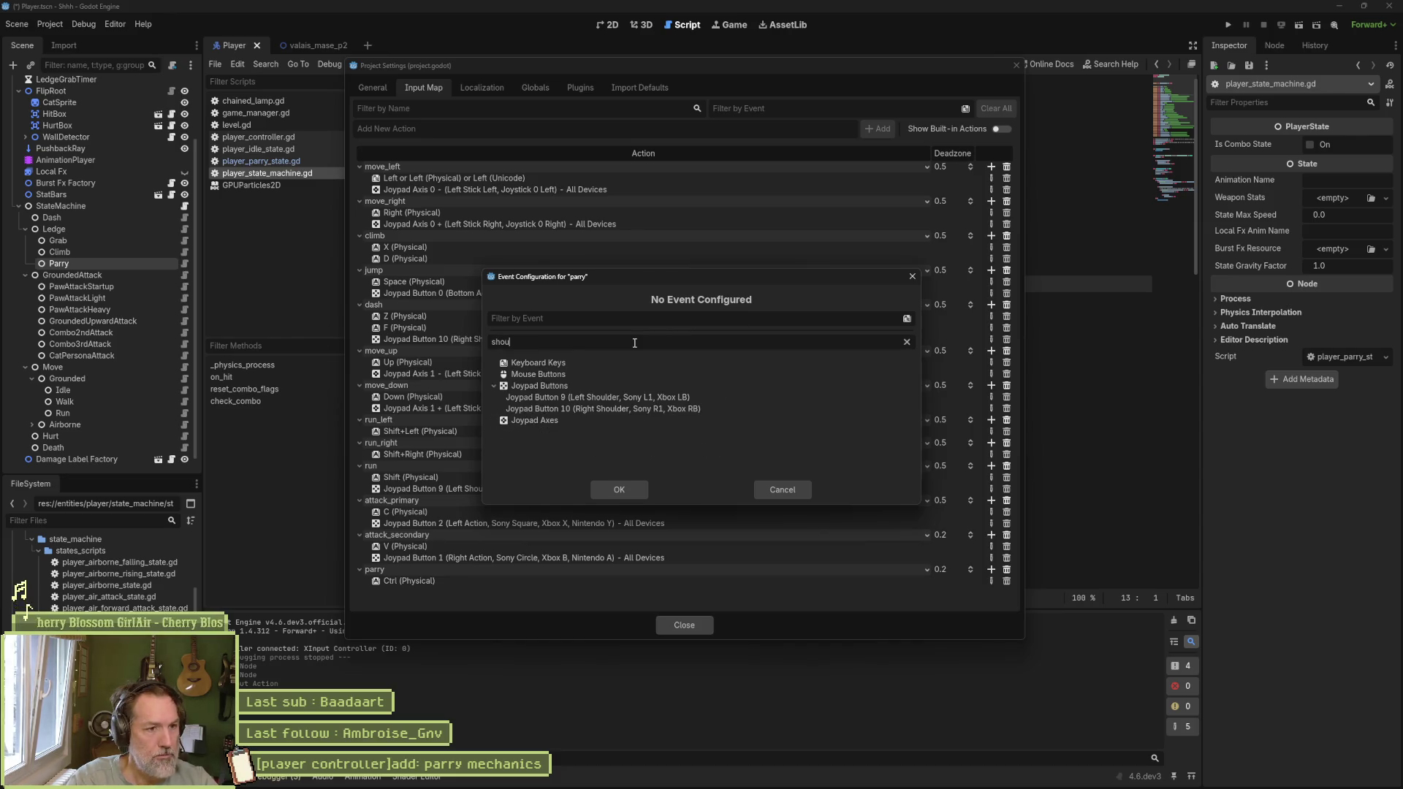
pyautogui.click(659, 397)
pyautogui.click(638, 488)
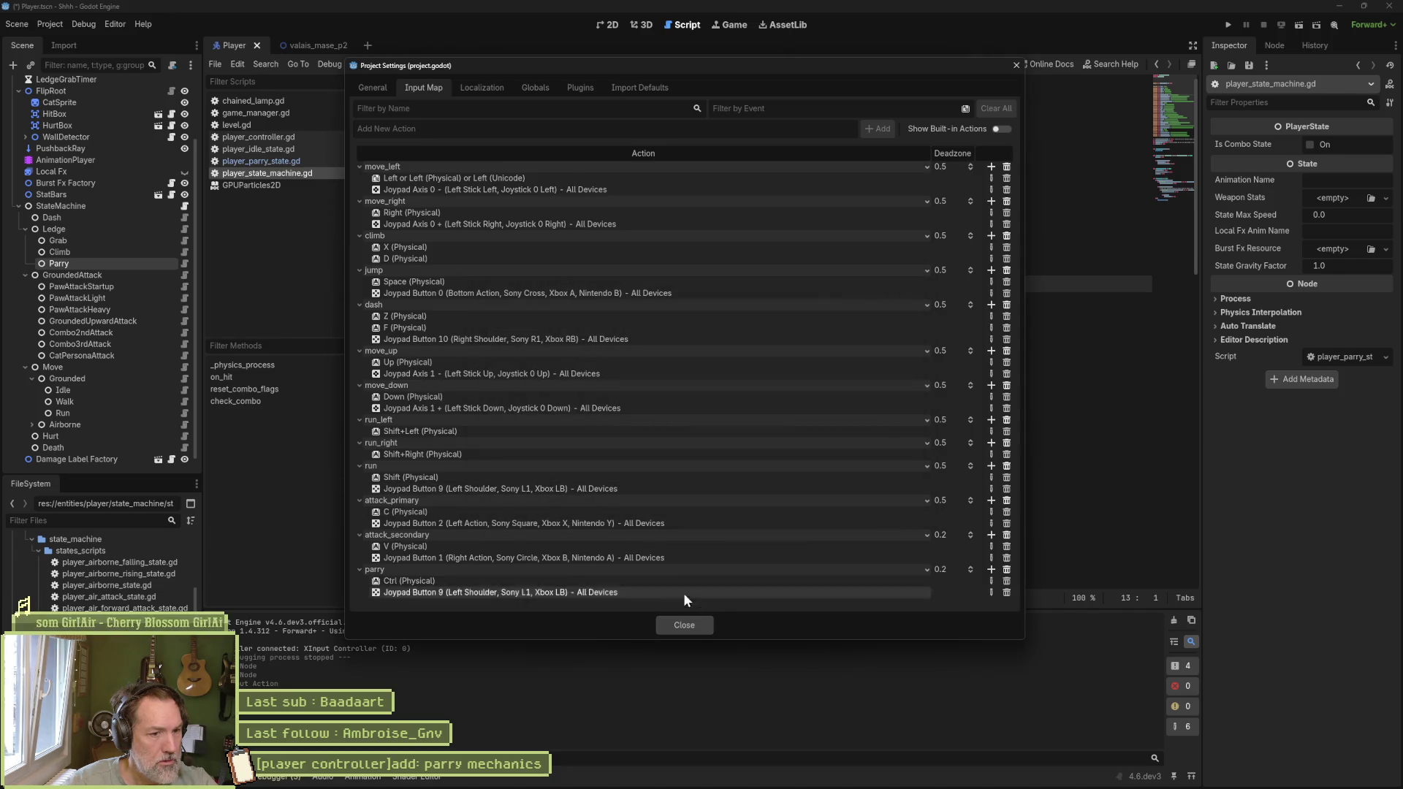
pyautogui.click(698, 602)
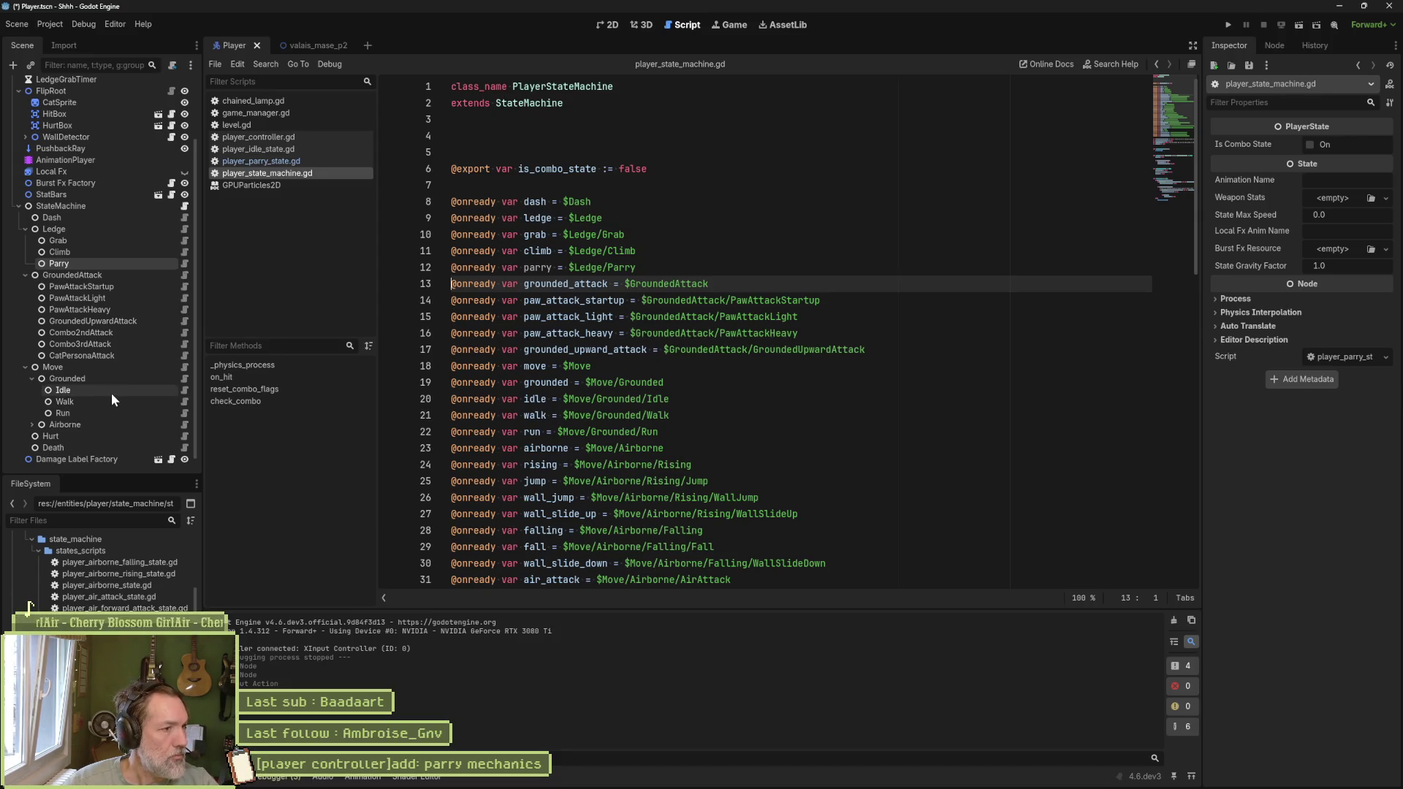
# Step: Declare an enter_state function in the Parry state's player_parry_state.gd
pyautogui.click(183, 263)
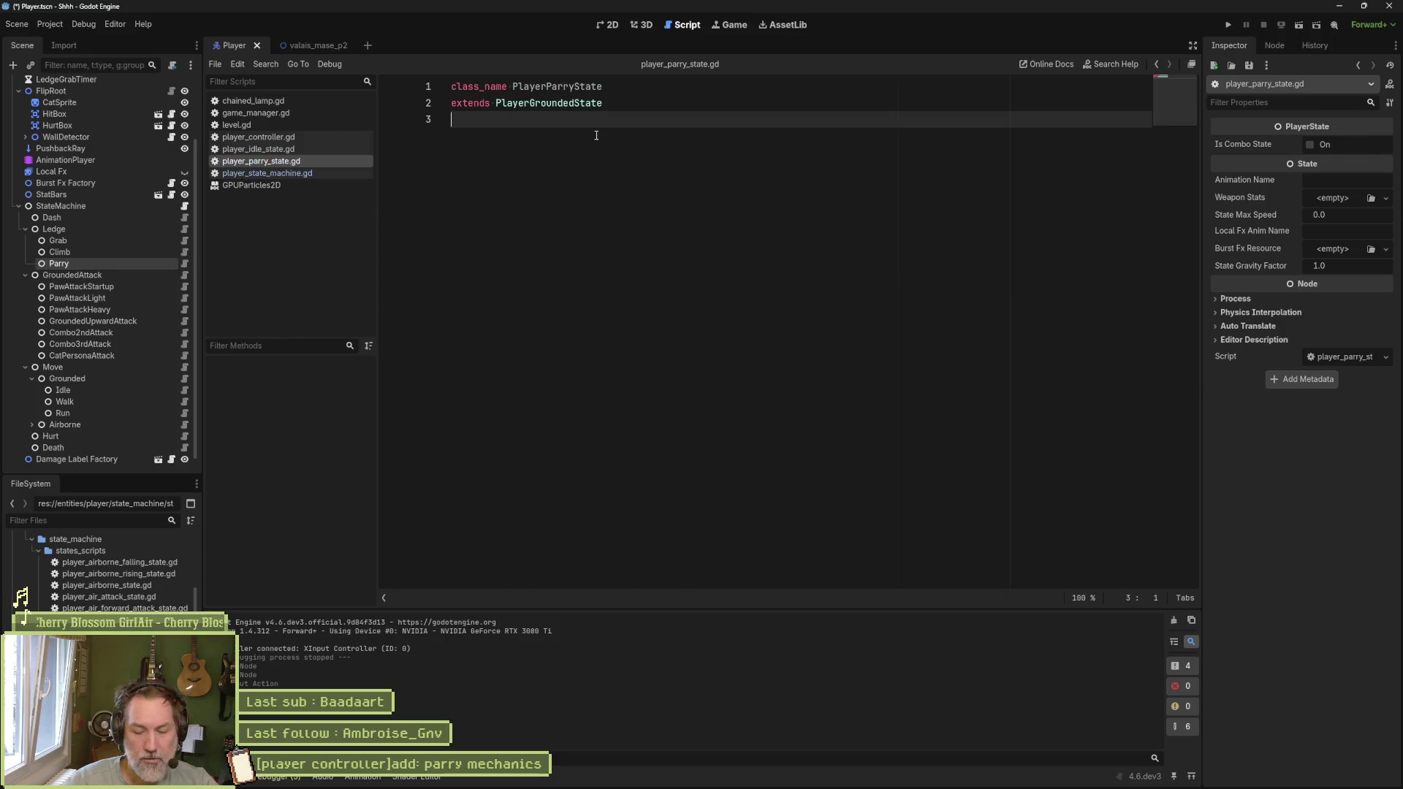
pyautogui.press('Return')
pyautogui.press('Return')
pyautogui.write('enter')
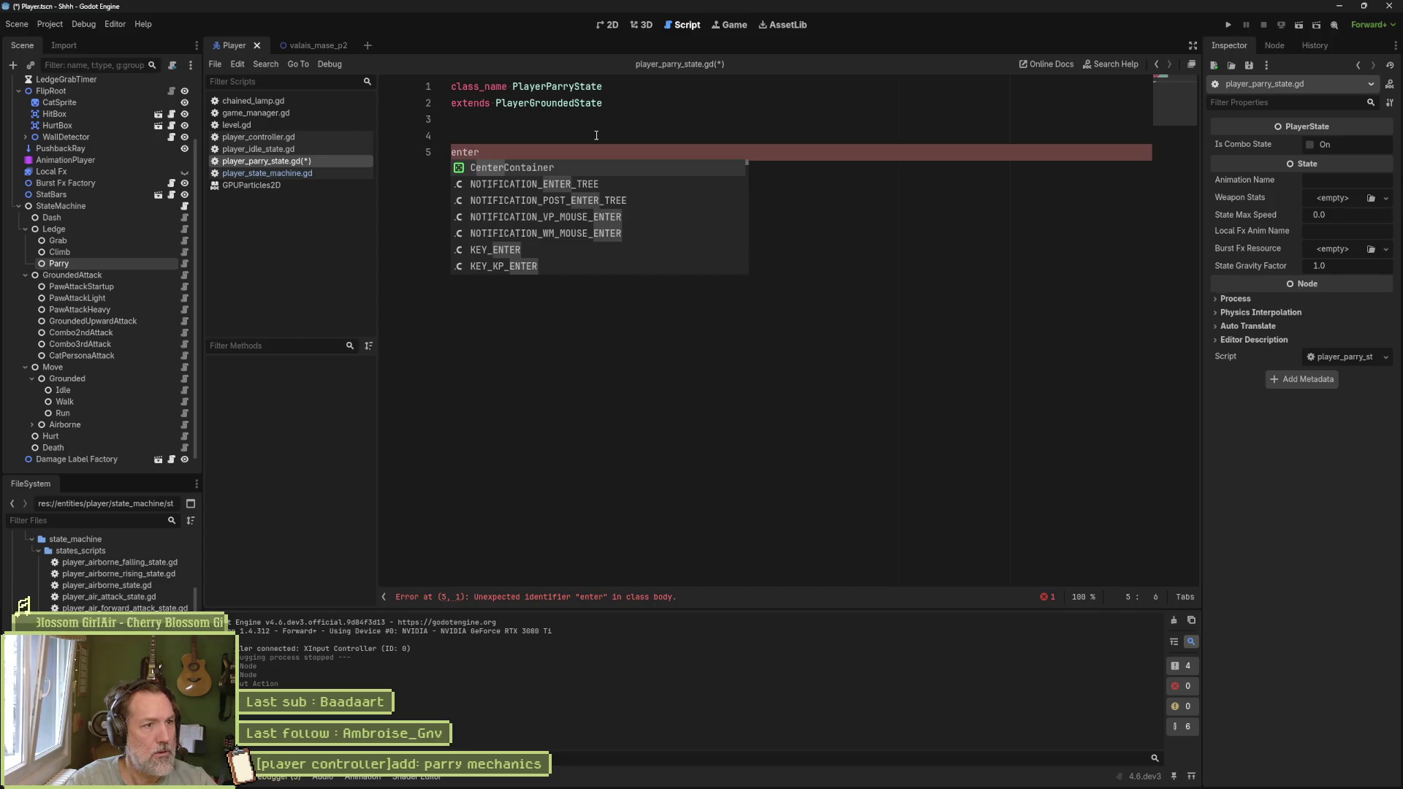
pyautogui.write('_sta')
pyautogui.hotkey('ctrl', 'BackSpace')
pyautogui.write('func ')
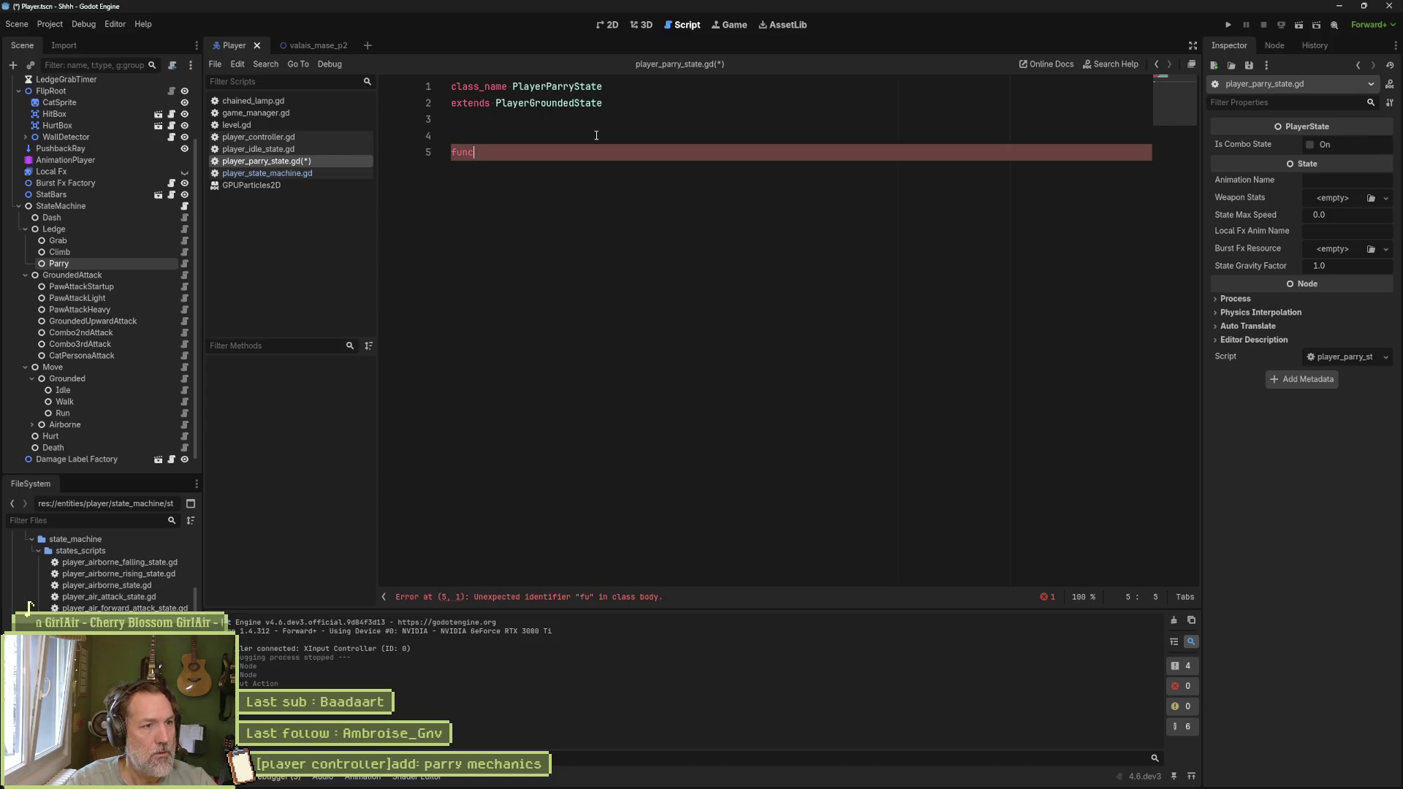
pyautogui.write('ent')
pyautogui.press('Return')
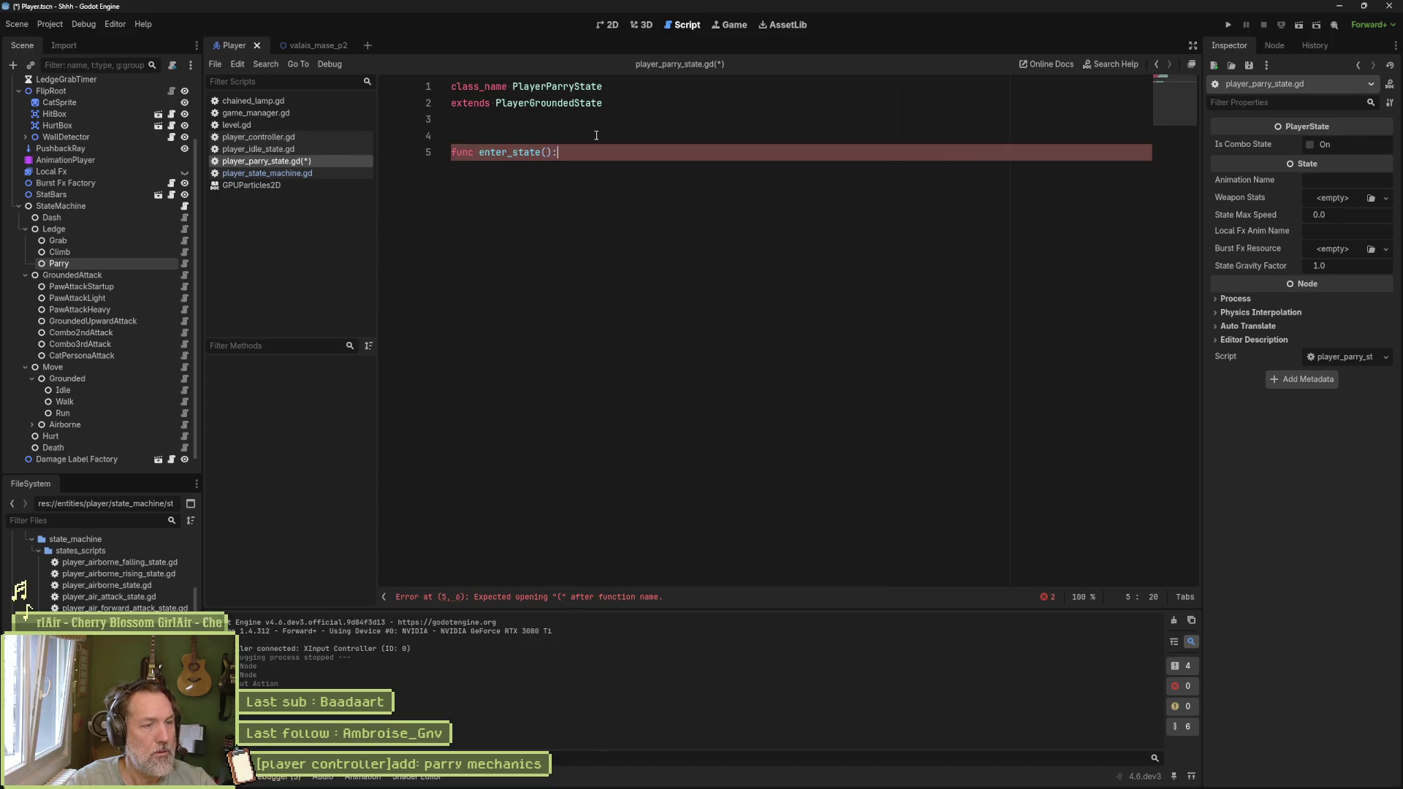
pyautogui.press('Return')
# Step: Give enter_state a body of super() and print_debug(self, " parry"), then save
pyautogui.write('super()')
pyautogui.press('Return')
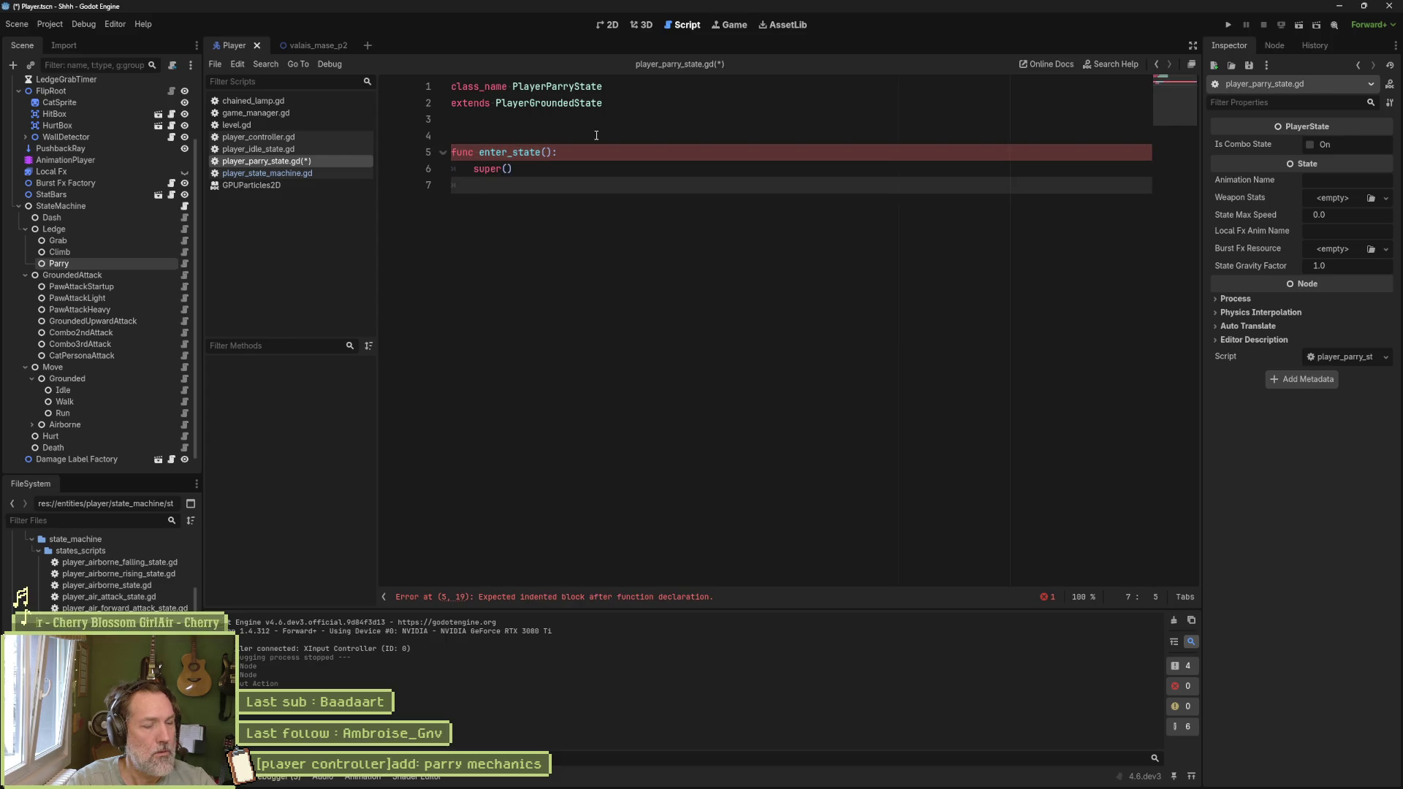
pyautogui.write('print_deb')
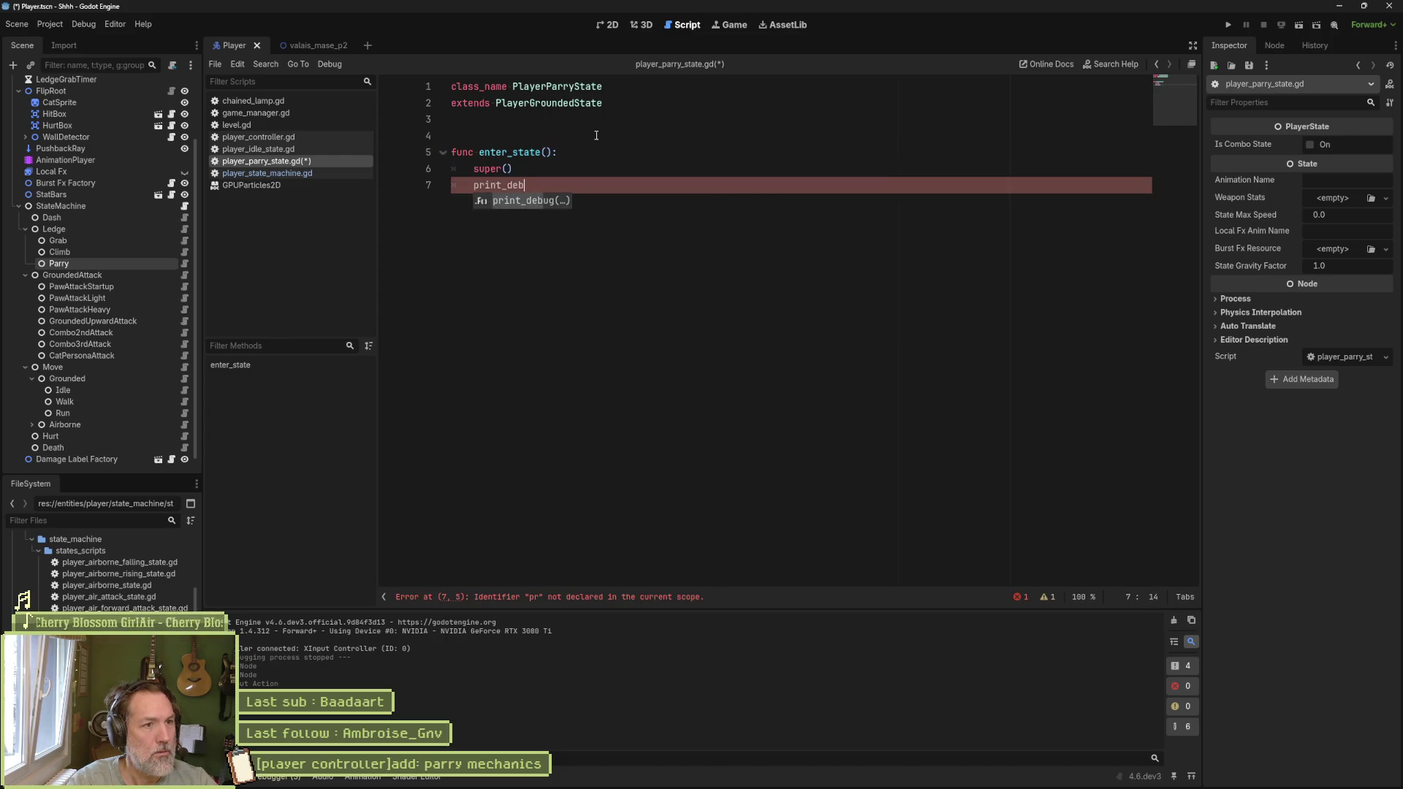
pyautogui.press('Return')
pyautogui.press('Left')
pyautogui.write('self, " ')
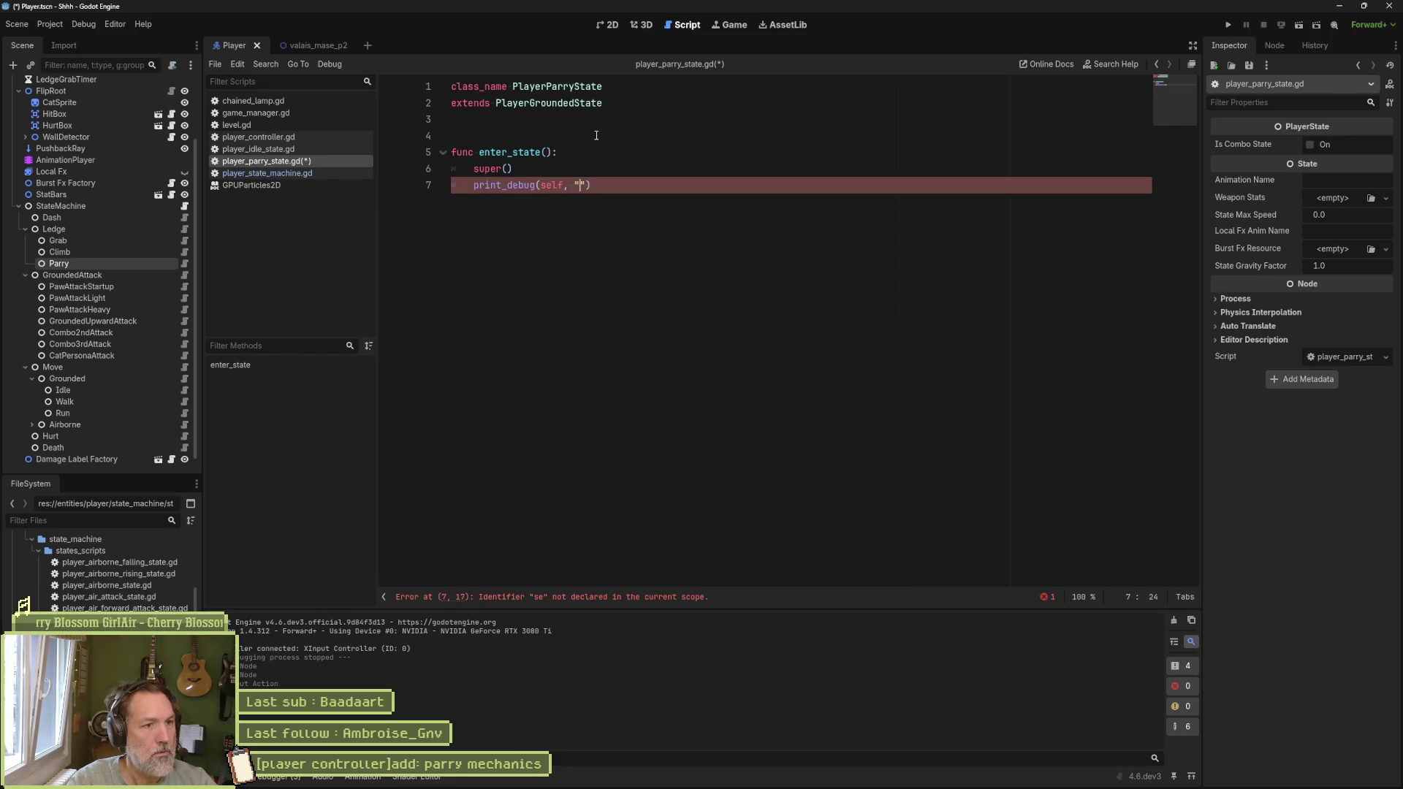
pyautogui.write('parry')
pyautogui.hotkey('ctrl', 's')
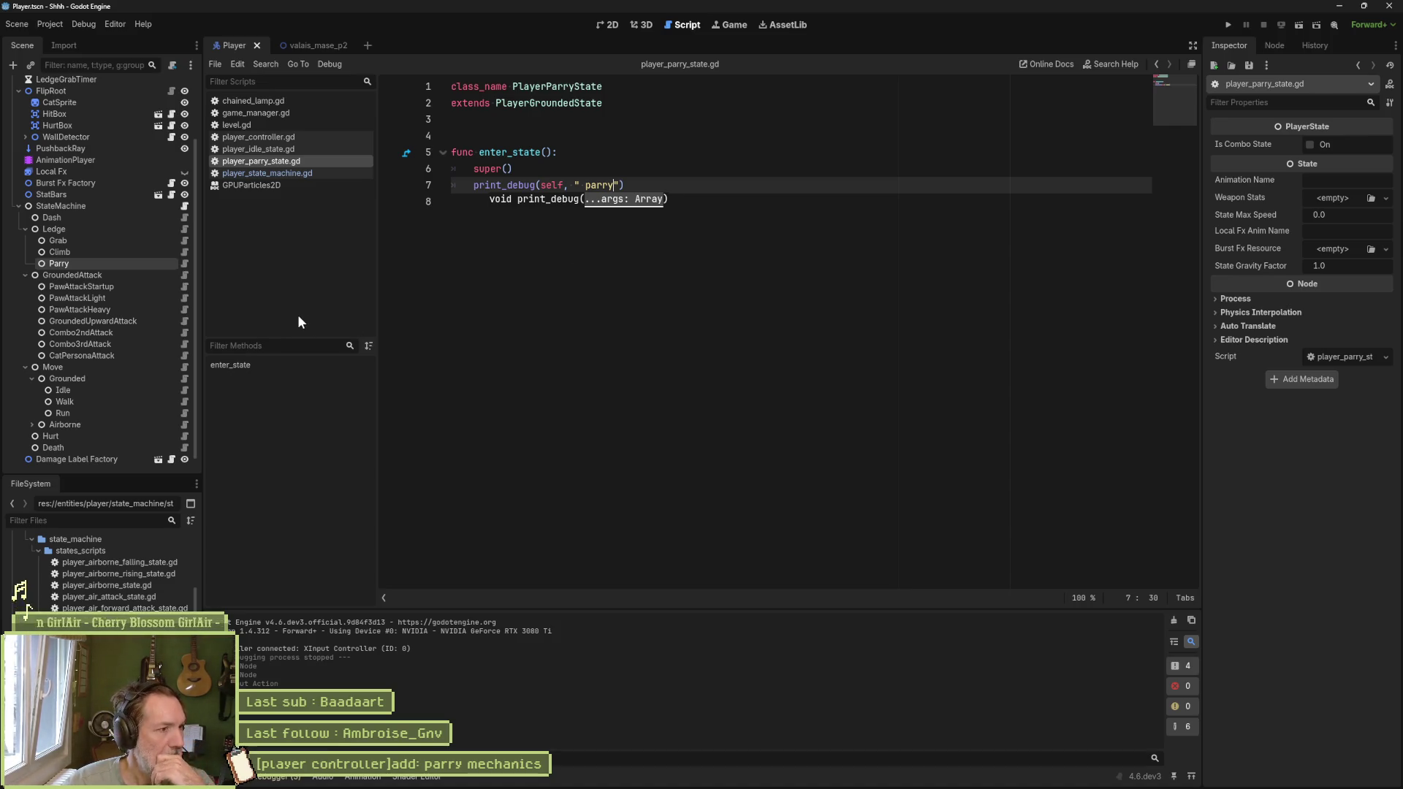
pyautogui.moveTo(529, 100); pyautogui.dragTo(577, 100)
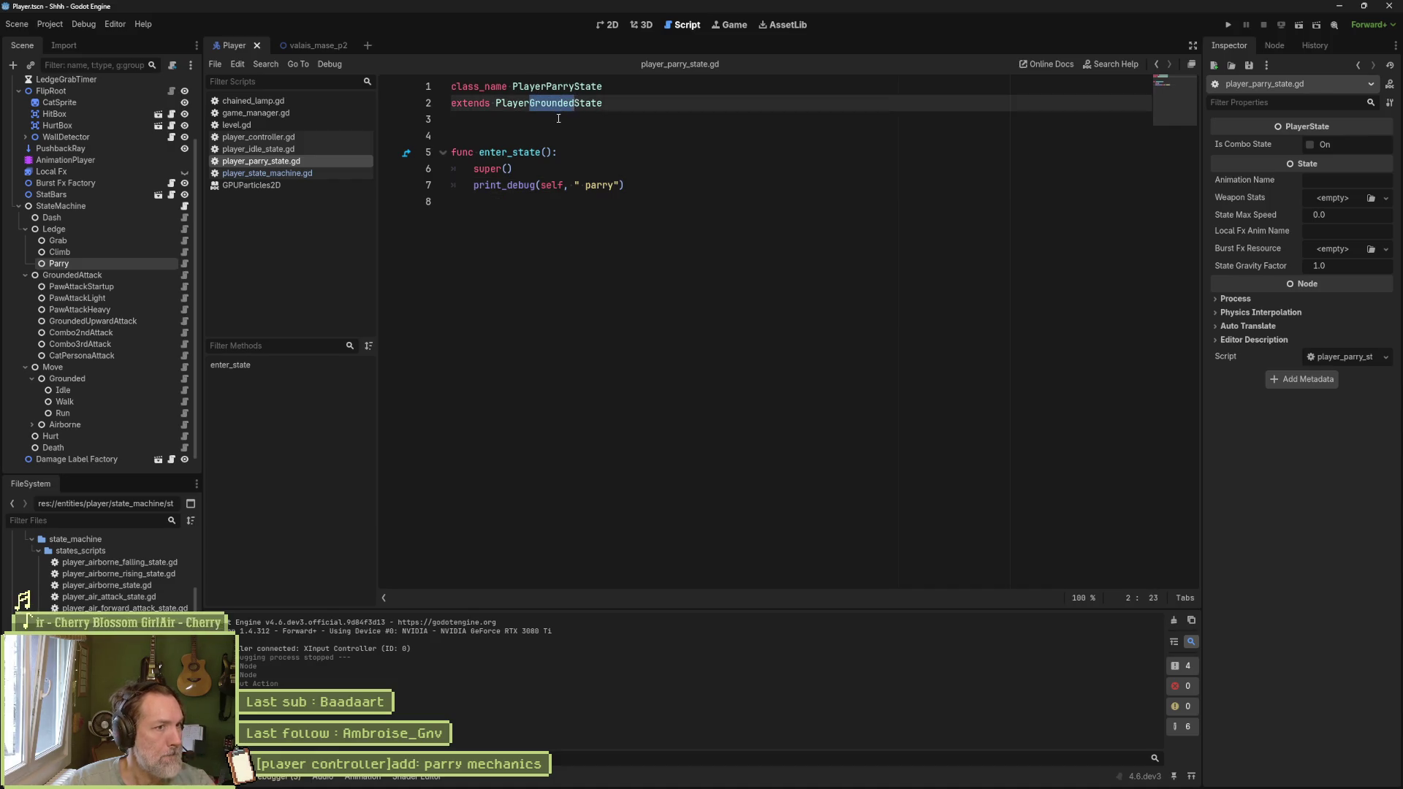
pyautogui.click(572, 103)
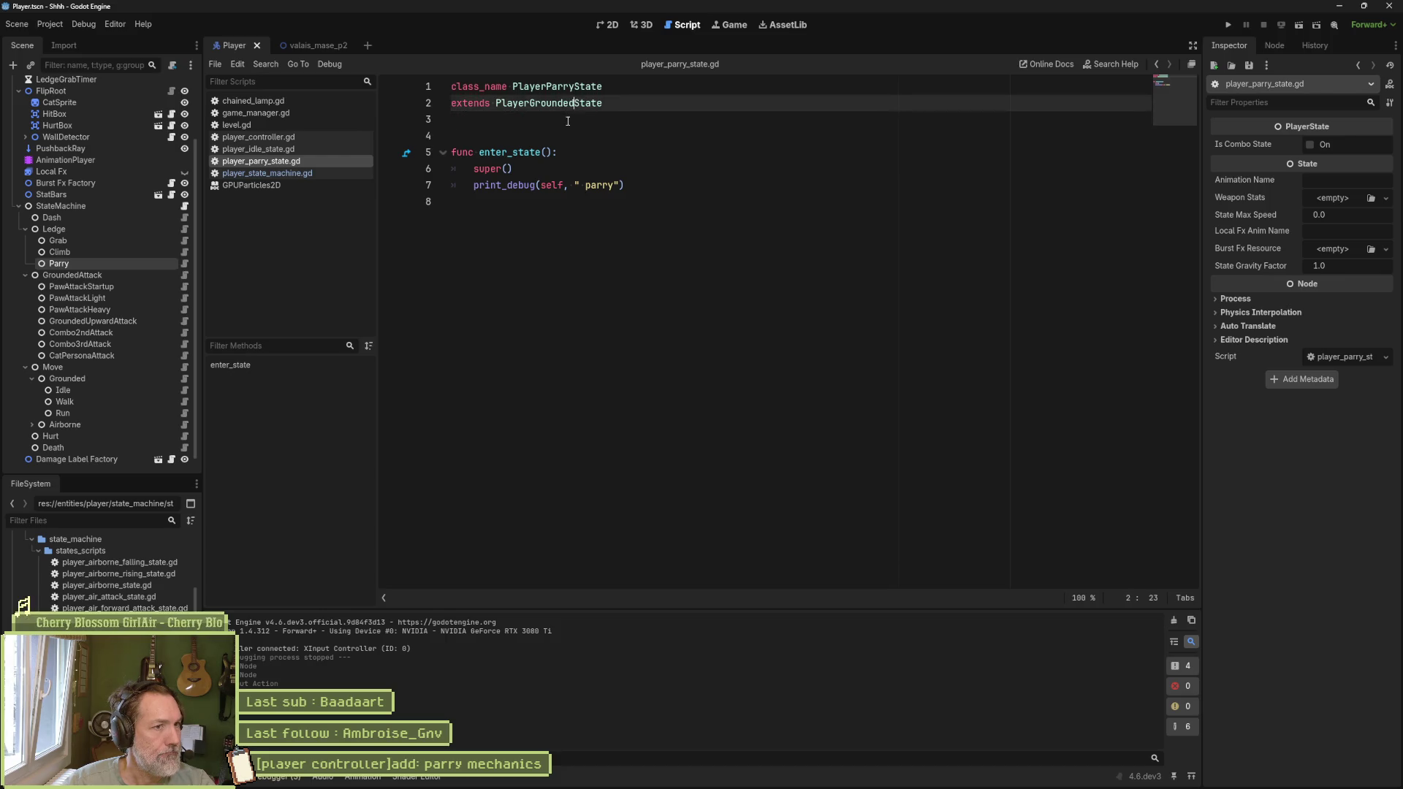
# Step: Duplicate the secondary attack check block in check_transitions of player_grounded_state.gd
pyautogui.keyDown('ctrl'); pyautogui.click(569, 103); pyautogui.keyUp('ctrl')
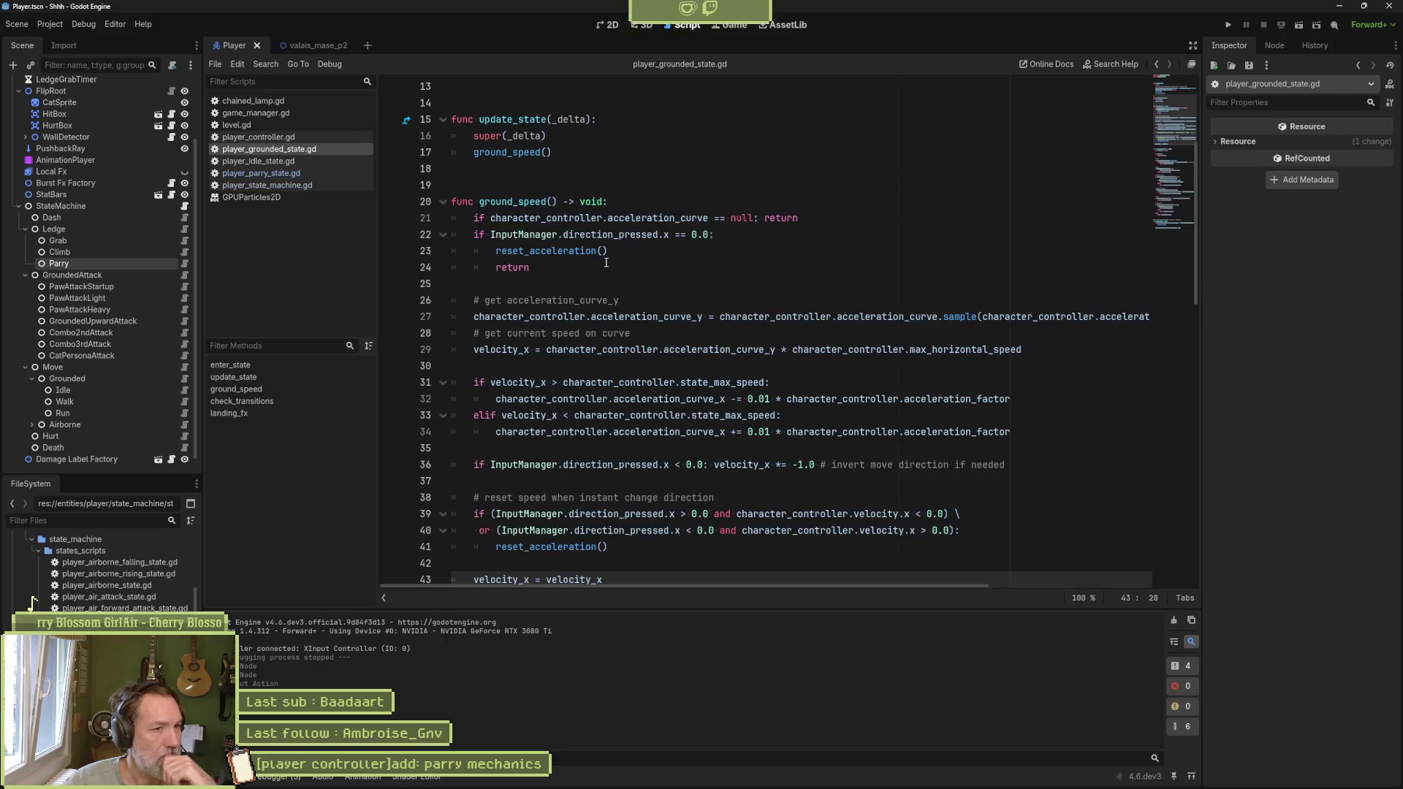
pyautogui.click(279, 402)
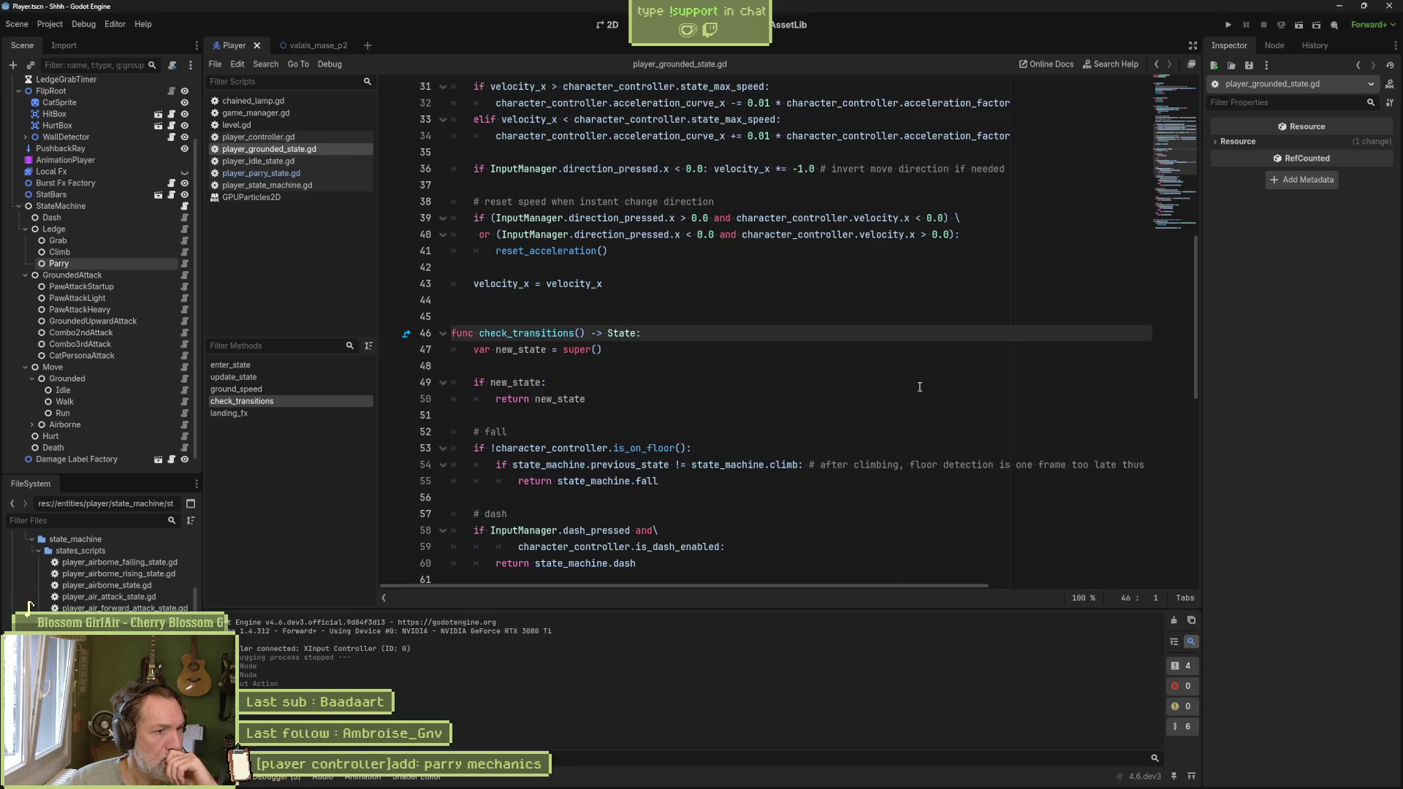
pyautogui.scroll(-4, 919, 391)
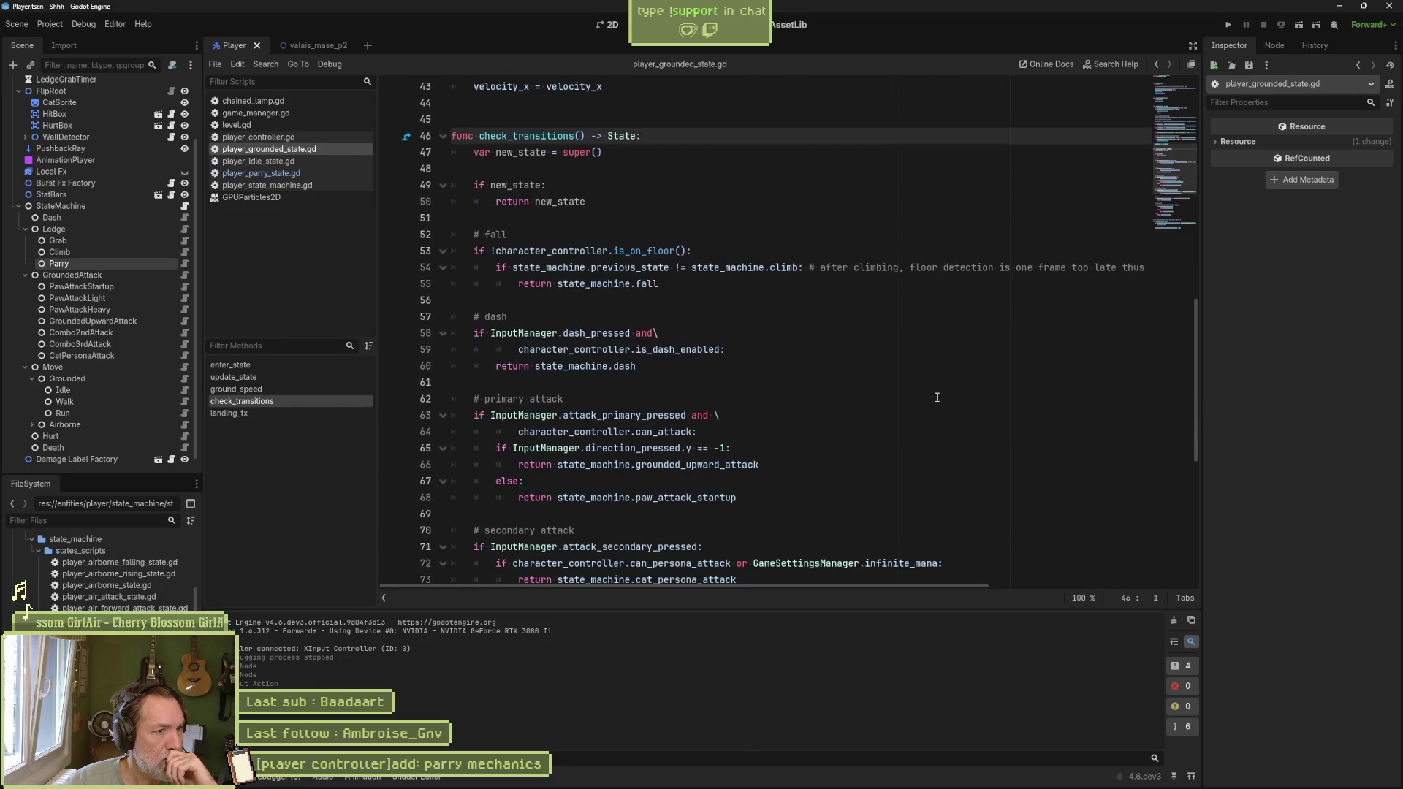
pyautogui.scroll(-3, 914, 396)
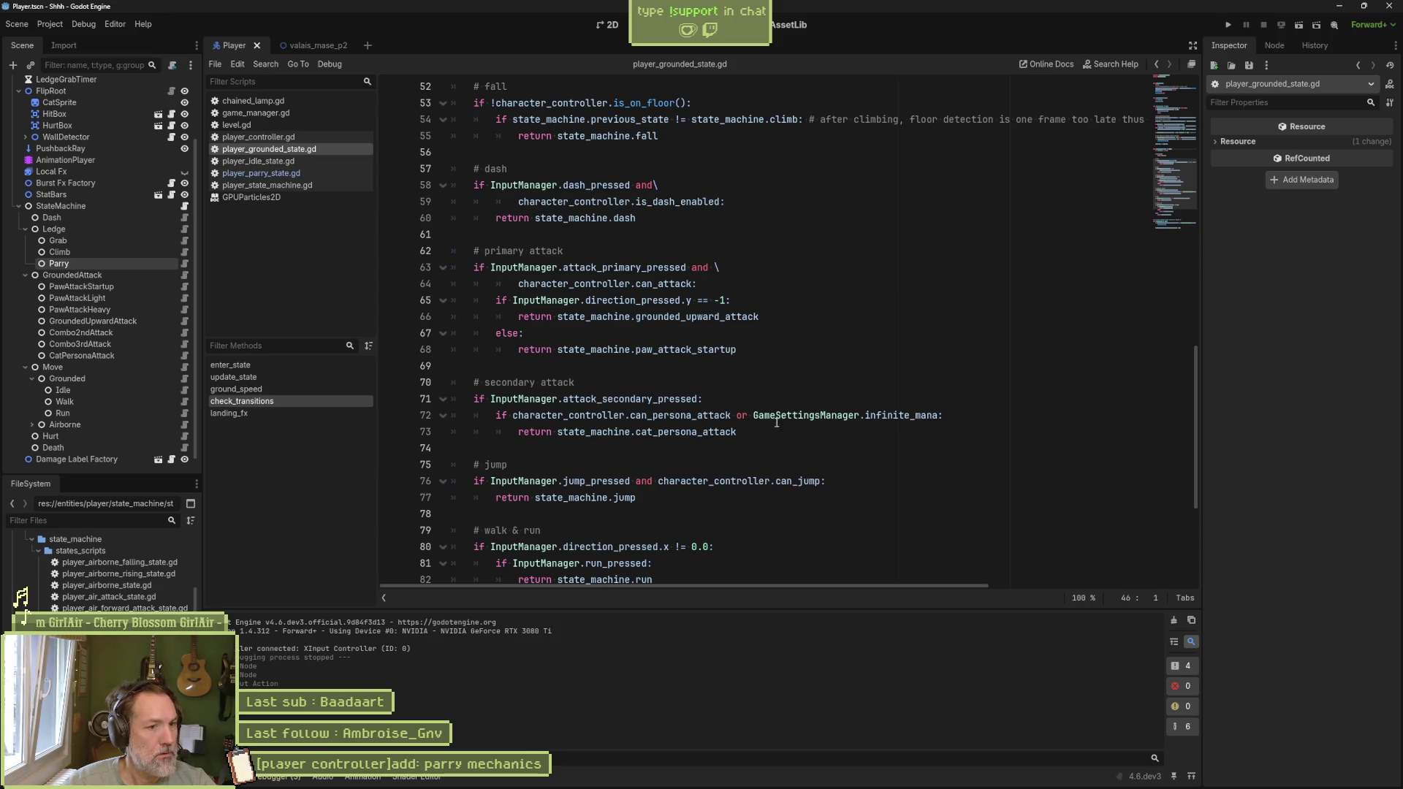
pyautogui.moveTo(746, 433); pyautogui.dragTo(766, 355)
pyautogui.hotkey('ctrl', 'shift', 'd')
# Step: Turn the copy into a # parry block checking InputManager.parry, save, and run the game
pyautogui.moveTo(576, 465); pyautogui.dragTo(487, 465)
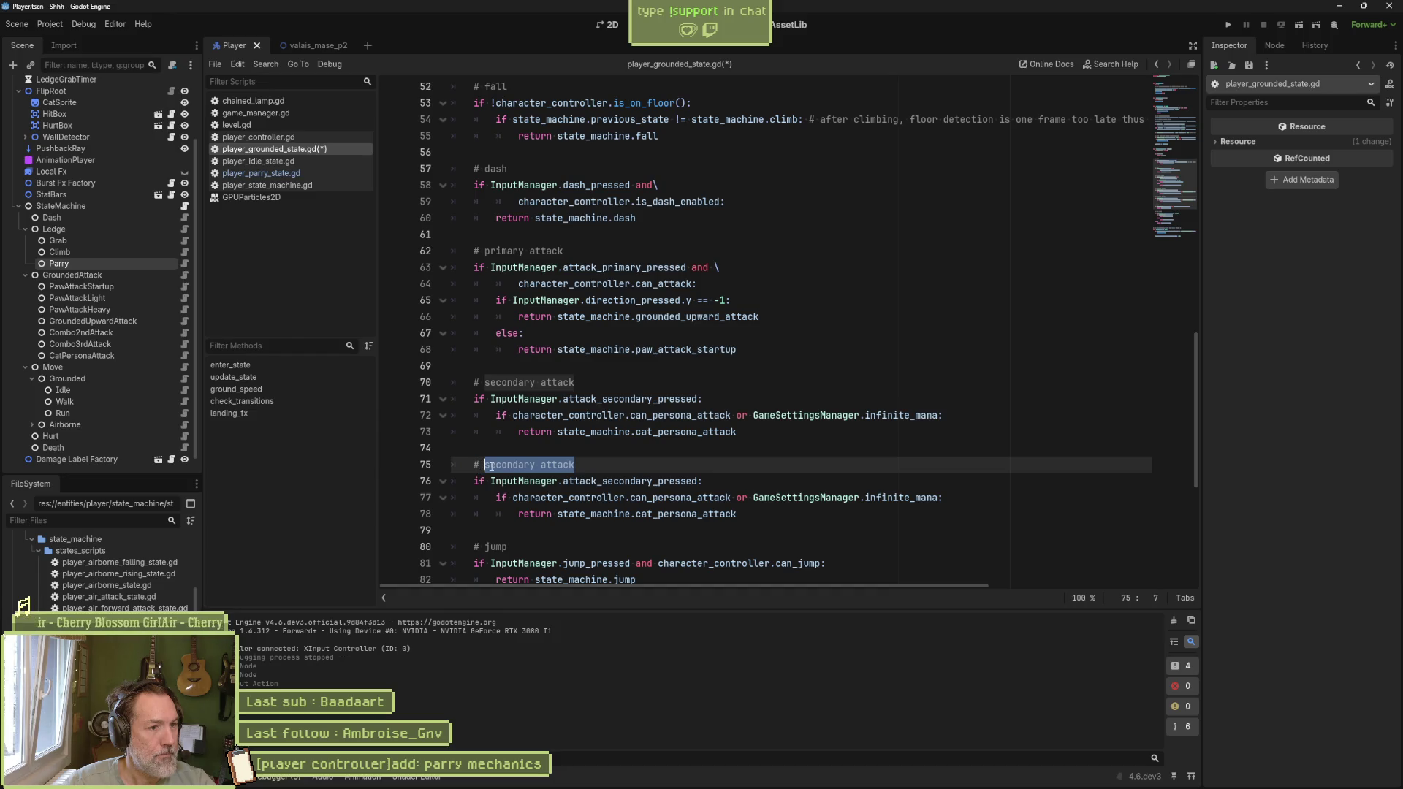
pyautogui.write('parry')
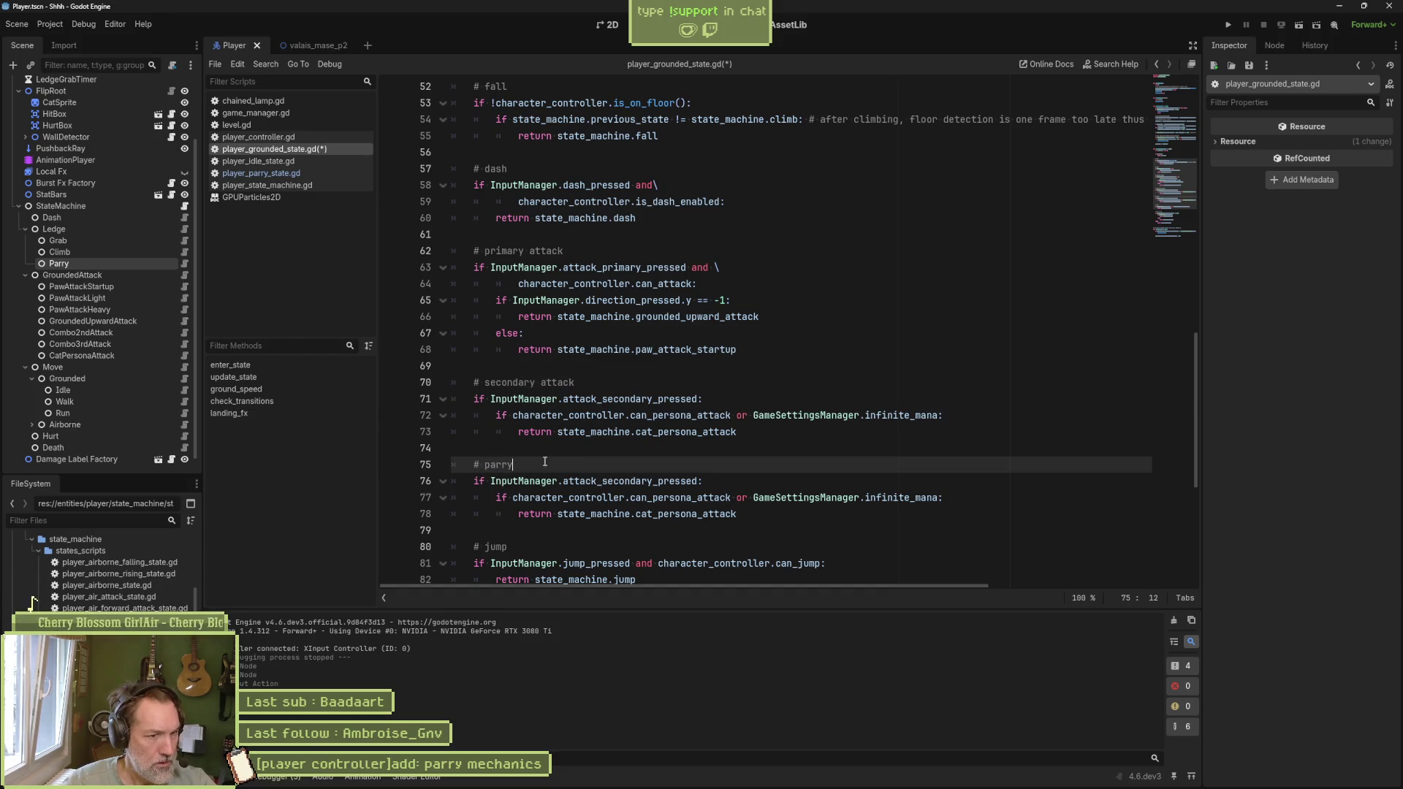
pyautogui.click(614, 480)
pyautogui.doubleClick(670, 481)
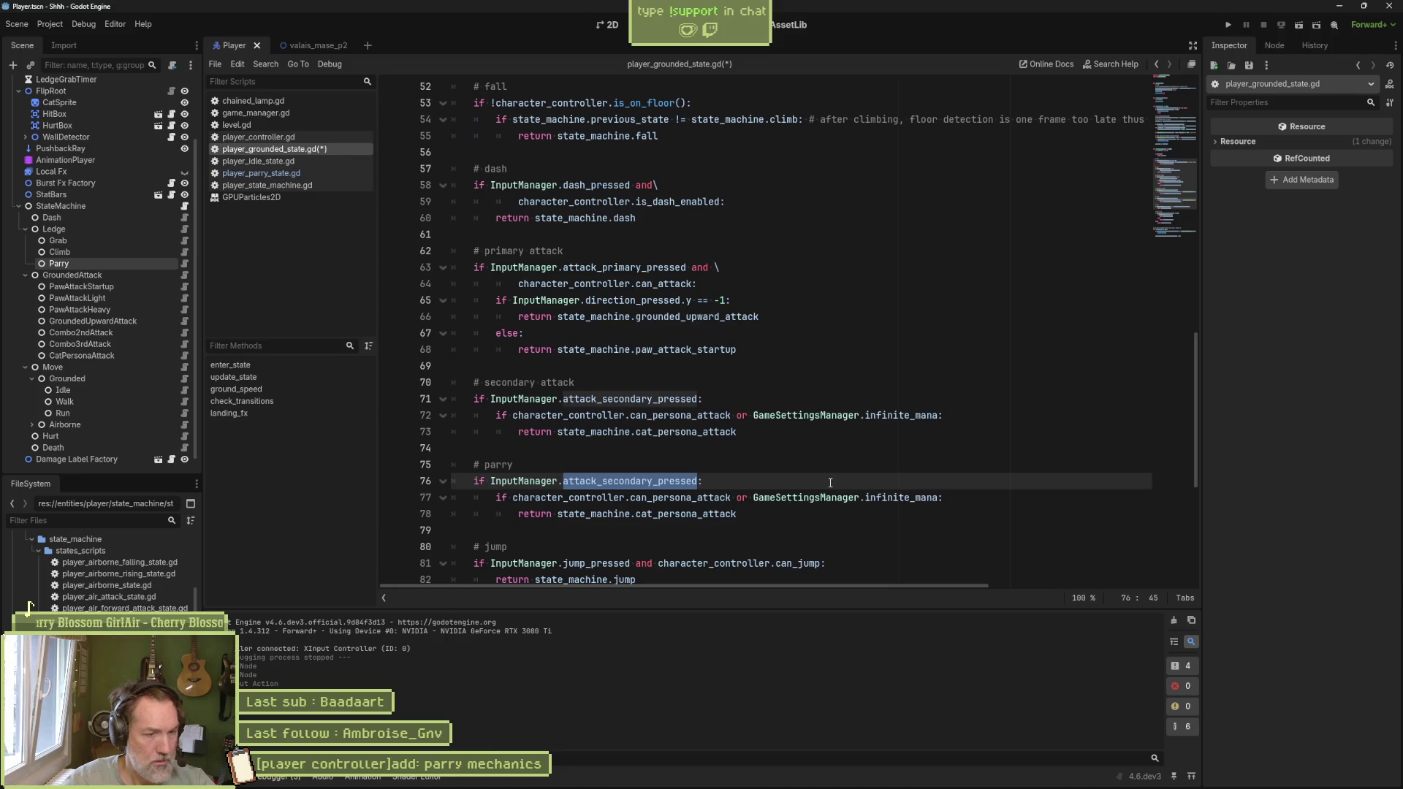
pyautogui.write('parry:')
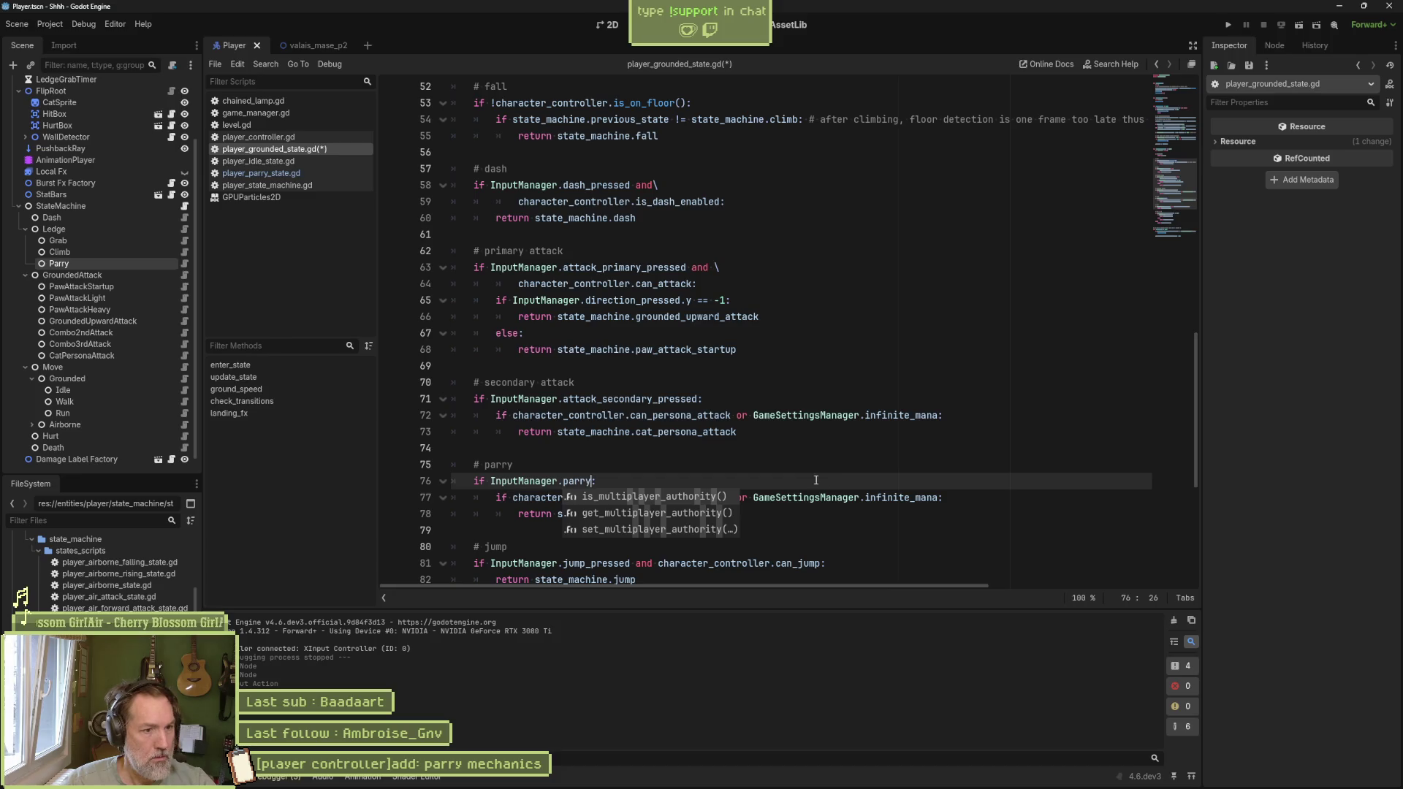
pyautogui.press('Escape')
pyautogui.press('Up')
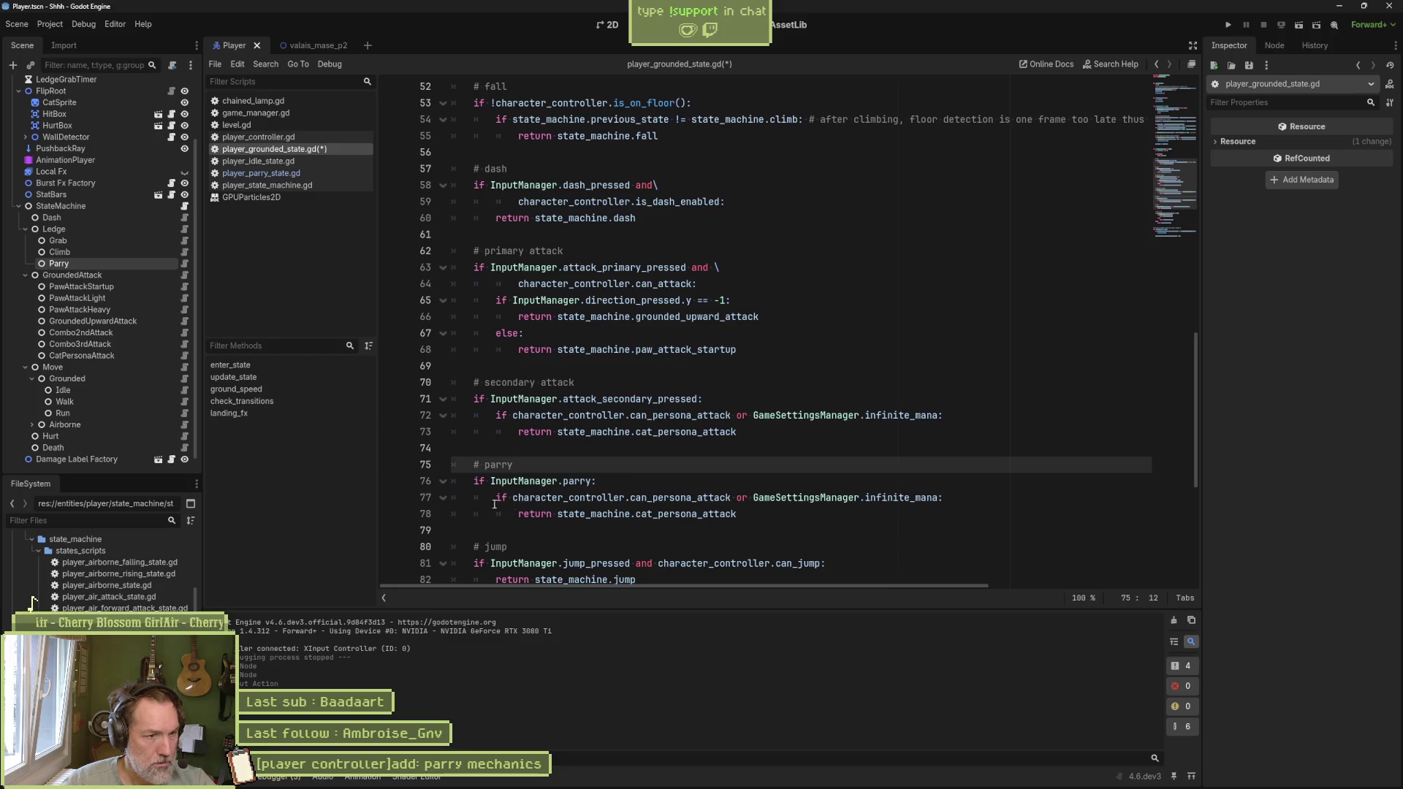
pyautogui.keyDown('shift'); pyautogui.click(399, 505); pyautogui.keyUp('shift')
pyautogui.hotkey('ctrl', 's')
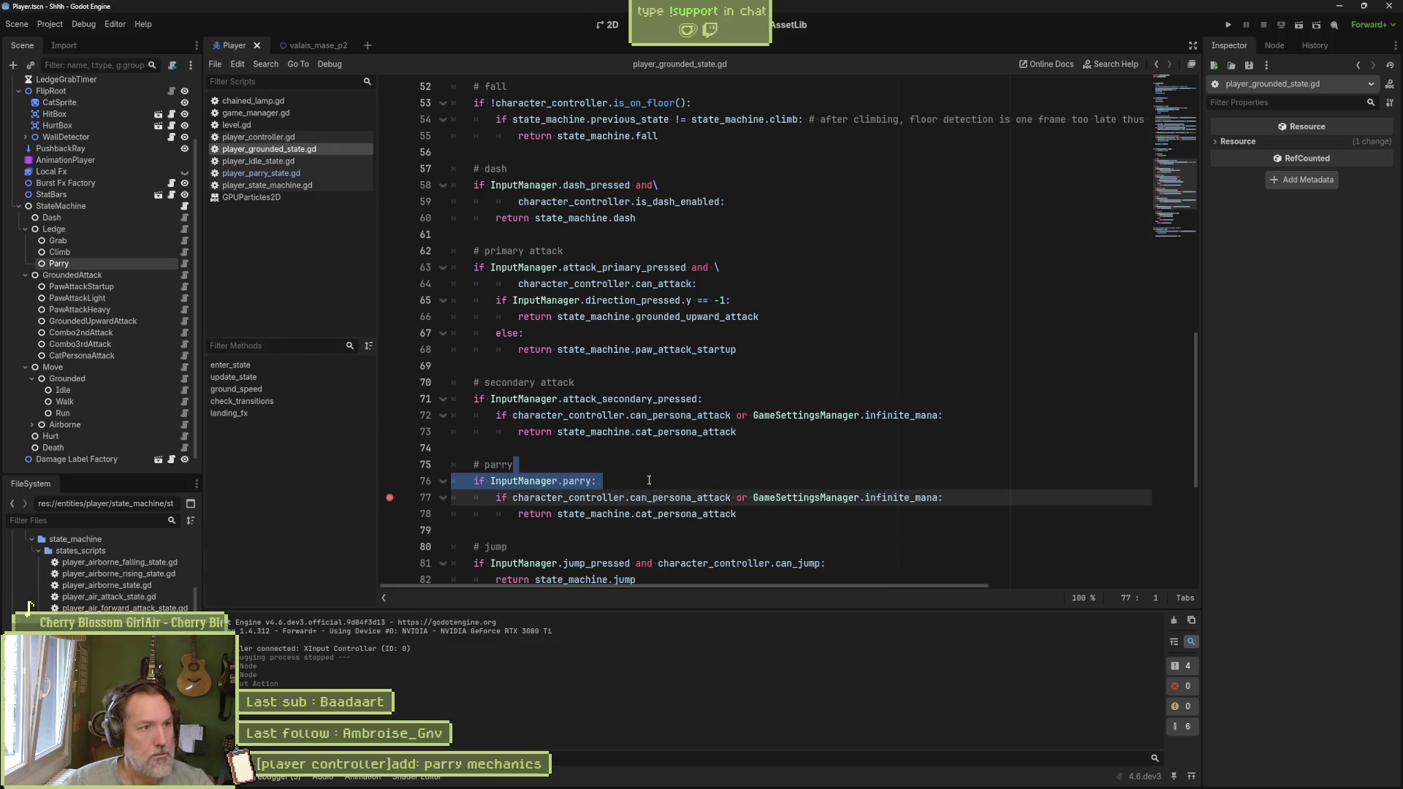
pyautogui.press('F6')
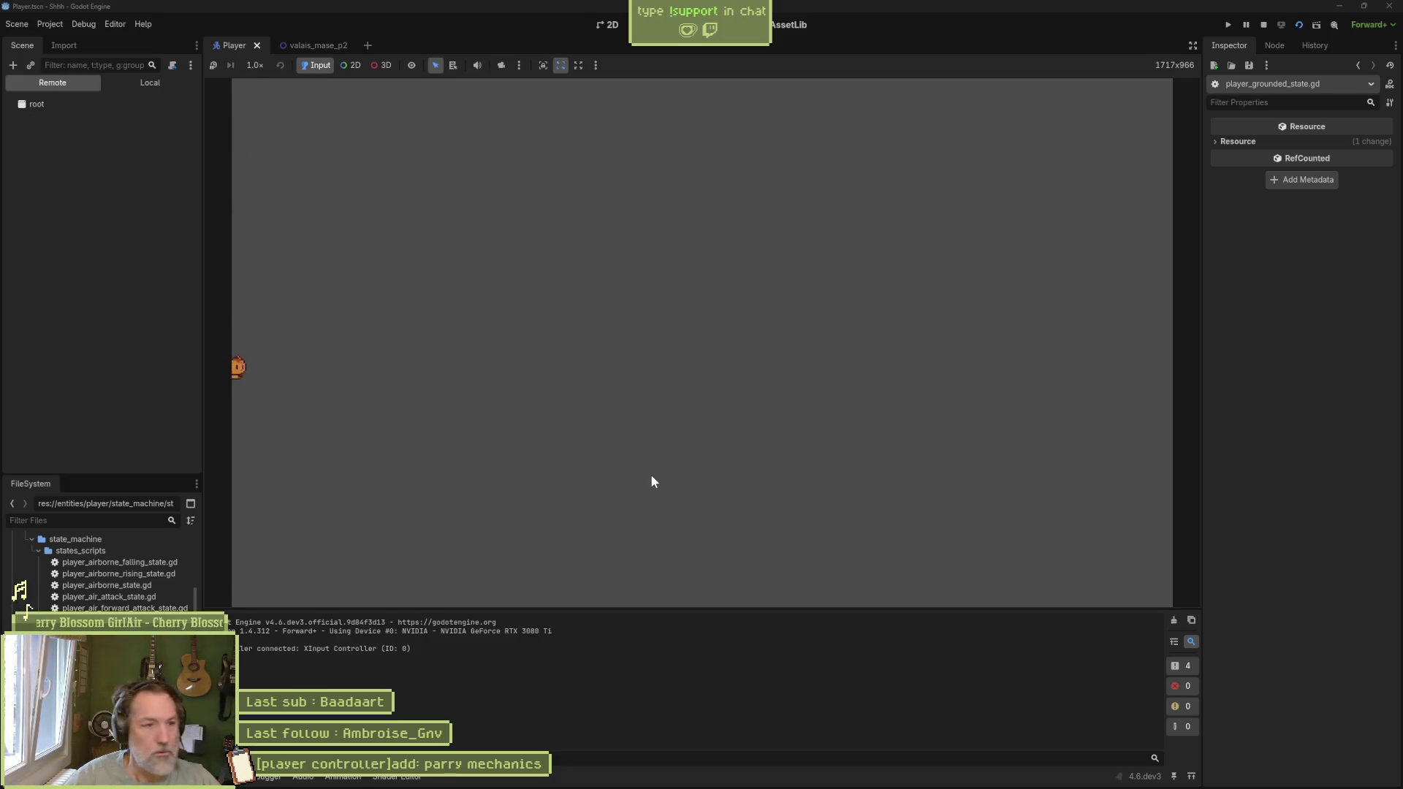
# Step: Test-run valais_mase_p2, stop after the missing parry property error, and open InputManager's script
pyautogui.press('F8')
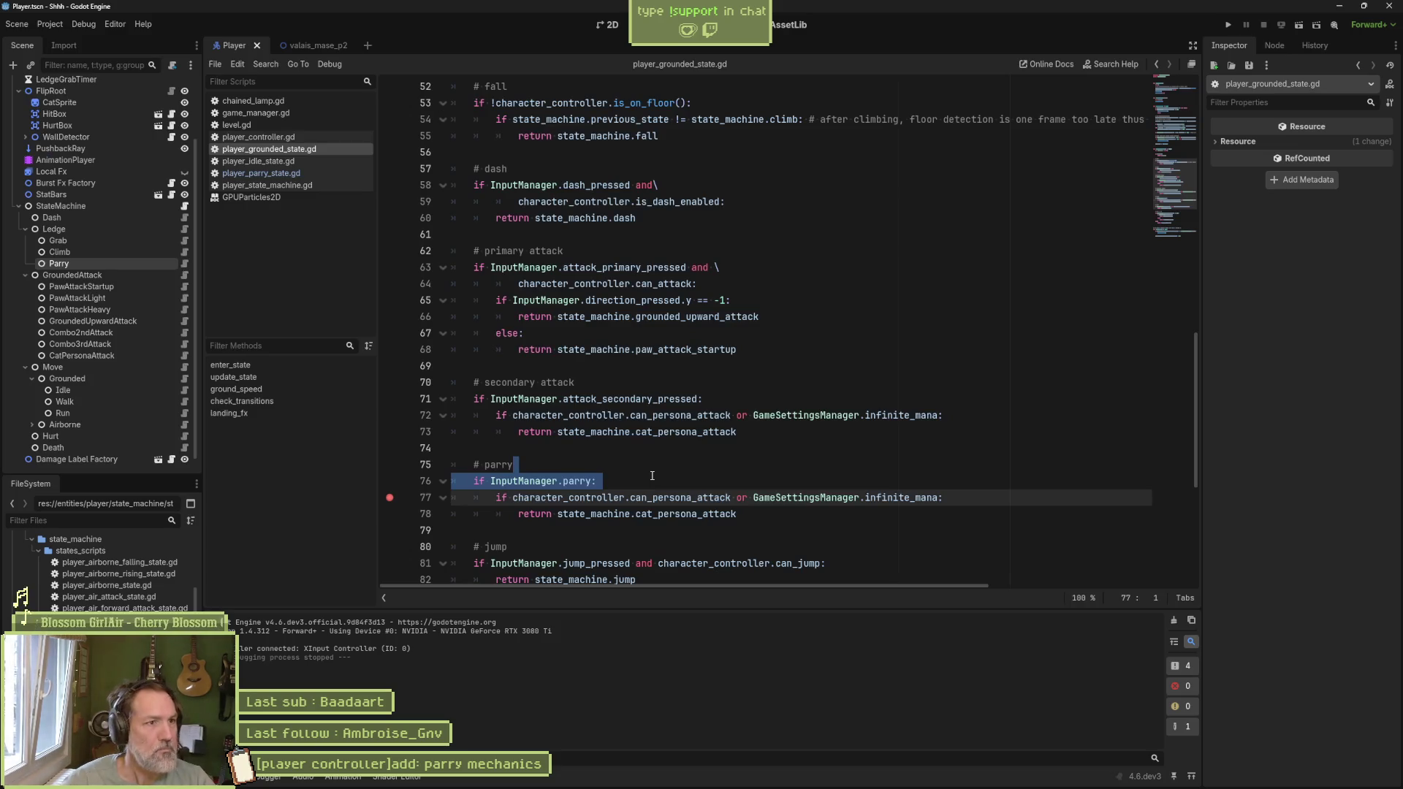
pyautogui.click(313, 46)
pyautogui.press('F6')
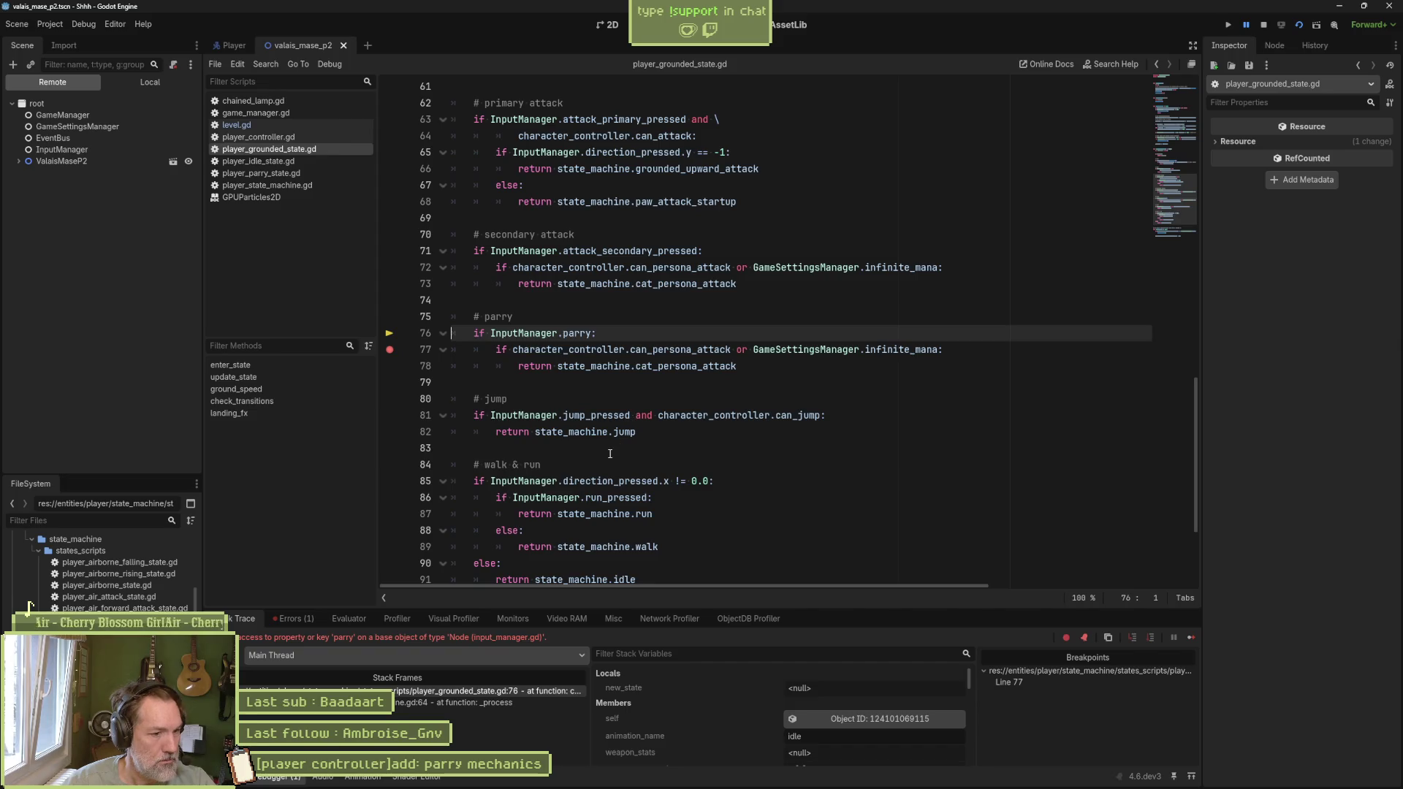
pyautogui.click(1190, 639)
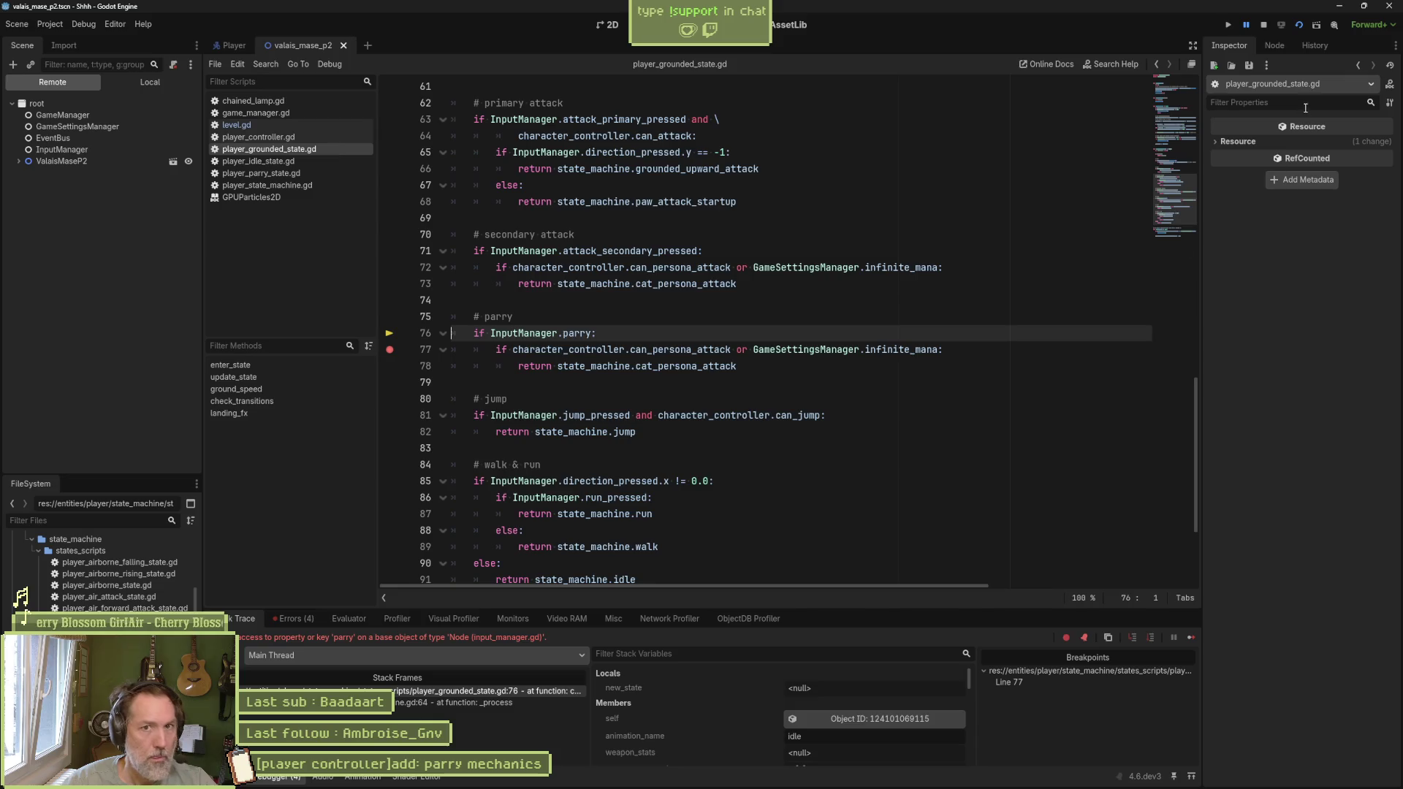
pyautogui.click(1263, 26)
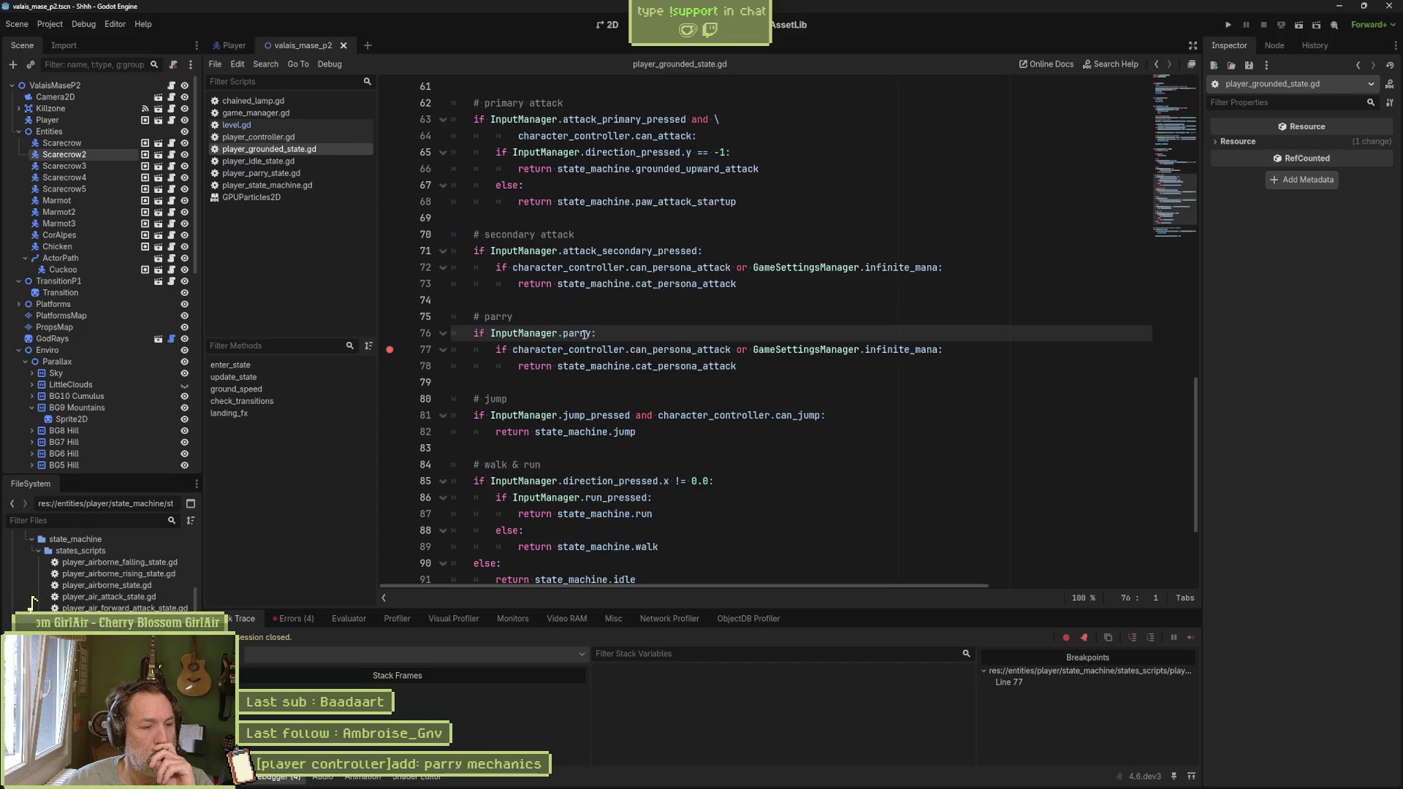
pyautogui.click(558, 333)
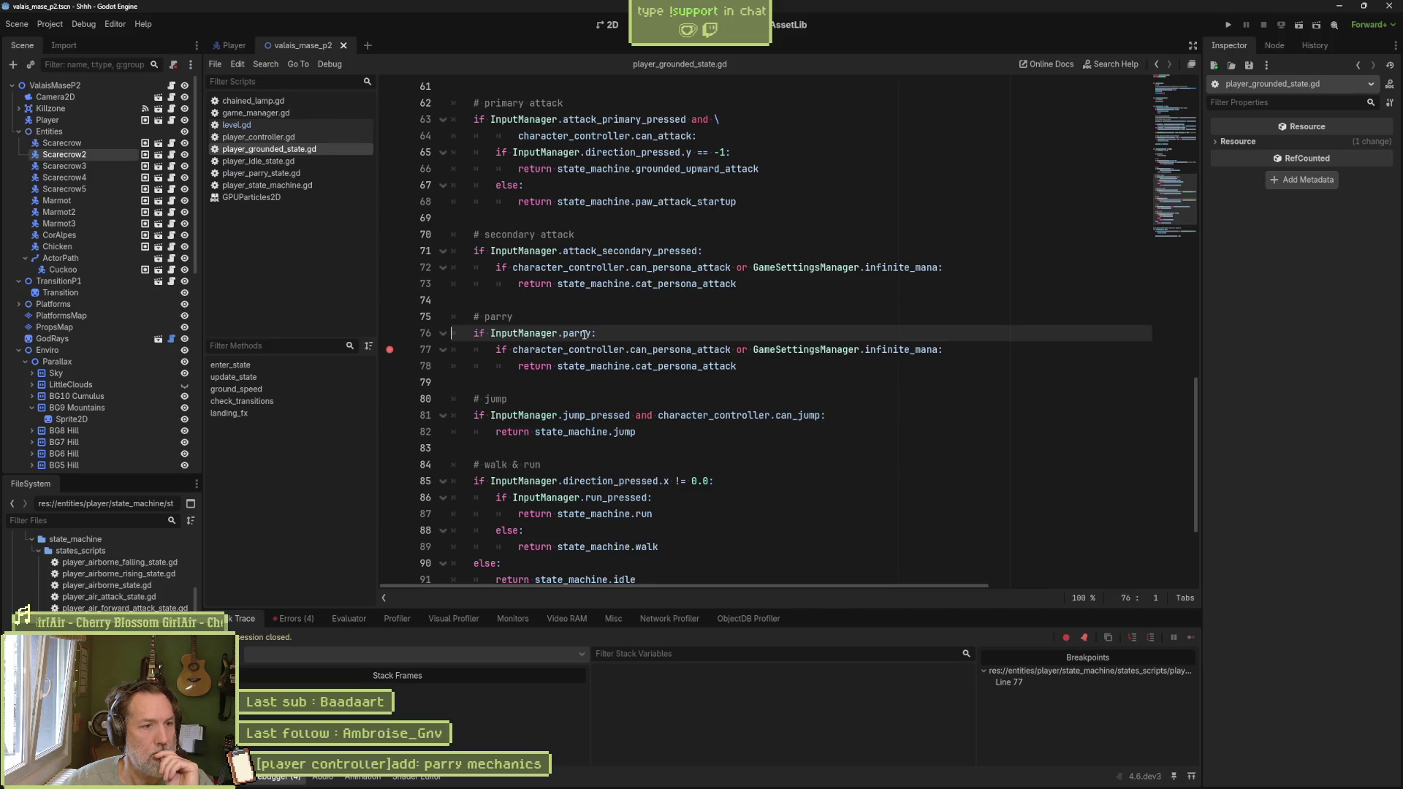
pyautogui.keyDown('ctrl'); pyautogui.click(542, 333); pyautogui.keyUp('ctrl')
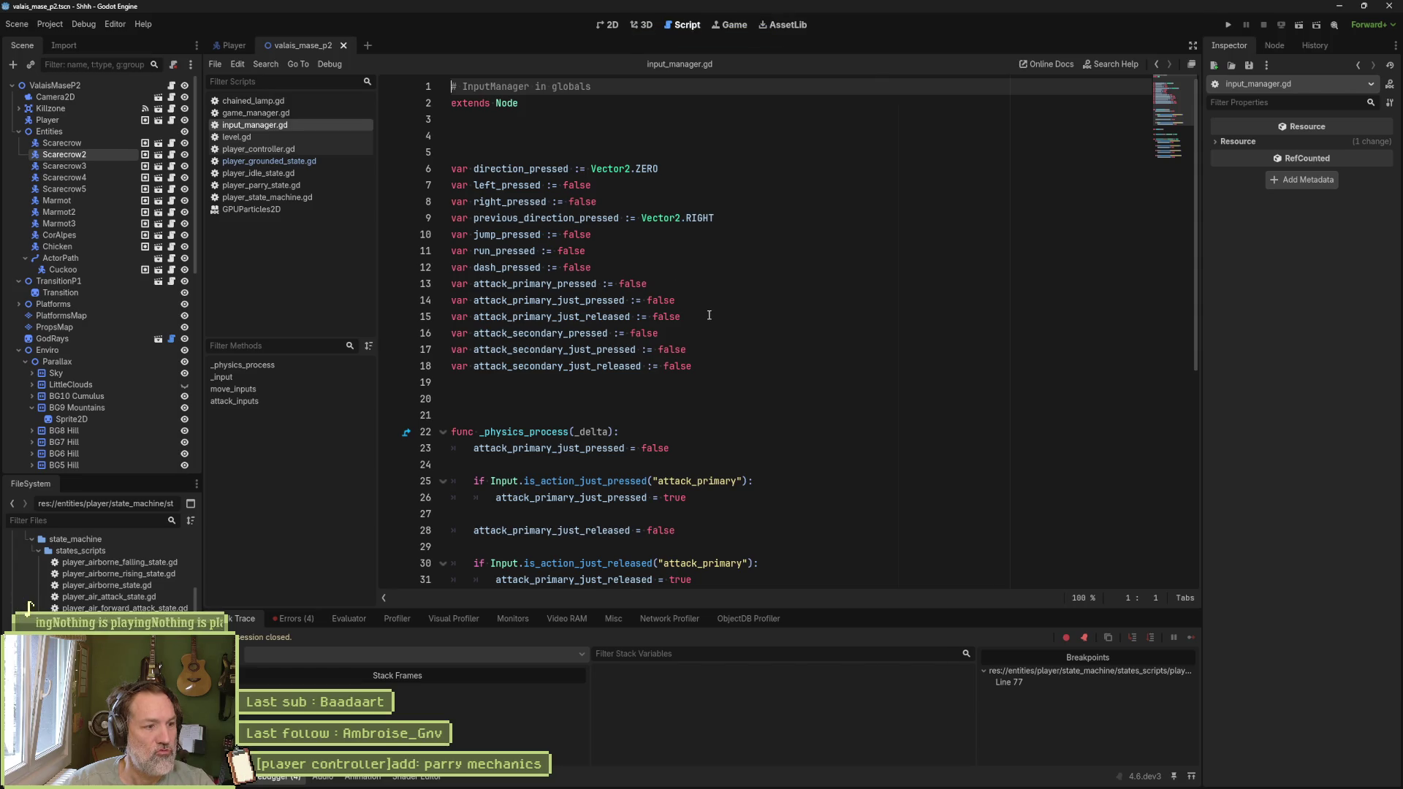
# Step: Duplicate line 18 and rename the copy to declare var parry := false
pyautogui.click(703, 366)
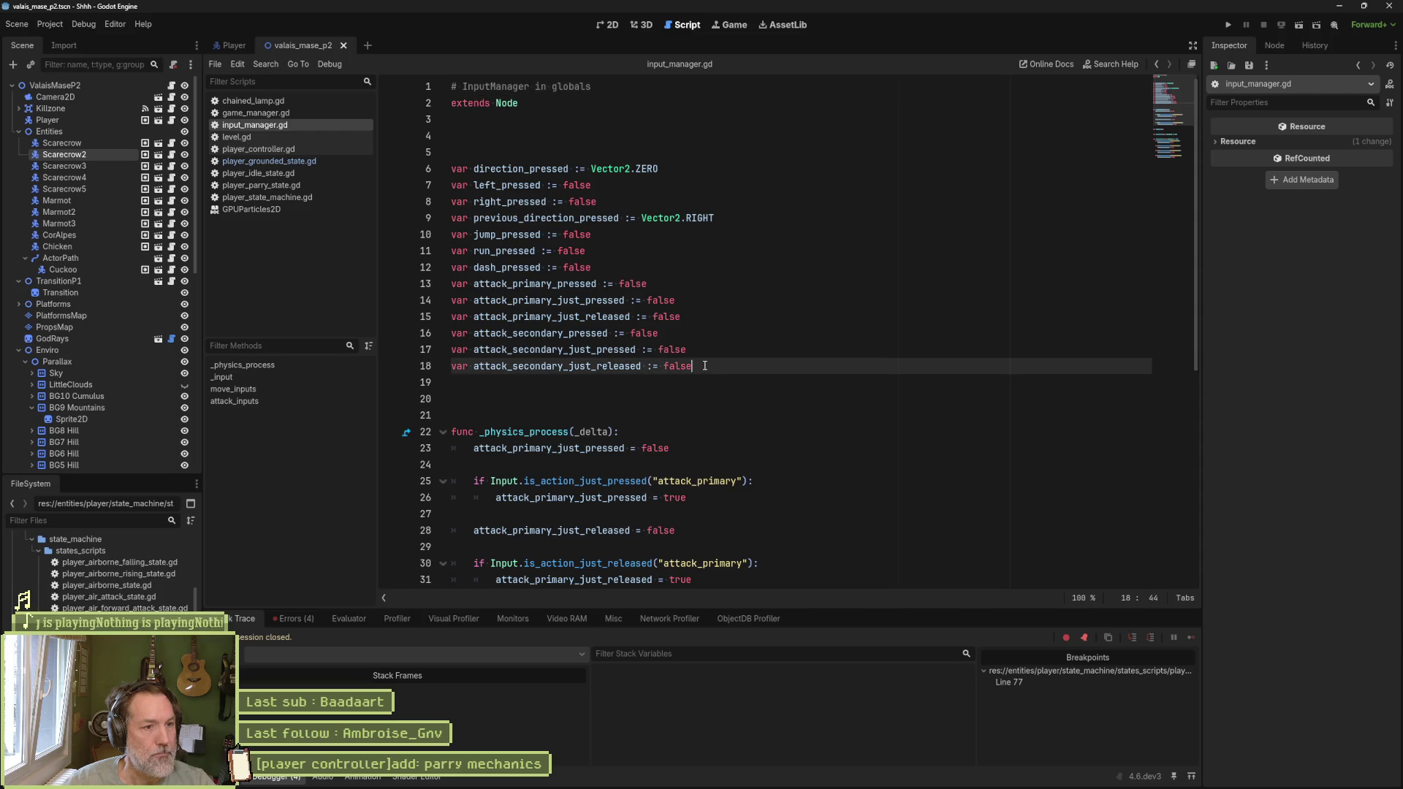
pyautogui.moveTo(703, 367); pyautogui.dragTo(701, 355)
pyautogui.click(702, 364)
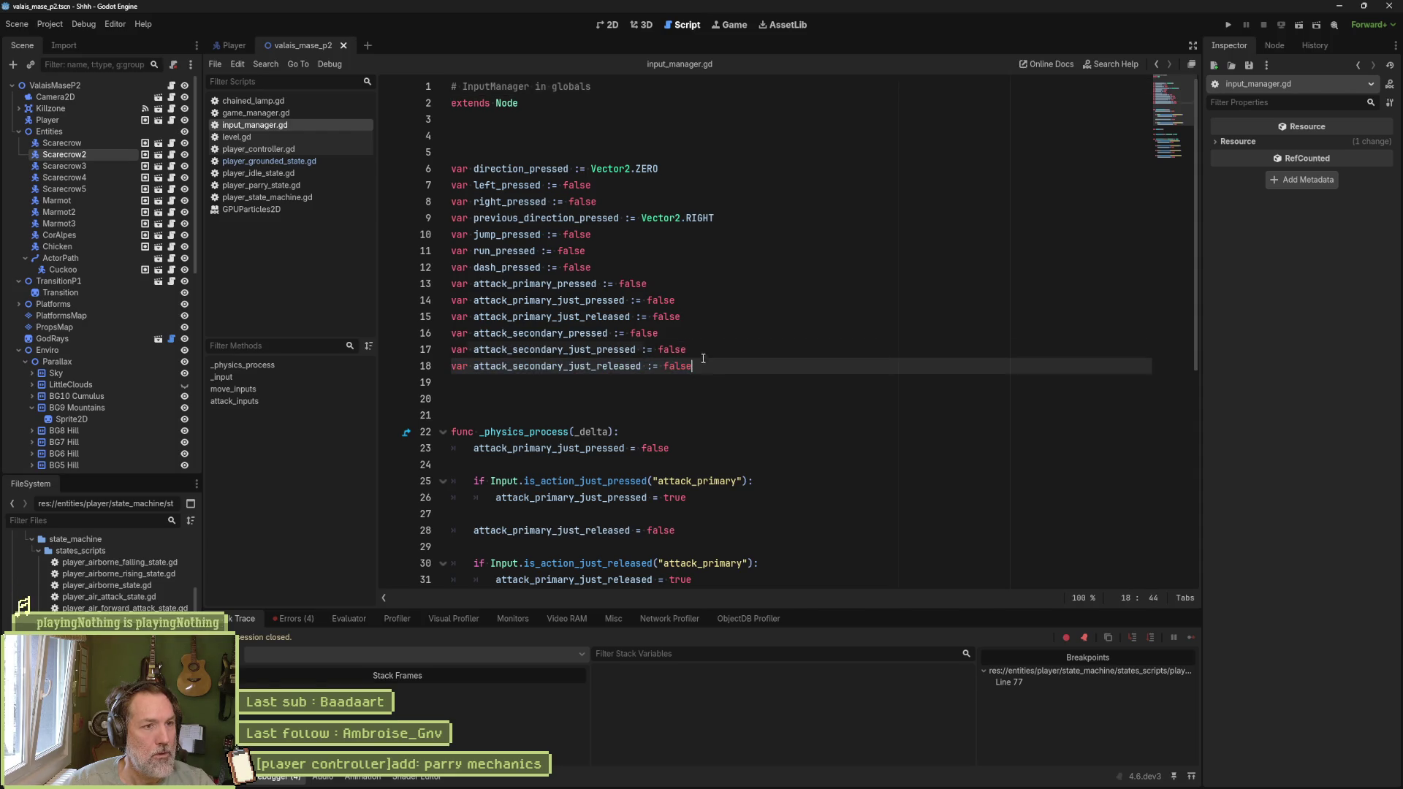
pyautogui.tripleClick(702, 364)
pyautogui.hotkey('ctrl', 'shift', 'd')
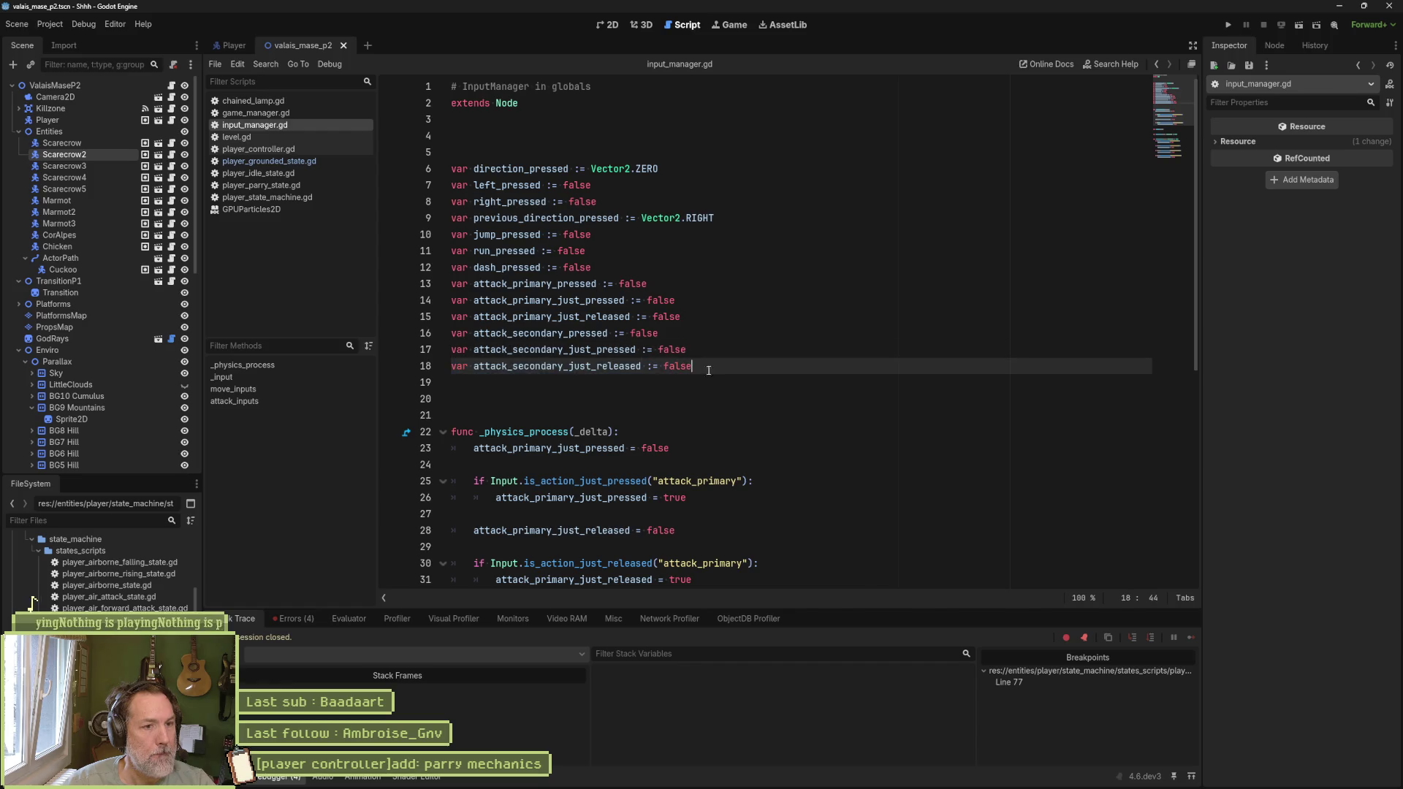
pyautogui.doubleClick(551, 383)
pyautogui.write('parry')
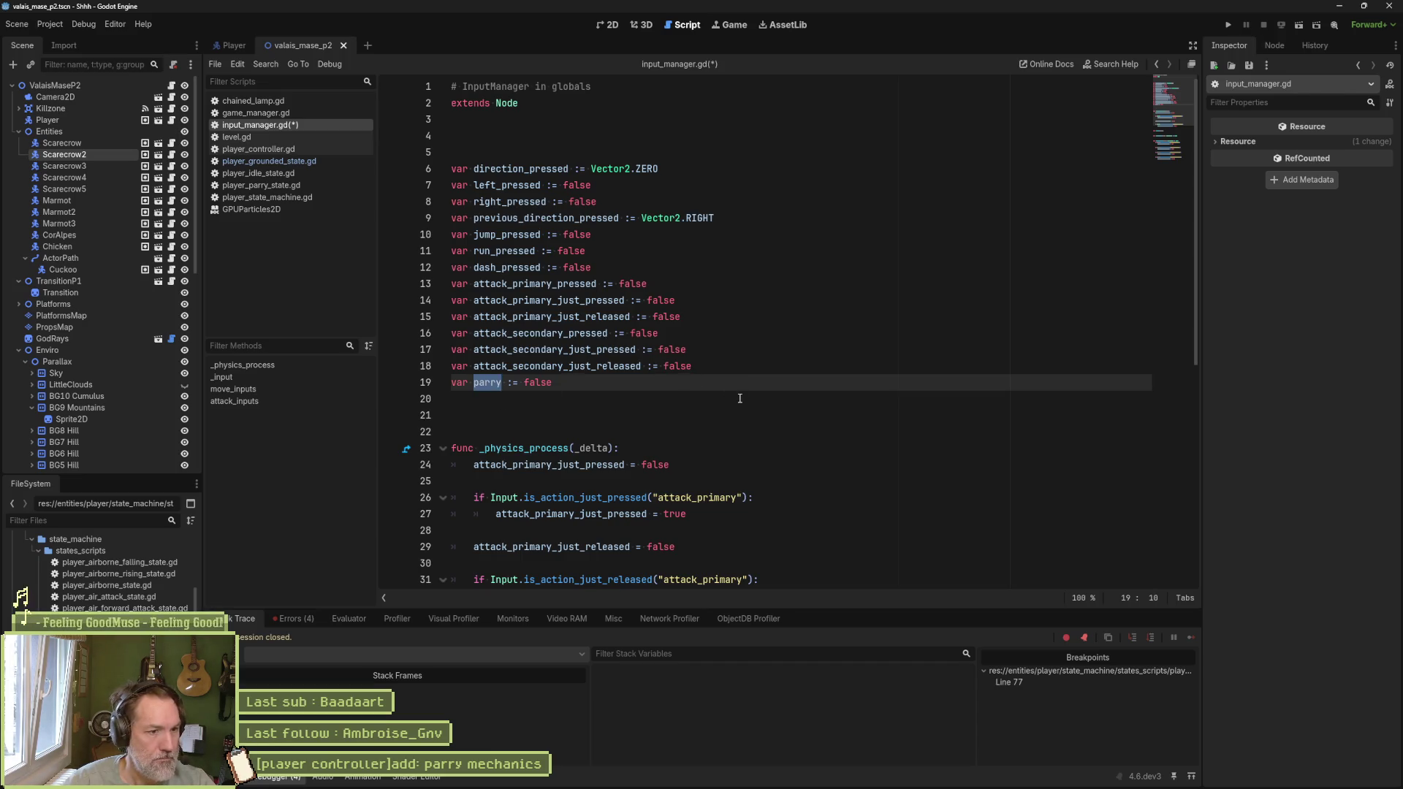
# Step: Unfold the _input function and select the attack_secondary press and release handlers
pyautogui.scroll(-2, 731, 398)
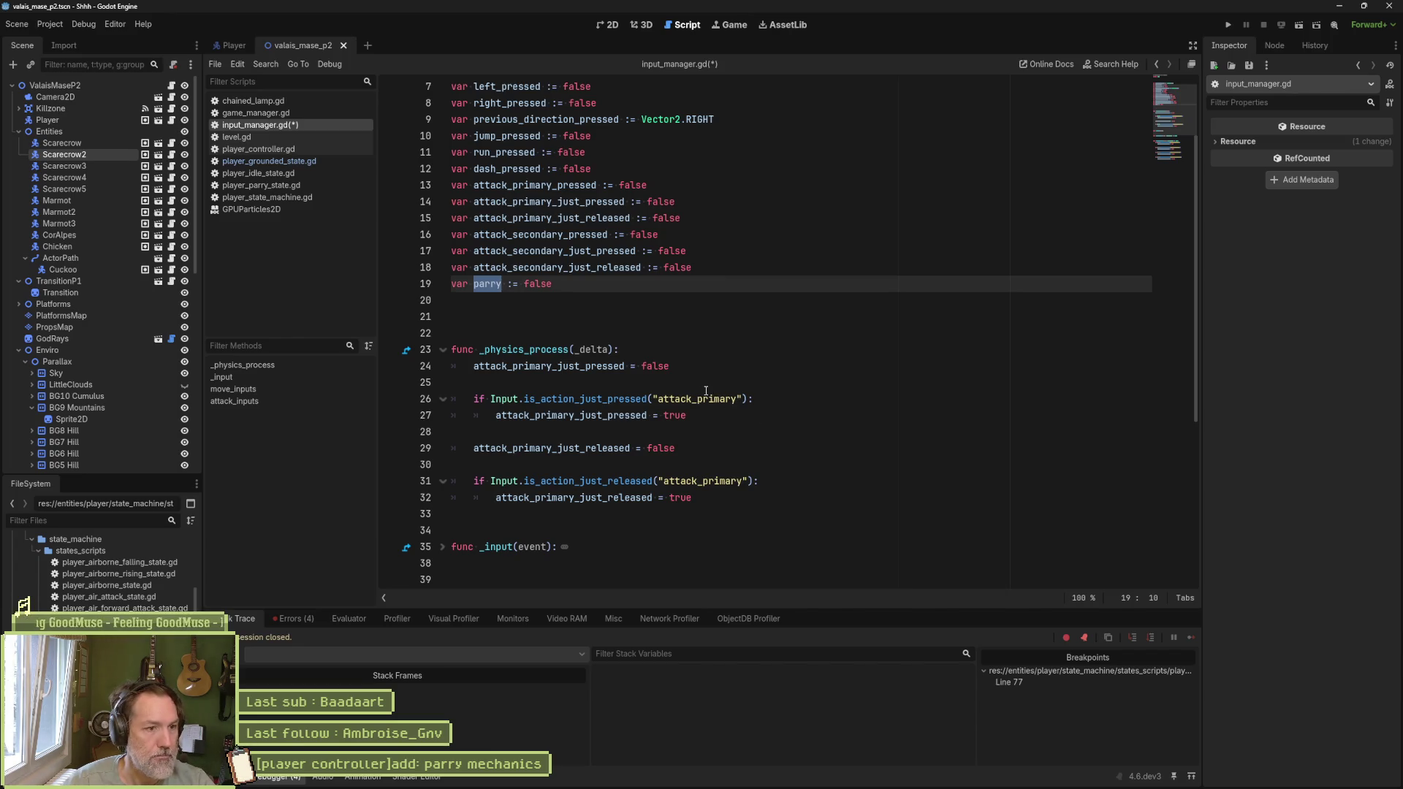
pyautogui.scroll(-1, 729, 383)
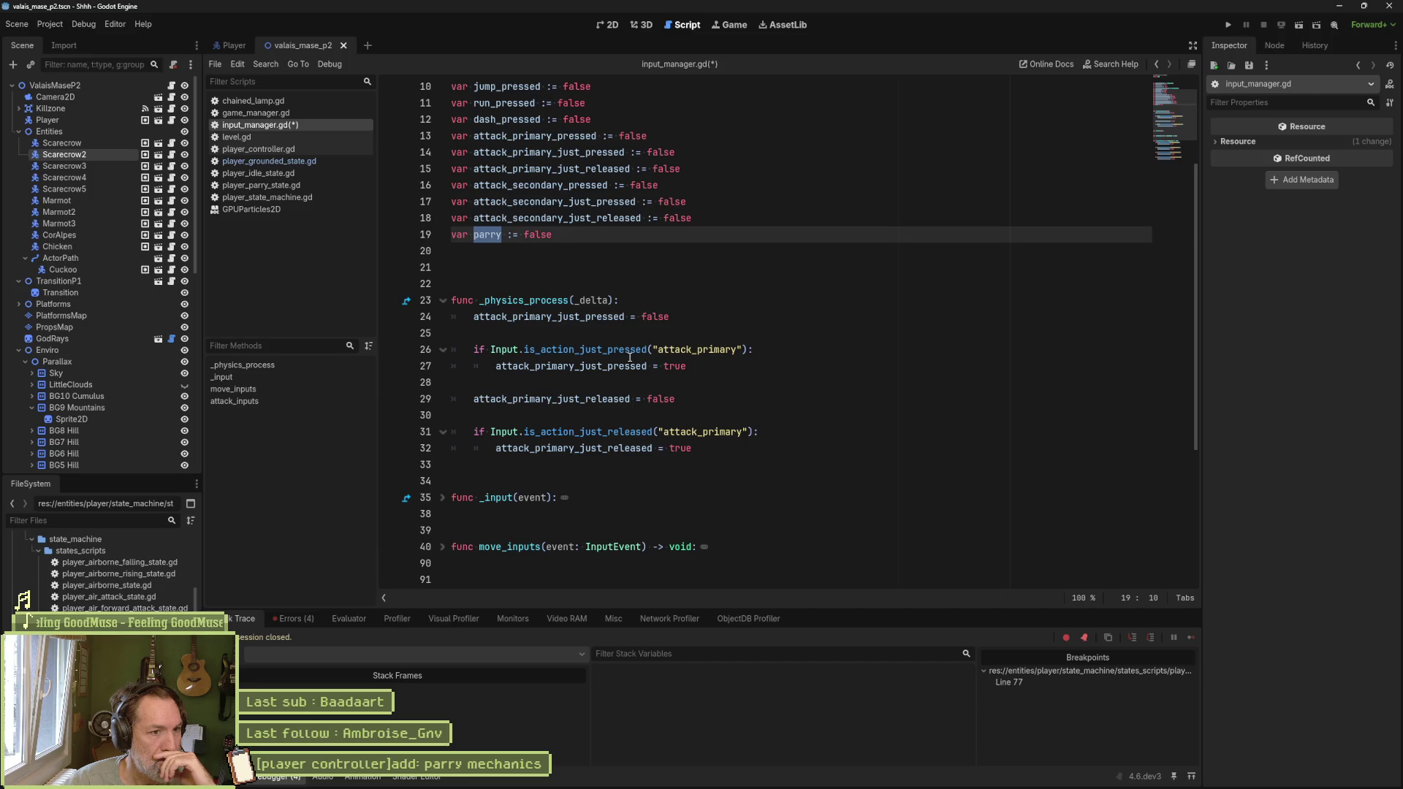
pyautogui.click(443, 498)
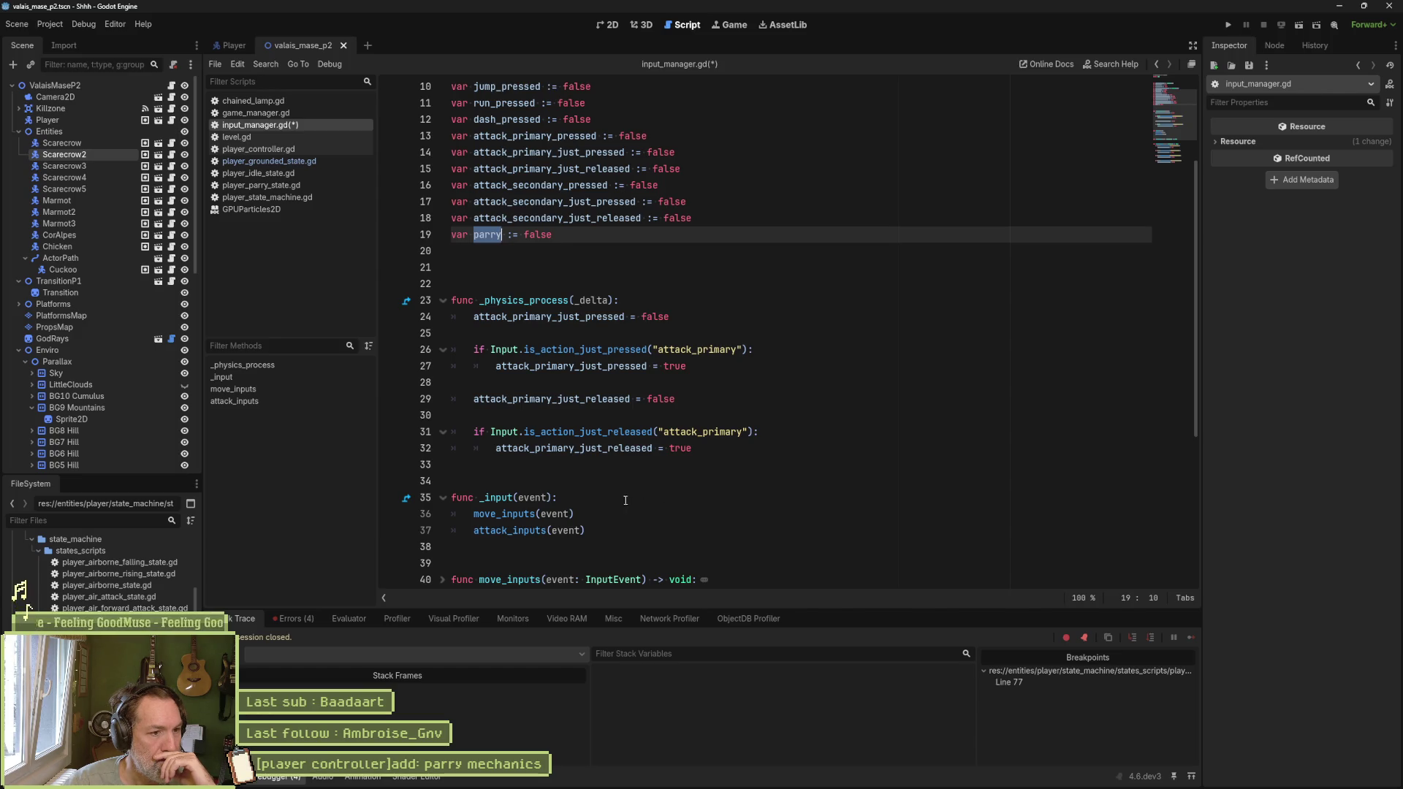
pyautogui.scroll(-3, 627, 501)
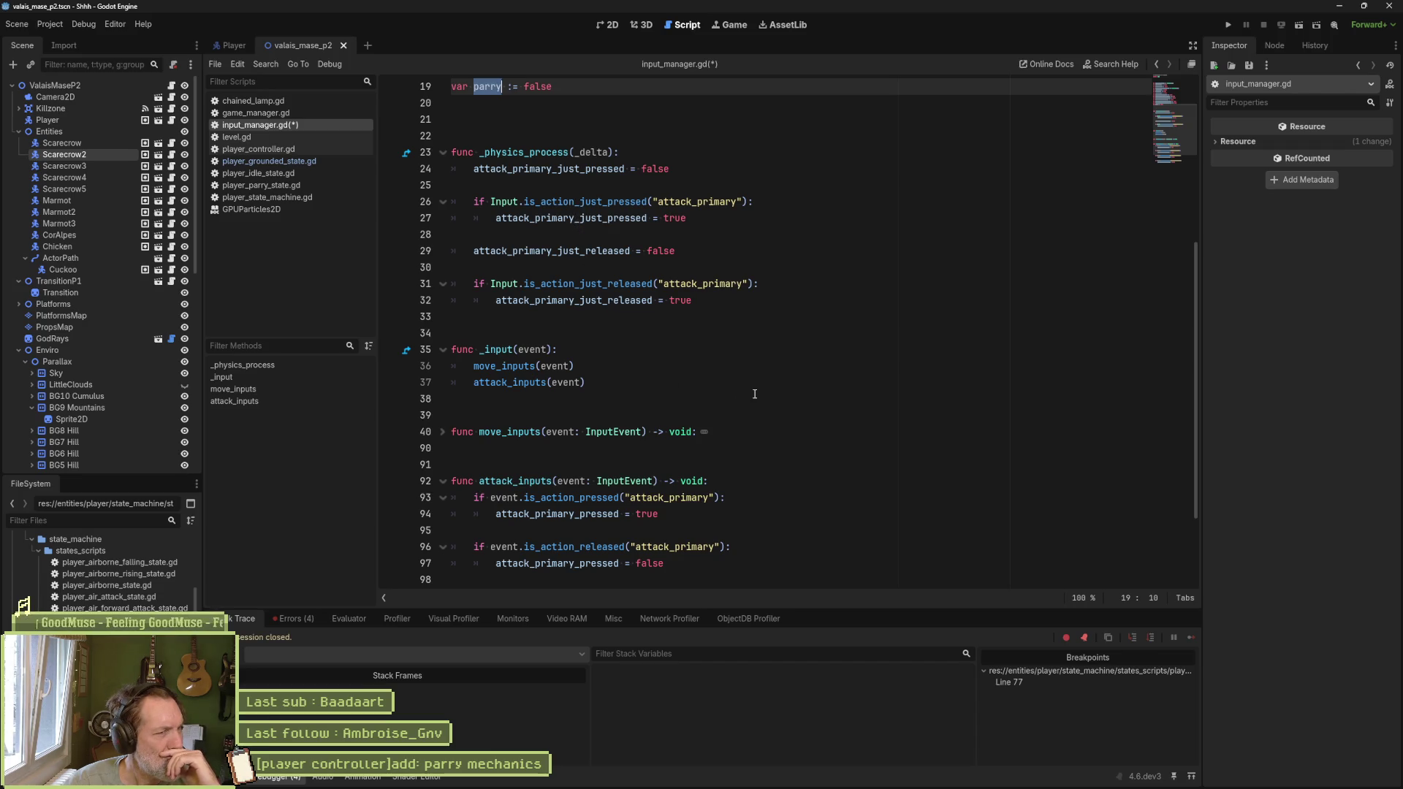
pyautogui.scroll(-3, 743, 404)
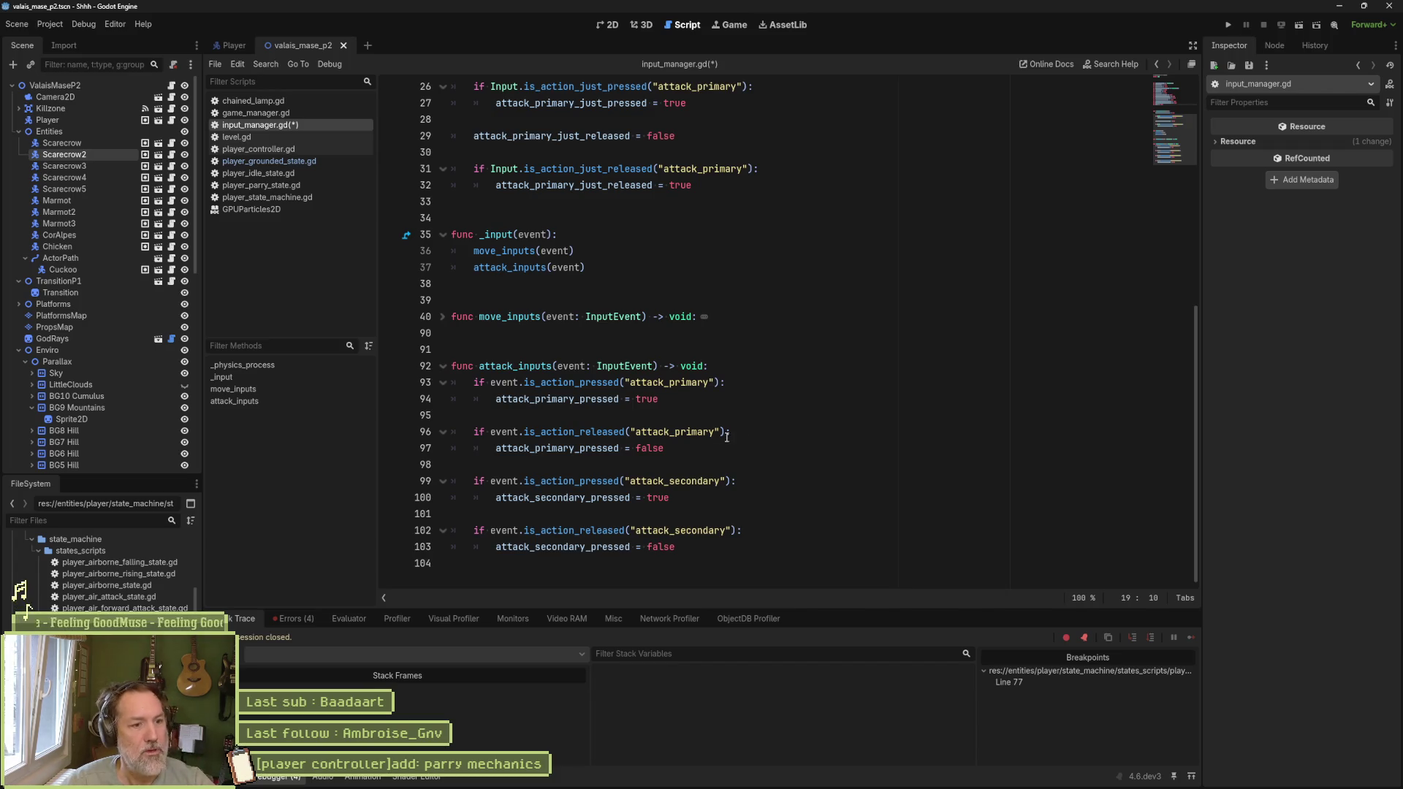
pyautogui.moveTo(711, 542); pyautogui.dragTo(703, 503)
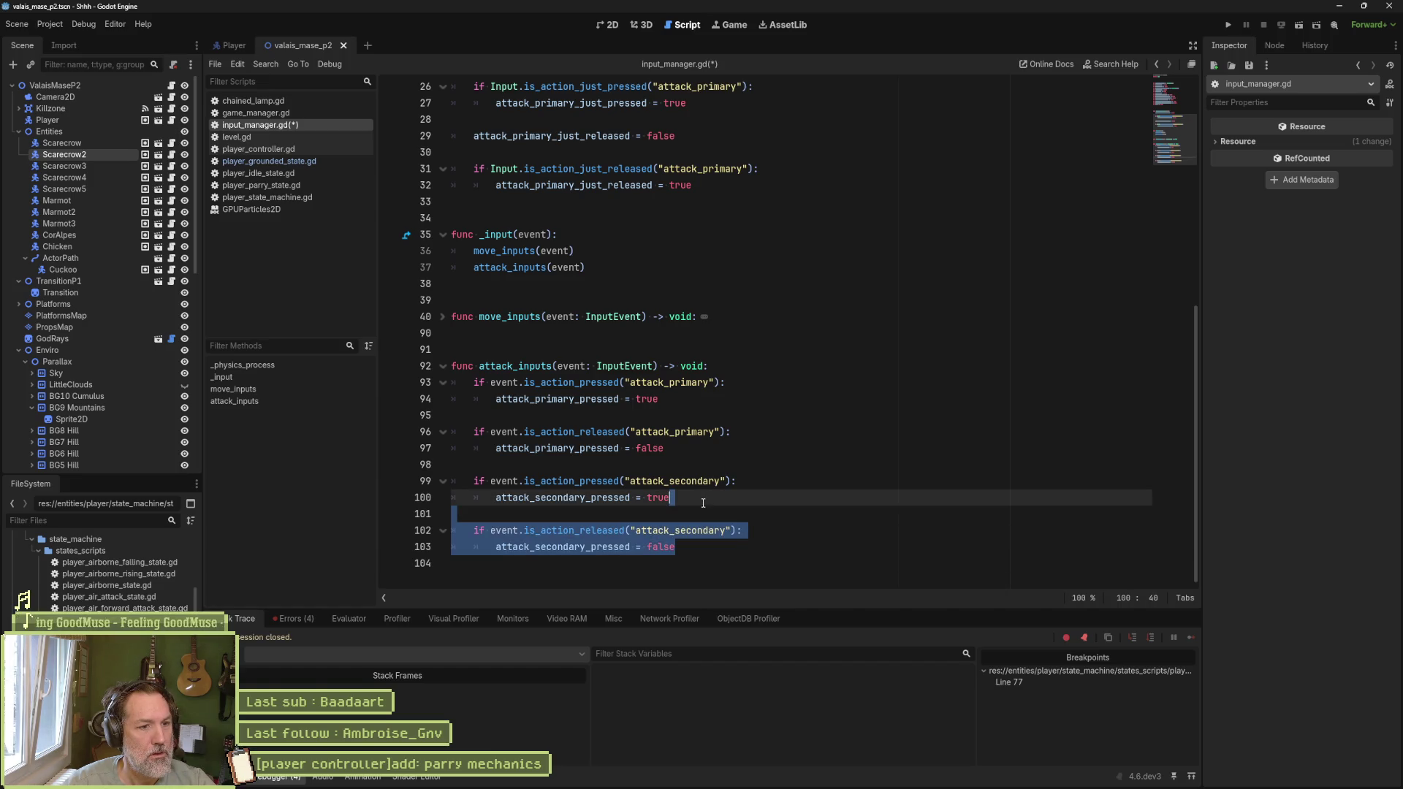
# Step: Duplicate the attack_secondary press and release handlers at the end of input_manager.gd
pyautogui.moveTo(703, 503); pyautogui.dragTo(720, 453)
pyautogui.hotkey('ctrl', 'c')
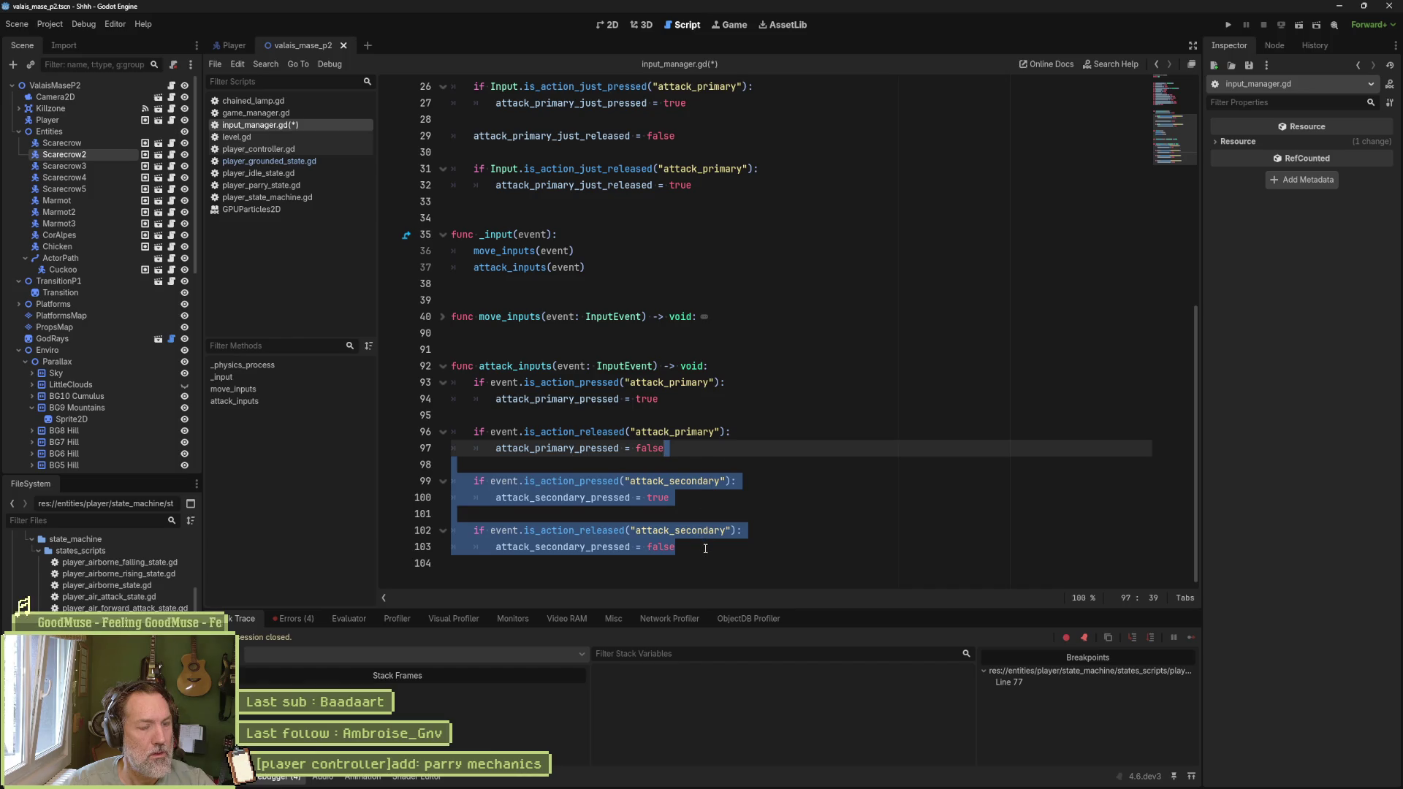
pyautogui.click(704, 546)
pyautogui.hotkey('ctrl', 'v')
# Step: Rename the pasted handlers' action to "parry"
pyautogui.doubleClick(649, 515)
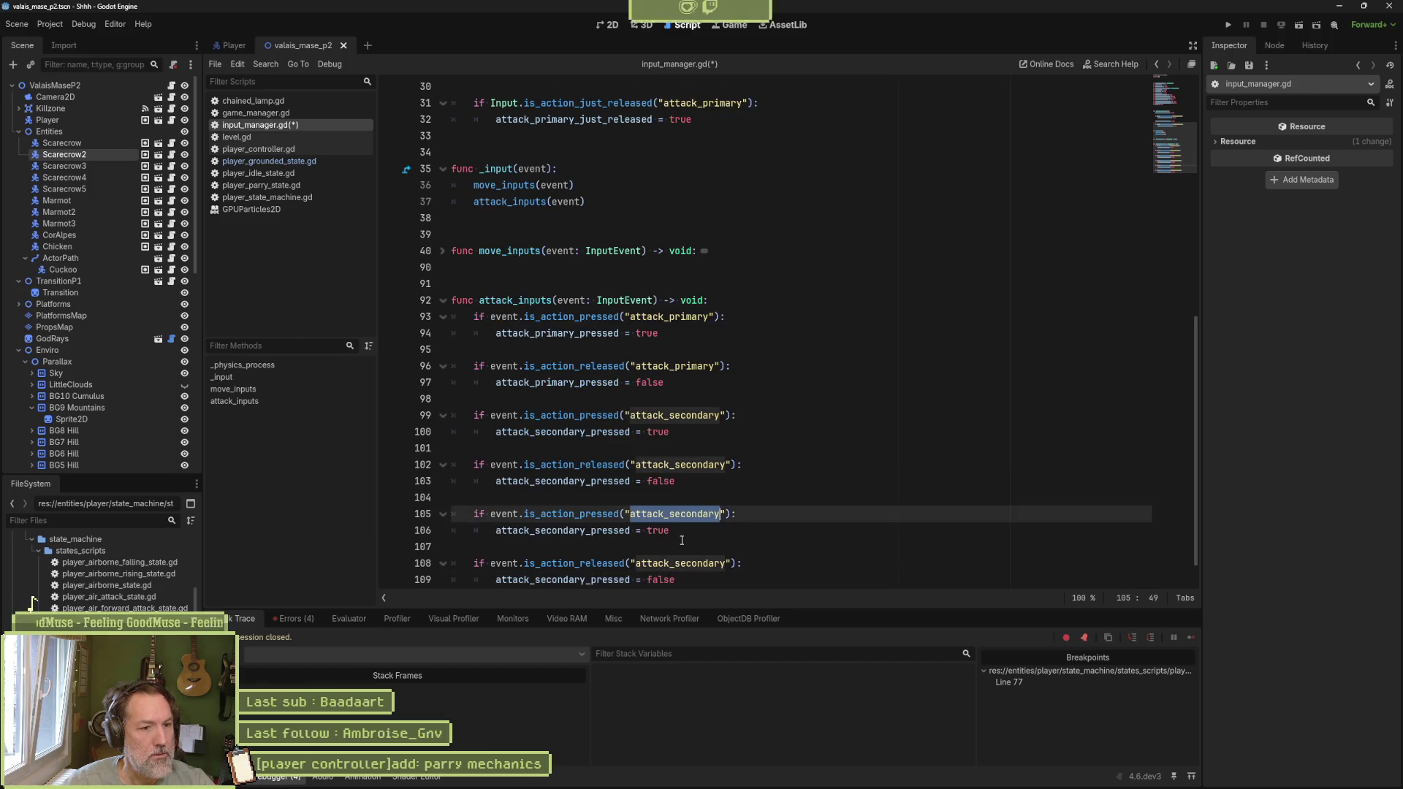
pyautogui.write('parry')
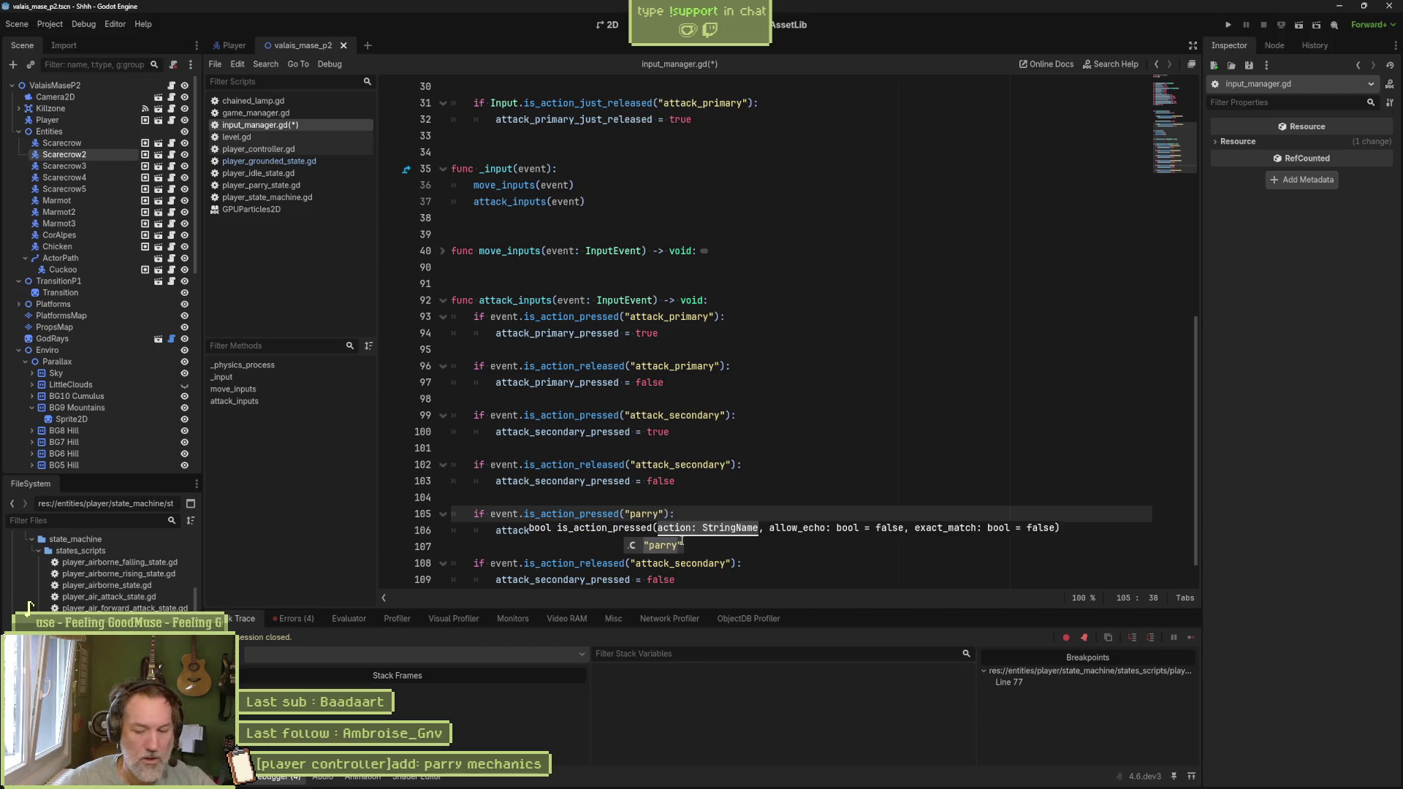
pyautogui.doubleClick(703, 569)
pyautogui.write('parry')
pyautogui.hotkey('ctrl', 's')
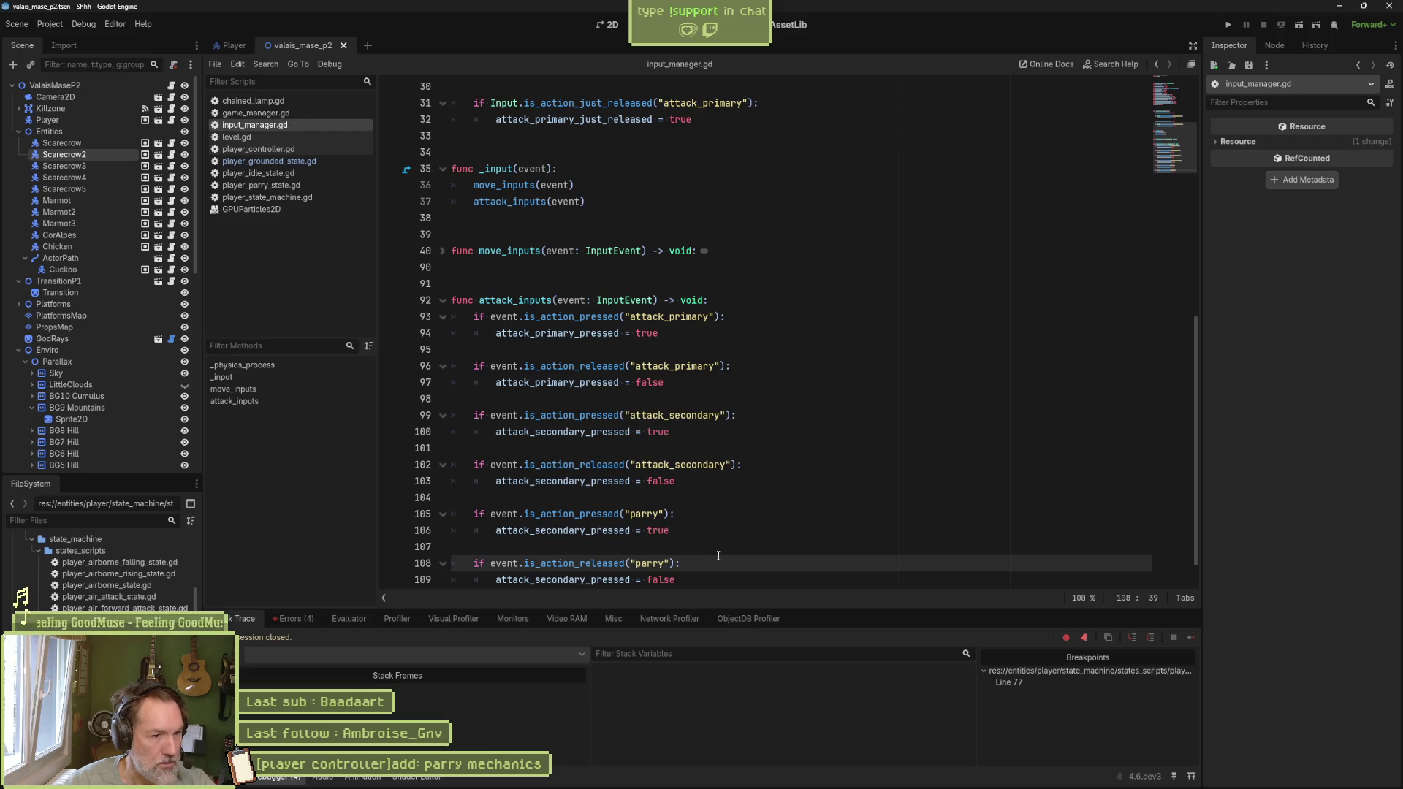
# Step: Set the parry variable on lines 106 and 109 instead of attack_secondary_pressed, and save
pyautogui.doubleClick(567, 531)
pyautogui.write('parry')
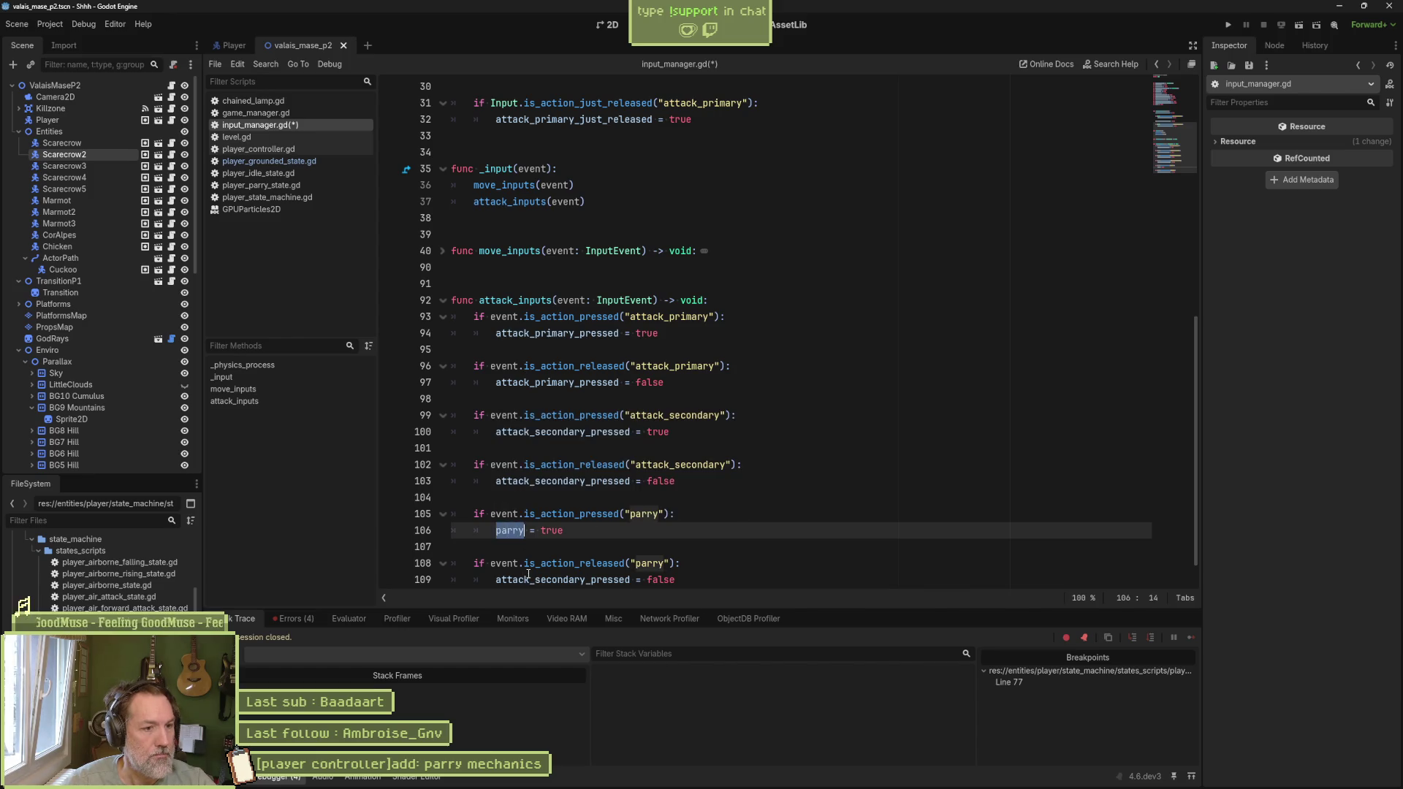
pyautogui.click(527, 575)
pyautogui.doubleClick(567, 579)
pyautogui.write('parry')
pyautogui.hotkey('ctrl', 's')
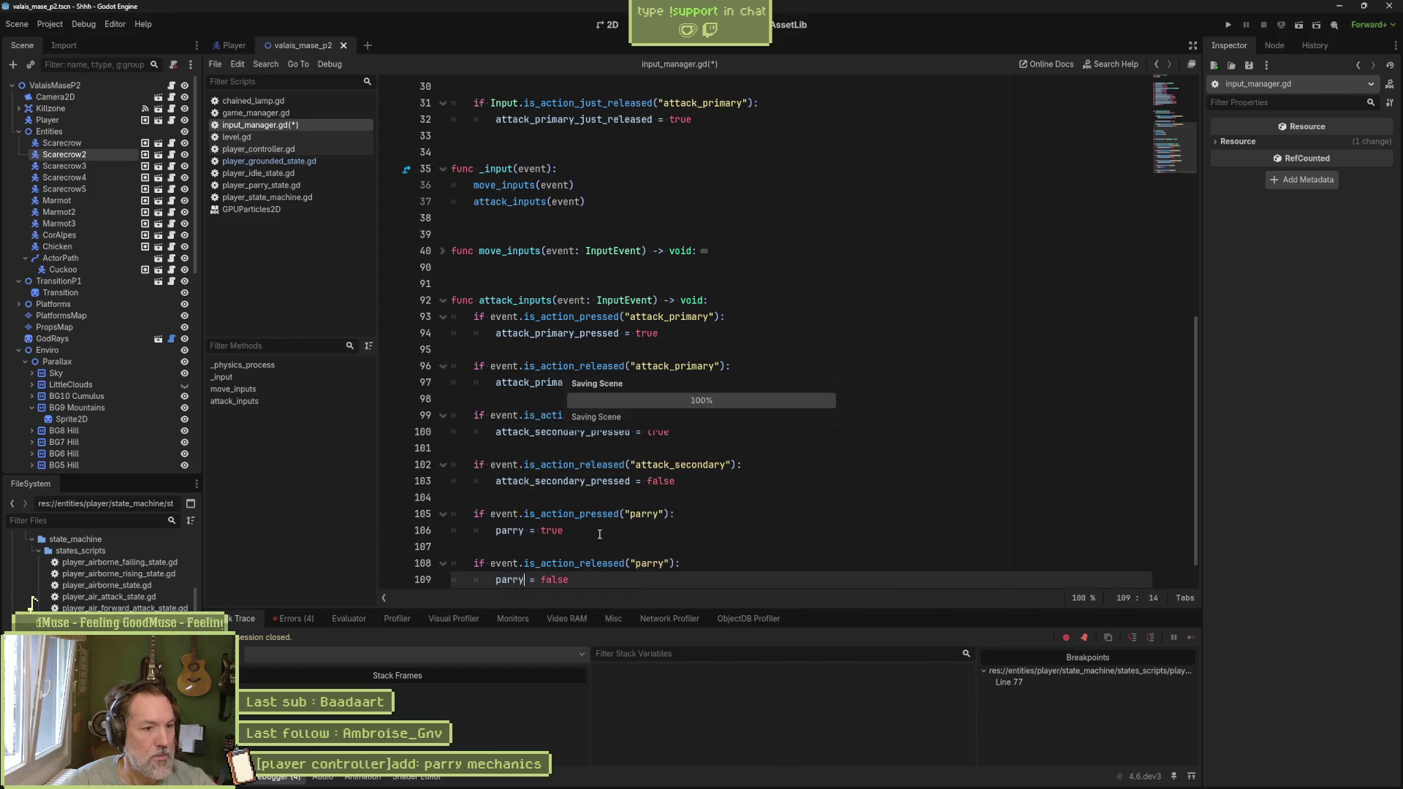
pyautogui.rightClick(288, 124)
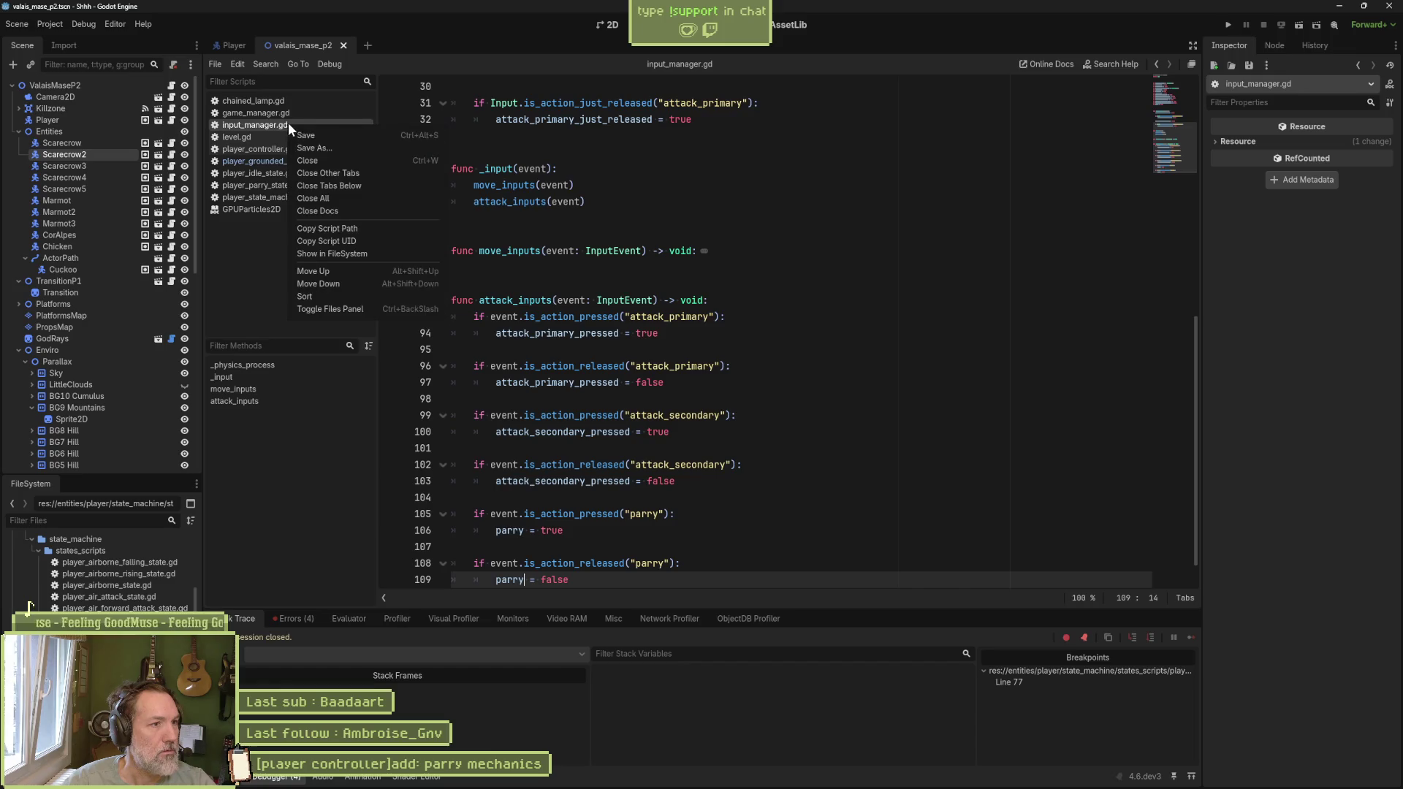
# Step: Close the other script tabs and reach player_grounded_state.gd through the Parry state's script
pyautogui.click(361, 173)
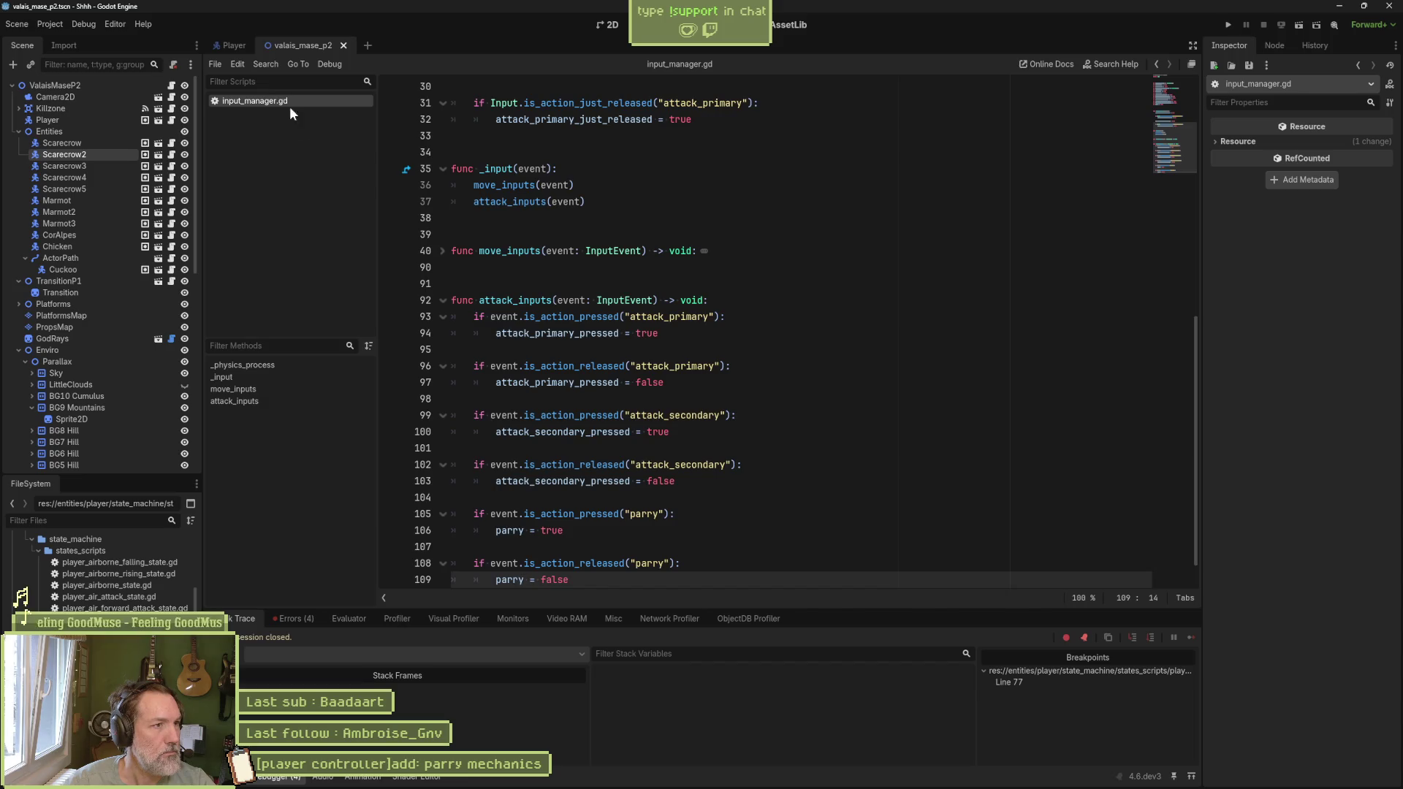
pyautogui.click(231, 44)
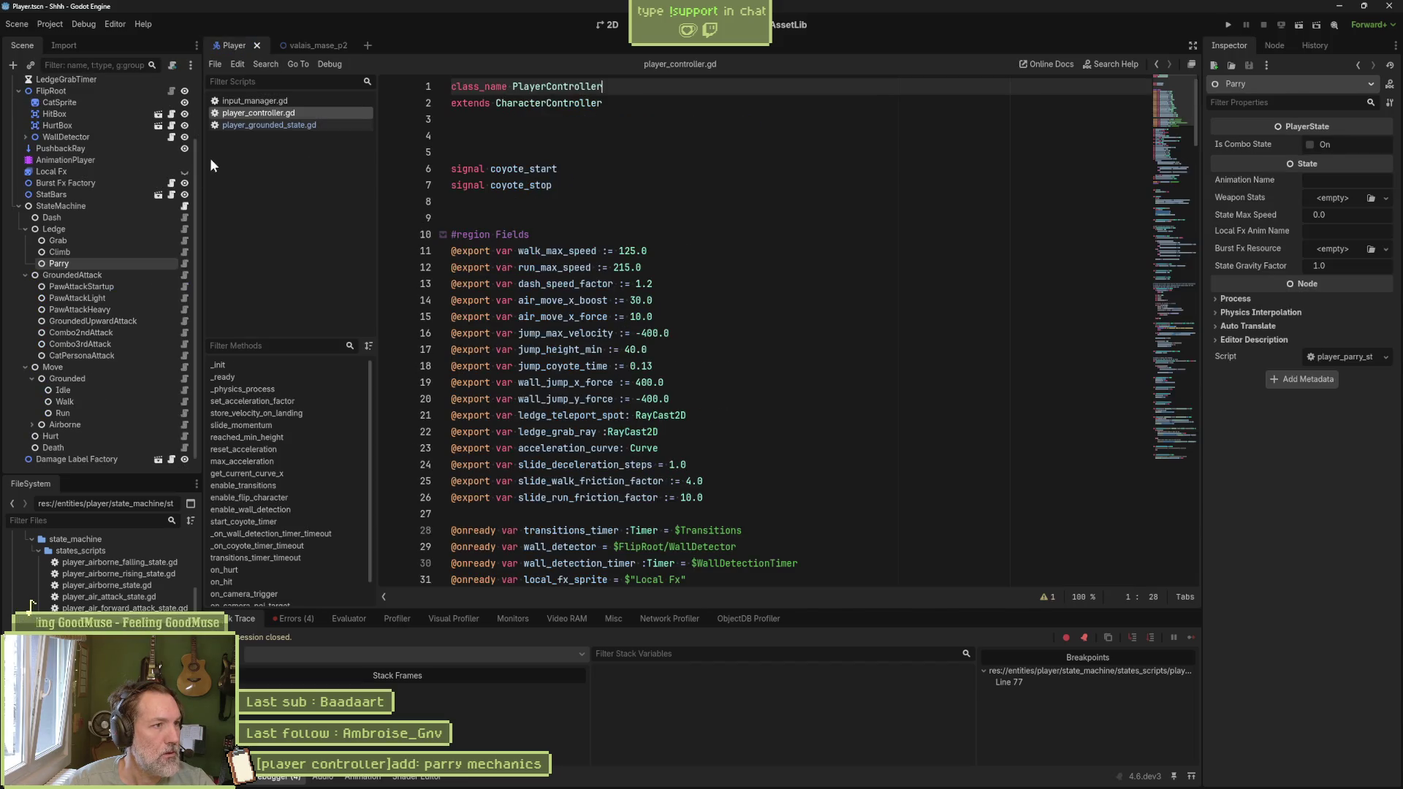
pyautogui.click(183, 263)
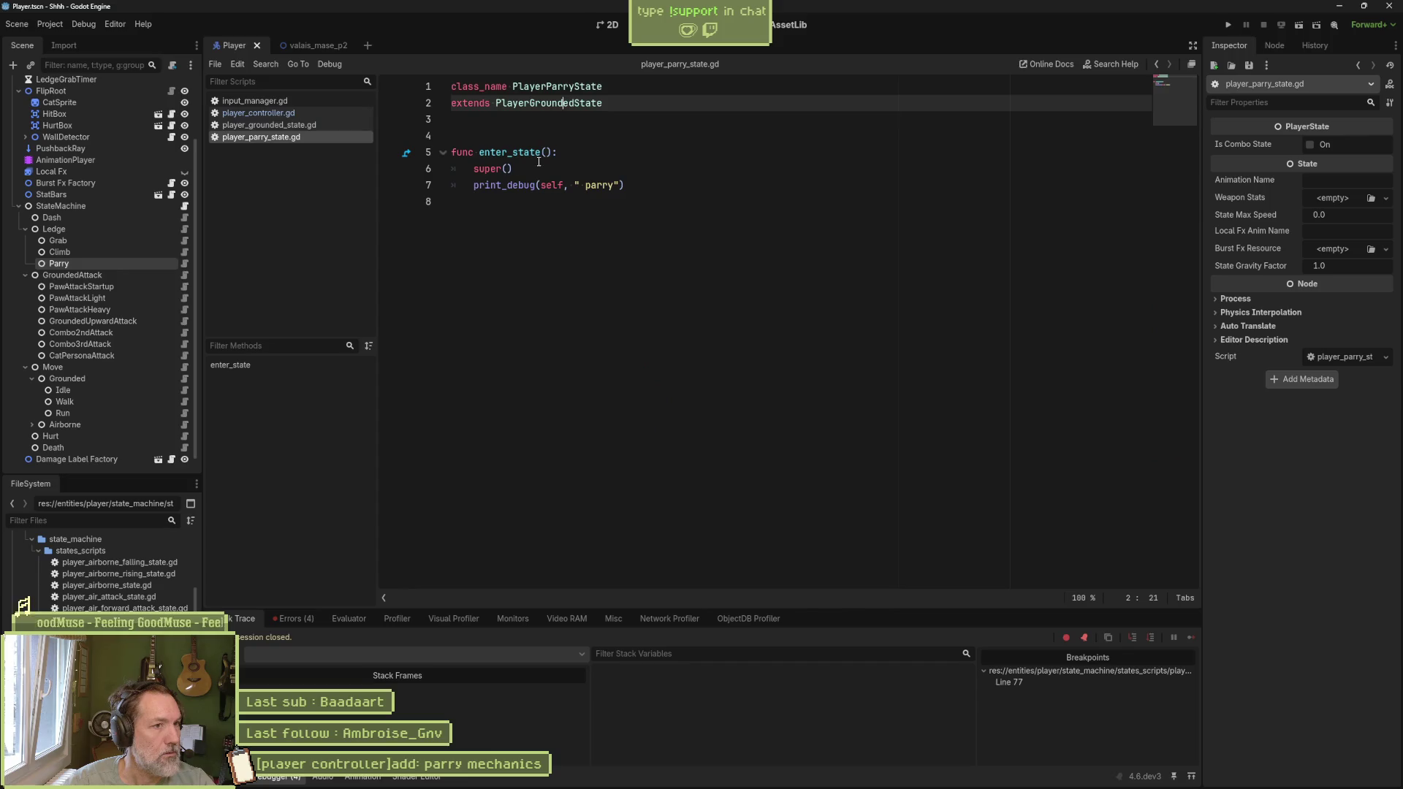
pyautogui.keyDown('ctrl'); pyautogui.click(548, 103); pyautogui.keyUp('ctrl')
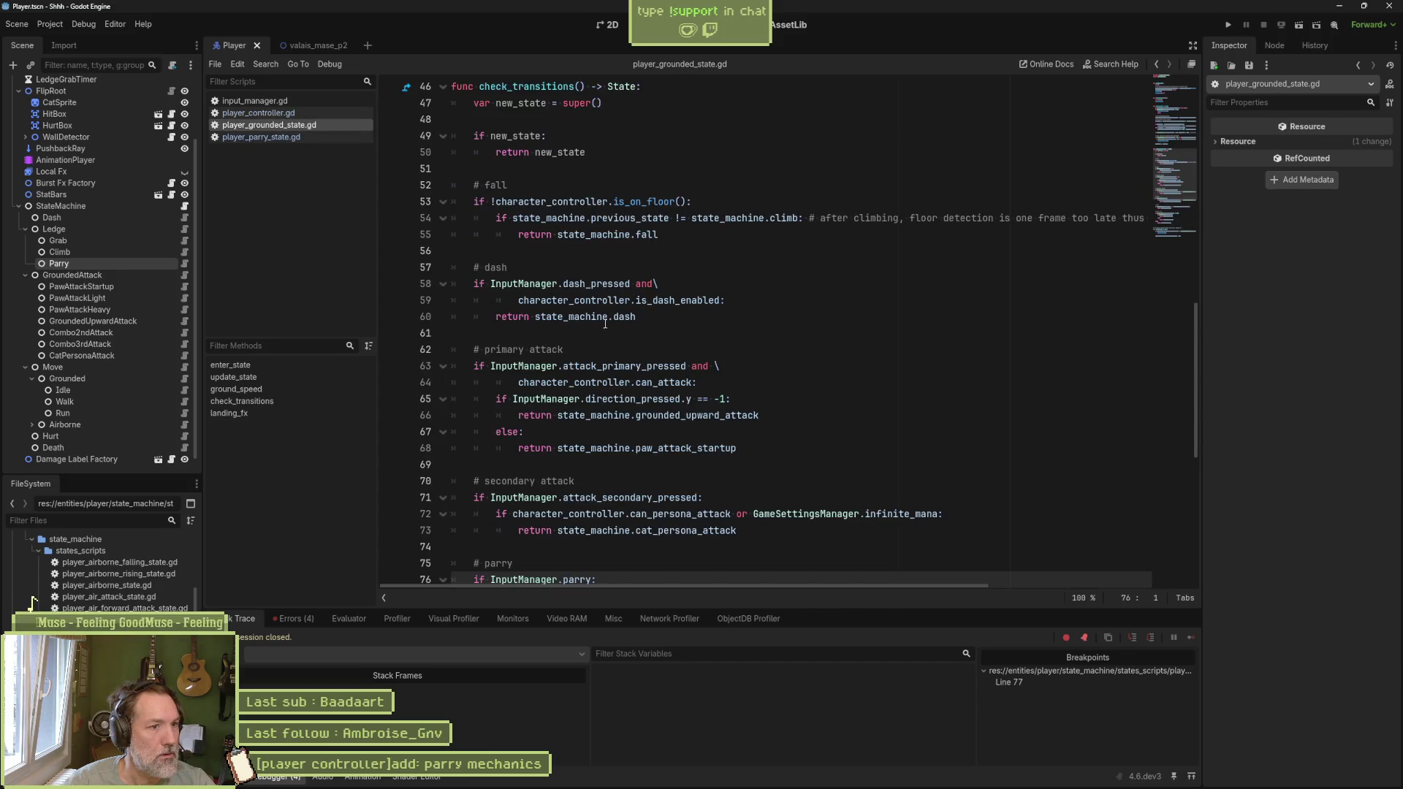
pyautogui.scroll(-3, 596, 409)
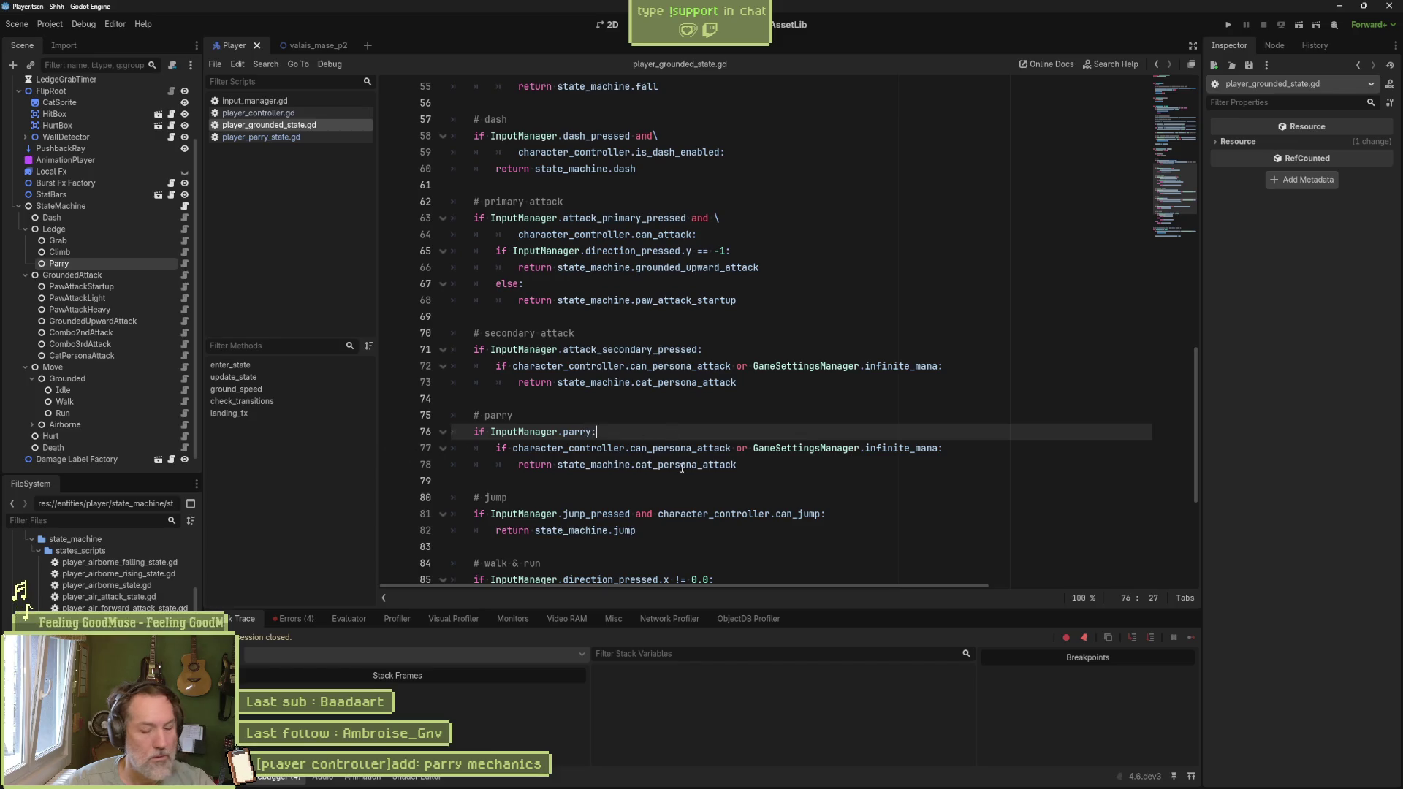
# Step: Test-run the game twice, then stop the debug session
pyautogui.press('F6')
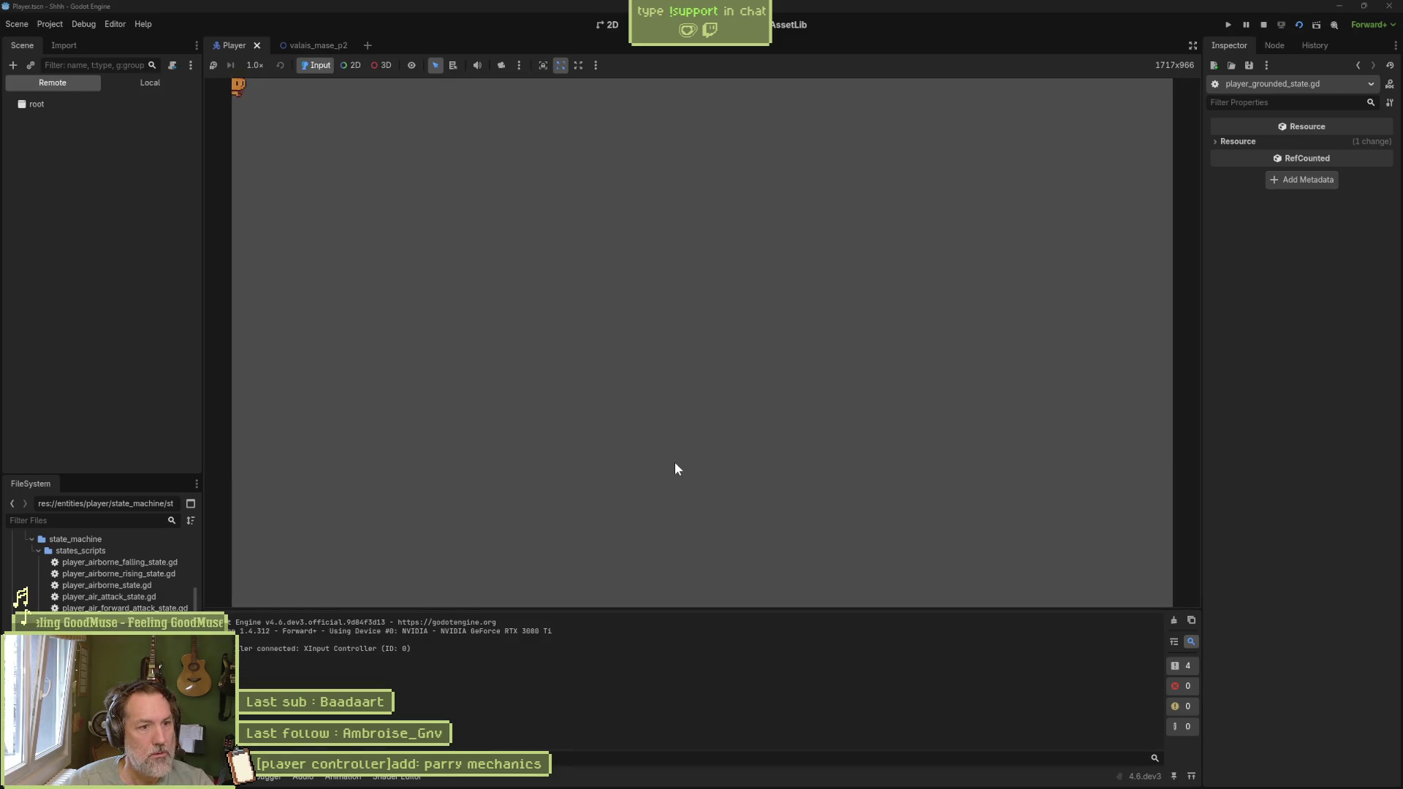
pyautogui.press('F8')
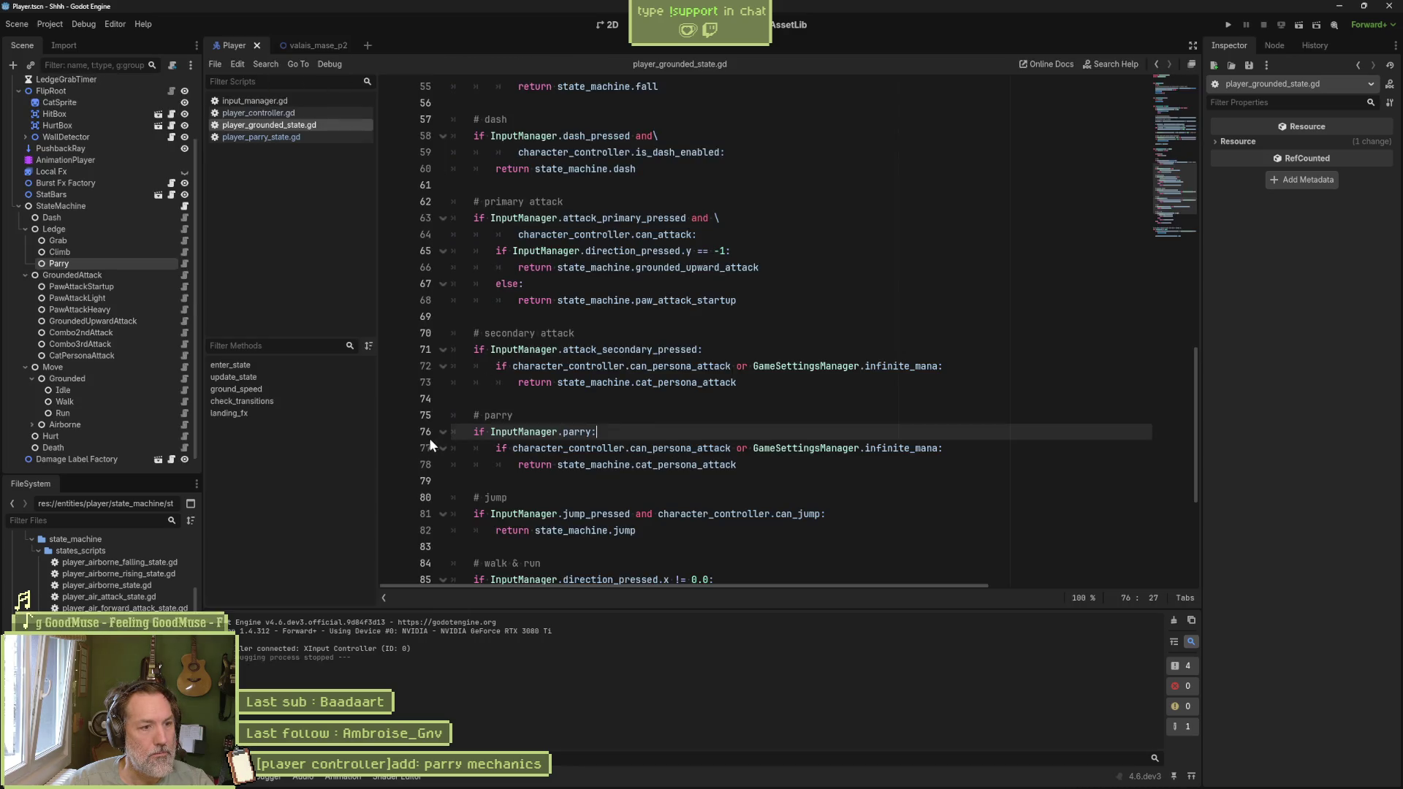
pyautogui.press('F6')
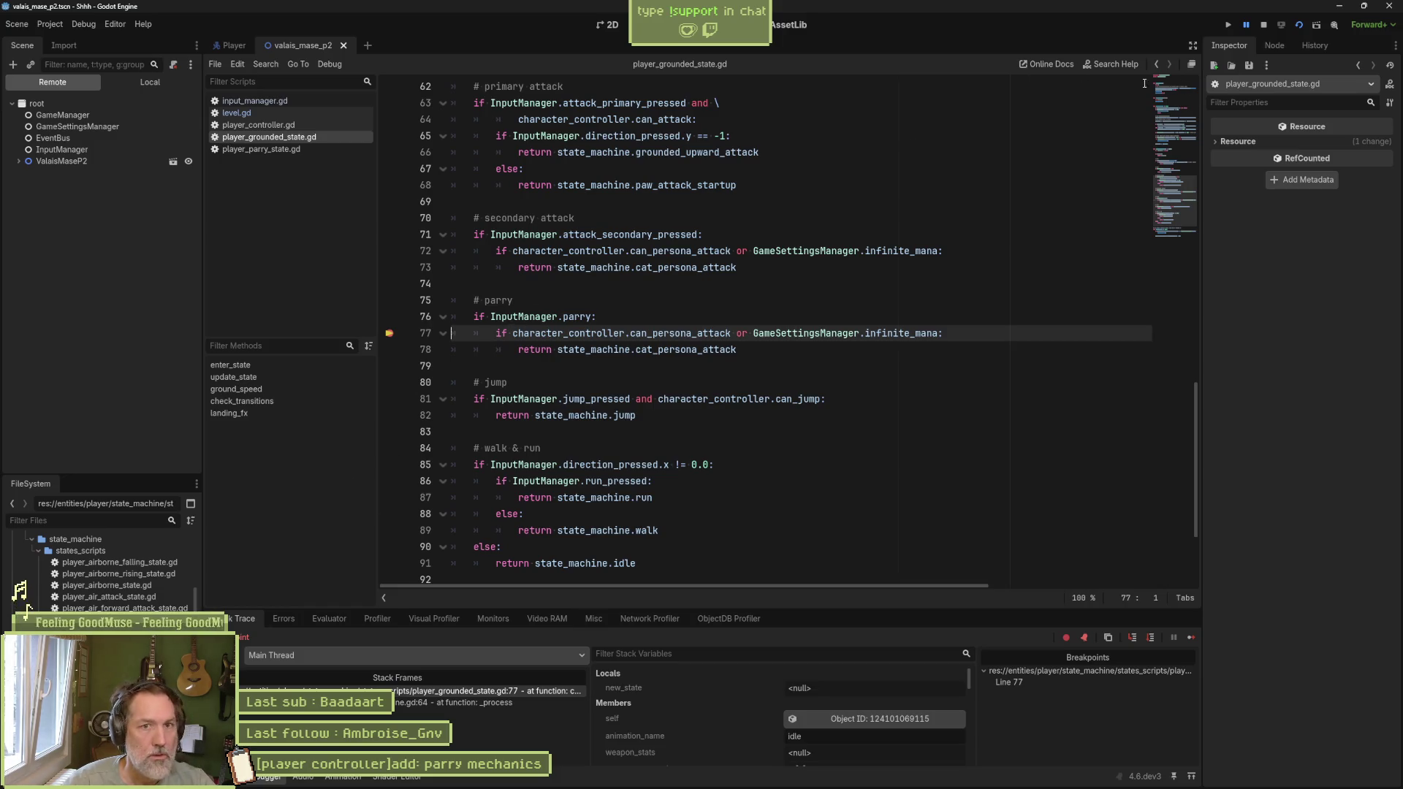
pyautogui.click(1265, 24)
# Step: Clear the line 77 breakpoint and delete the persona-attack condition line
pyautogui.click(389, 333)
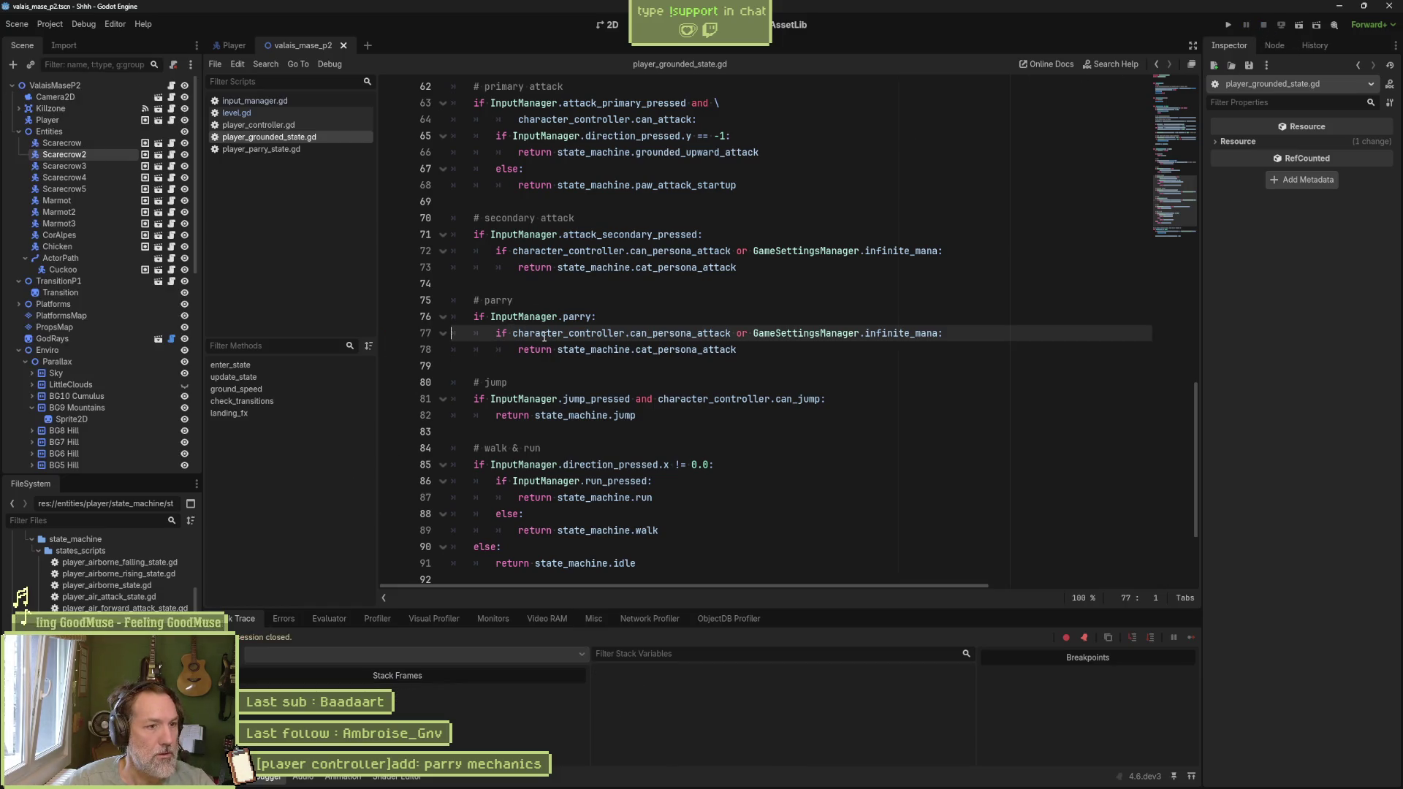
pyautogui.doubleClick(694, 333)
pyautogui.click(658, 332)
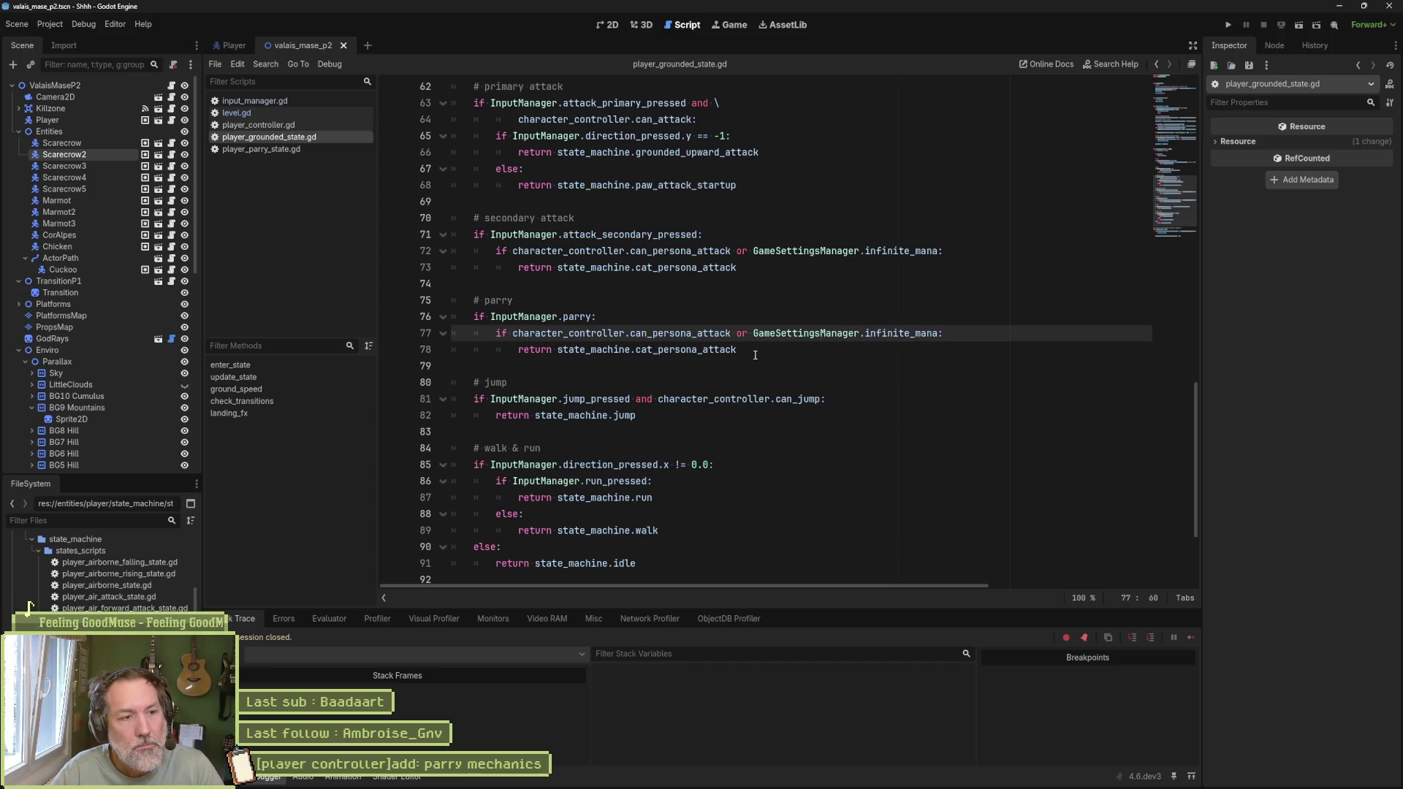
pyautogui.hotkey('ctrl', 'shift', 'k')
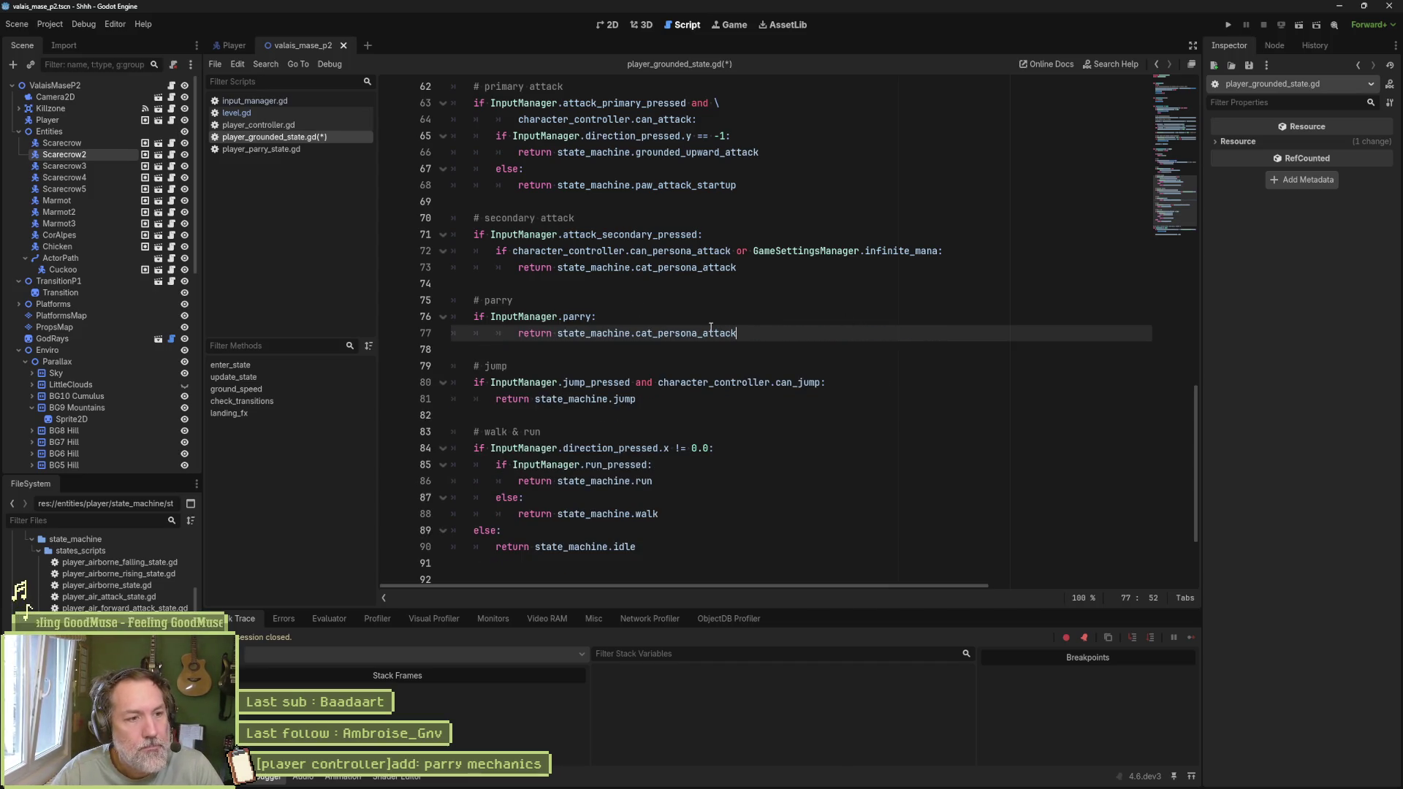
# Step: Make the parry branch return state_machine.parry, unindent it, and save the grounded state script
pyautogui.doubleClick(711, 331)
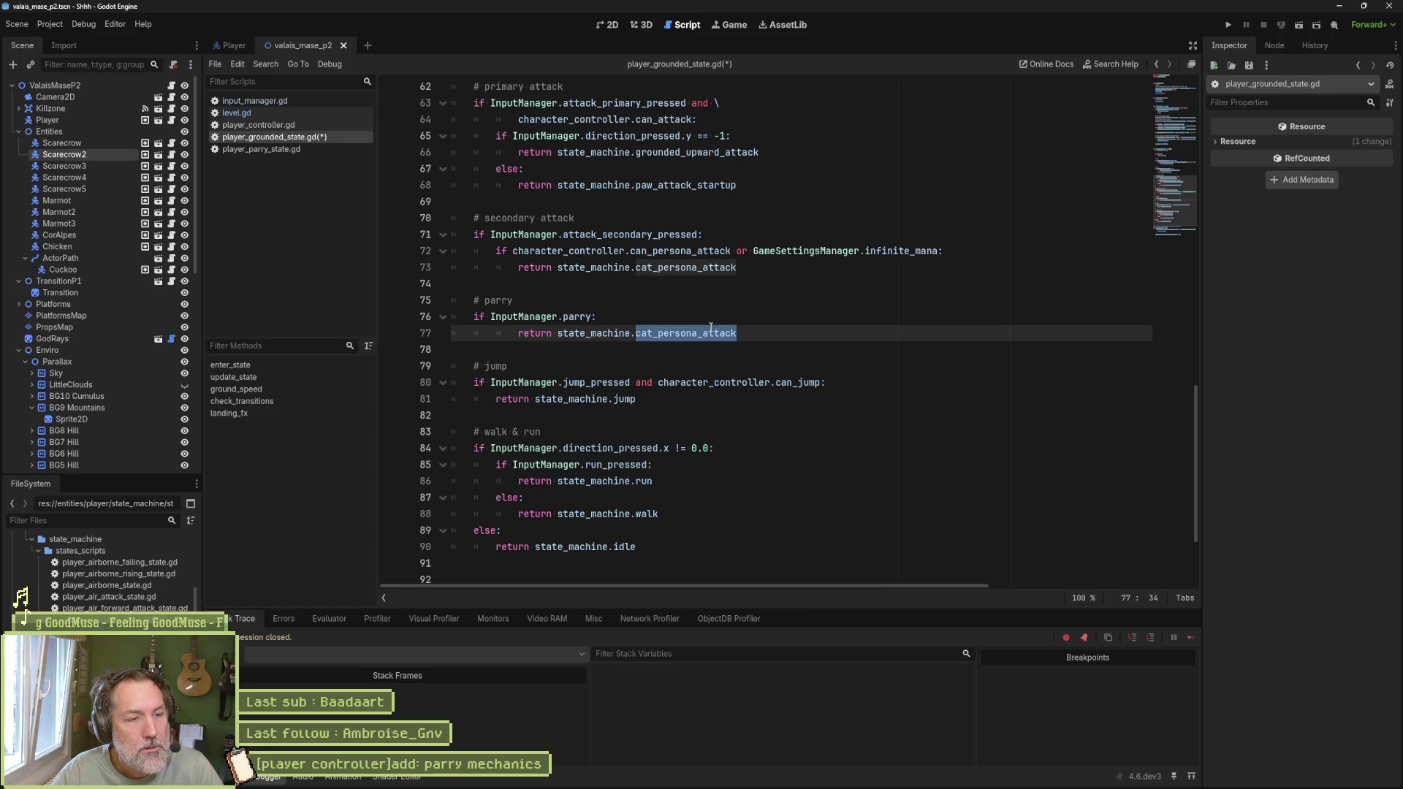
pyautogui.write('parry')
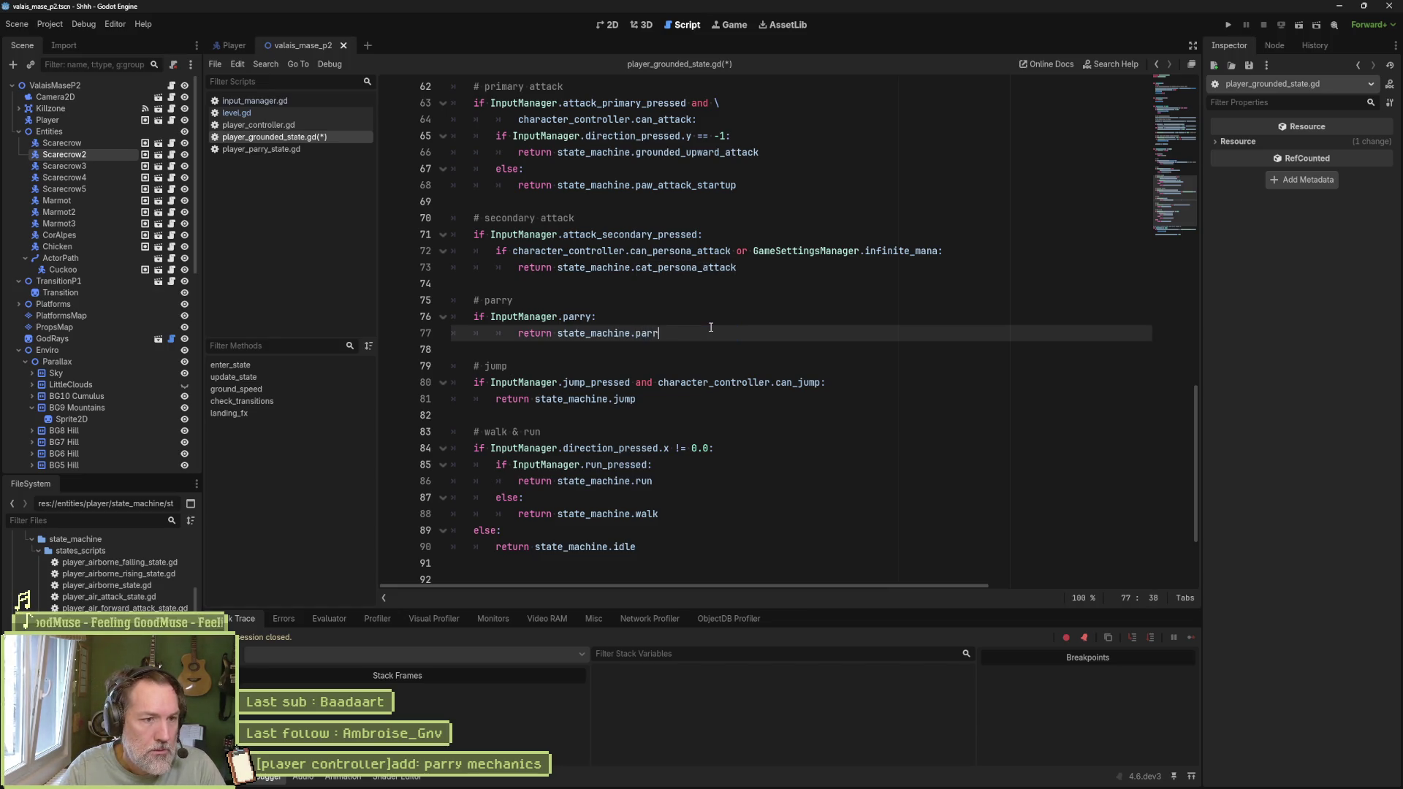
pyautogui.press('Return')
pyautogui.hotkey('ctrl', 'z')
pyautogui.press('Home')
pyautogui.press('BackSpace')
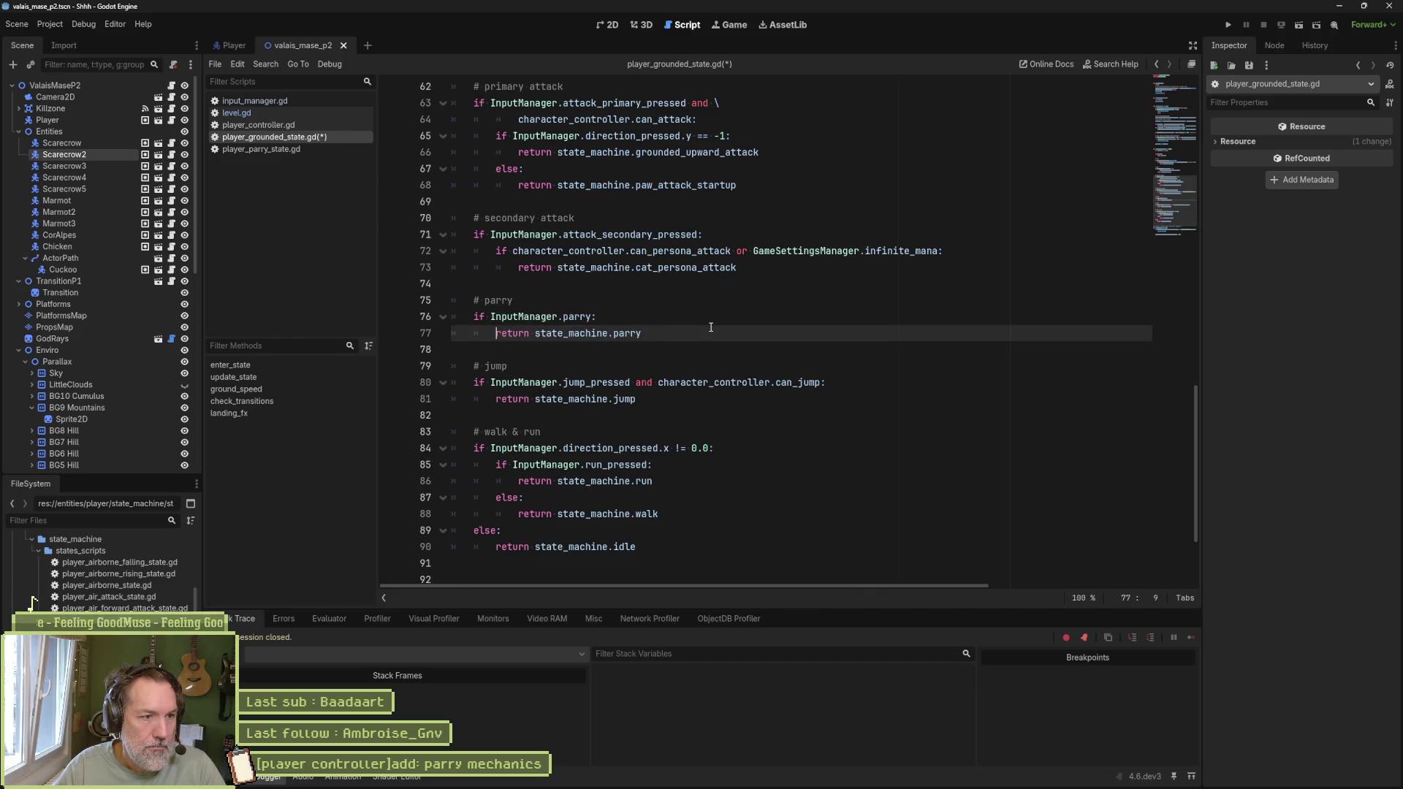
pyautogui.hotkey('ctrl', 's')
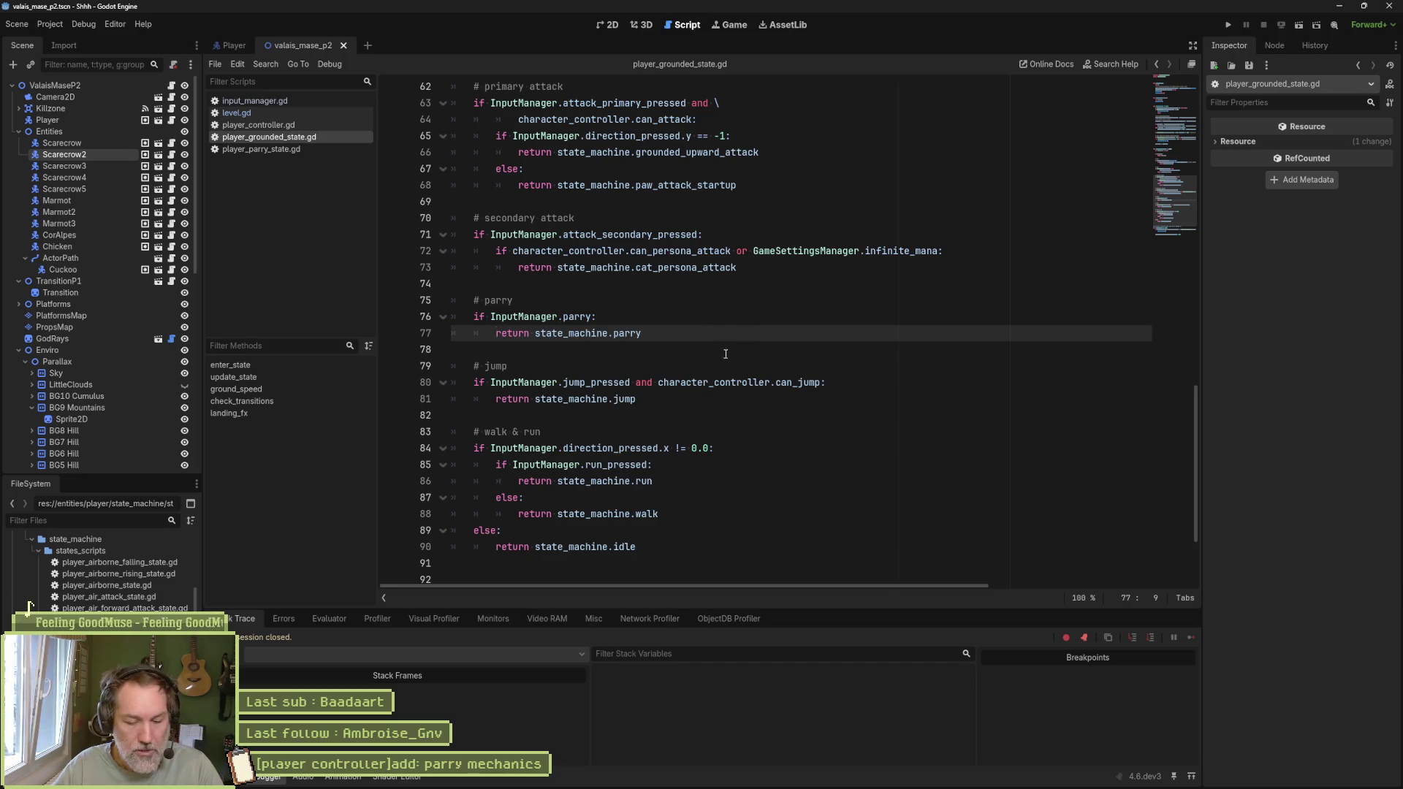
# Step: Run the game and press K to test the parry state
pyautogui.press('F6')
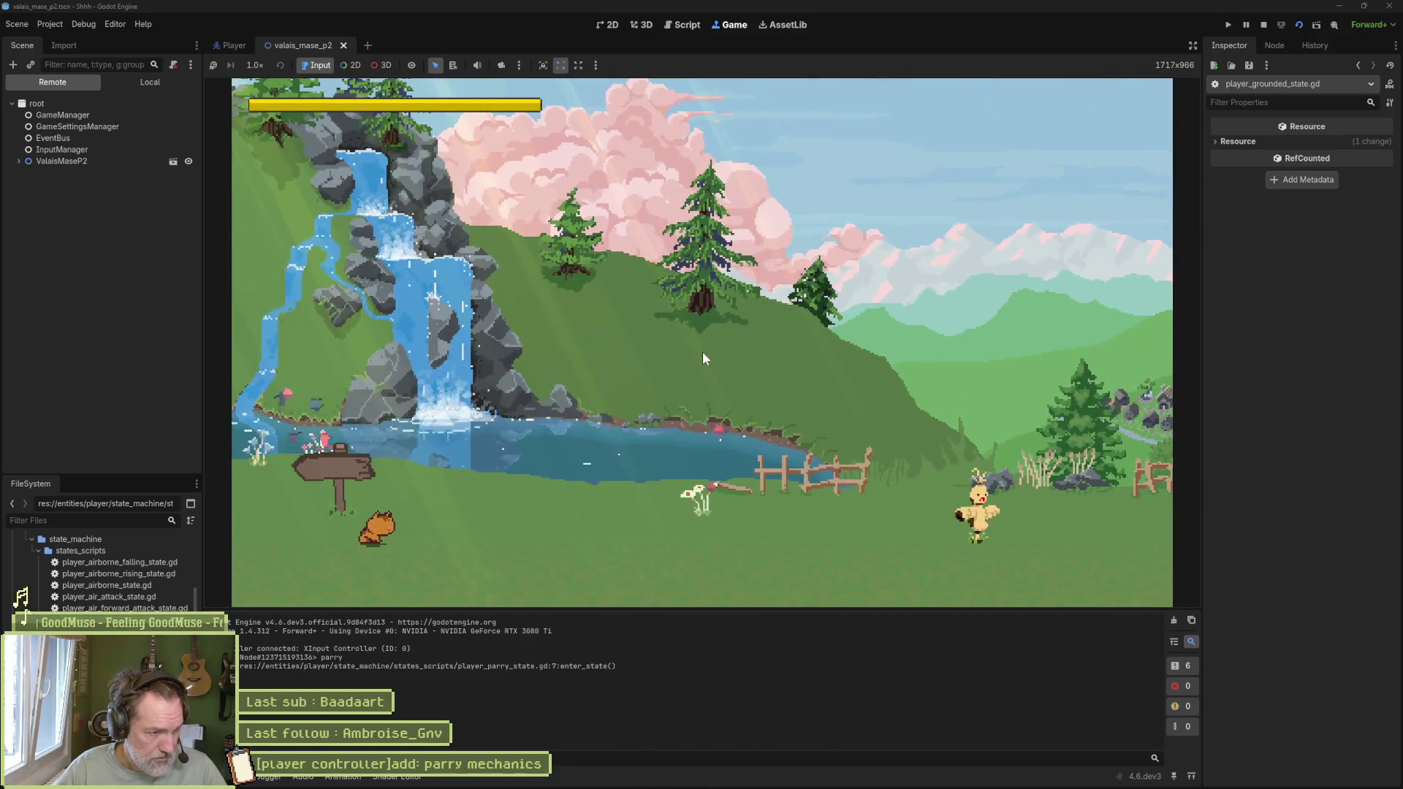
pyautogui.press('k')
pyautogui.press('k')
pyautogui.press('k')
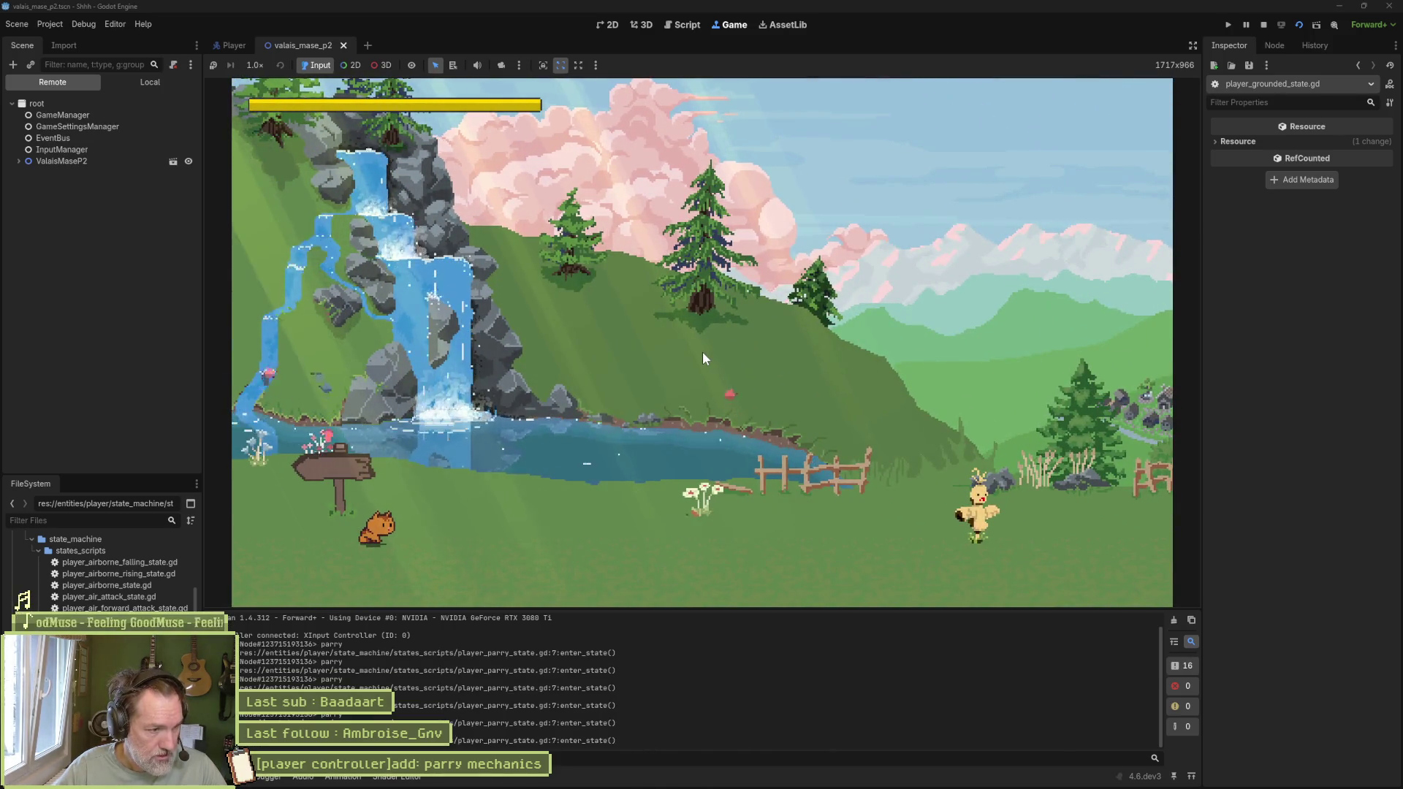
pyautogui.press('k')
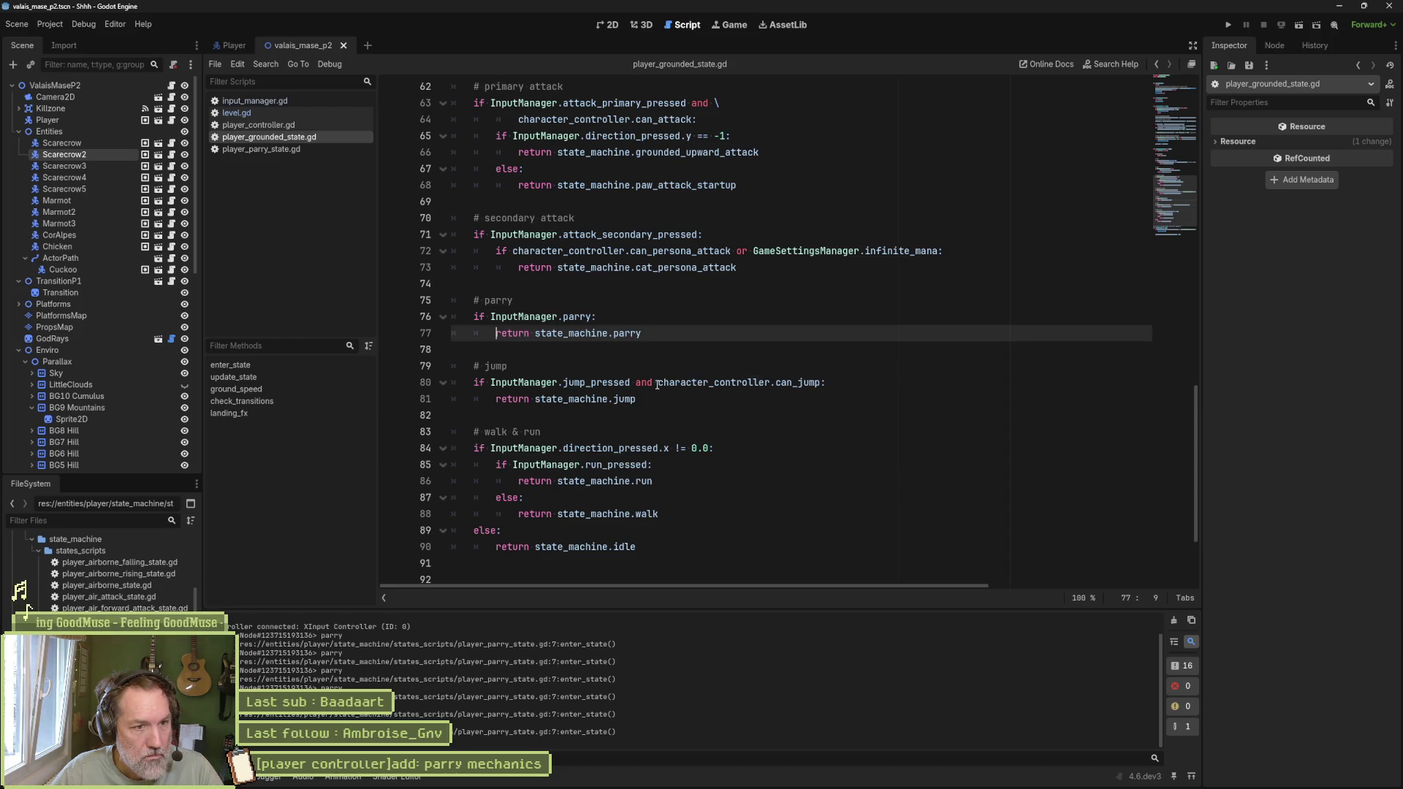
pyautogui.moveTo(658, 384); pyautogui.dragTo(822, 383)
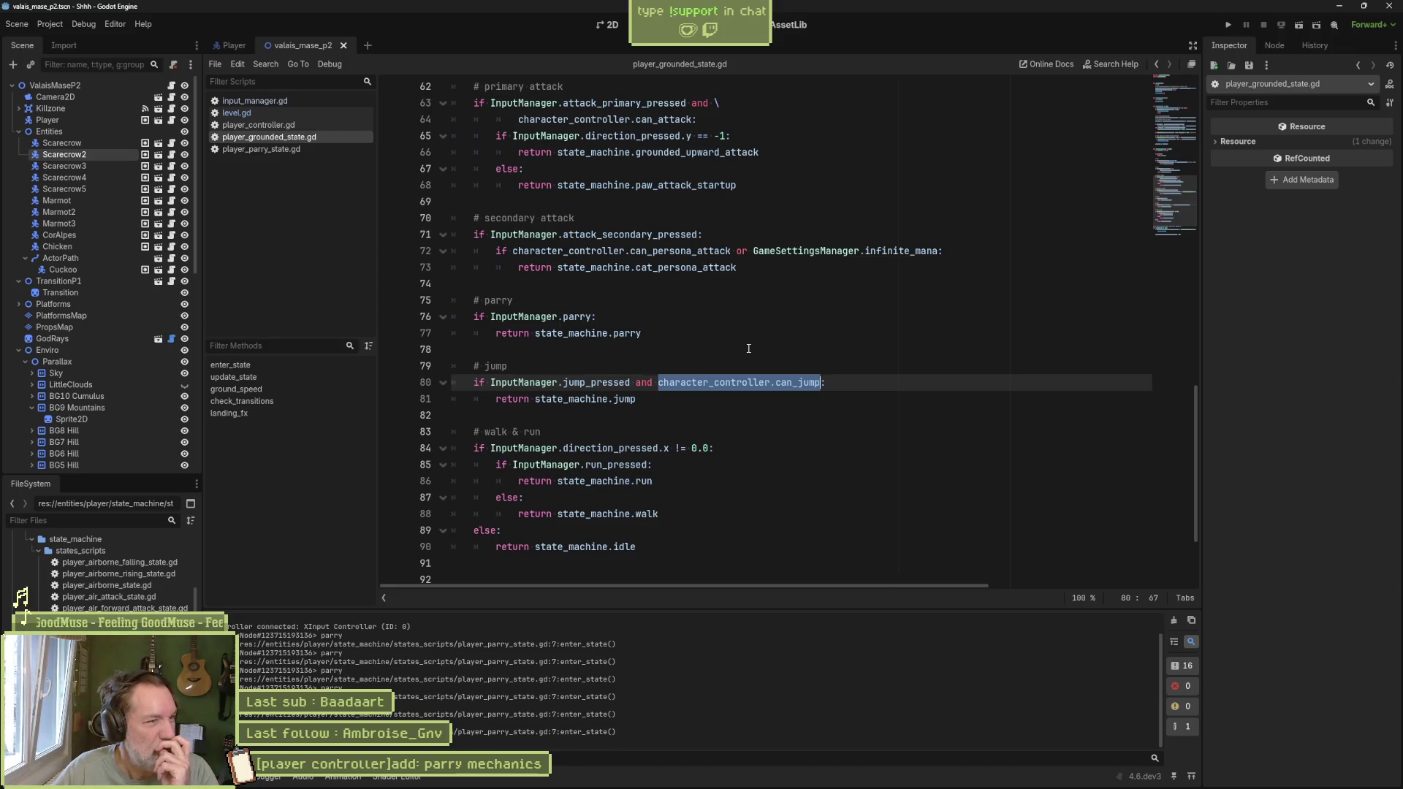
# Step: Select CatSprite and its AnimationPlayer in the Player scene, enlarge the Animation panel, then go to Aseprite
pyautogui.click(222, 46)
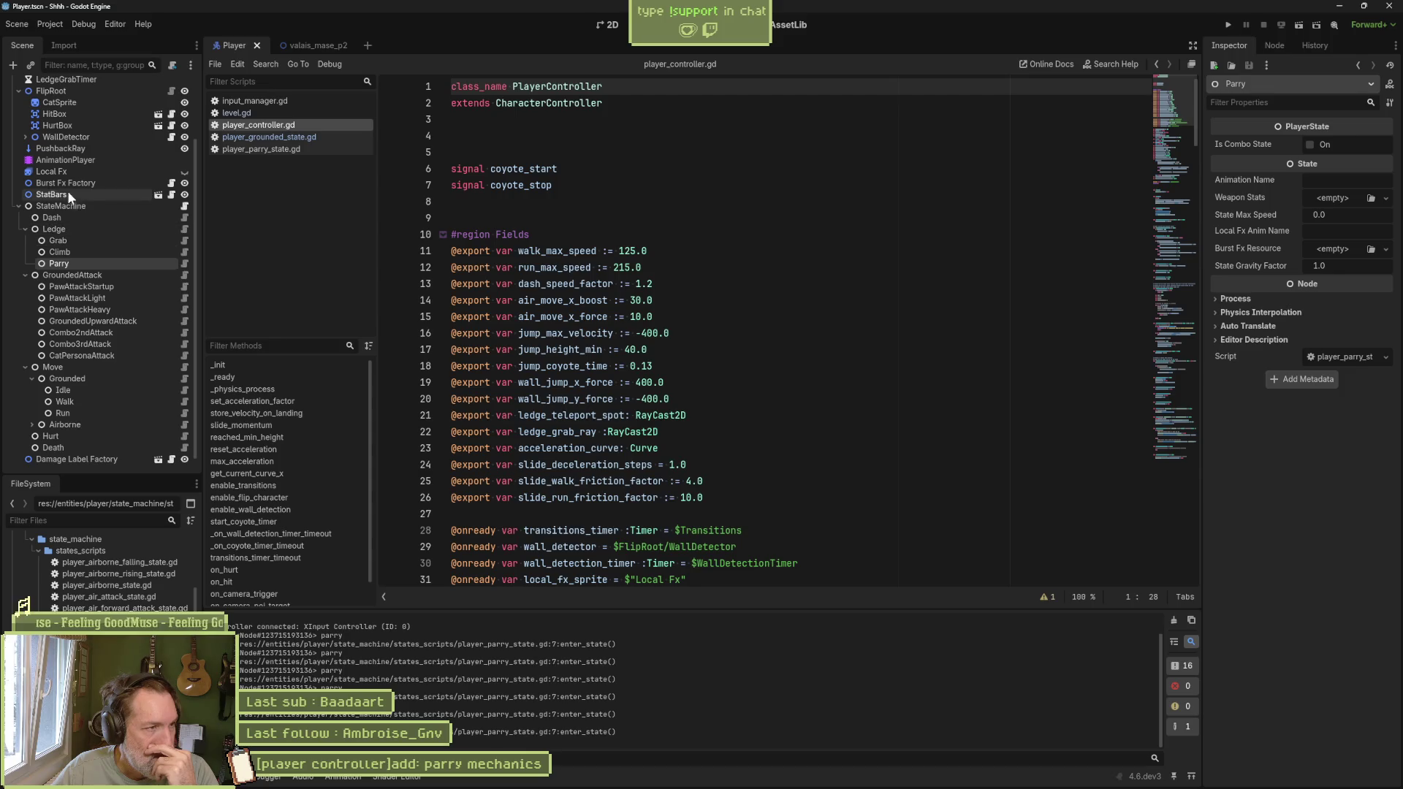
pyautogui.click(59, 102)
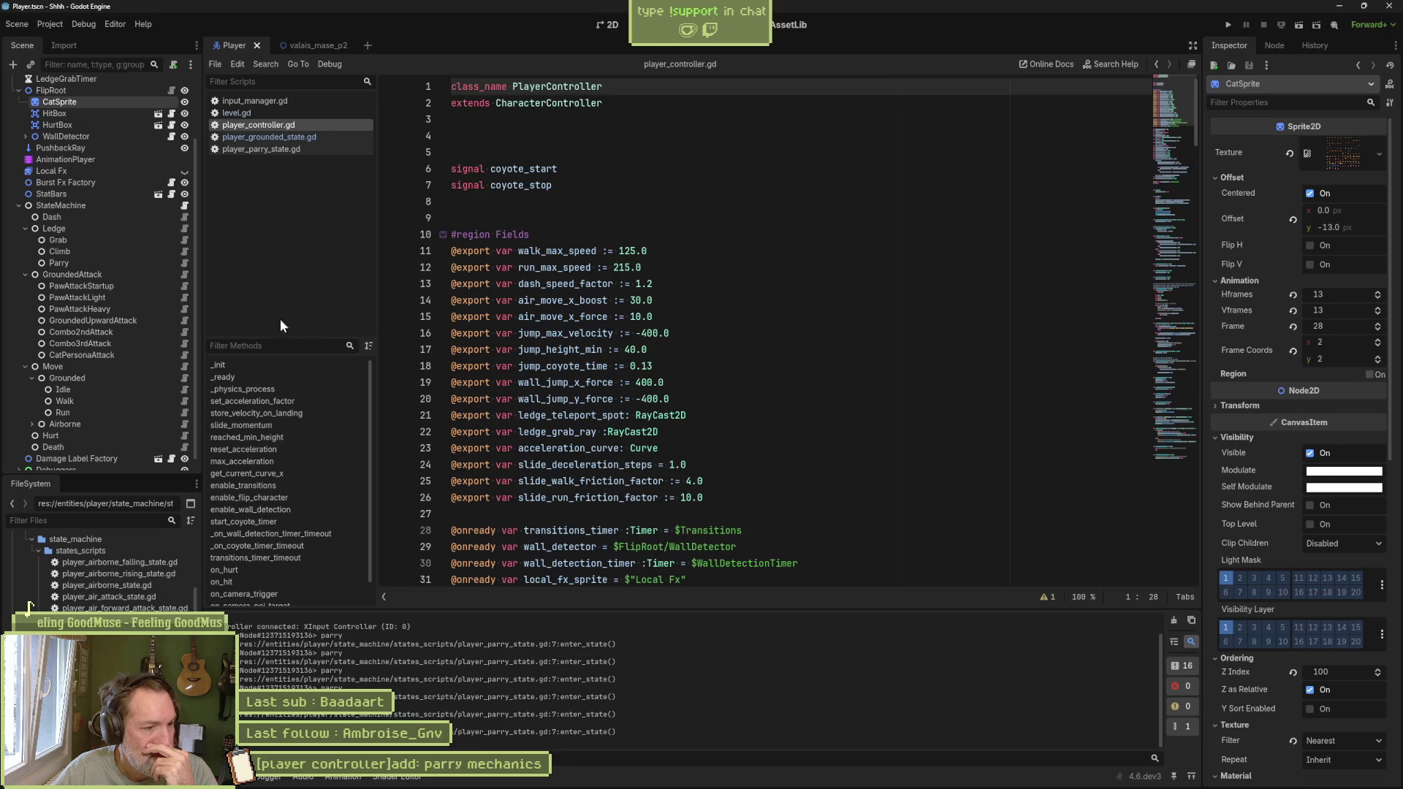
pyautogui.click(98, 160)
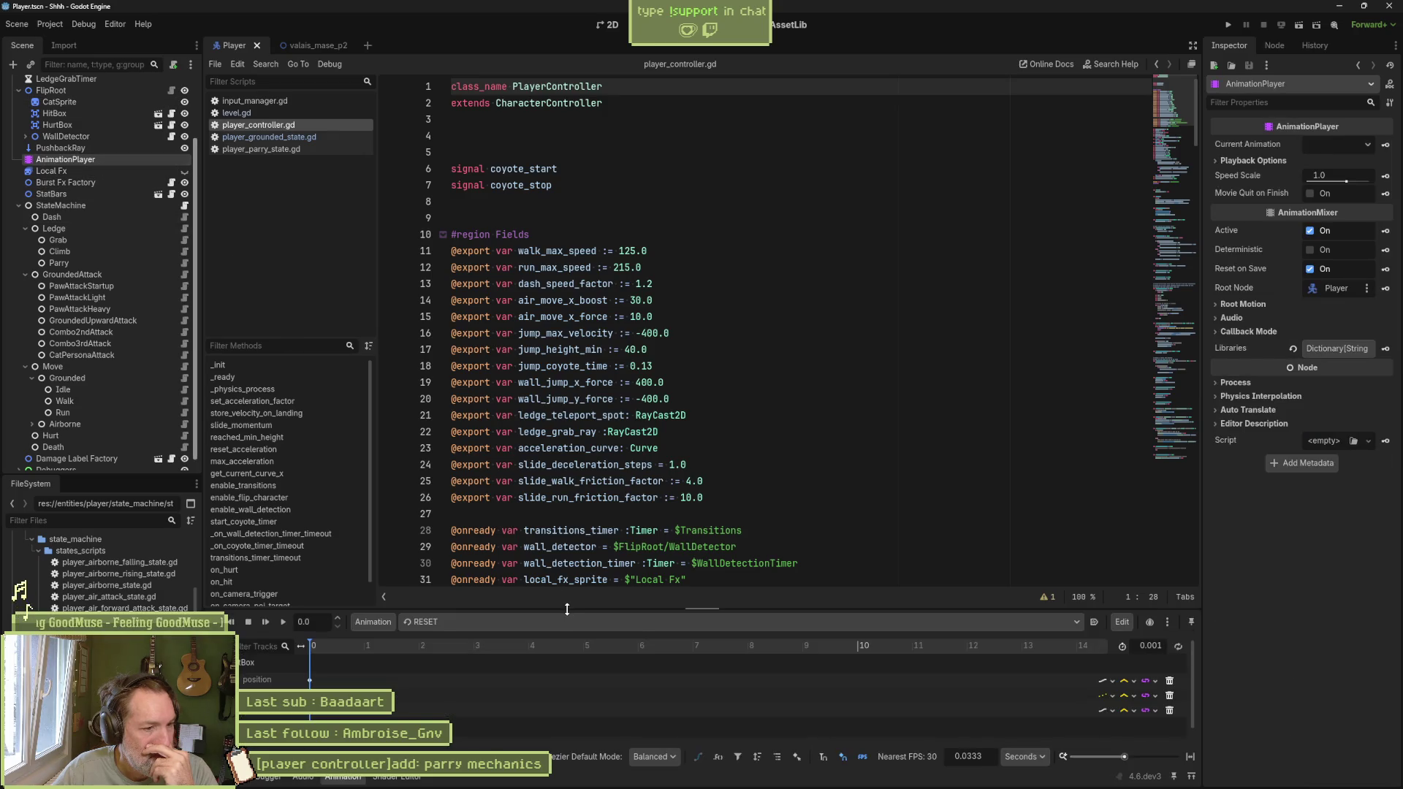
pyautogui.moveTo(561, 608); pyautogui.dragTo(561, 548)
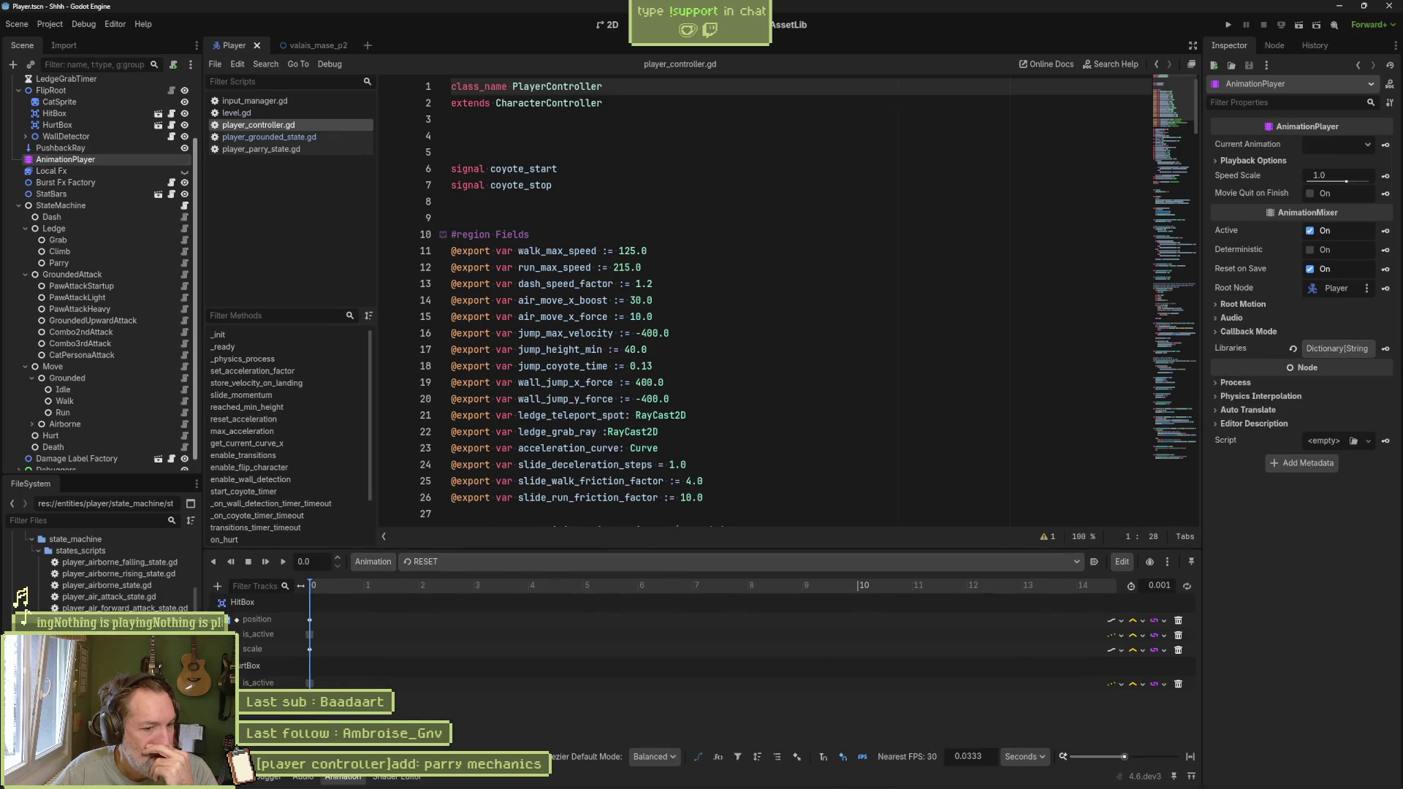
pyautogui.click(871, 776)
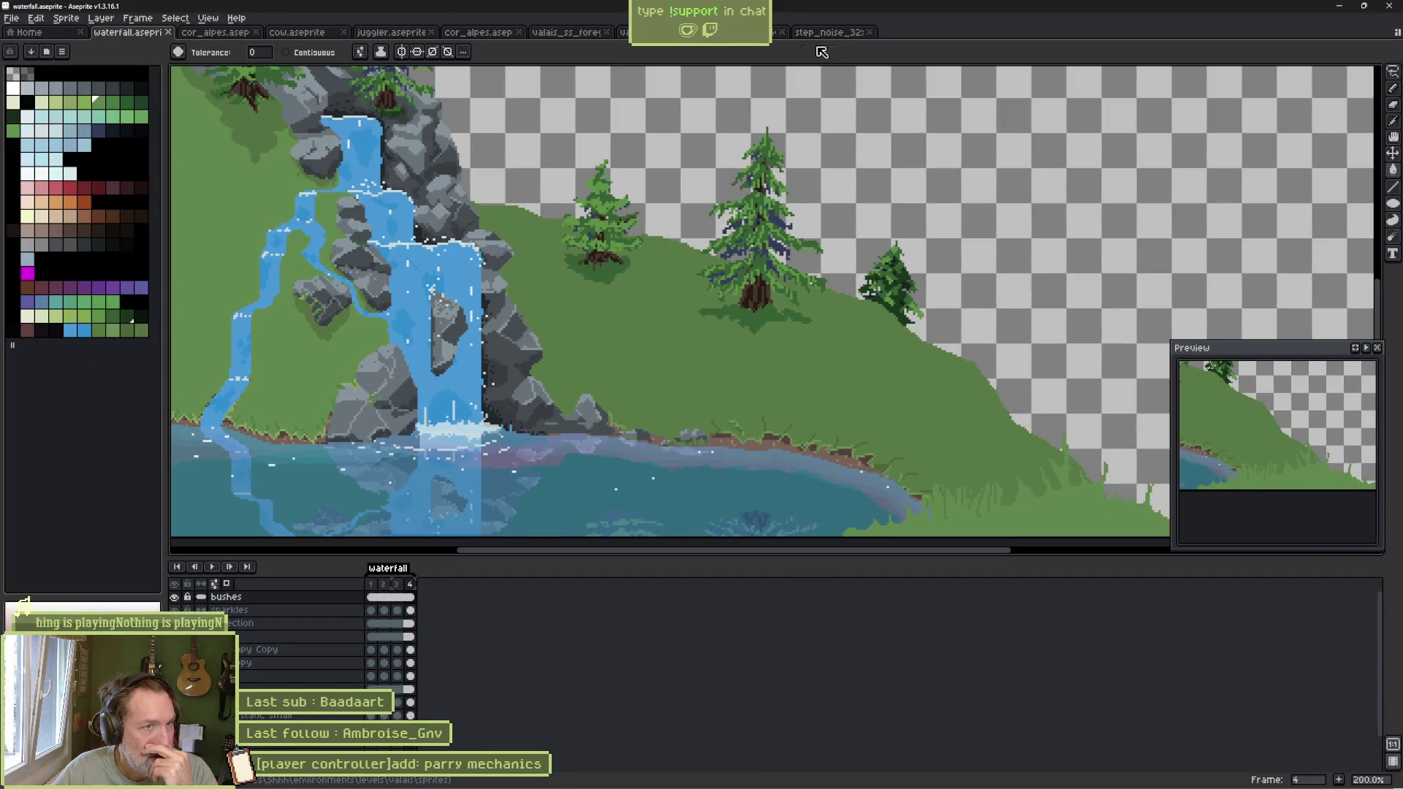
# Step: Open cat.aseprite from the project's entities/player/sprites folder
pyautogui.click(33, 33)
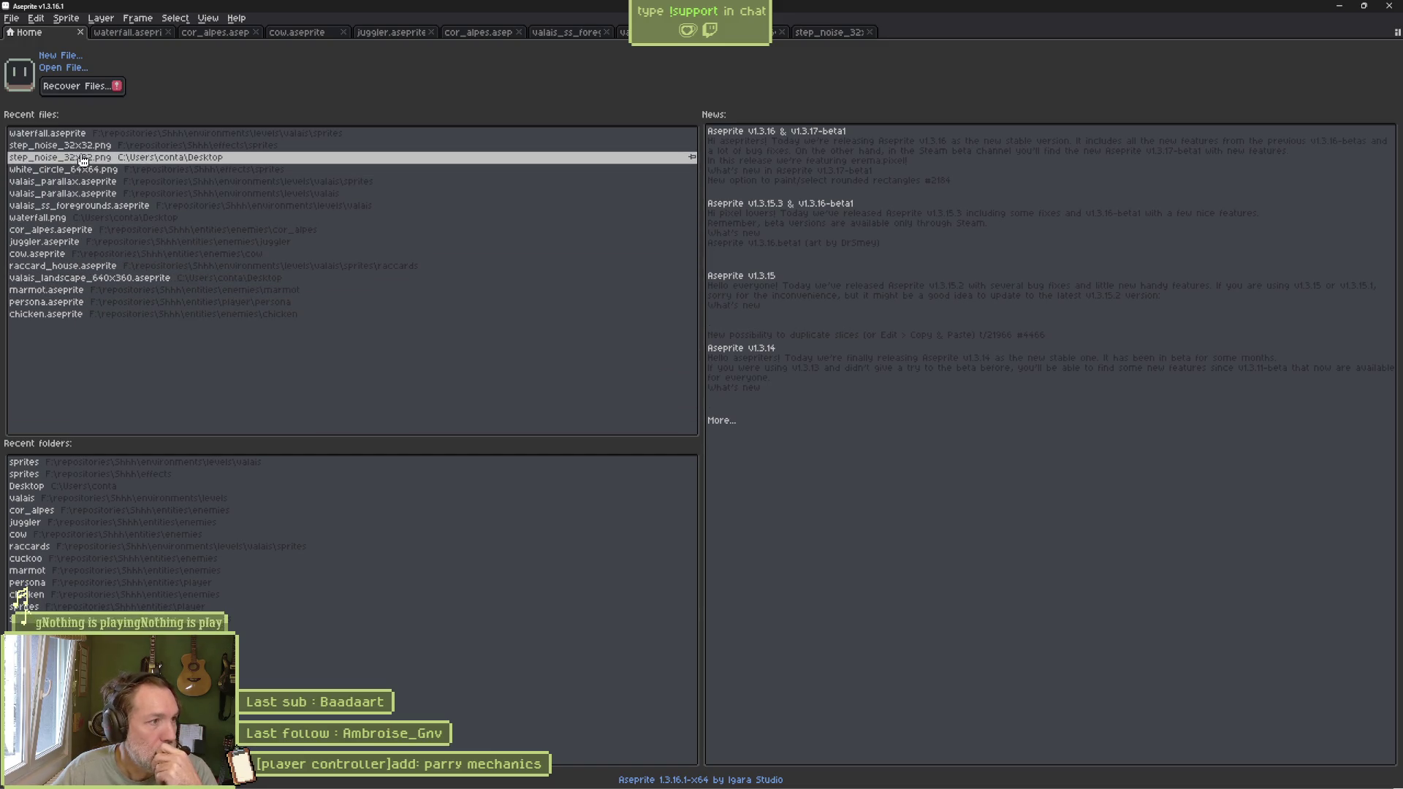
pyautogui.click(63, 67)
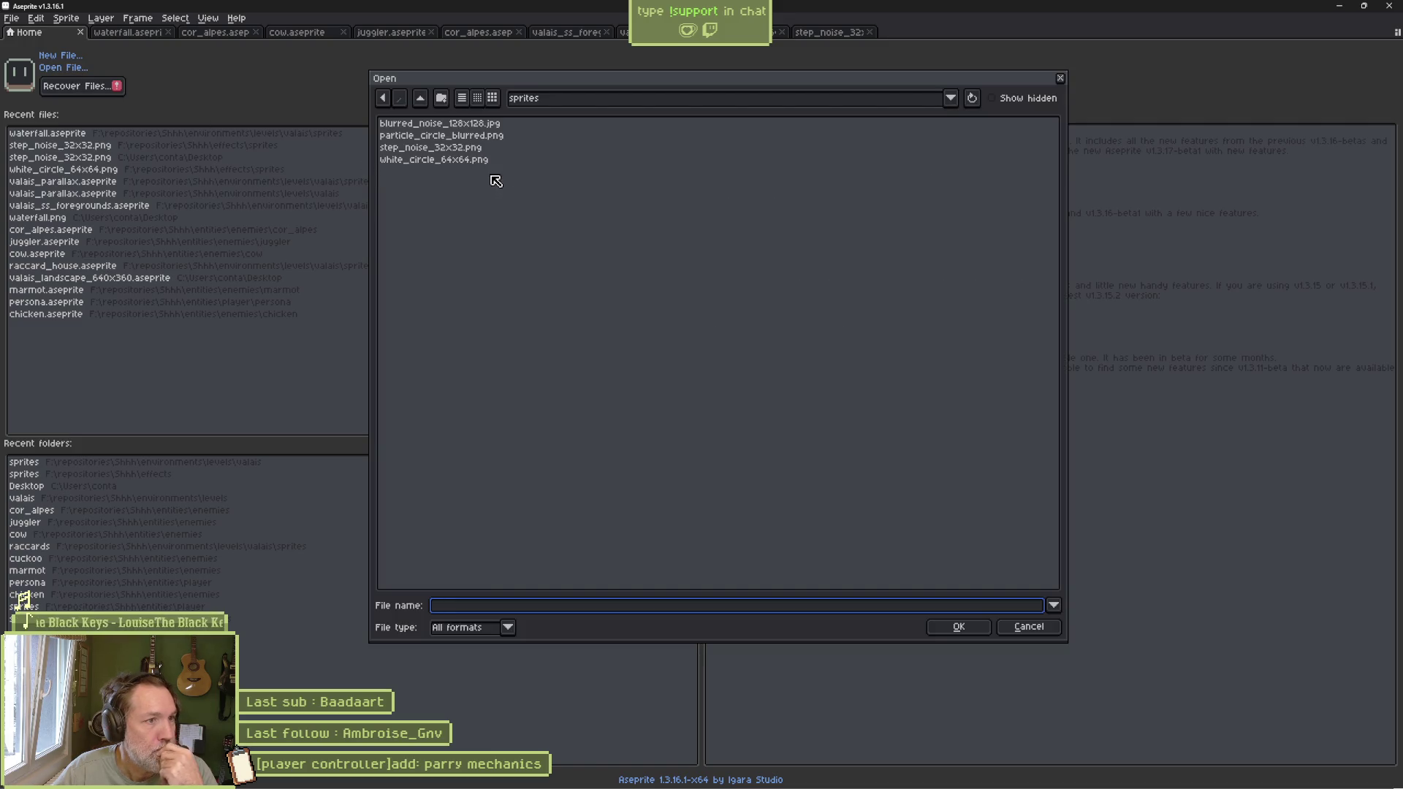
pyautogui.click(422, 98)
pyautogui.click(423, 99)
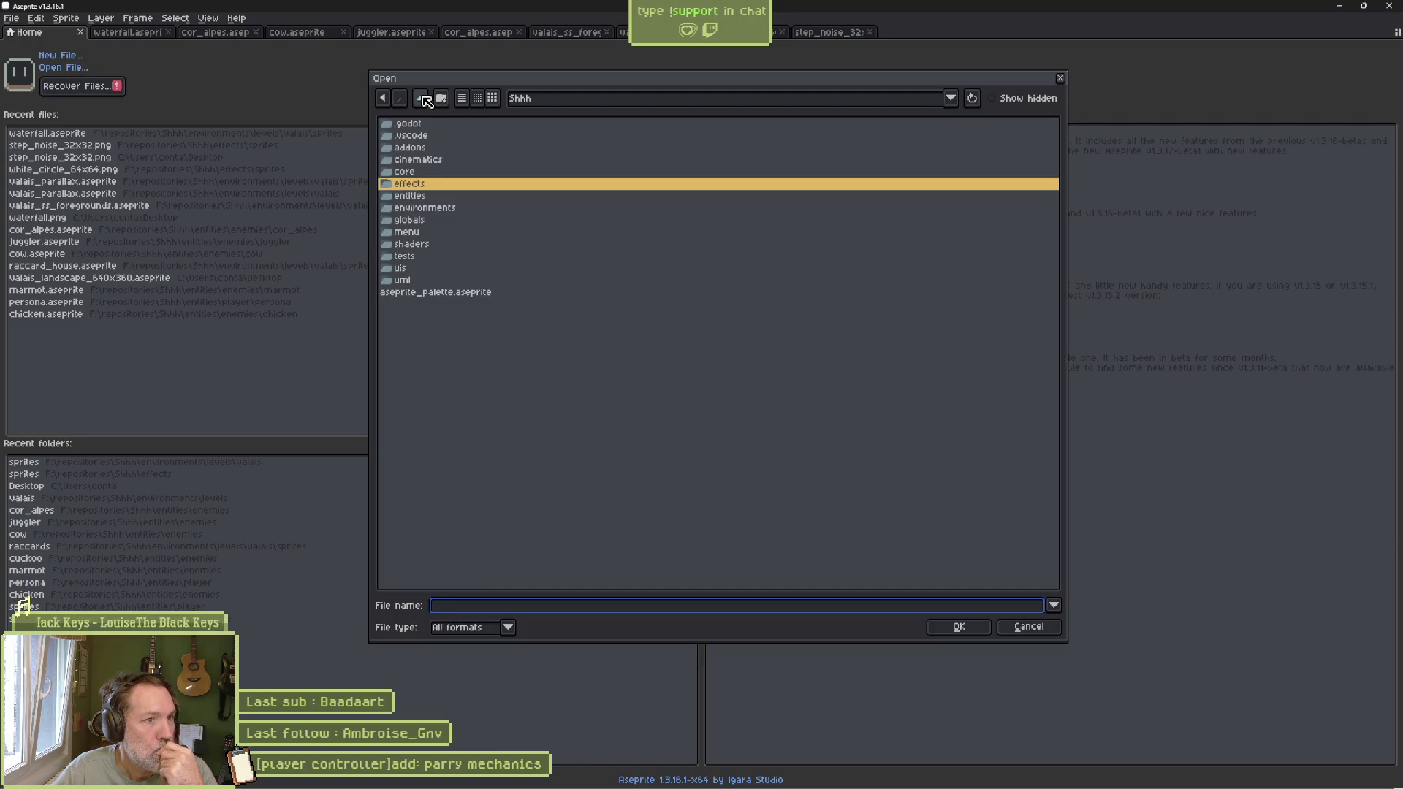
pyautogui.doubleClick(438, 195)
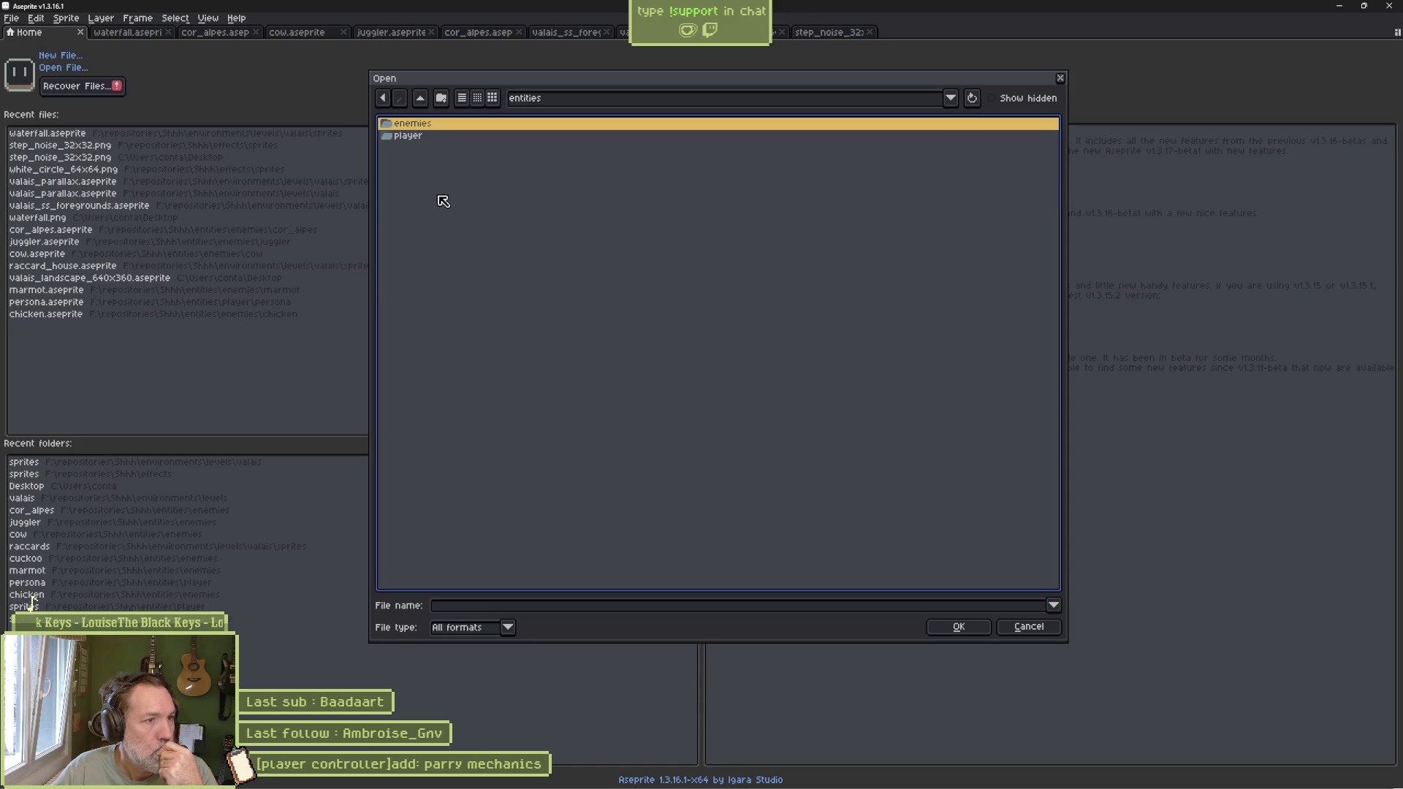
pyautogui.click(422, 138)
pyautogui.doubleClick(421, 138)
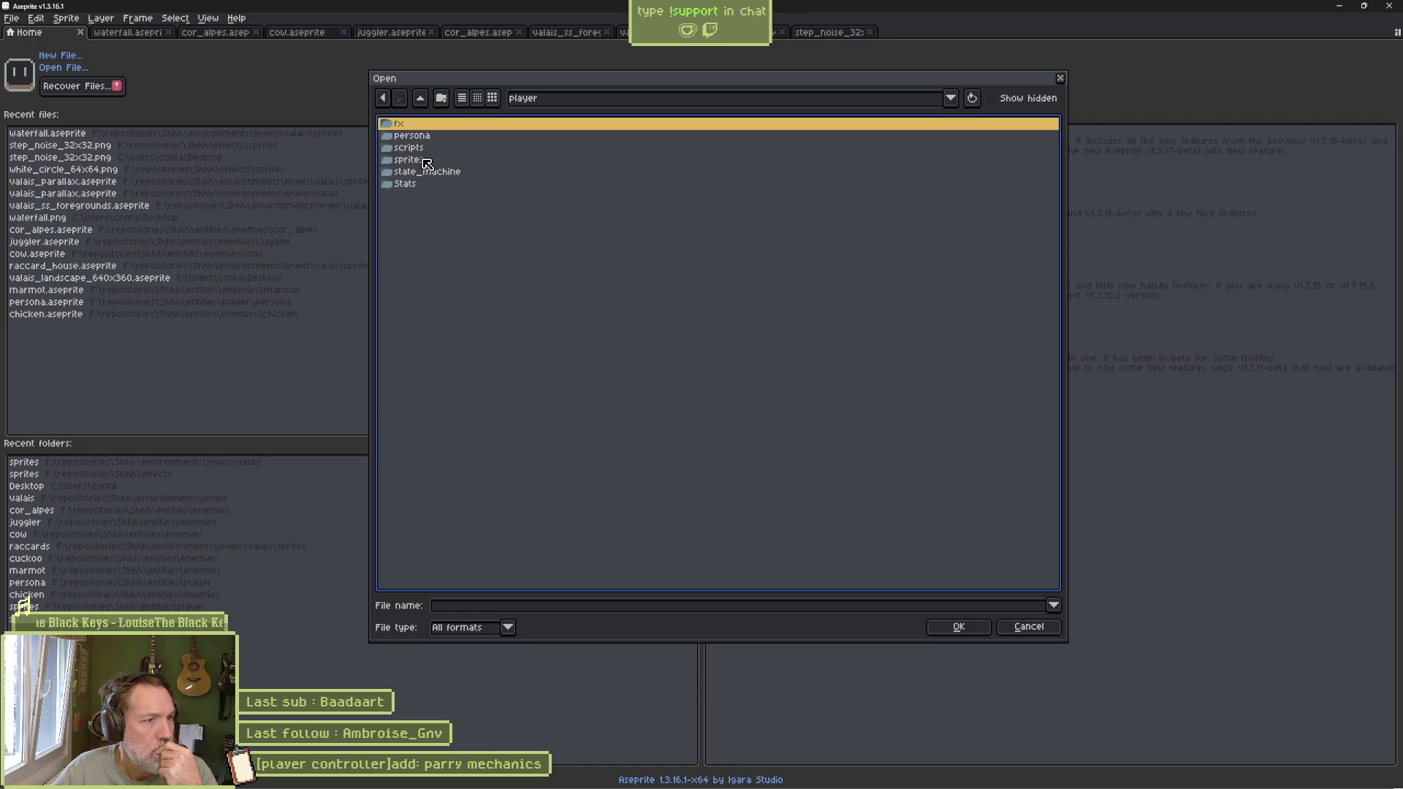
pyautogui.doubleClick(428, 161)
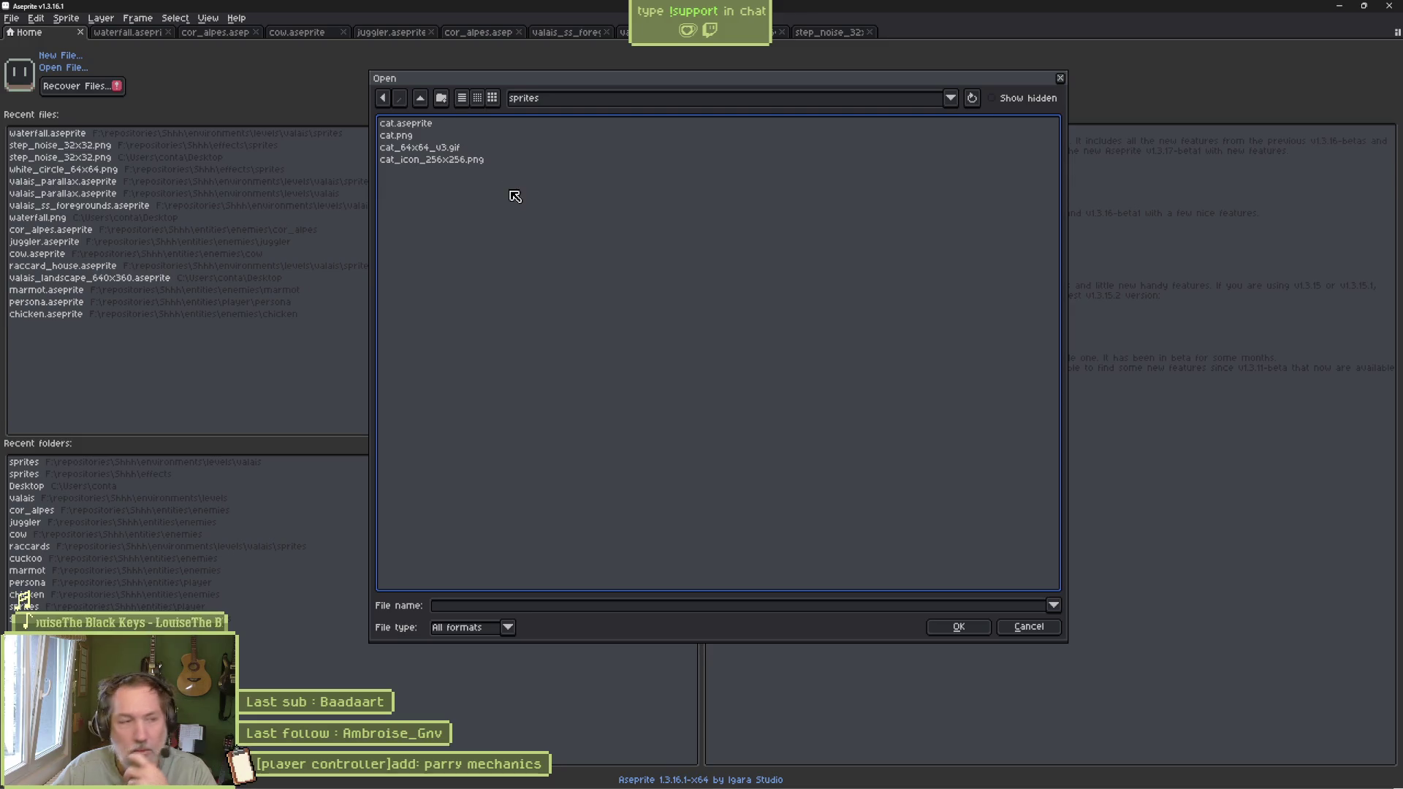
pyautogui.click(428, 124)
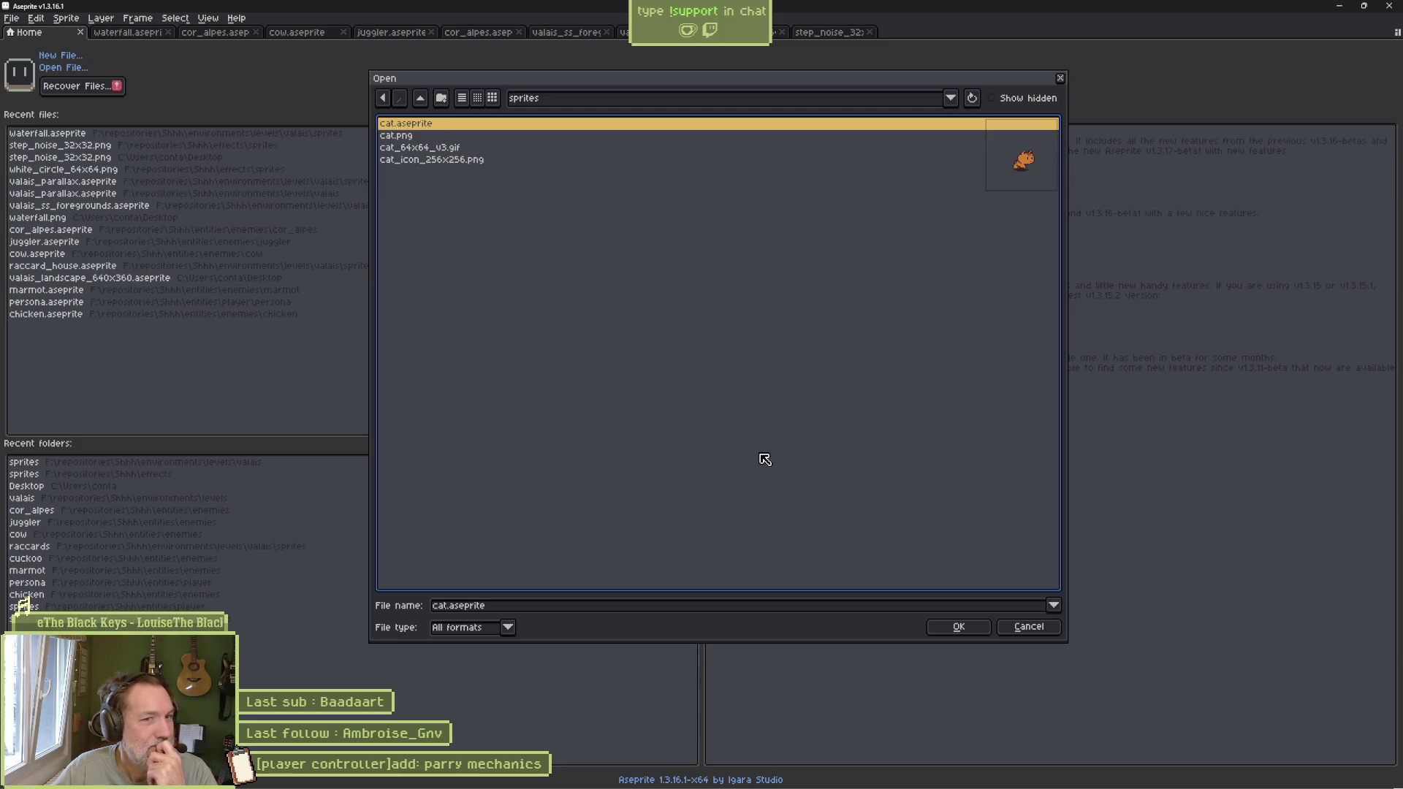
pyautogui.click(956, 627)
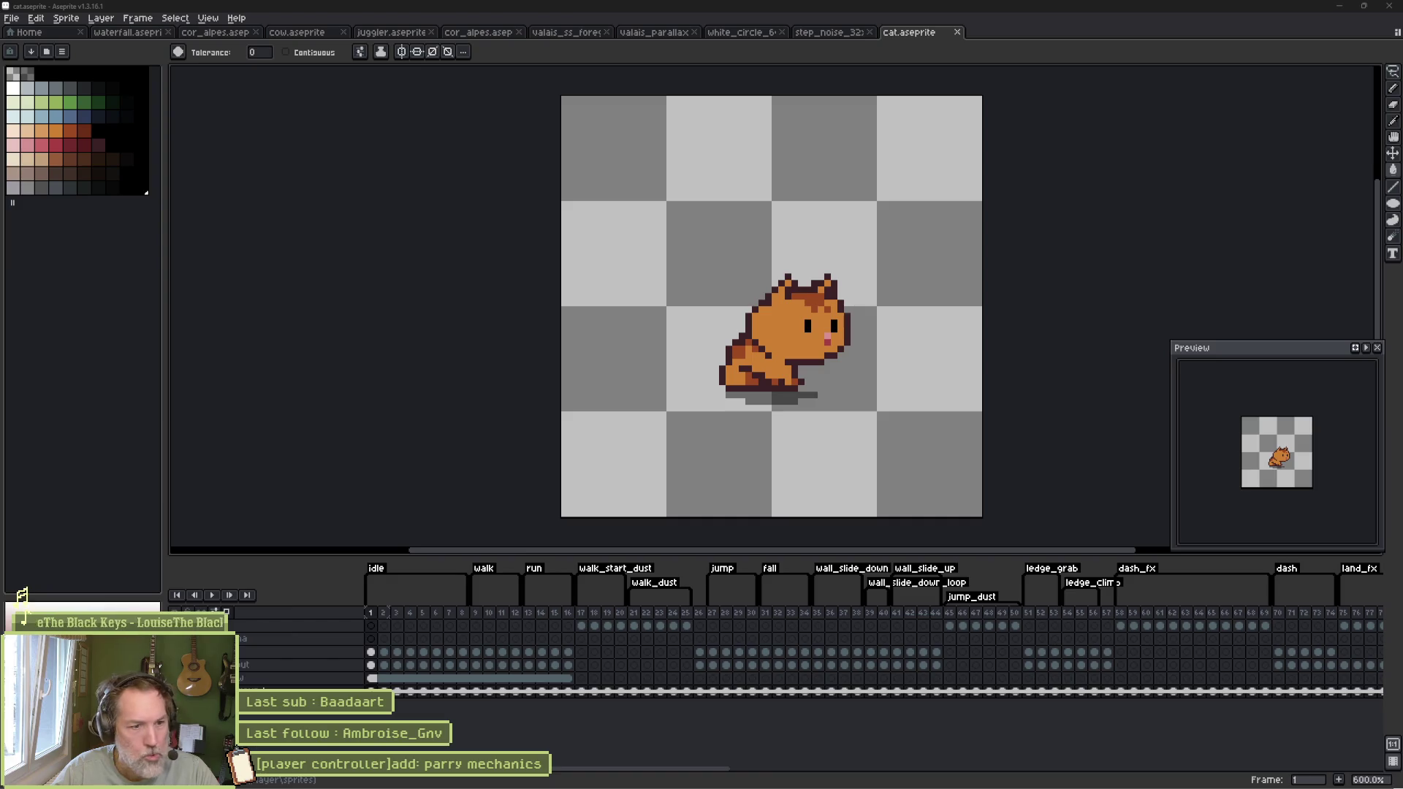
# Step: Scroll the timeline to its end, select frame 176 and start a new tag there
pyautogui.moveTo(674, 774); pyautogui.dragTo(1269, 767)
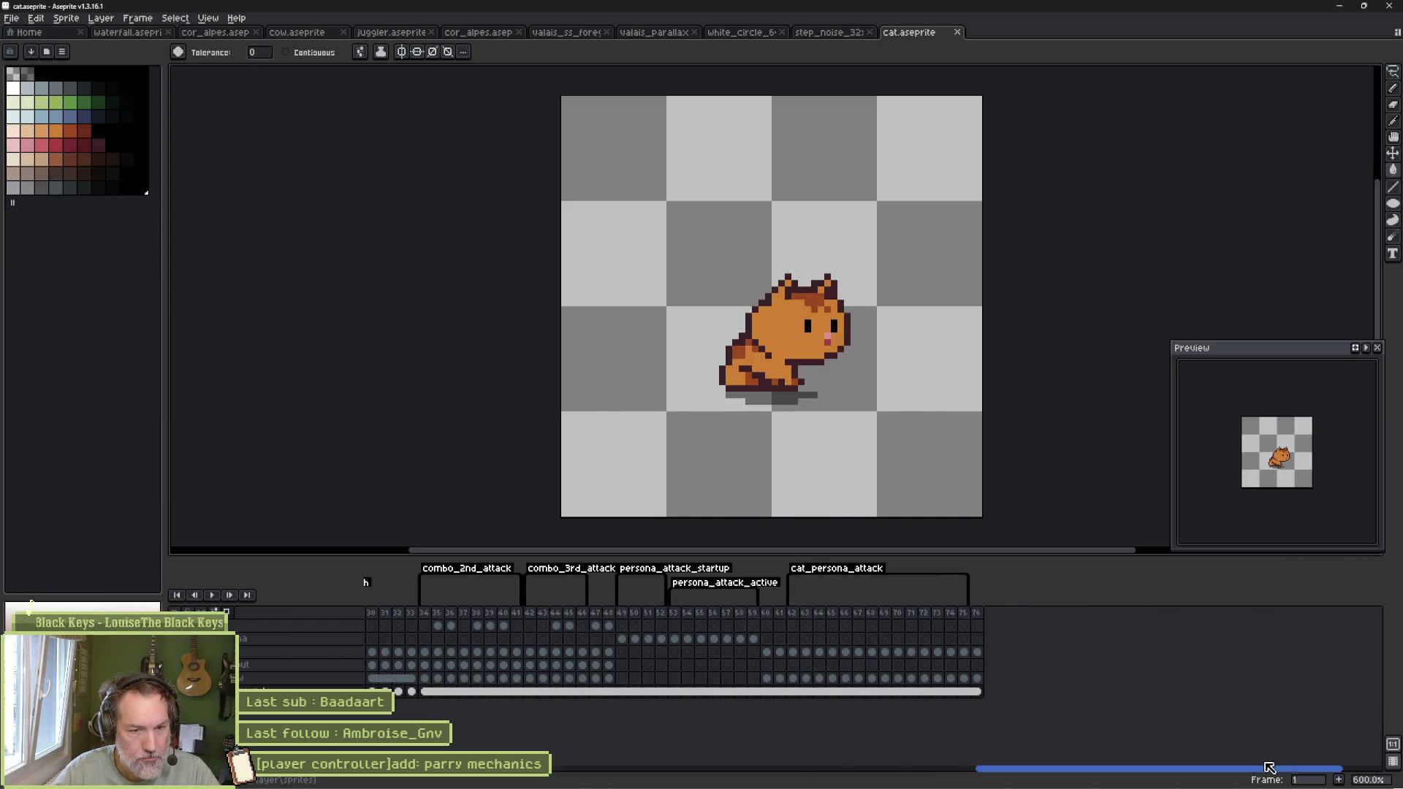
pyautogui.click(978, 615)
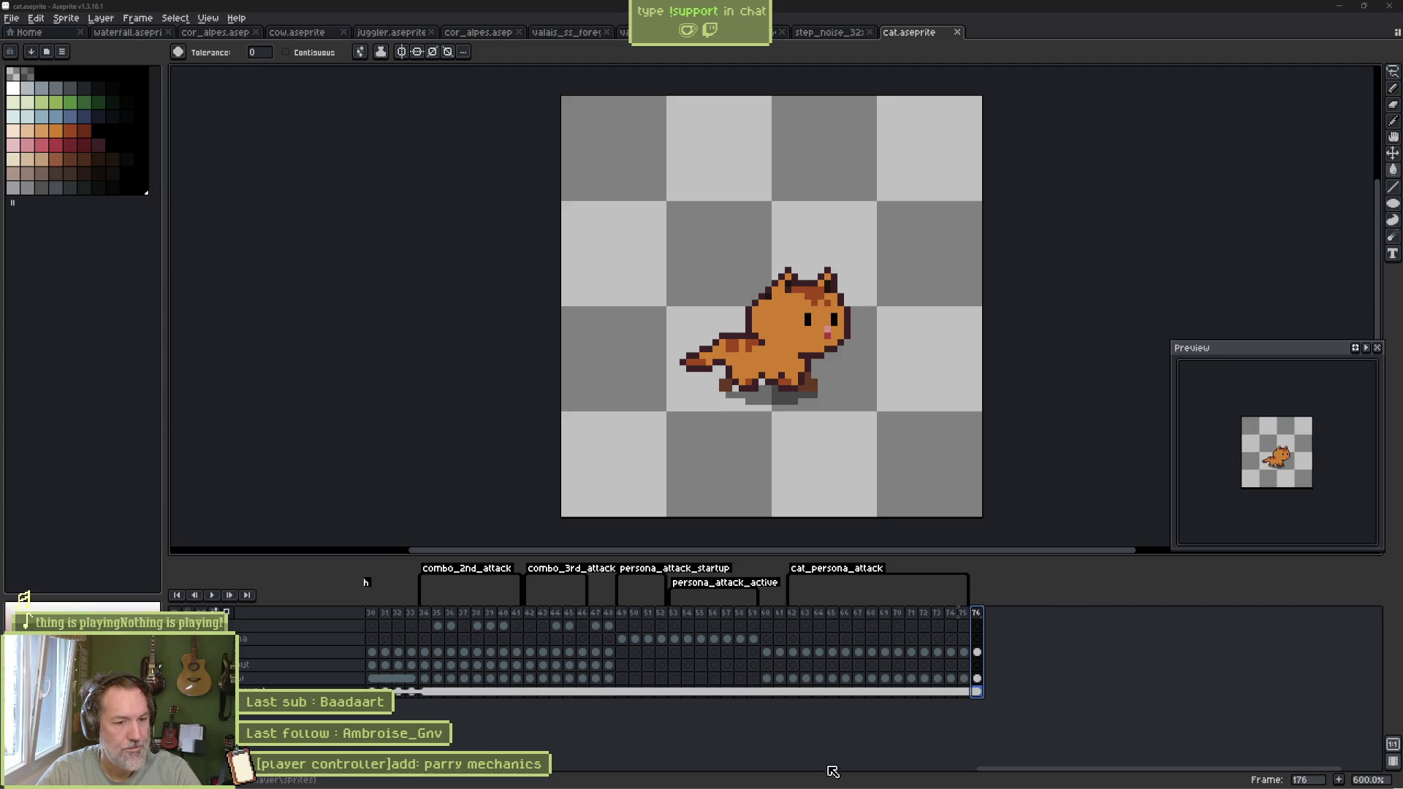
pyautogui.moveTo(824, 784)
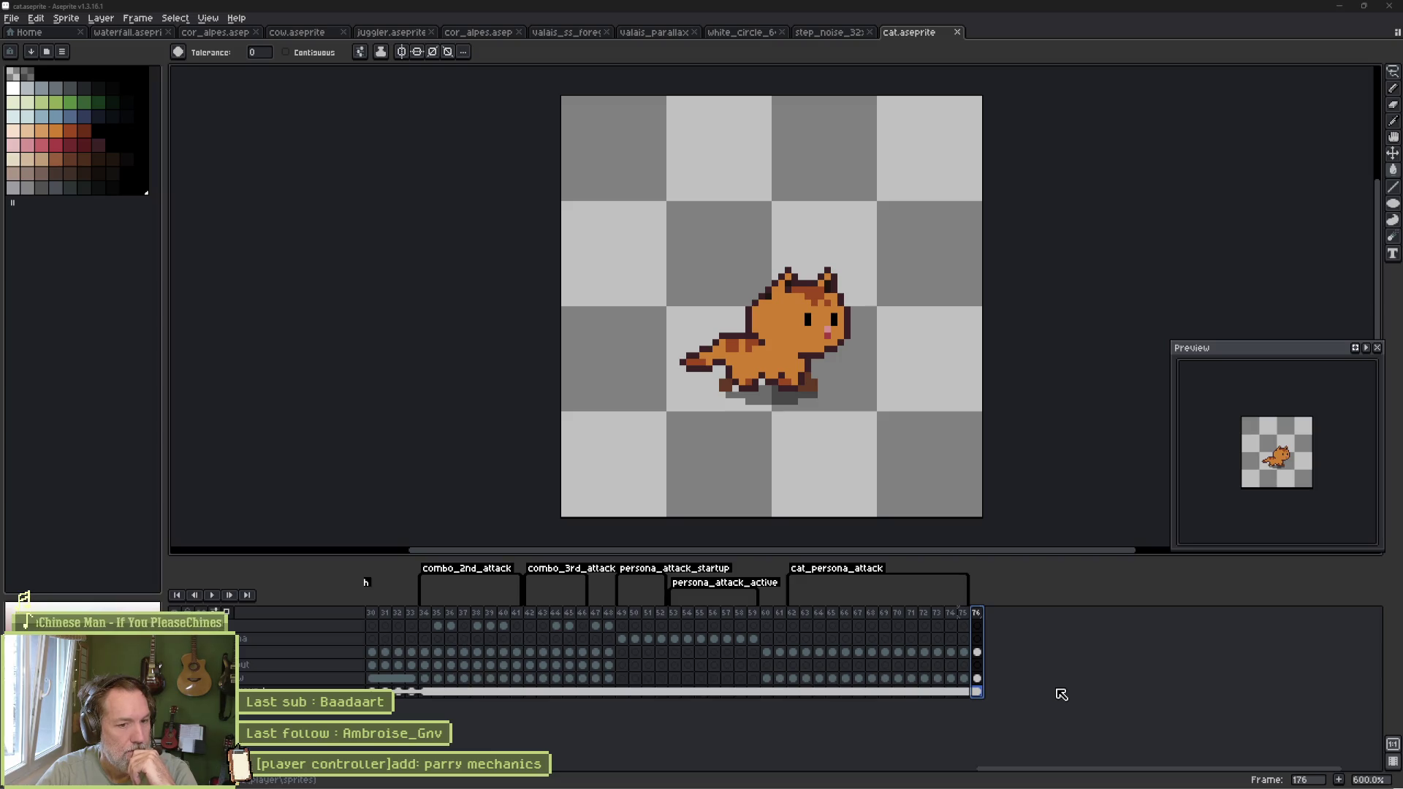
pyautogui.rightClick(979, 612)
pyautogui.click(1044, 663)
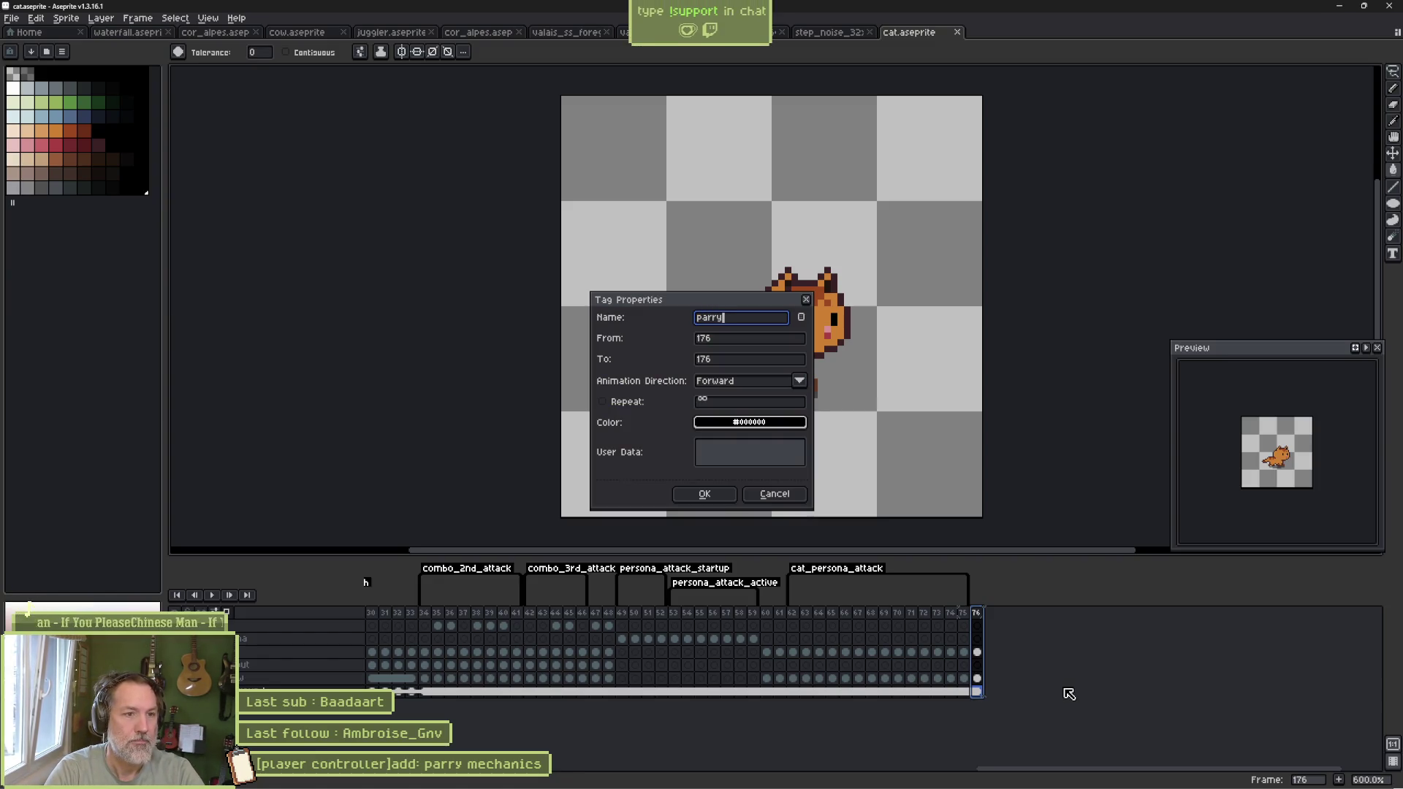
# Step: Confirm the parry tag on frame 176 and lasso-select the cat's head
pyautogui.press('Return')
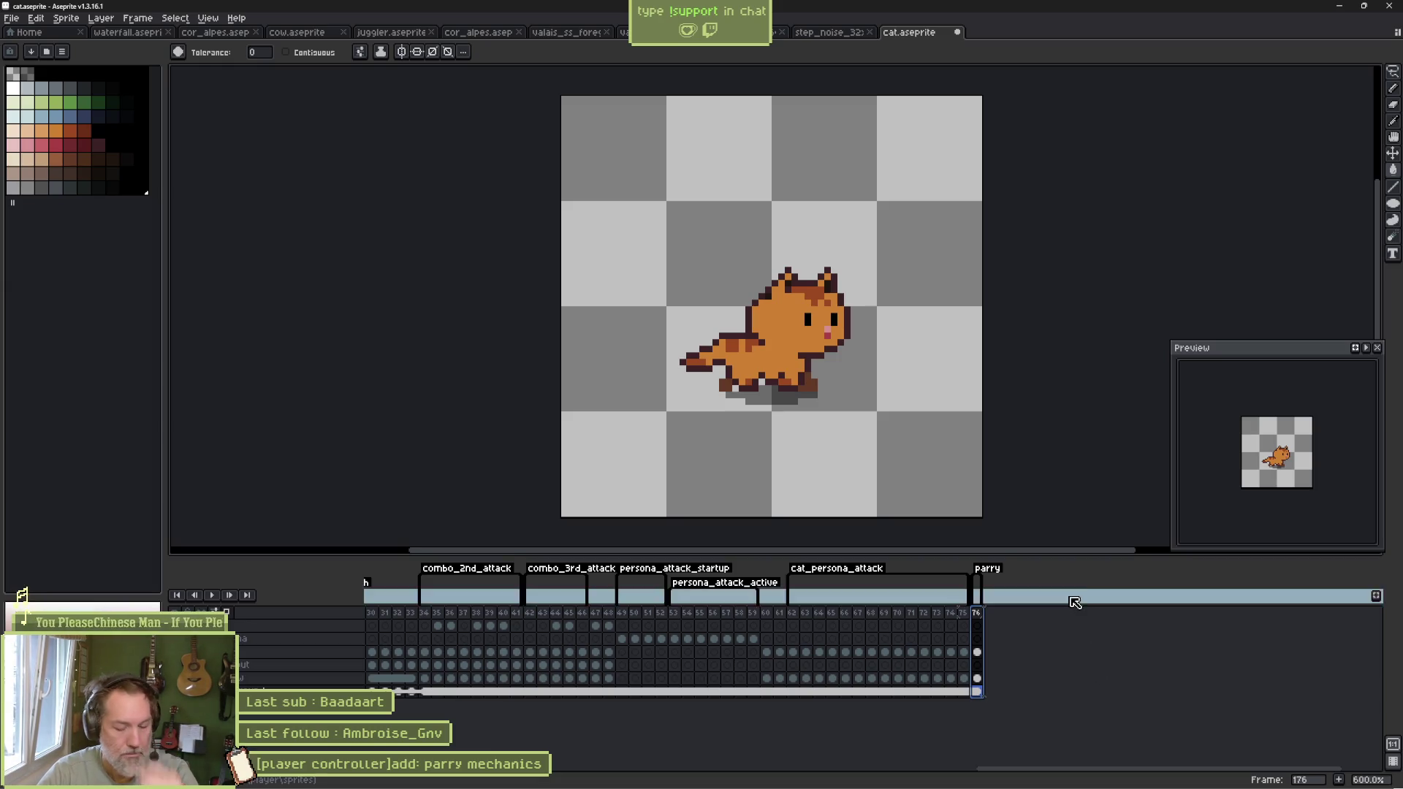
pyautogui.scroll(1, 796, 285)
pyautogui.press('q')
pyautogui.moveTo(811, 230)
pyautogui.mouseDown()
pyautogui.moveTo(899, 292)
pyautogui.moveTo(877, 401)
pyautogui.moveTo(775, 232)
pyautogui.mouseUp()
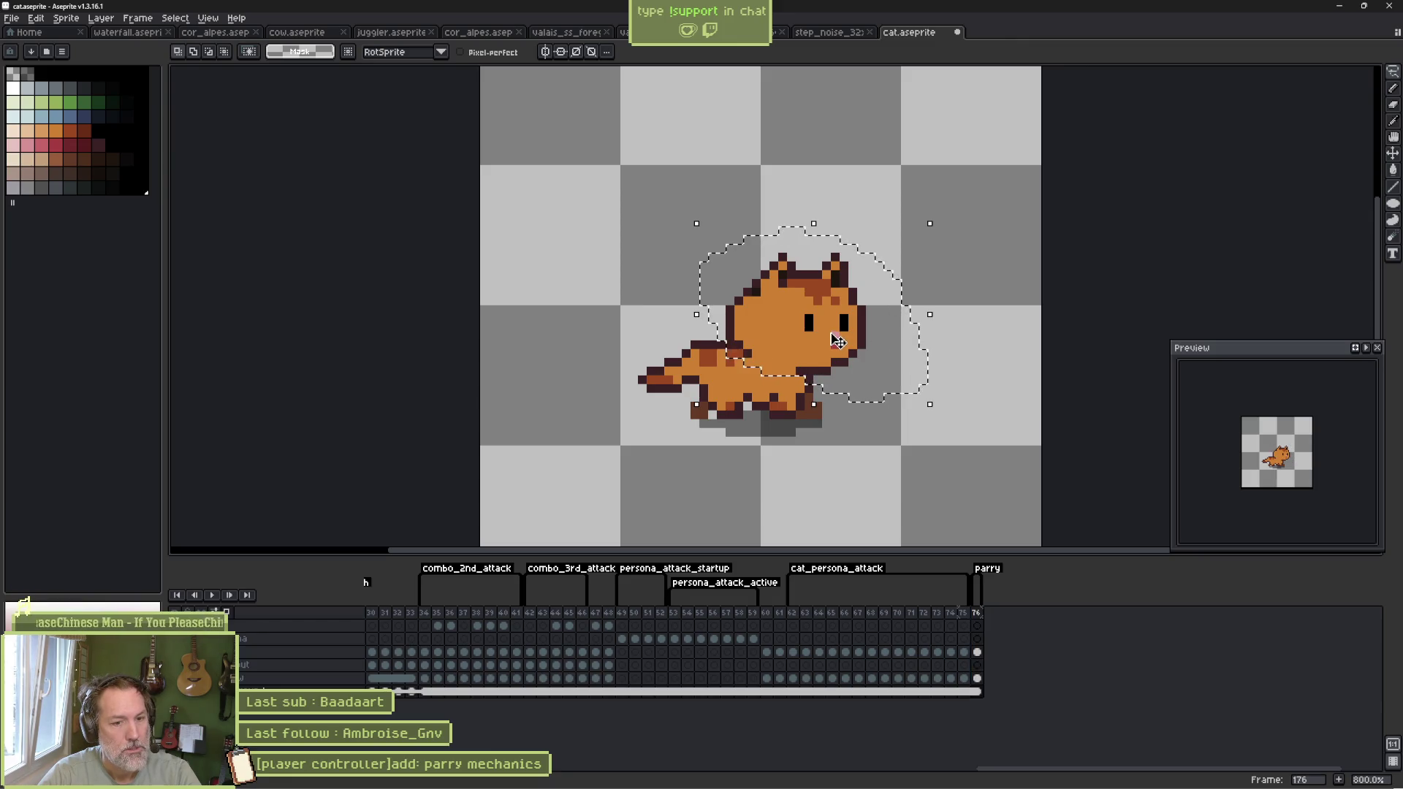
pyautogui.press('b')
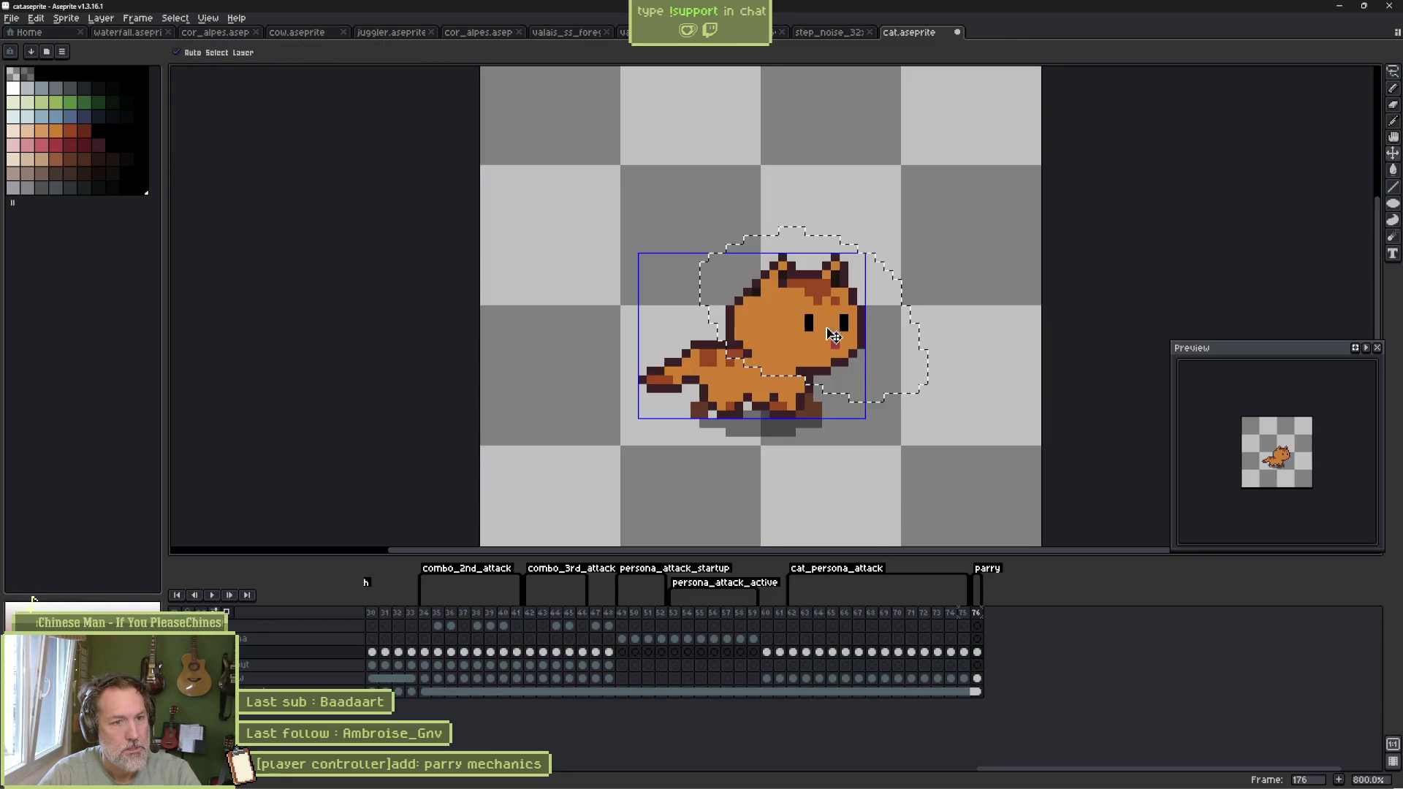
pyautogui.press('q')
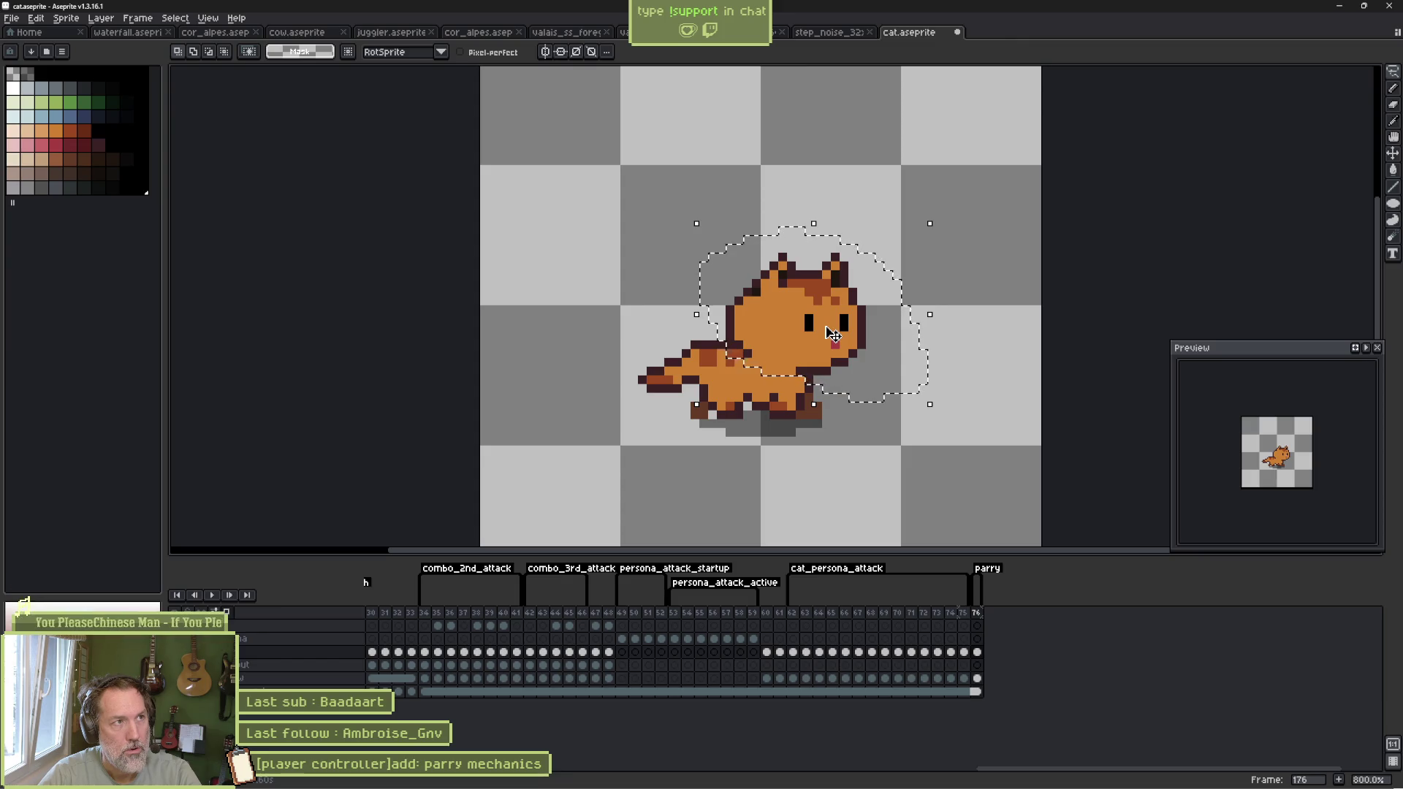
# Step: Move the head up-left and rotate the lower body about 64° counter-clockwise into a lunge
pyautogui.moveTo(833, 334); pyautogui.dragTo(795, 301)
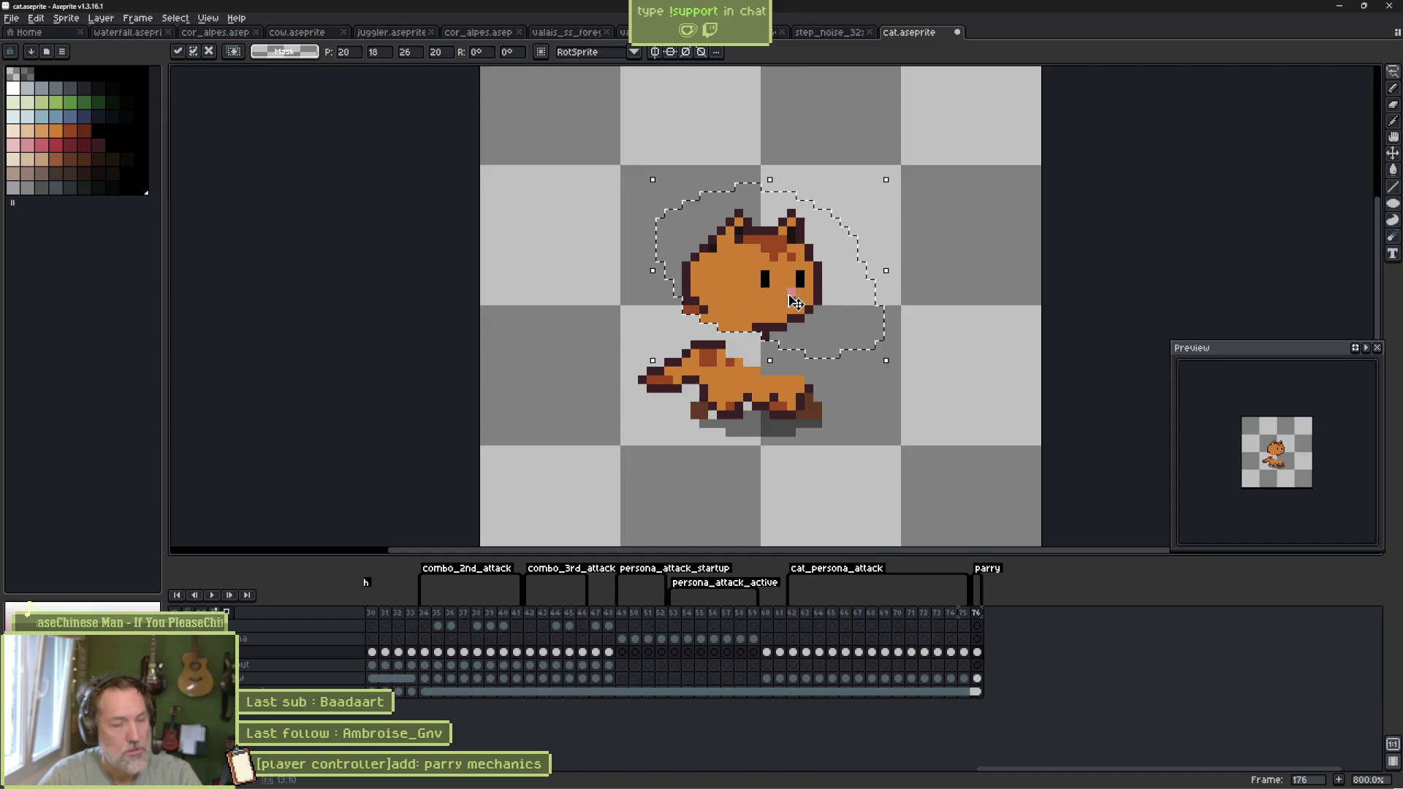
pyautogui.click(794, 354)
pyautogui.moveTo(807, 361)
pyautogui.mouseDown()
pyautogui.moveTo(841, 451)
pyautogui.moveTo(753, 403)
pyautogui.moveTo(716, 343)
pyautogui.mouseUp()
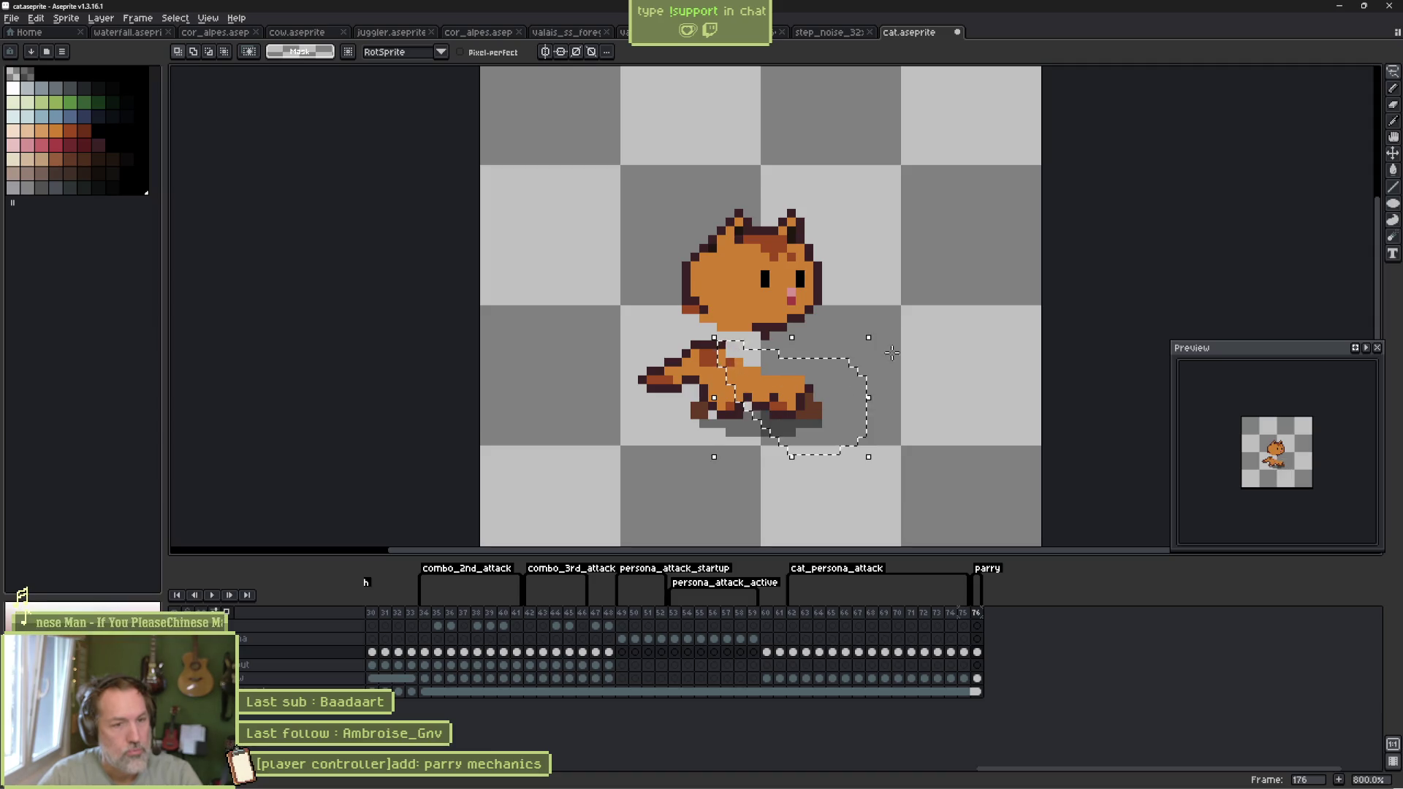
pyautogui.moveTo(880, 332)
pyautogui.mouseDown()
pyautogui.moveTo(833, 327)
pyautogui.moveTo(796, 358)
pyautogui.mouseUp()
pyautogui.press('i')
# Step: Sample the cat's orange fur colour from the sprite
pyautogui.click(797, 363)
pyautogui.press('b')
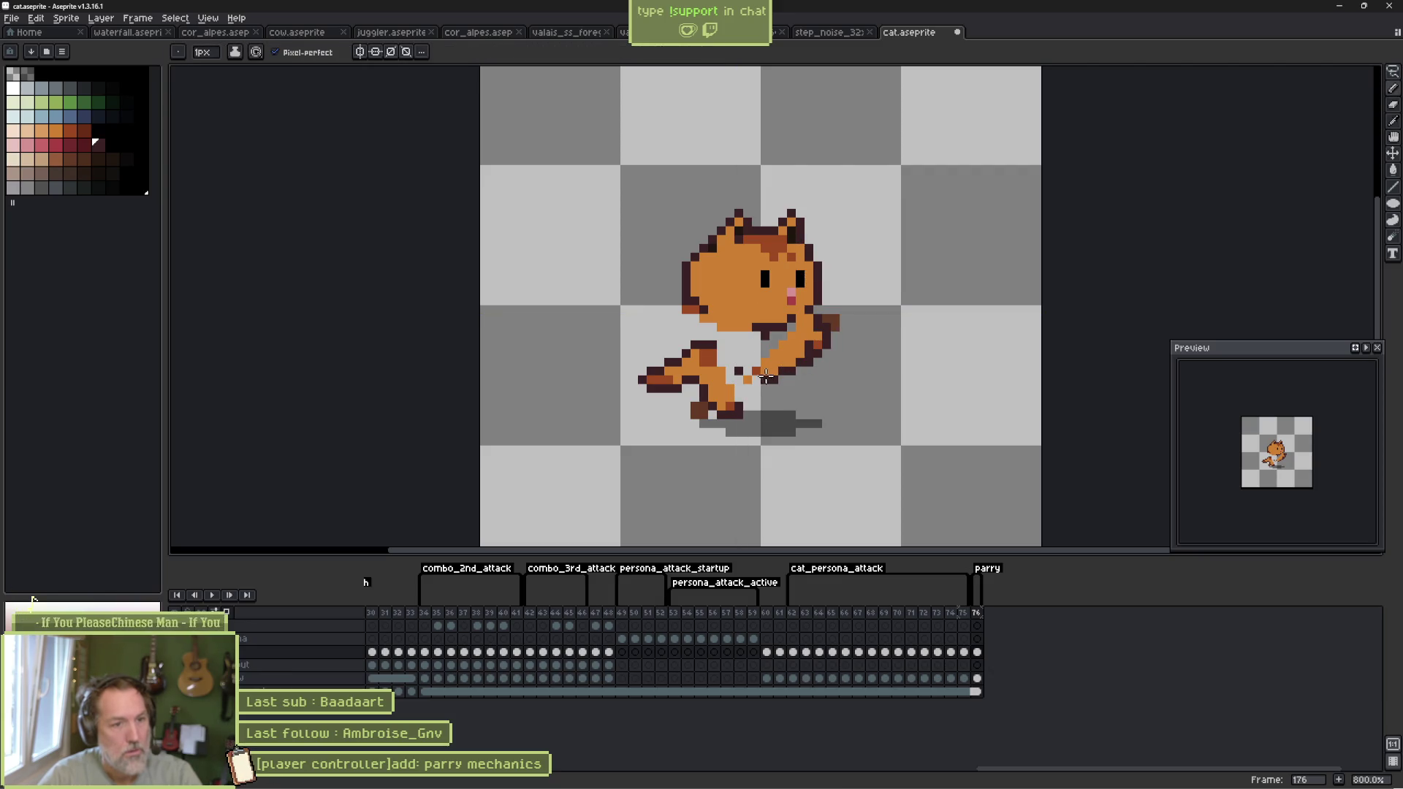
pyautogui.press('i')
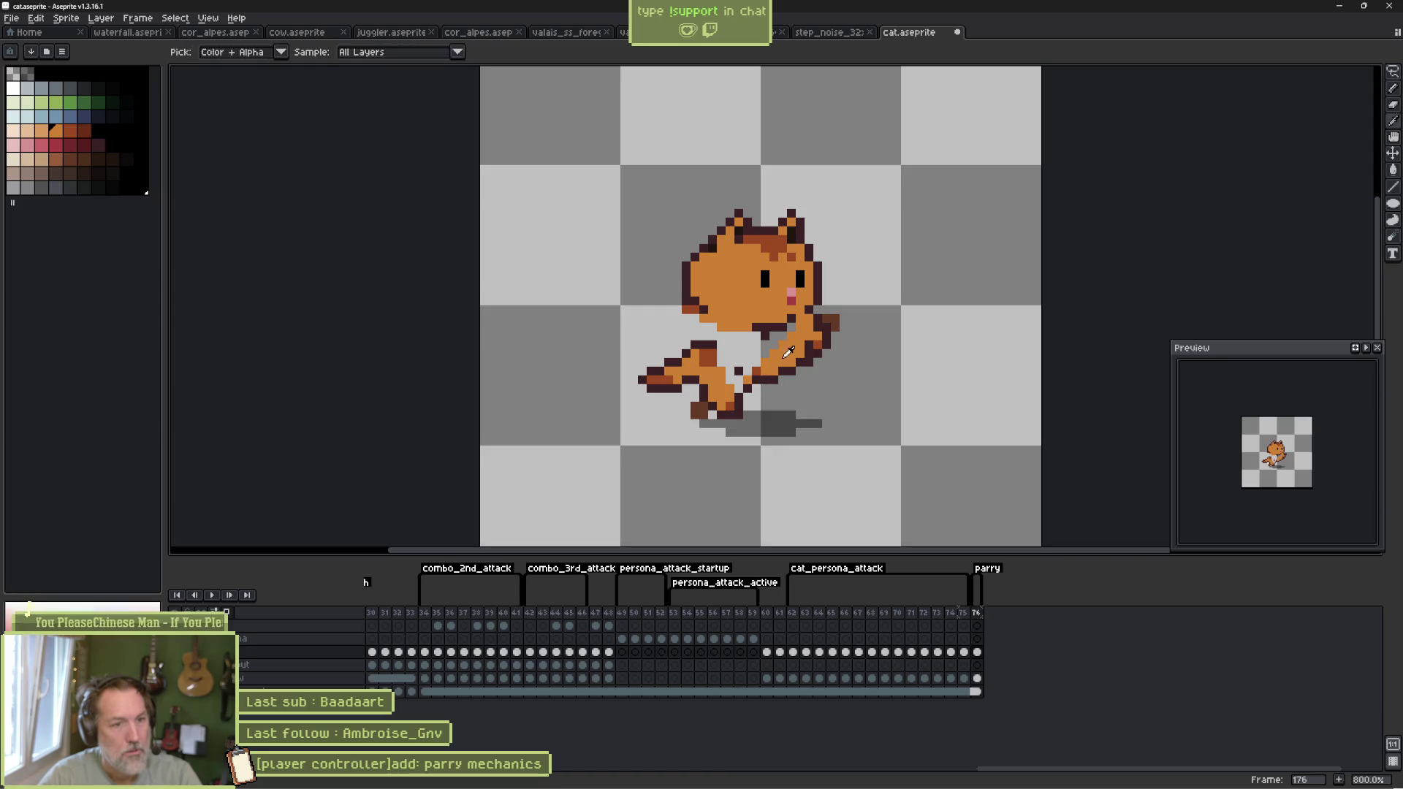
pyautogui.press('b')
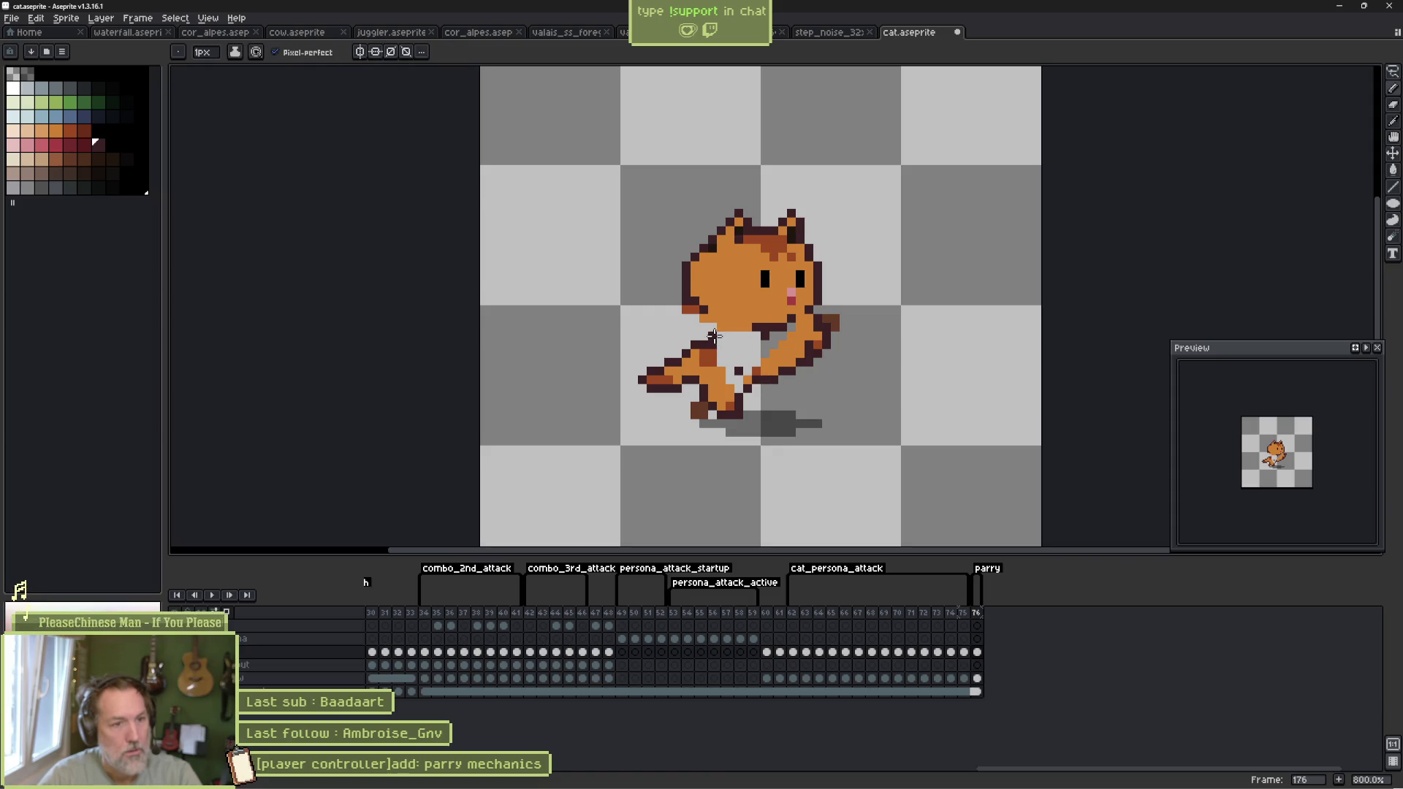
pyautogui.press('i')
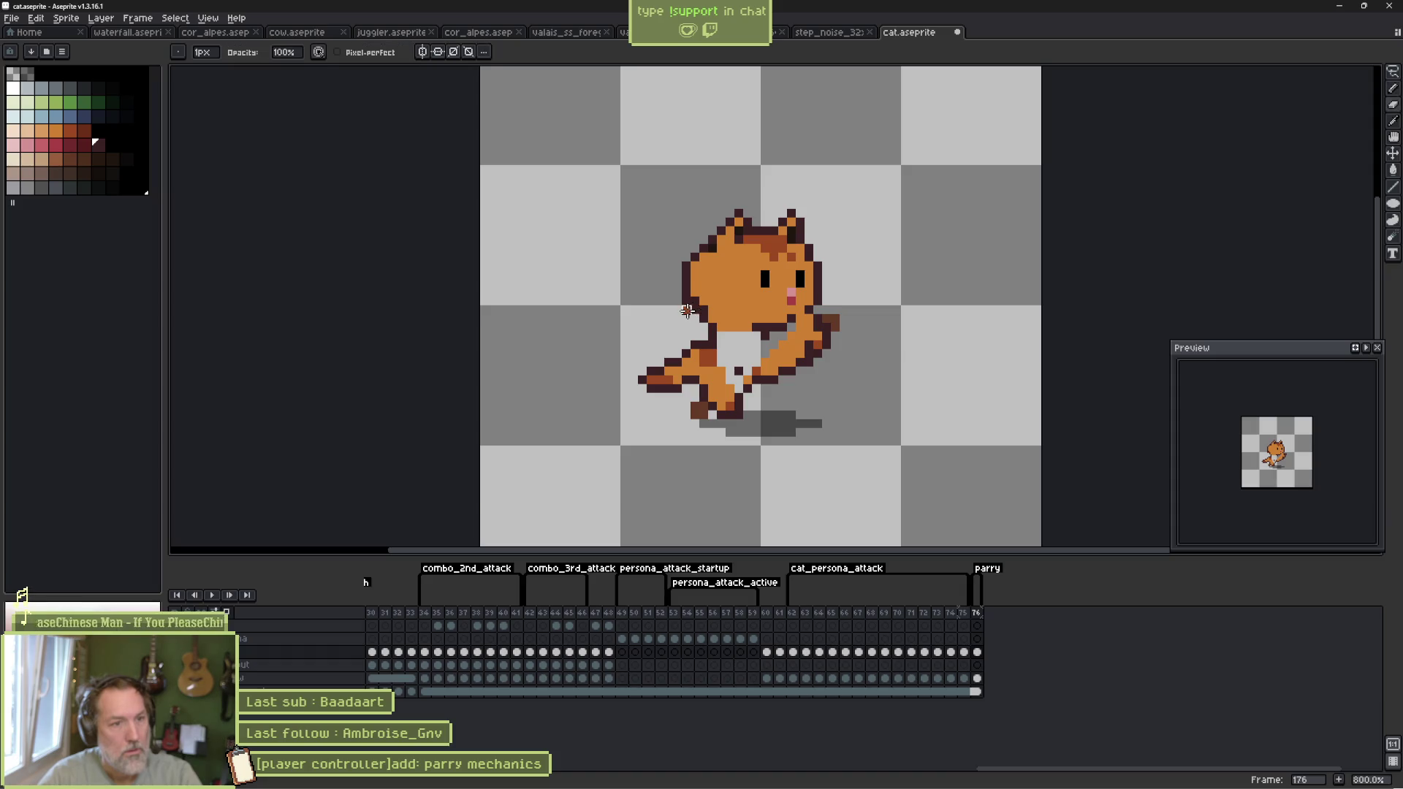
pyautogui.click(711, 307)
pyautogui.press('b')
pyautogui.press('i')
pyautogui.press('b')
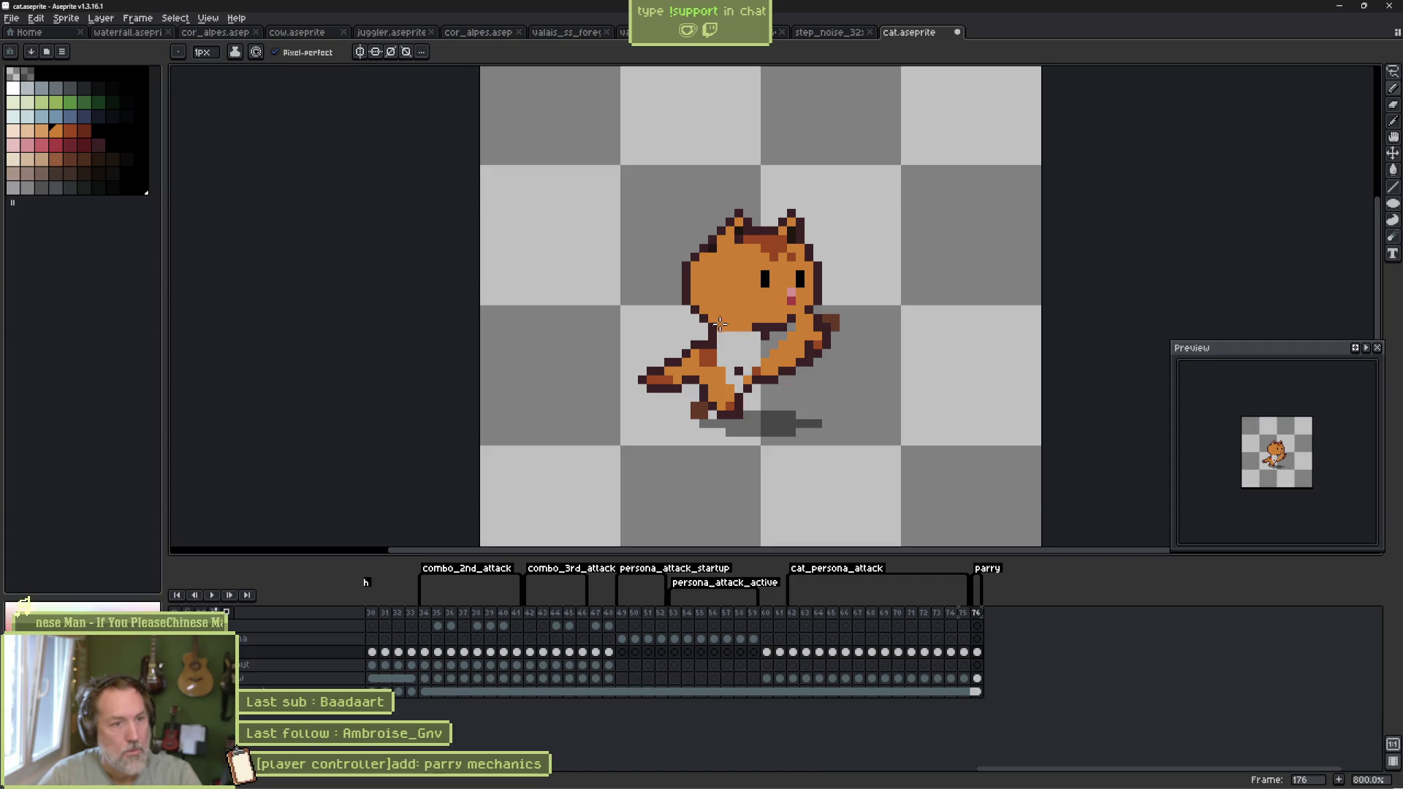
# Step: Fill the white belly orange with a contiguous bucket fill and save cat.aseprite
pyautogui.press('g')
pyautogui.click(741, 345)
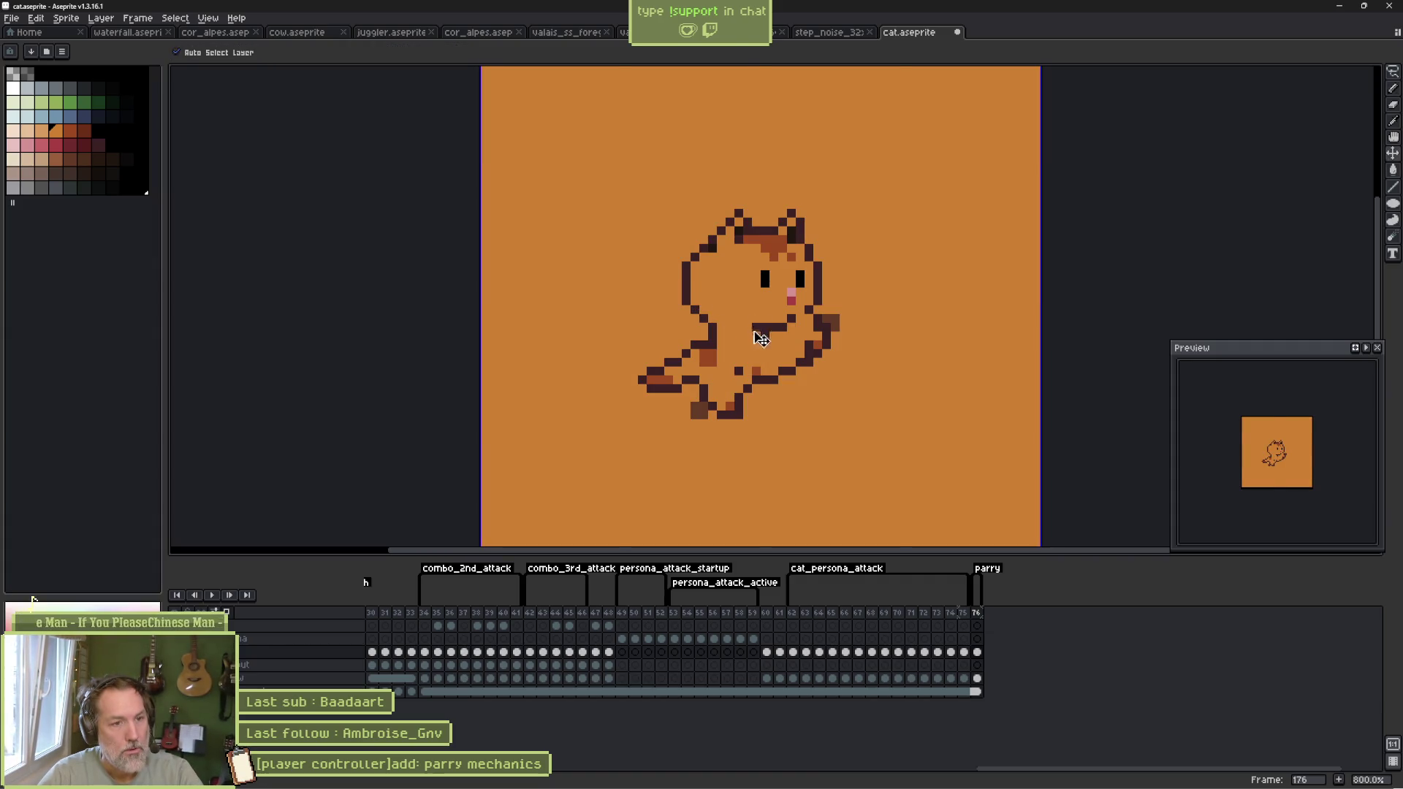
pyautogui.hotkey('ctrl', 'z')
pyautogui.click(287, 52)
pyautogui.click(742, 339)
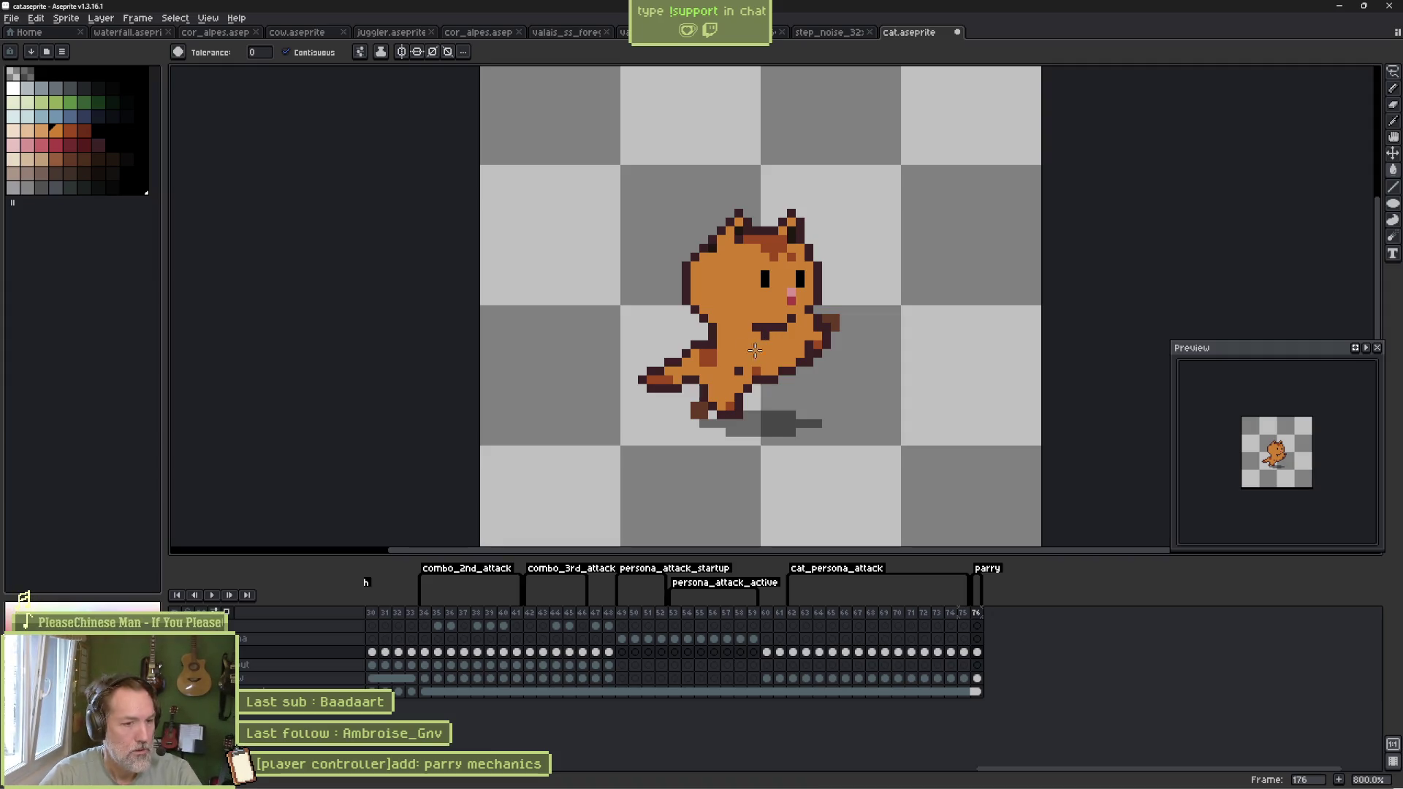
pyautogui.press('ctrl')
pyautogui.hotkey('ctrl', 's')
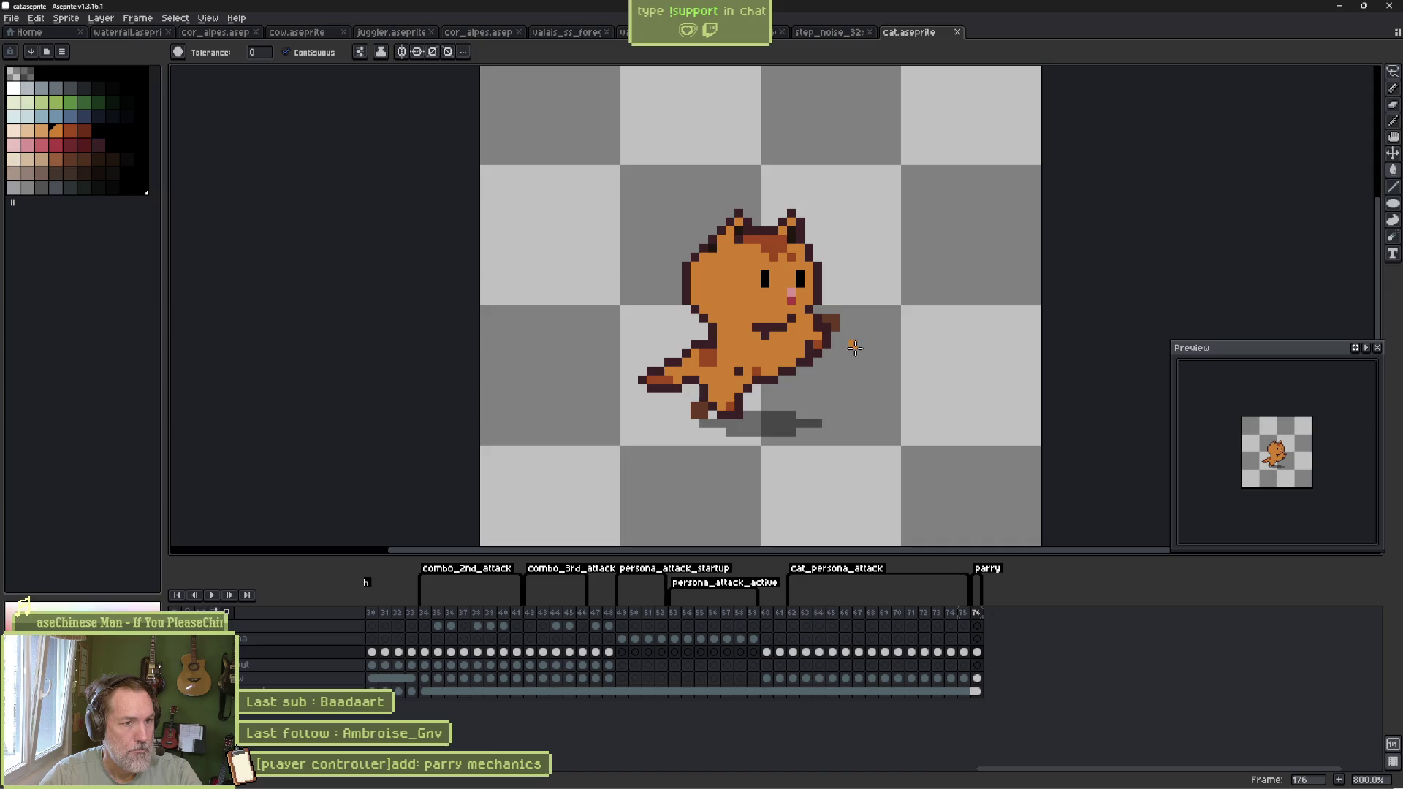
pyautogui.click(977, 678)
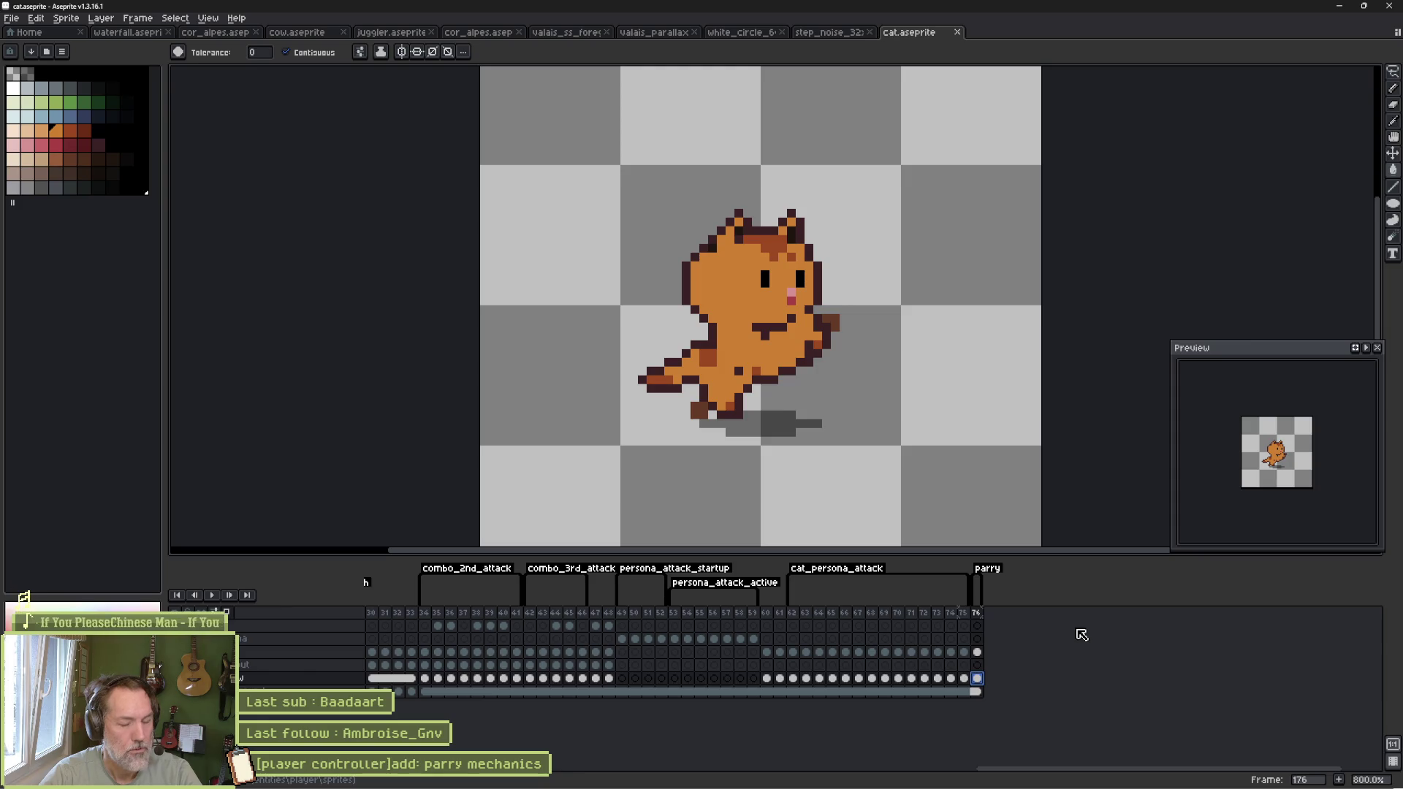
# Step: Add six frames so the parry tag spans 176–182, then minimize Aseprite
pyautogui.hotkey('alt', 'n')
pyautogui.hotkey('alt', 'n')
pyautogui.hotkey('alt', 'n')
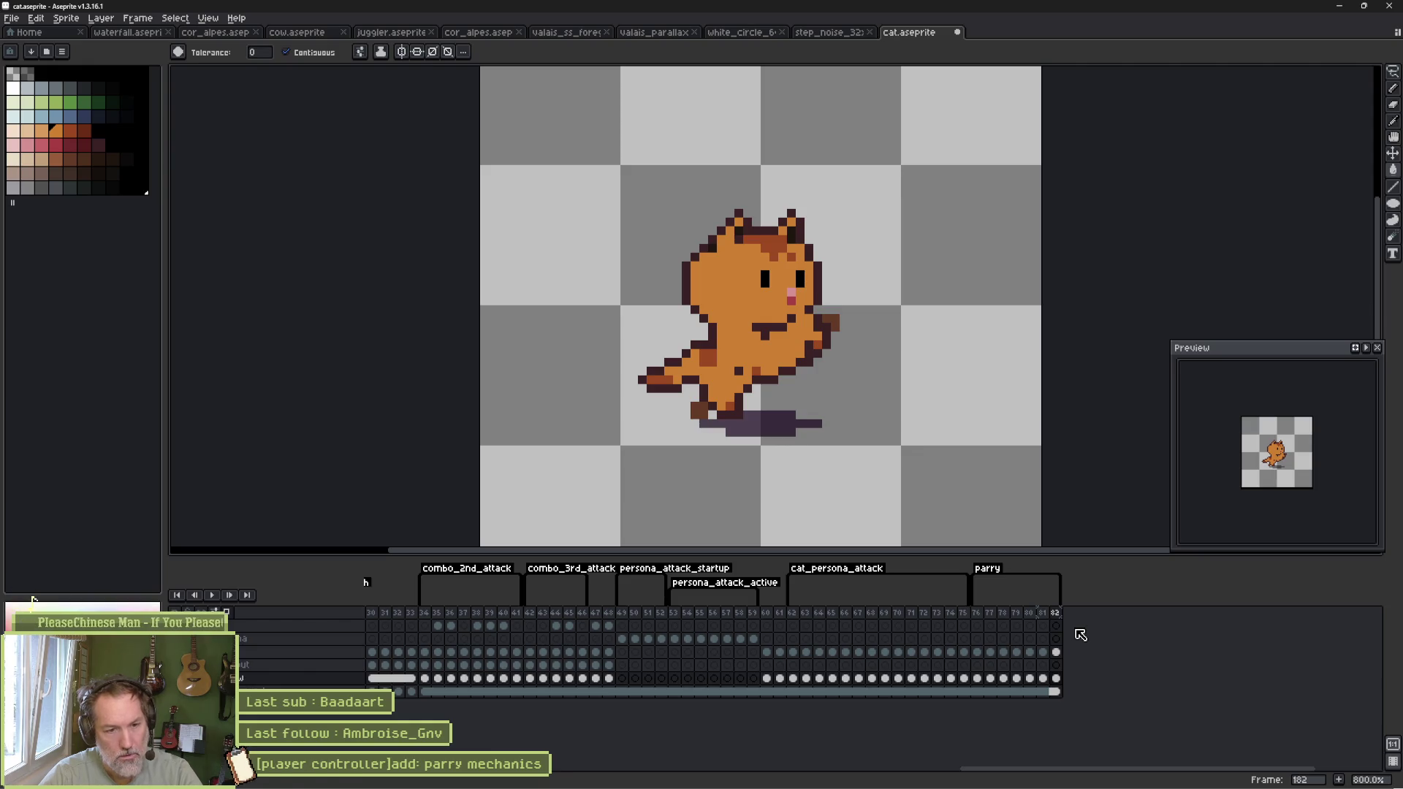
pyautogui.click(1339, 6)
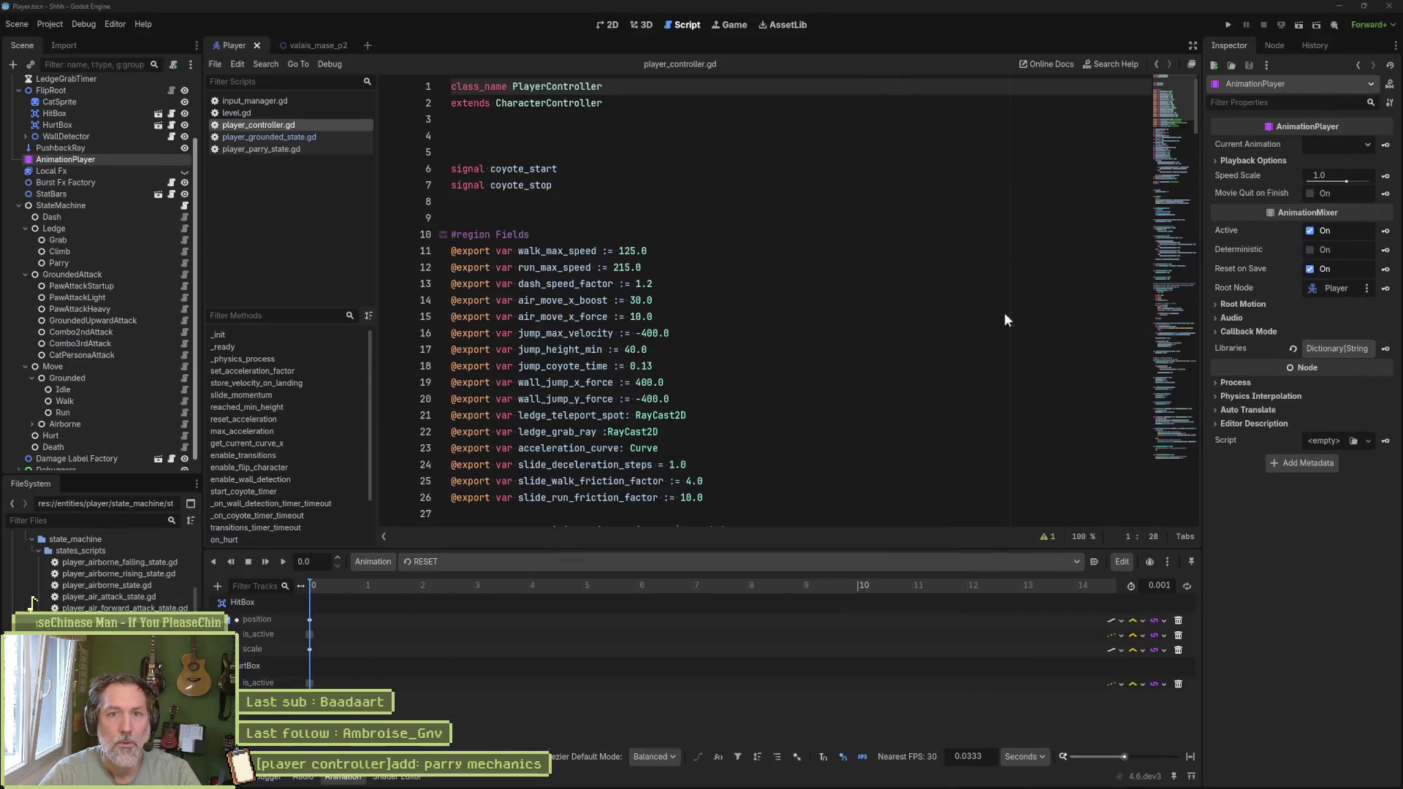
# Step: Select the parry animation in the Animation panel and turn its looping off
pyautogui.click(67, 97)
pyautogui.scroll(-10, 1239, 555)
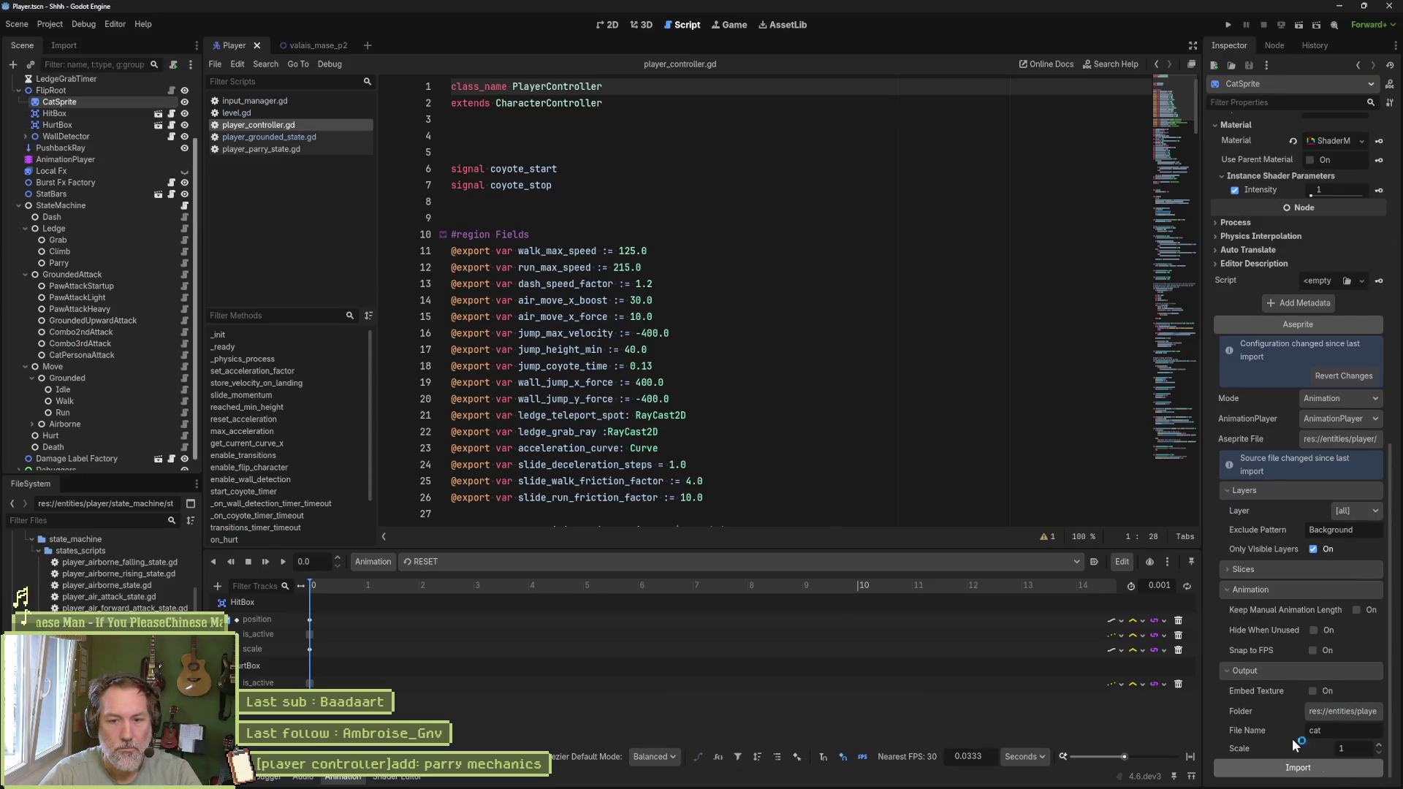
pyautogui.click(606, 25)
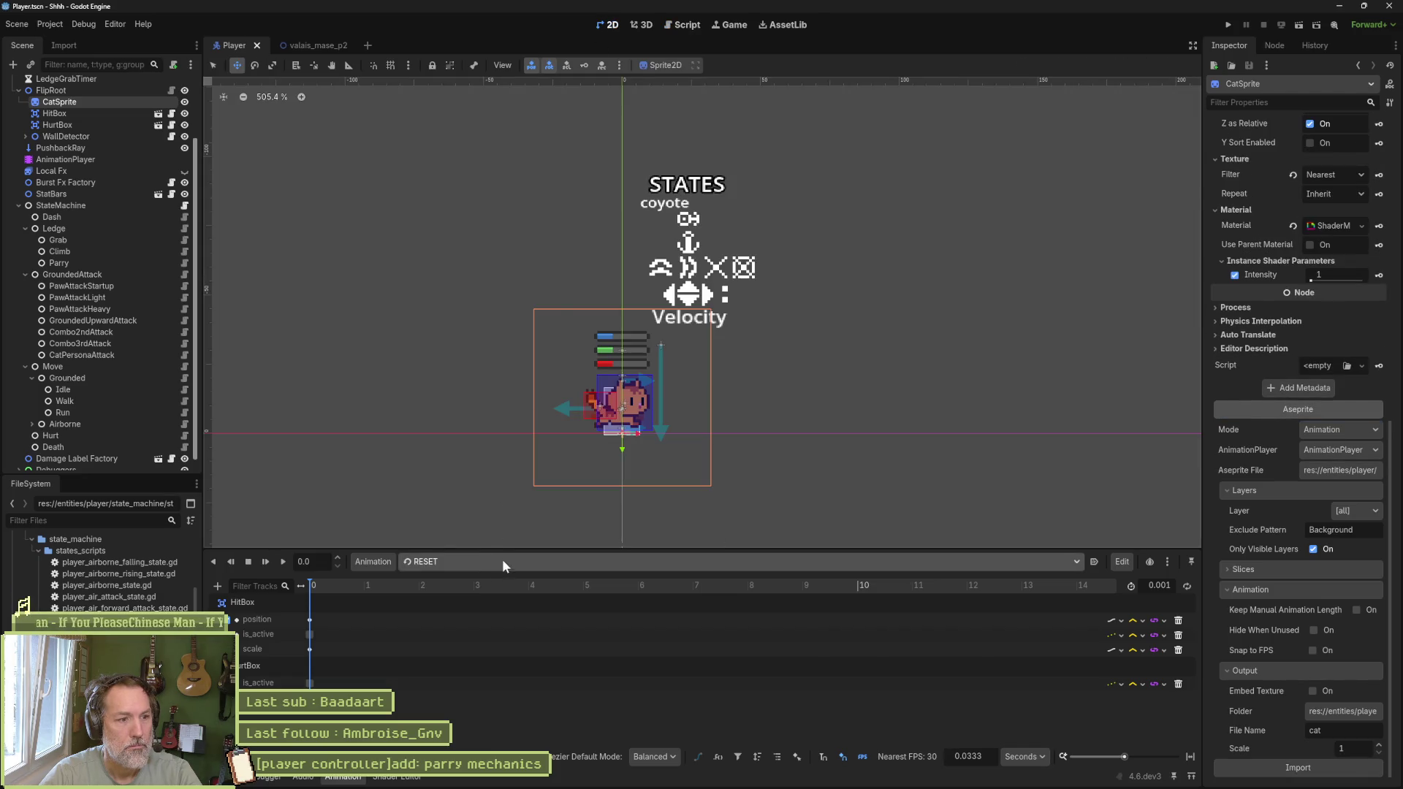
pyautogui.click(501, 561)
pyautogui.click(490, 613)
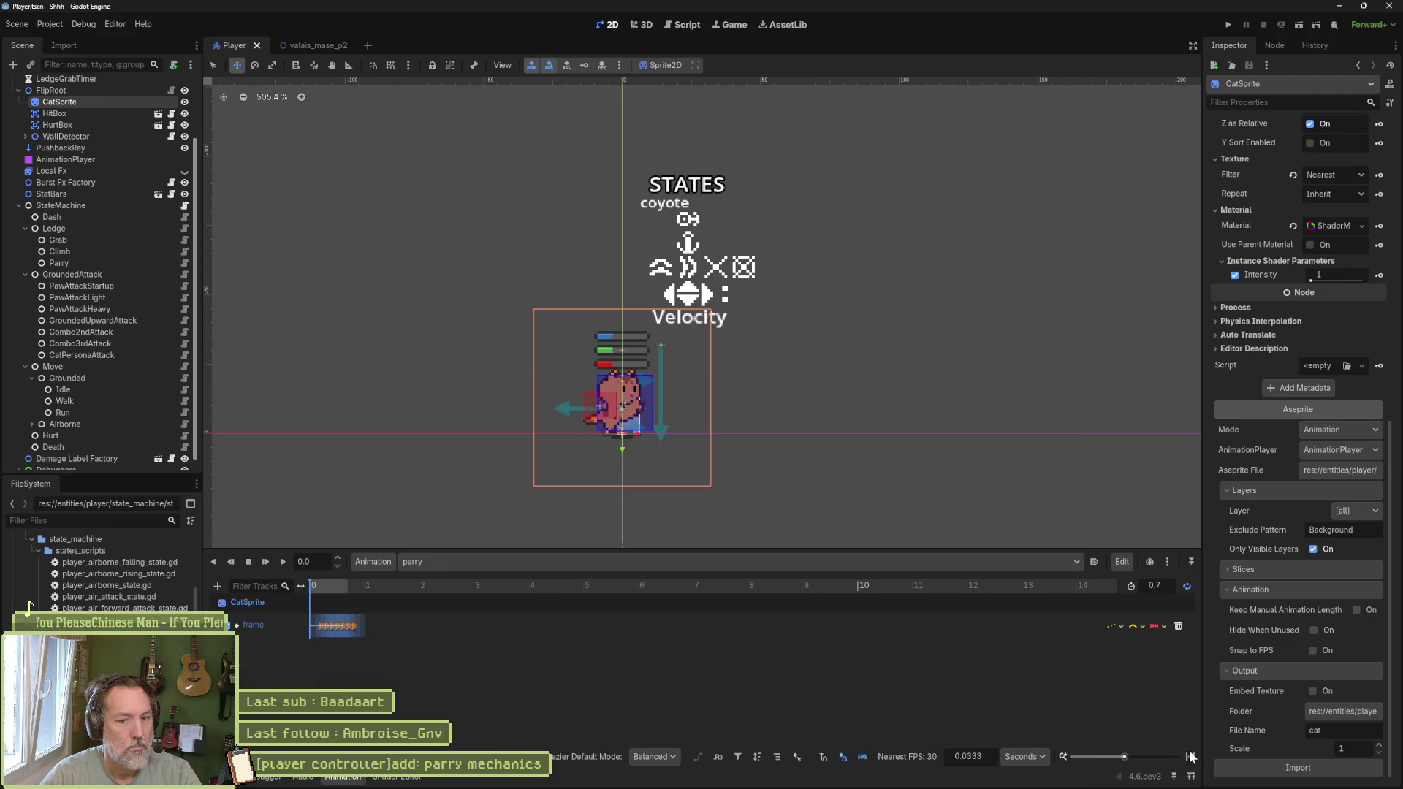
pyautogui.click(1187, 585)
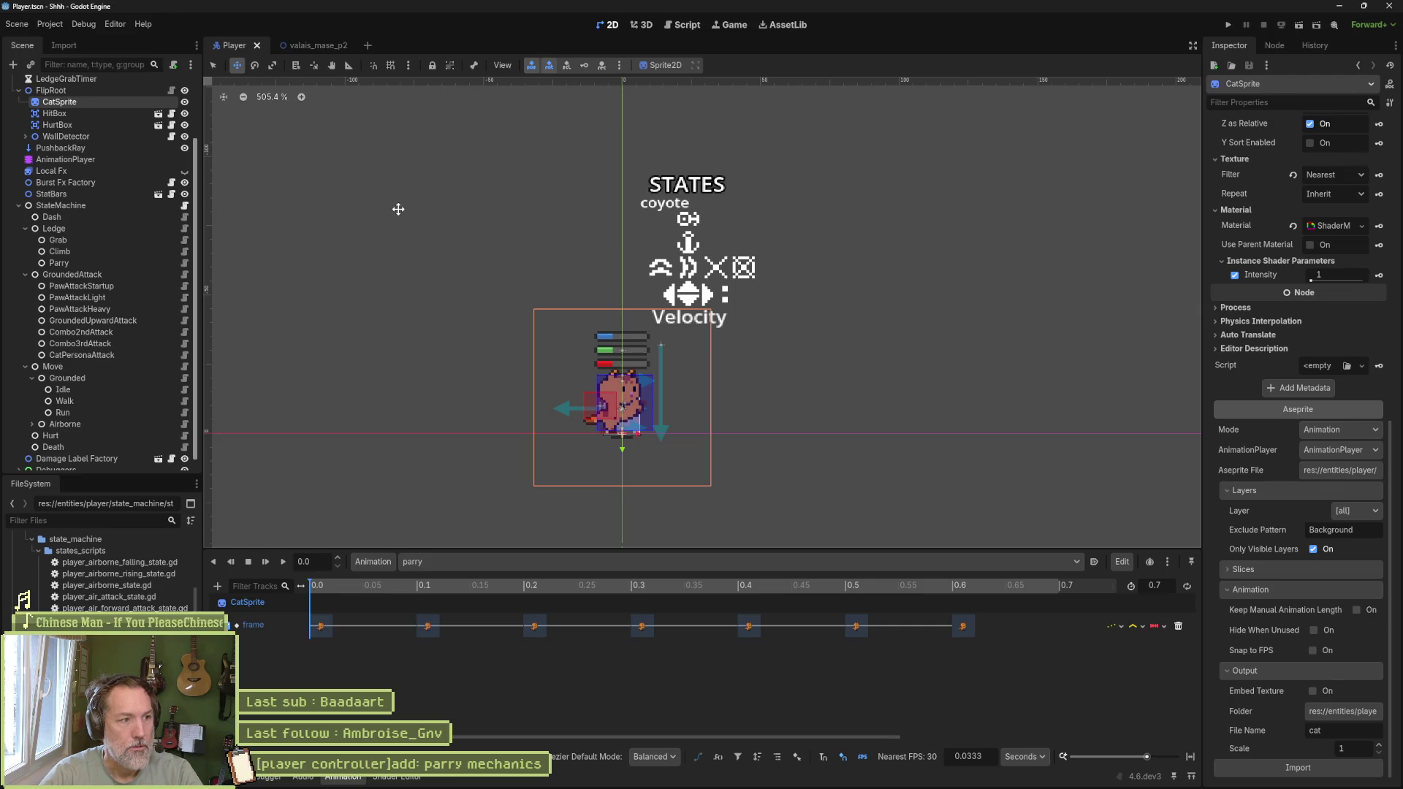
# Step: Set the Parry state's Animation Name to parry and save the player scene
pyautogui.click(93, 261)
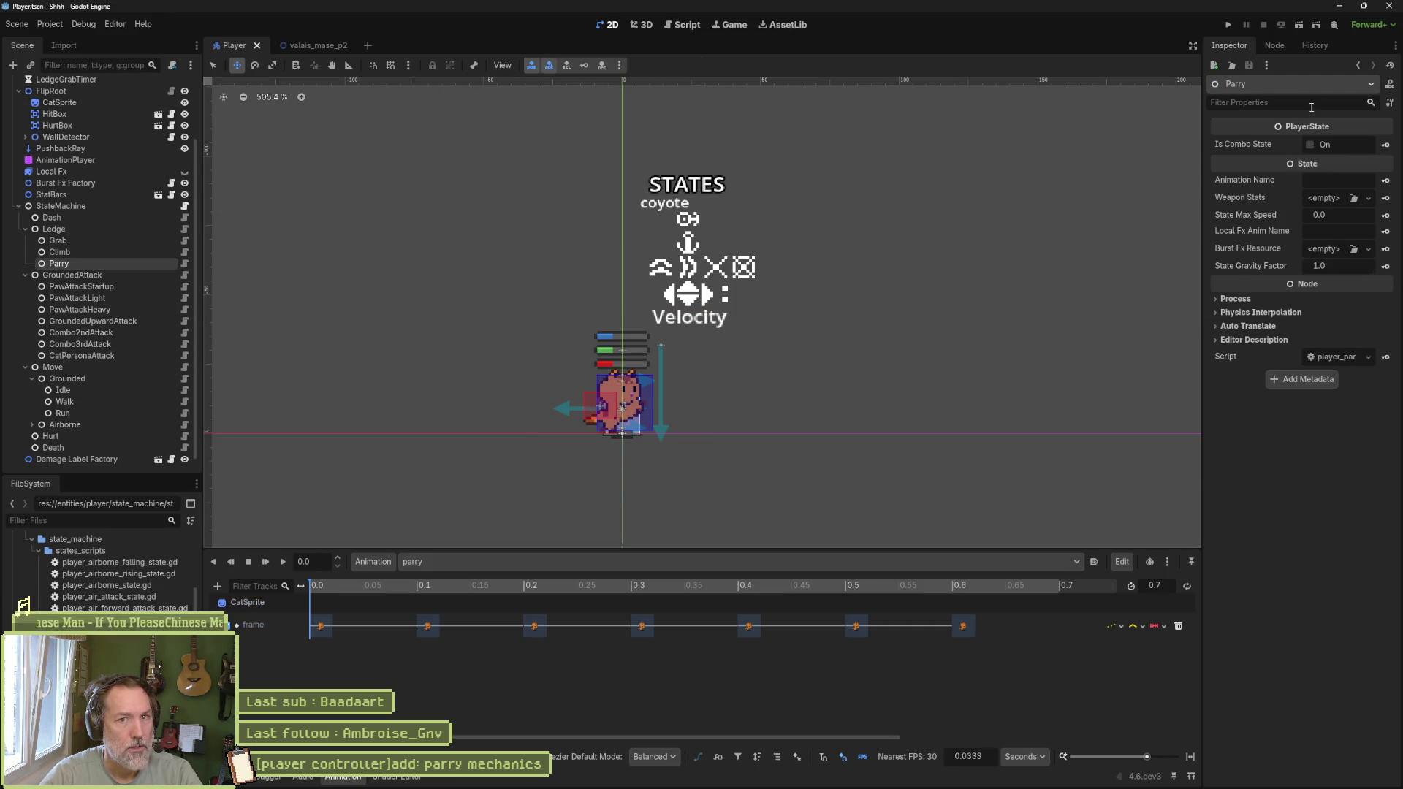
pyautogui.click(1339, 182)
pyautogui.write('parry')
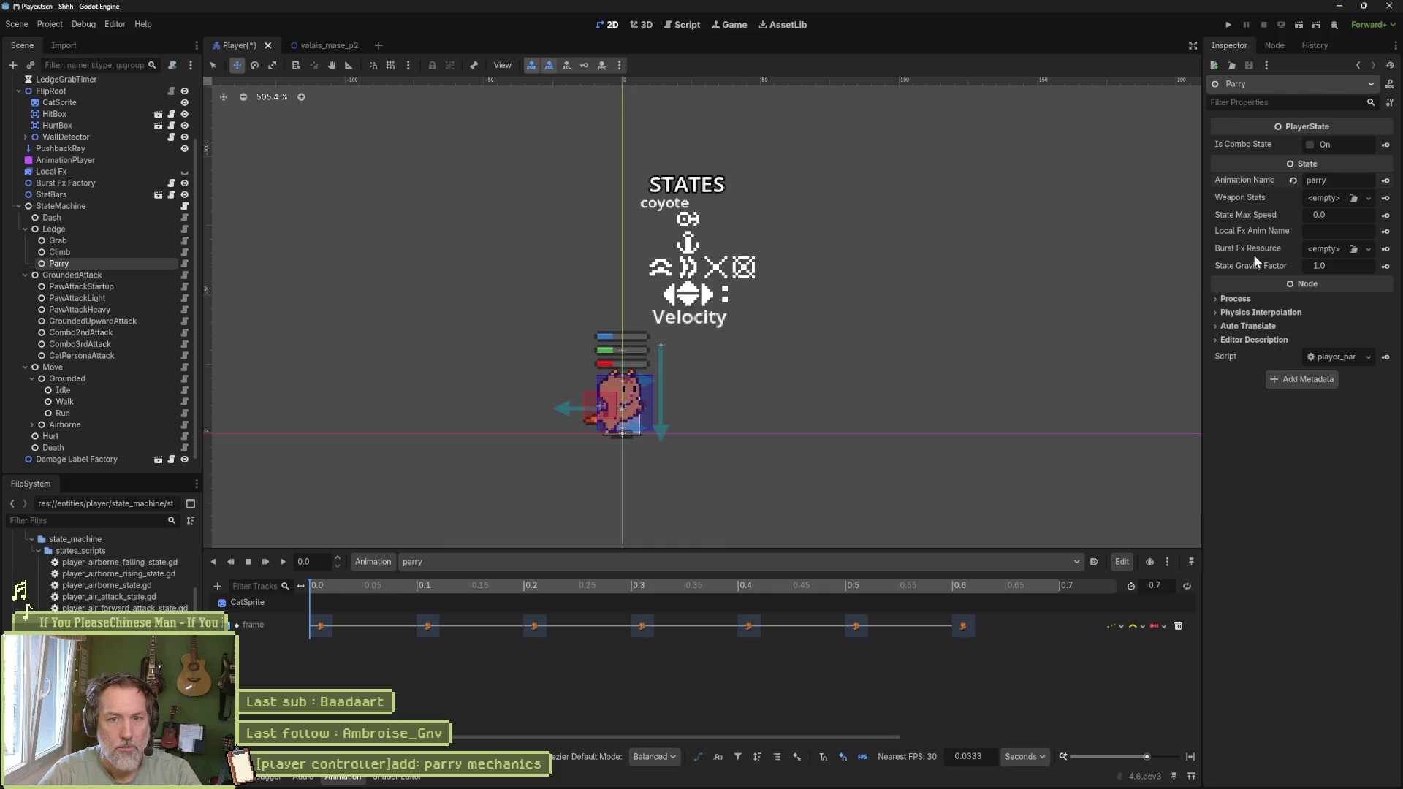
pyautogui.hotkey('ctrl', 's')
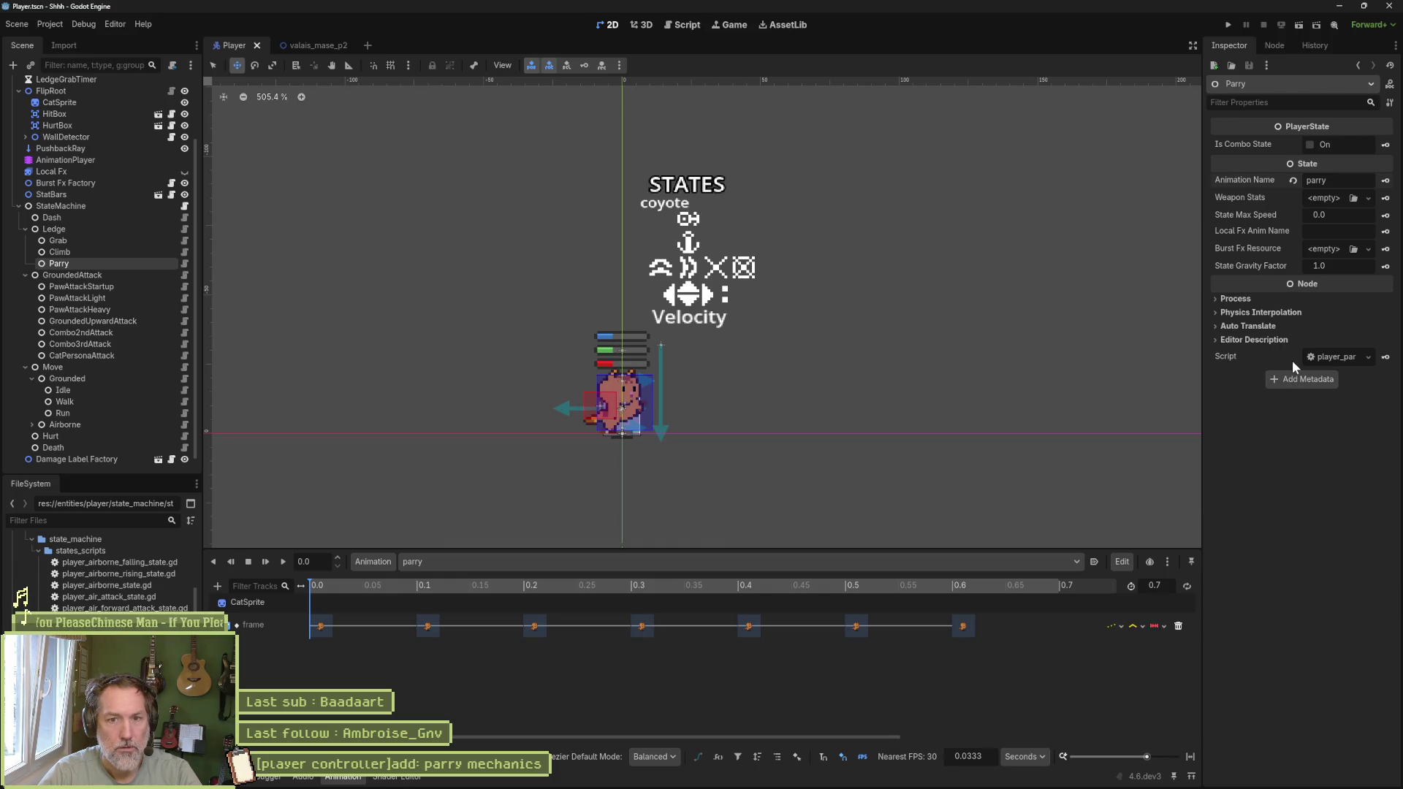
# Step: Open player_parry_state.gd and add blank lines below enter_state for a new function
pyautogui.click(185, 263)
pyautogui.click(669, 202)
pyautogui.press('Return')
pyautogui.press('Return')
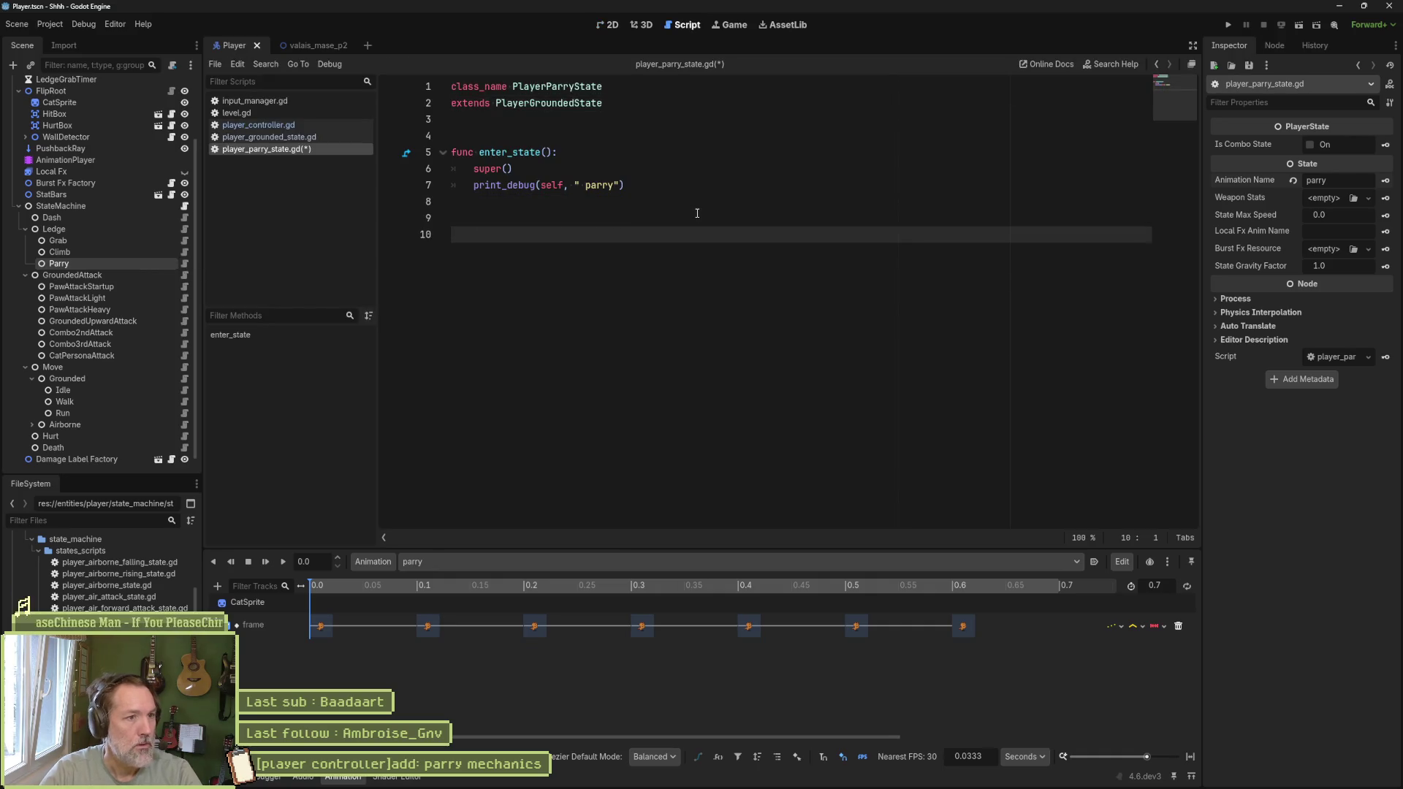
# Step: Add func on_animation_finished(_name) to player_parry_state.gd, starting its body with state_machine
pyautogui.write('func on')
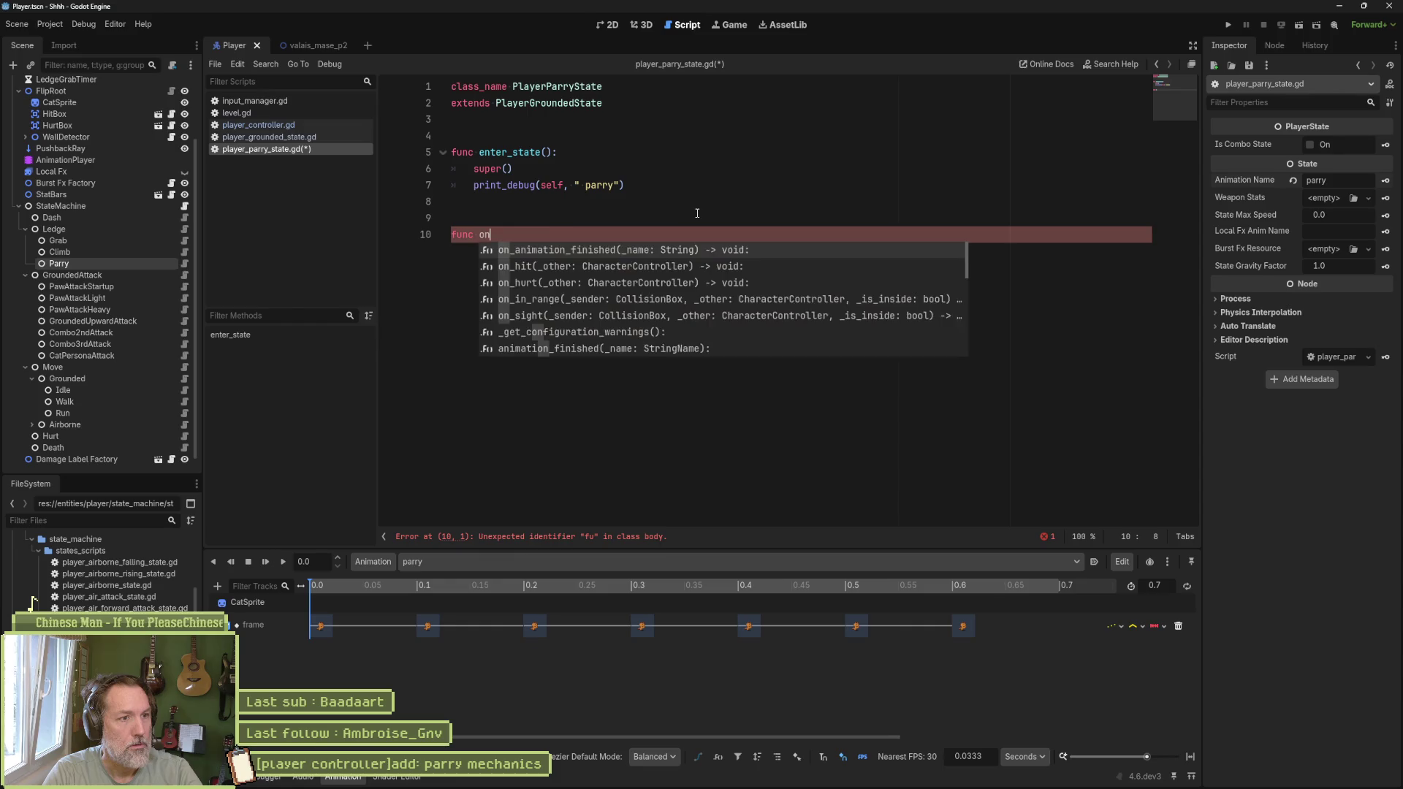
pyautogui.press('Return')
pyautogui.press('Return')
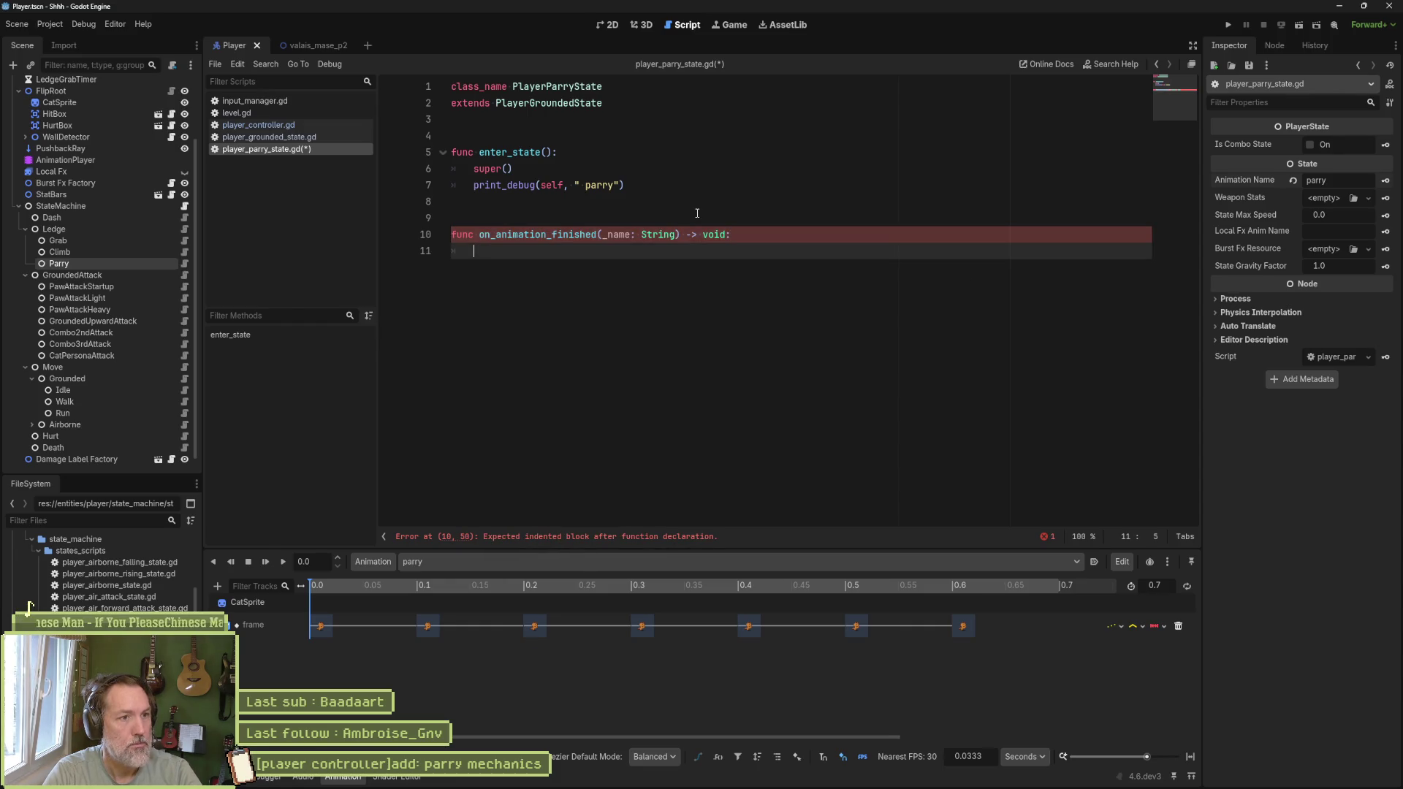
pyautogui.write('stat')
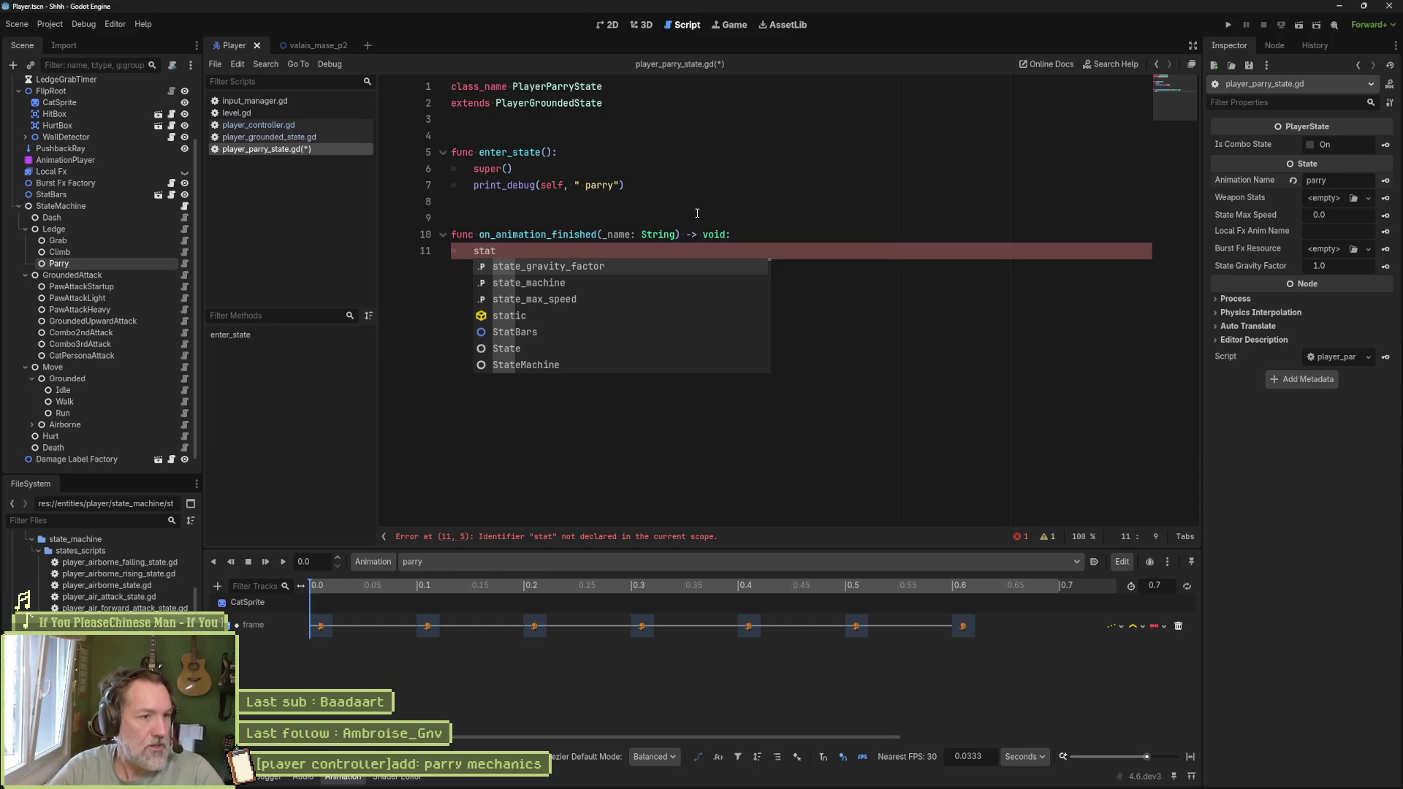
pyautogui.press('Down')
pyautogui.press('Return')
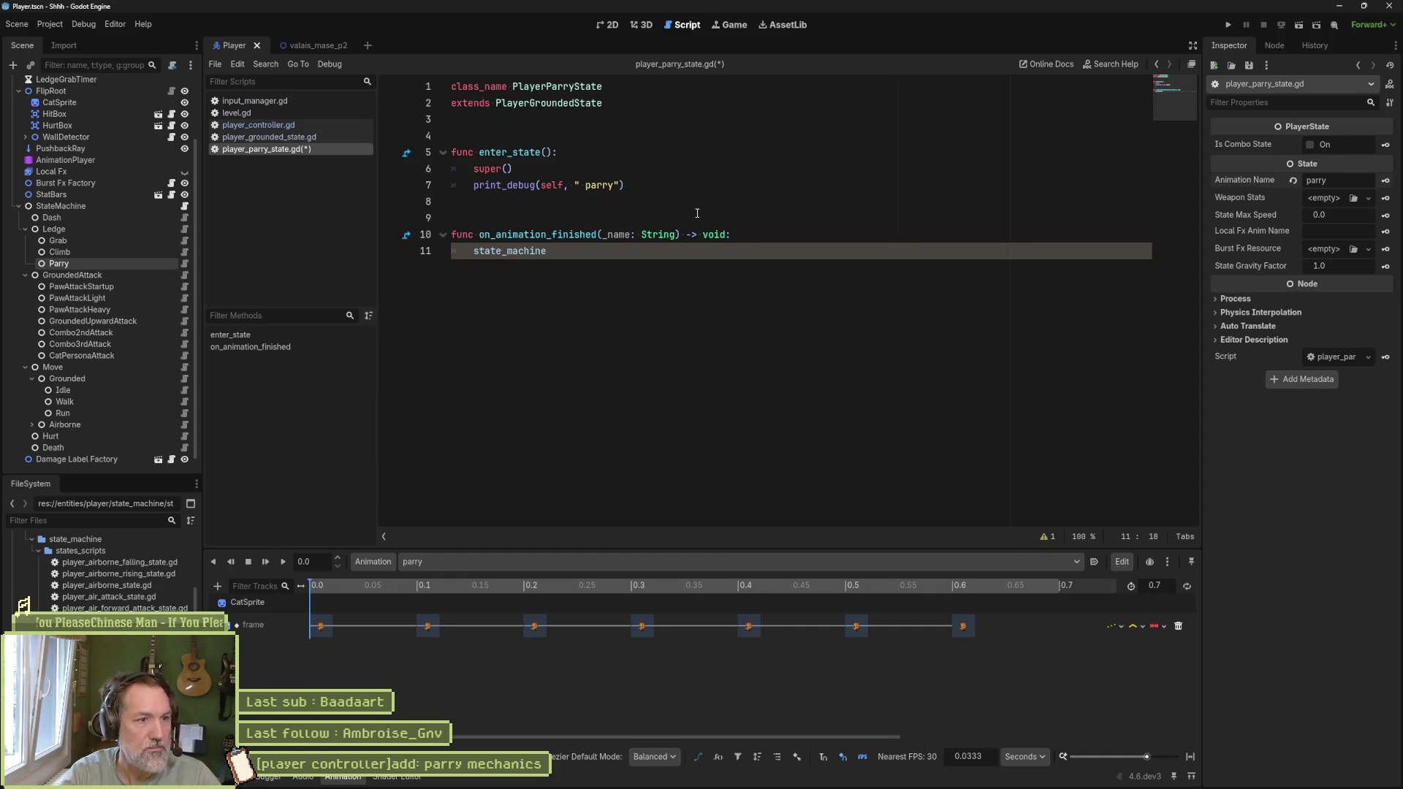
# Step: Complete the call state_machine.switch_state(state_machine.idle), save, and run the valais_mase_p2 level to test
pyautogui.write('.sw')
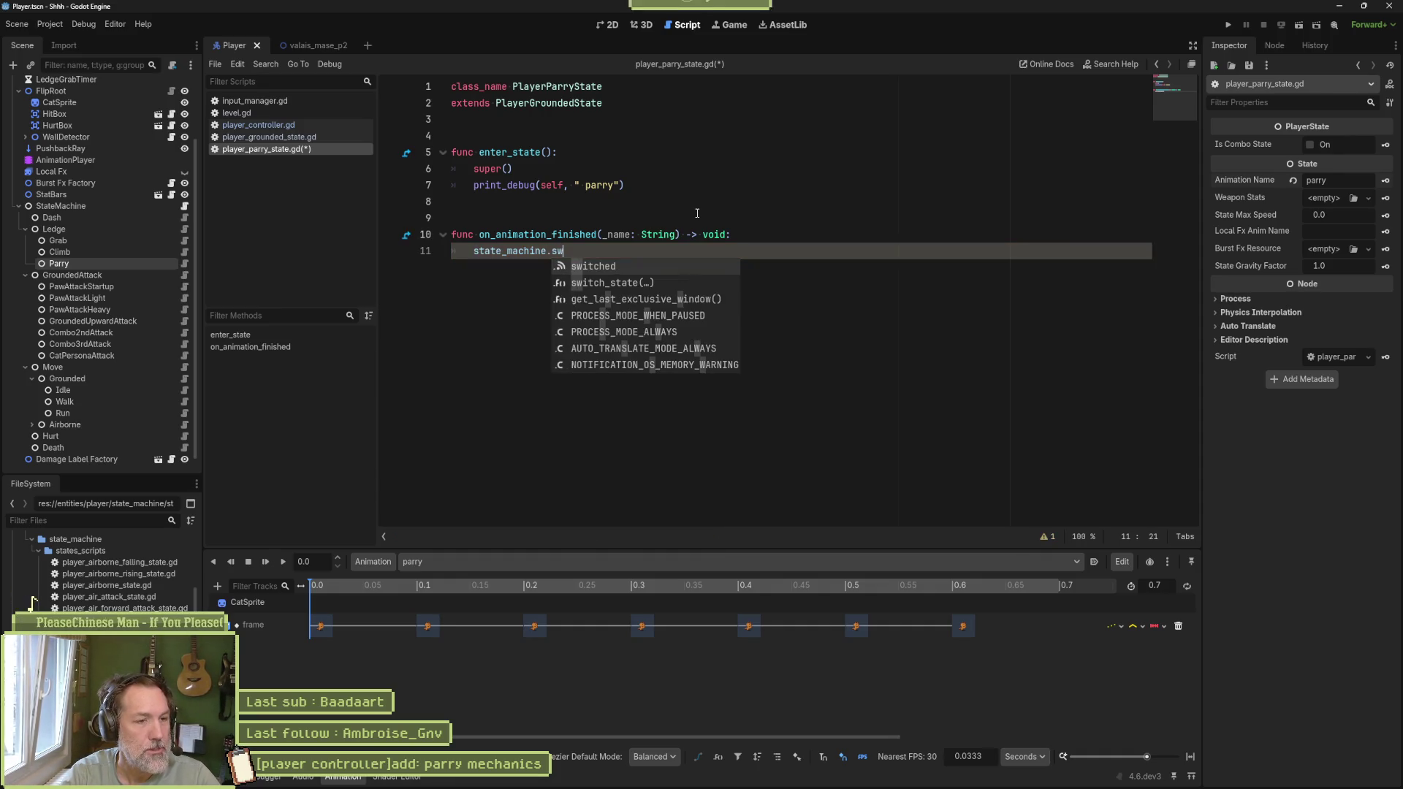
pyautogui.press('Down')
pyautogui.press('Return')
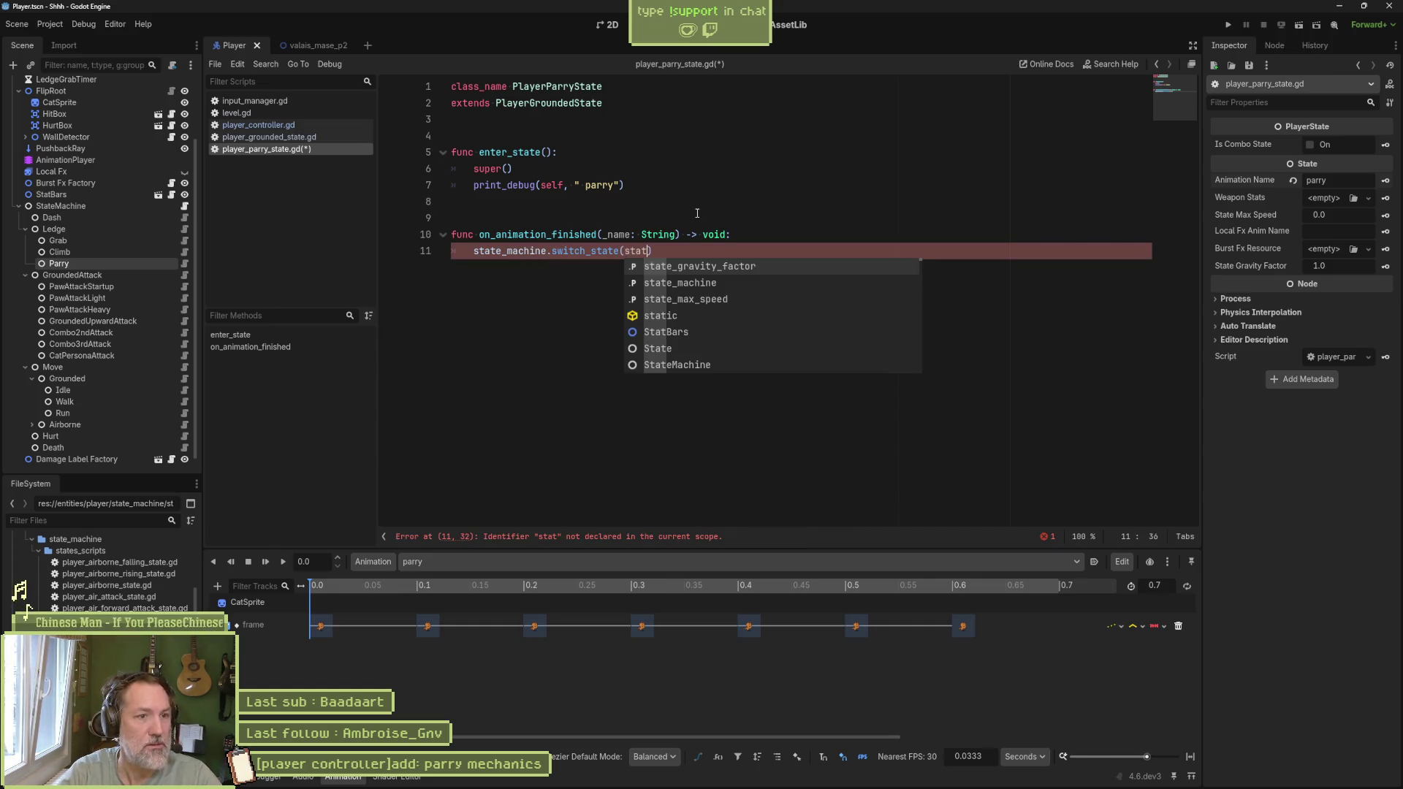
pyautogui.press('Down')
pyautogui.press('Return')
pyautogui.write('.')
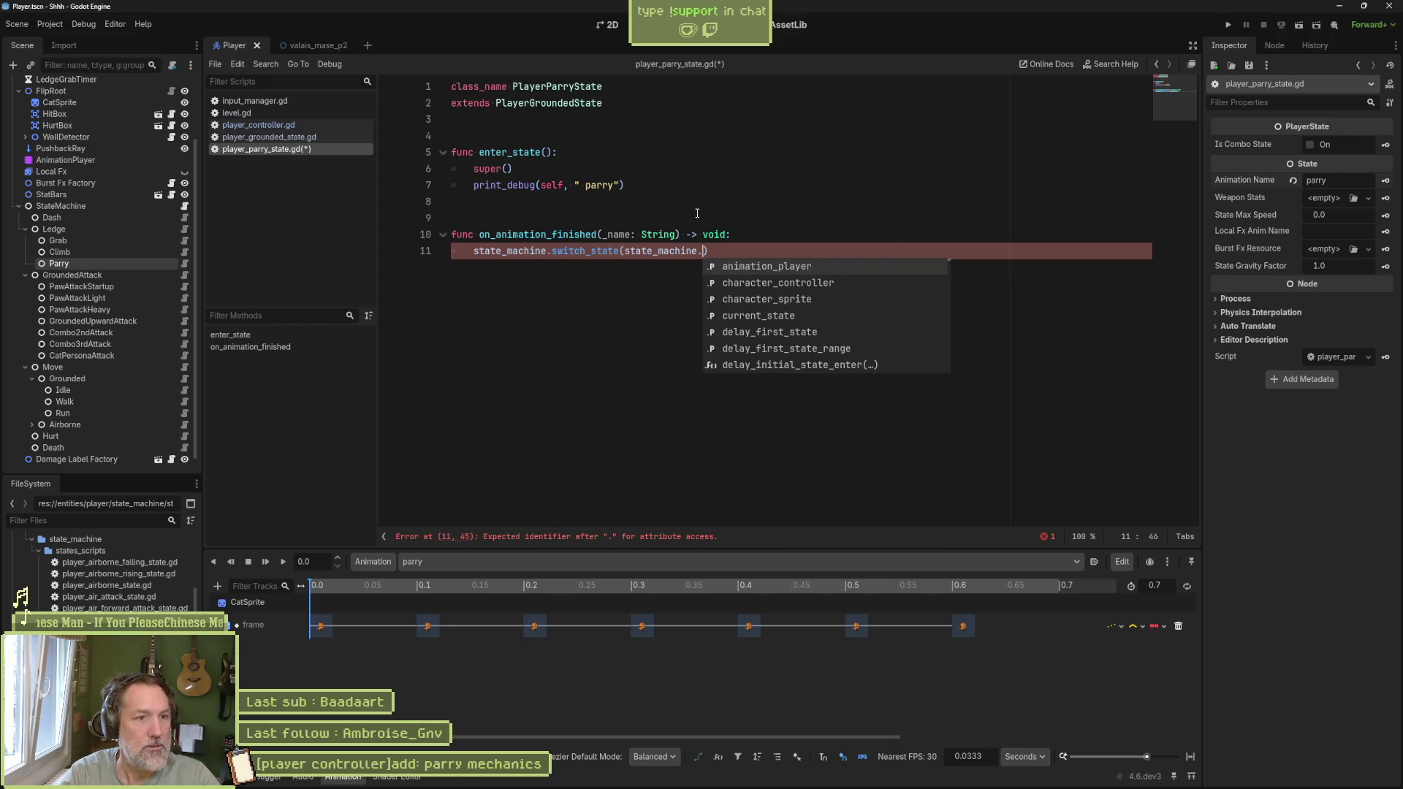
pyautogui.write('idle')
pyautogui.hotkey('ctrl', 's')
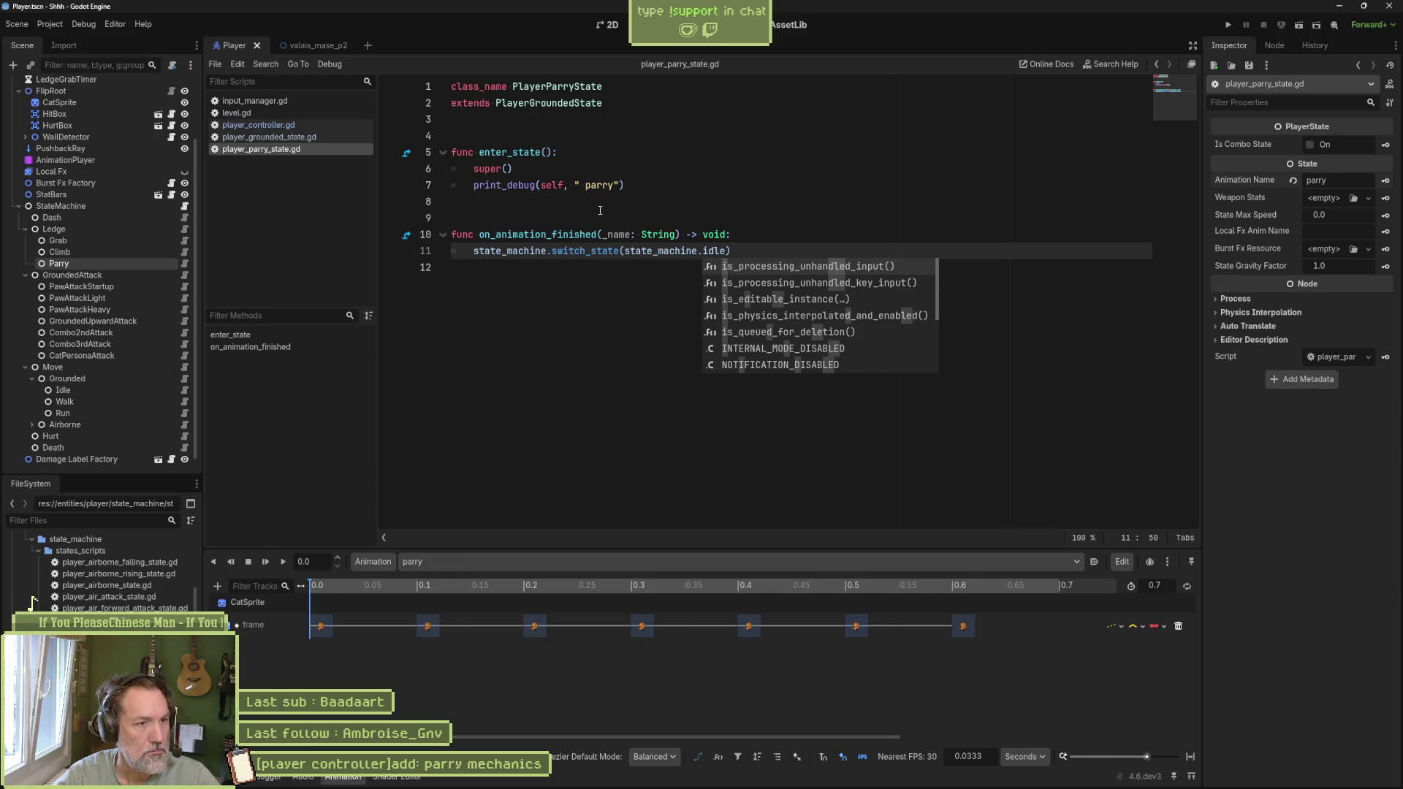
pyautogui.click(292, 46)
pyautogui.press('F5')
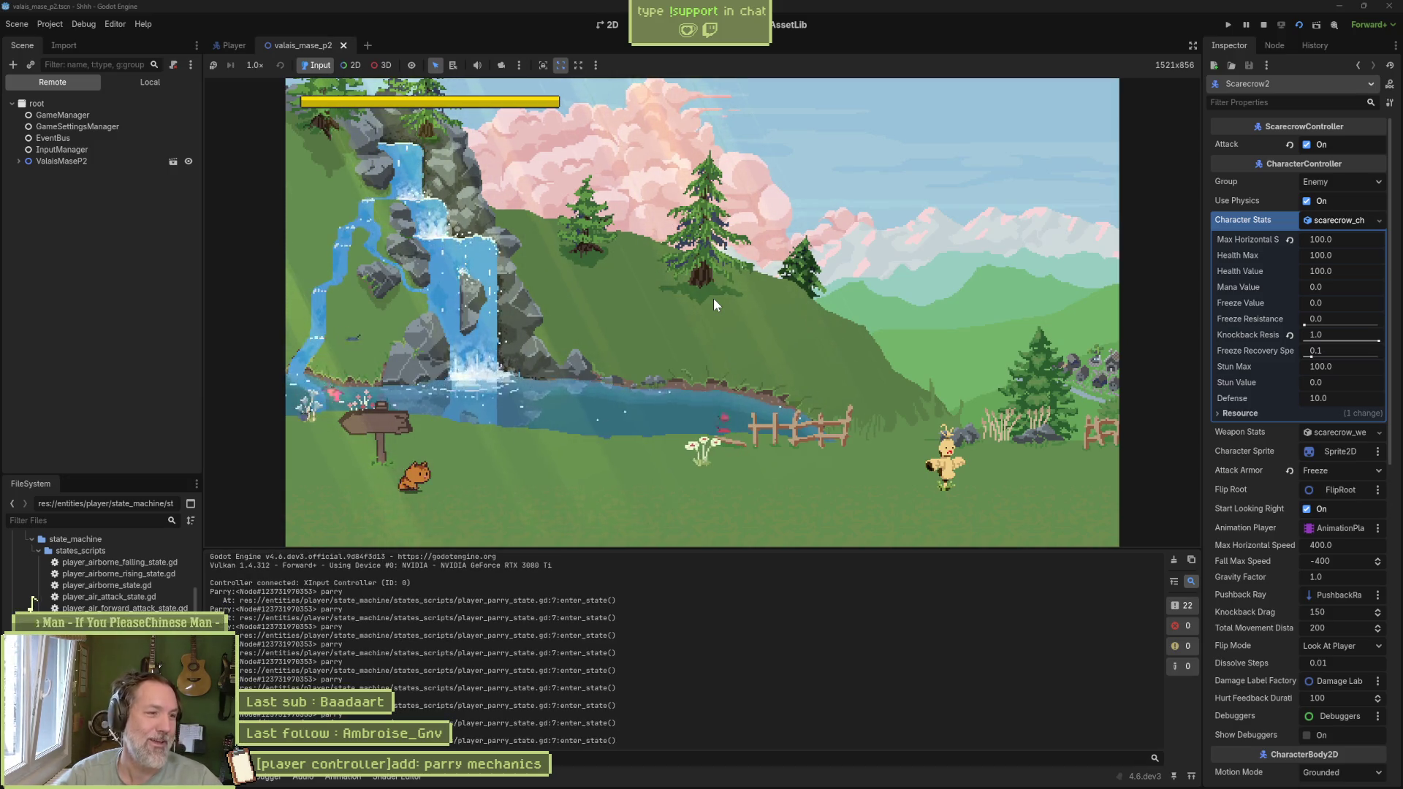
# Step: Stop the running parry test game
pyautogui.press('F8')
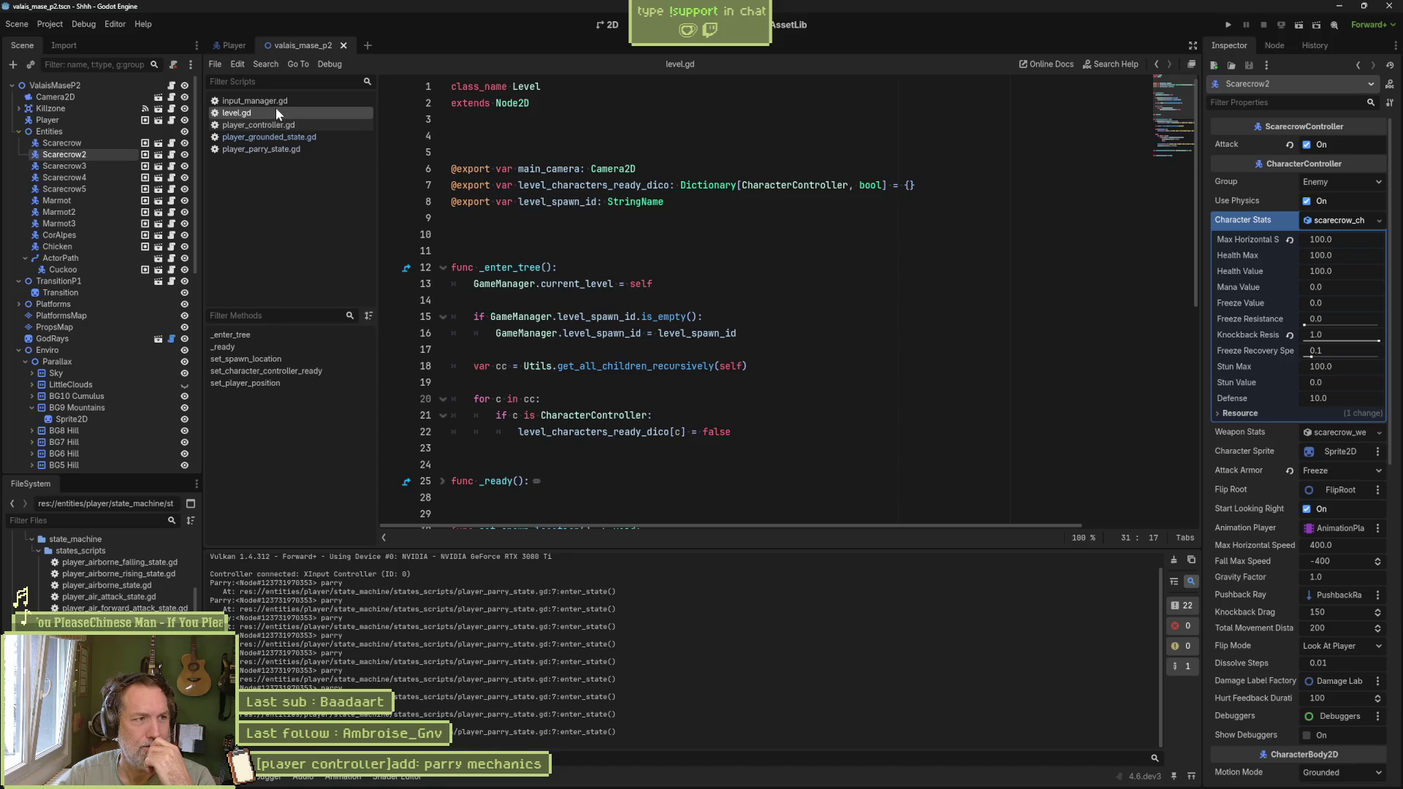
# Step: In player_parry_state.gd, add print_debug(self, " _name: ", _name) atop on_animation_finished and save
pyautogui.click(291, 149)
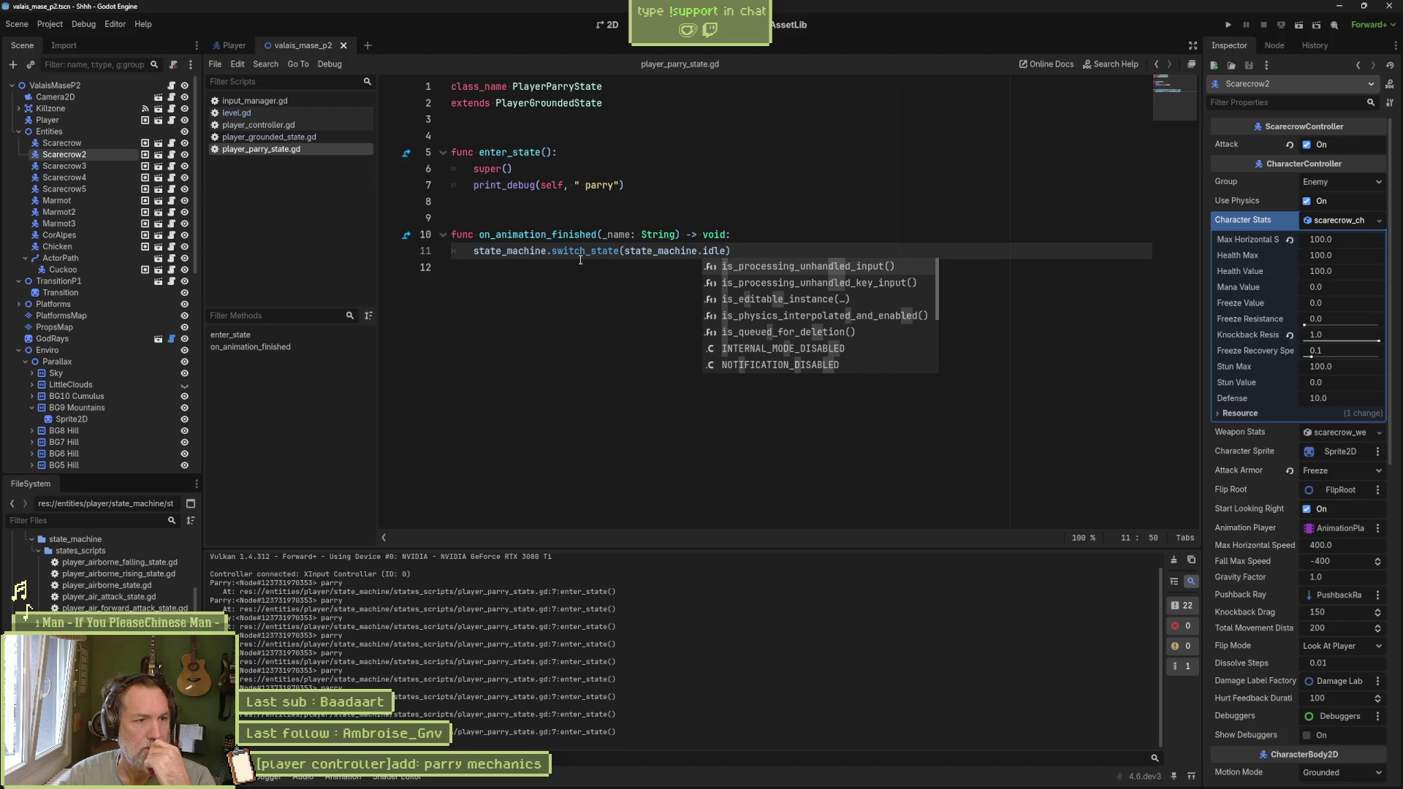
pyautogui.click(764, 241)
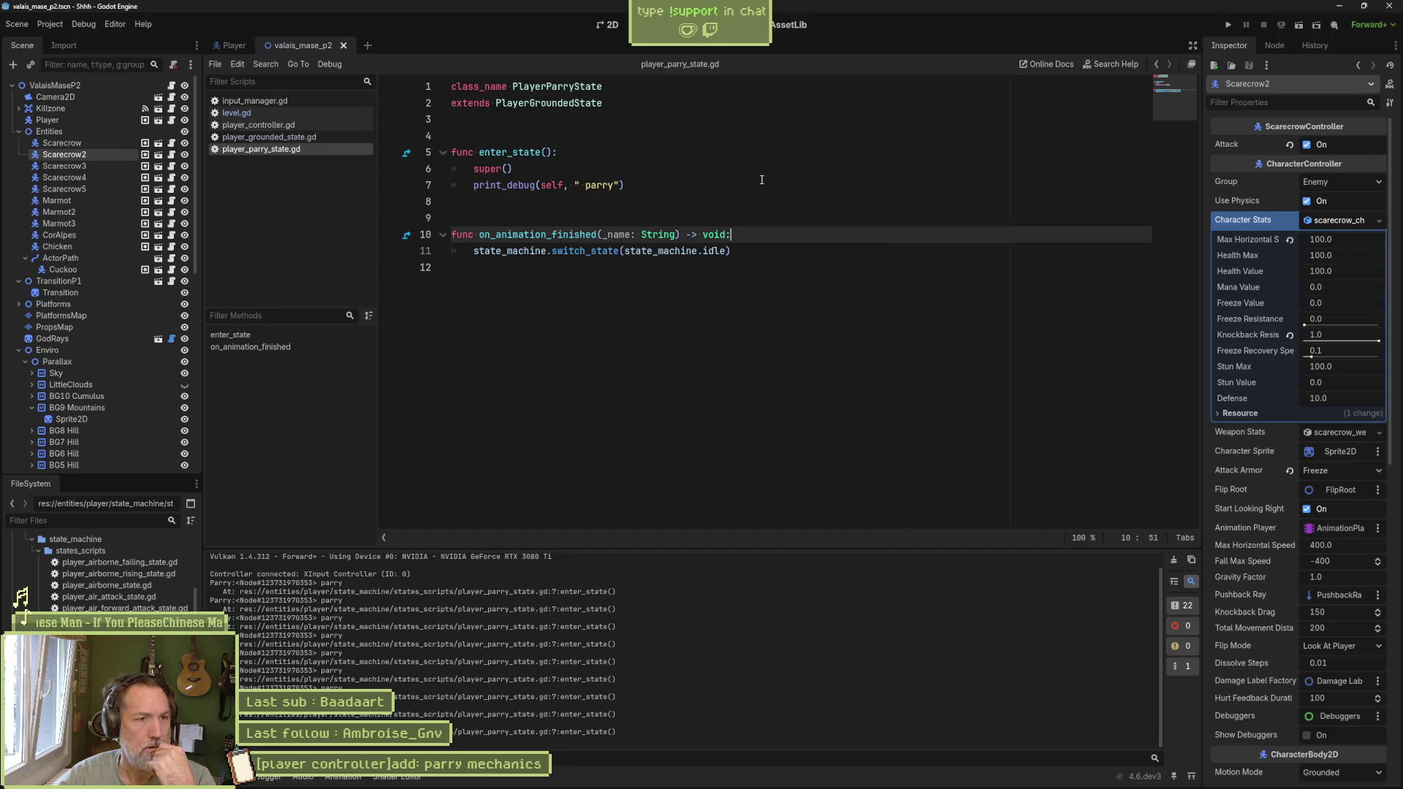
pyautogui.press('Return')
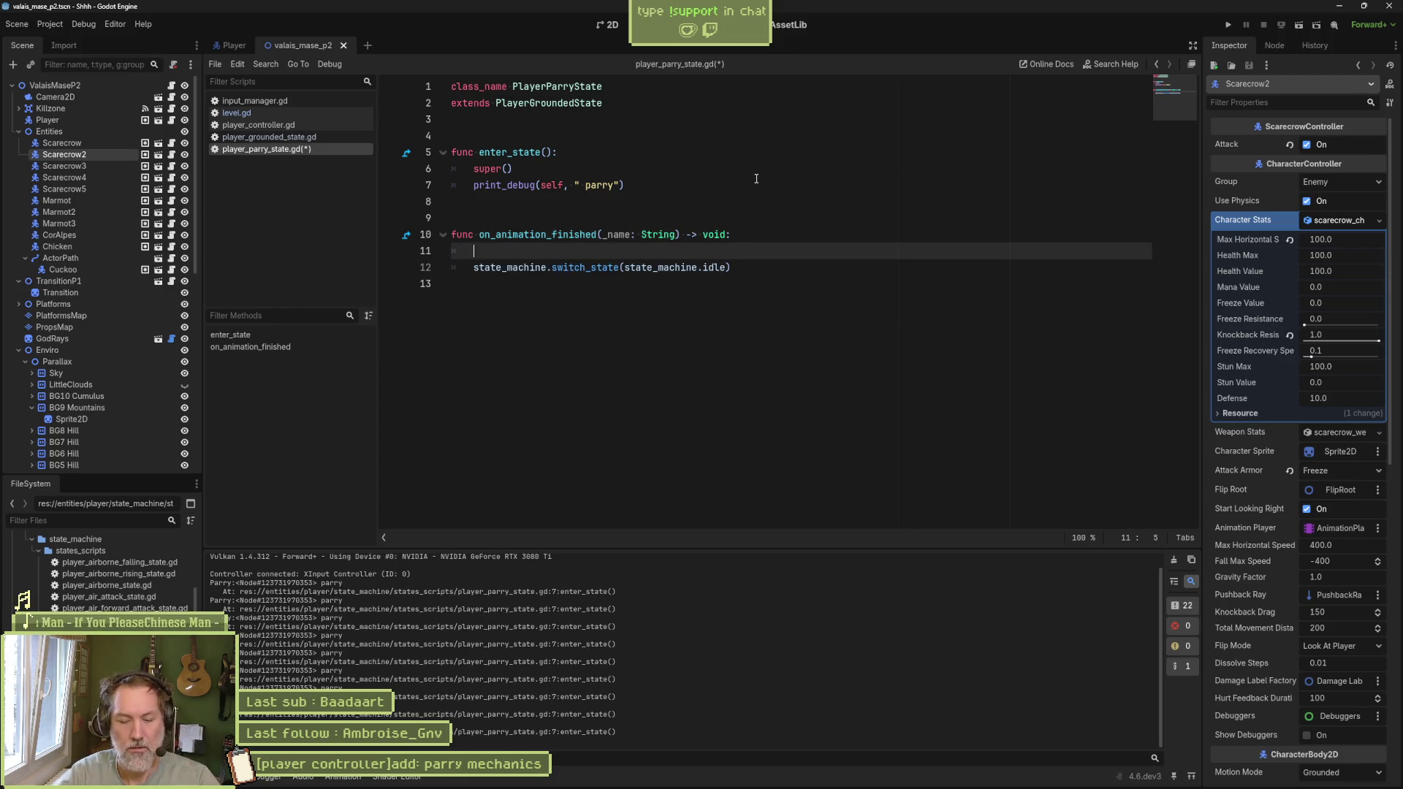
pyautogui.write('print_debug(self')
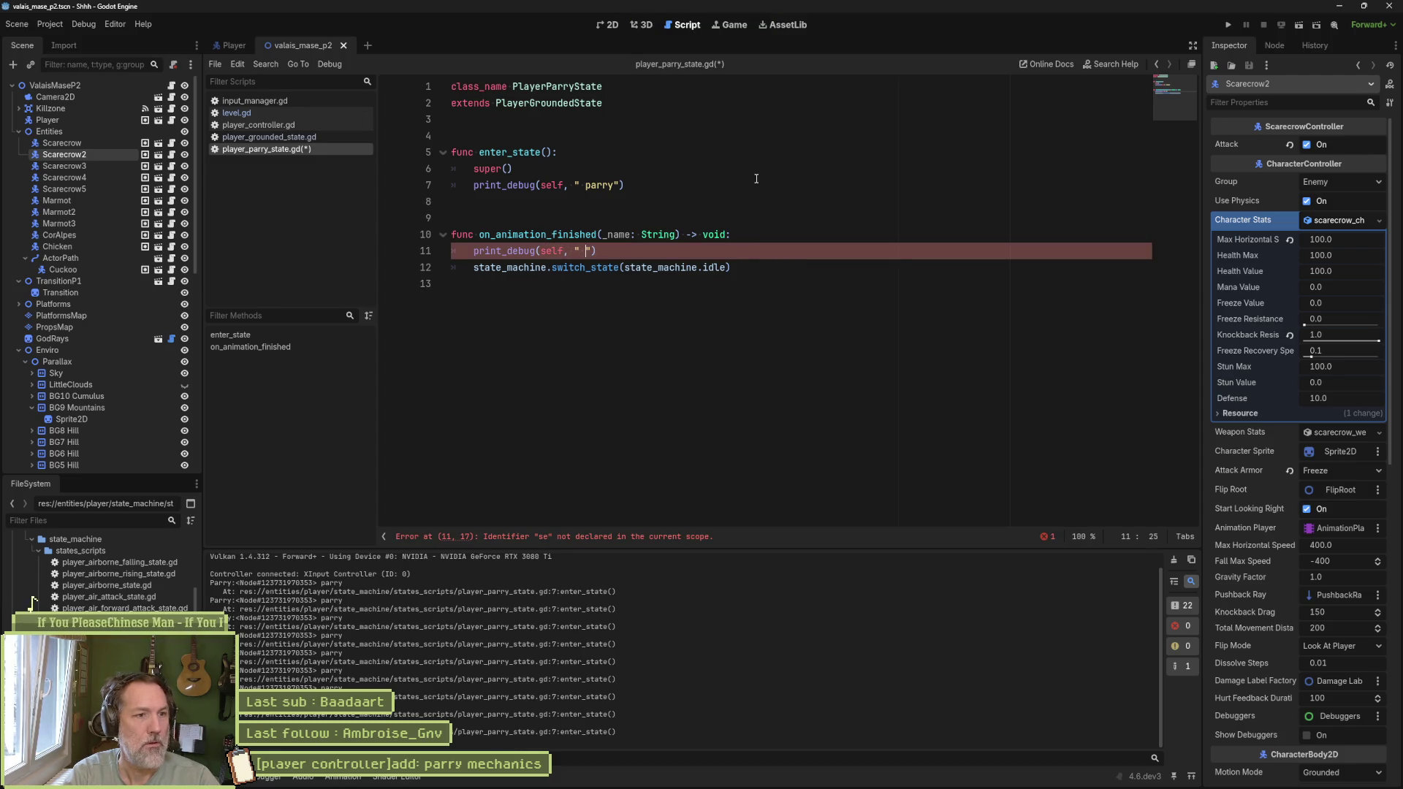
pyautogui.write(', " _name: "')
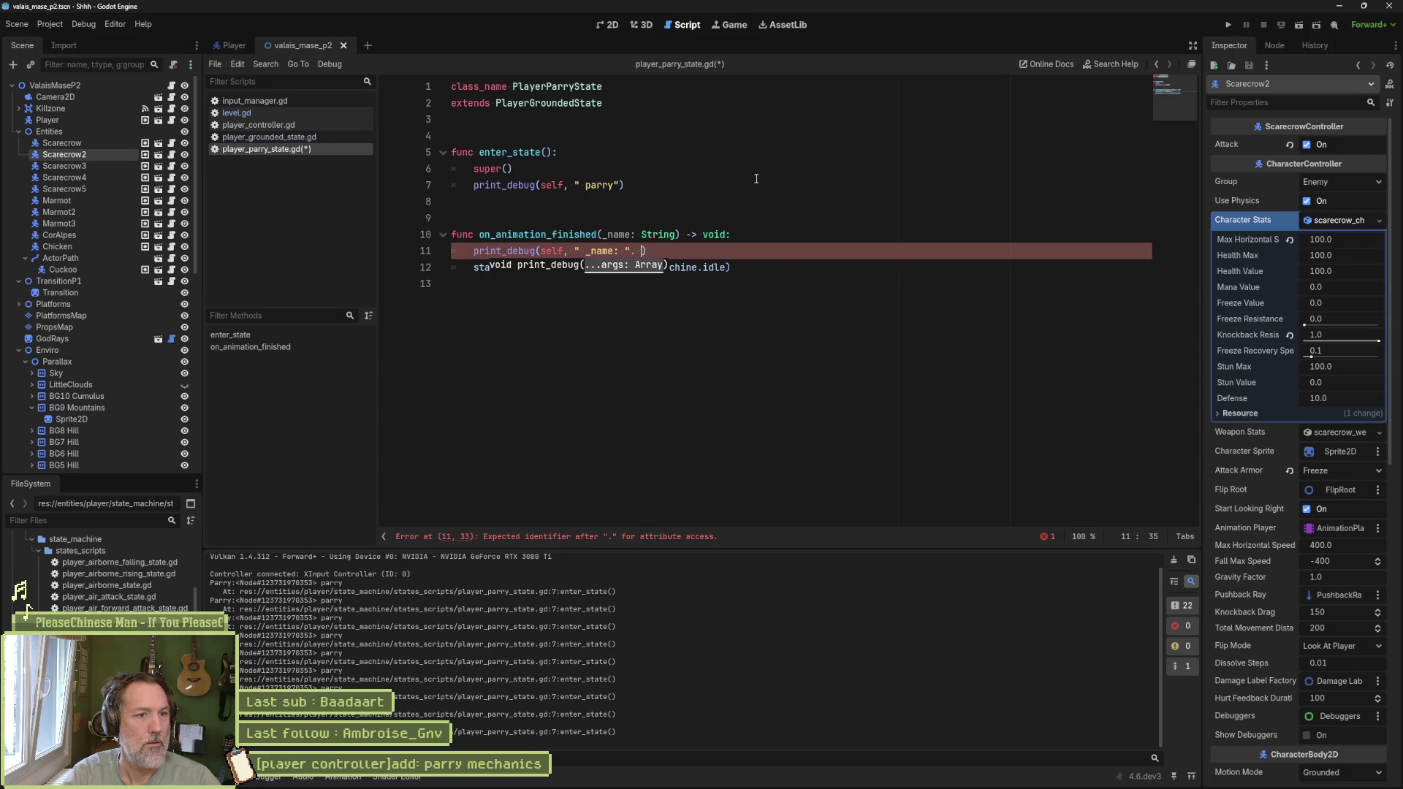
pyautogui.write(', _na')
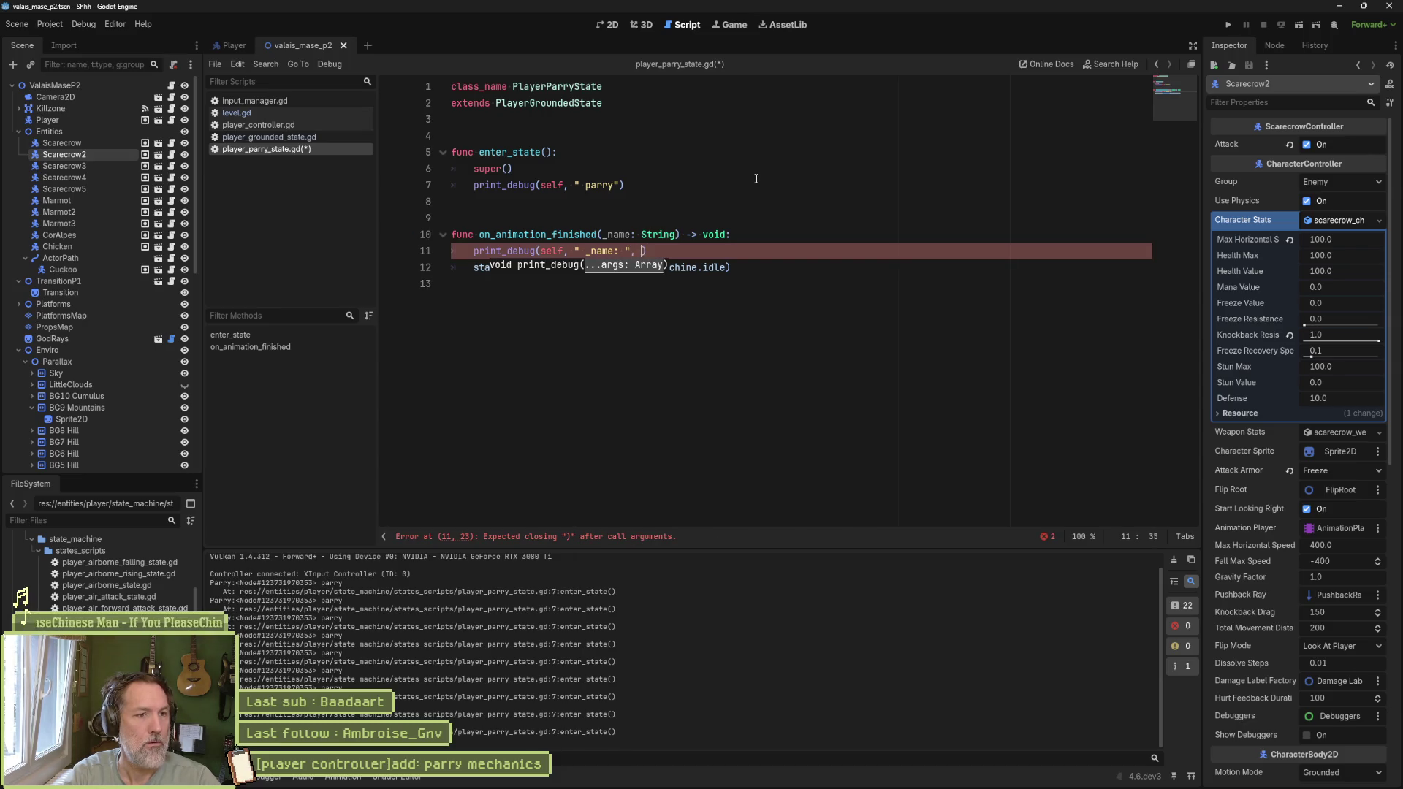
pyautogui.write('me')
pyautogui.hotkey('ctrl', 's')
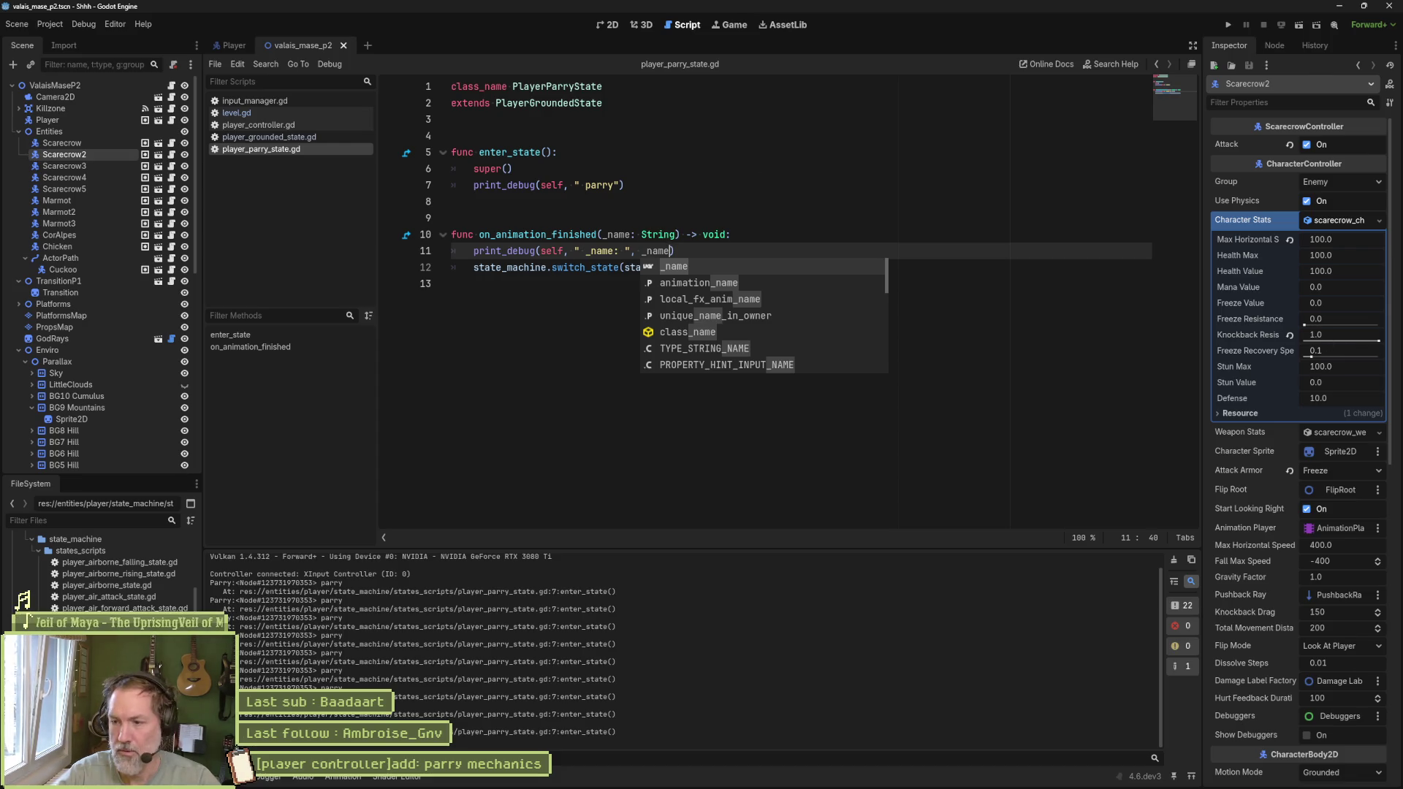
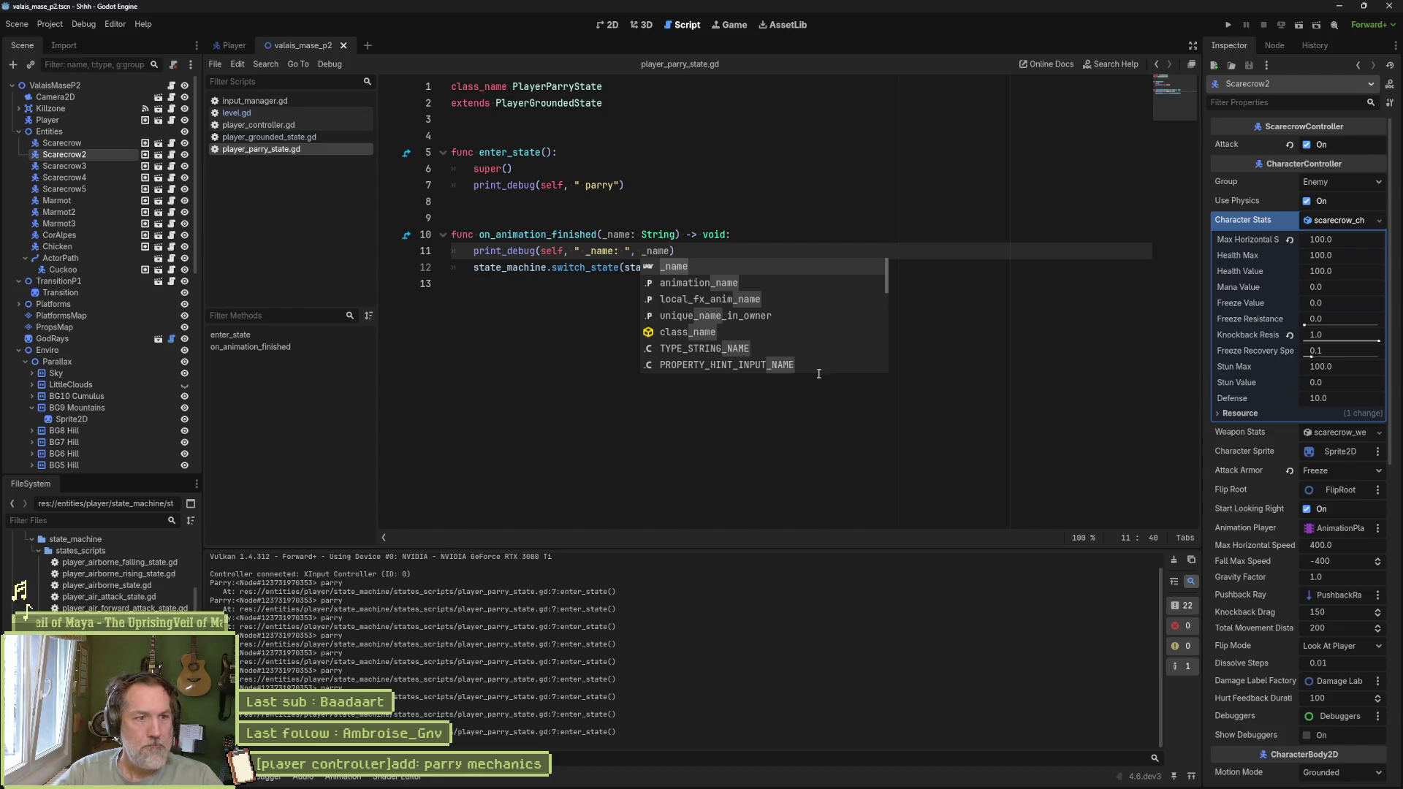
# Step: Finish line 12 as switch_state(state_machine.idle) and run the current scene to test the parry
pyautogui.press('Escape')
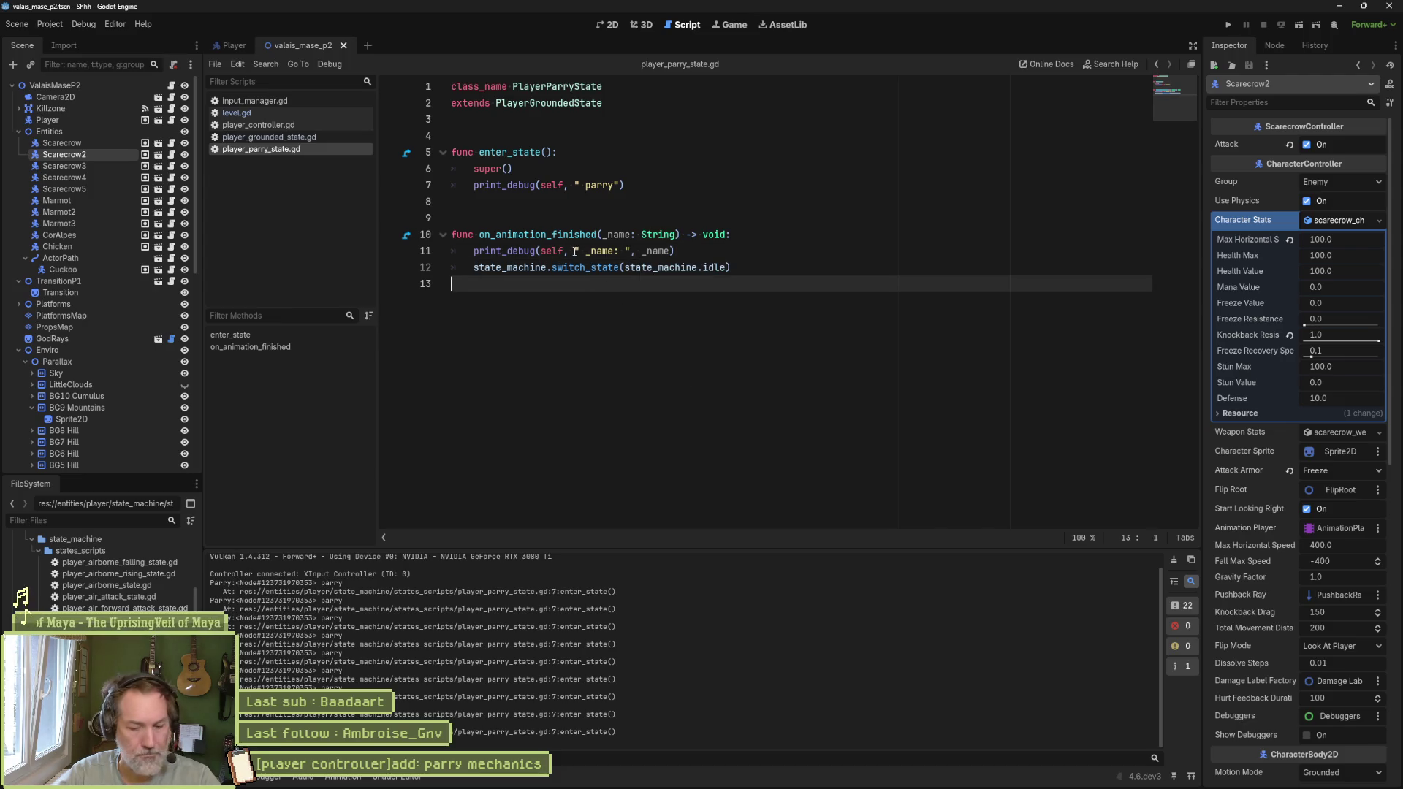
pyautogui.press('F6')
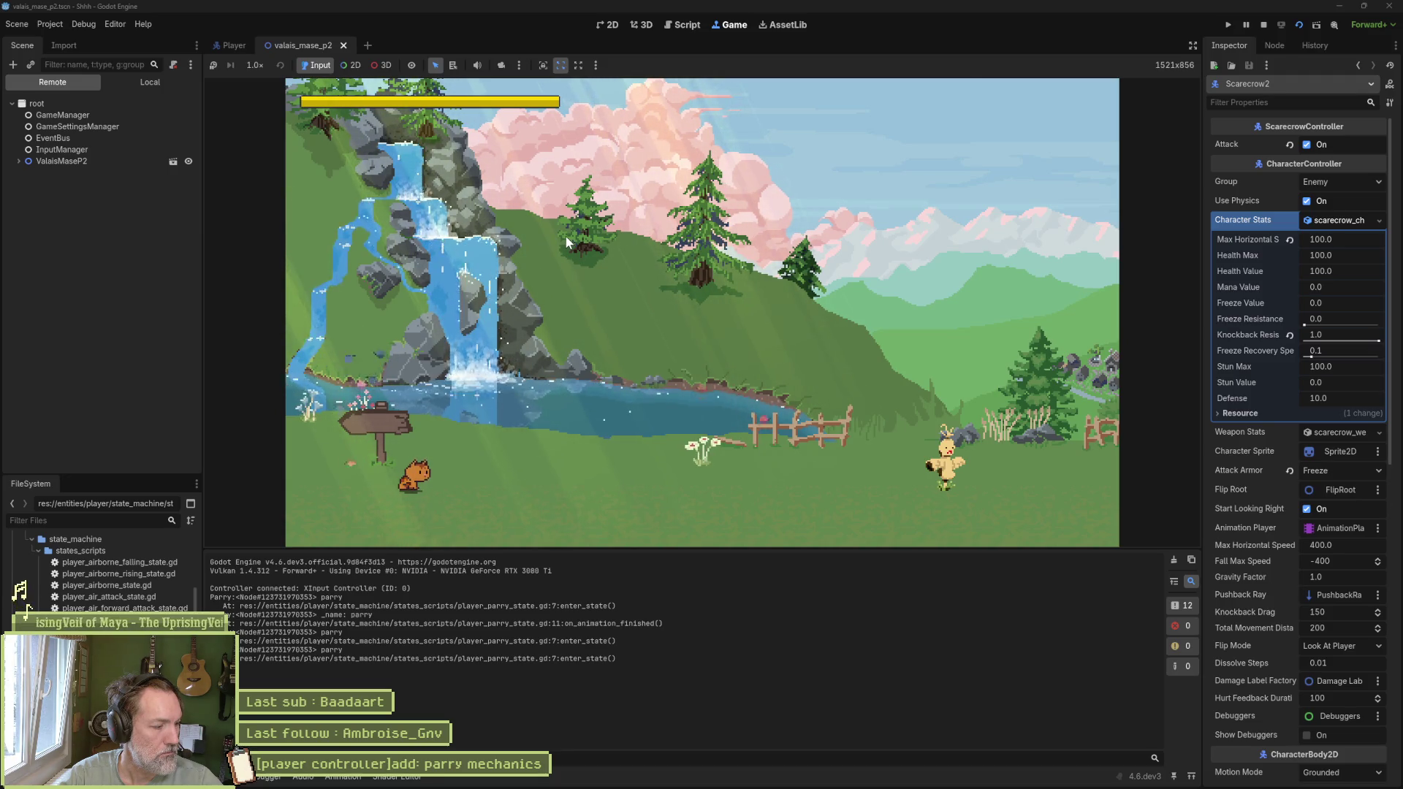
# Step: End the test run and bring up player_grounded_state.gd at its parry check
pyautogui.click(1262, 23)
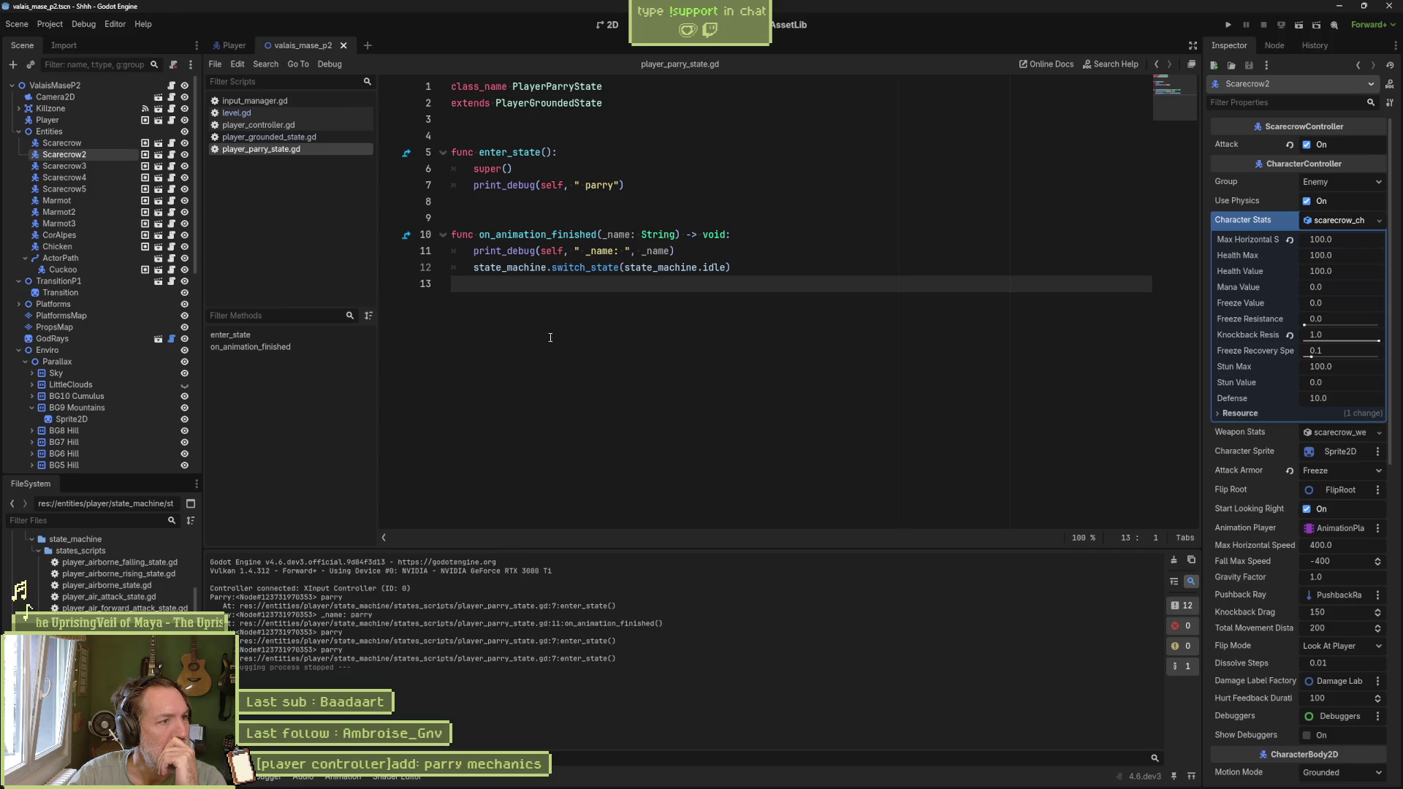
pyautogui.click(297, 138)
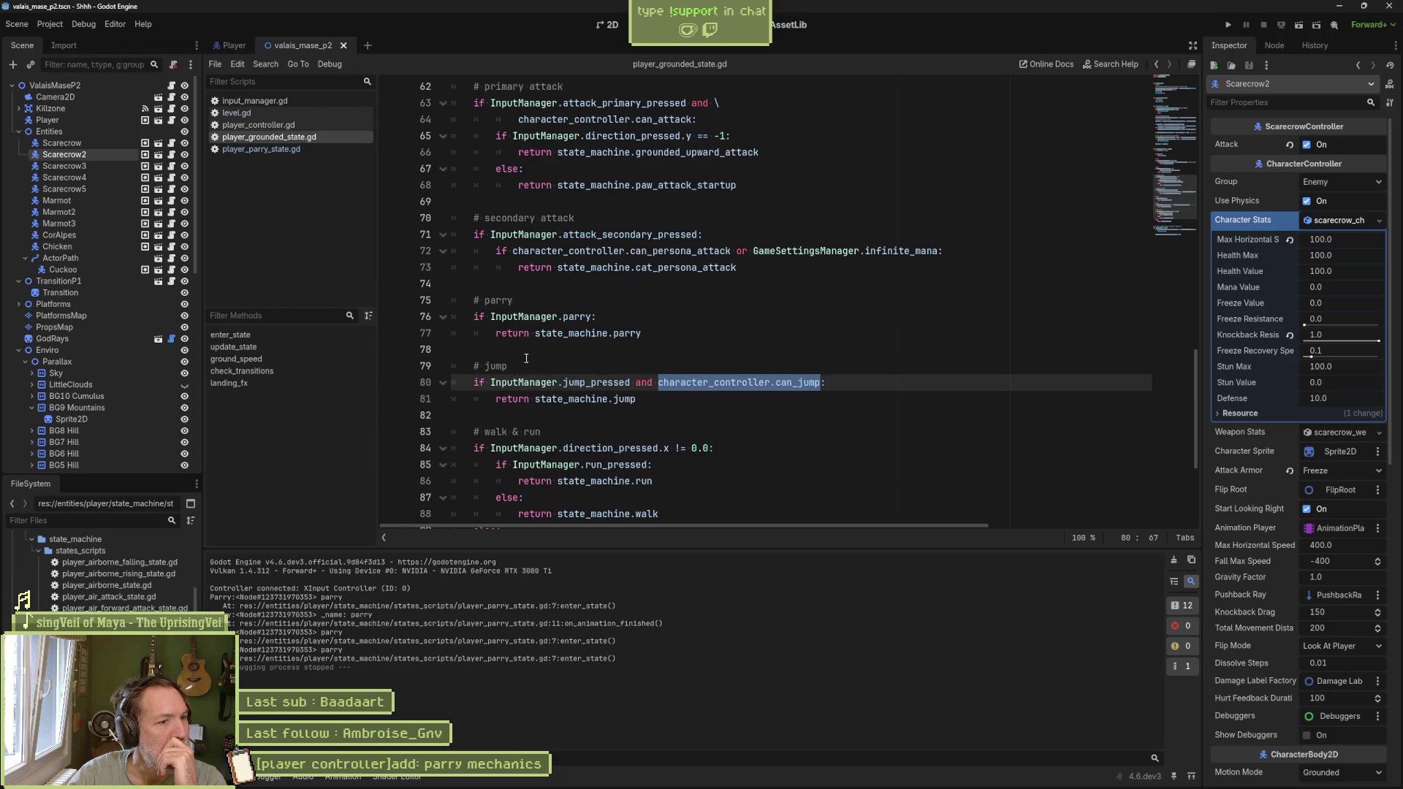
# Step: Append 'and character_controller.is_parrying' to the InputManager.parry check on line 76
pyautogui.moveTo(598, 316); pyautogui.dragTo(489, 314)
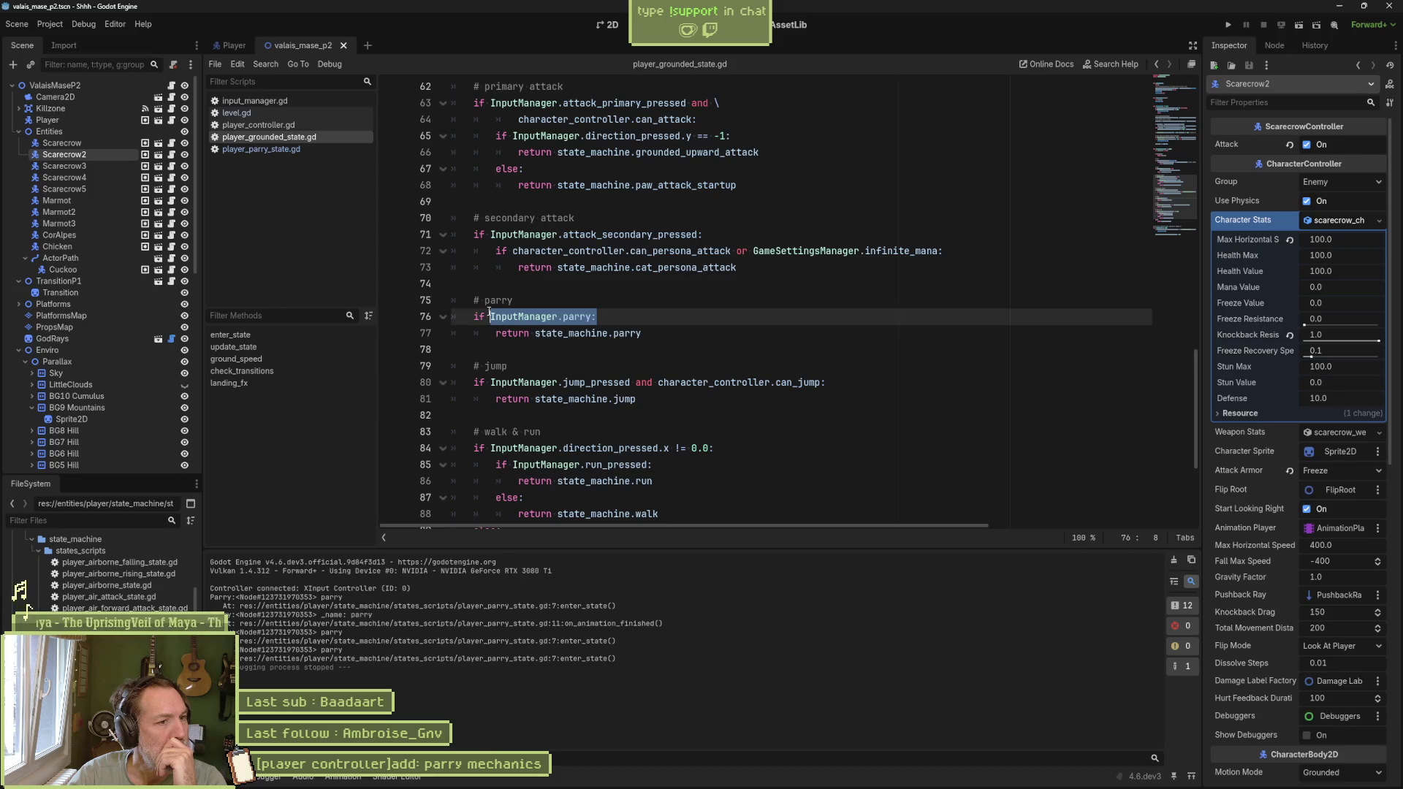
pyautogui.moveTo(658, 383); pyautogui.dragTo(825, 382)
pyautogui.moveTo(635, 382); pyautogui.dragTo(822, 383)
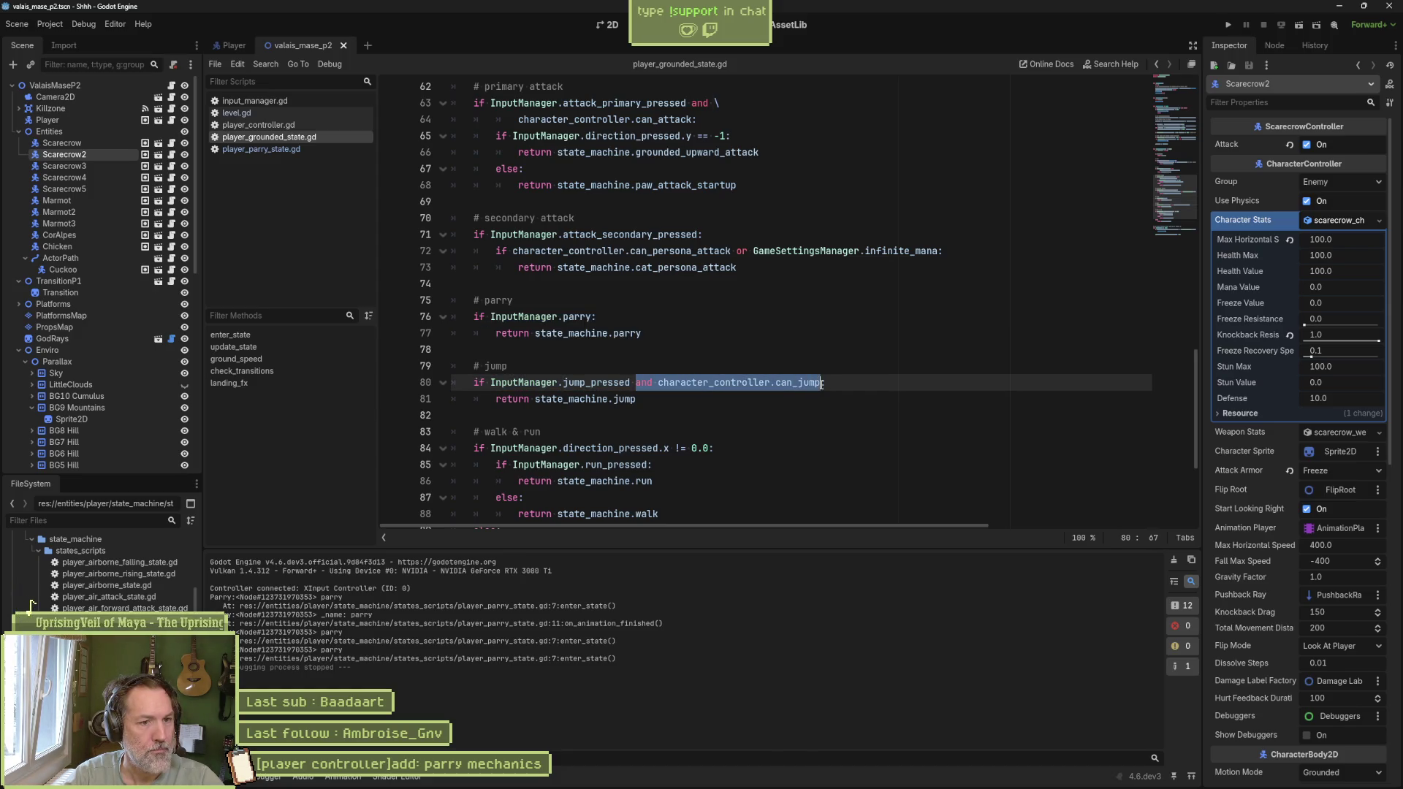
pyautogui.hotkey('ctrl', 'c')
pyautogui.click(594, 317)
pyautogui.hotkey('ctrl', 'v')
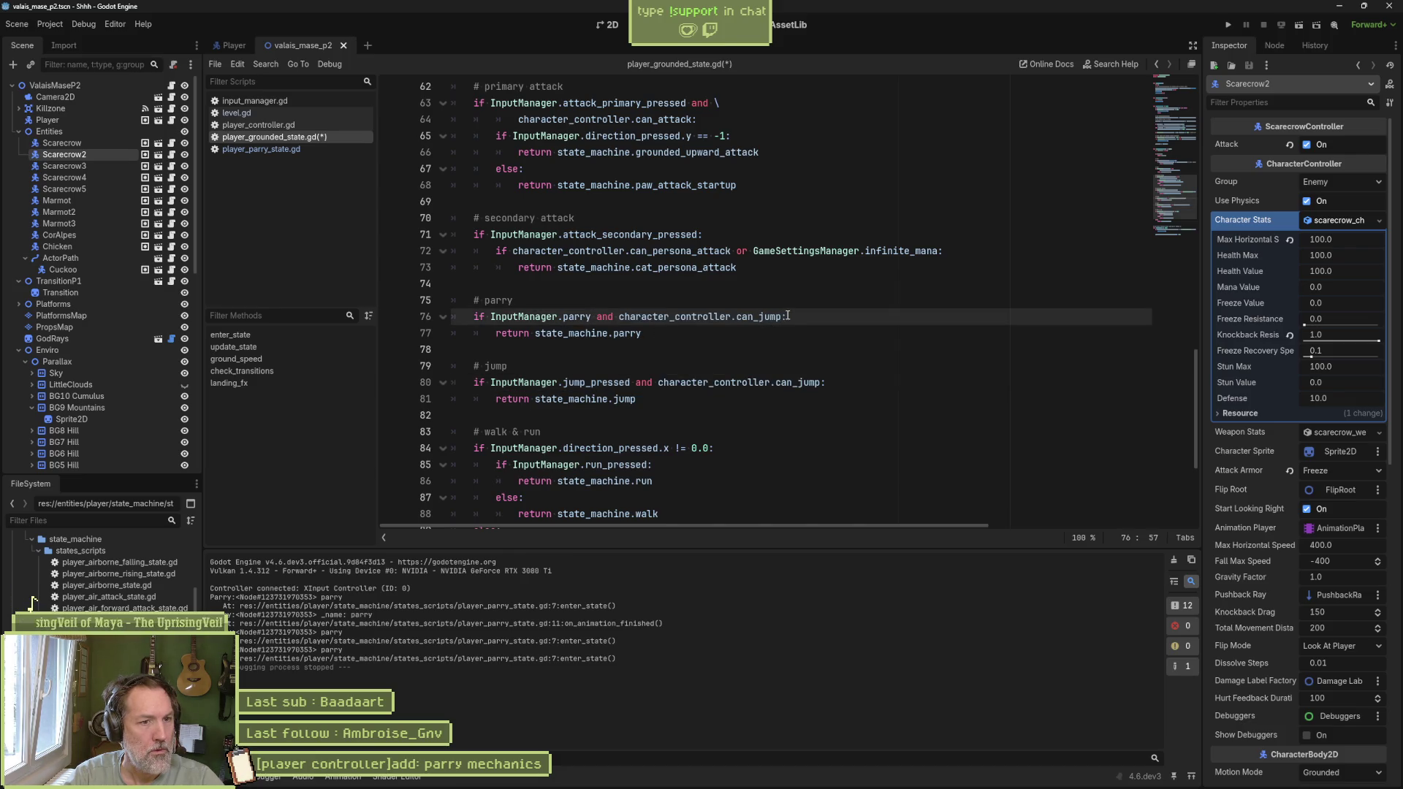
pyautogui.press('BackSpace')
pyautogui.press('BackSpace')
pyautogui.press('BackSpace')
pyautogui.press('BackSpace')
pyautogui.press('BackSpace')
pyautogui.press('BackSpace')
pyautogui.write('is_parr')
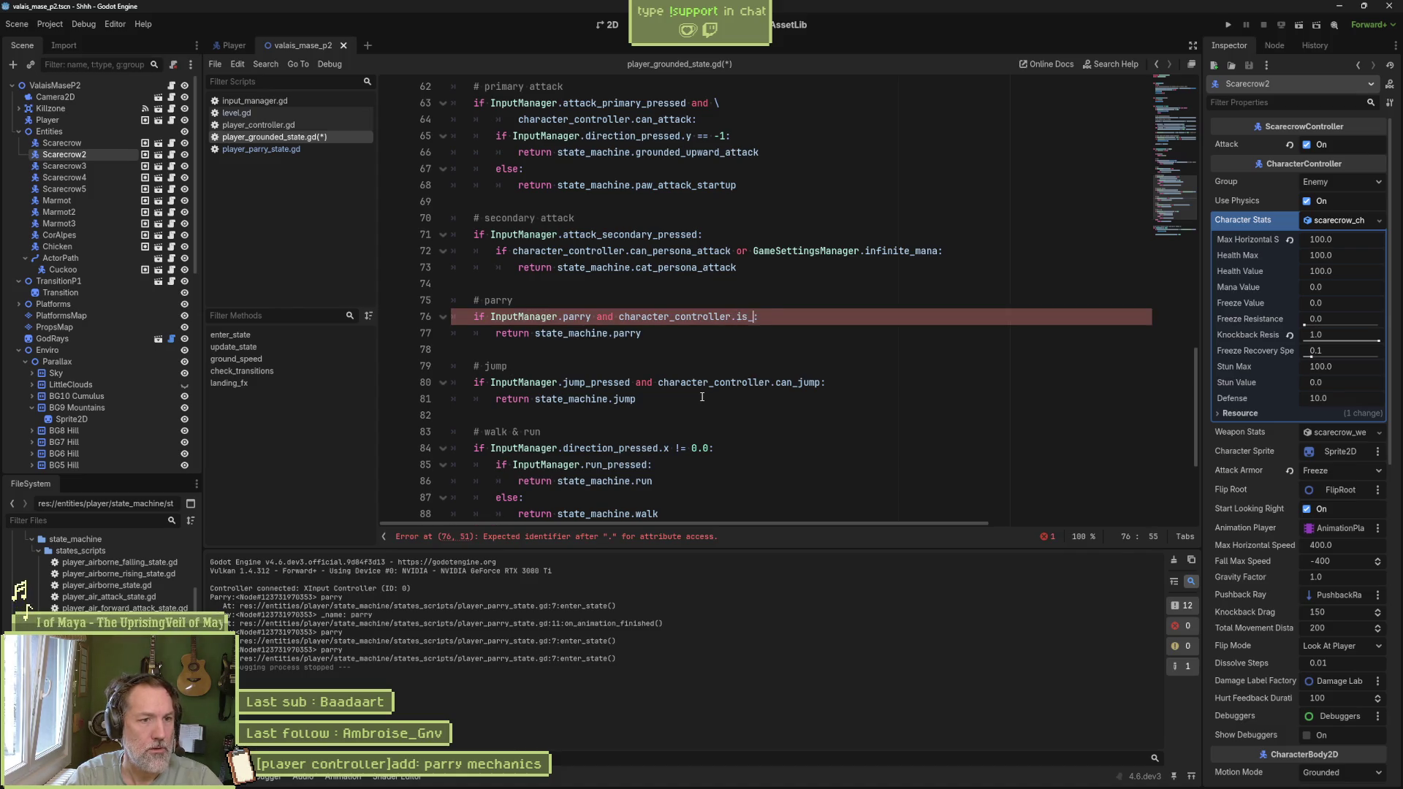
pyautogui.write('ying')
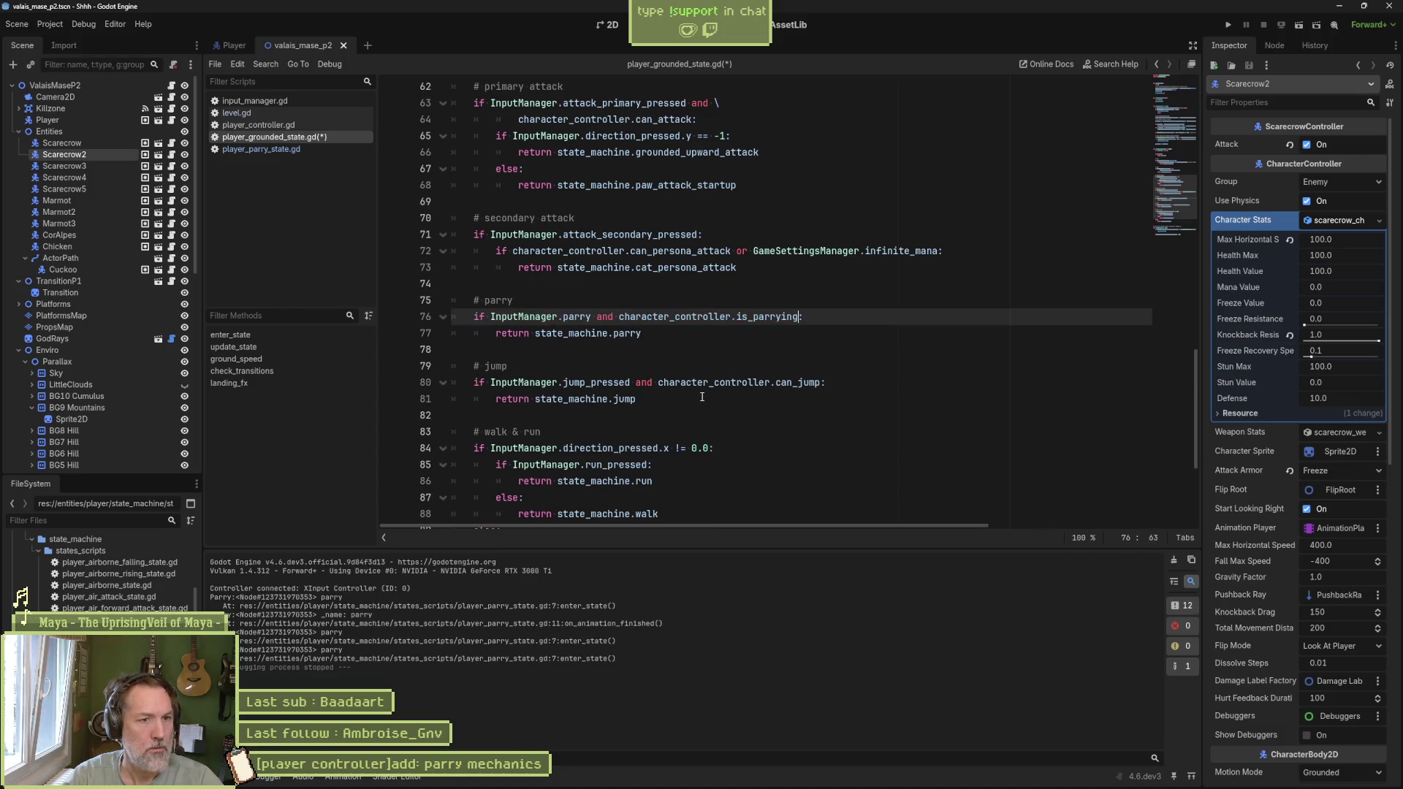
pyautogui.doubleClick(762, 318)
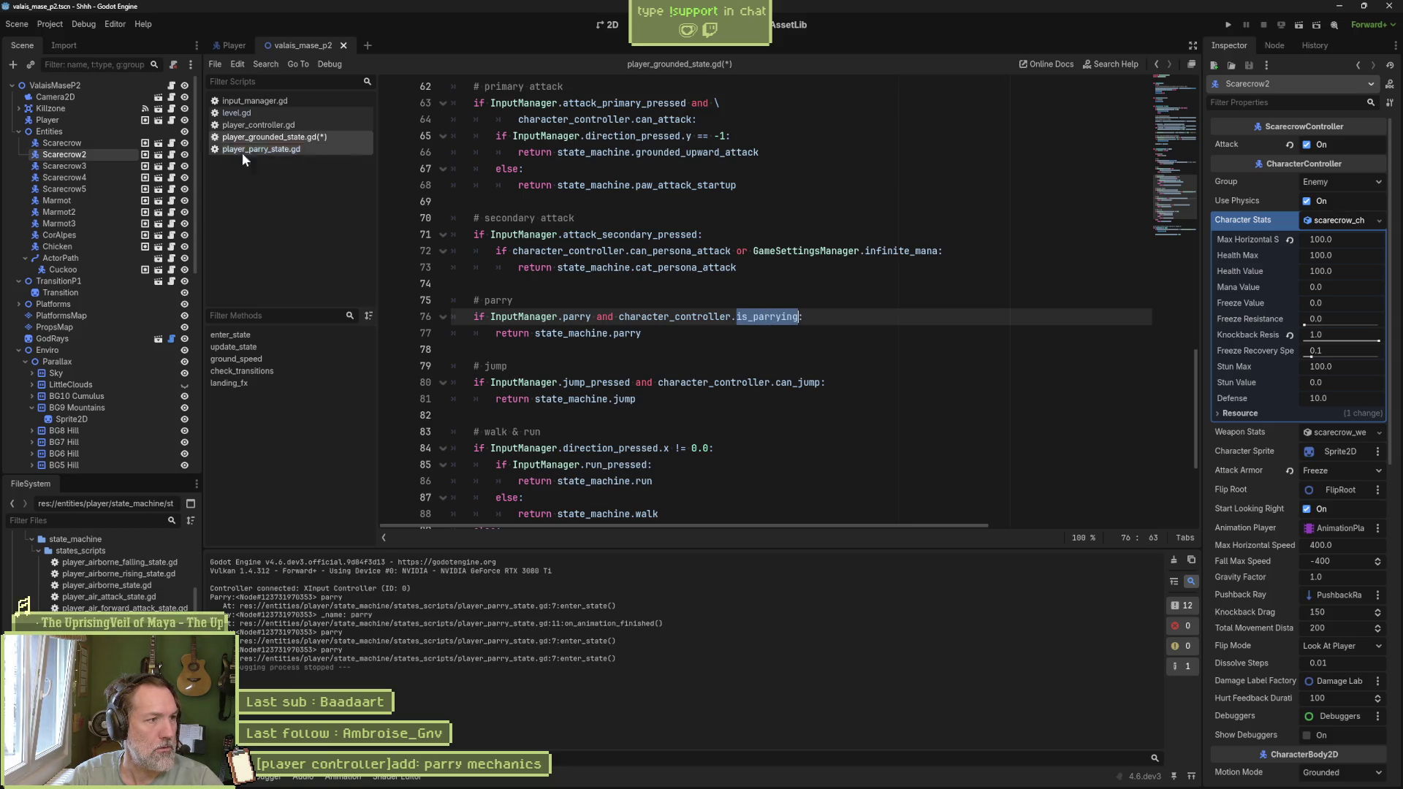
pyautogui.keyDown('ctrl'); pyautogui.click(681, 317); pyautogui.keyUp('ctrl')
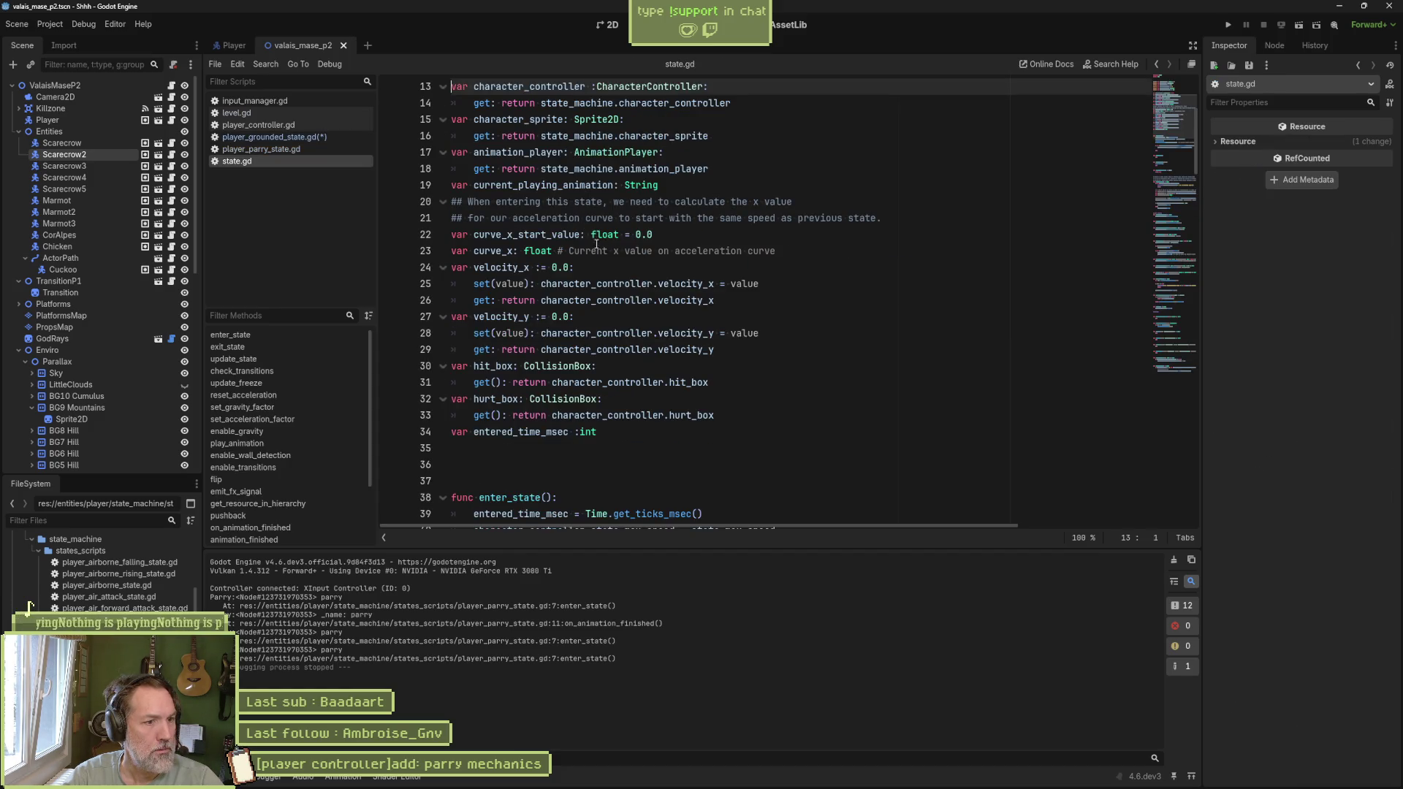
# Step: In player_controller.gd, declare 'var is_parrying := false' below can_attack and save
pyautogui.click(1176, 82)
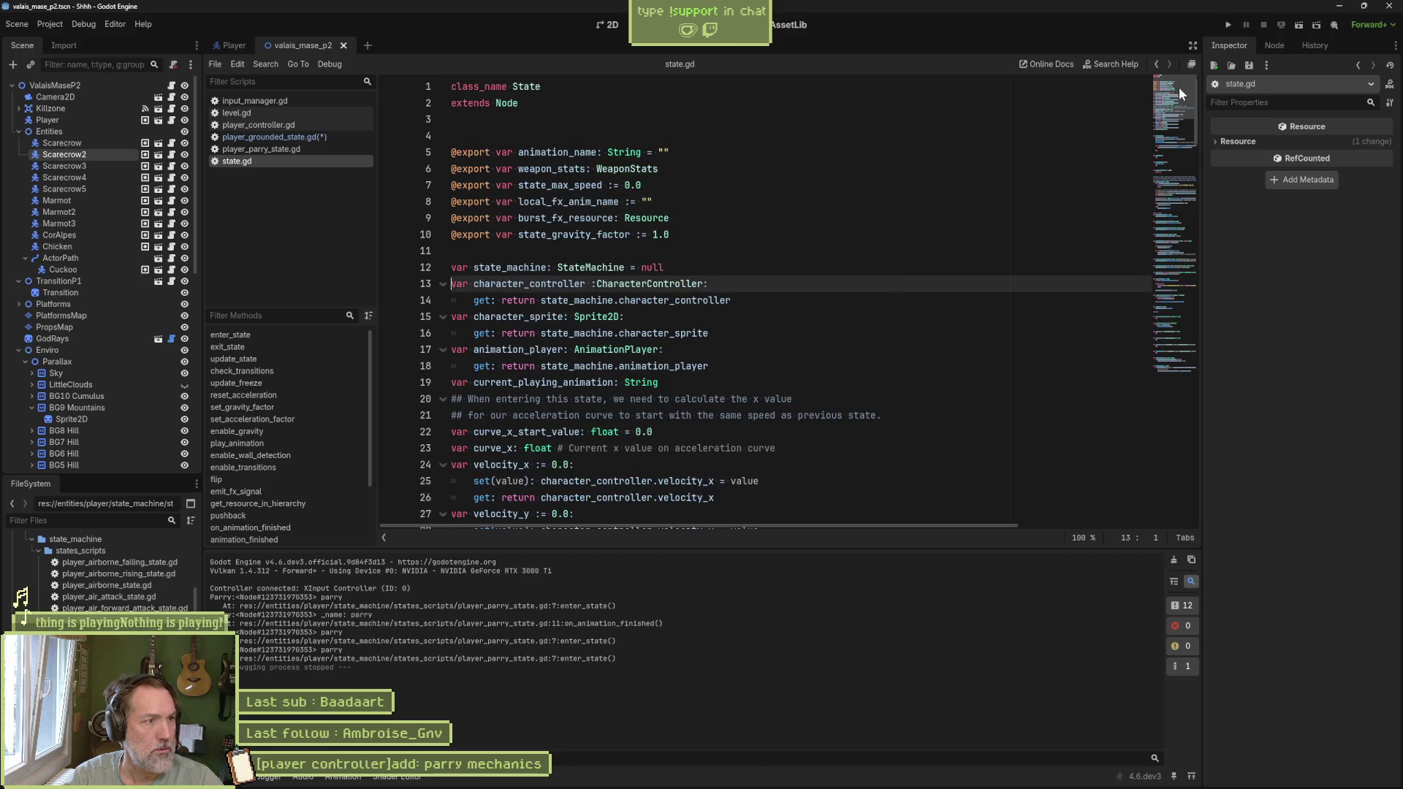
pyautogui.click(284, 126)
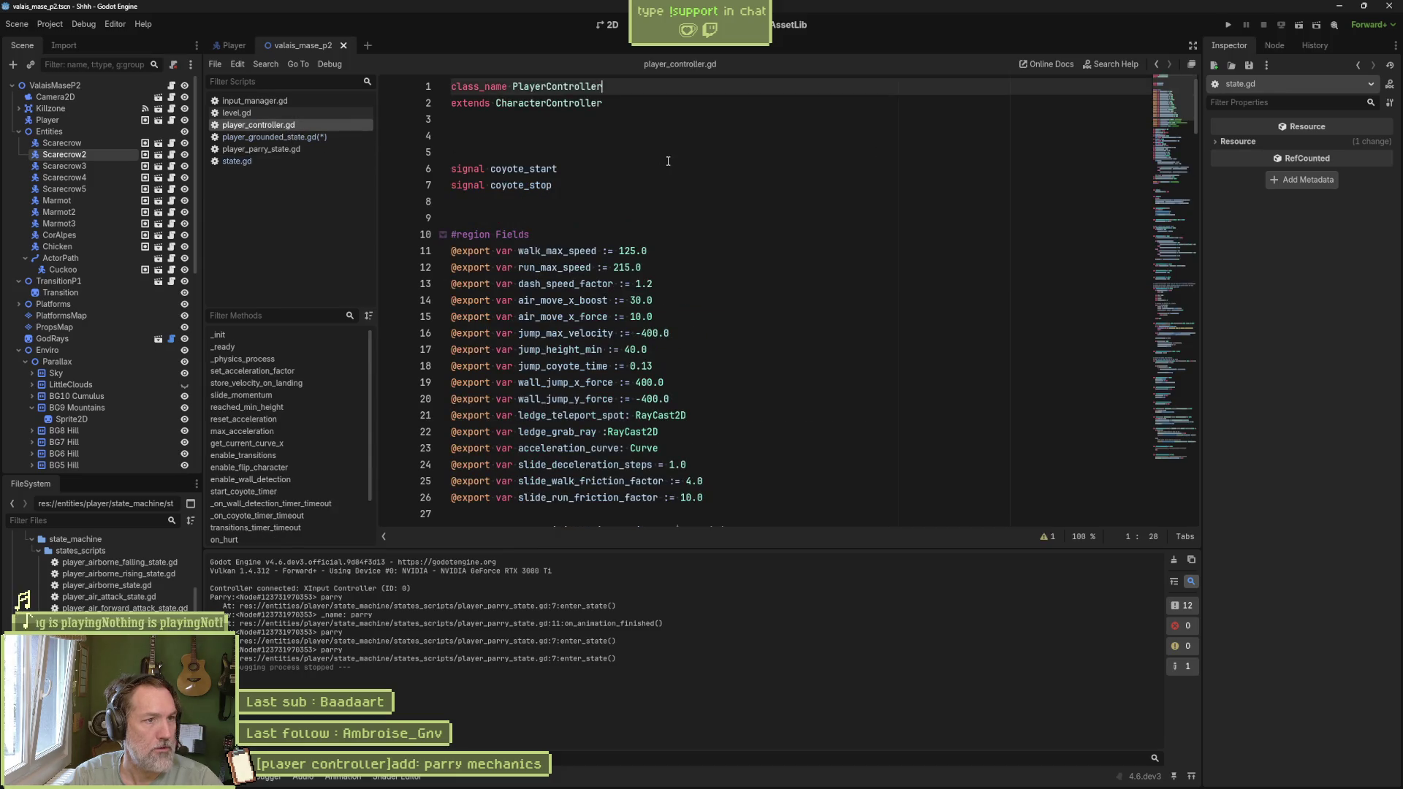
pyautogui.scroll(-2, 650, 308)
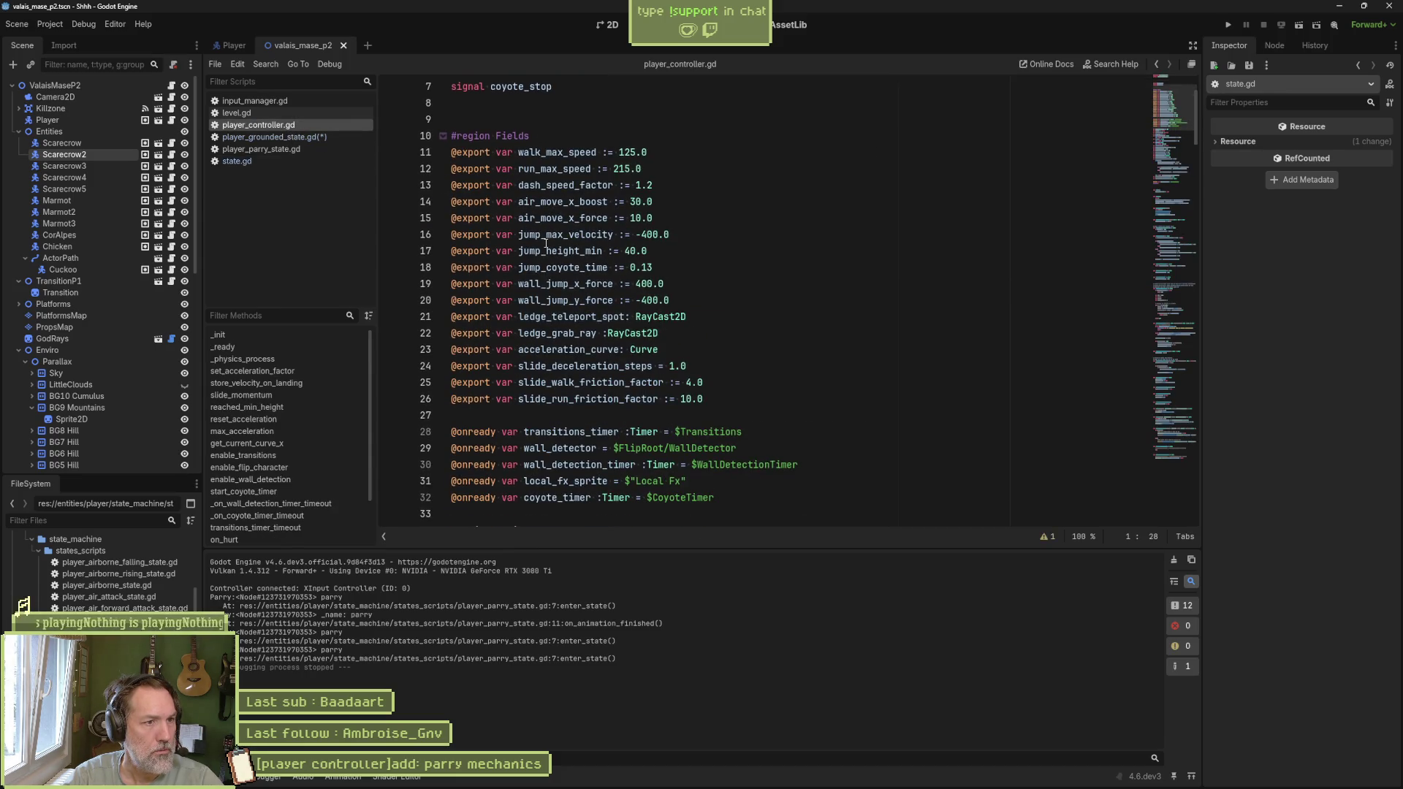
pyautogui.scroll(-4, 575, 362)
pyautogui.scroll(-3, 575, 362)
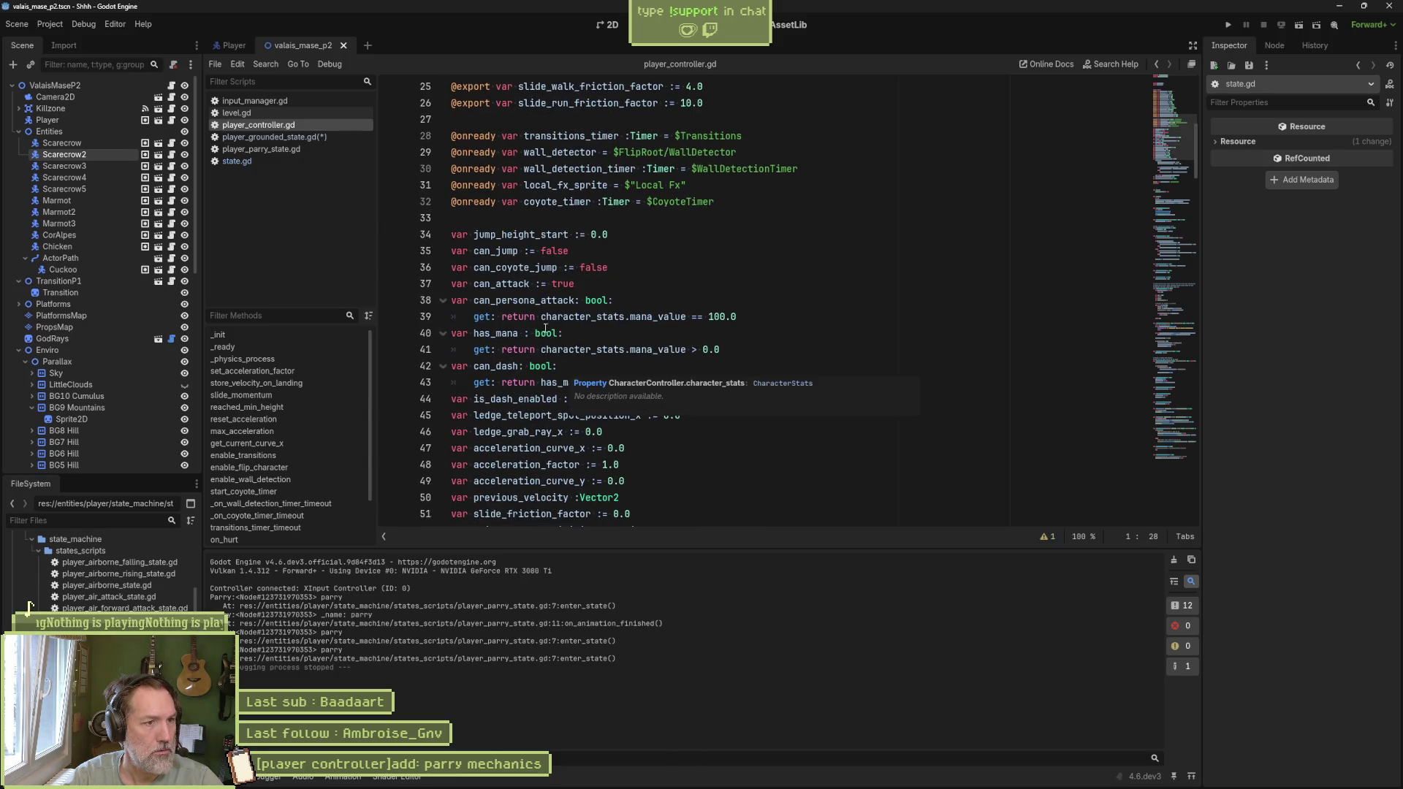
pyautogui.scroll(-1, 628, 366)
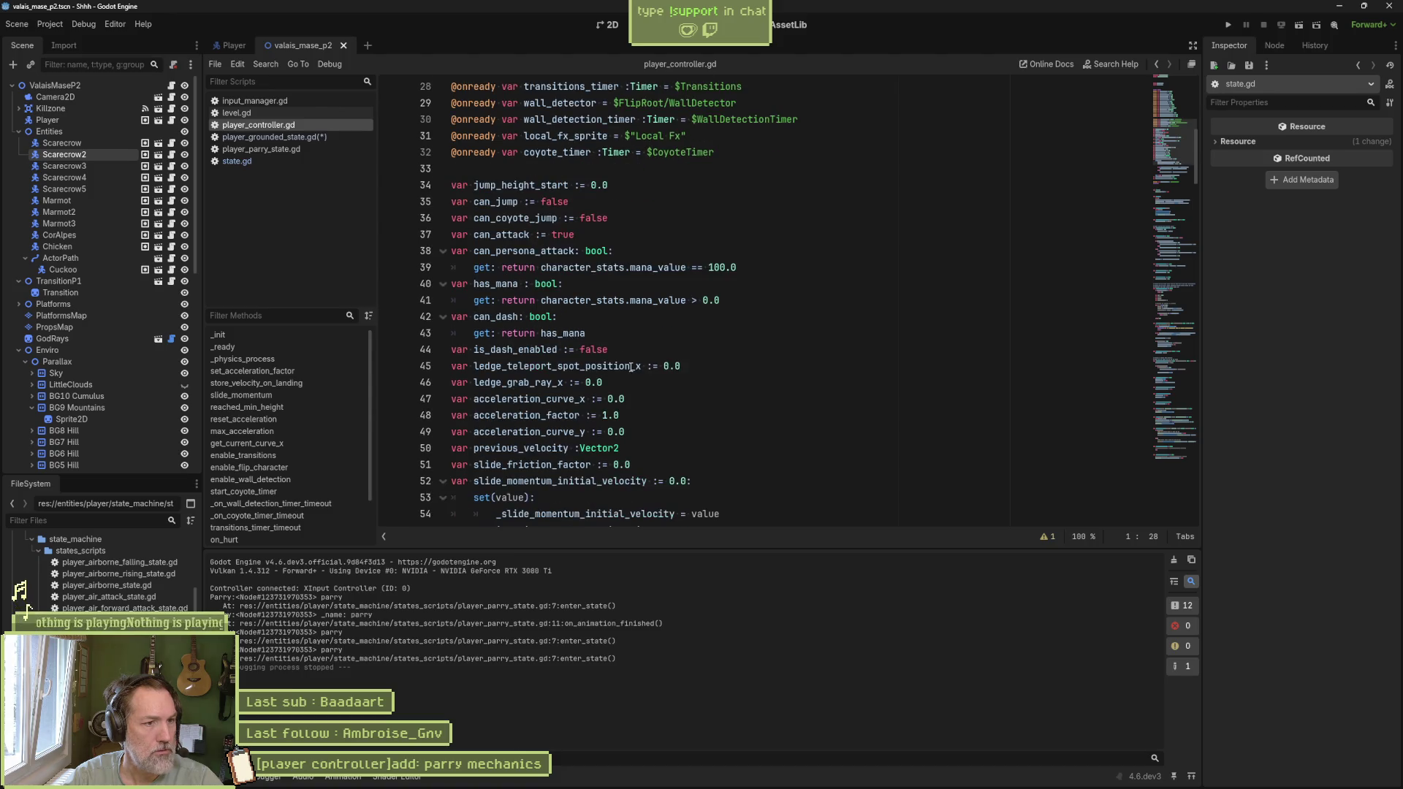
pyautogui.scroll(-7, 651, 420)
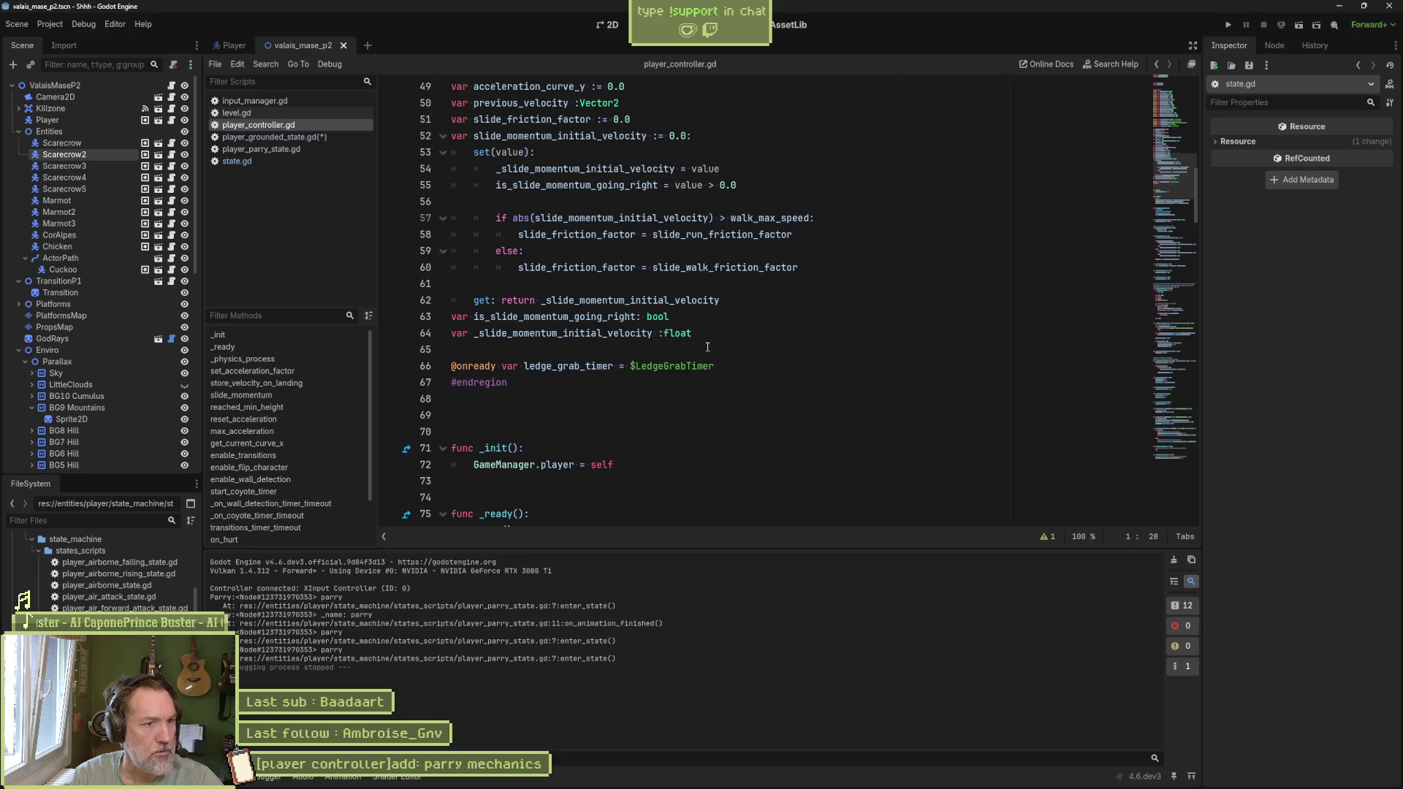
pyautogui.scroll(4, 705, 342)
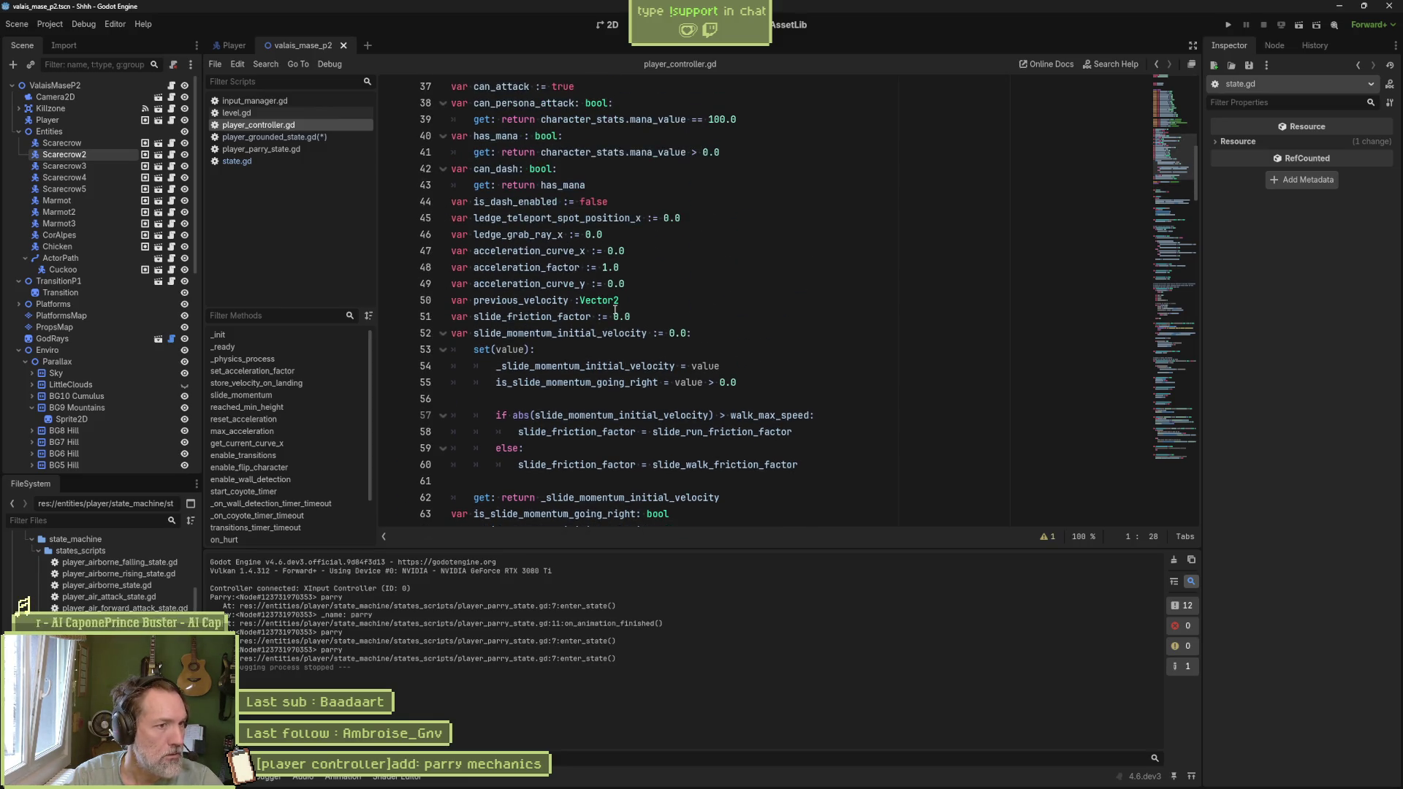
pyautogui.scroll(3, 616, 310)
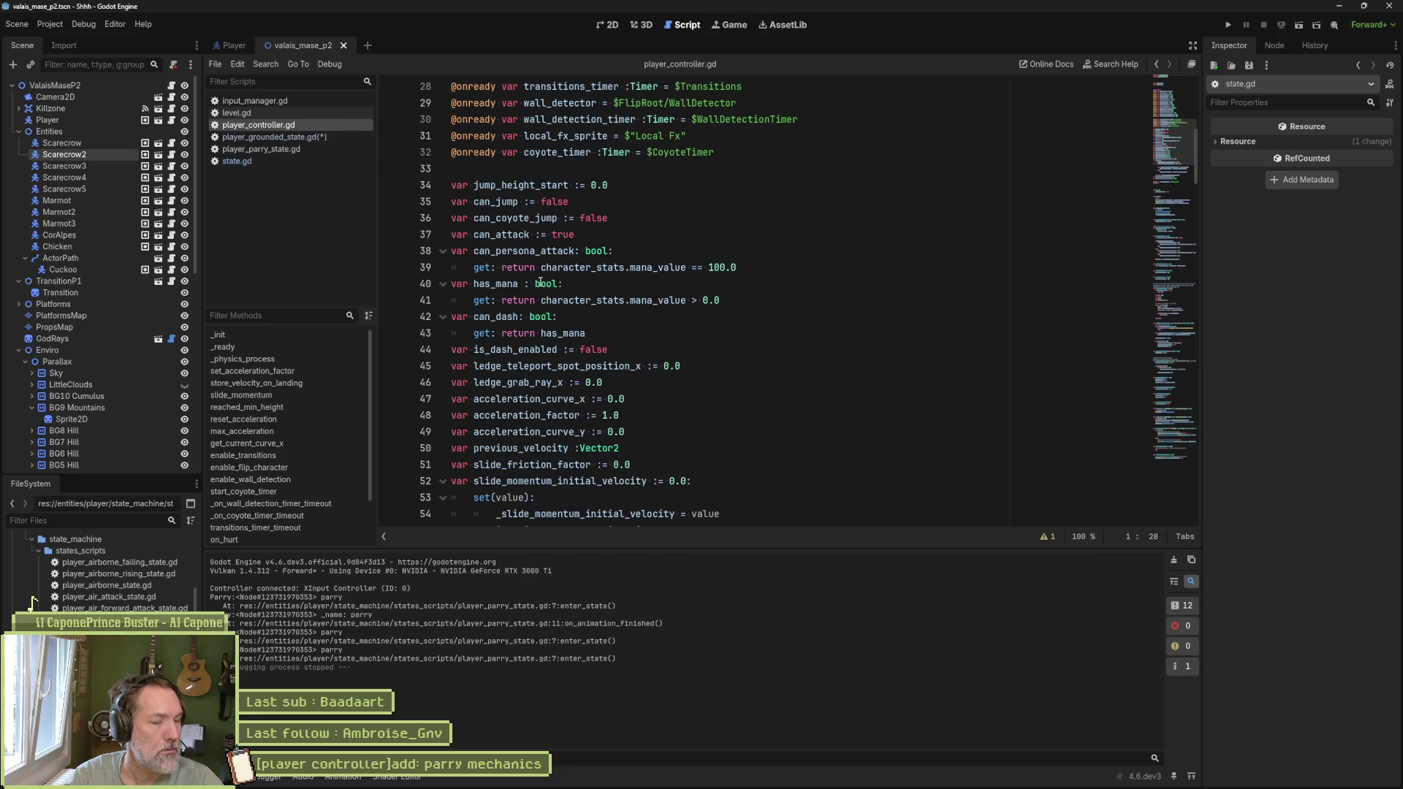
pyautogui.click(603, 234)
pyautogui.press('Return')
pyautogui.write('var is_parrying ')
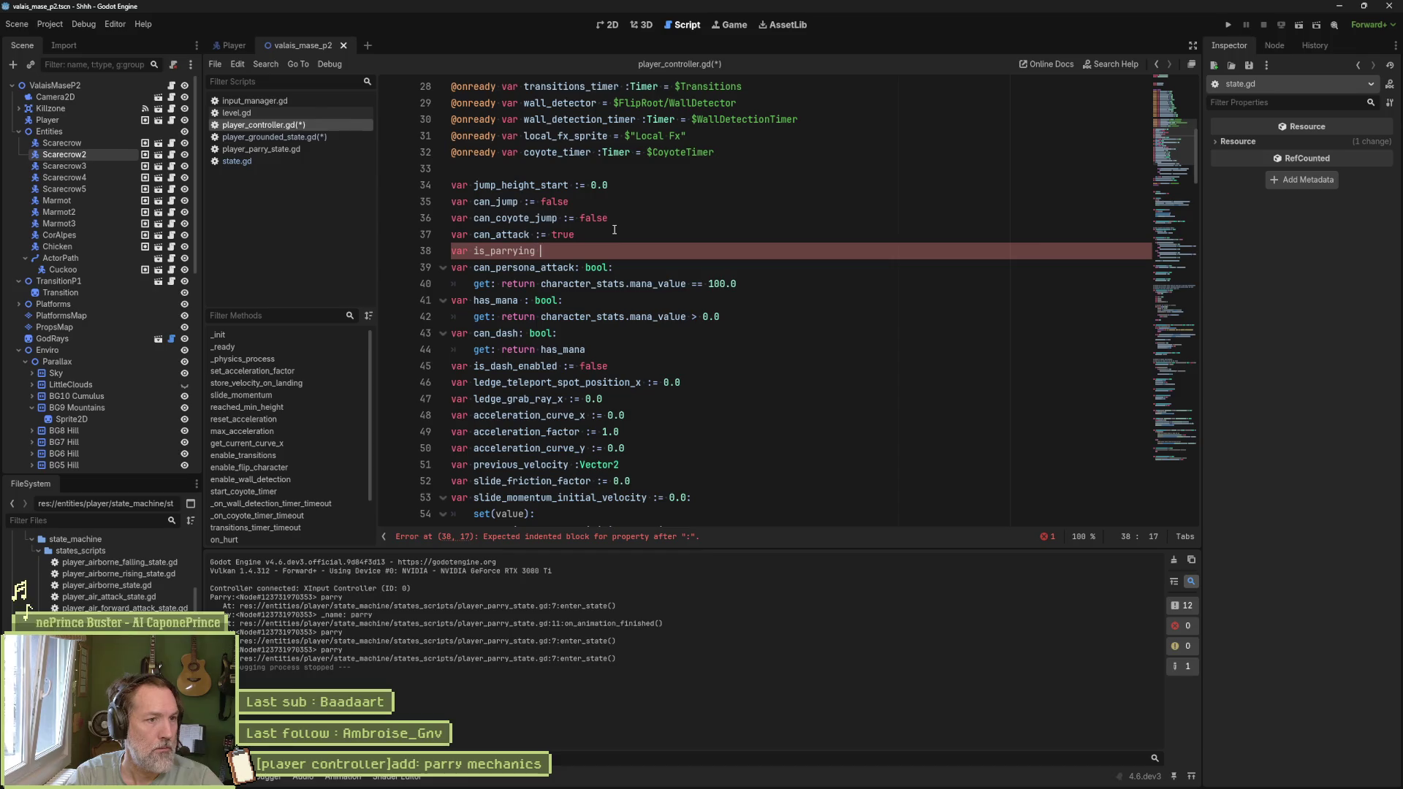
pyautogui.write(':= true')
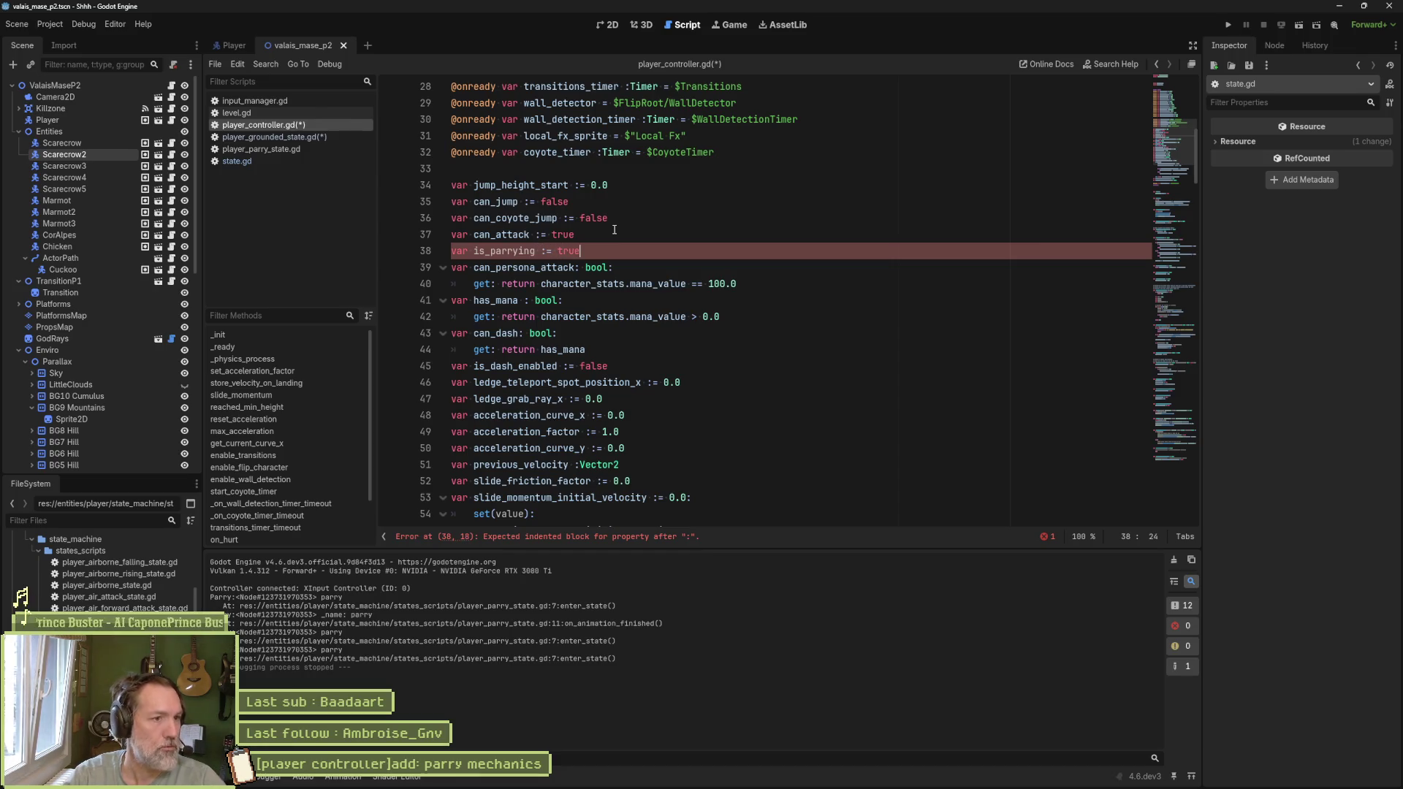
pyautogui.doubleClick(569, 251)
pyautogui.write('false')
pyautogui.hotkey('ctrl', 's')
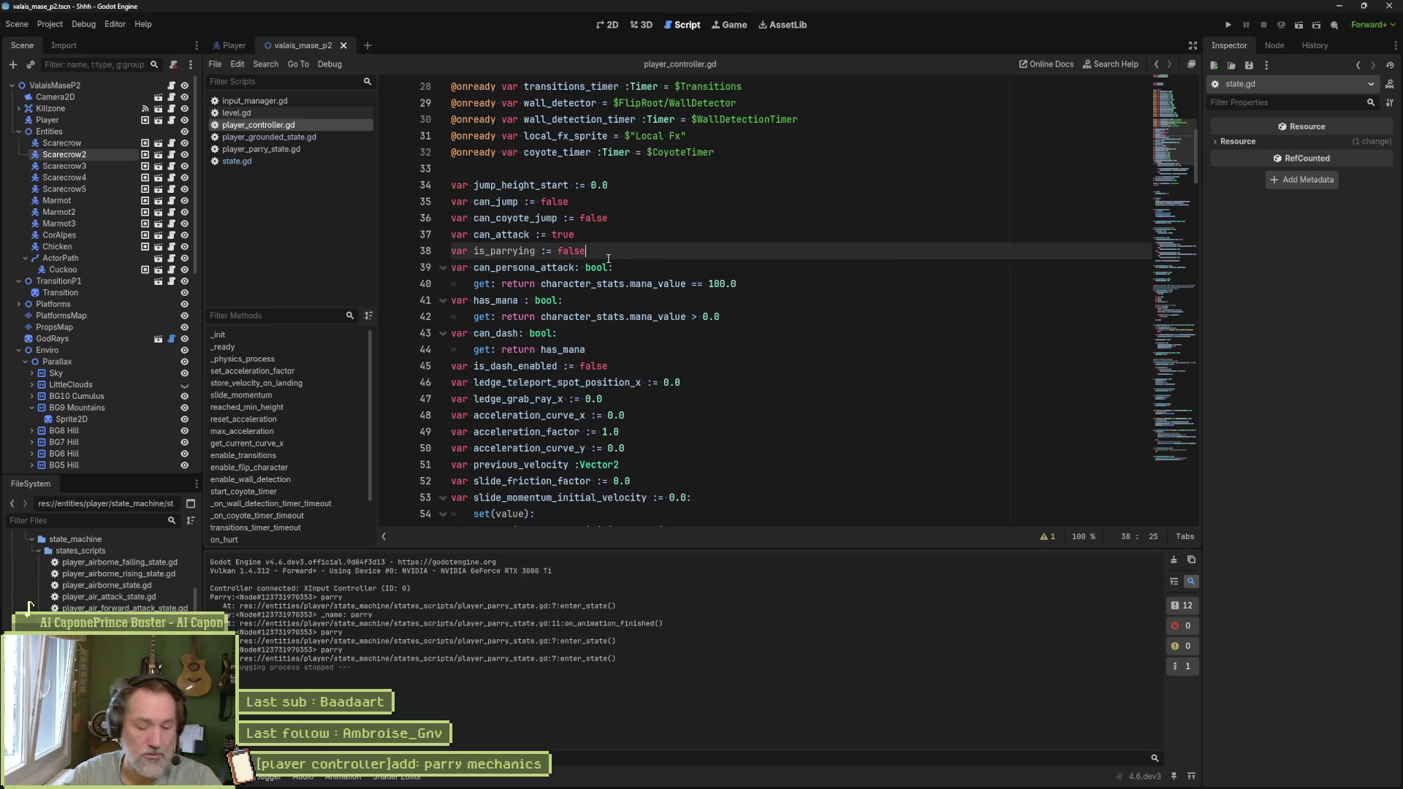
# Step: Rename the flag to can_parry, save, and return to the grounded state script
pyautogui.click(490, 252)
pyautogui.press('BackSpace')
pyautogui.press('BackSpace')
pyautogui.write('can')
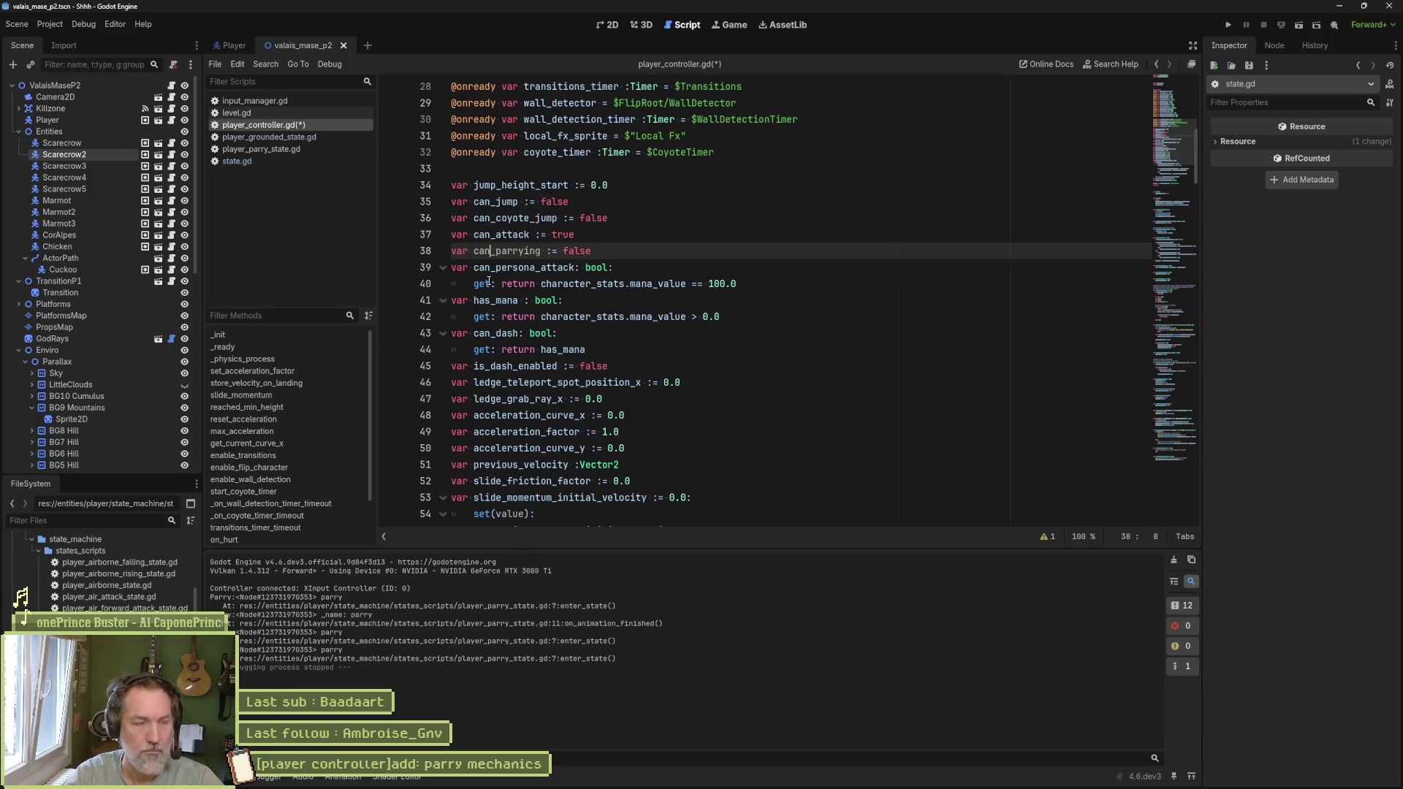
pyautogui.press('BackSpace')
pyautogui.press('BackSpace')
pyautogui.press('BackSpace')
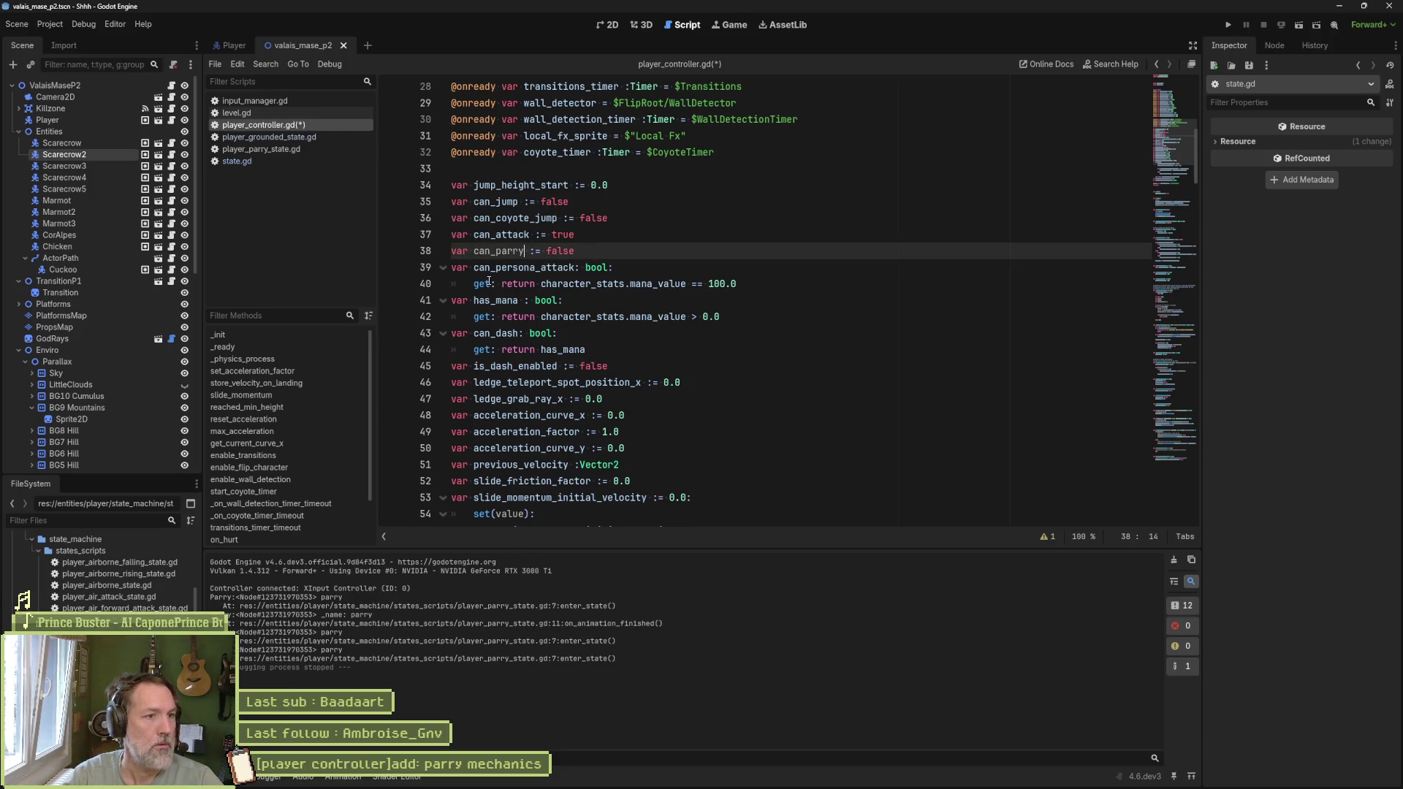
pyautogui.doubleClick(506, 251)
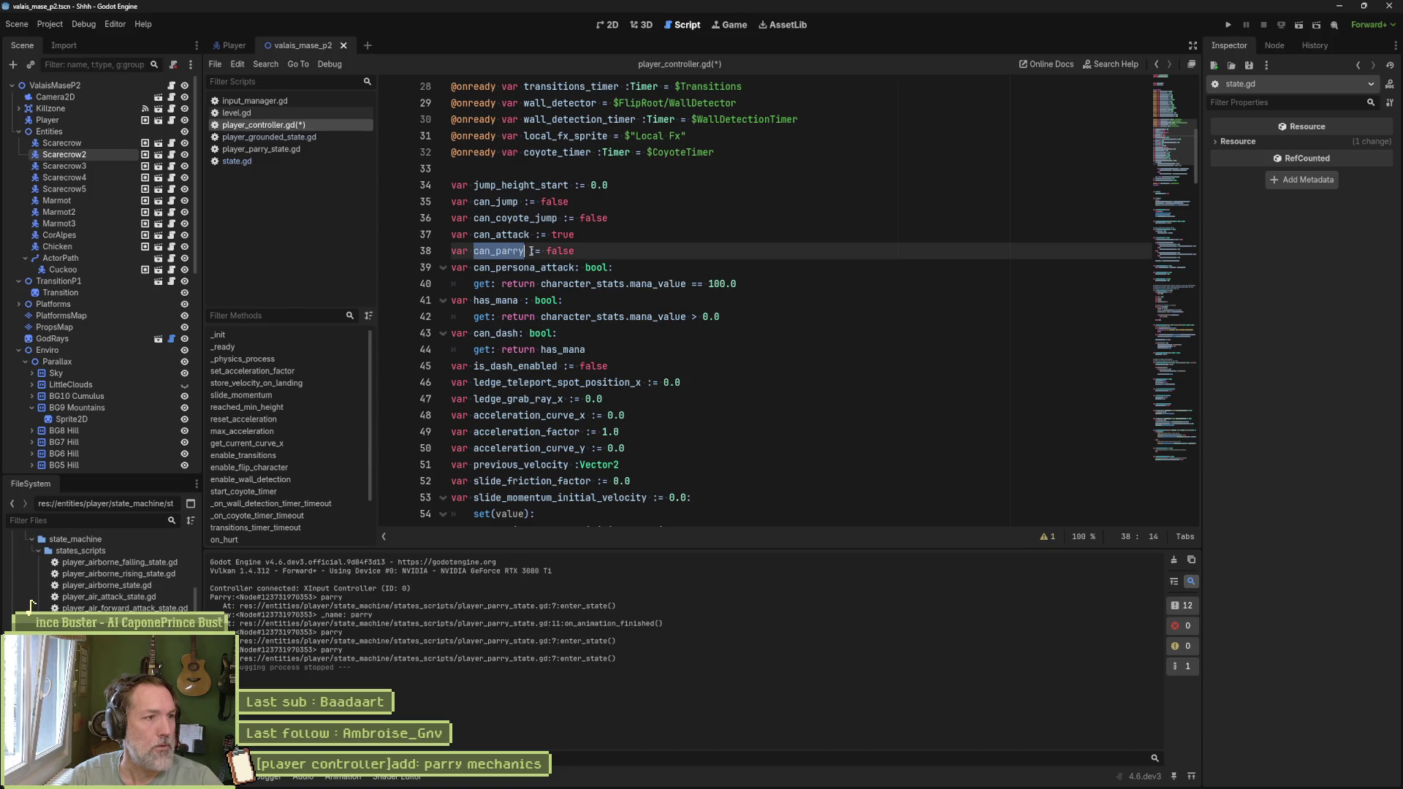
pyautogui.hotkey('ctrl', 's')
pyautogui.click(278, 167)
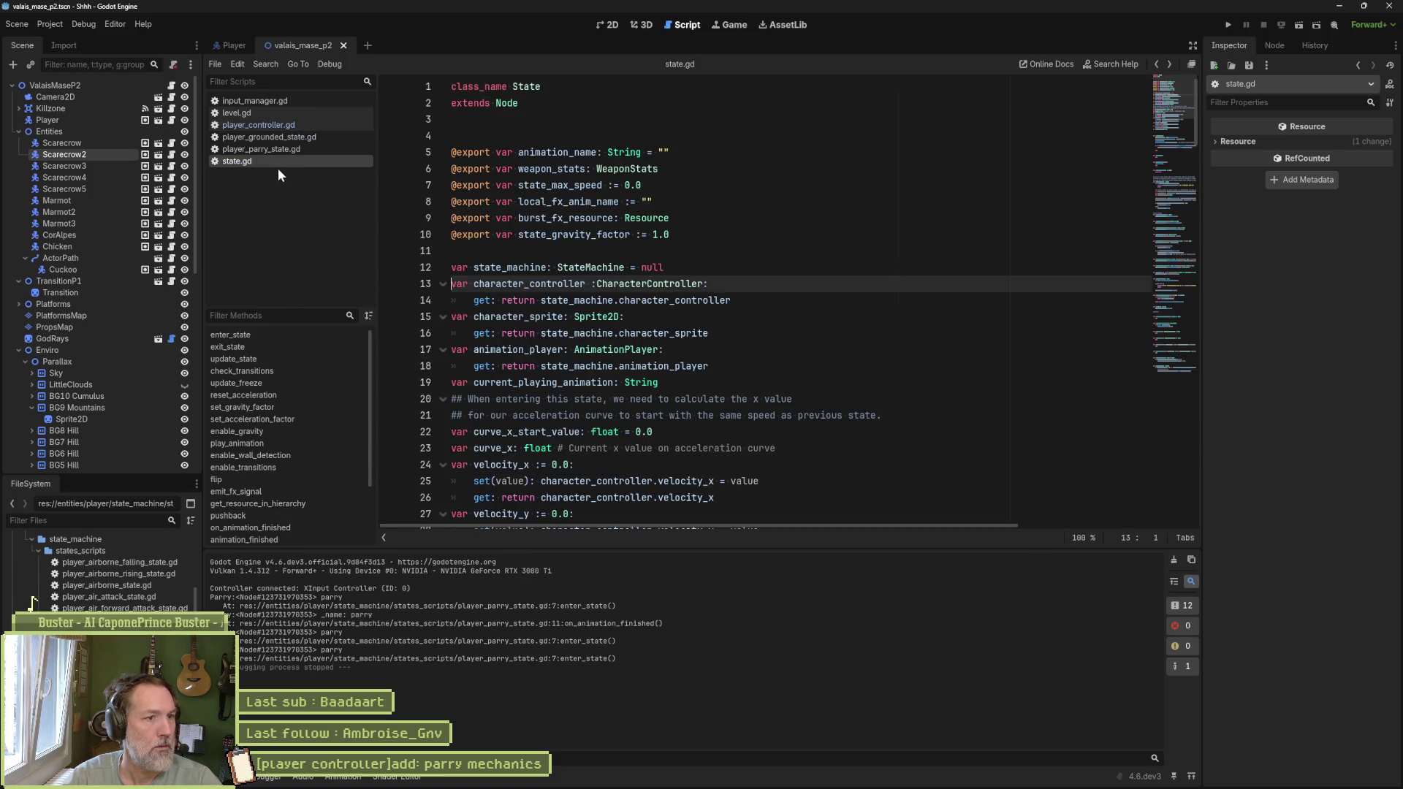
pyautogui.hotkey('alt', 'Left')
pyautogui.hotkey('alt', 'Left')
pyautogui.hotkey('alt', 'Left')
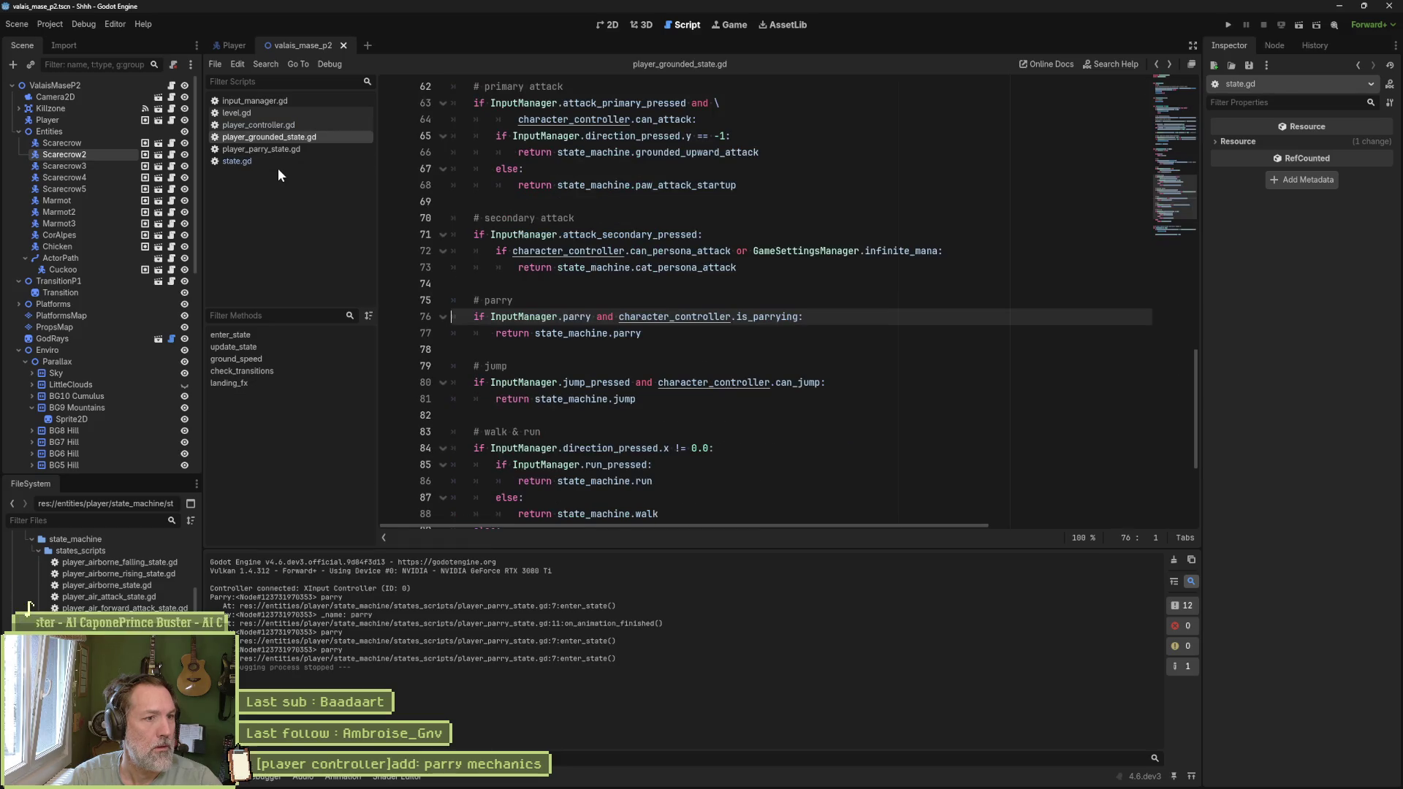
# Step: Make the grounded parry check use character_controller.can_parry and clear the leftover text on line 77
pyautogui.doubleClick(760, 317)
pyautogui.write('can_parry')
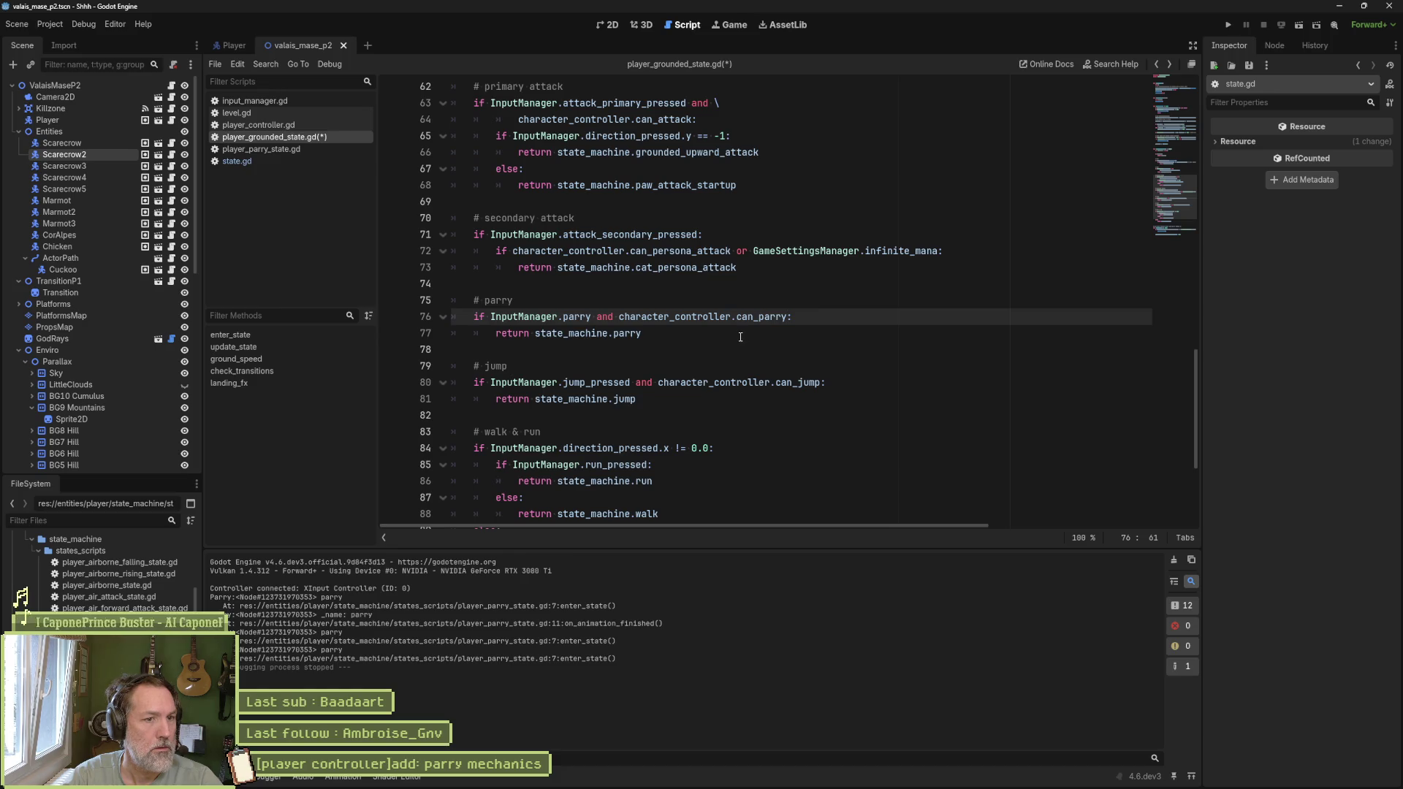
pyautogui.keyDown('shift'); pyautogui.click(623, 317); pyautogui.keyUp('shift')
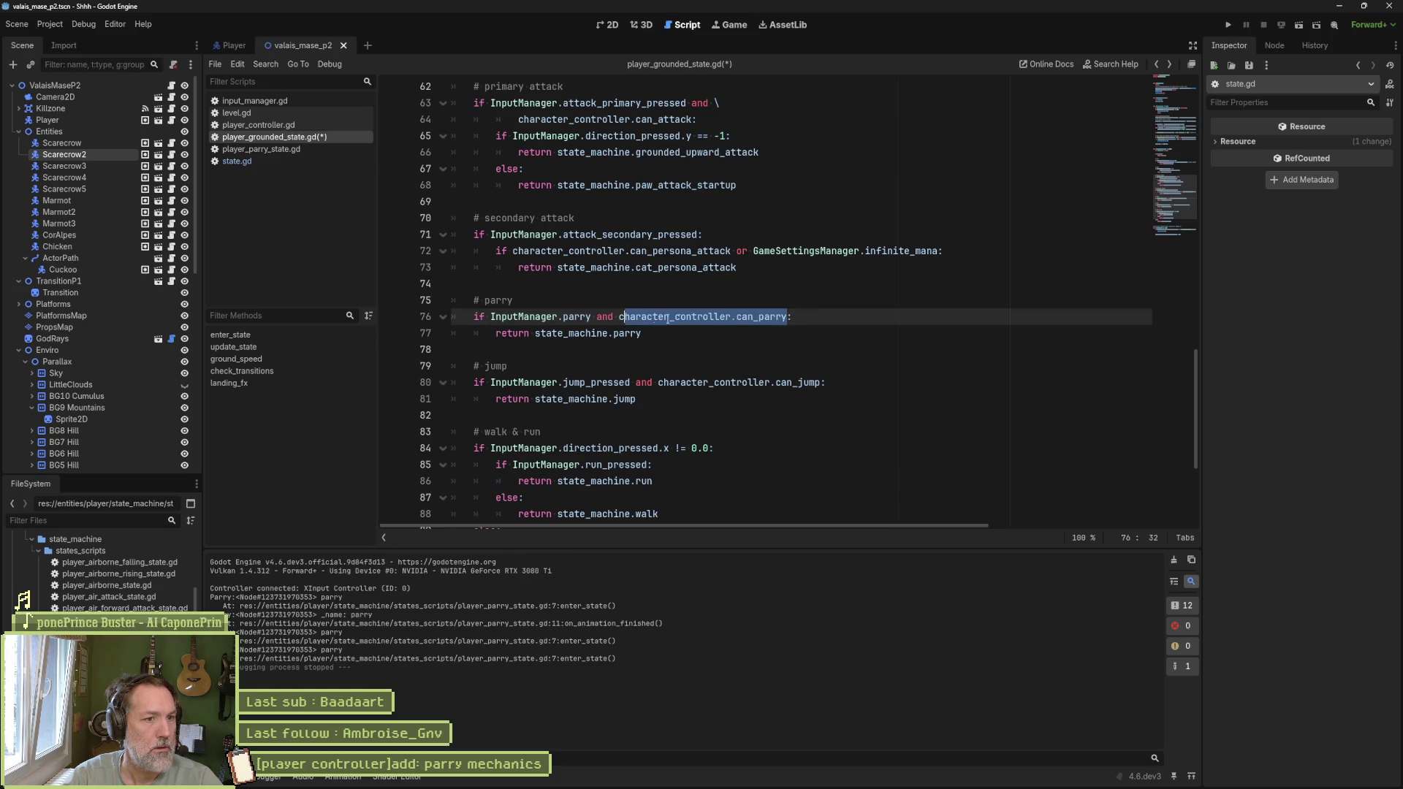
pyautogui.click(805, 323)
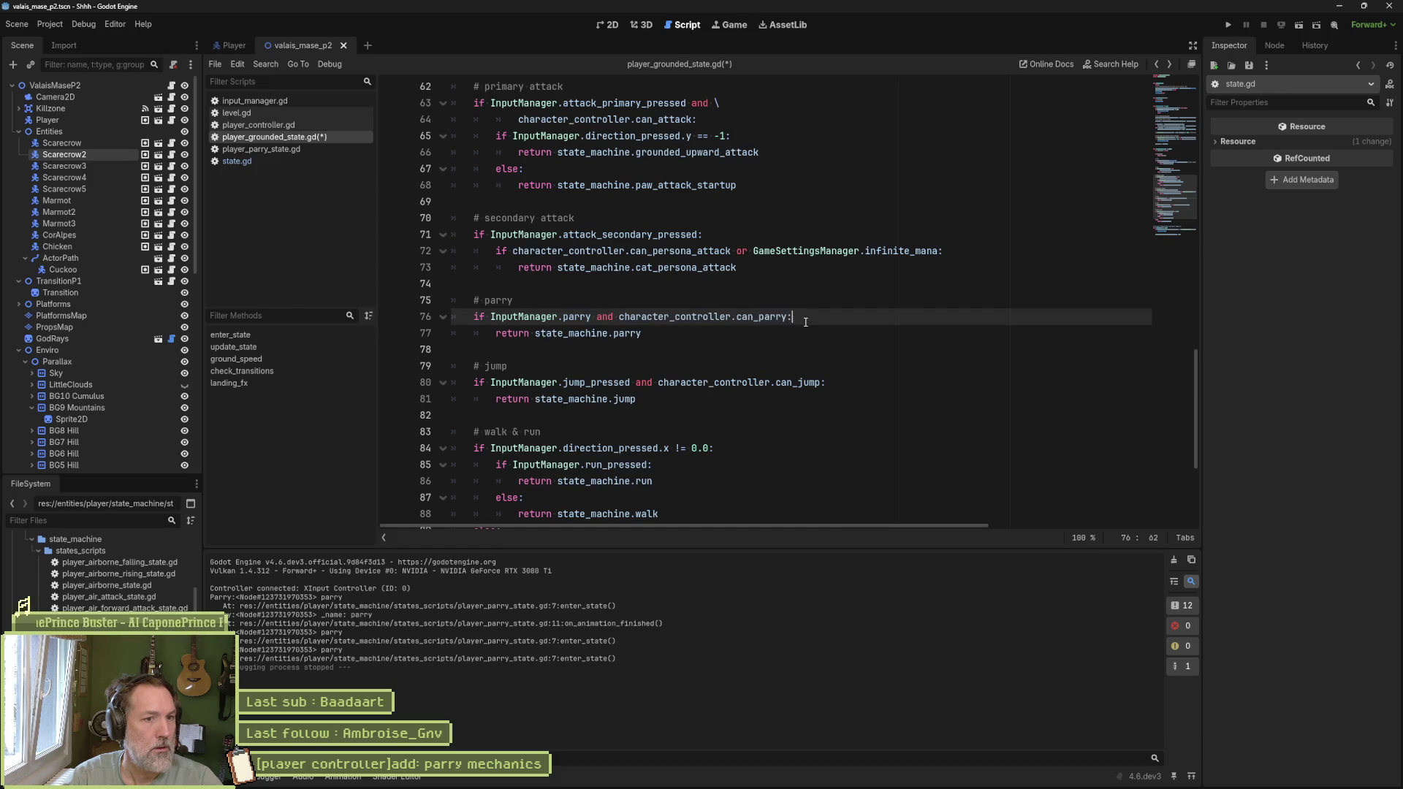
pyautogui.press('Return')
pyautogui.write('character_controller.can_parry')
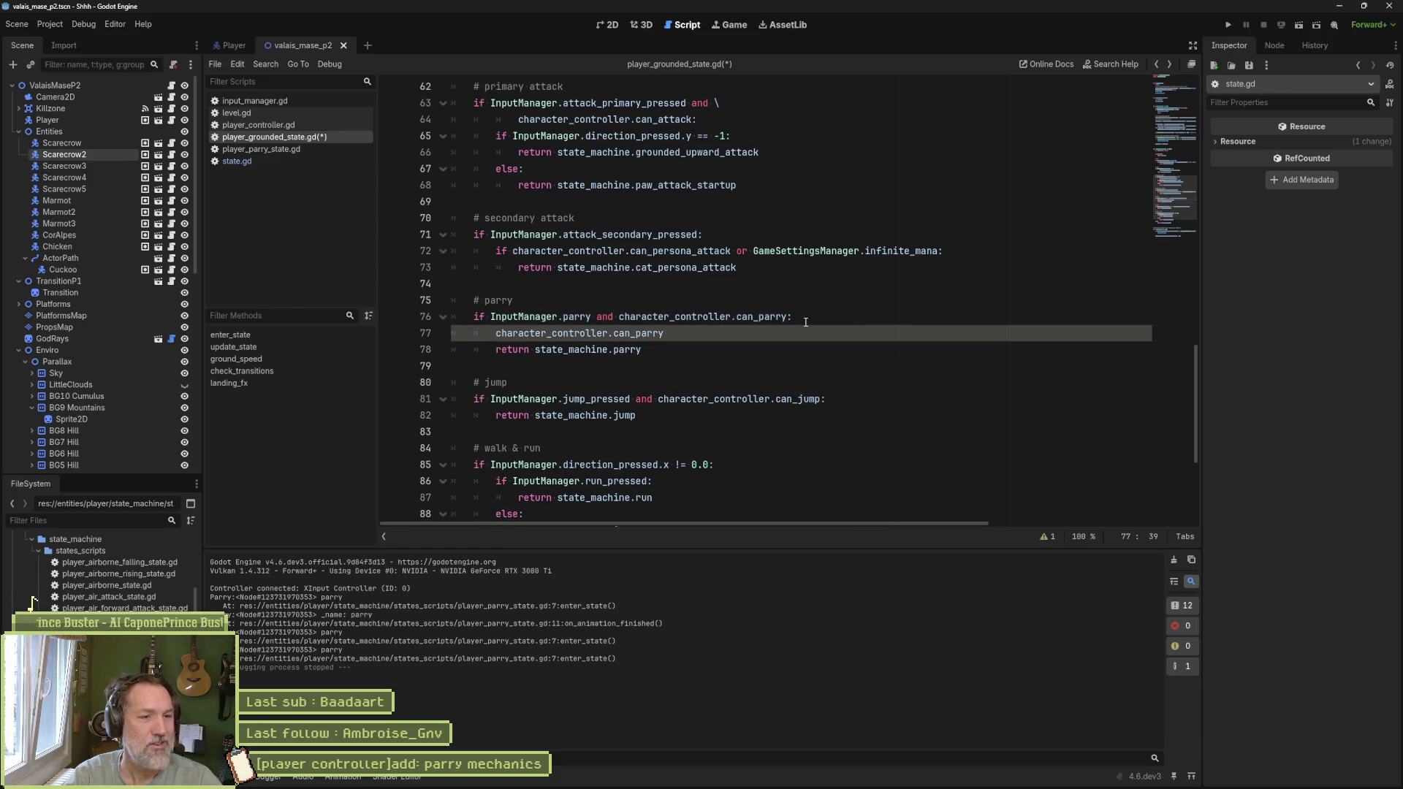
pyautogui.hotkey('shift', 'Home')
pyautogui.press('BackSpace')
pyautogui.press('BackSpace')
pyautogui.press('BackSpace')
pyautogui.press('BackSpace')
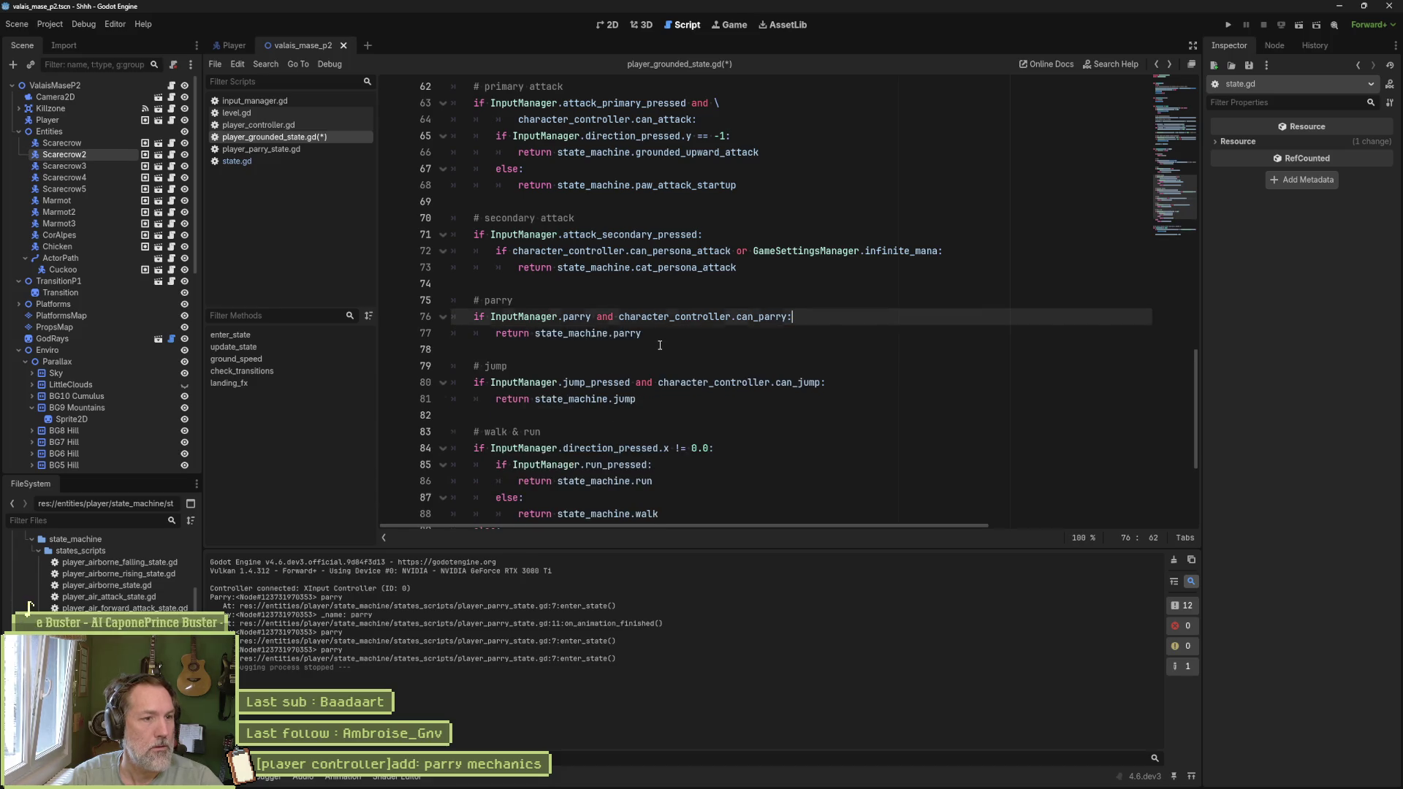
pyautogui.click(627, 334)
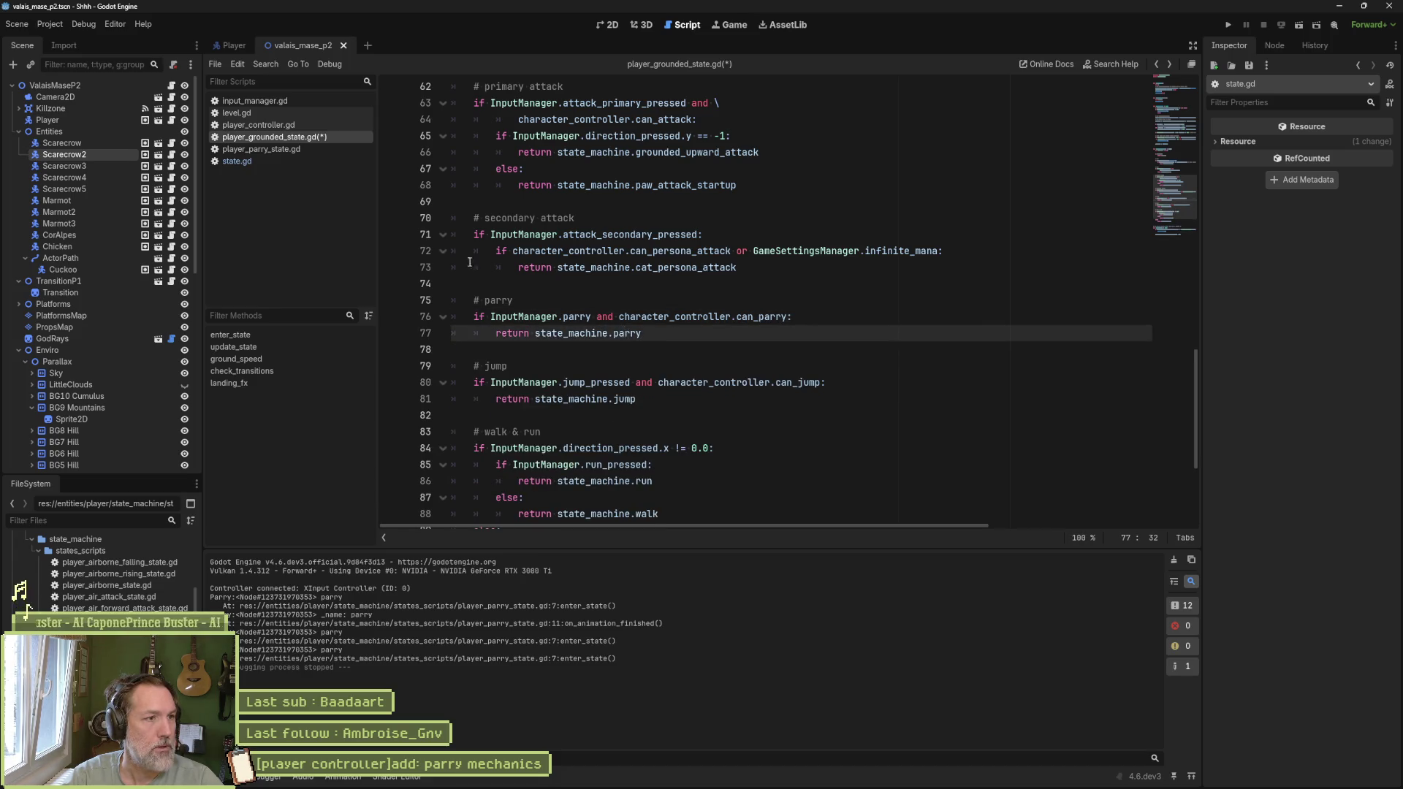
# Step: In player_parry_state.gd, set character_controller.can_parry = false inside enter_state
pyautogui.click(284, 148)
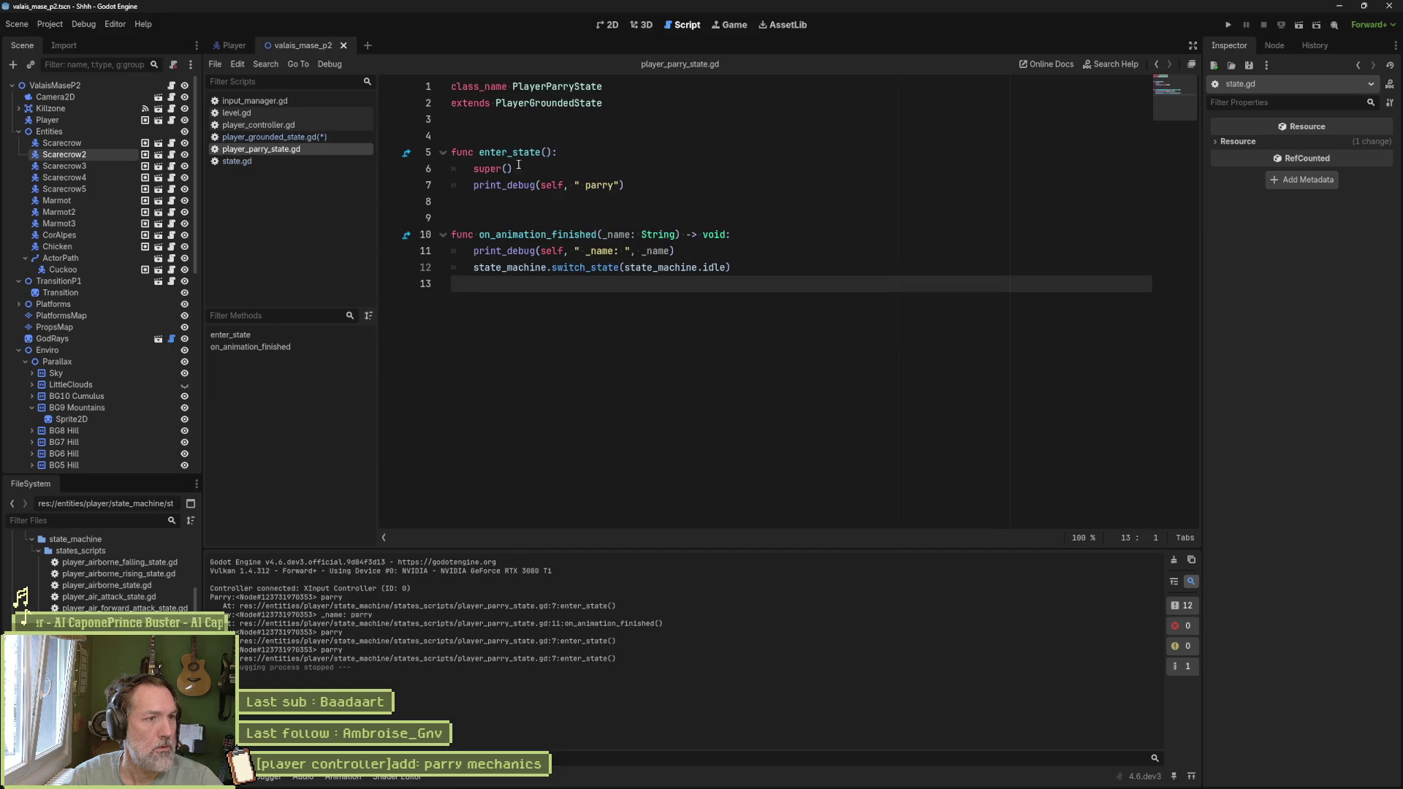
pyautogui.click(645, 184)
pyautogui.press('Return')
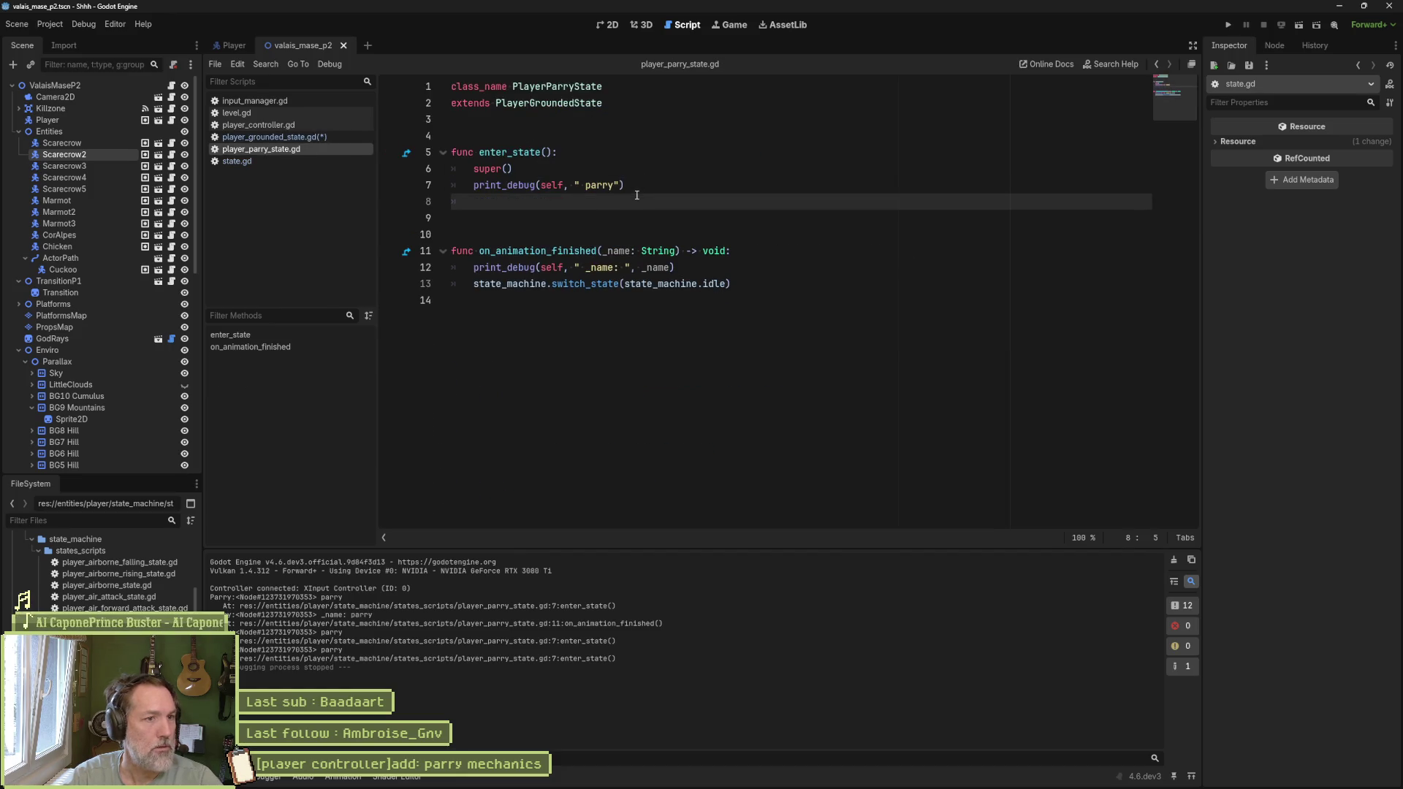
pyautogui.write('character_controller.can_parry ')
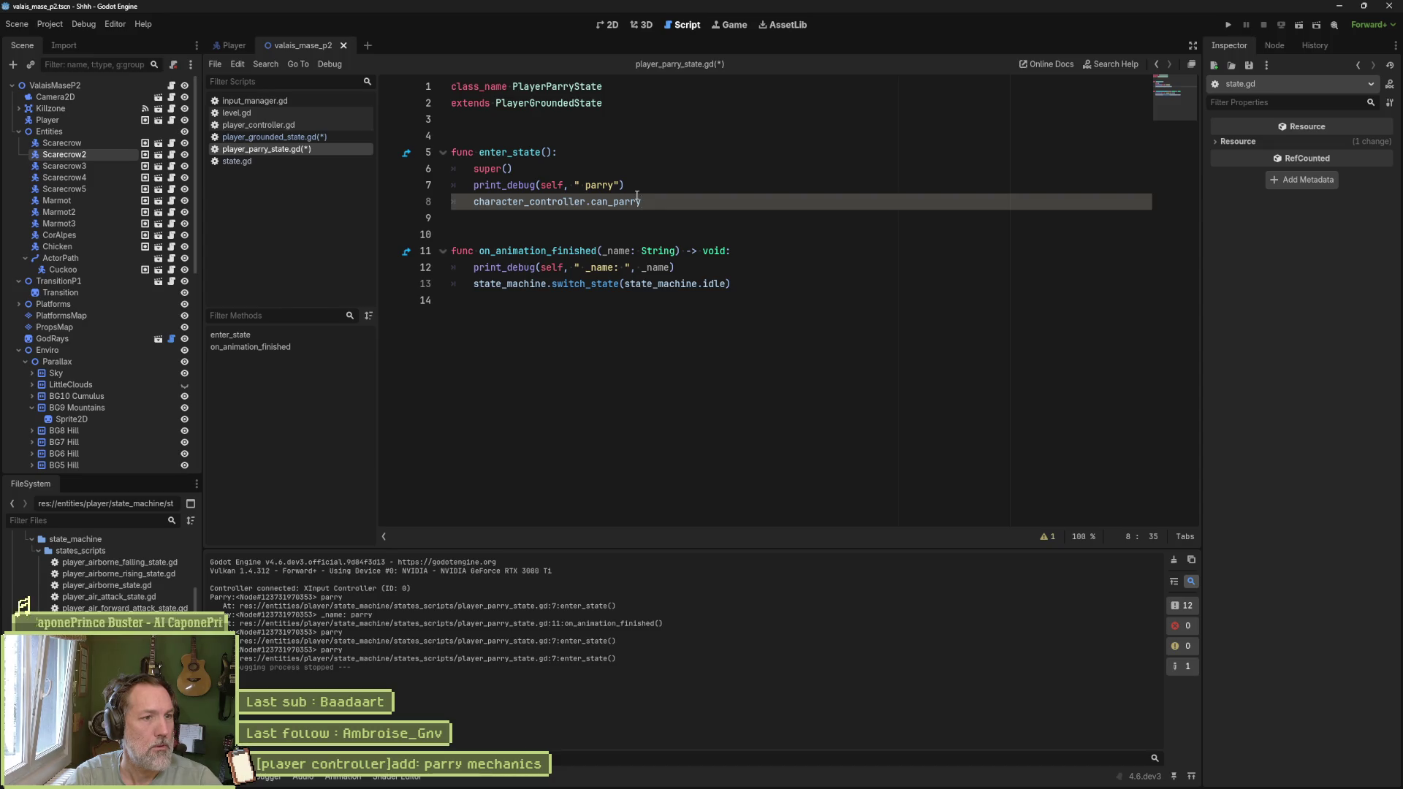
pyautogui.write('= false')
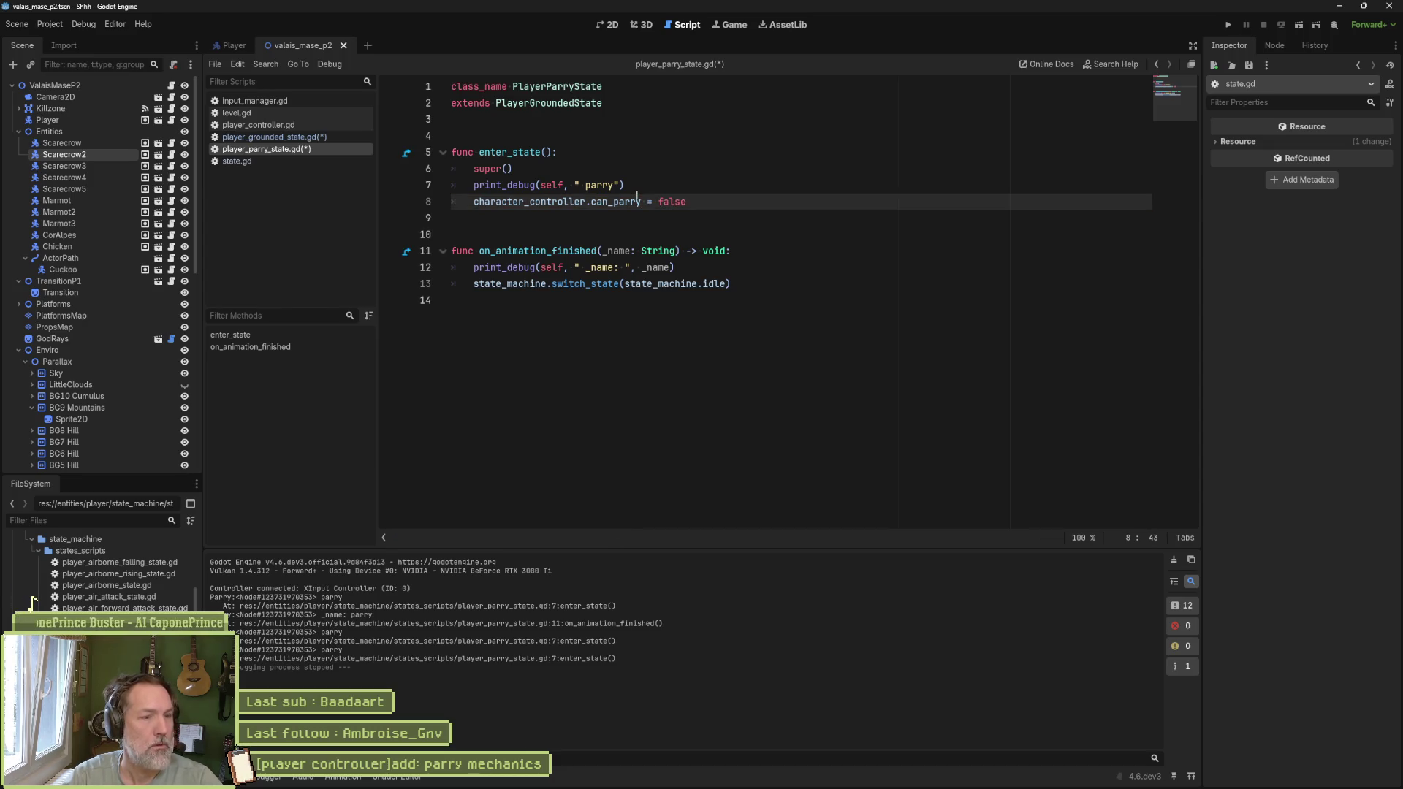
pyautogui.tripleClick(706, 201)
pyautogui.hotkey('ctrl', 'c')
# Step: Set can_parry = true just before switch_state in on_animation_finished, then run the game
pyautogui.click(730, 284)
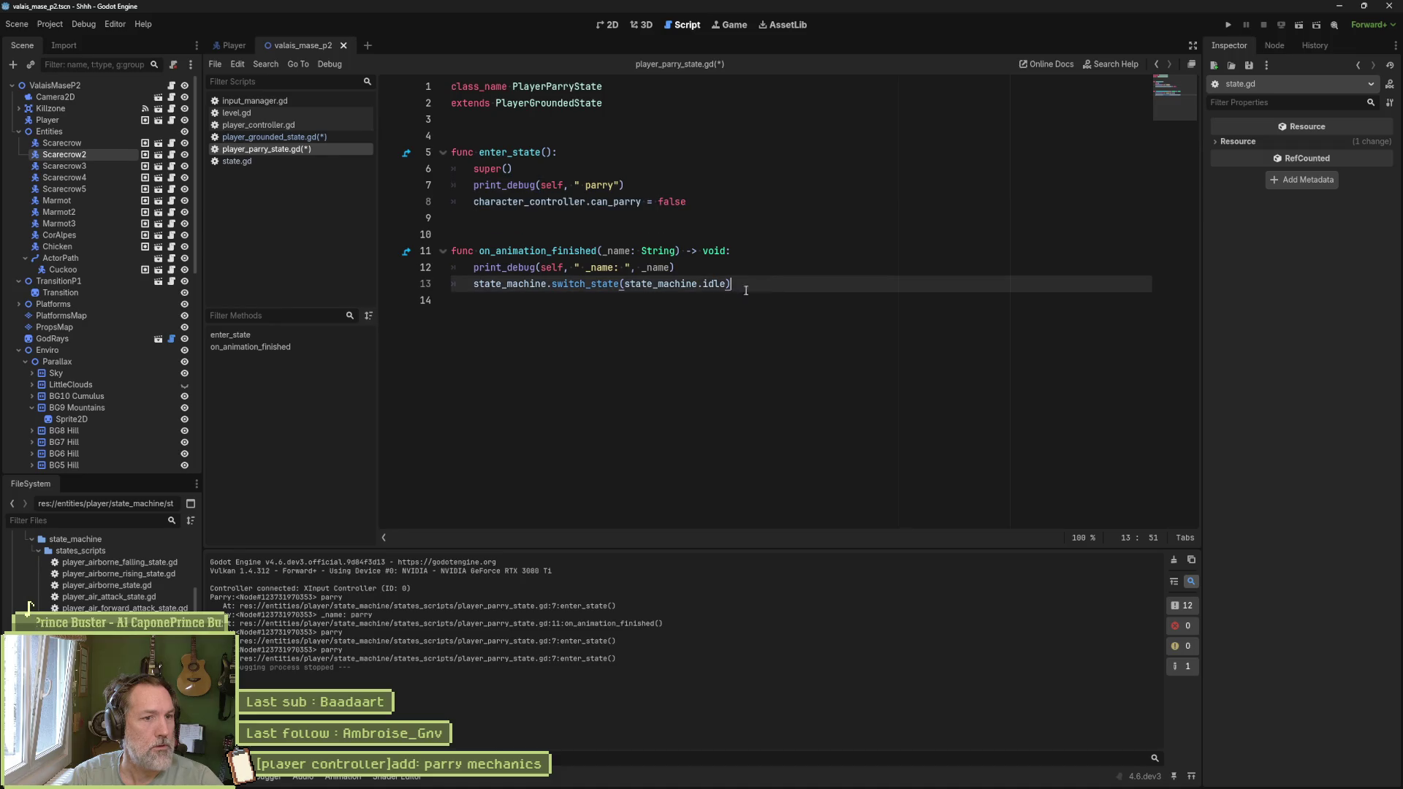
pyautogui.press('Return')
pyautogui.hotkey('ctrl', 'v')
pyautogui.doubleClick(668, 300)
pyautogui.write('true')
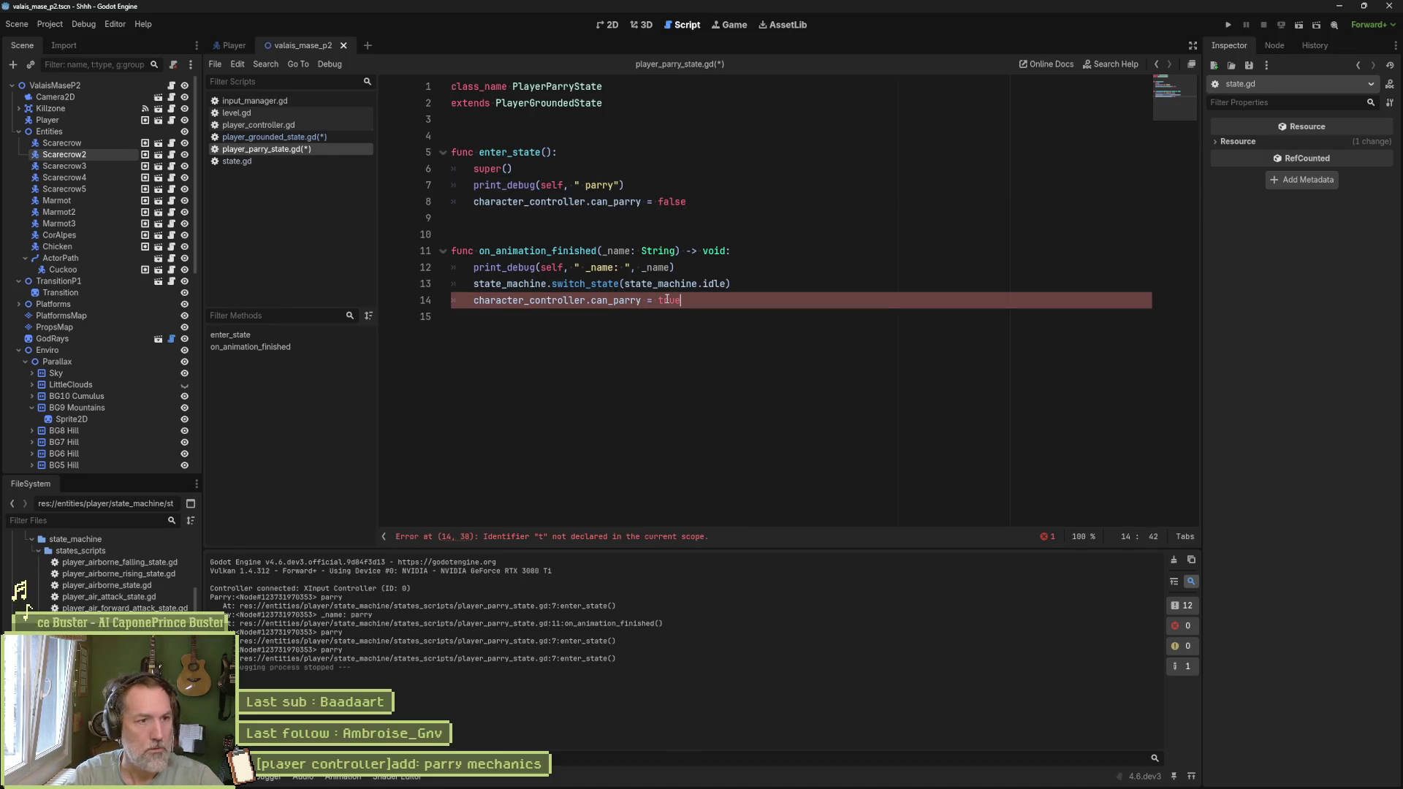
pyautogui.hotkey('alt', 'Up')
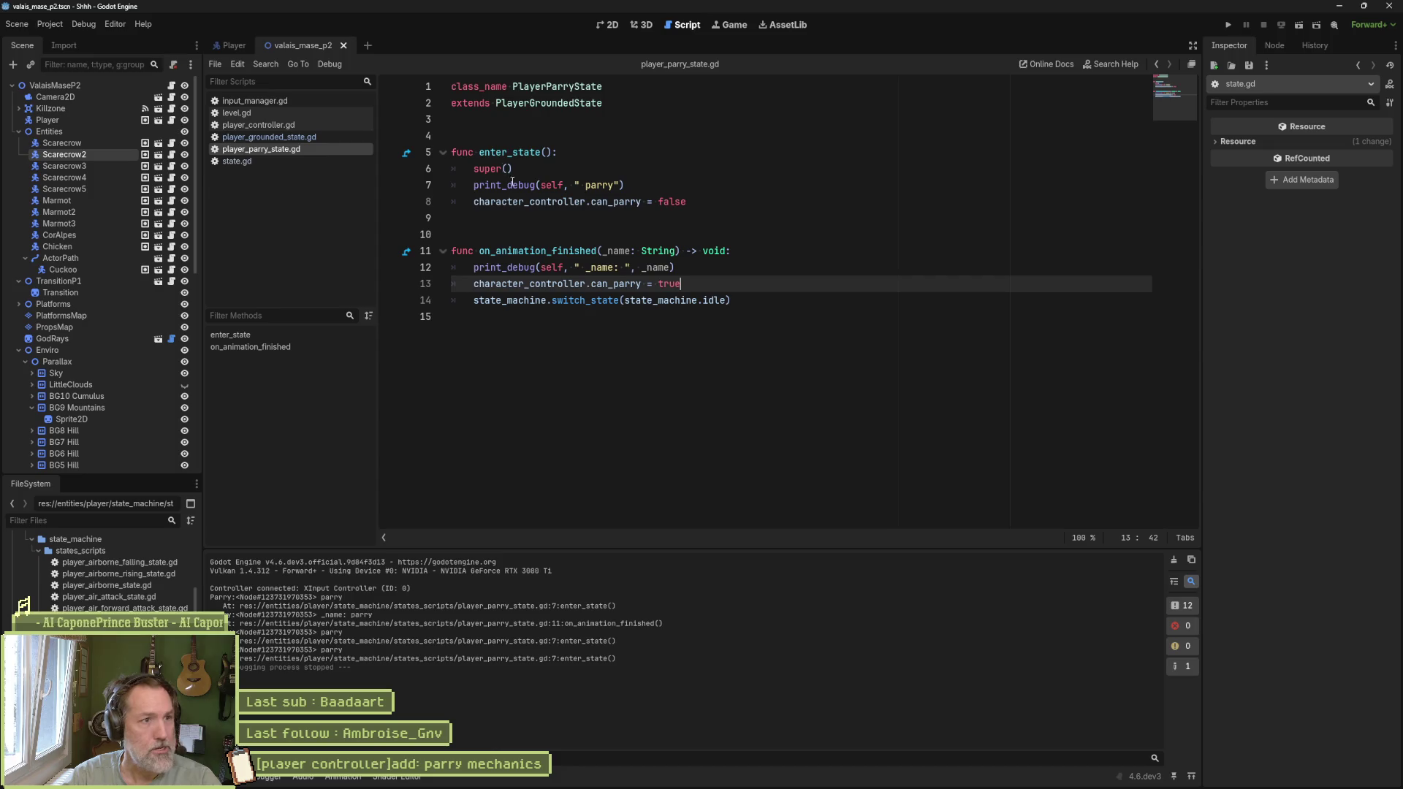
pyautogui.press('F6')
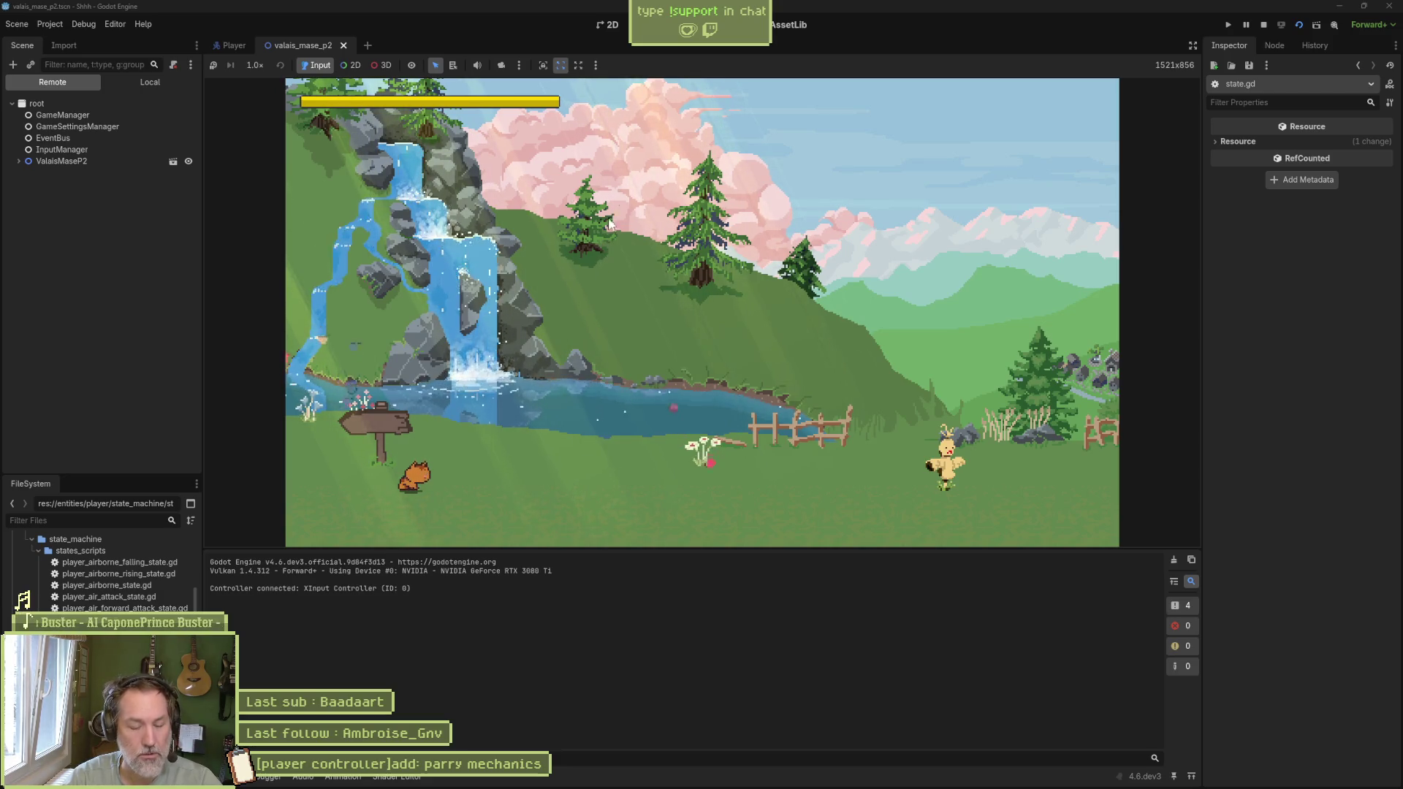
# Step: Stop the game and change can_parry's default to true in player_controller.gd
pyautogui.press('F8')
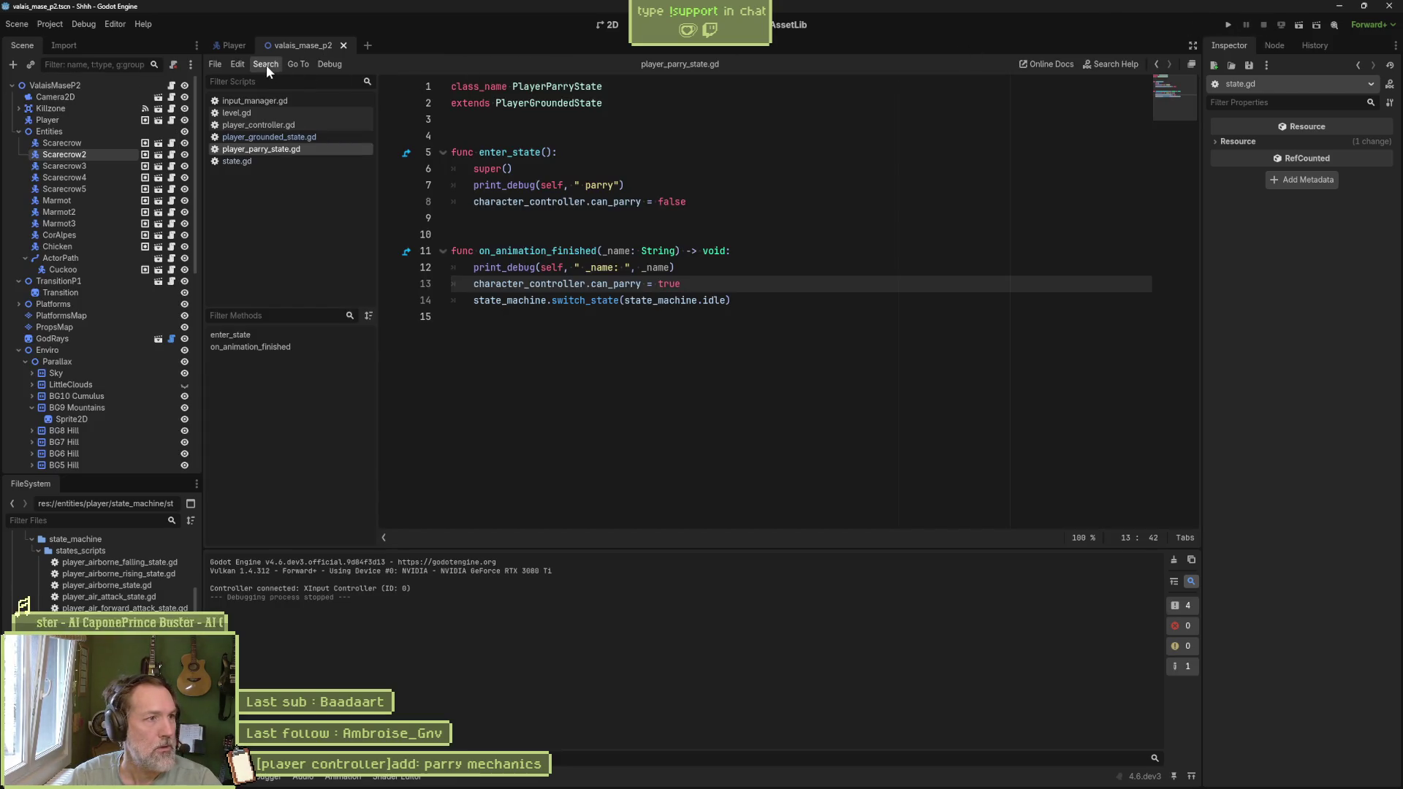
pyautogui.click(280, 125)
pyautogui.scroll(-10, 668, 360)
pyautogui.scroll(-2, 668, 360)
pyautogui.scroll(2, 570, 224)
pyautogui.doubleClick(560, 202)
pyautogui.write('true')
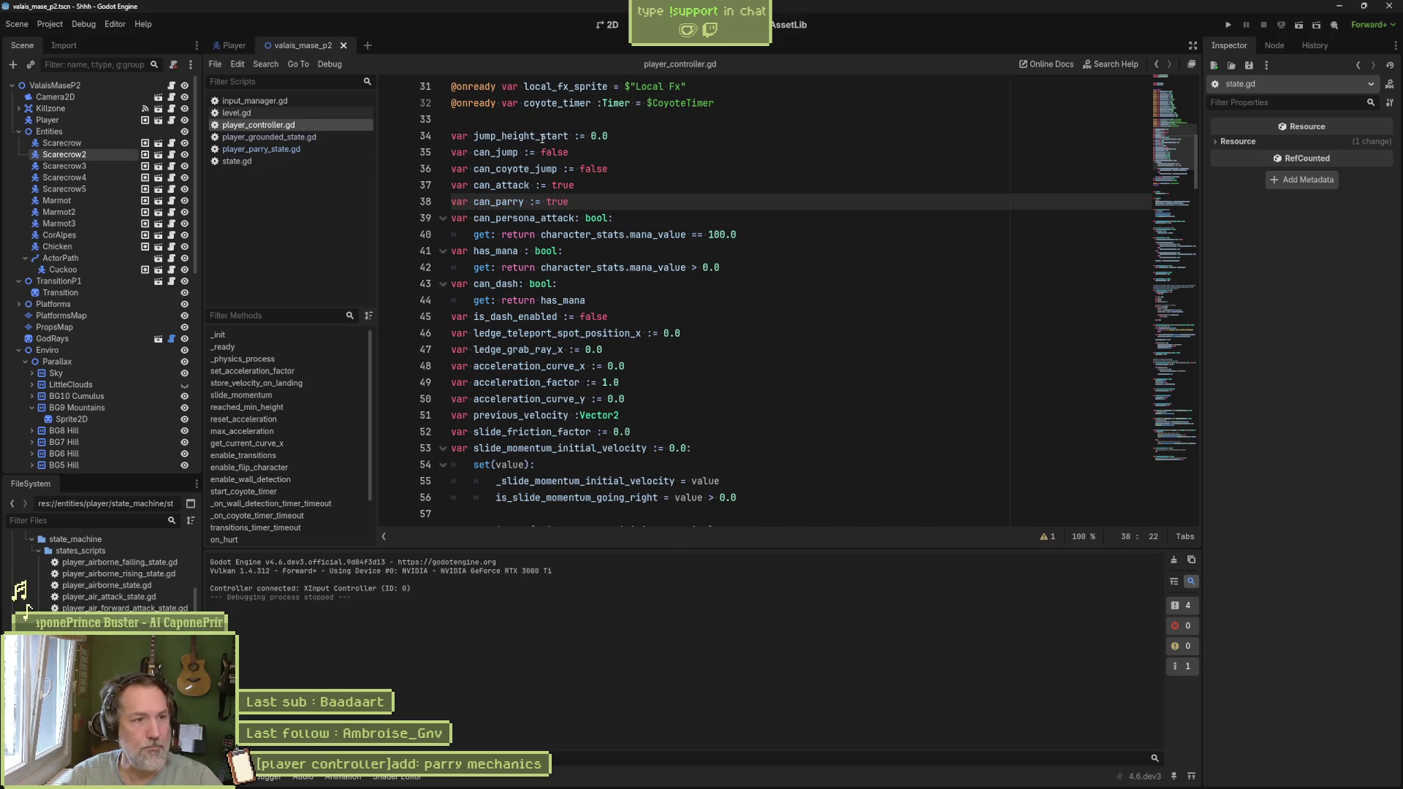
# Step: Run the game again to test parrying, stop it, and switch to the Player scene
pyautogui.press('F6')
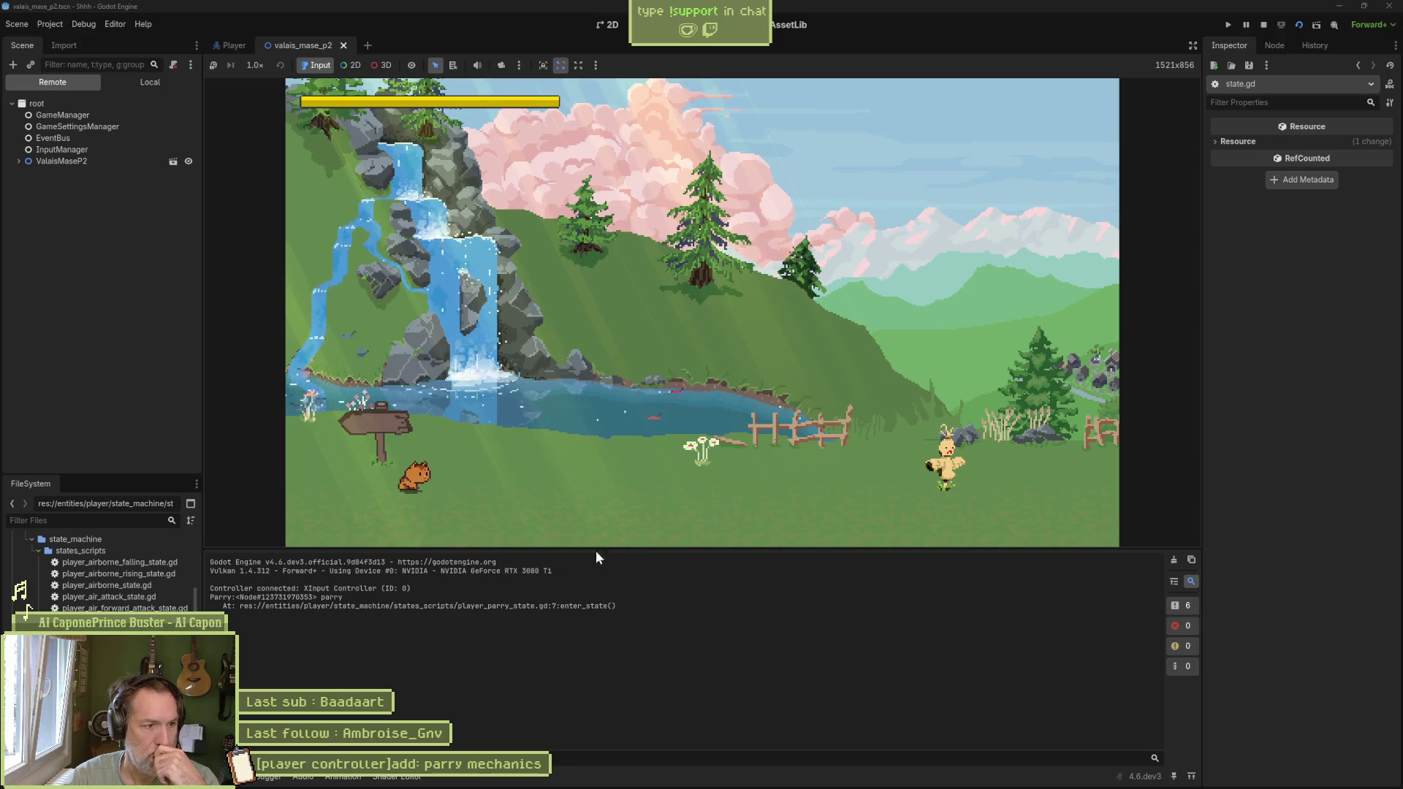
pyautogui.click(1265, 25)
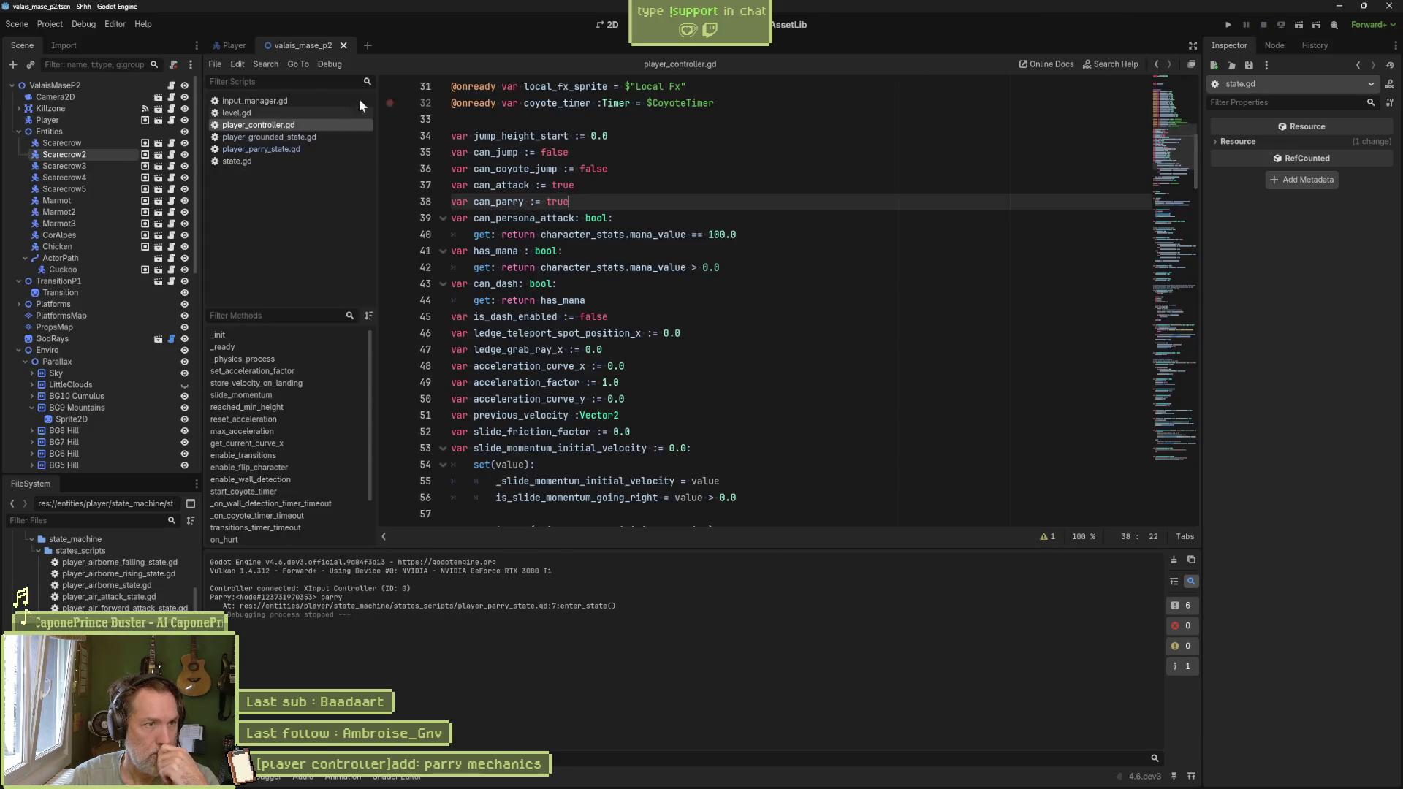
pyautogui.click(256, 138)
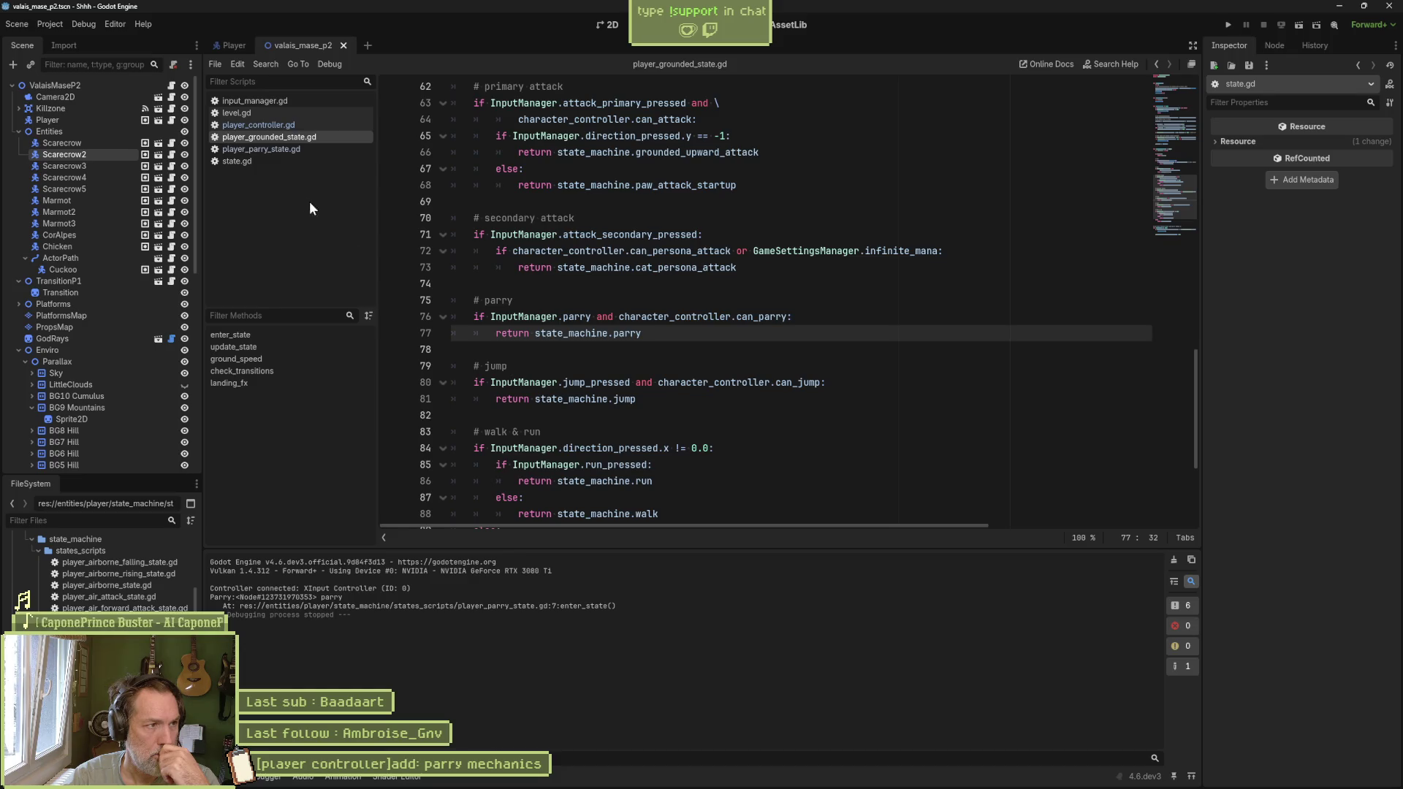
pyautogui.click(232, 45)
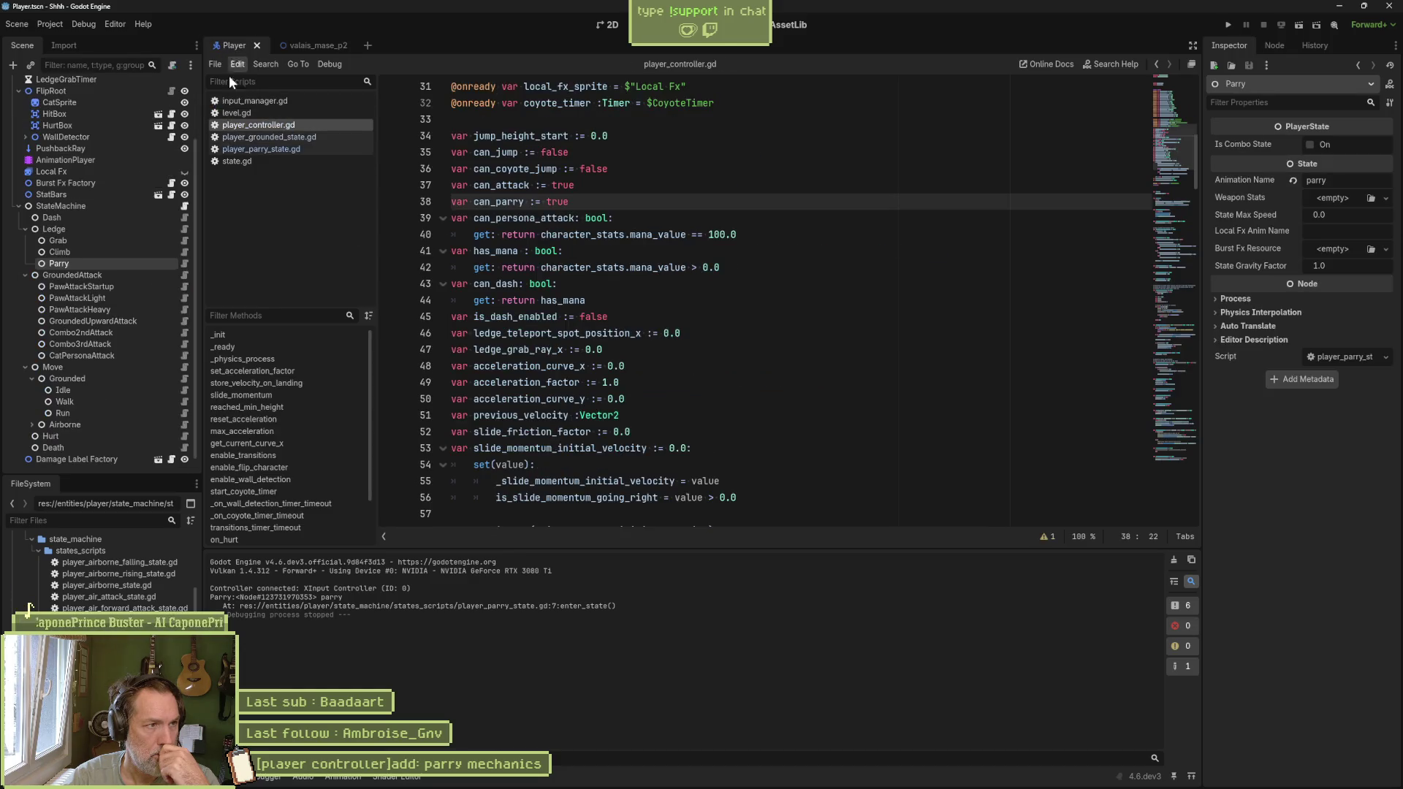
# Step: In player_parry_state.gd, insert blank lines below can_parry = false in enter_state
pyautogui.click(185, 264)
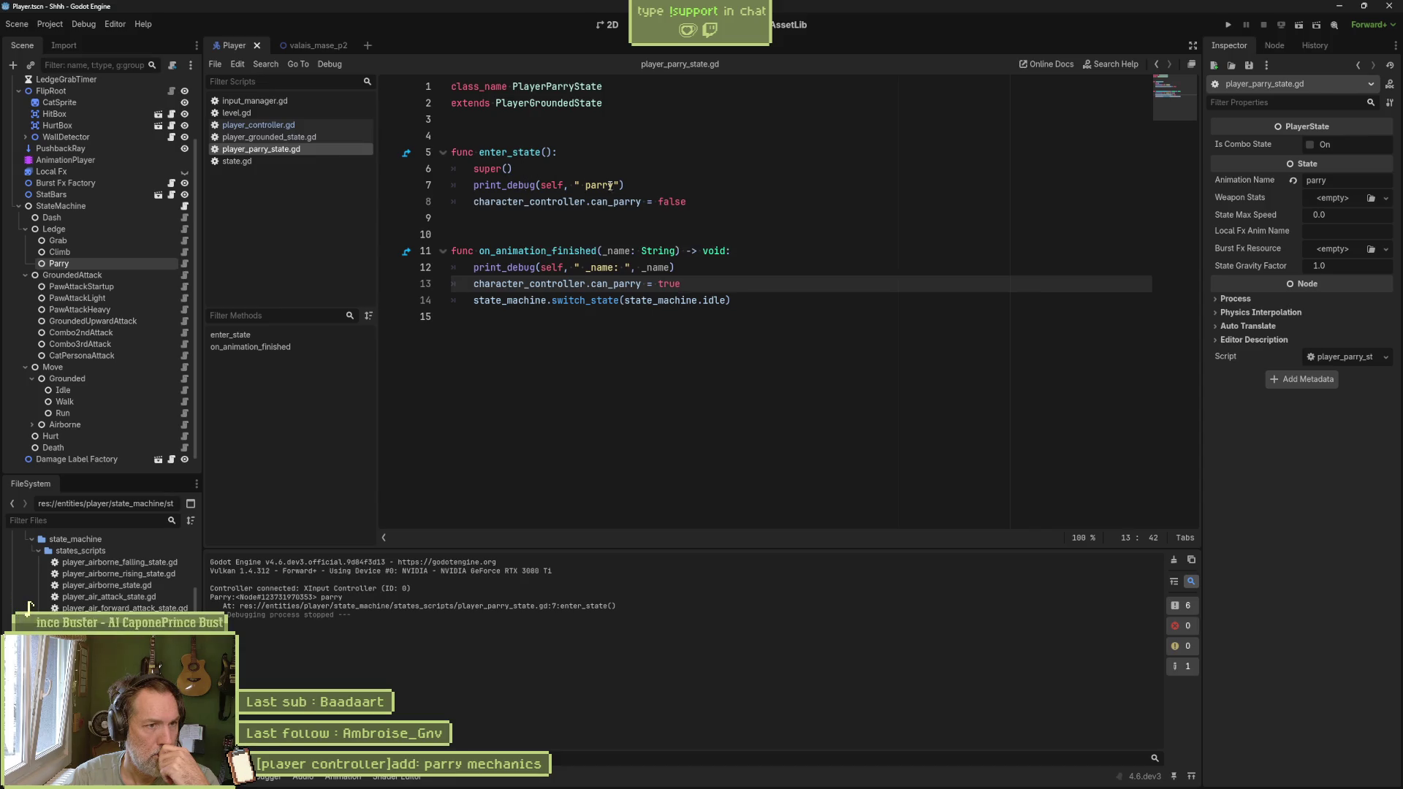
pyautogui.moveTo(475, 202); pyautogui.dragTo(702, 197)
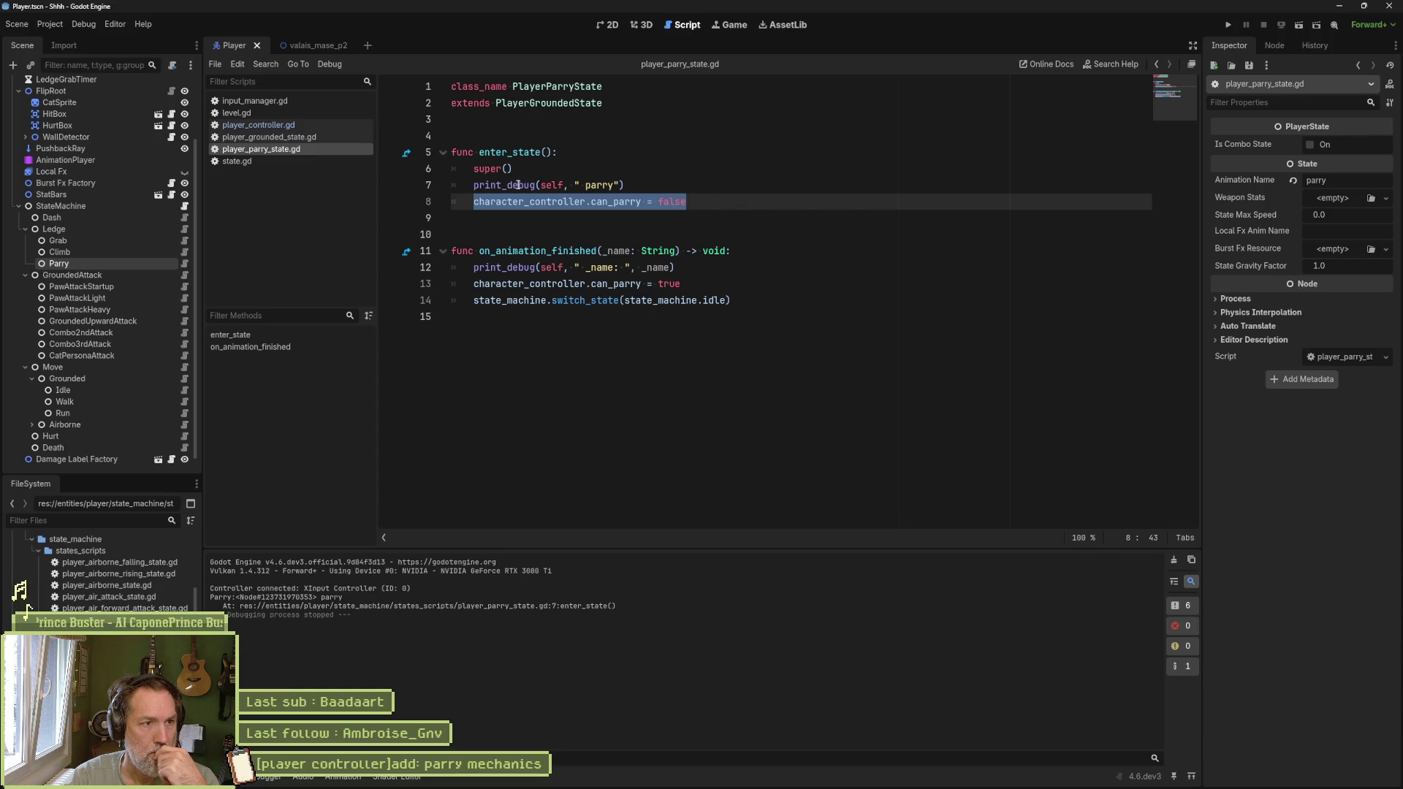
pyautogui.moveTo(508, 155)
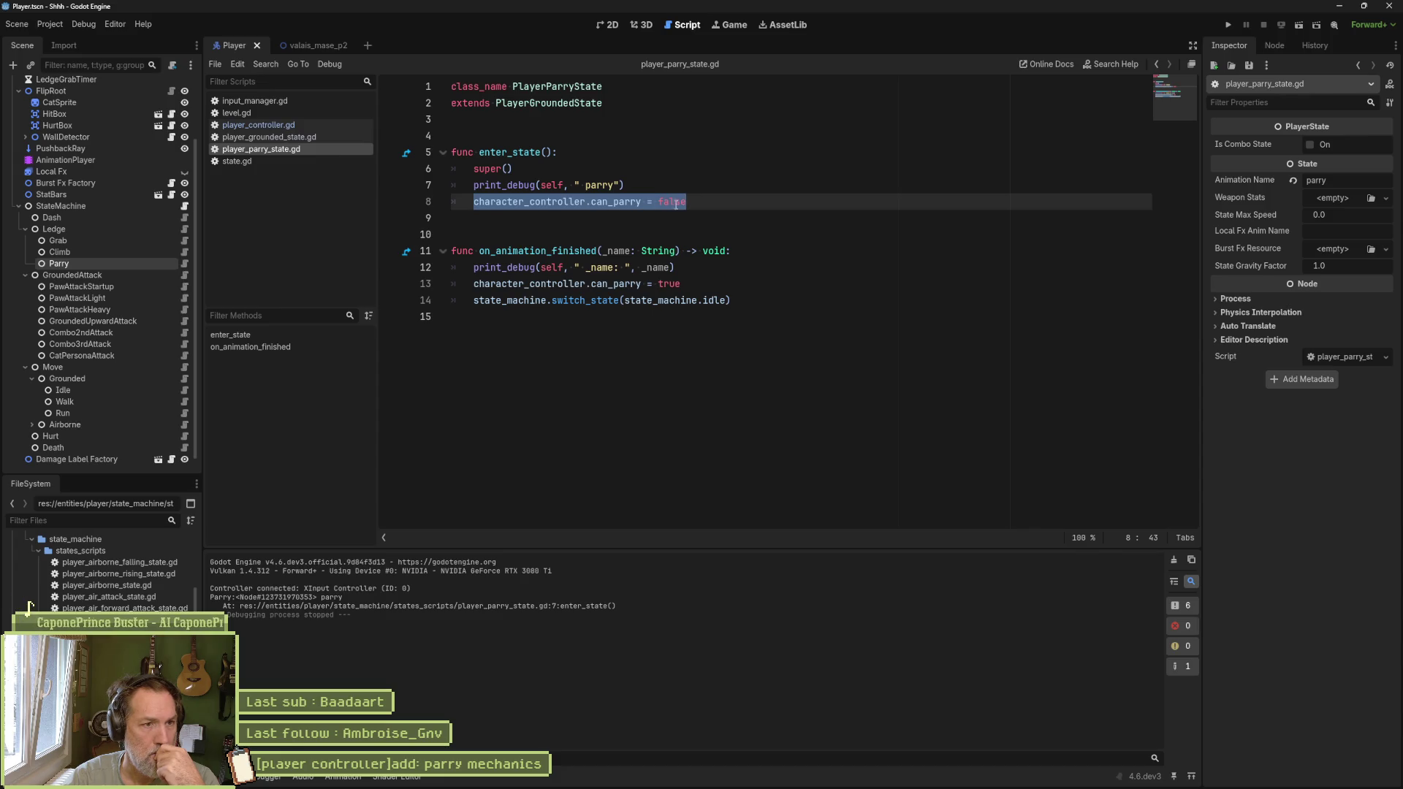
pyautogui.click(695, 200)
pyautogui.press('Return')
pyautogui.press('Return')
pyautogui.press('Return')
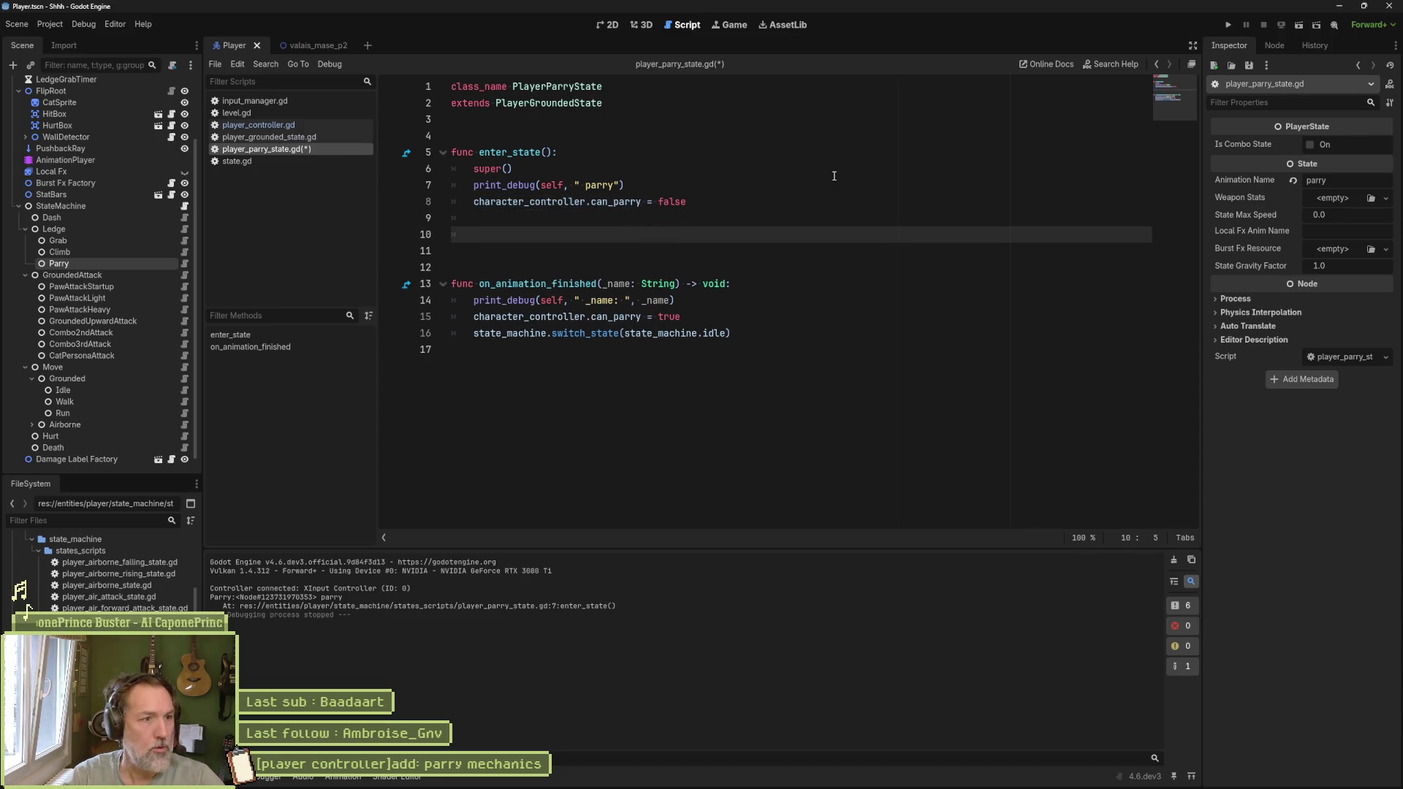
# Step: Add exit_state() calling super() and move can_parry = true into it from on_animation_finished
pyautogui.write('func exit')
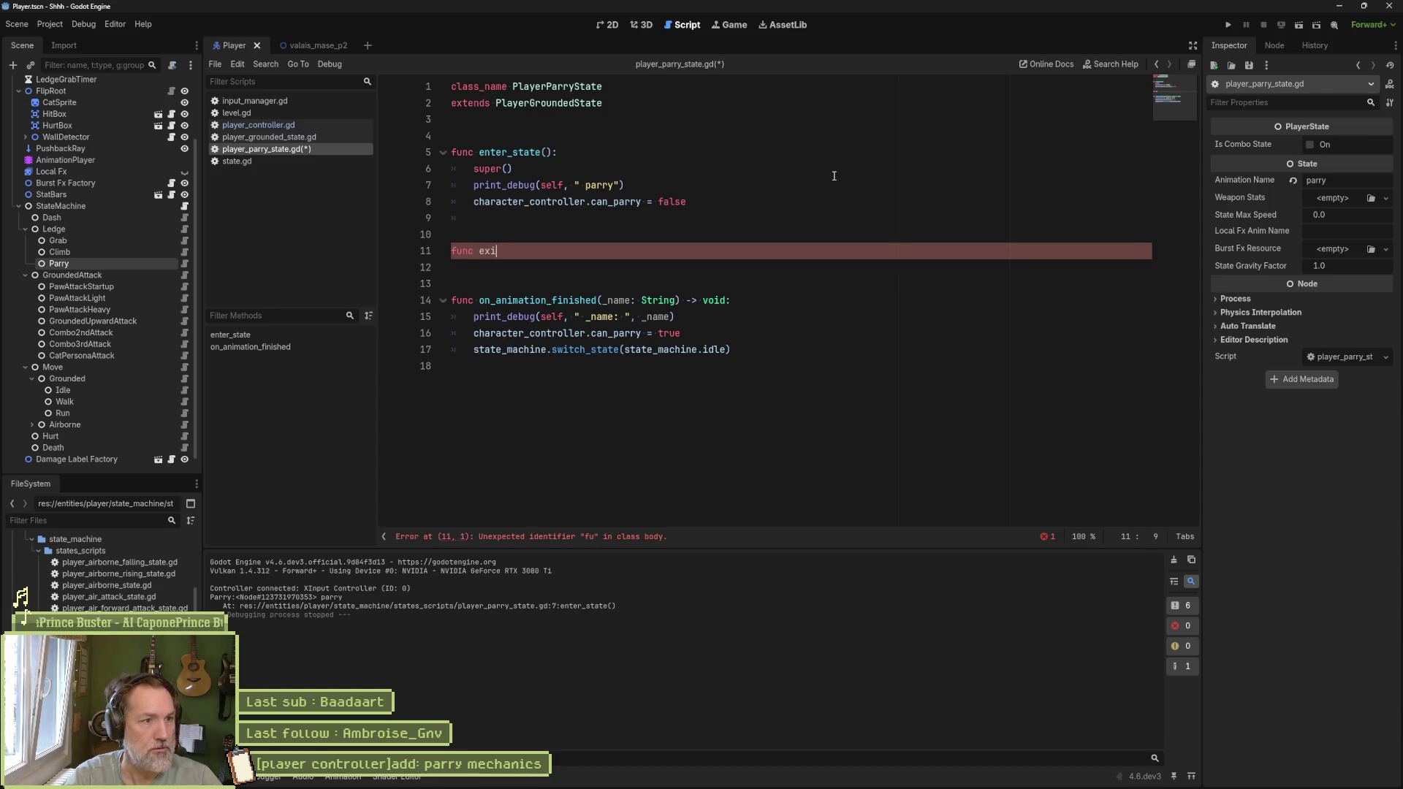
pyautogui.press('Return')
pyautogui.press('Return')
pyautogui.write('super(')
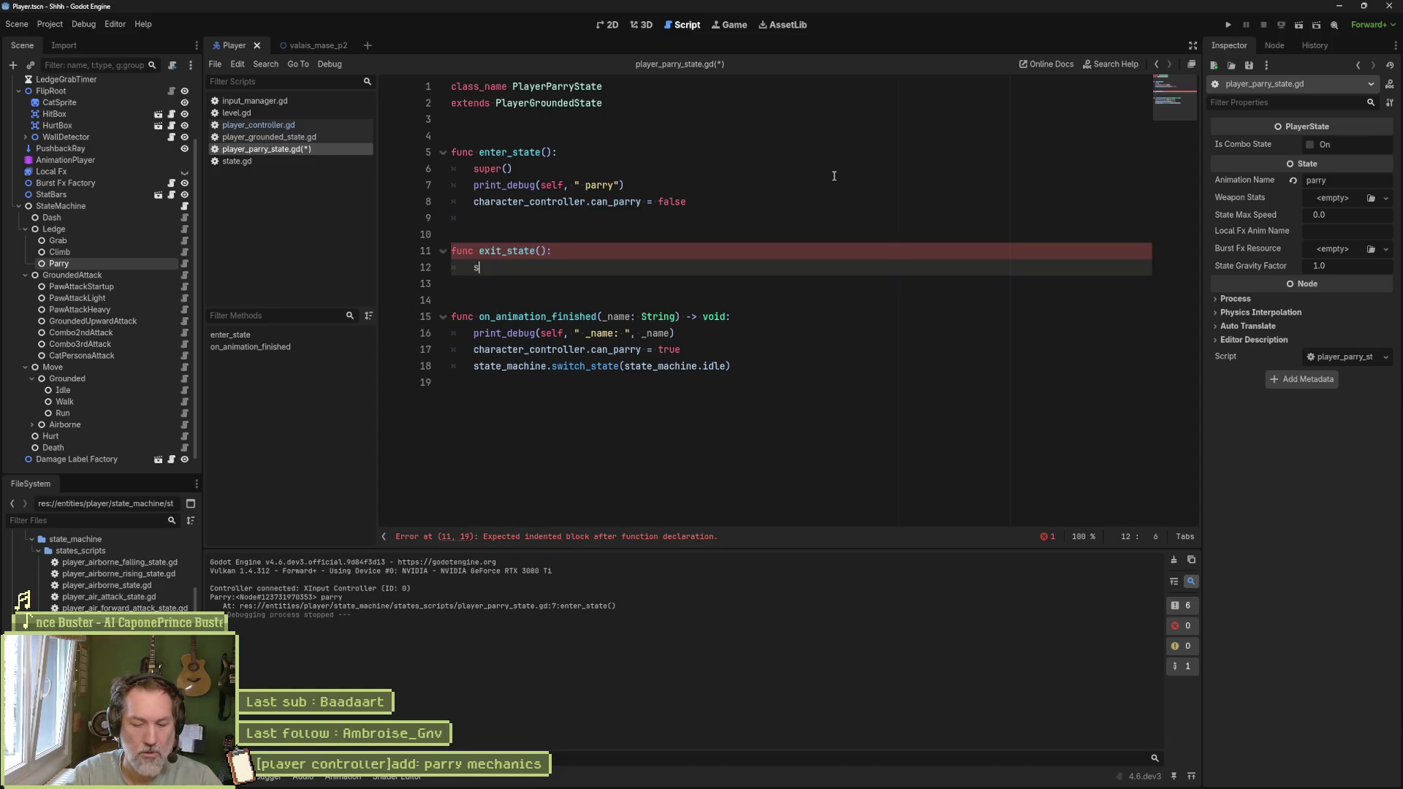
pyautogui.press('Down')
pyautogui.press('Down')
pyautogui.press('Down')
pyautogui.press('End')
pyautogui.hotkey('shift', 'Up')
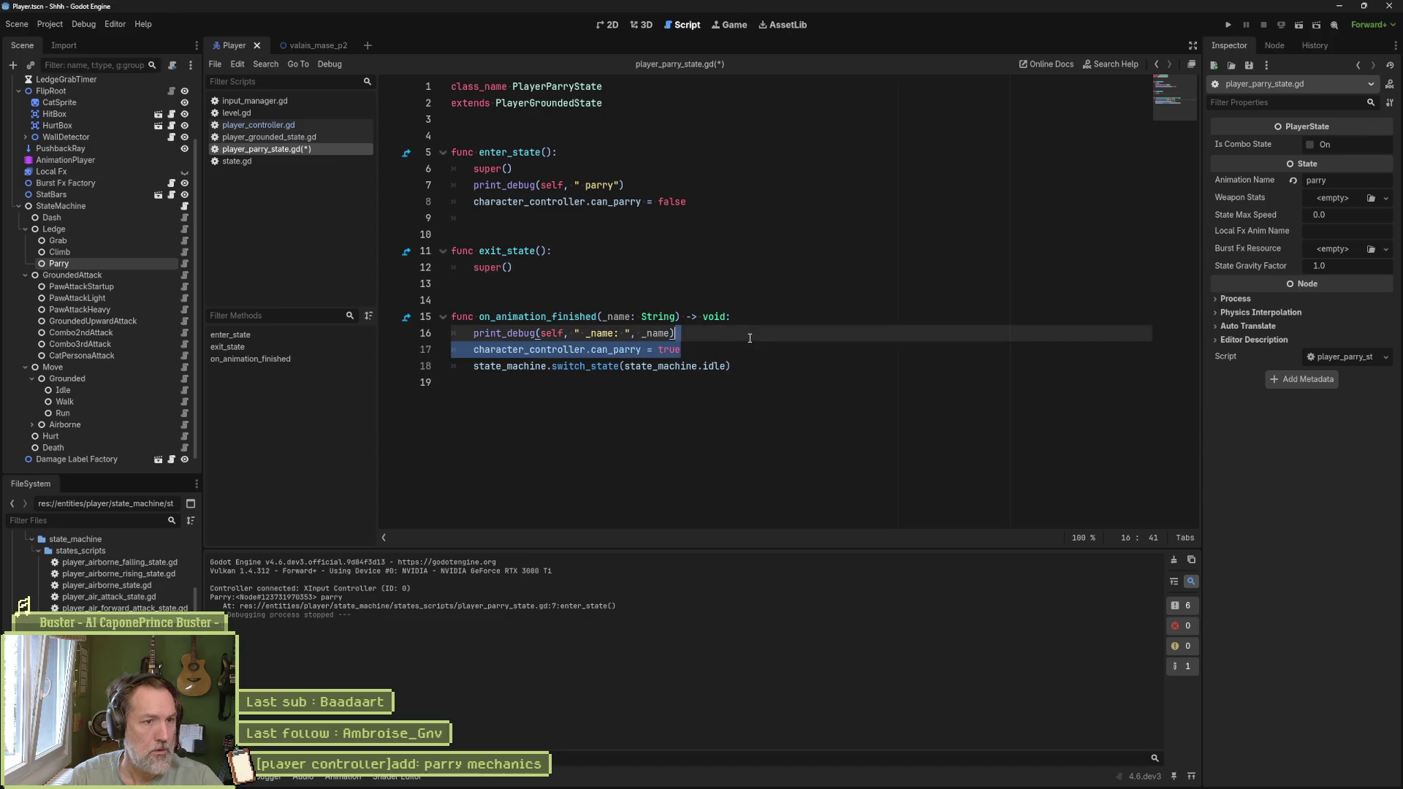
pyautogui.press('BackSpace')
pyautogui.click(656, 266)
pyautogui.press('Return')
pyautogui.write('character_controller.can_parry = true')
pyautogui.hotkey('ctrl', 's')
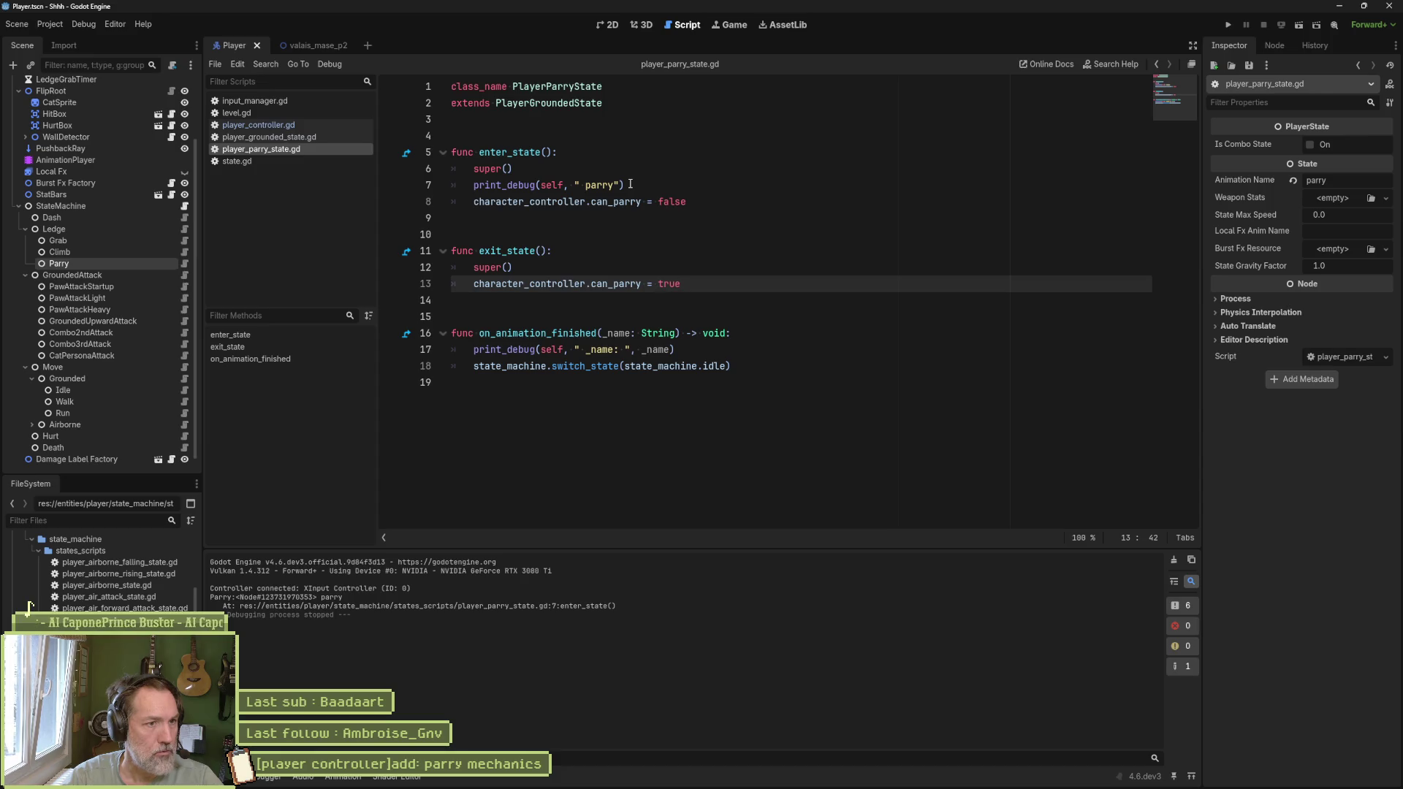
# Step: Add 'exit parry' and 'enter parry' debug prints to exit_state and enter_state, and save
pyautogui.moveTo(630, 184); pyautogui.dragTo(639, 171)
pyautogui.hotkey('ctrl', 'c')
pyautogui.click(595, 266)
pyautogui.hotkey('ctrl', 'v')
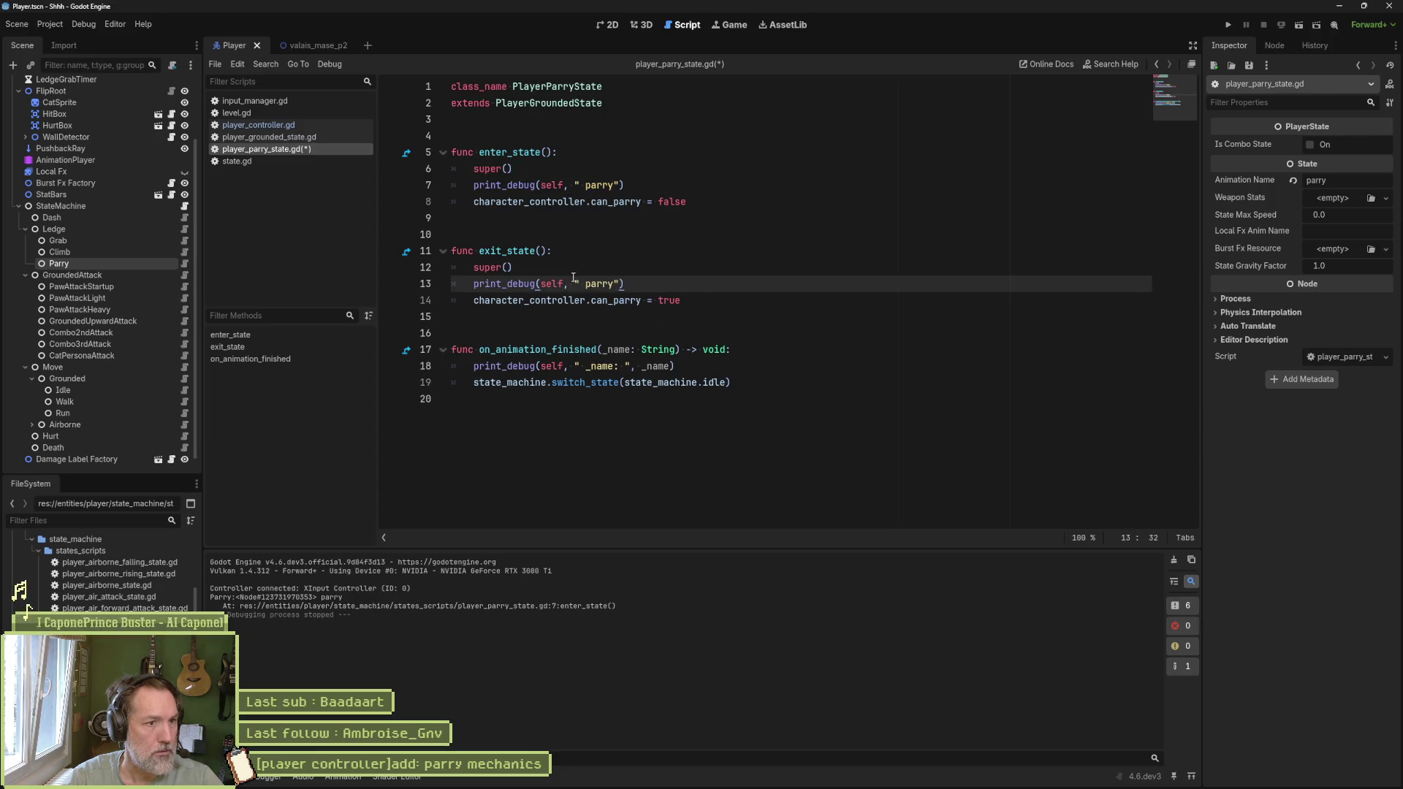
pyautogui.click(586, 284)
pyautogui.write('exit')
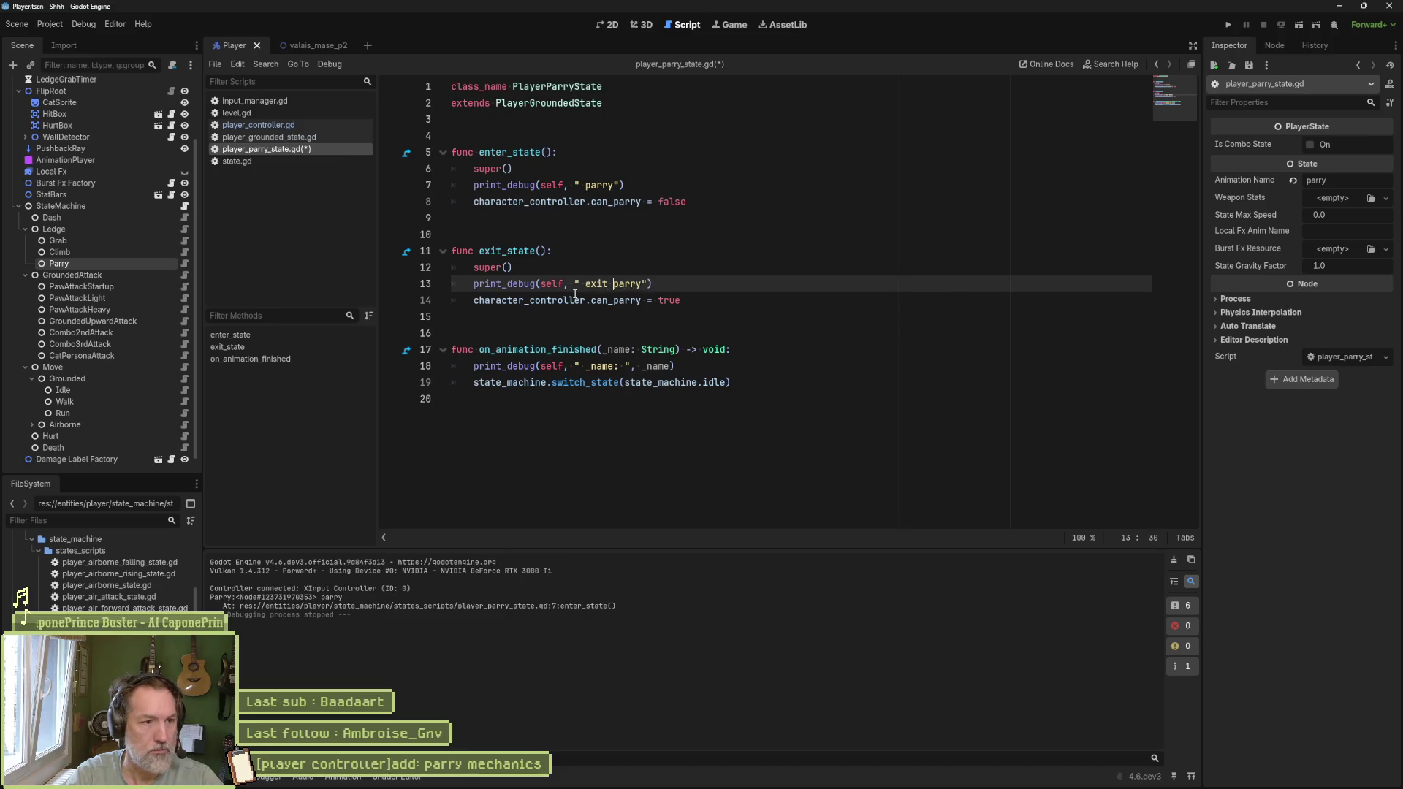
pyautogui.click(585, 185)
pyautogui.write('enter')
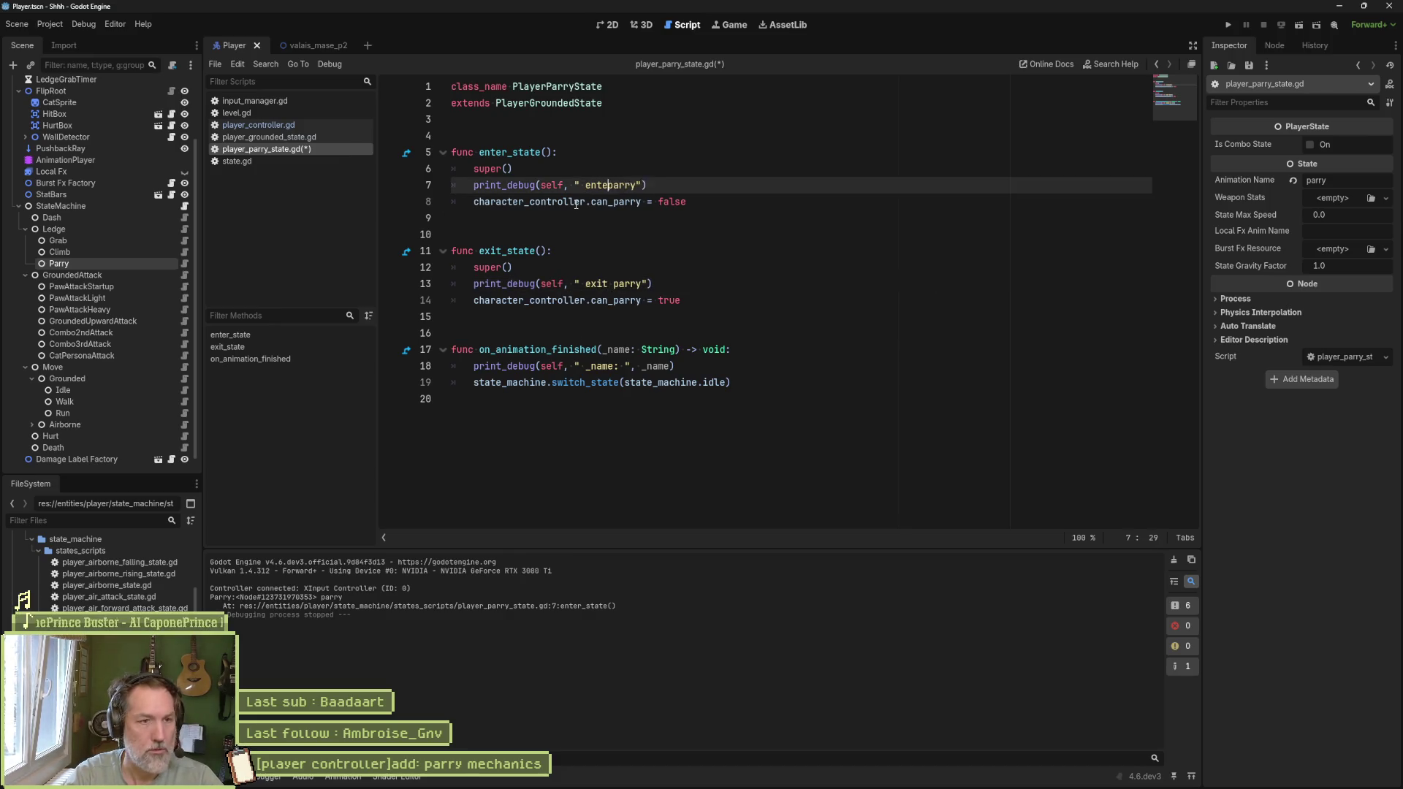
pyautogui.hotkey('ctrl', 's')
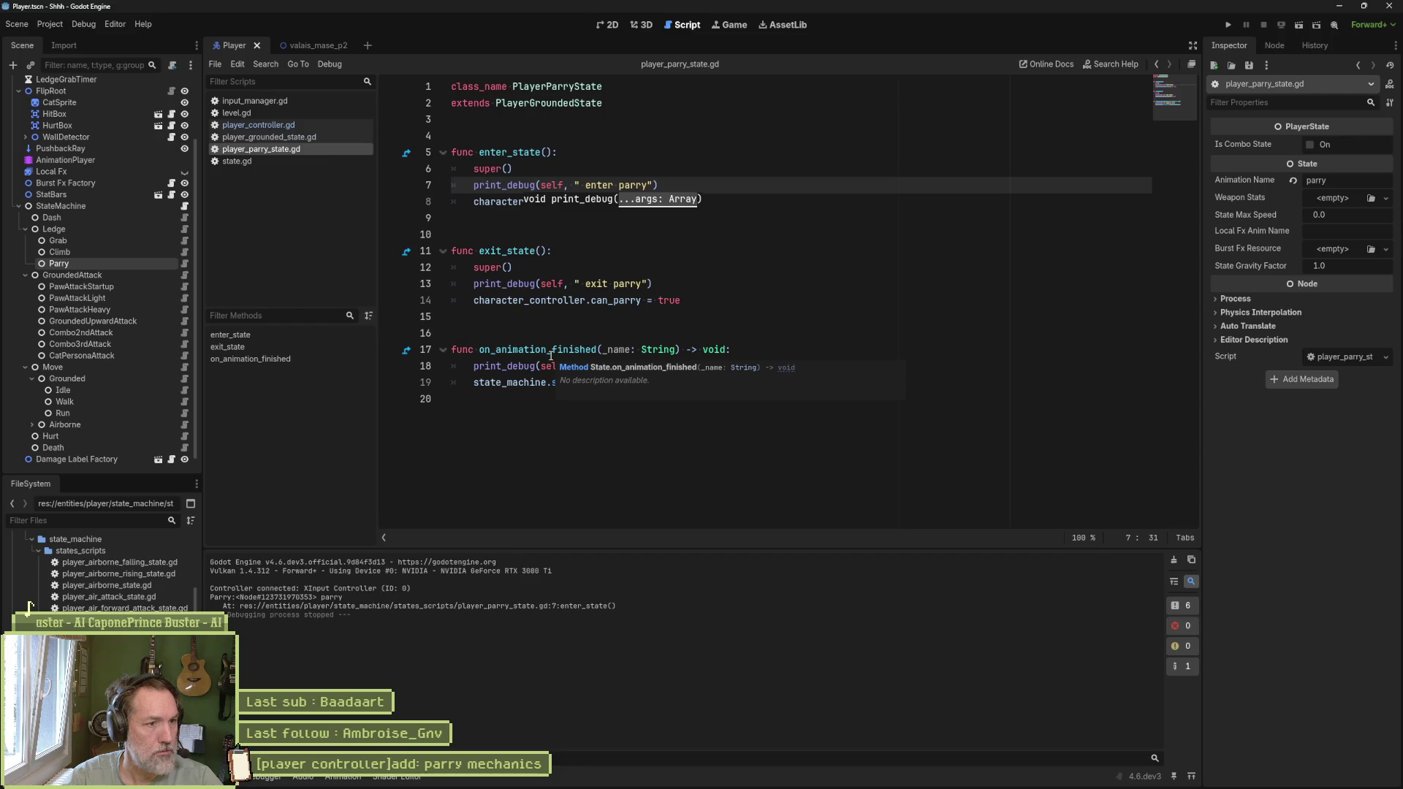
pyautogui.click(406, 349)
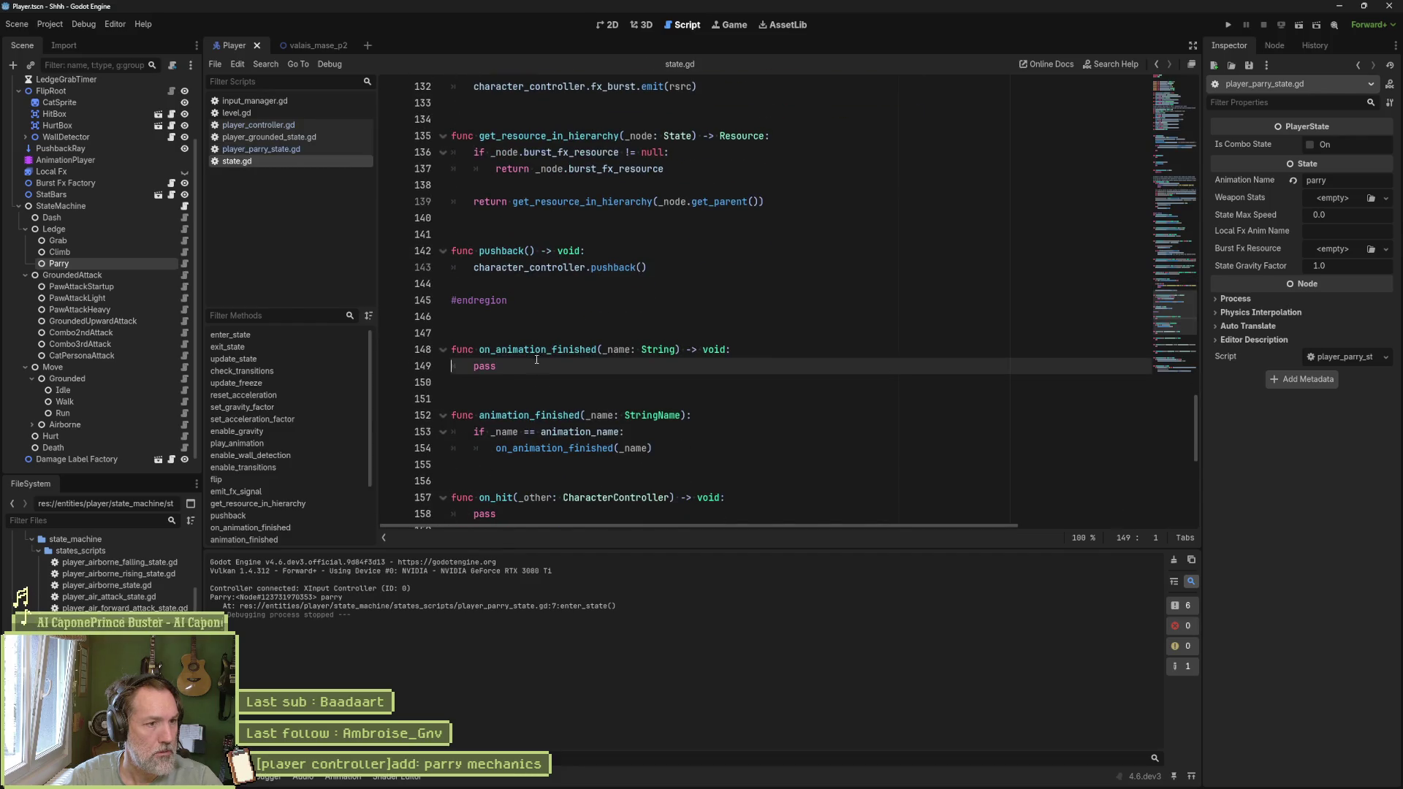
# Step: Trace on_animation_finished and play_animation in state.gd, then inspect the Parry node and 0.7 s parry animation
pyautogui.doubleClick(560, 350)
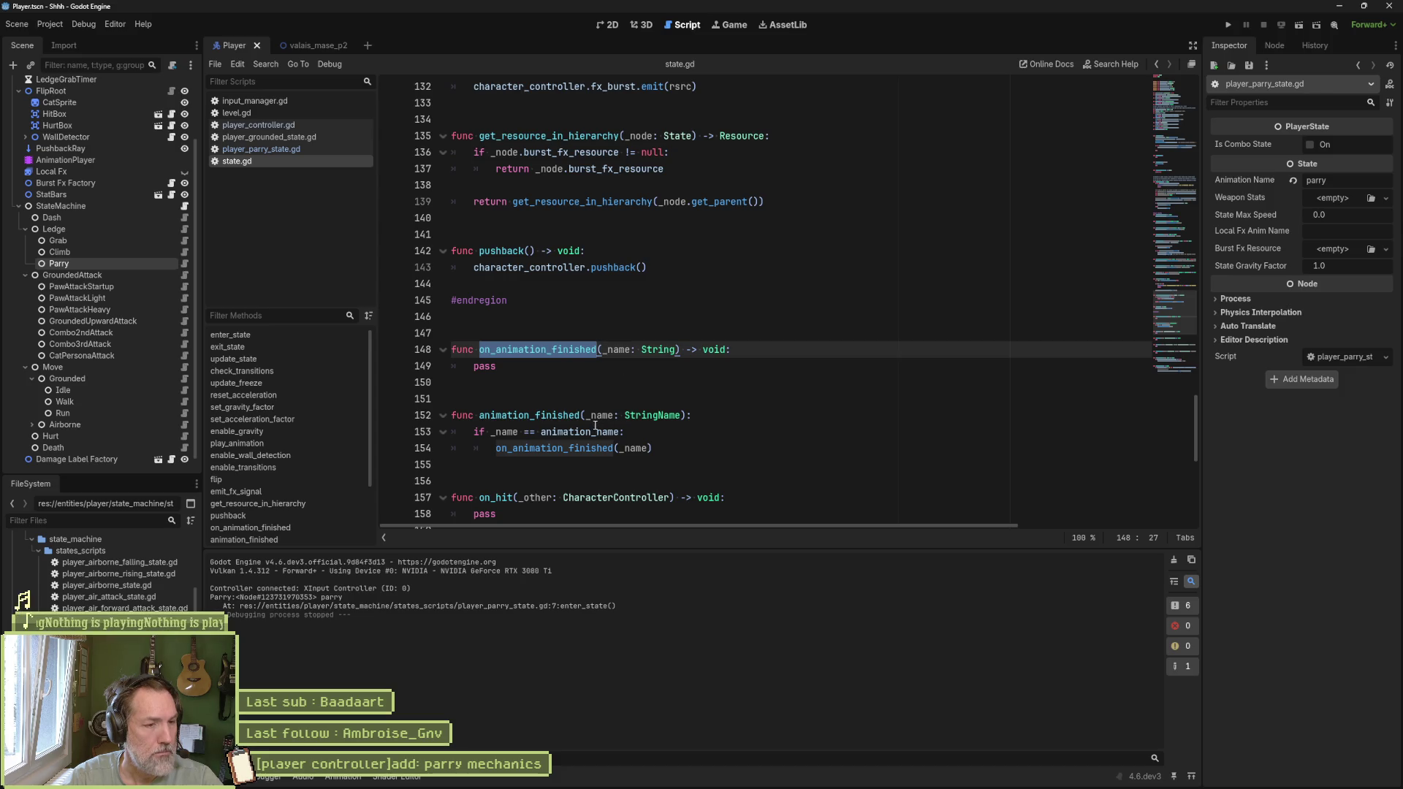
pyautogui.scroll(2, 591, 415)
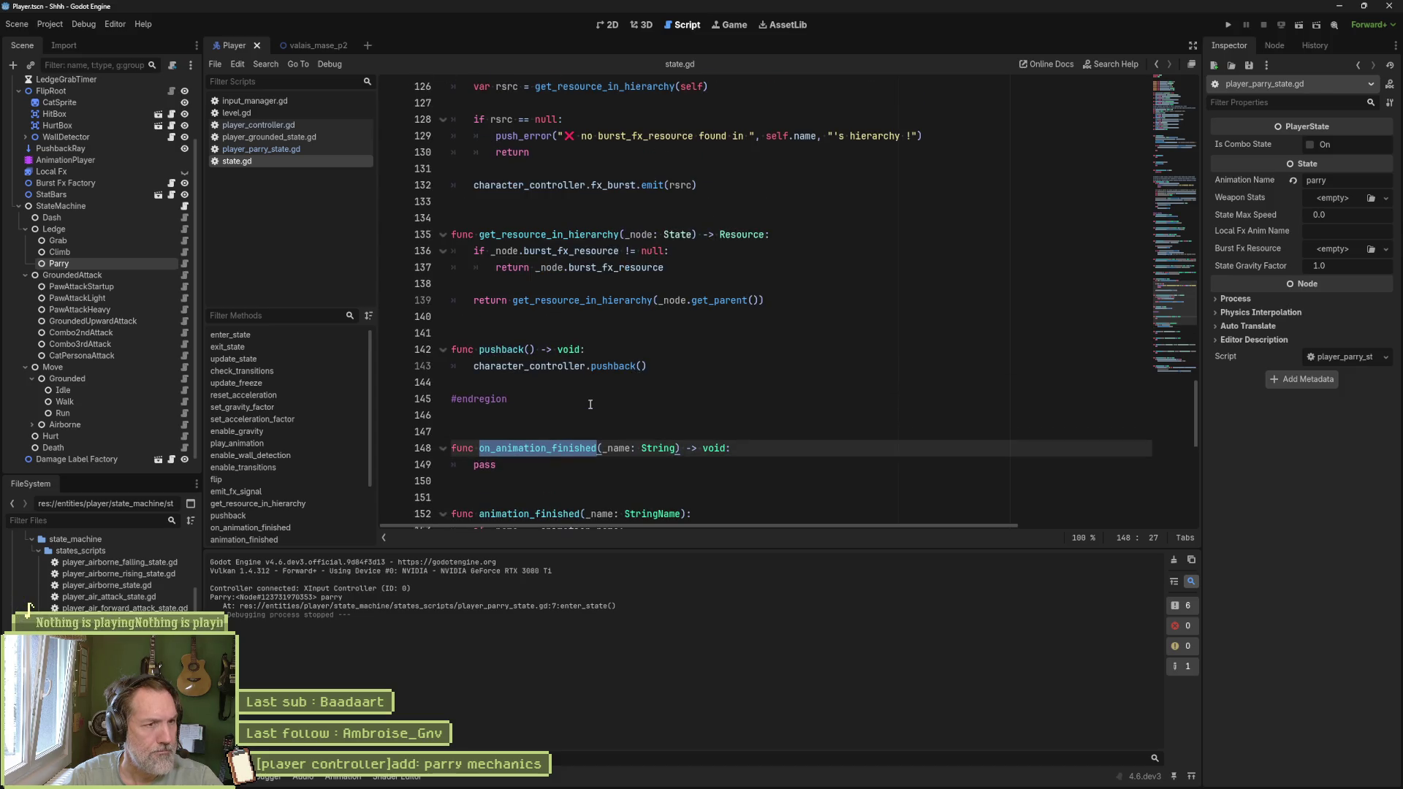
pyautogui.click(278, 339)
pyautogui.doubleClick(515, 350)
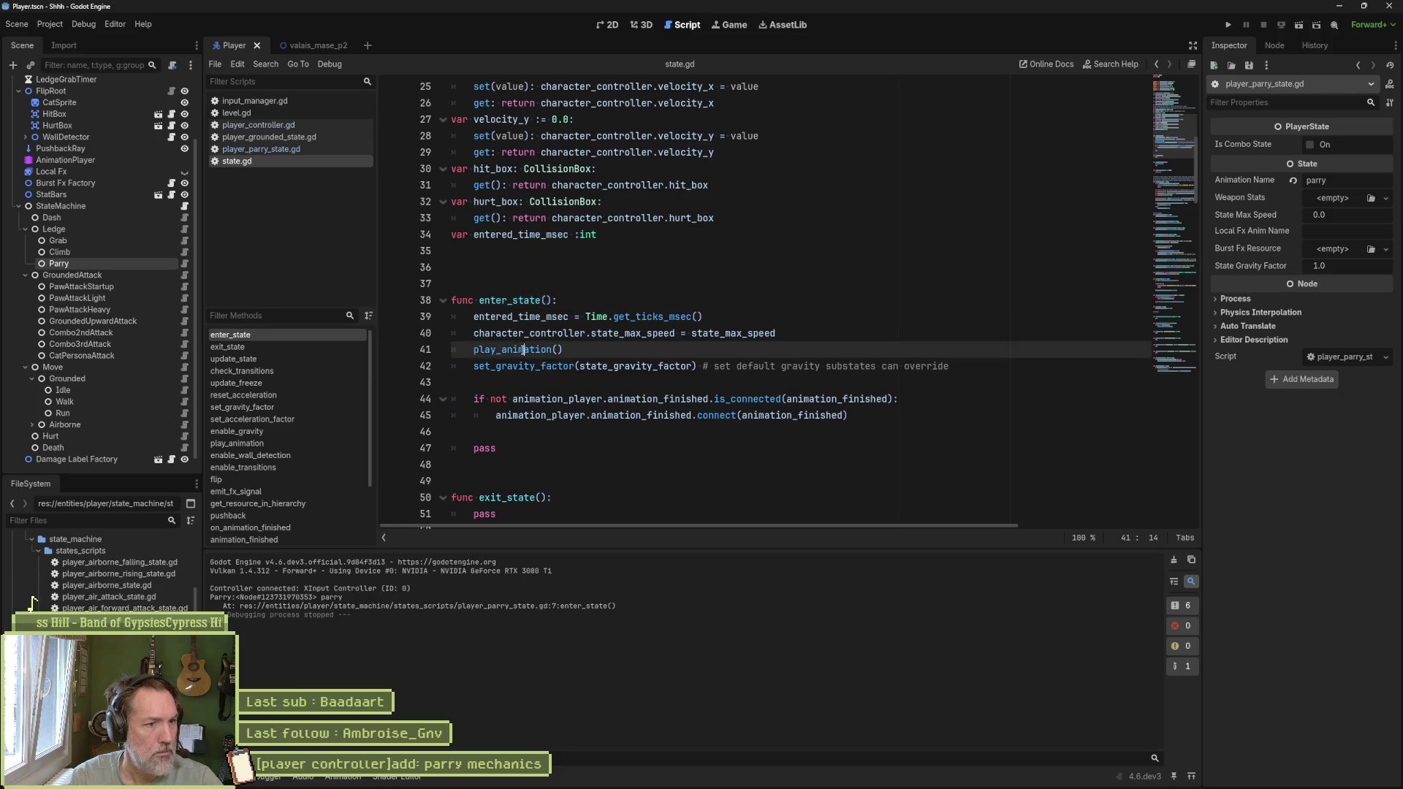
pyautogui.keyDown('ctrl'); pyautogui.click(518, 352); pyautogui.keyUp('ctrl')
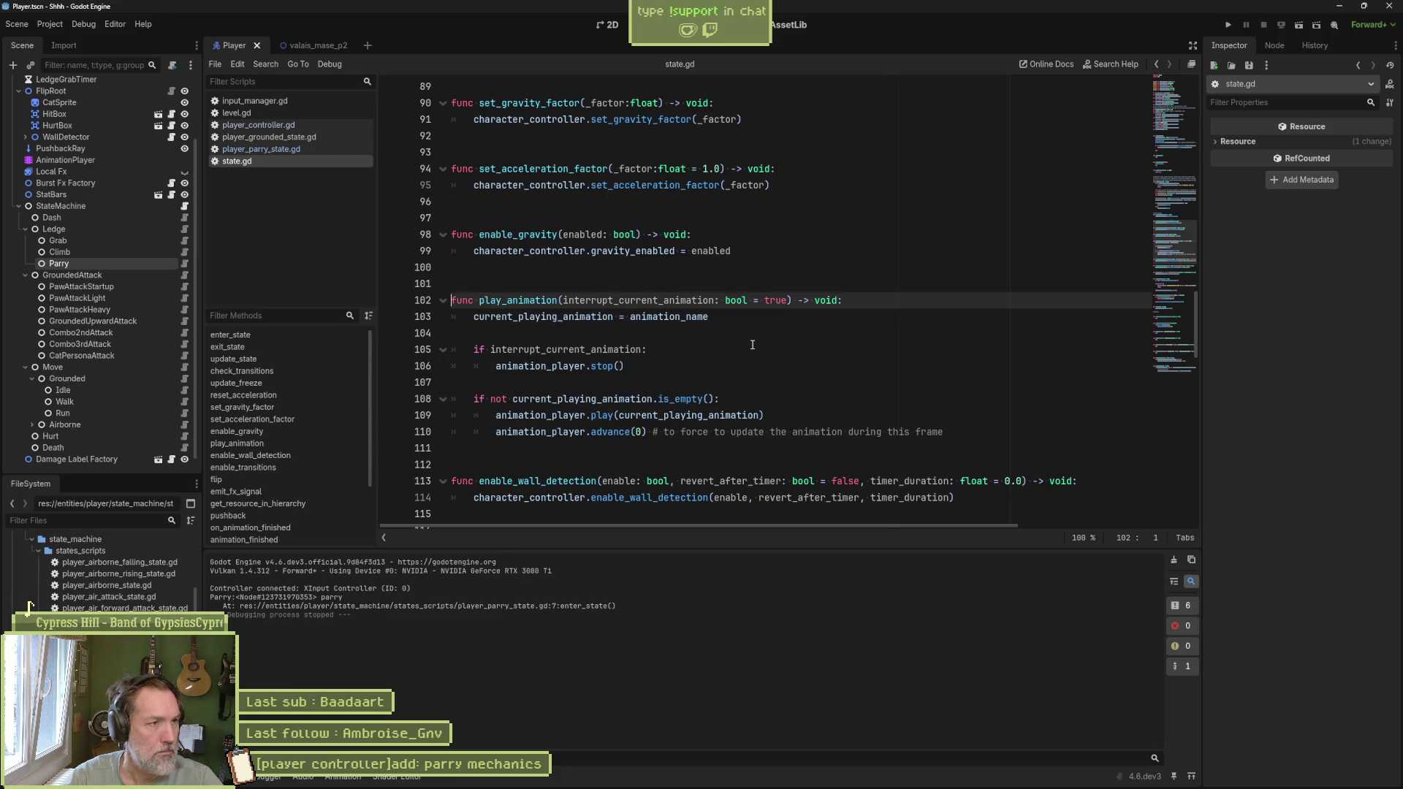
pyautogui.click(107, 263)
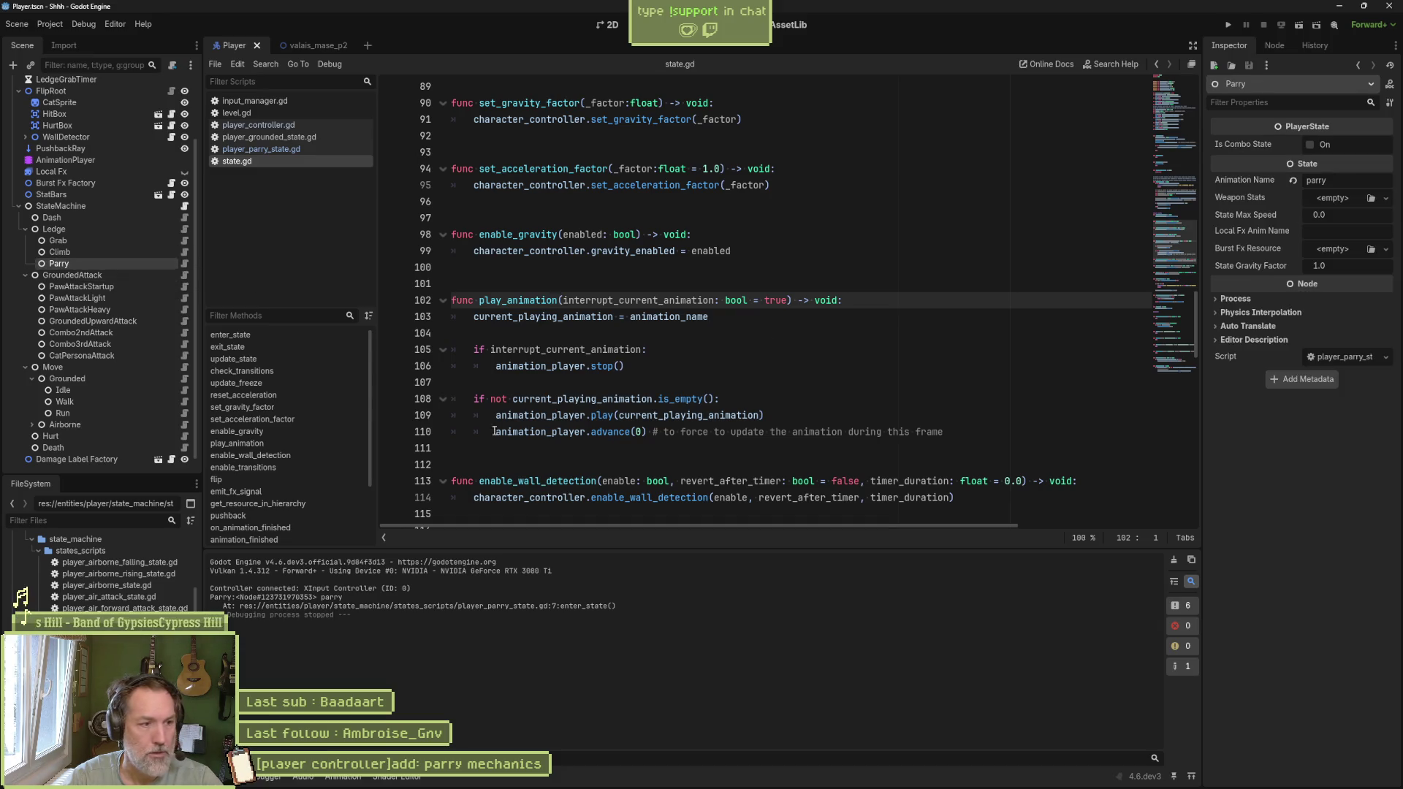
pyautogui.click(95, 159)
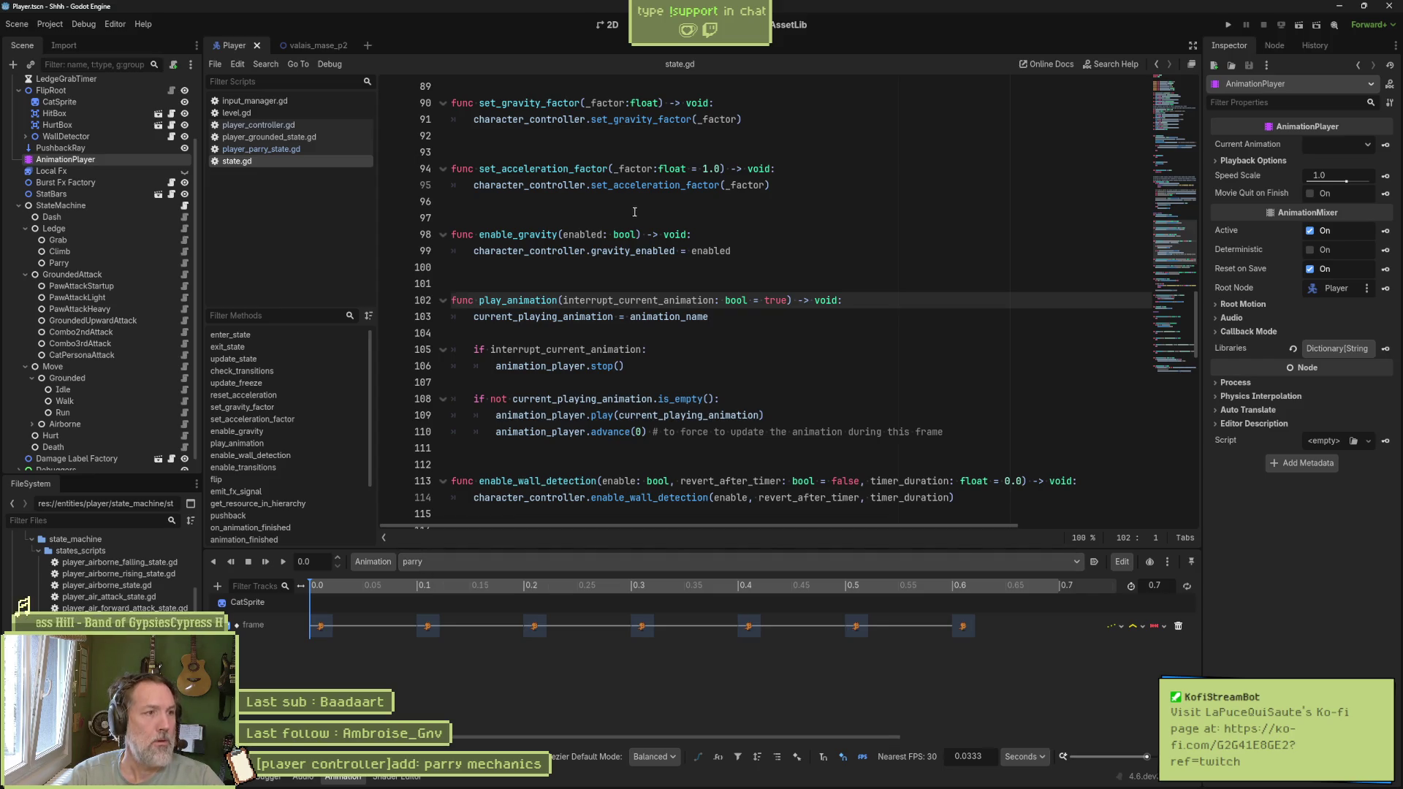
# Step: Bring up the valais_mase_p2 level scene with its level.gd script
pyautogui.moveTo(322, 50)
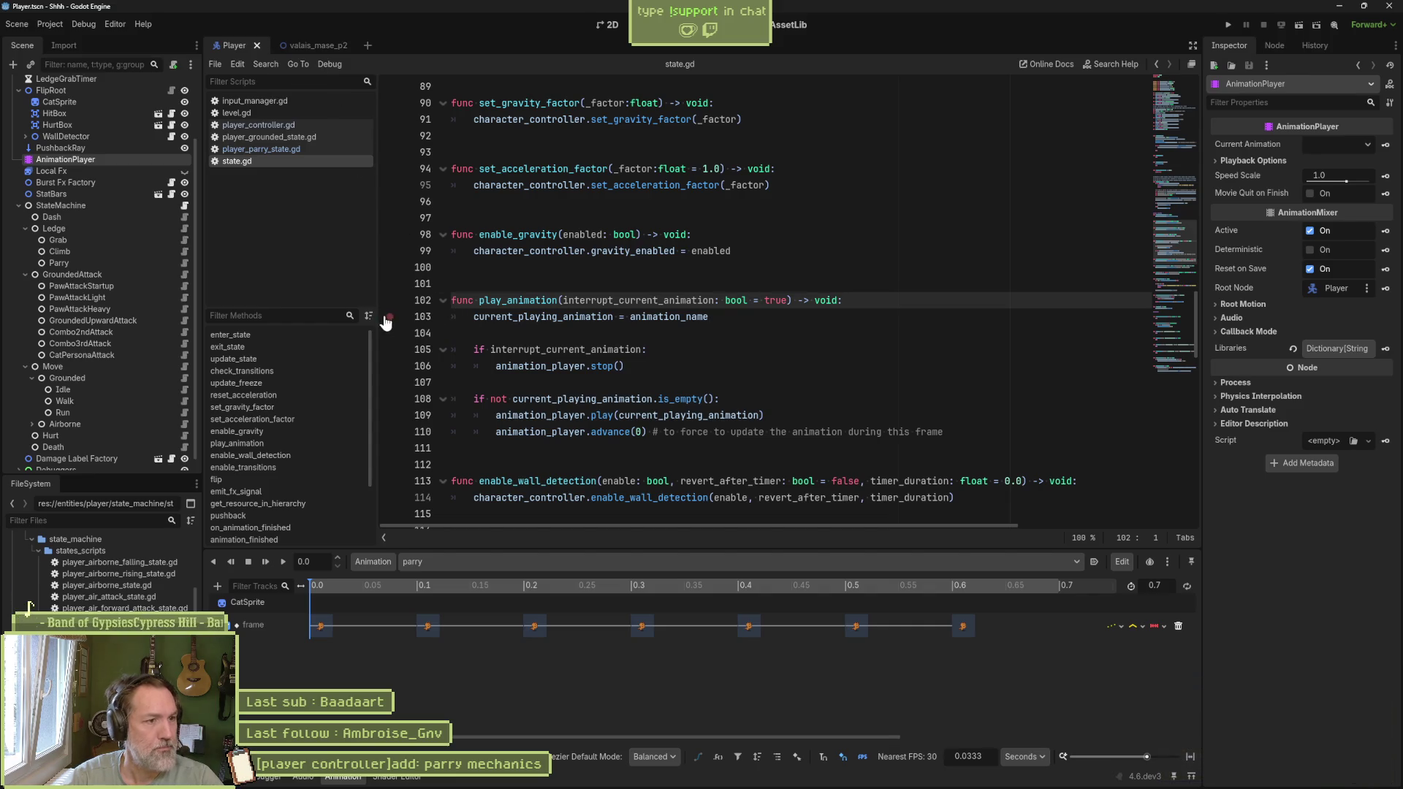
pyautogui.click(304, 47)
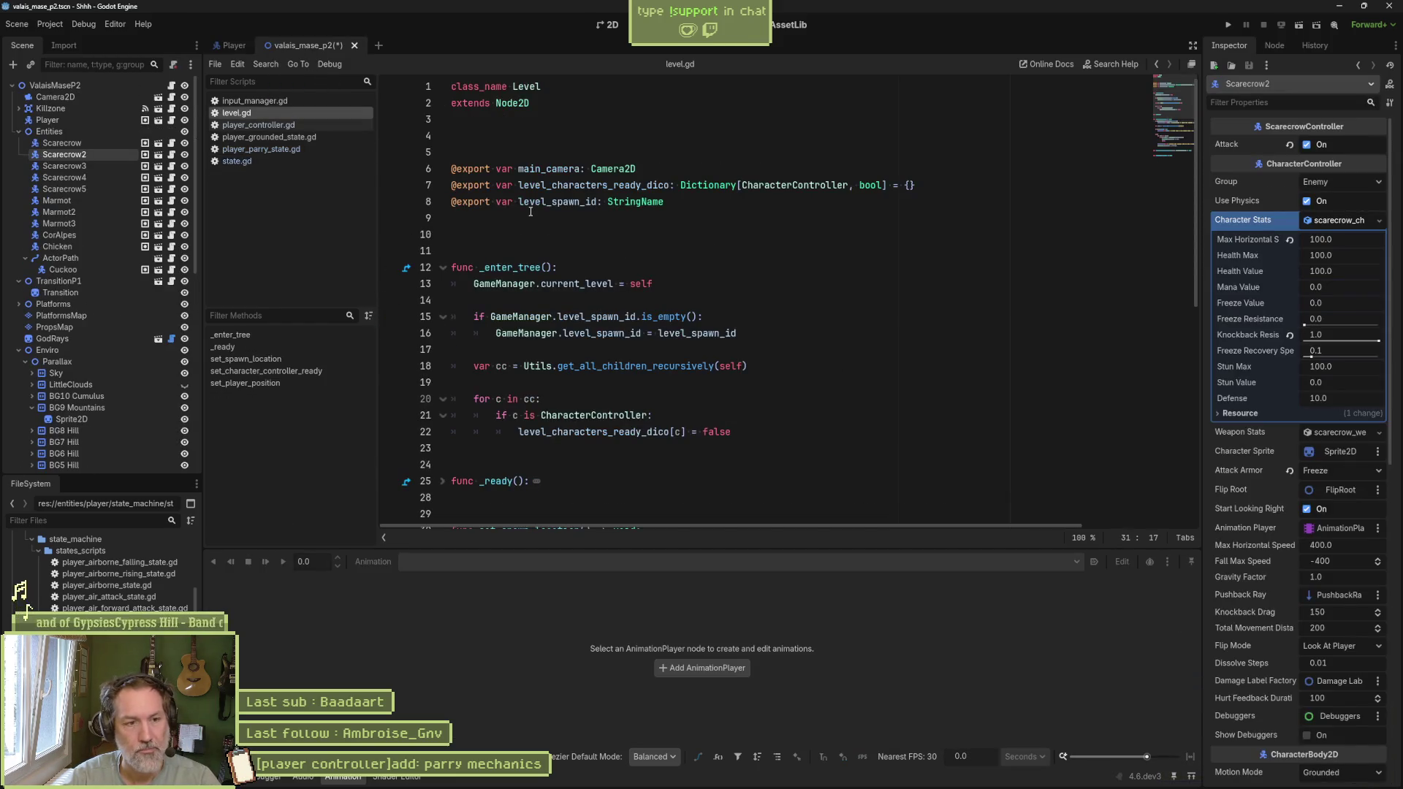
# Step: Run the level scene with F6 and resume past the first breakpoint hits
pyautogui.press('F6')
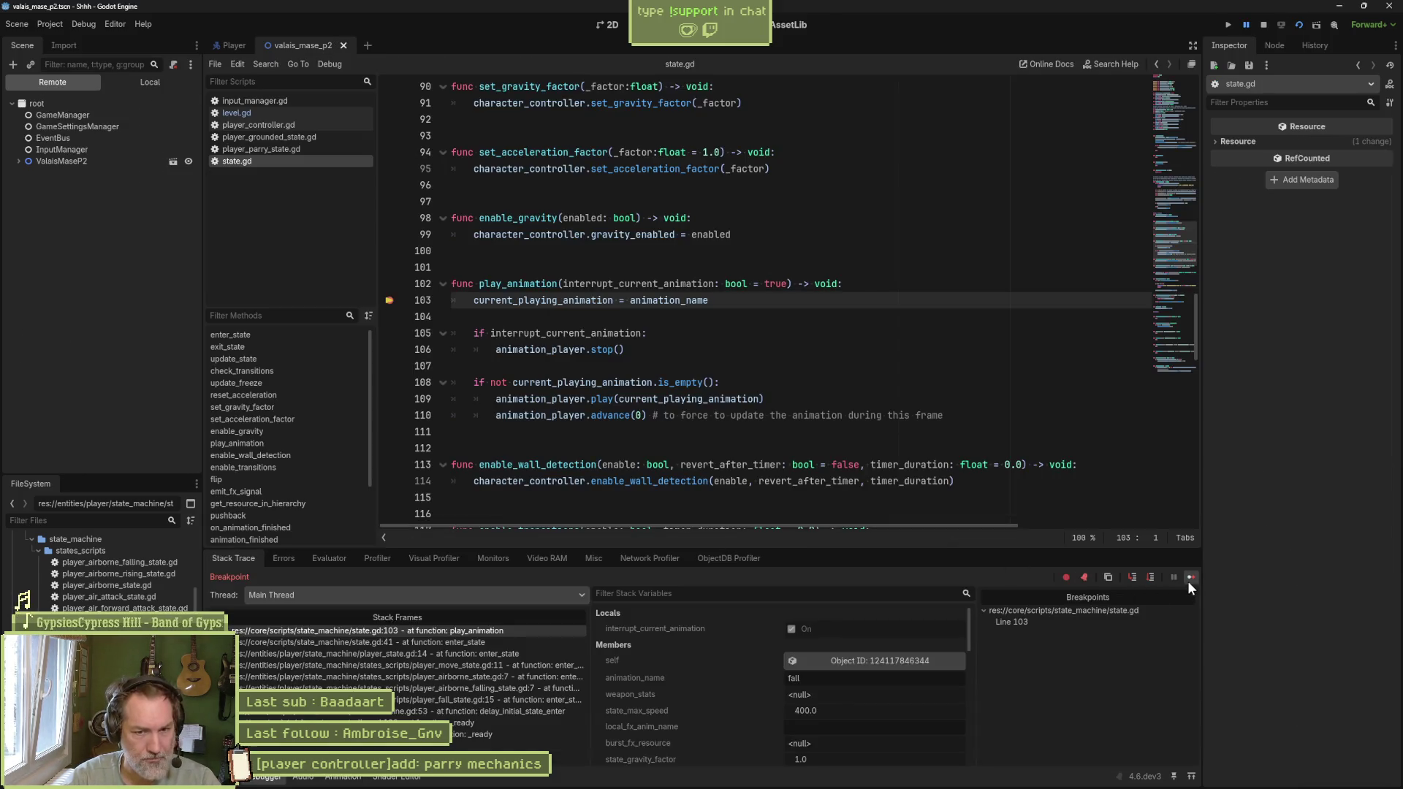
pyautogui.click(1191, 577)
pyautogui.click(1191, 578)
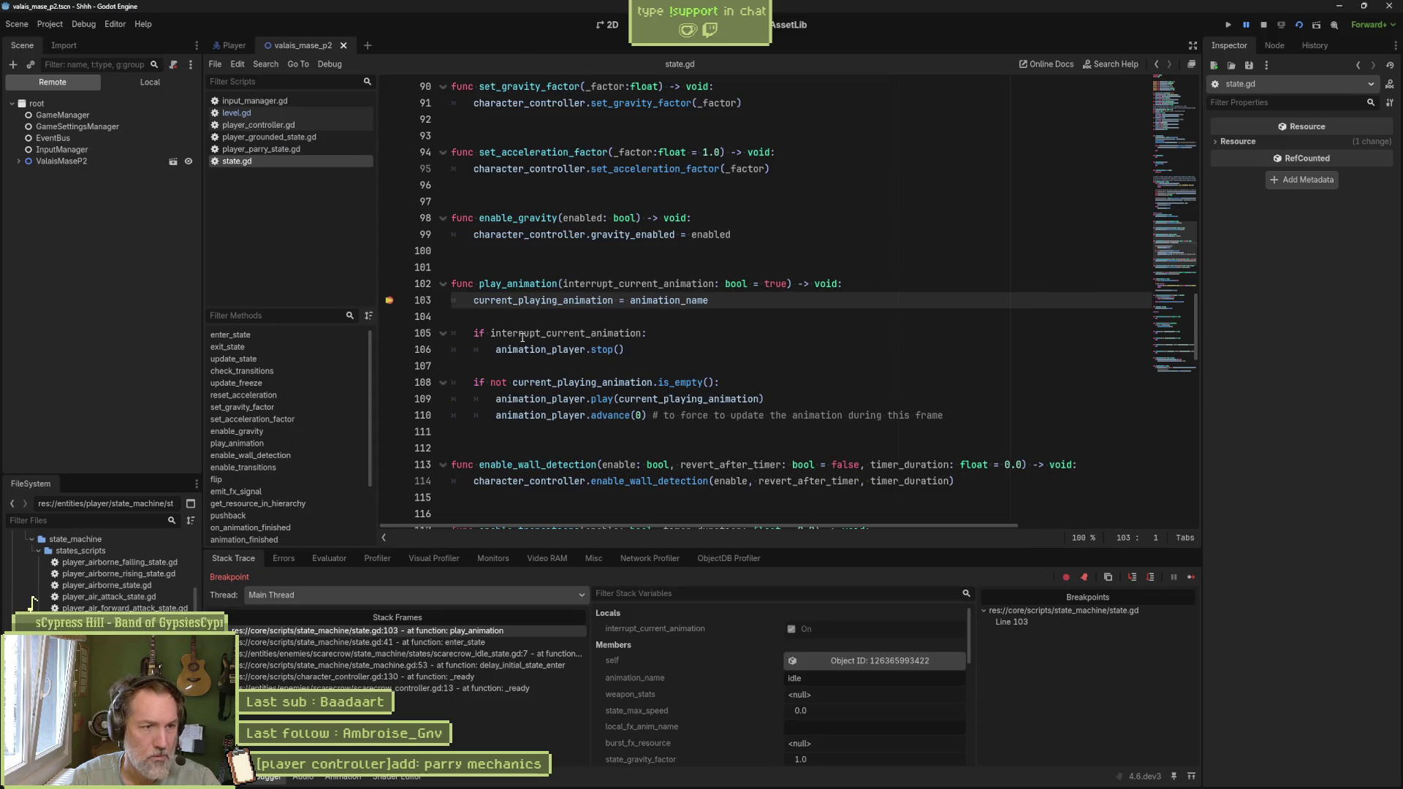
# Step: Move the play_animation breakpoint from line 103 to line 109, checking update_freeze and update_state
pyautogui.click(391, 301)
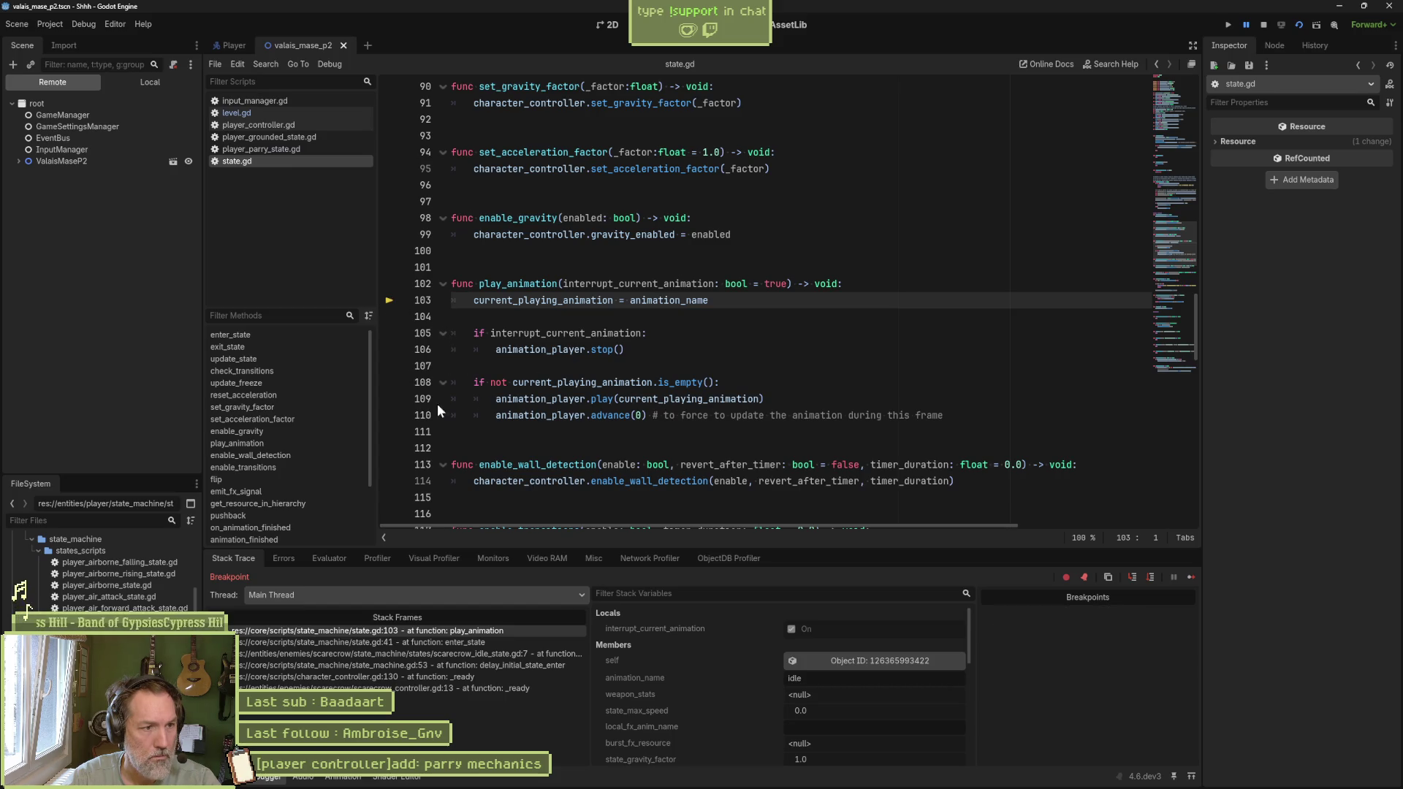
pyautogui.click(389, 399)
pyautogui.click(491, 284)
pyautogui.doubleClick(491, 284)
pyautogui.scroll(5, 468, 307)
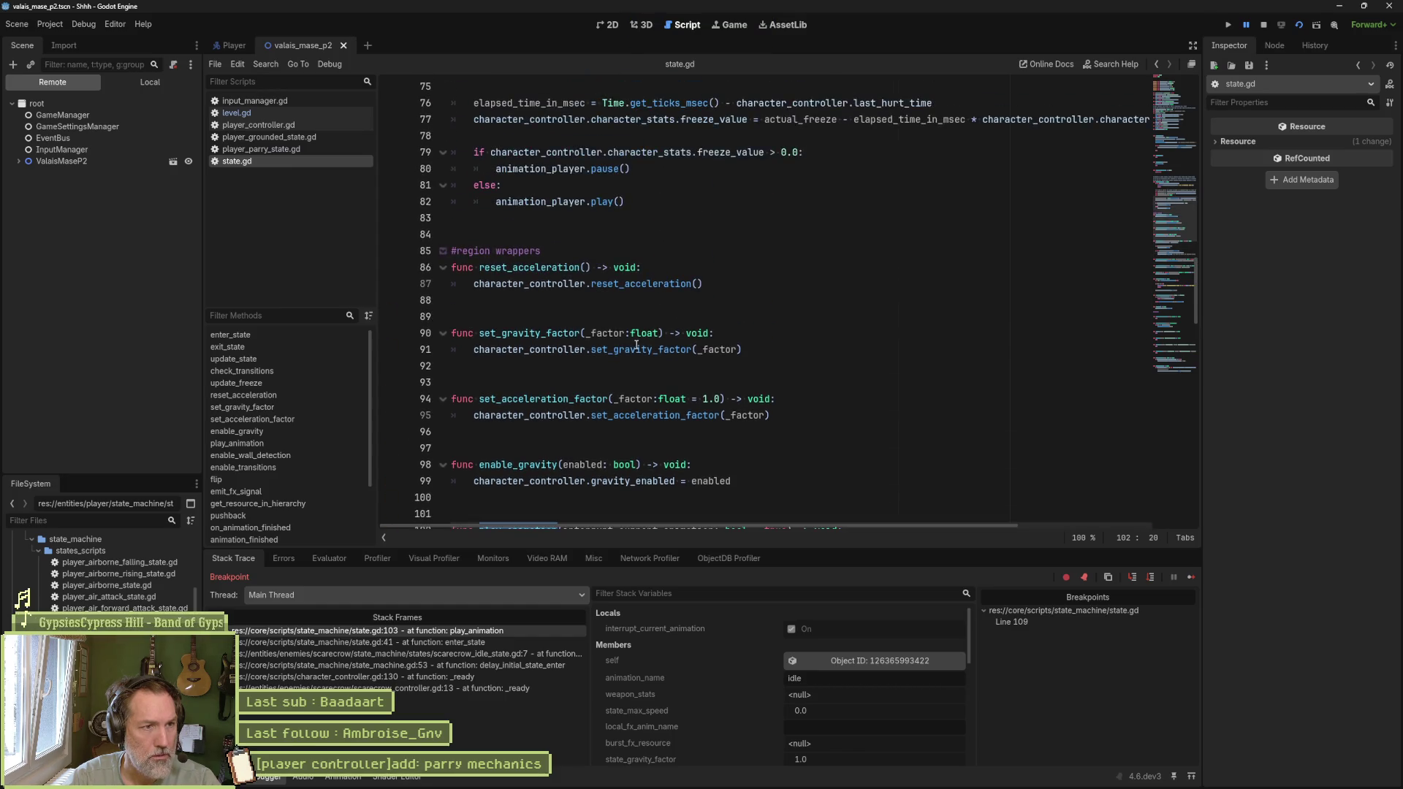
pyautogui.click(296, 385)
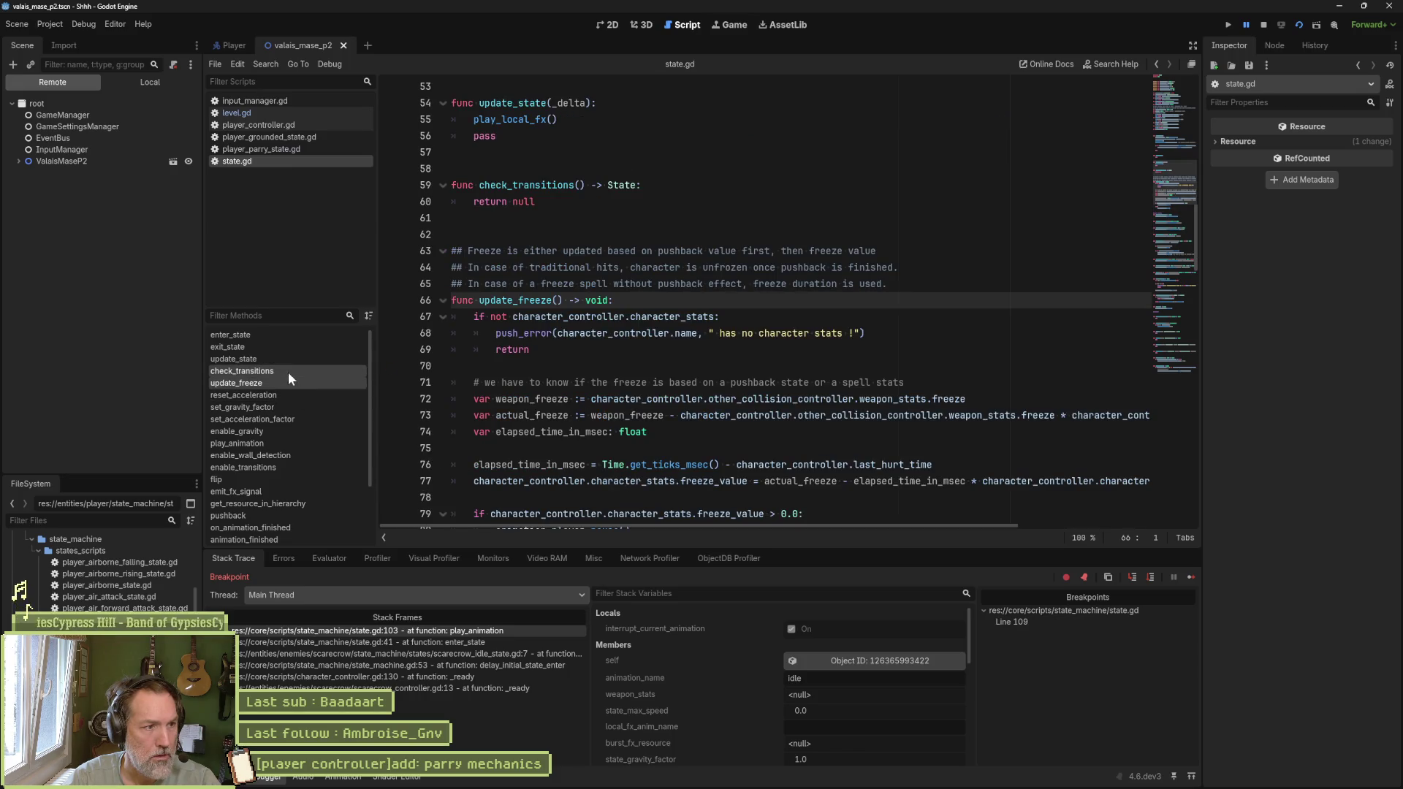
pyautogui.click(288, 358)
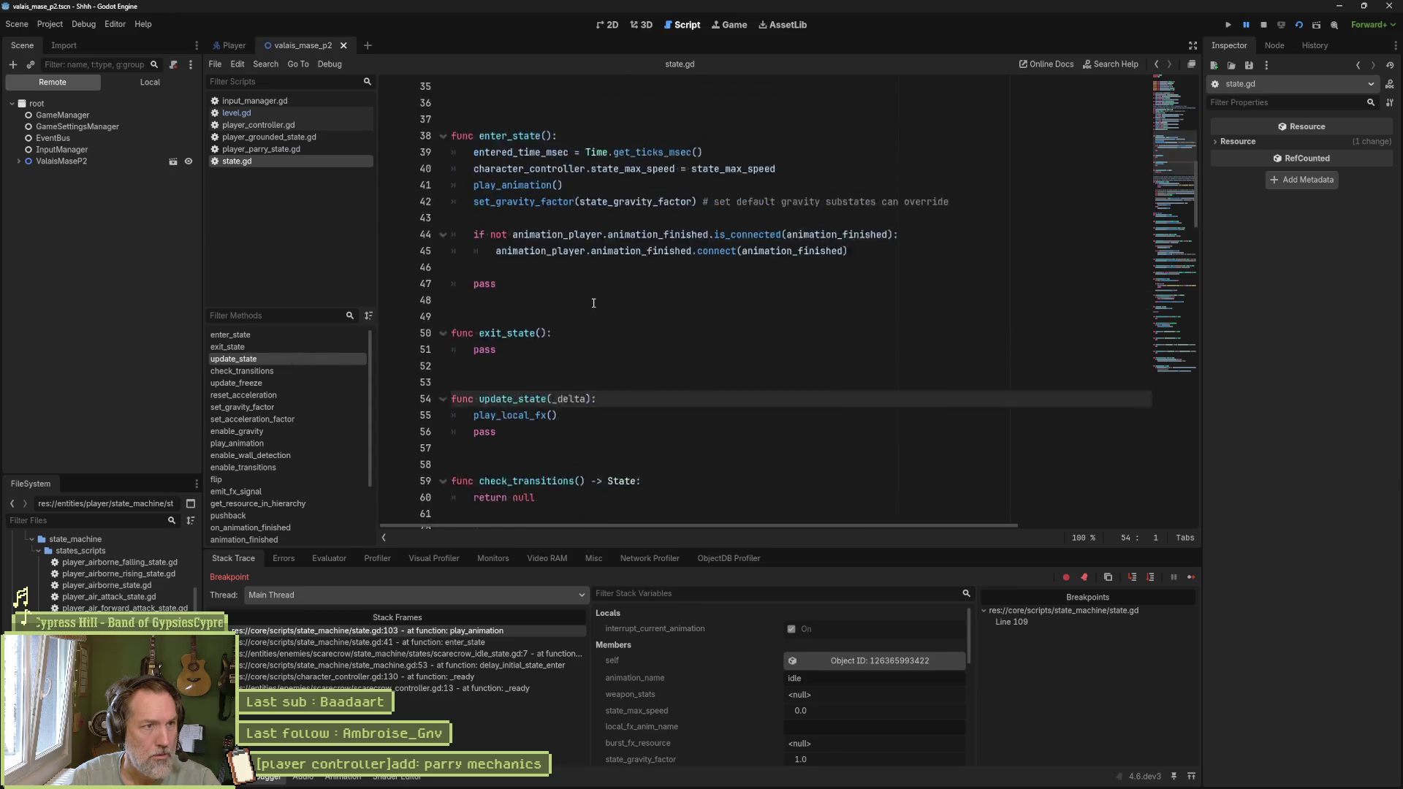
pyautogui.scroll(2, 594, 301)
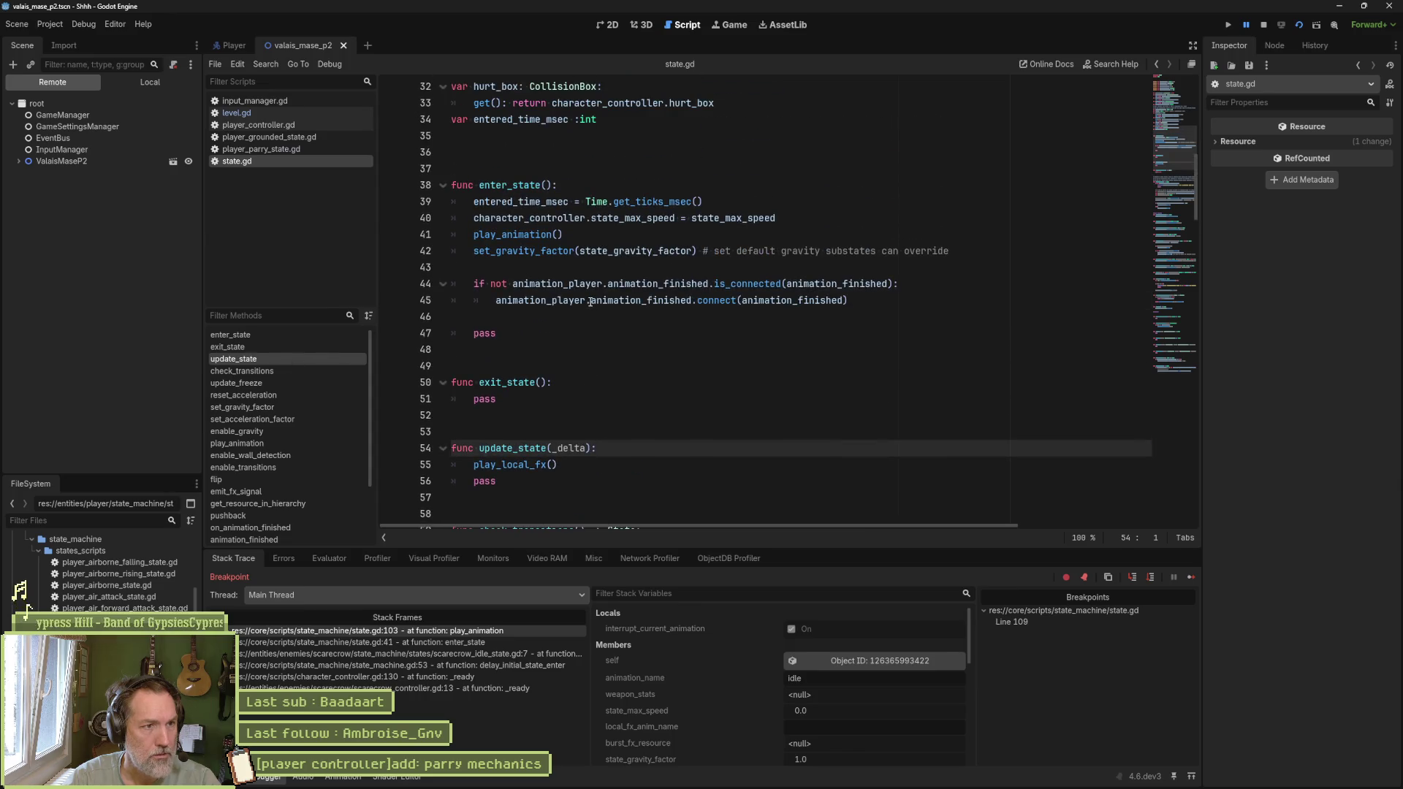
# Step: Resume the game repeatedly through several line 109 breakpoint hits
pyautogui.click(1188, 579)
pyautogui.click(1188, 579)
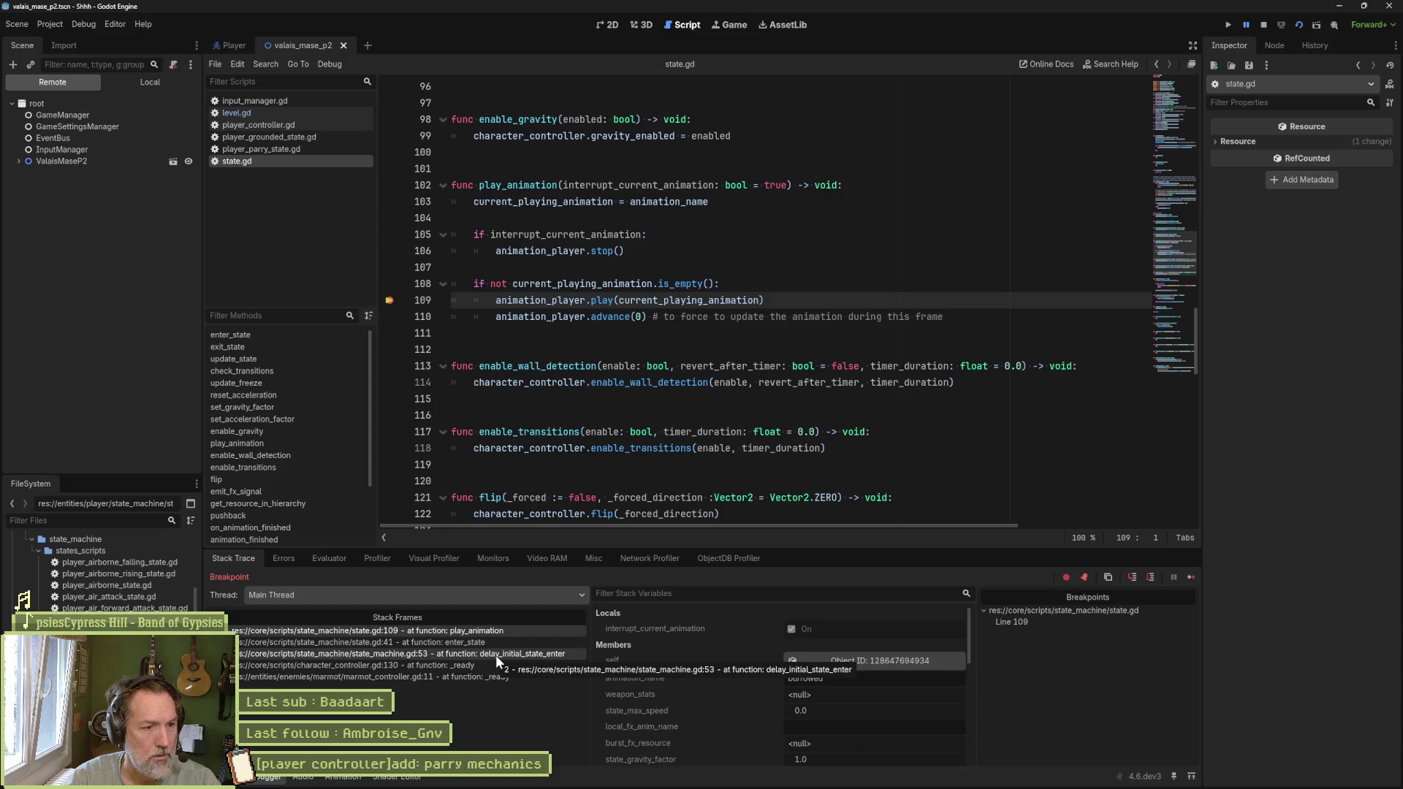
pyautogui.click(1190, 577)
pyautogui.click(1190, 576)
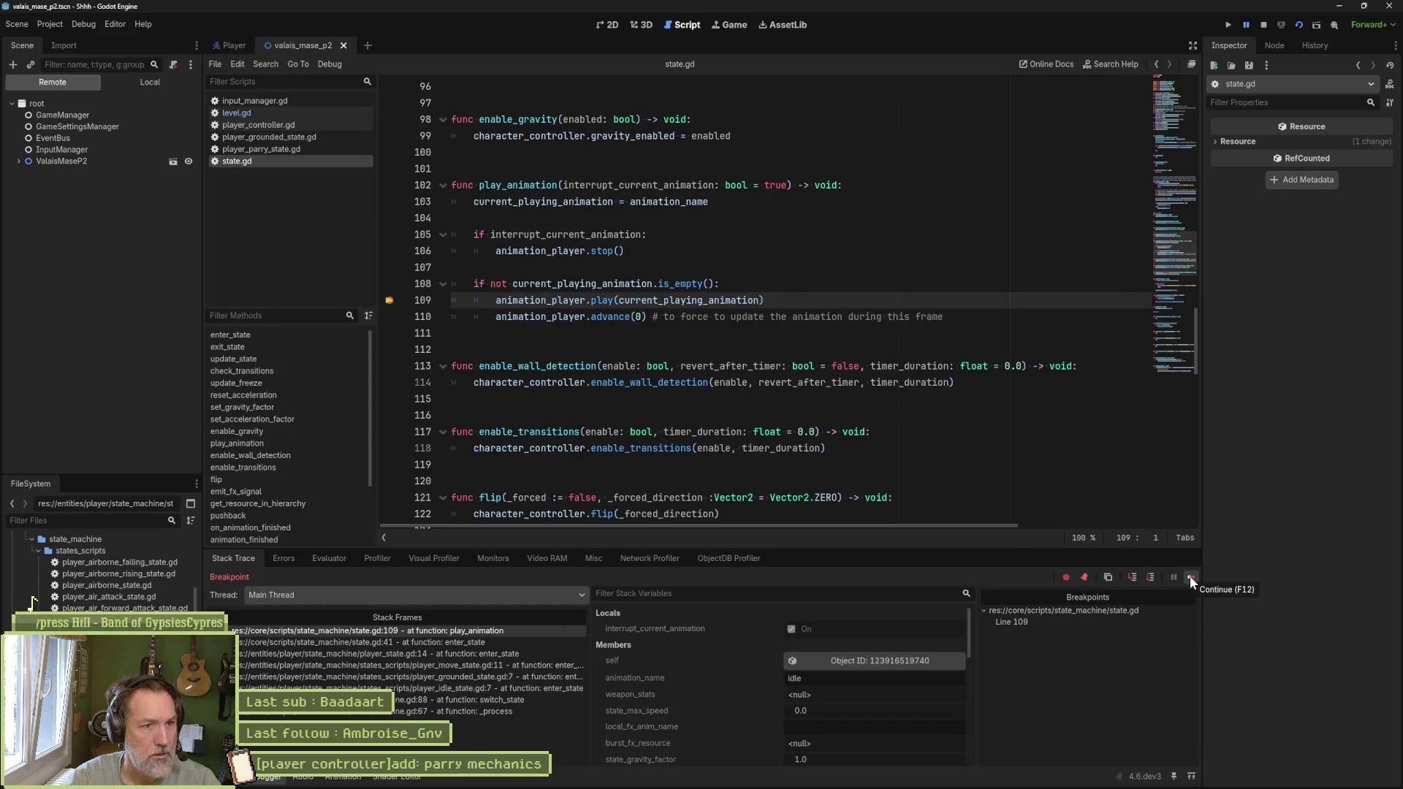
pyautogui.click(1189, 576)
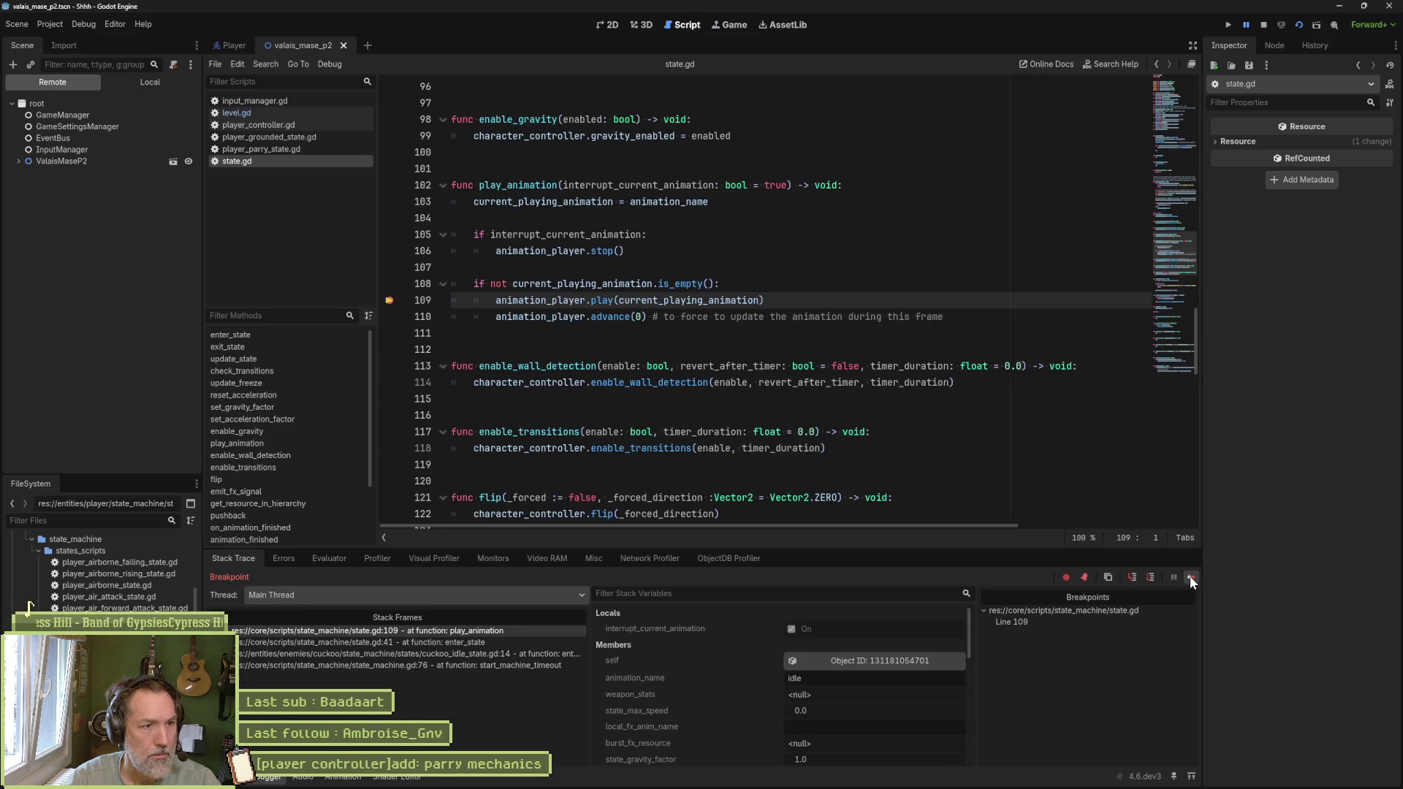
pyautogui.click(1190, 576)
pyautogui.click(1190, 576)
pyautogui.click(1190, 576)
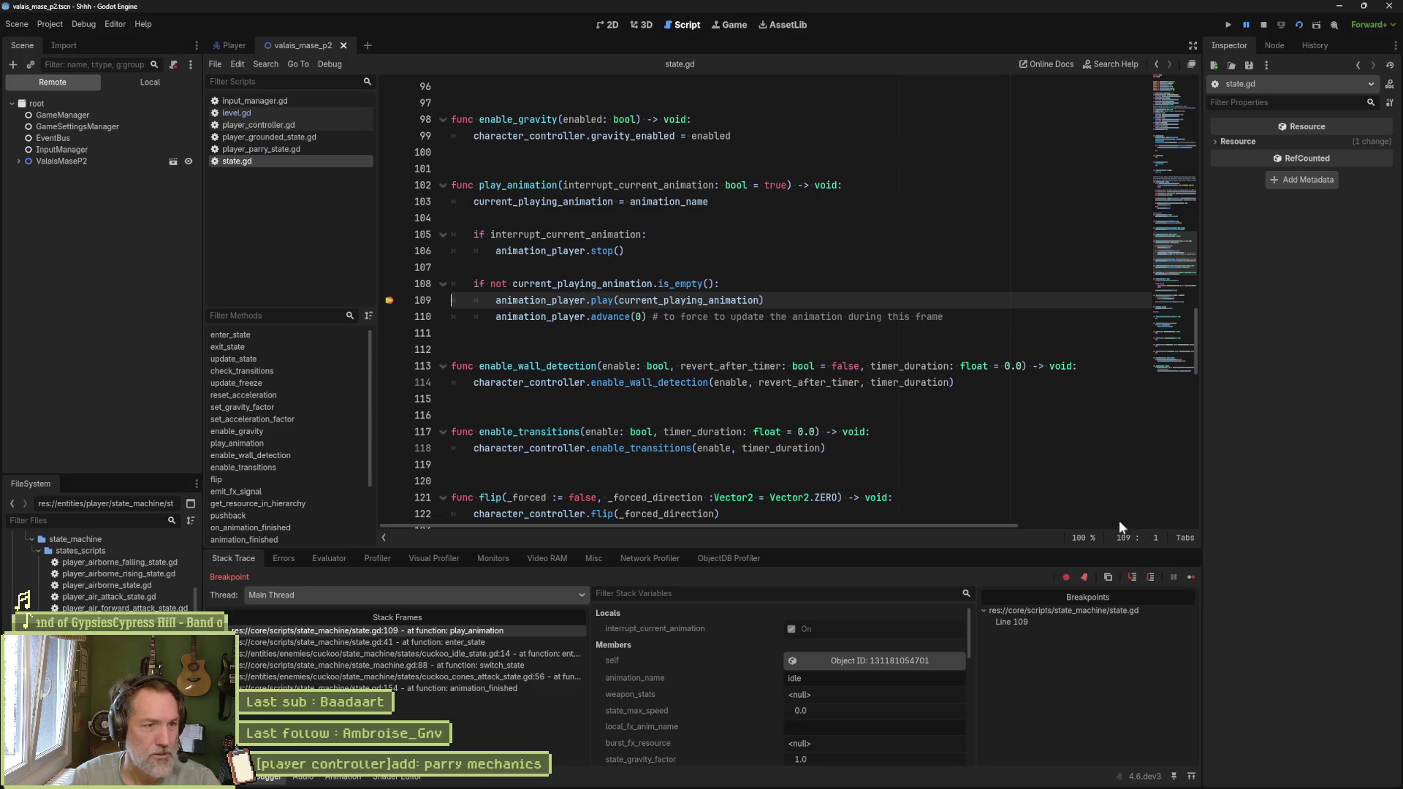
# Step: Clear the line 109 breakpoint and let the game run freely
pyautogui.moveTo(480, 185); pyautogui.dragTo(458, 302)
pyautogui.click(613, 300)
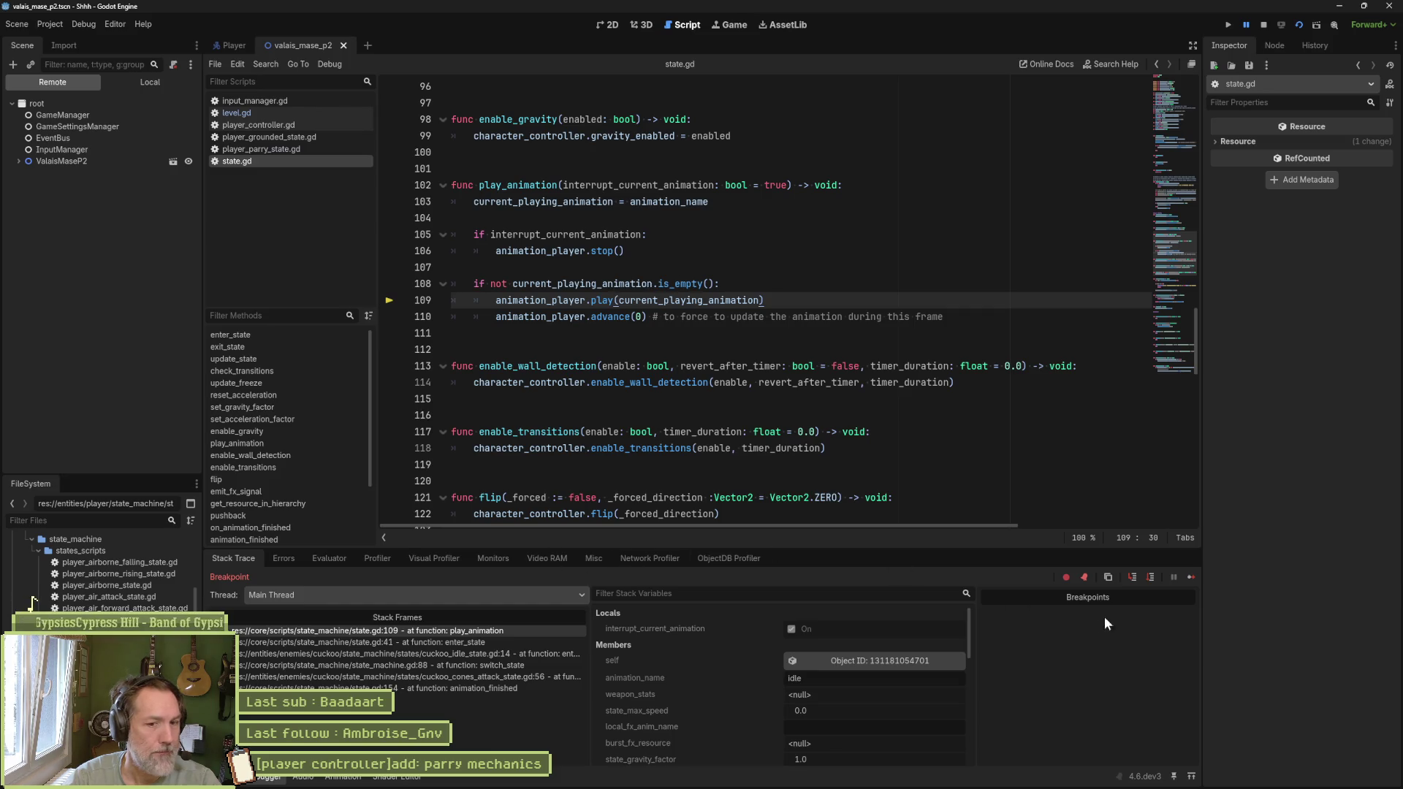
pyautogui.click(1189, 576)
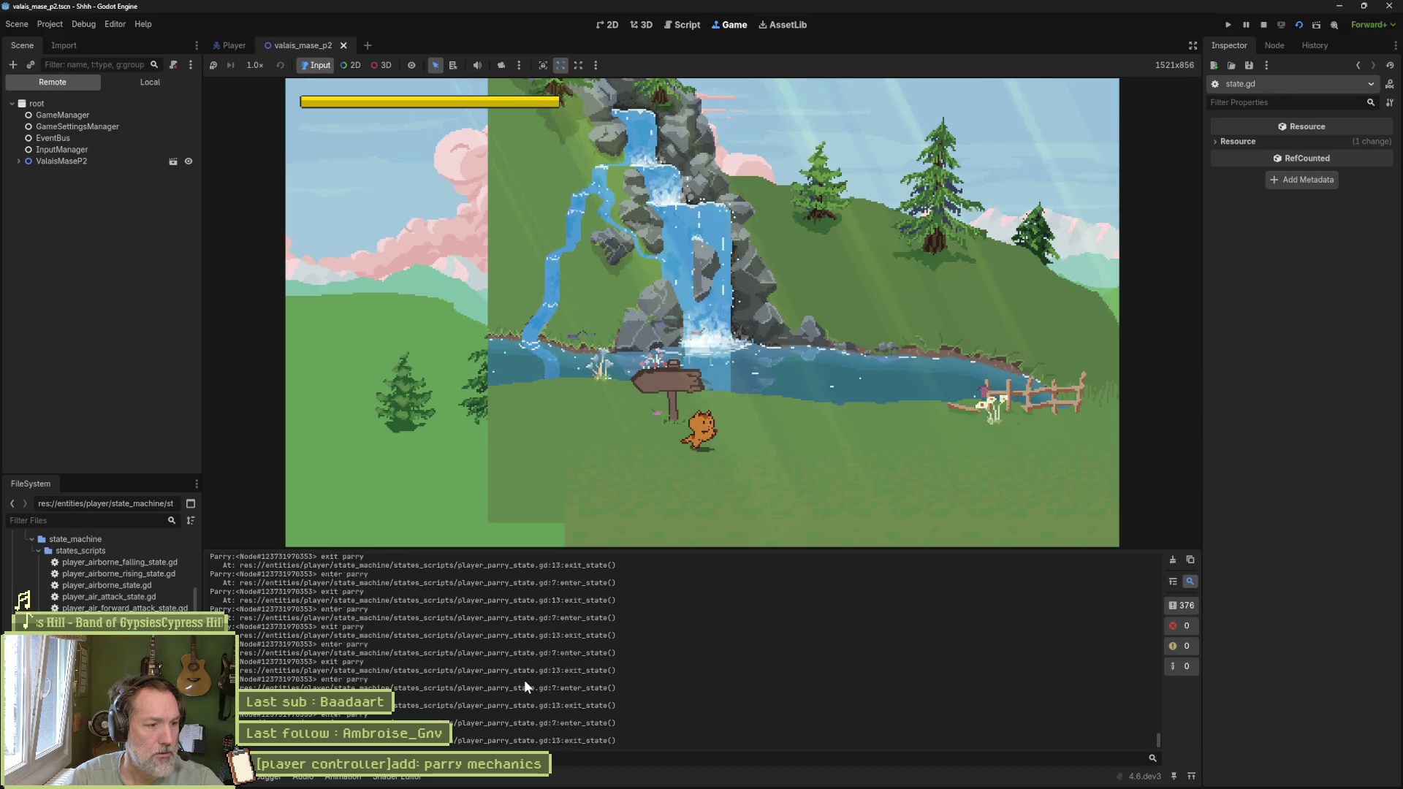
# Step: Stop the running game and reopen player_parry_state.gd
pyautogui.click(1267, 24)
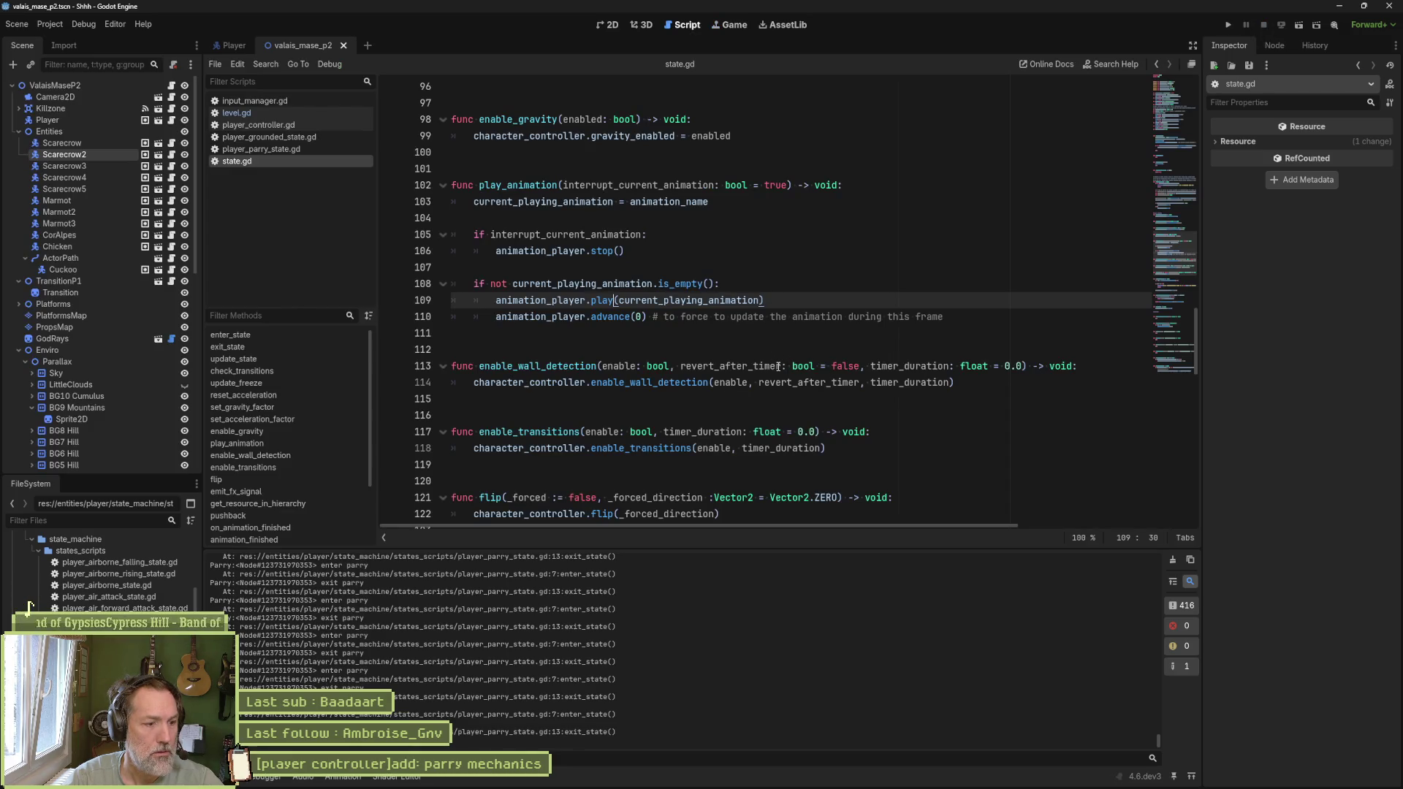
pyautogui.click(278, 149)
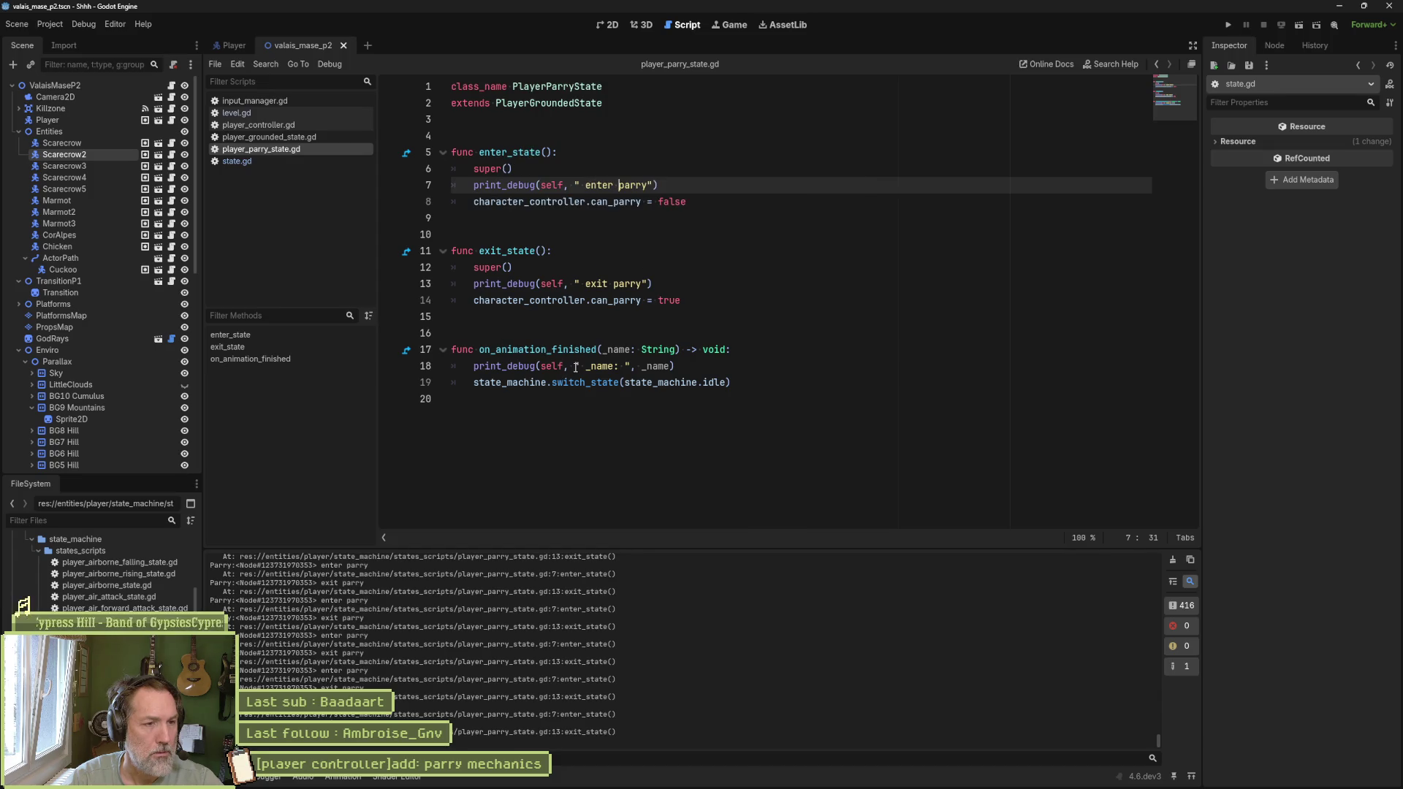
# Step: Check the inherited on_animation_finished in state.gd, then view player_grounded_state.gd's enter_state
pyautogui.click(407, 353)
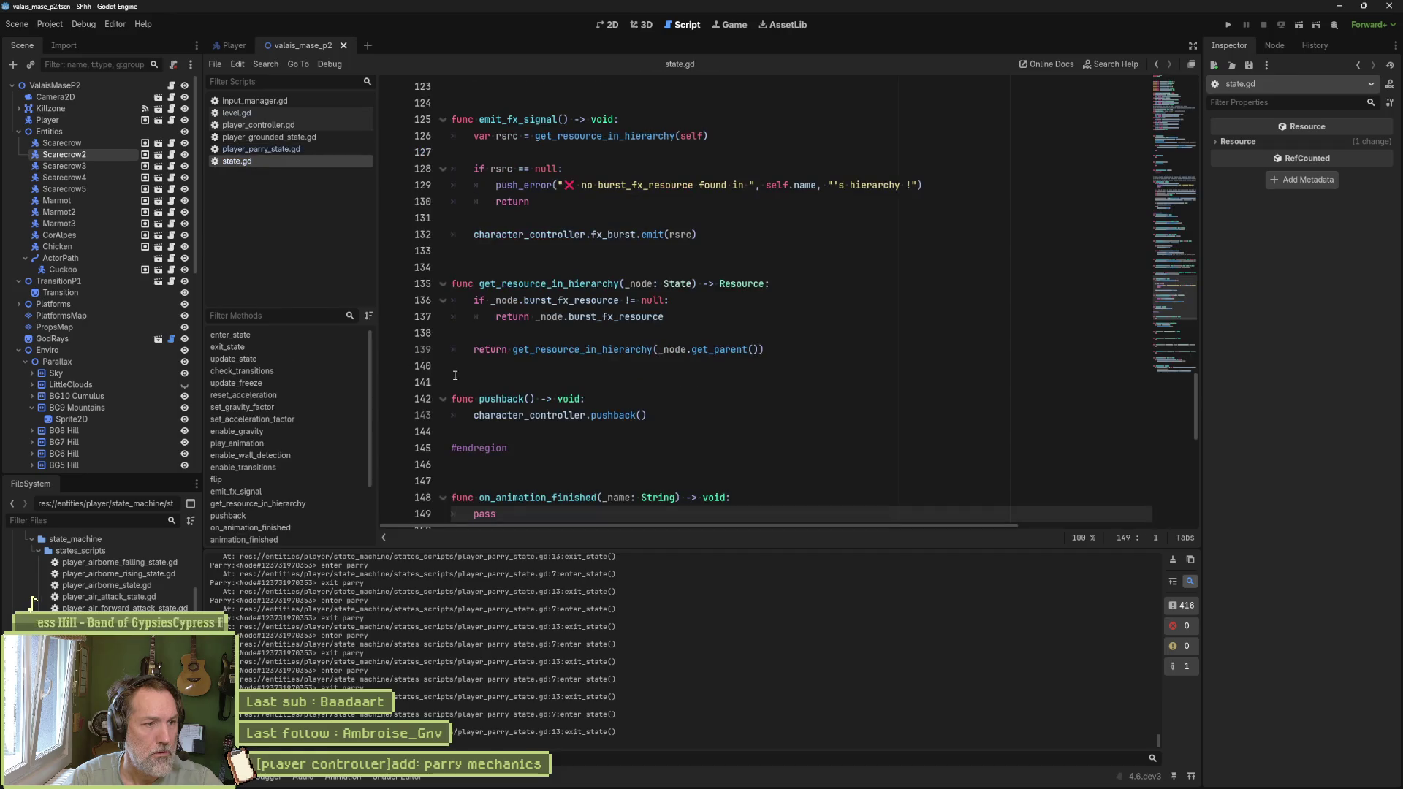
pyautogui.hotkey('alt', 'Left')
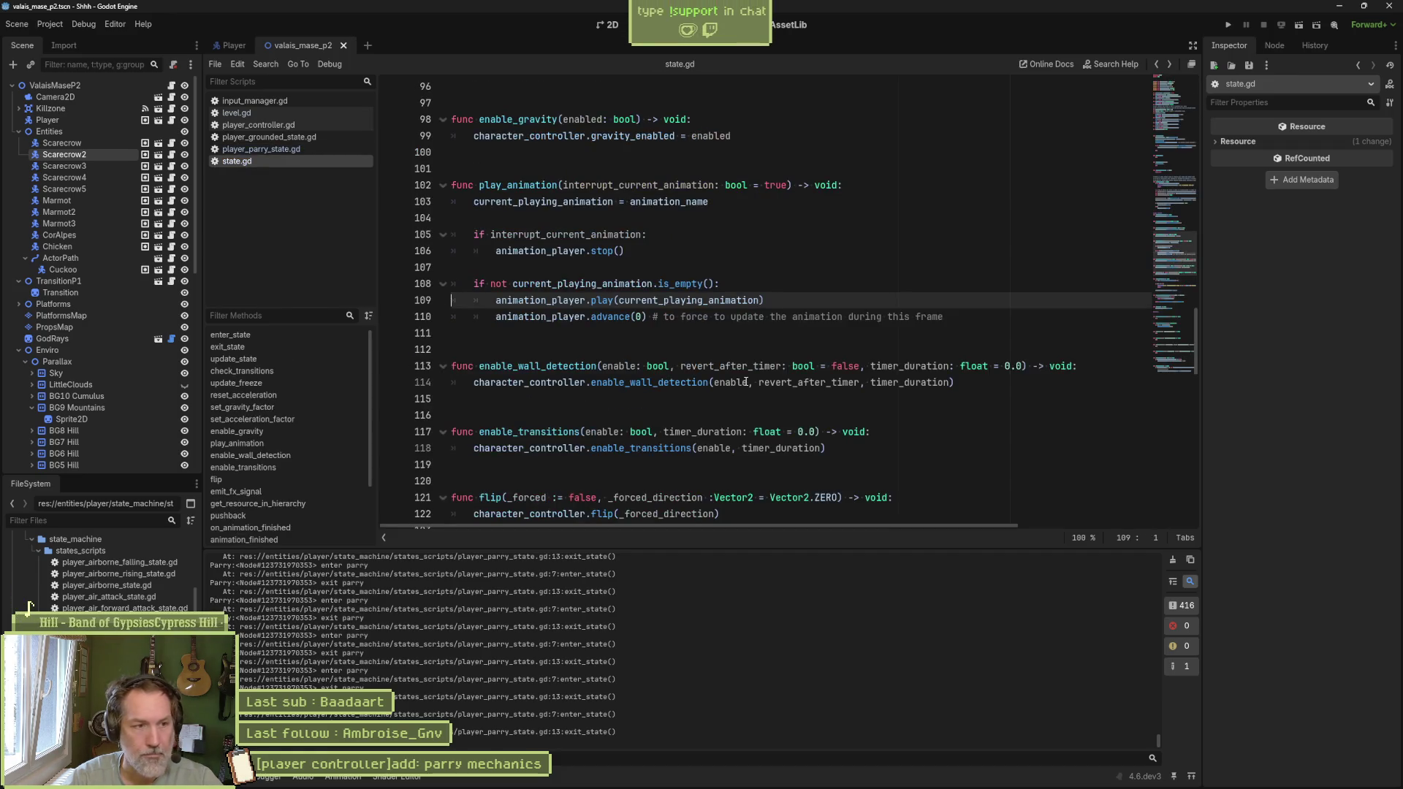
pyautogui.hotkey('alt', 'Left')
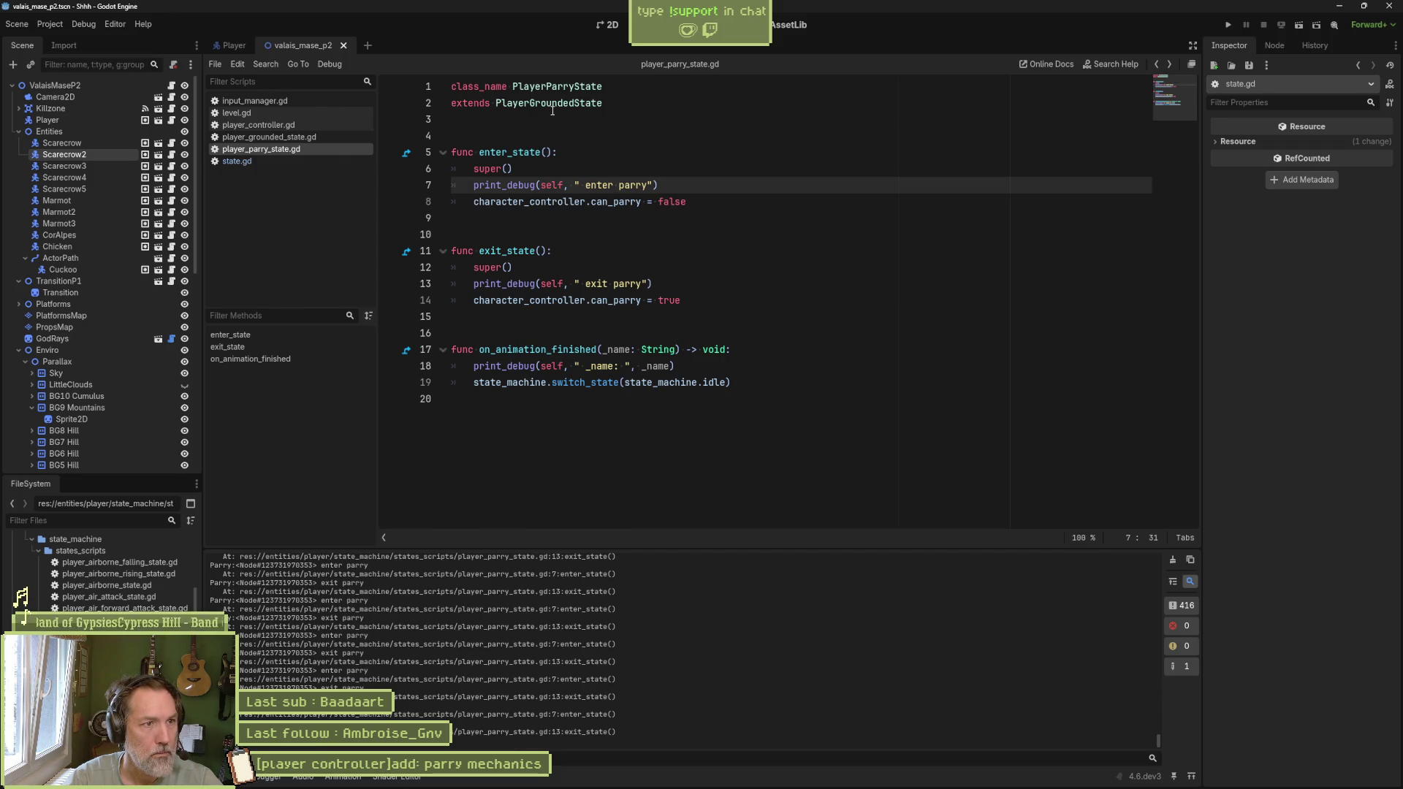
pyautogui.click(300, 139)
pyautogui.click(238, 335)
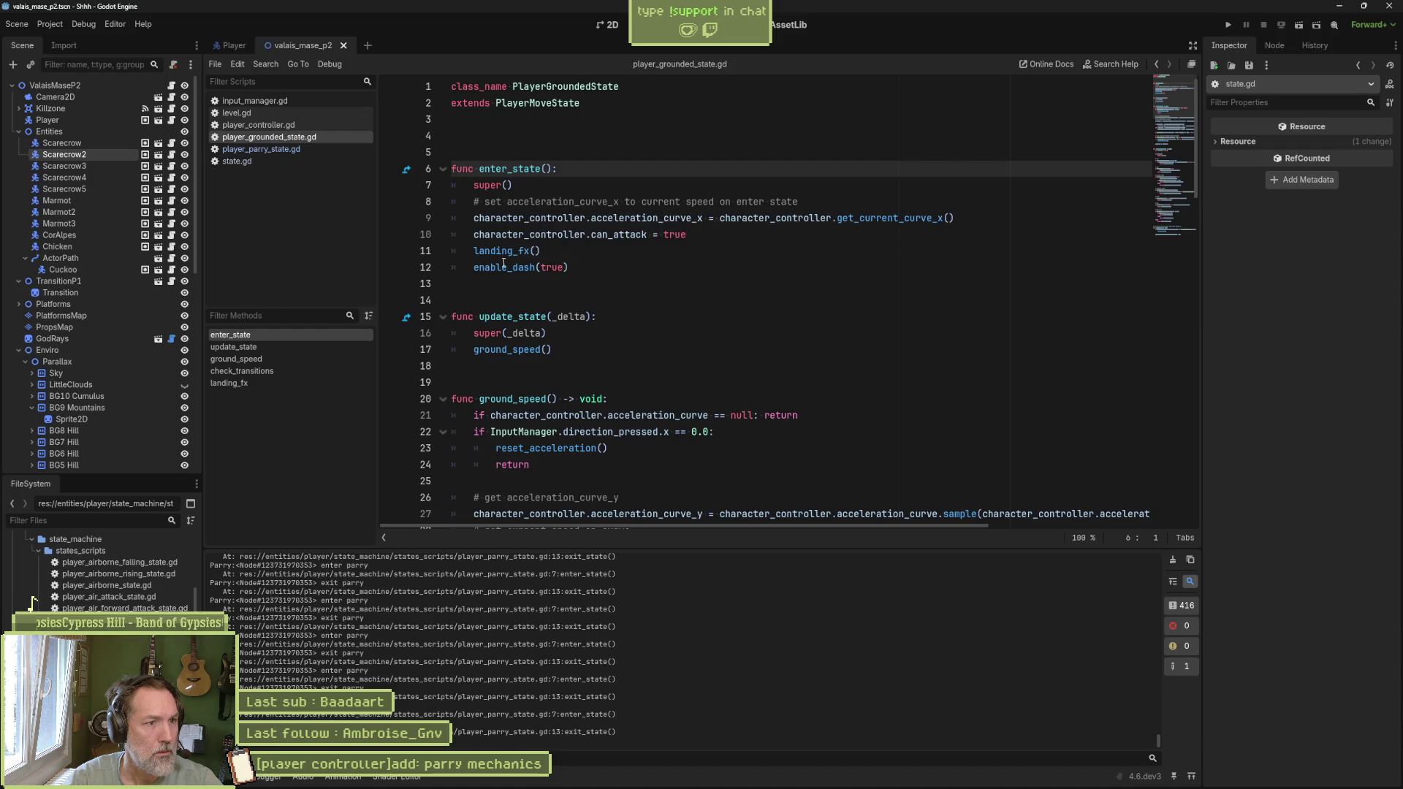
# Step: Scroll down player_grounded_state.gd and breakpoint line 77, 'return state_machine.parry'
pyautogui.moveTo(520, 268)
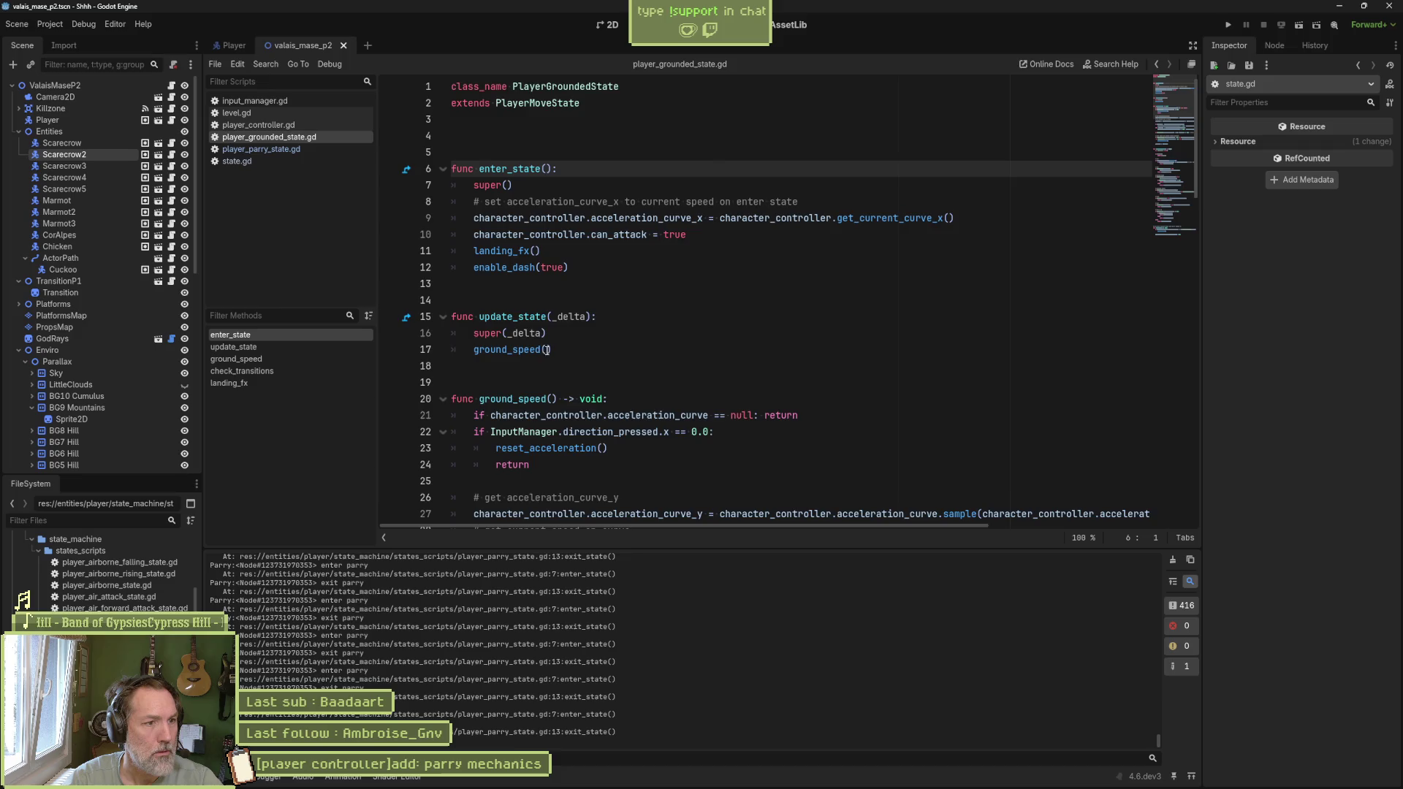
pyautogui.scroll(-1, 582, 358)
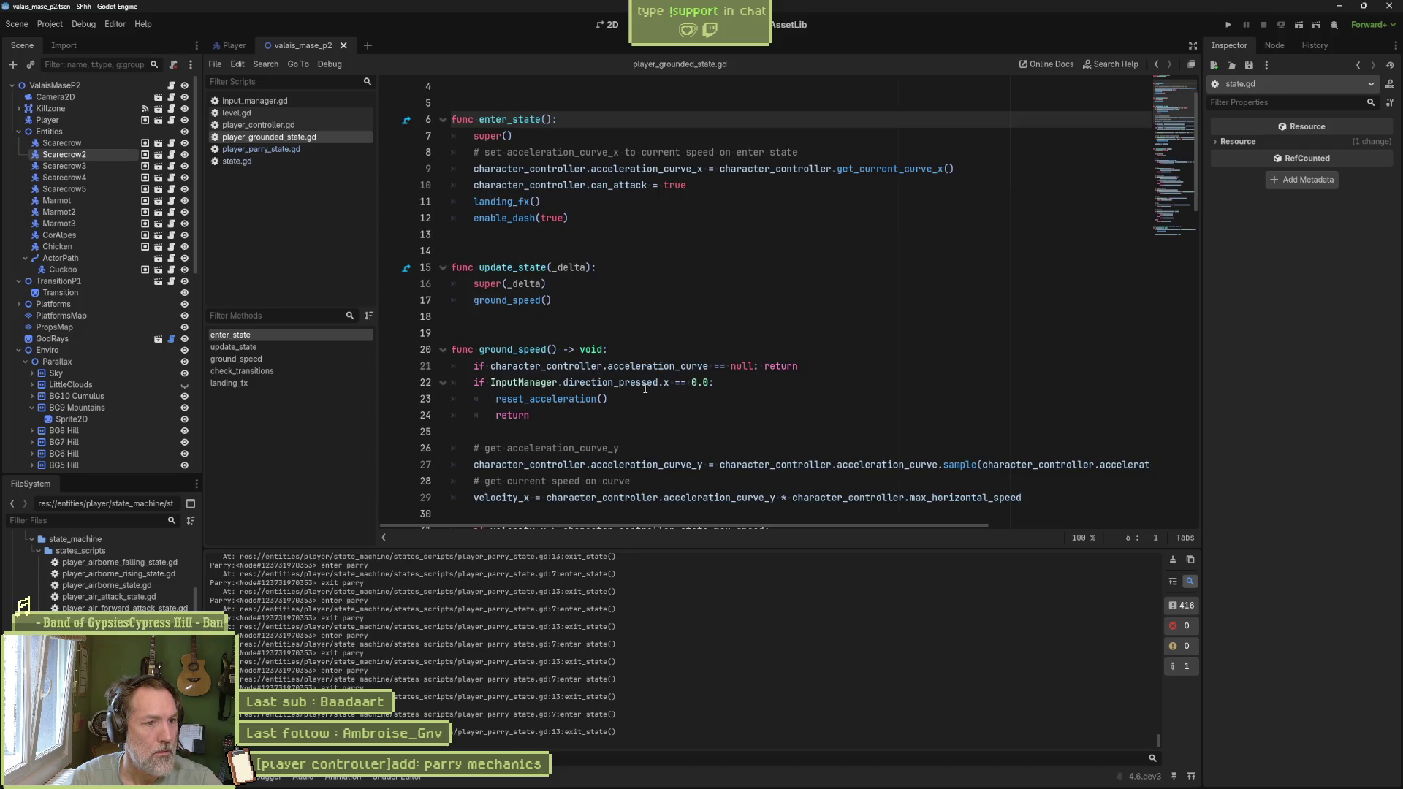
pyautogui.scroll(-3, 641, 389)
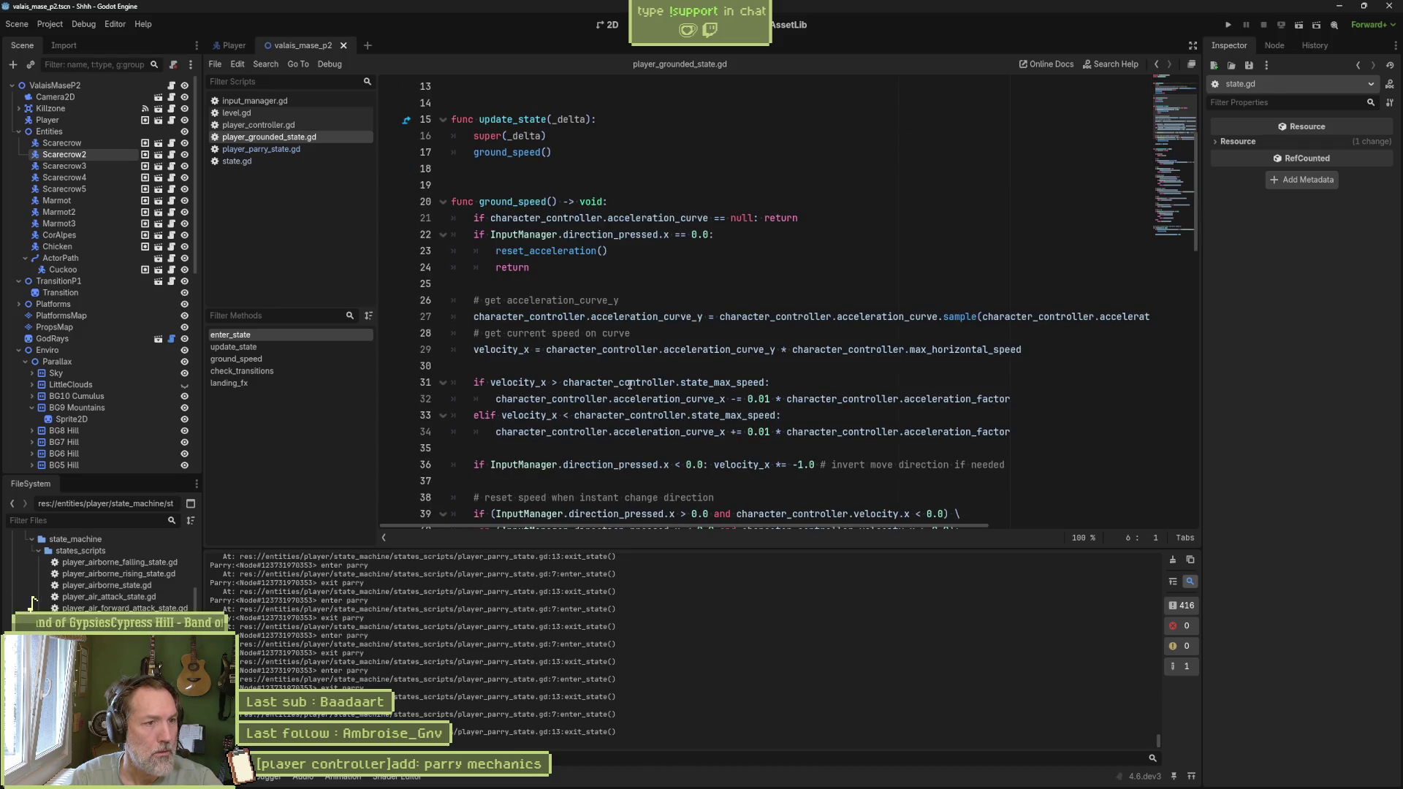
pyautogui.moveTo(629, 385)
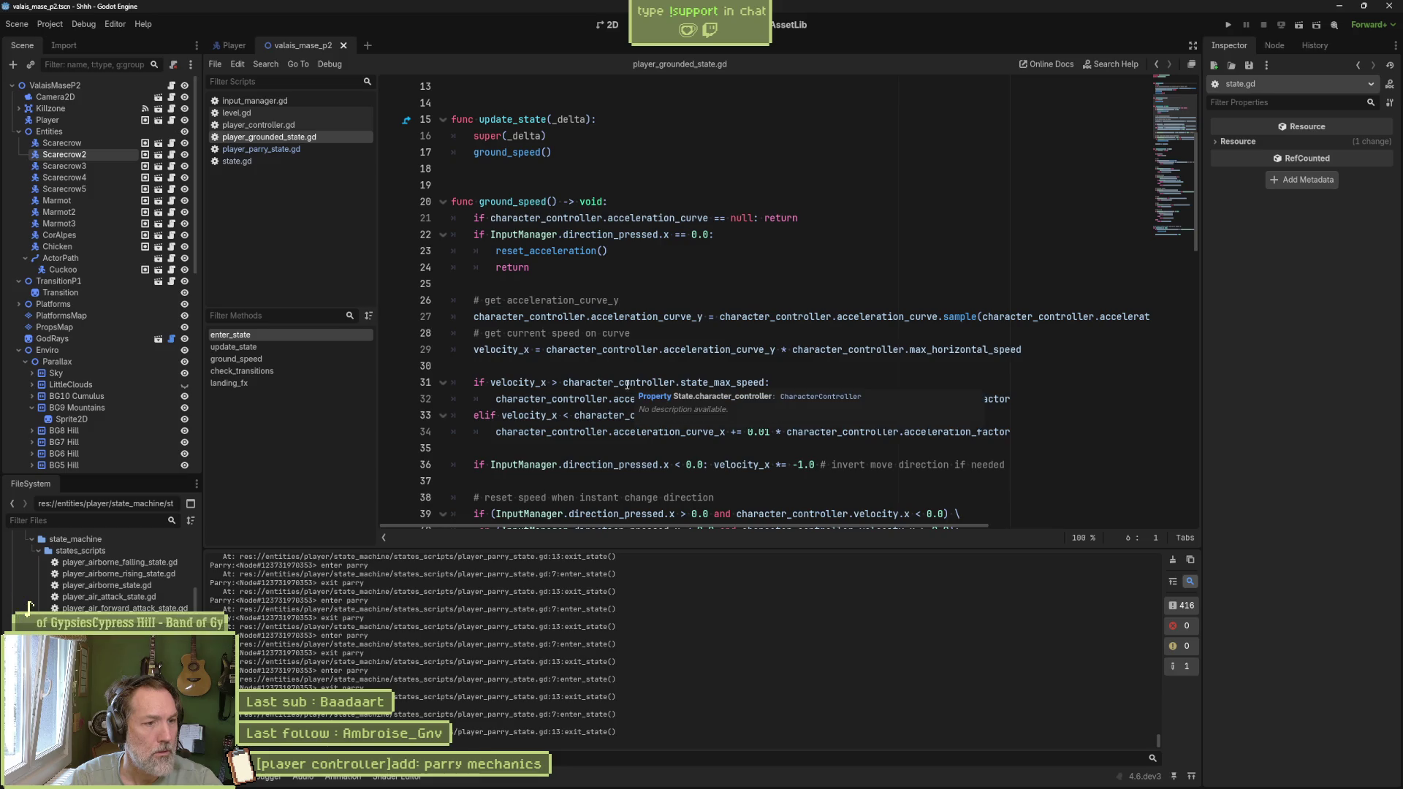
pyautogui.scroll(-3, 627, 384)
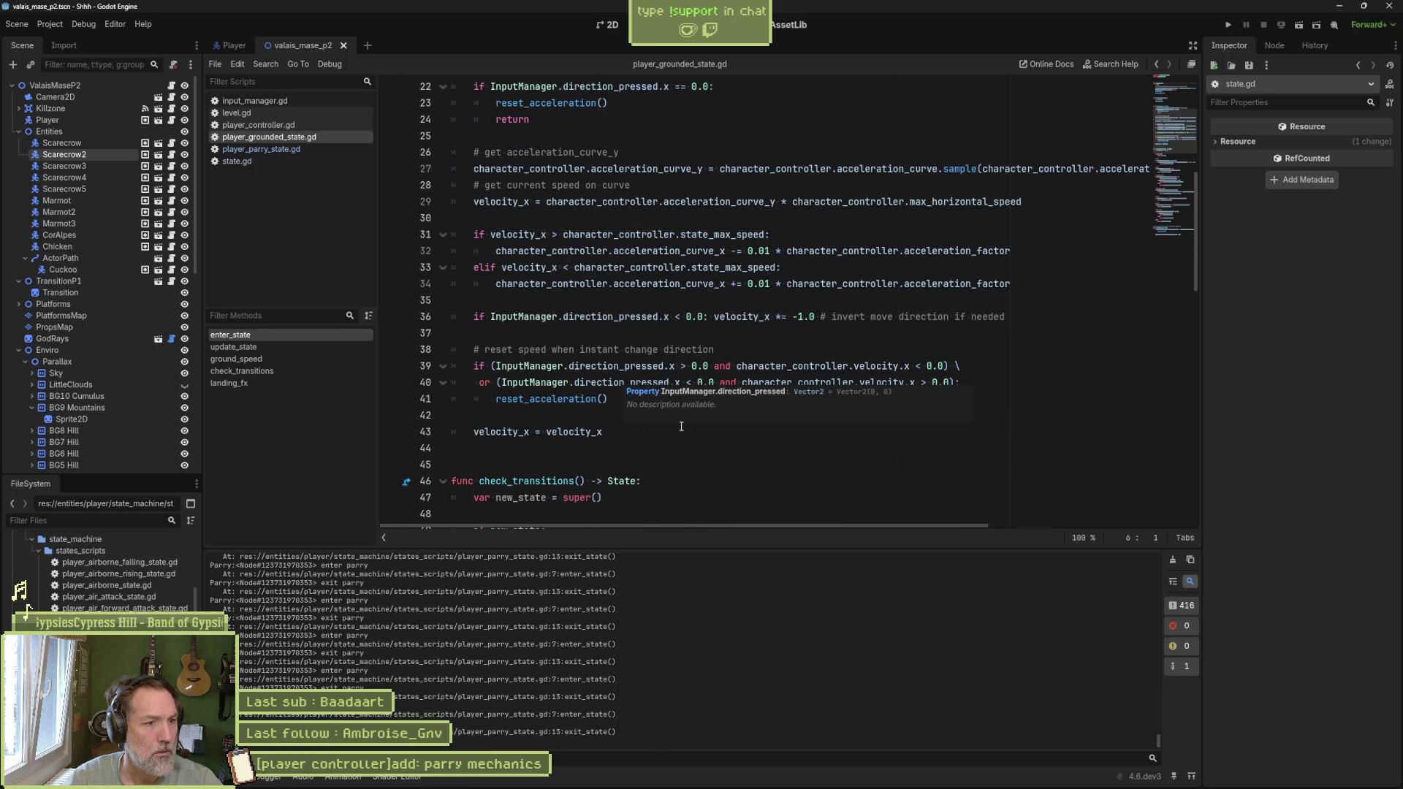
pyautogui.scroll(-3, 678, 426)
pyautogui.scroll(-2, 706, 419)
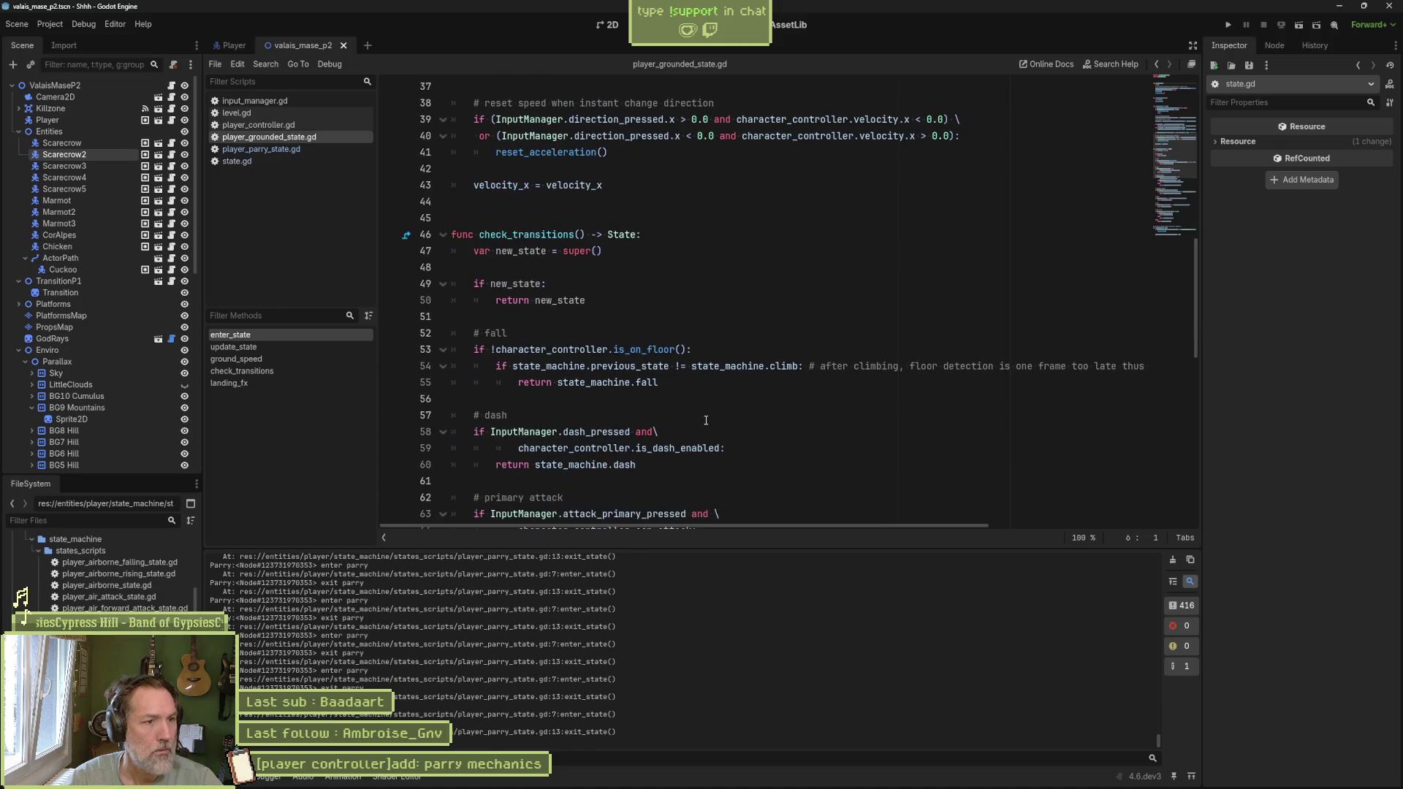
pyautogui.scroll(-2, 753, 375)
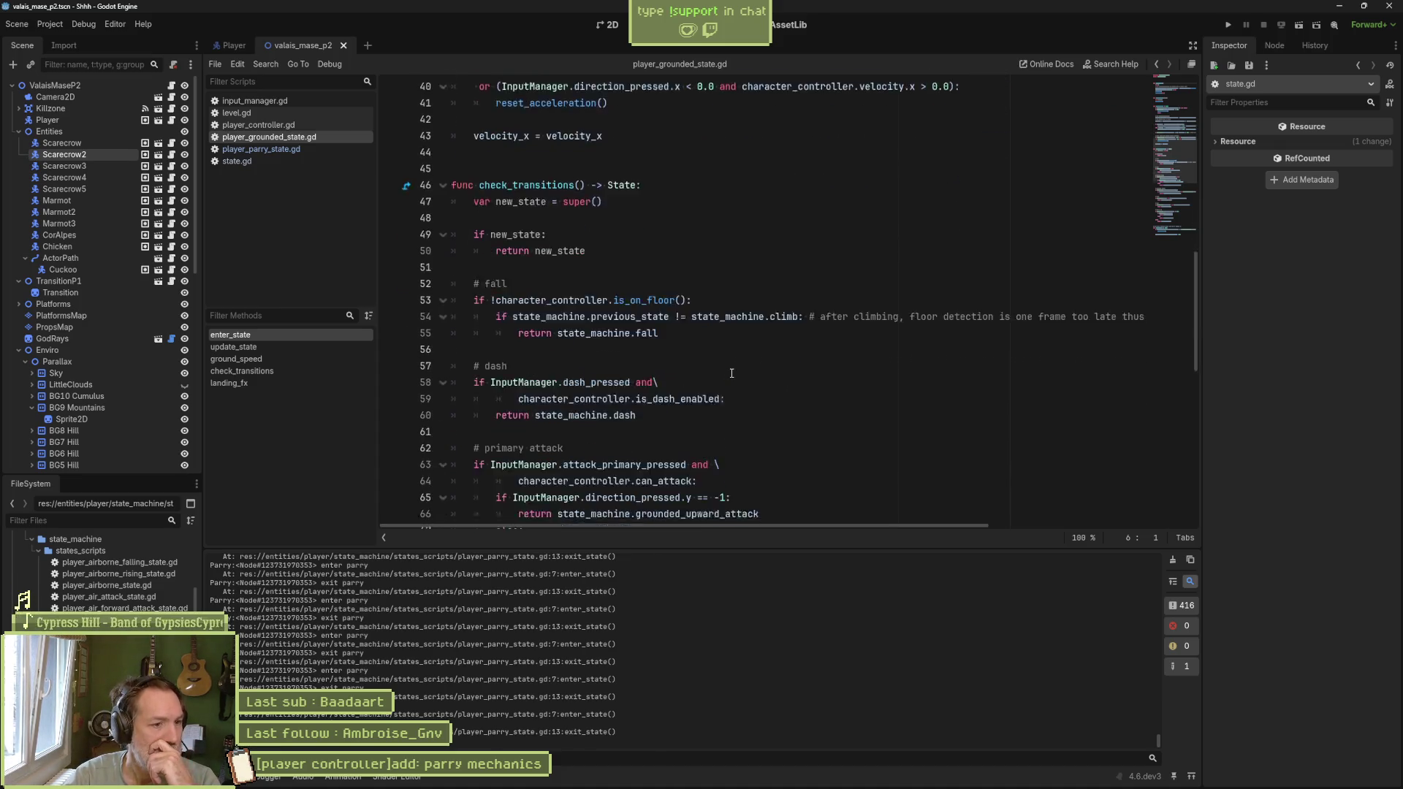
pyautogui.scroll(-4, 731, 367)
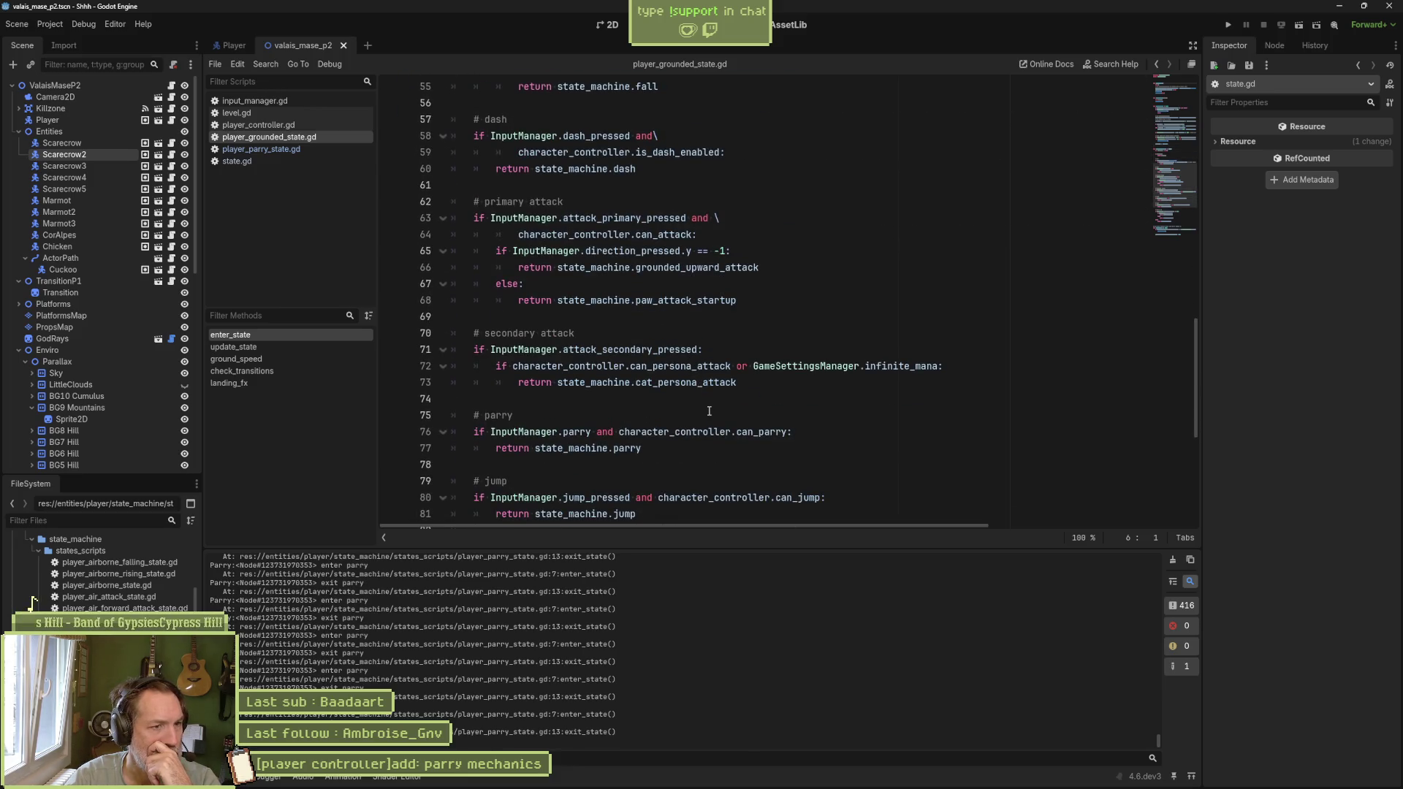
pyautogui.scroll(4, 661, 416)
pyautogui.scroll(-8, 554, 386)
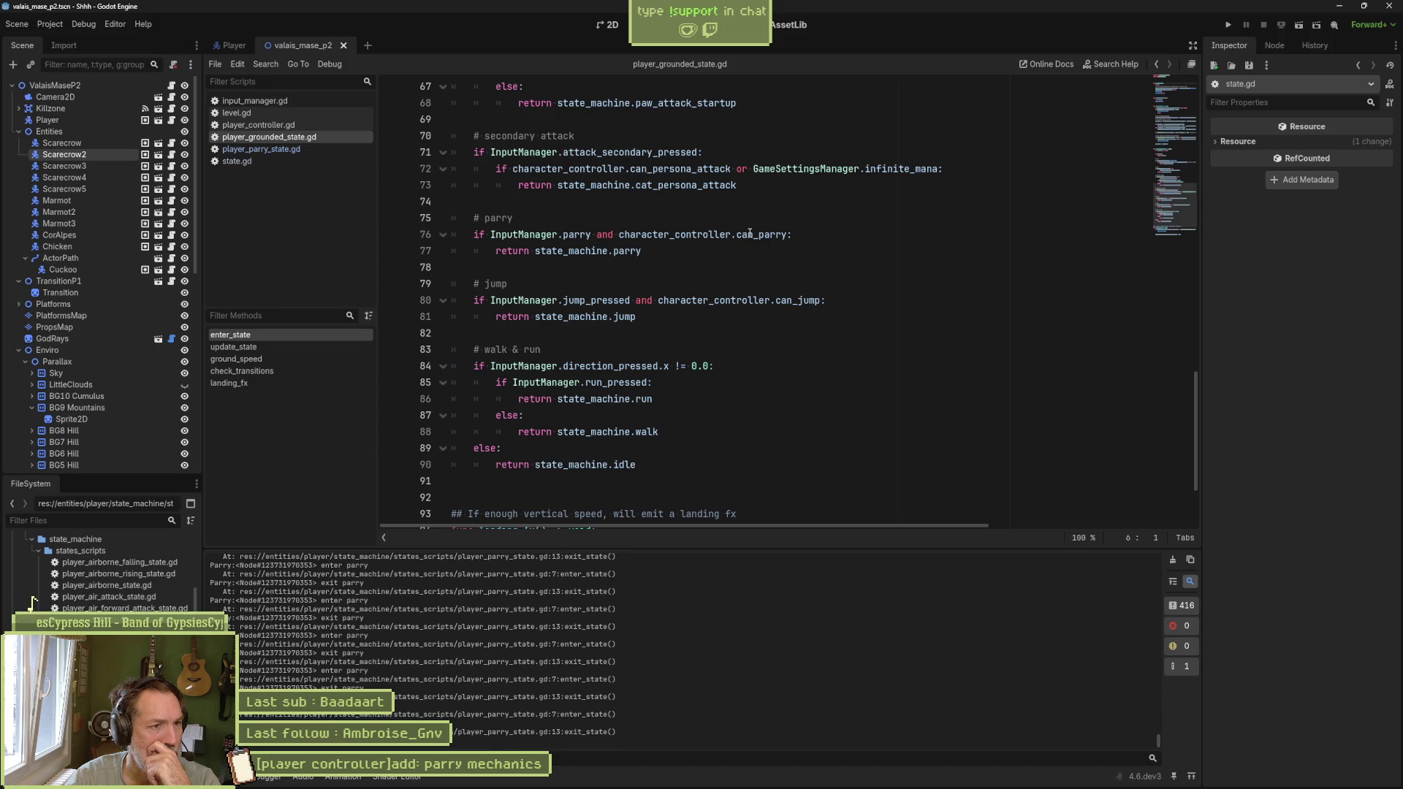
pyautogui.click(394, 251)
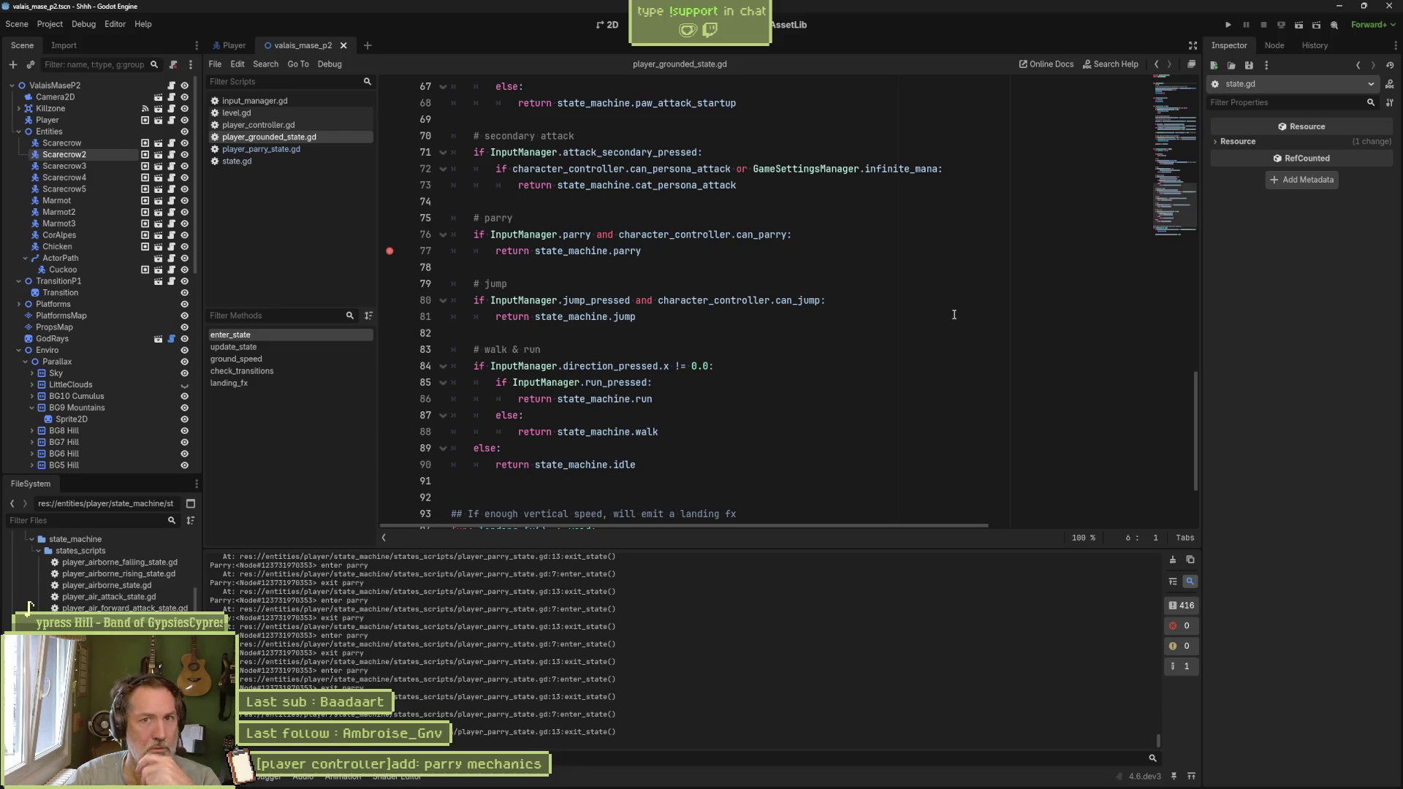
# Step: Run the scene to hit the line 77 breakpoint, stop, clear it, and open player_parry_state.gd
pyautogui.press('F6')
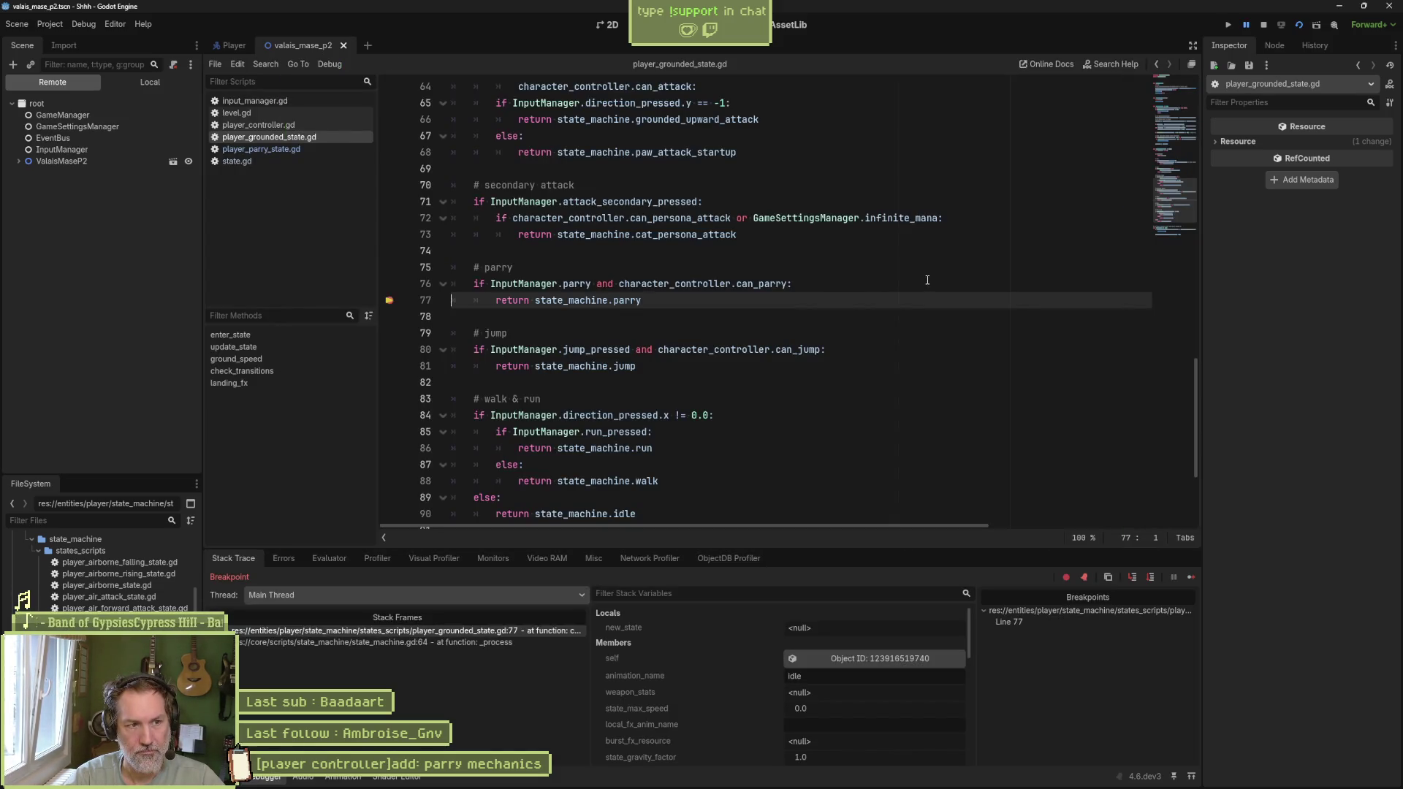
pyautogui.click(1191, 577)
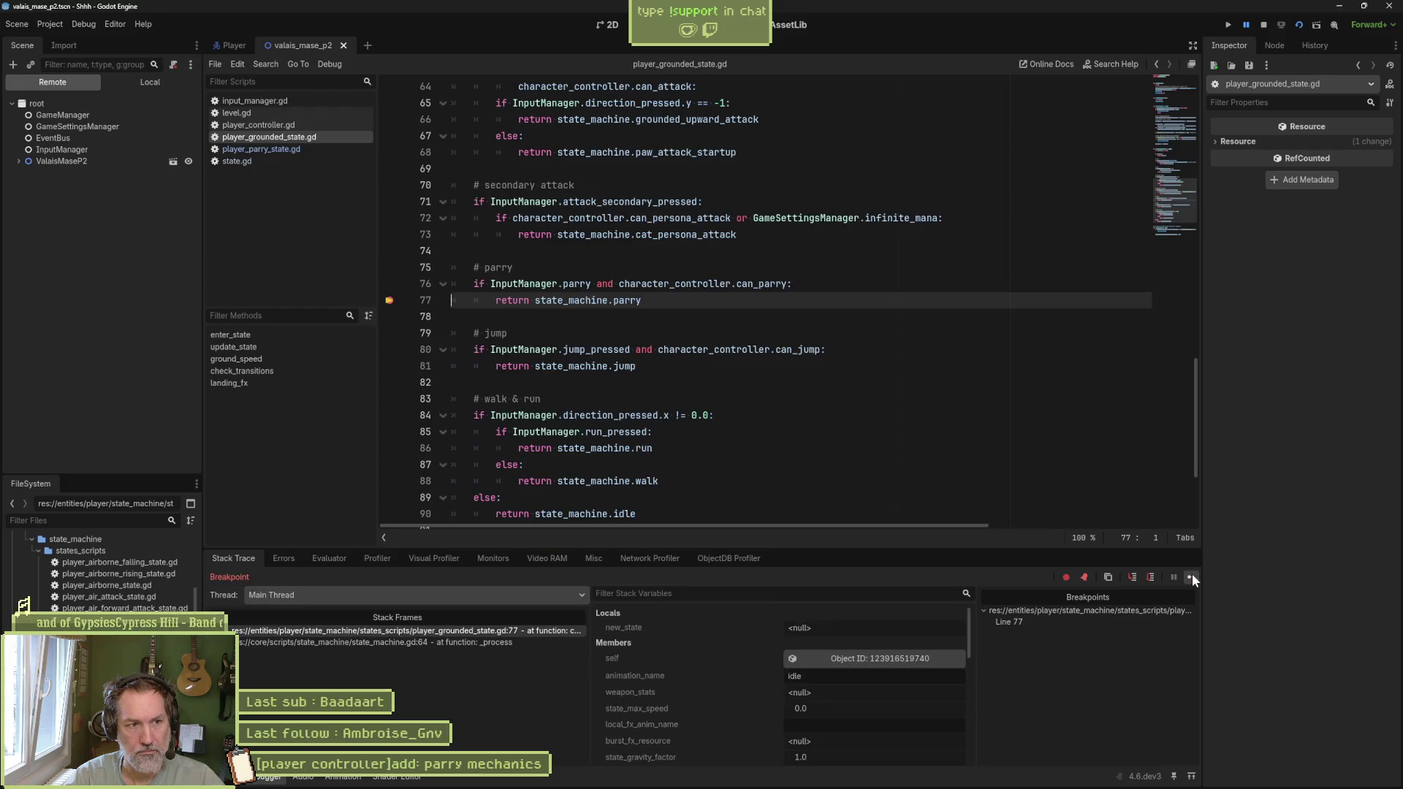
pyautogui.click(1263, 26)
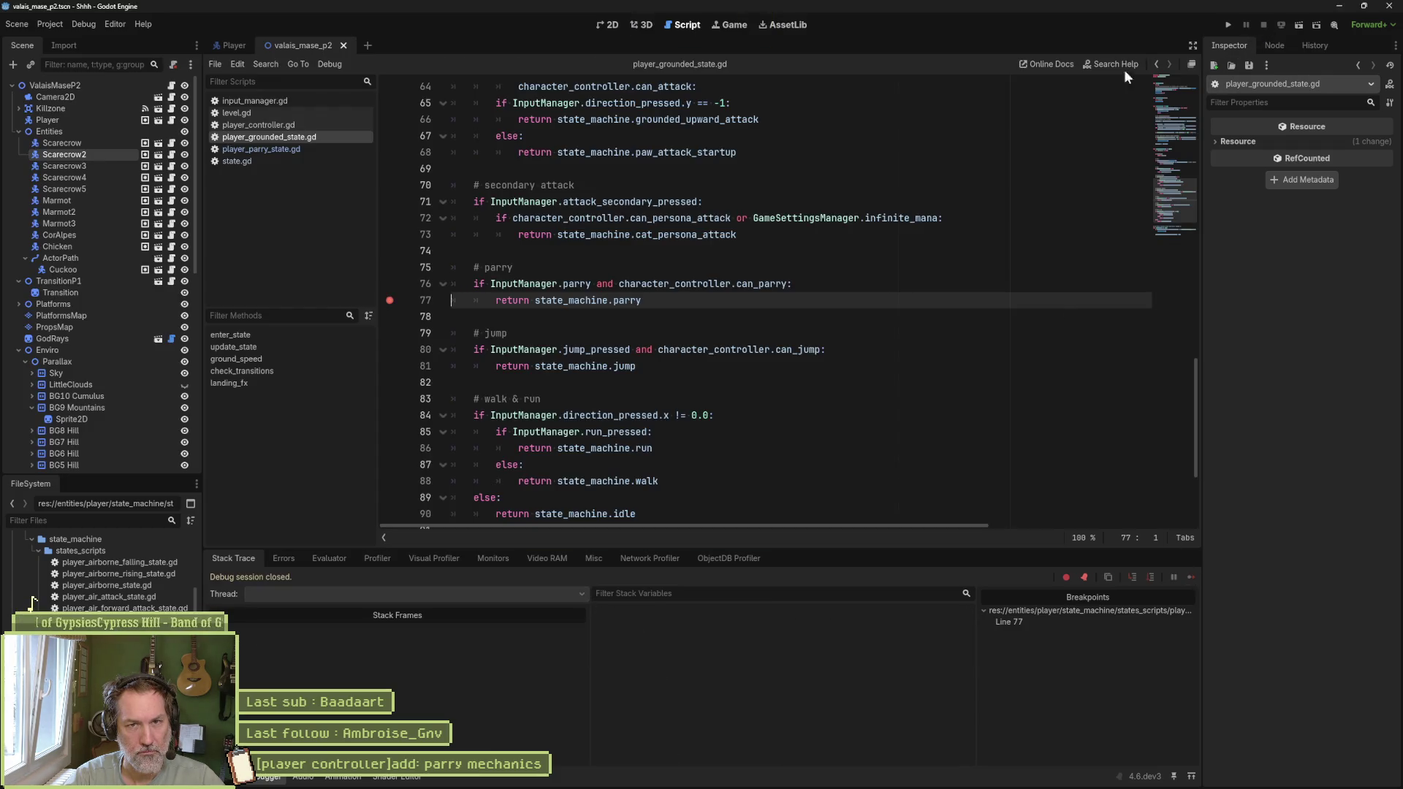
pyautogui.click(390, 301)
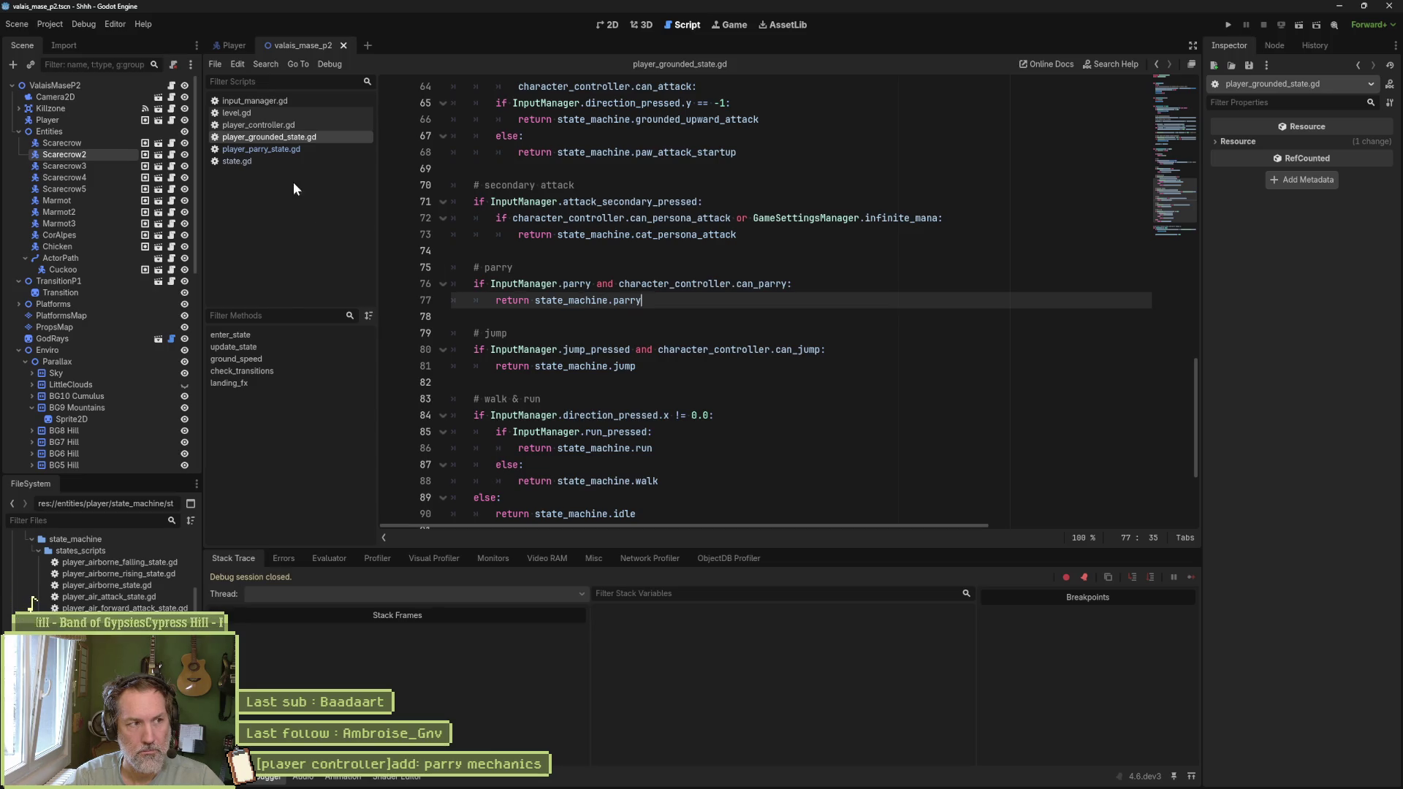
pyautogui.click(291, 147)
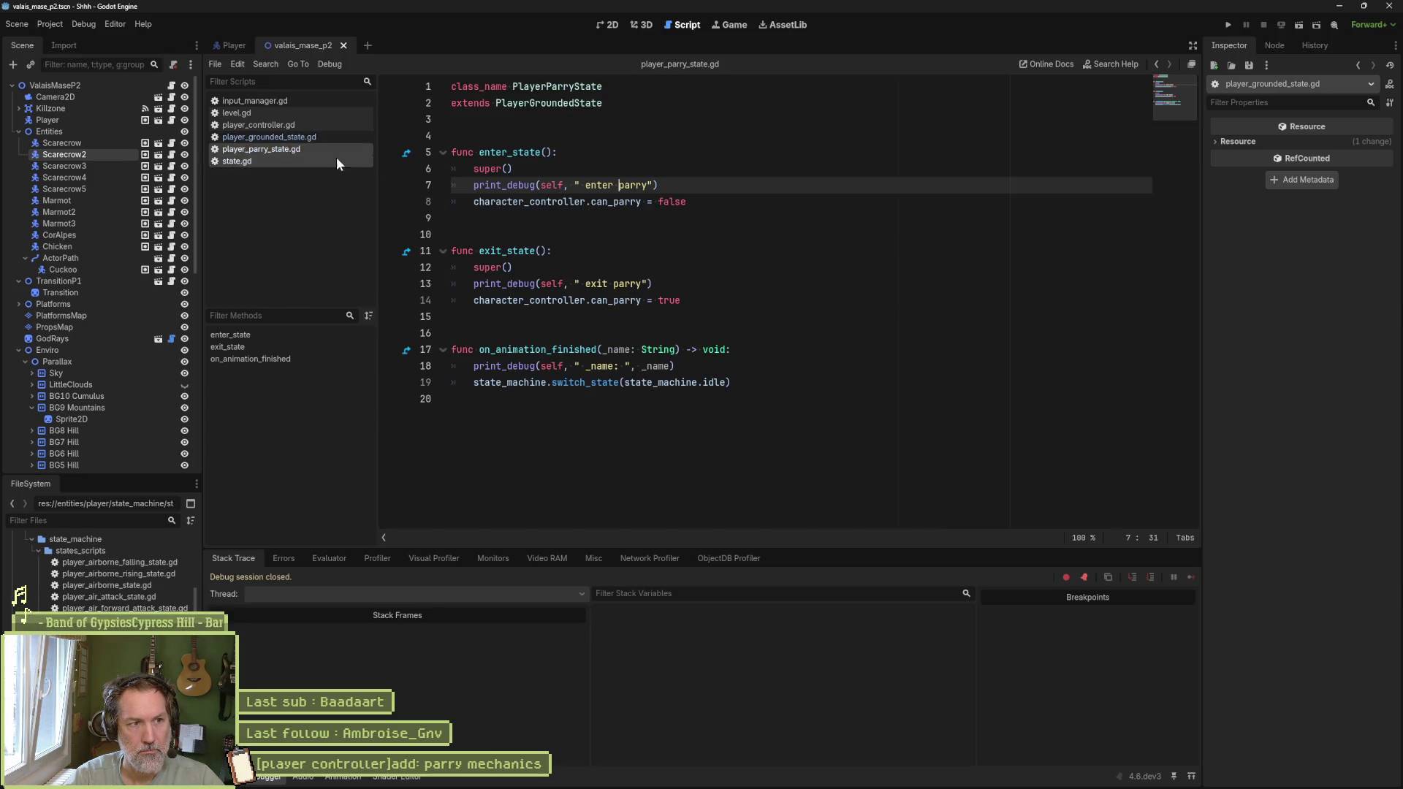
# Step: Break on line 6 of parry's enter_state and inspect the switch_state call in state_machine.gd
pyautogui.click(404, 170)
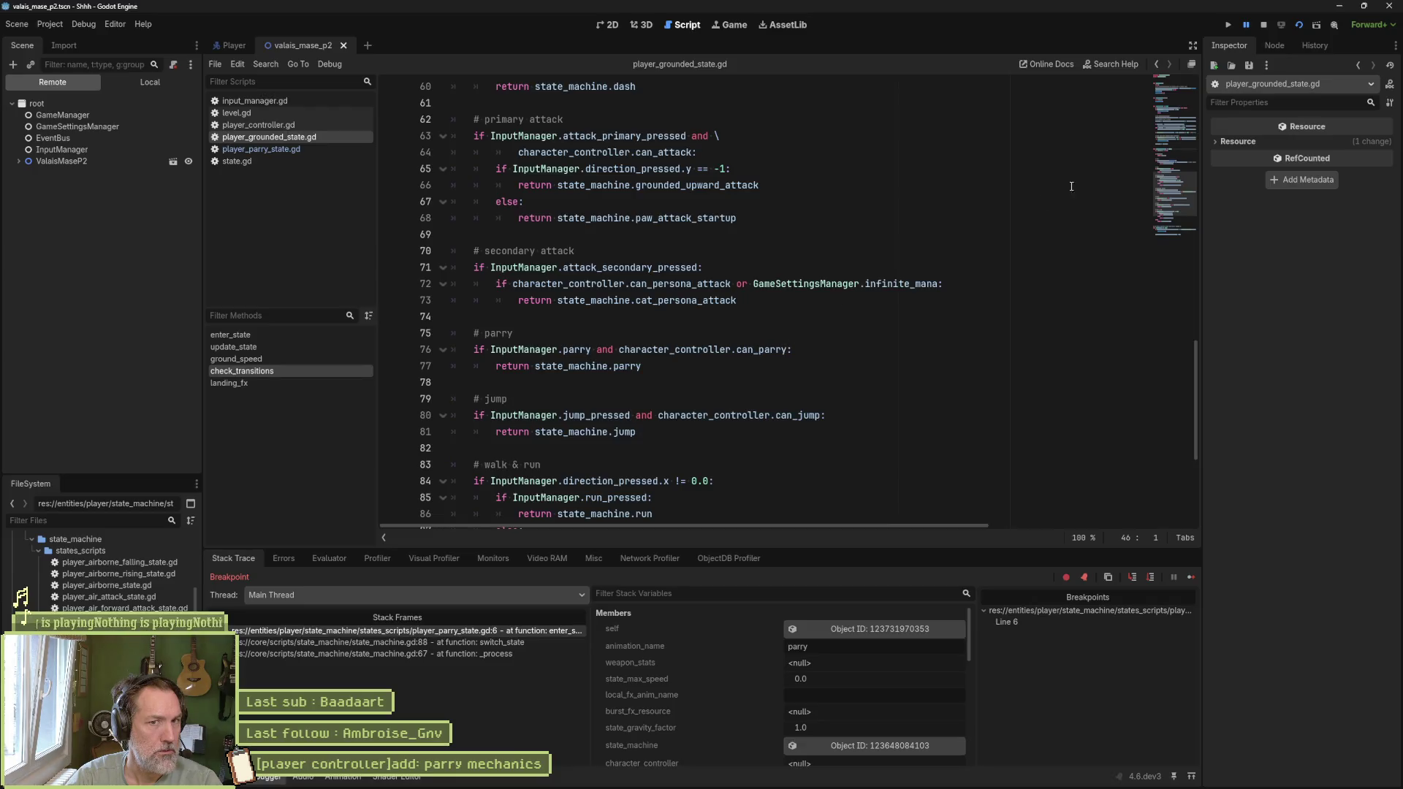
pyautogui.moveTo(1172, 195)
pyautogui.mouseDown()
pyautogui.moveTo(1172, 79)
pyautogui.moveTo(1168, 163)
pyautogui.moveTo(1167, 109)
pyautogui.mouseUp()
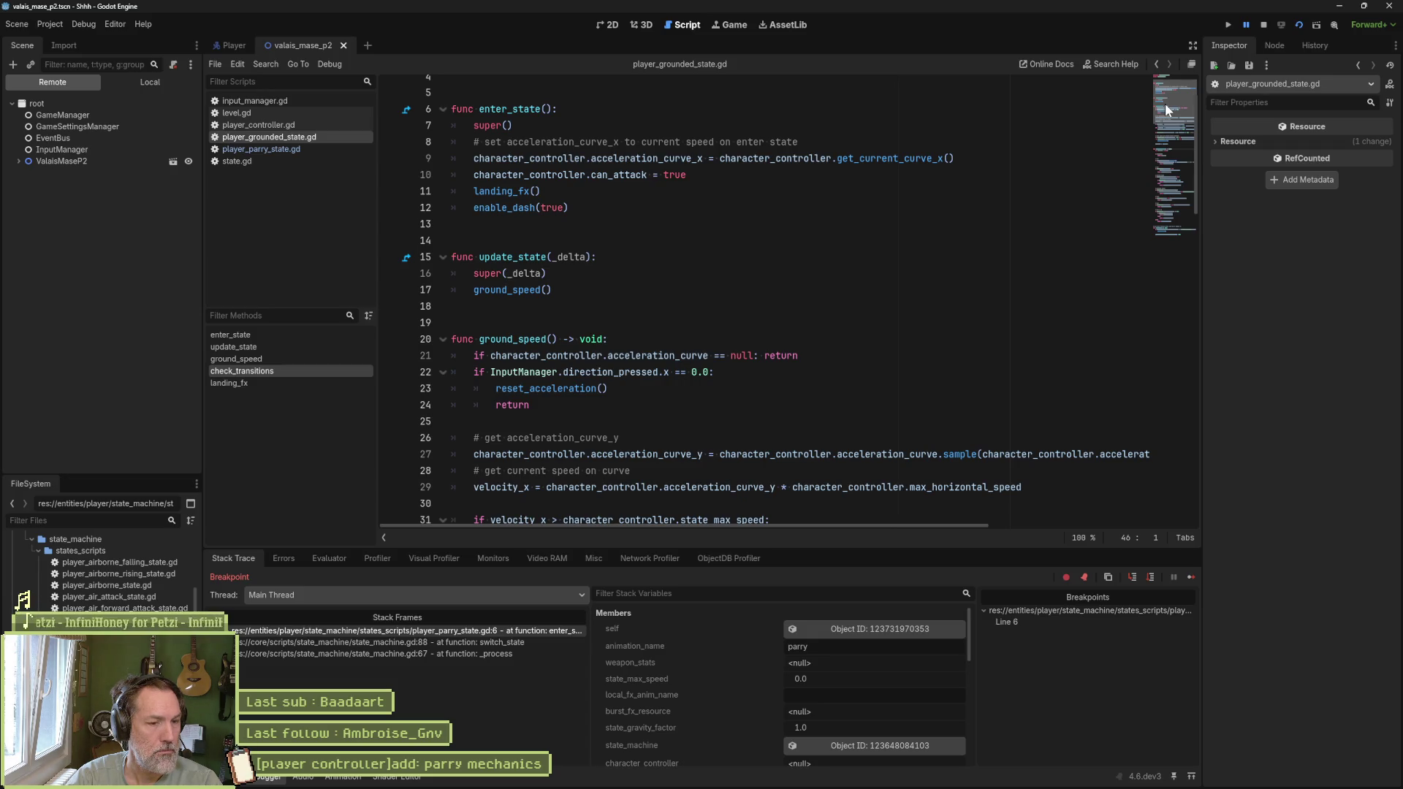
pyautogui.click(449, 643)
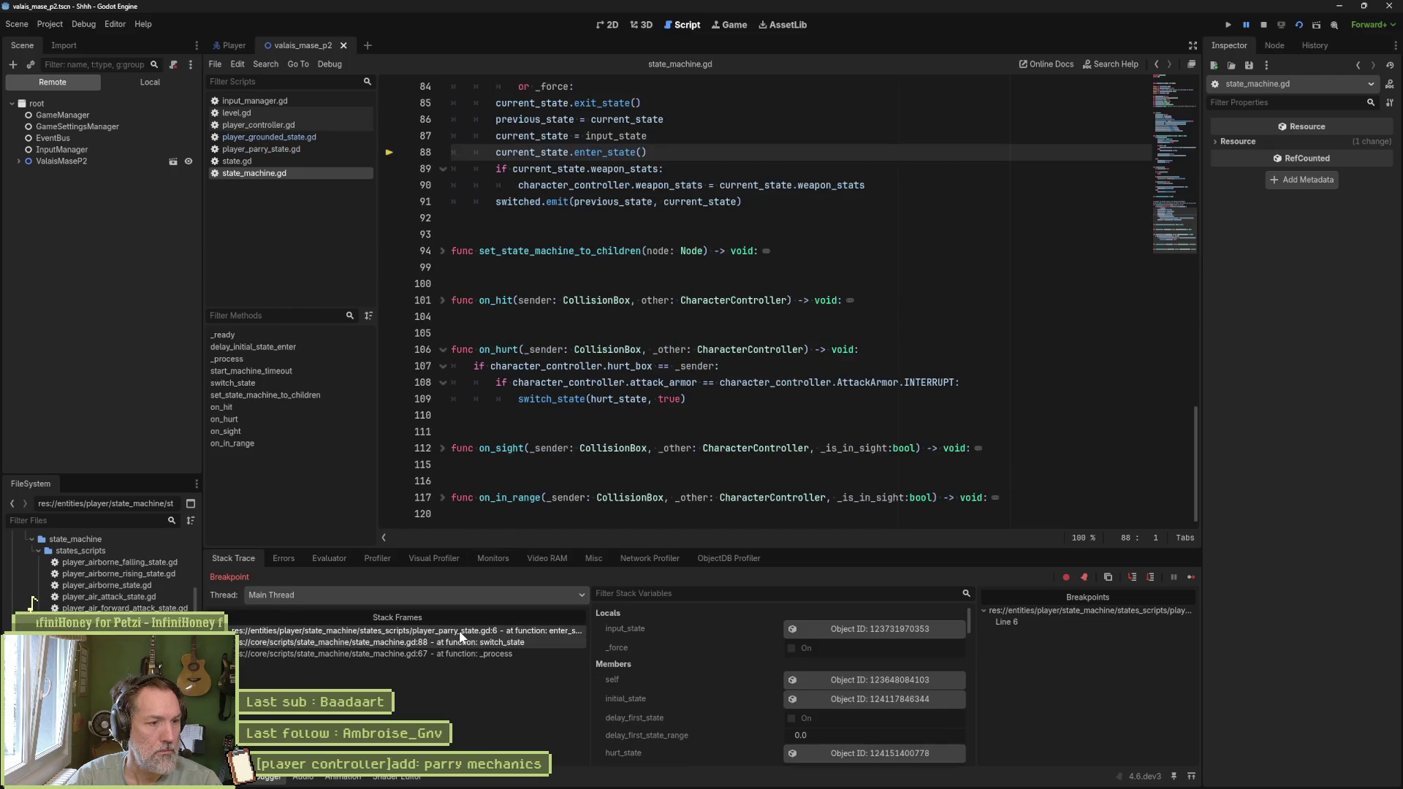
pyautogui.click(459, 630)
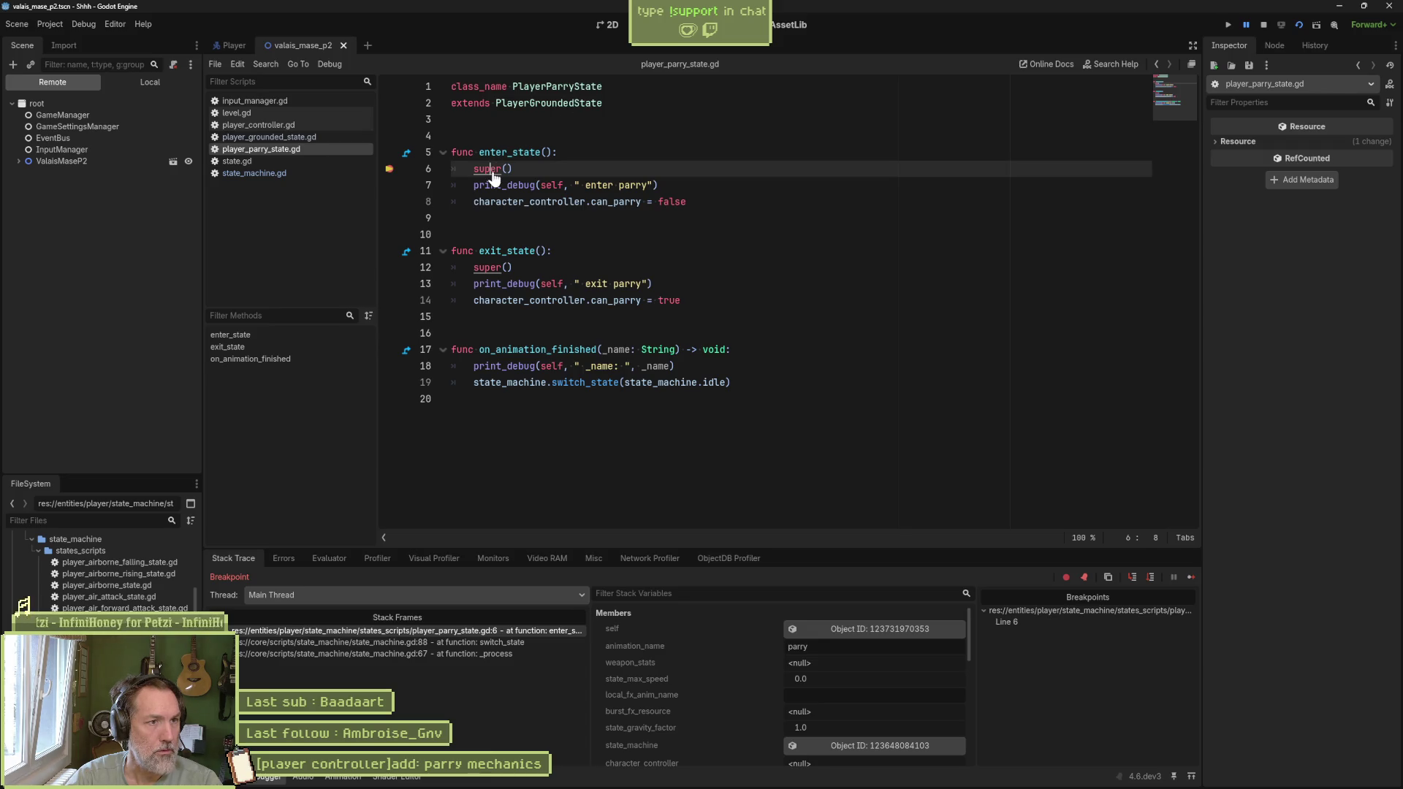
# Step: Follow super() through the grounded, move and base player_state enter_state, then resume the game
pyautogui.keyDown('ctrl'); pyautogui.click(492, 170); pyautogui.keyUp('ctrl')
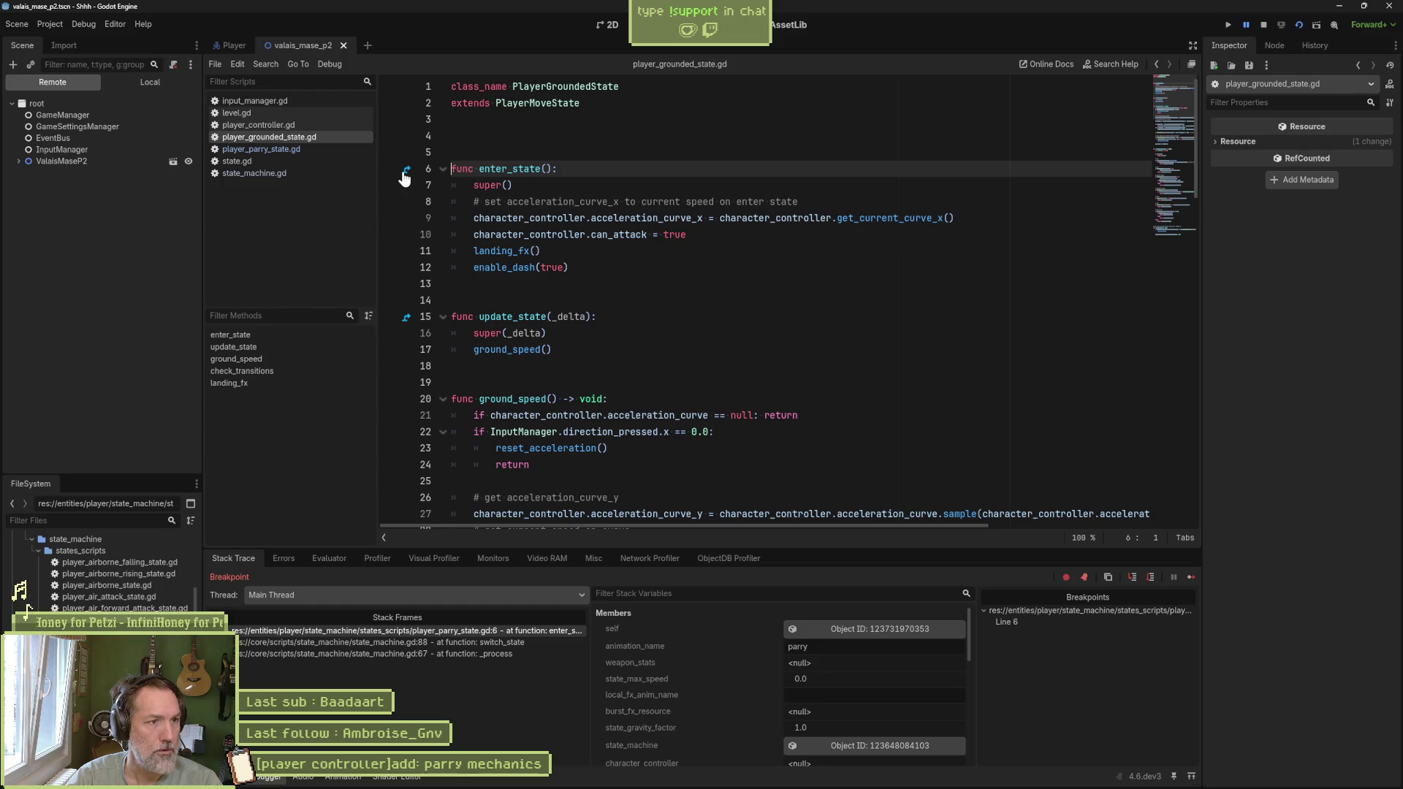
pyautogui.keyDown('ctrl'); pyautogui.click(480, 185); pyautogui.keyUp('ctrl')
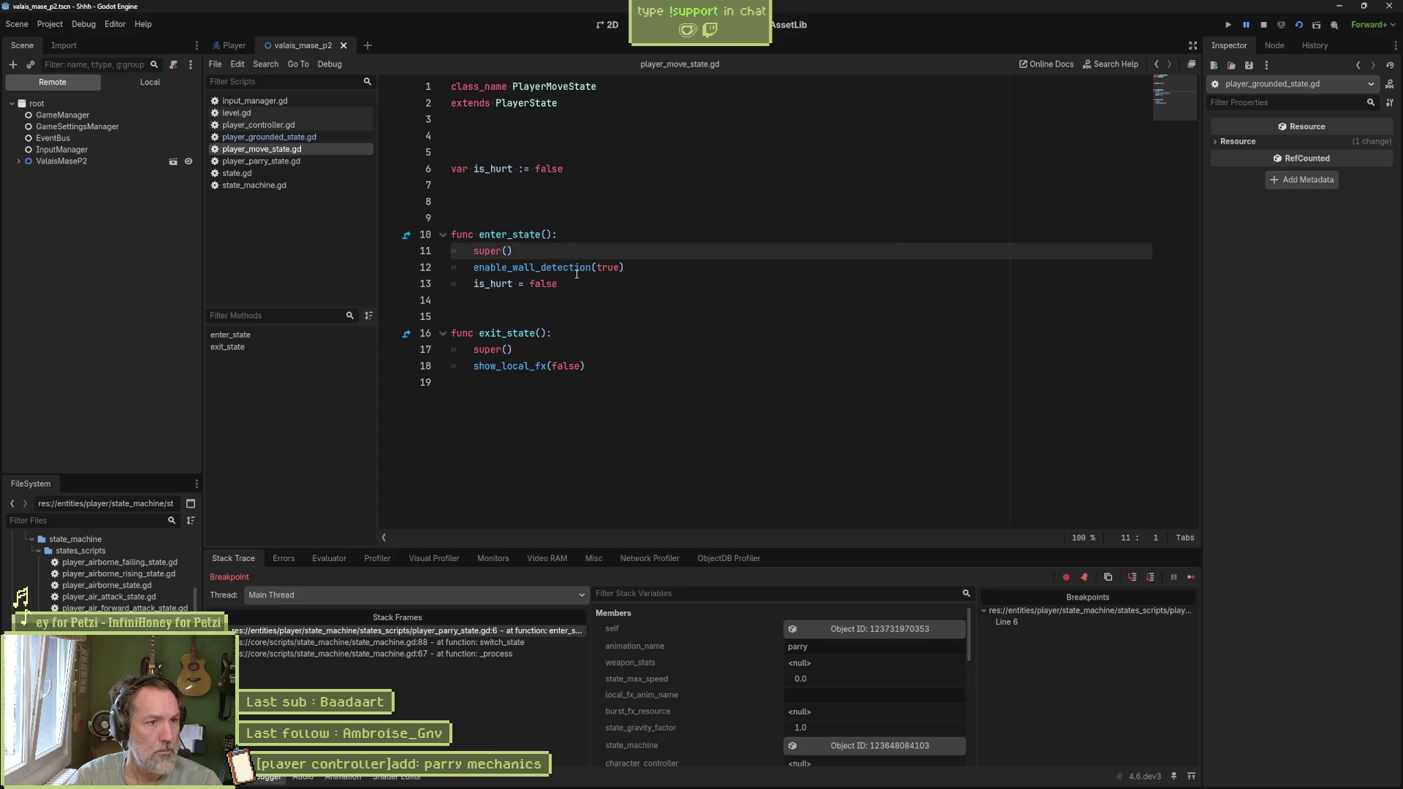
pyautogui.click(407, 236)
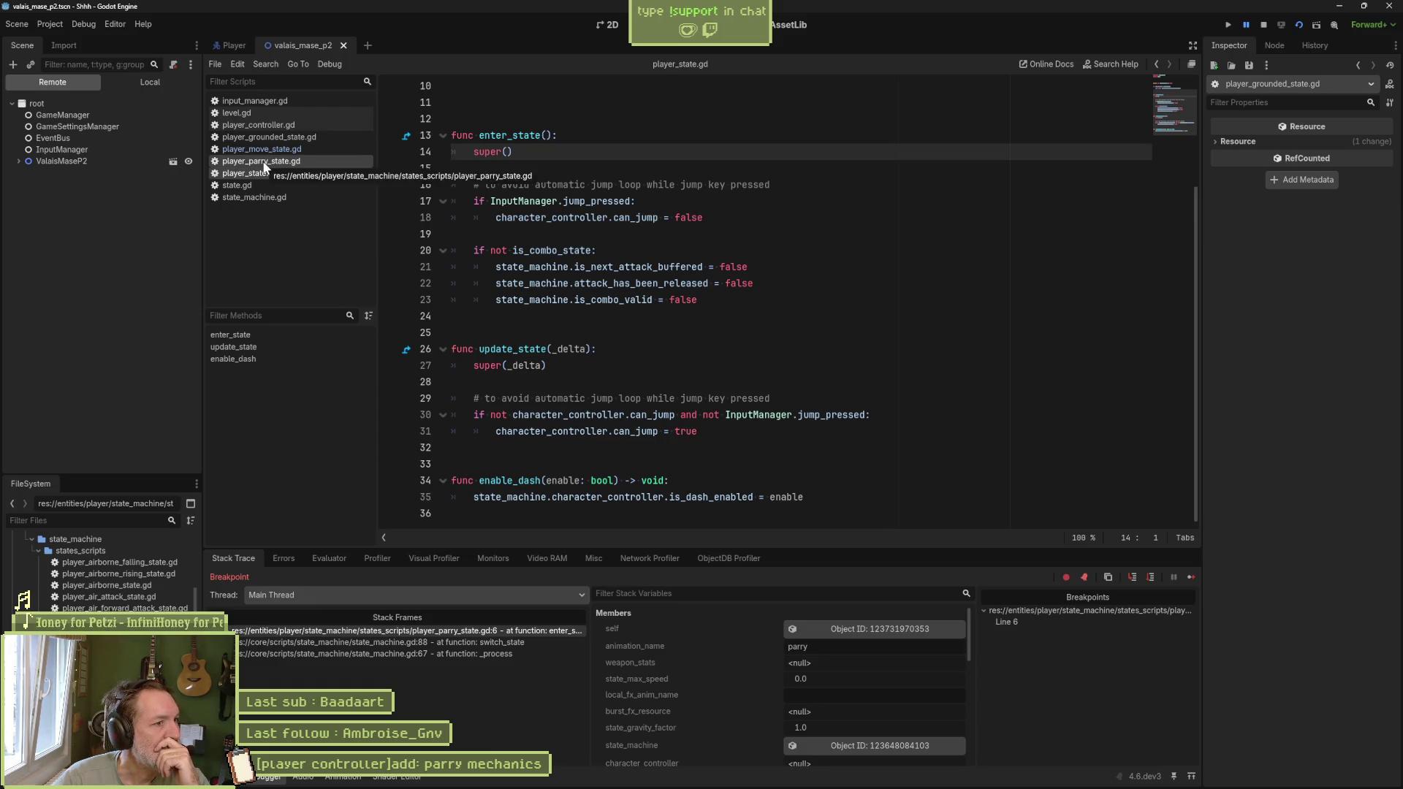
pyautogui.click(1194, 578)
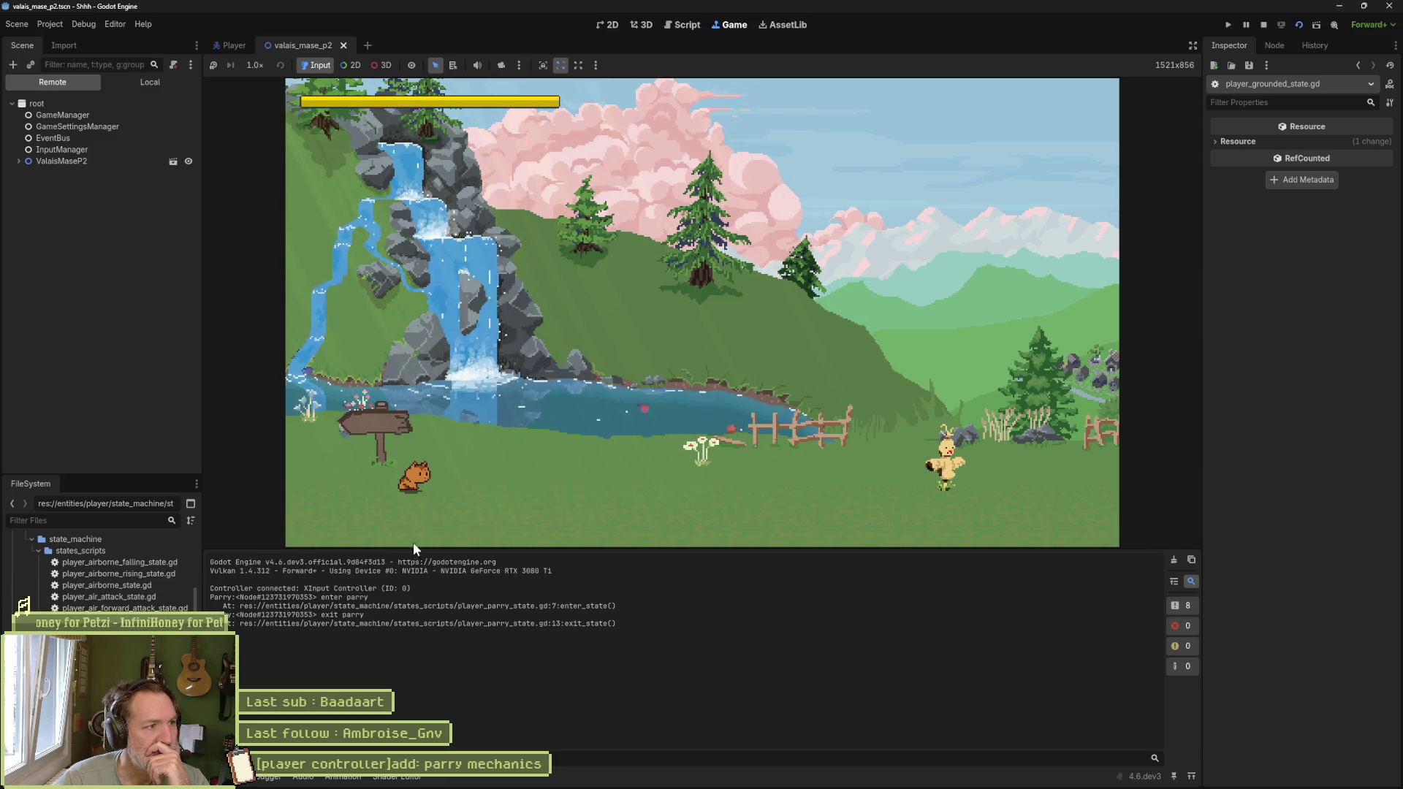
# Step: Inspect the Player's live AnimationPlayer, remove the line 6 breakpoint, resume, then stop the game
pyautogui.click(18, 161)
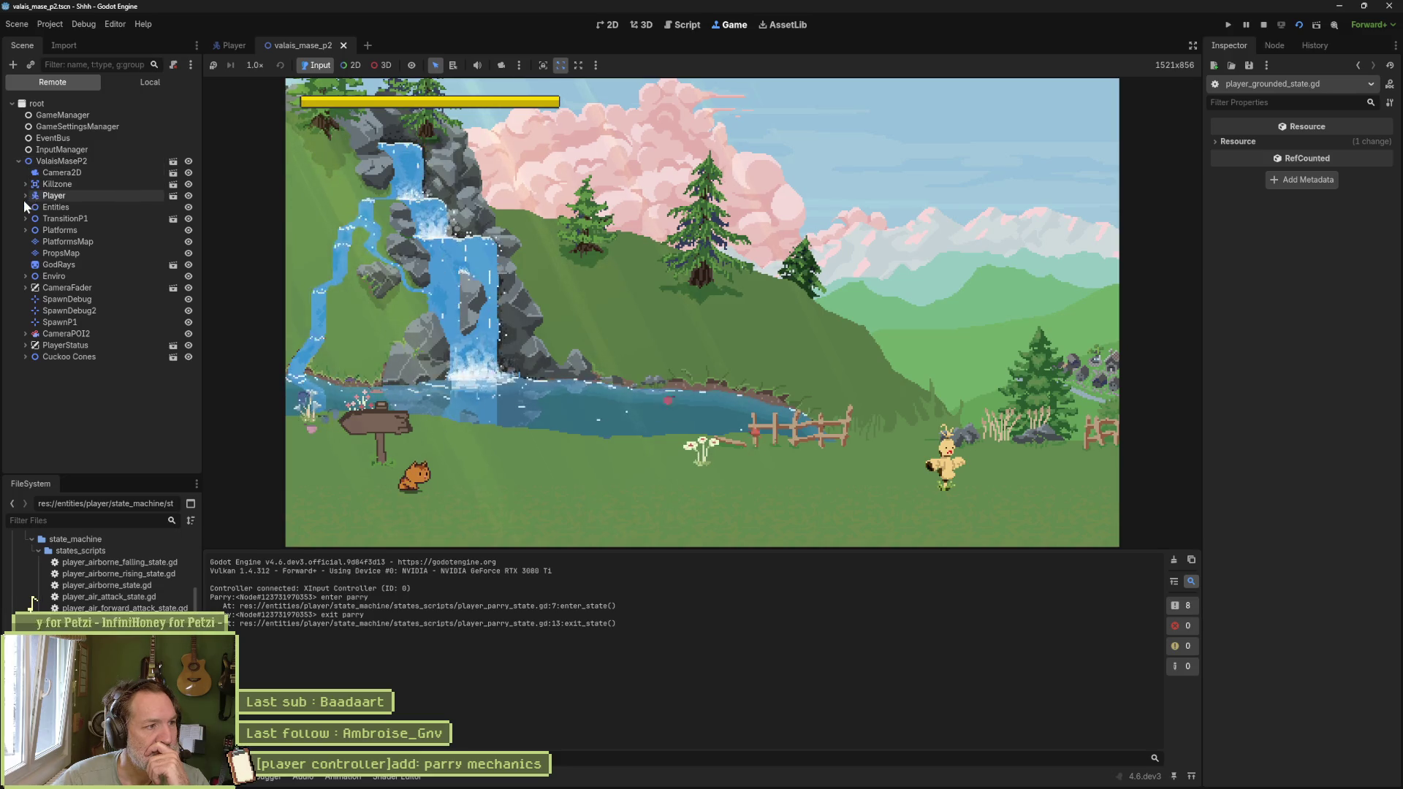
pyautogui.click(25, 196)
pyautogui.click(85, 298)
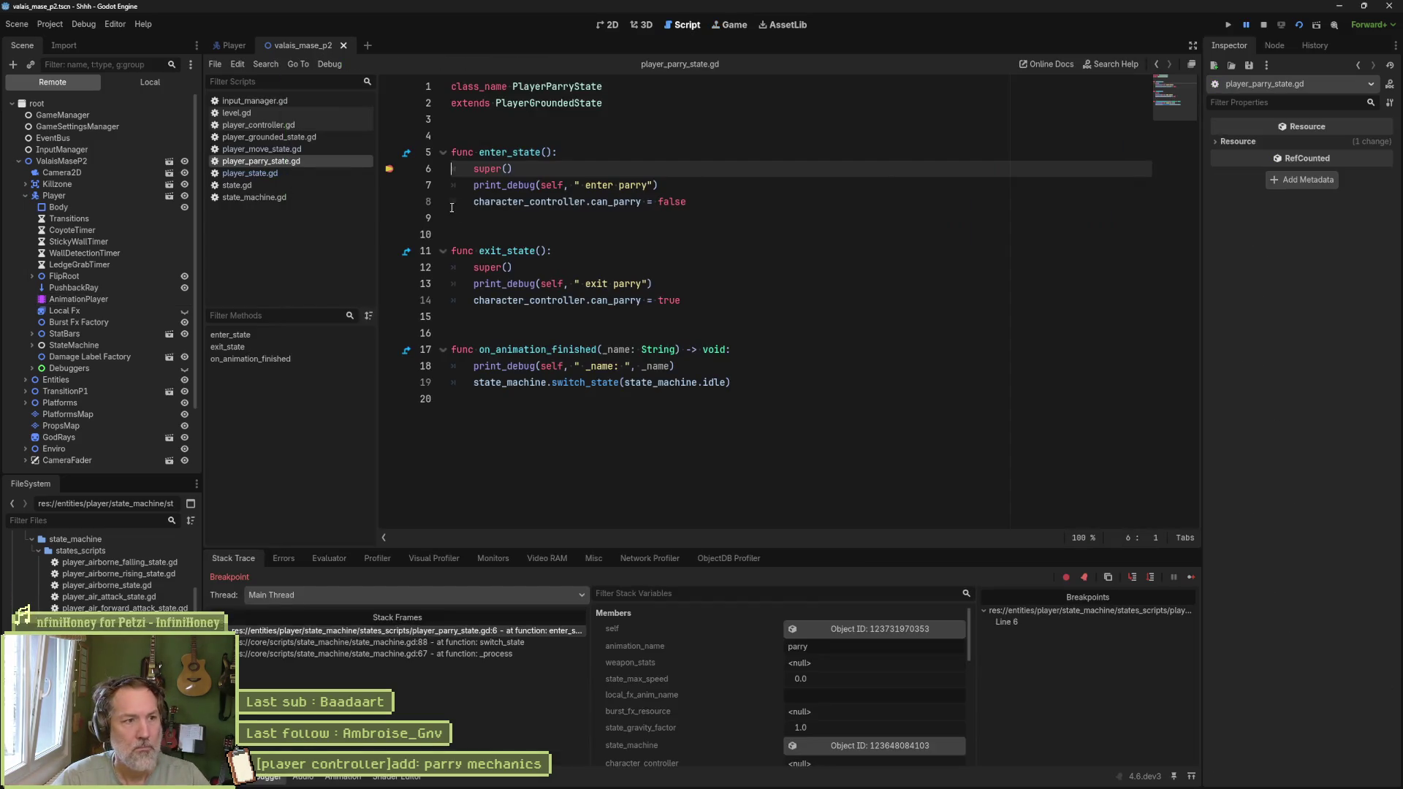
pyautogui.click(388, 170)
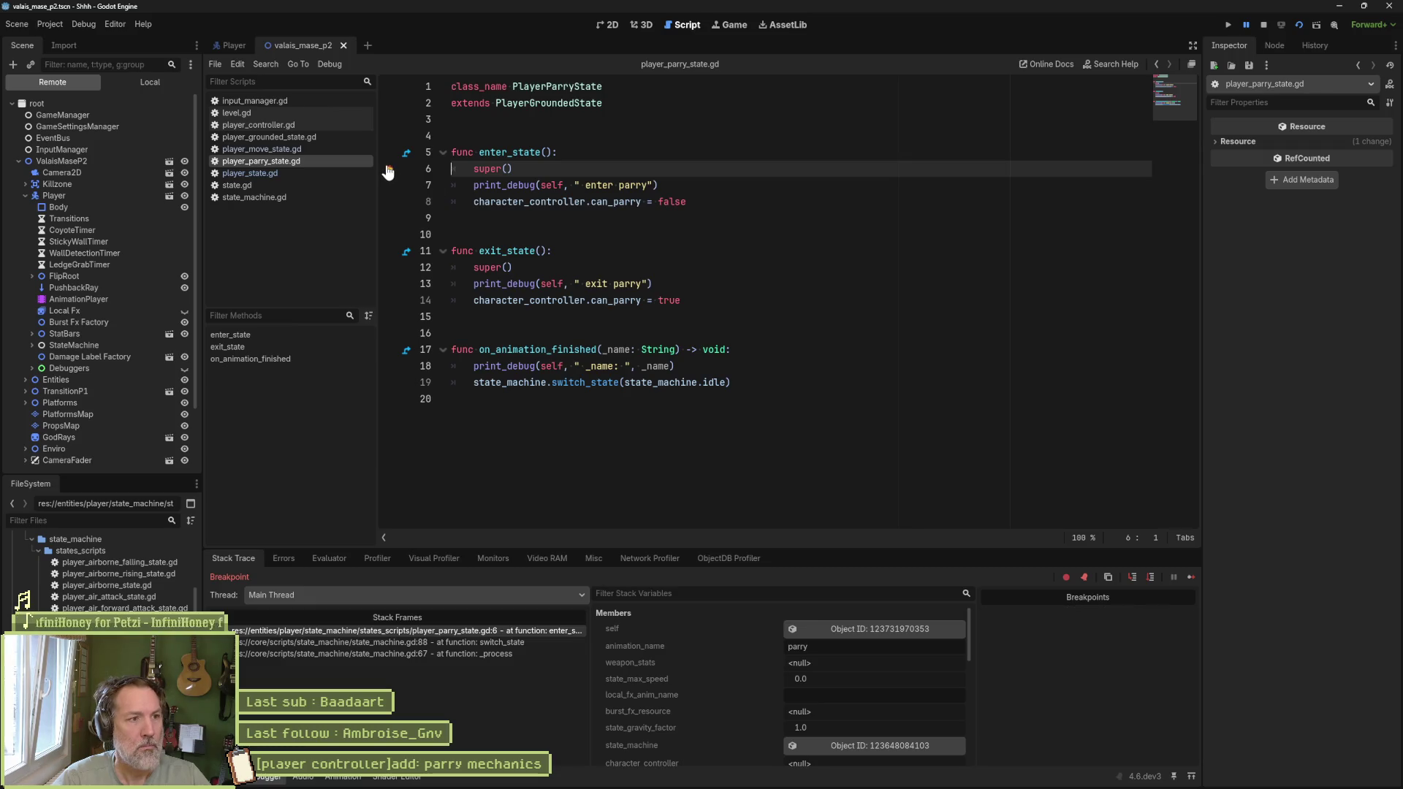
pyautogui.click(1191, 577)
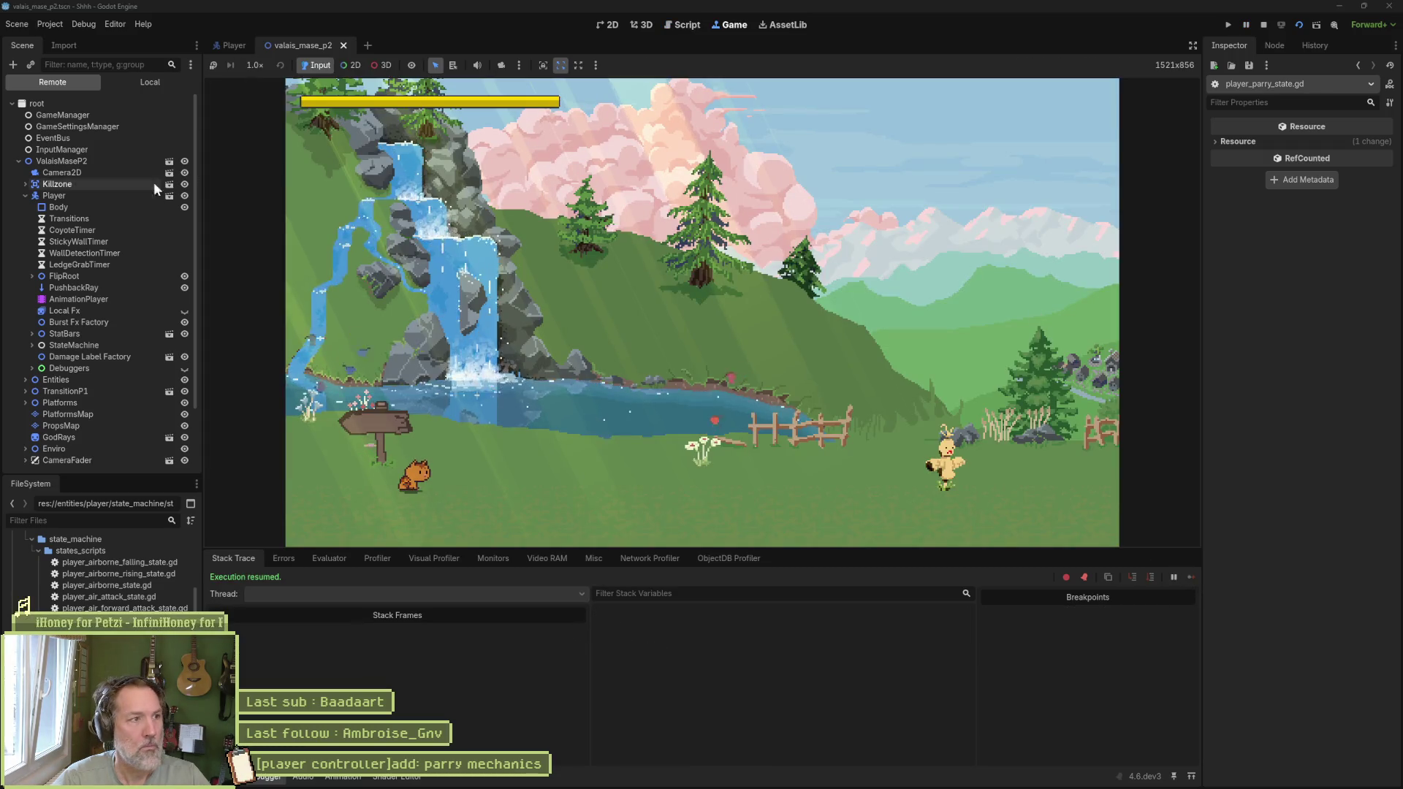
pyautogui.click(76, 297)
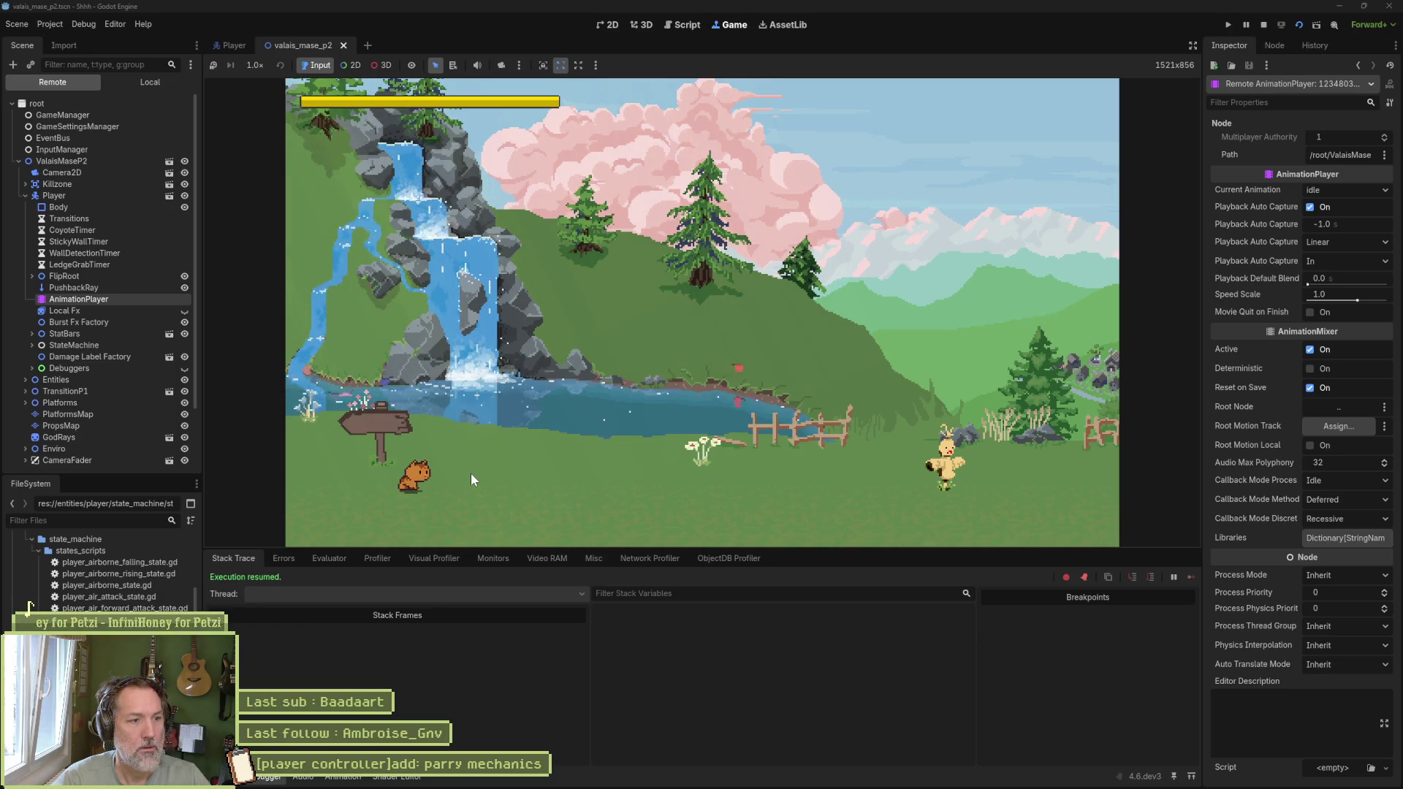
pyautogui.click(1264, 25)
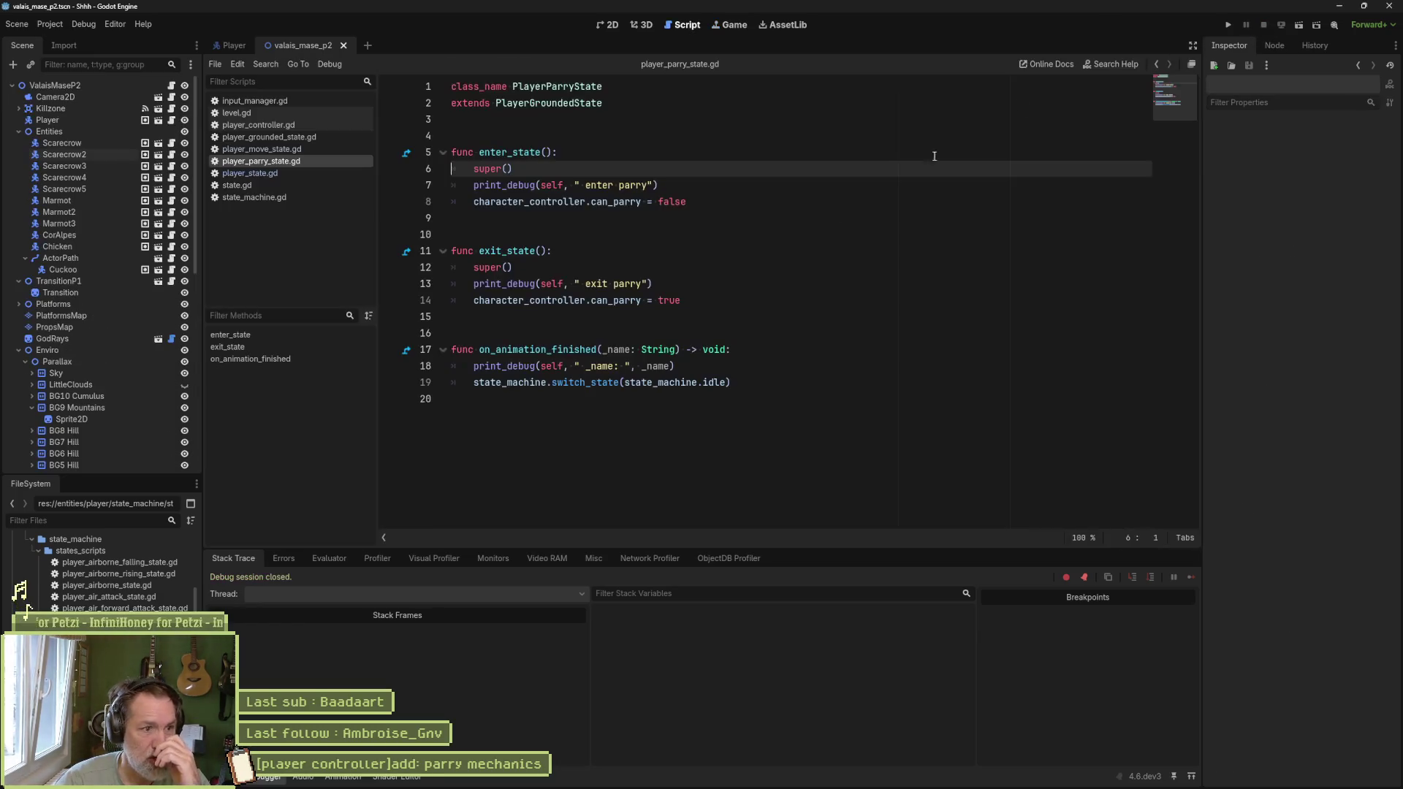
# Step: Enable Show Debuggers on the Player and test the game, moving right to watch the state overlay
pyautogui.click(47, 120)
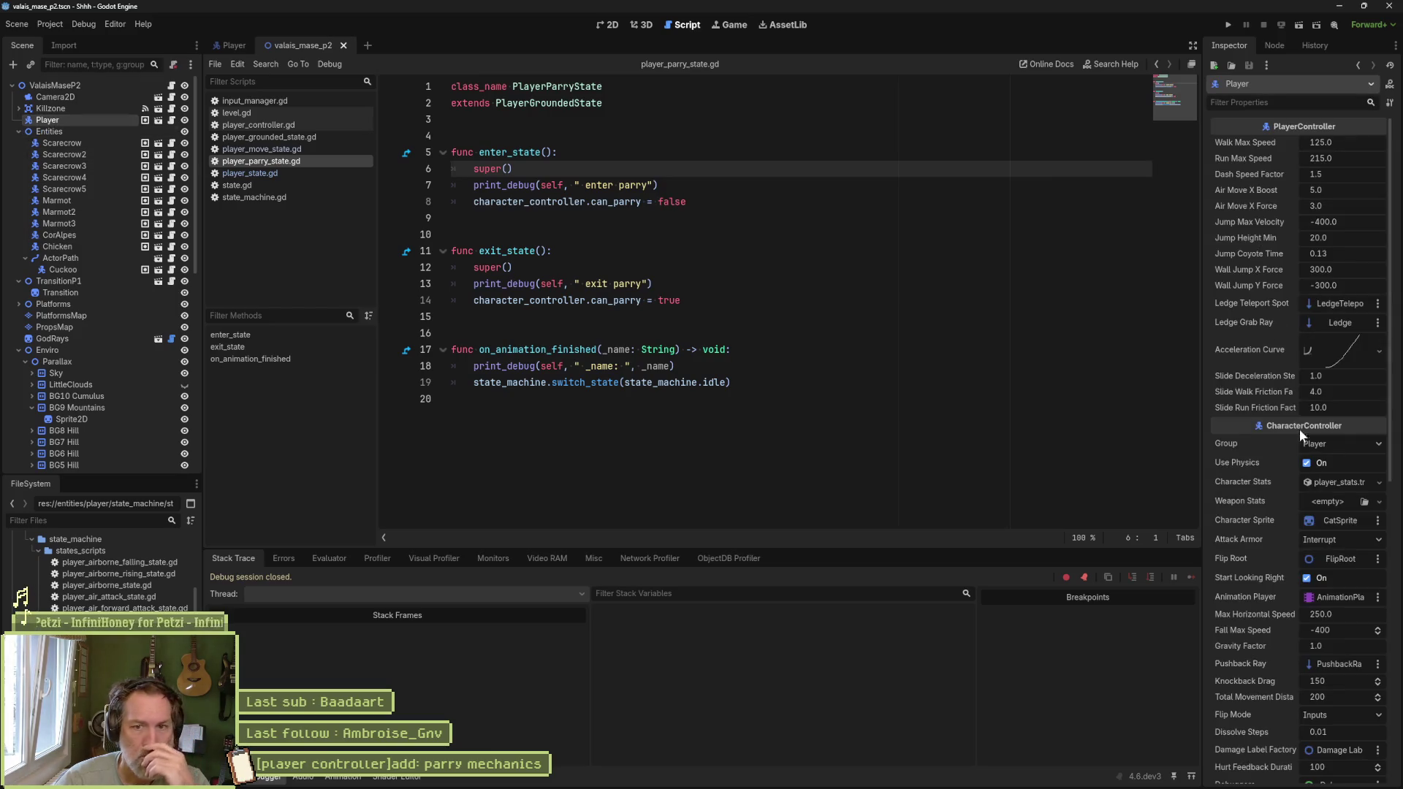
pyautogui.scroll(-5, 1298, 497)
pyautogui.click(1306, 308)
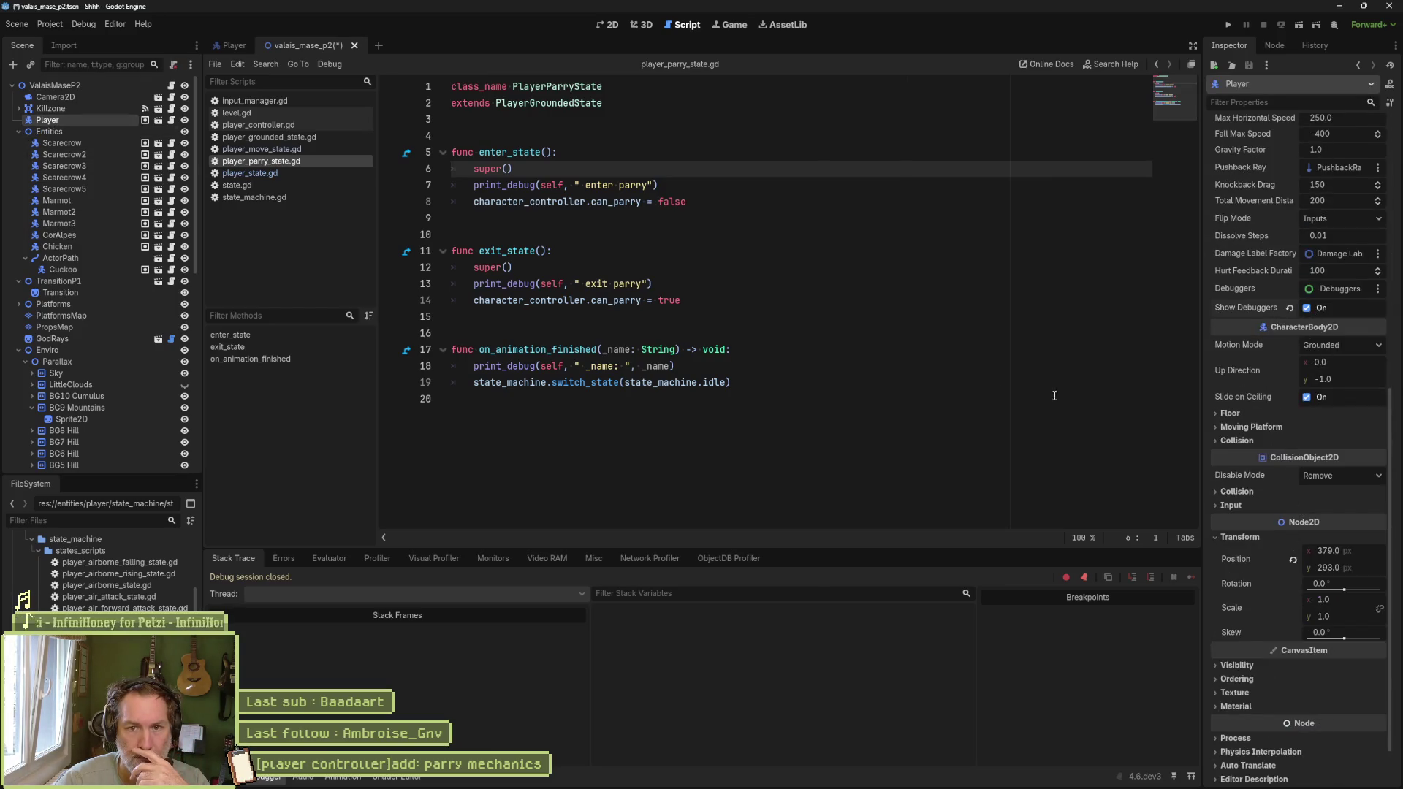
pyautogui.press('F5')
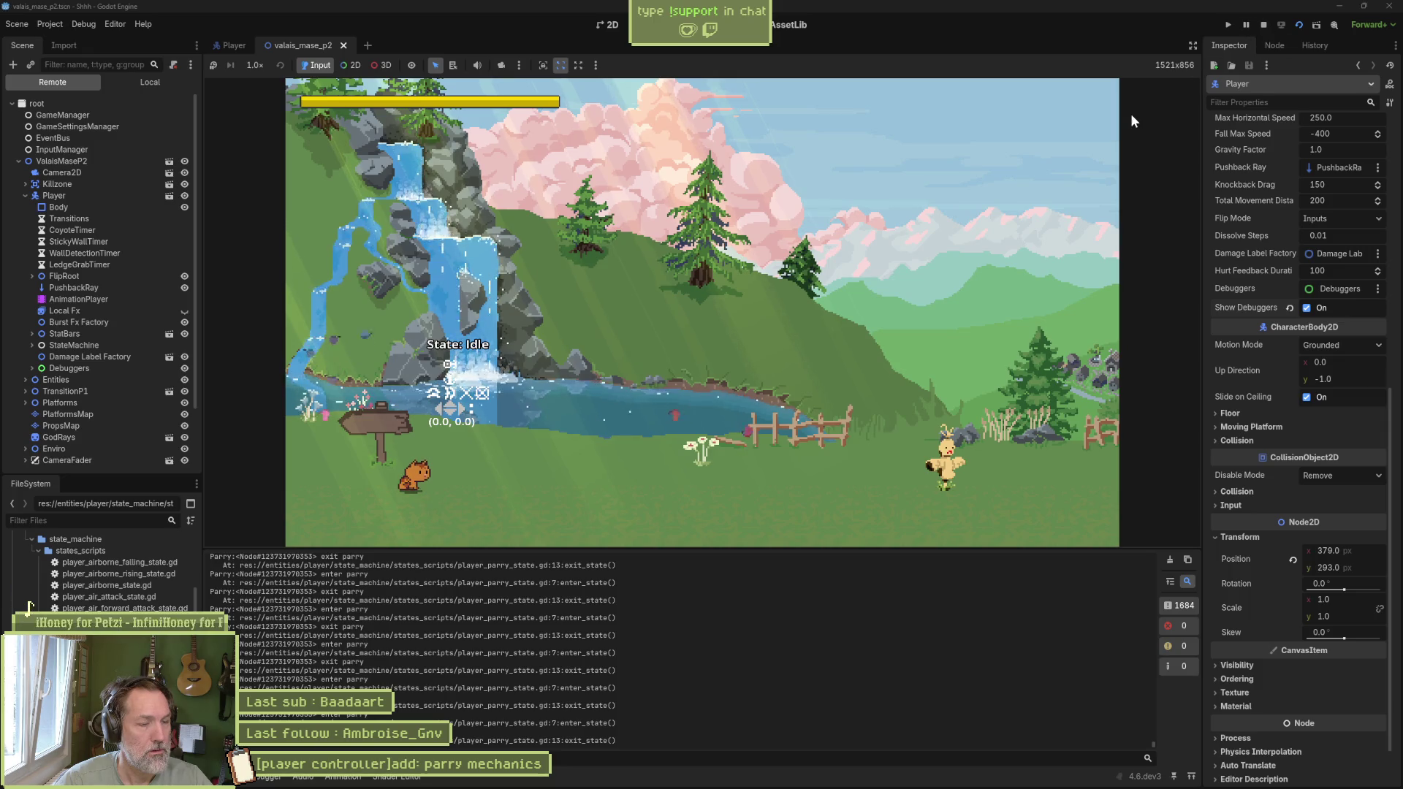
pyautogui.press('Right')
pyautogui.press('Right')
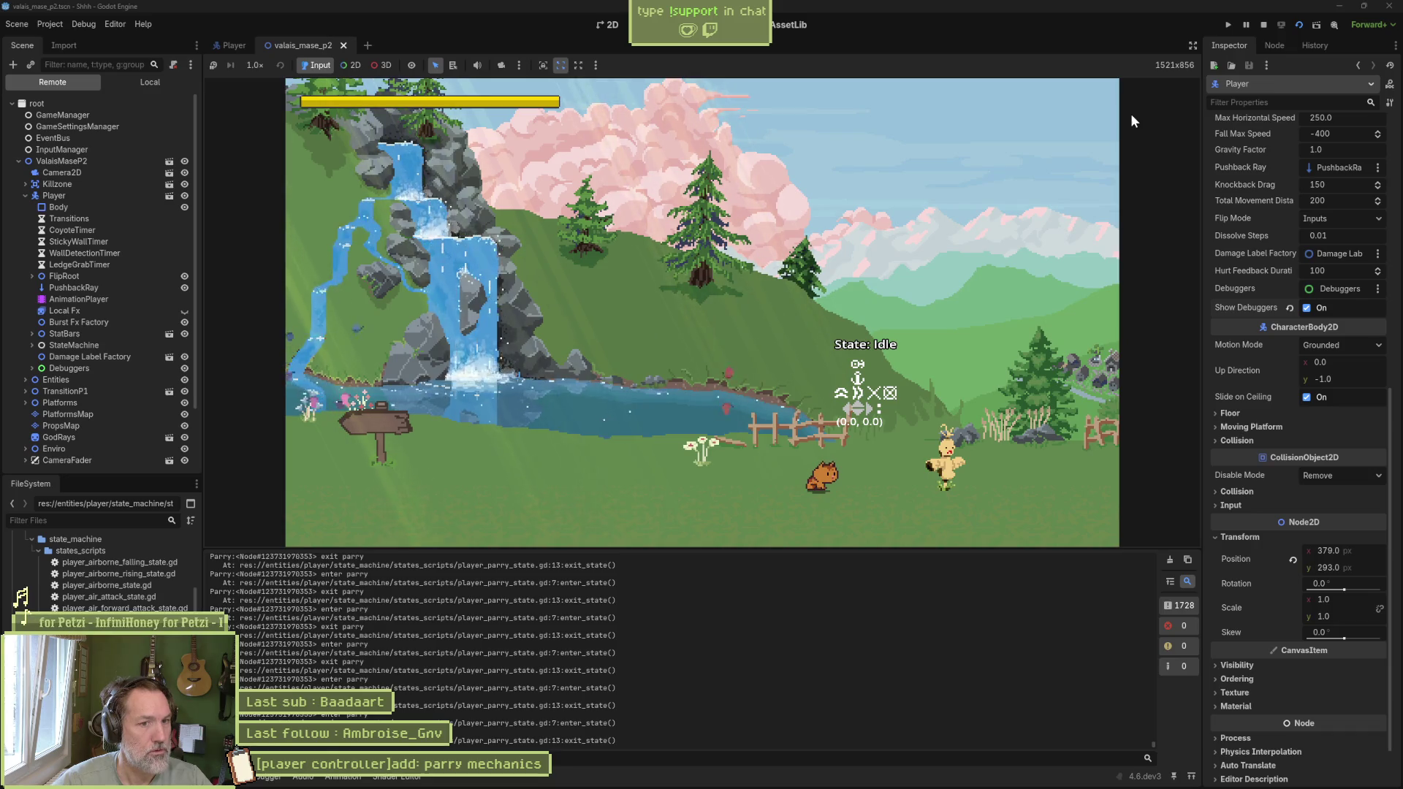
pyautogui.click(1264, 25)
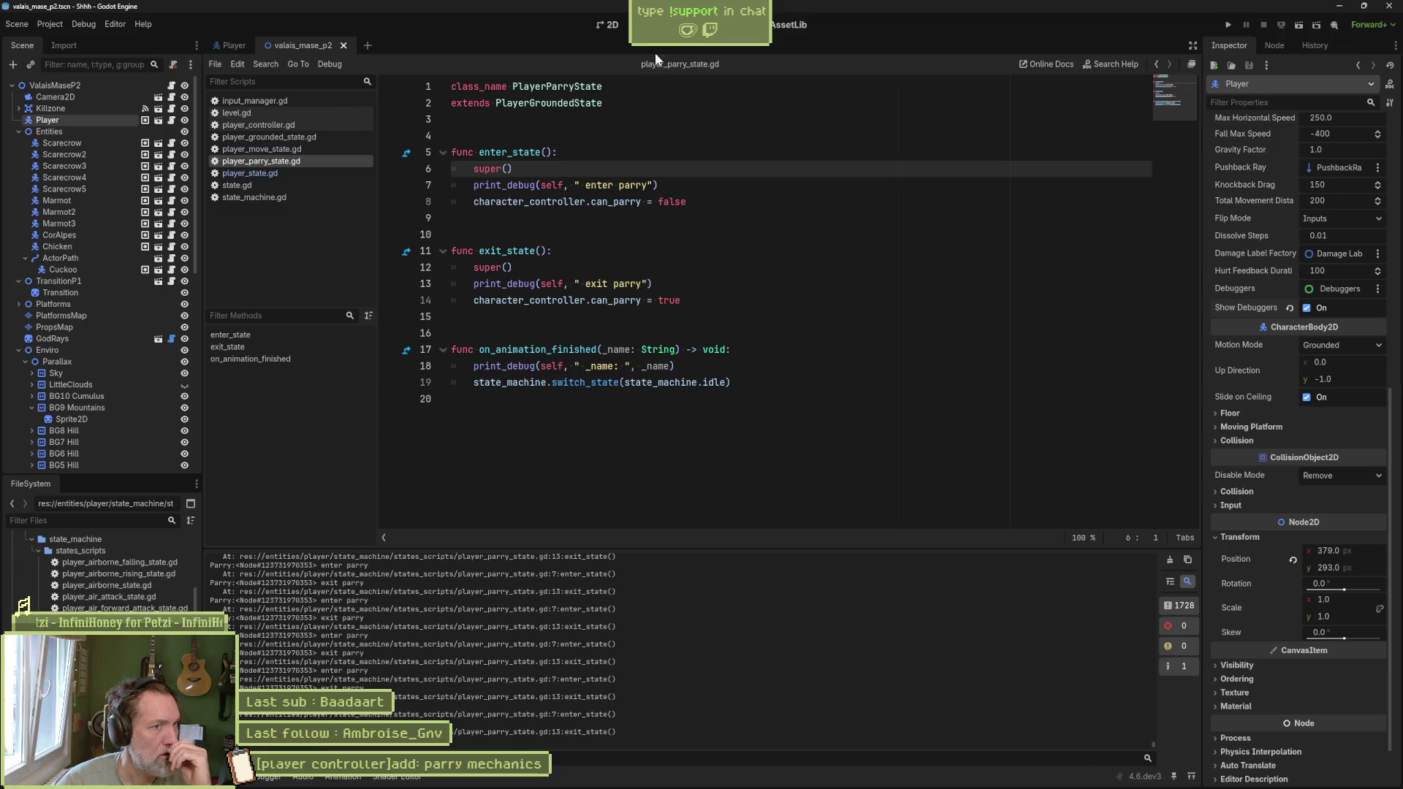
pyautogui.click(608, 24)
# Step: In the Player scene, expand Debuggers and open the InputDebug scene and its script
pyautogui.click(231, 45)
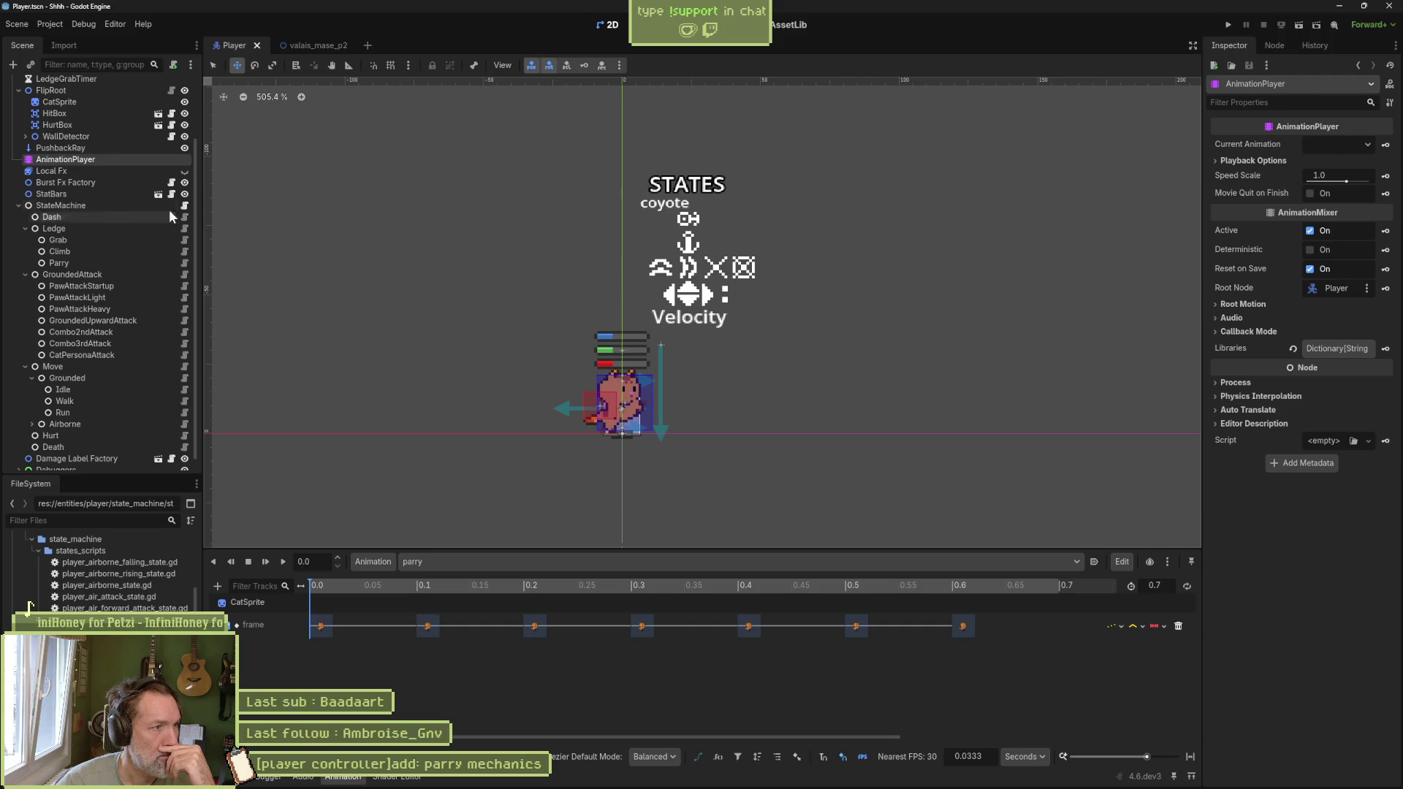
pyautogui.click(18, 206)
pyautogui.click(18, 304)
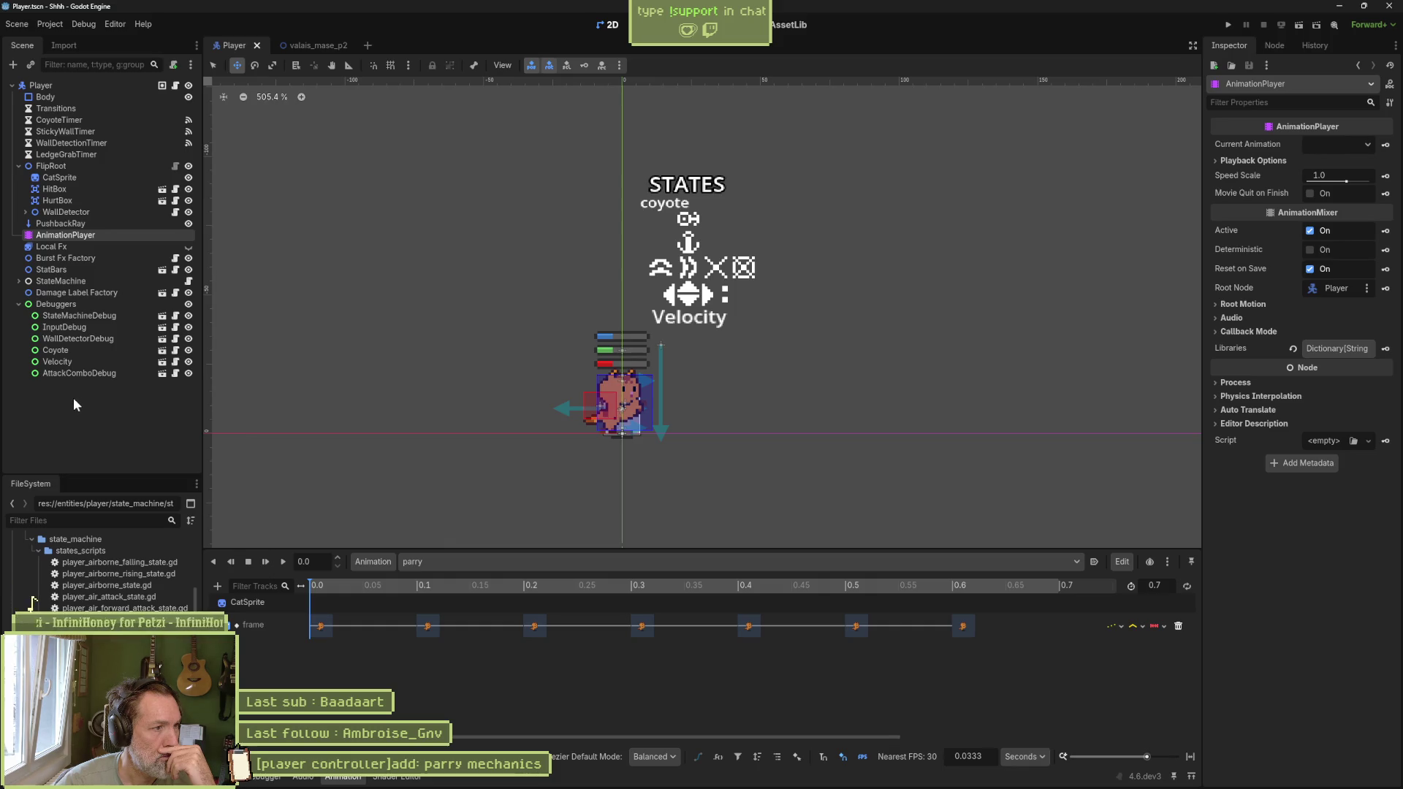
pyautogui.click(162, 327)
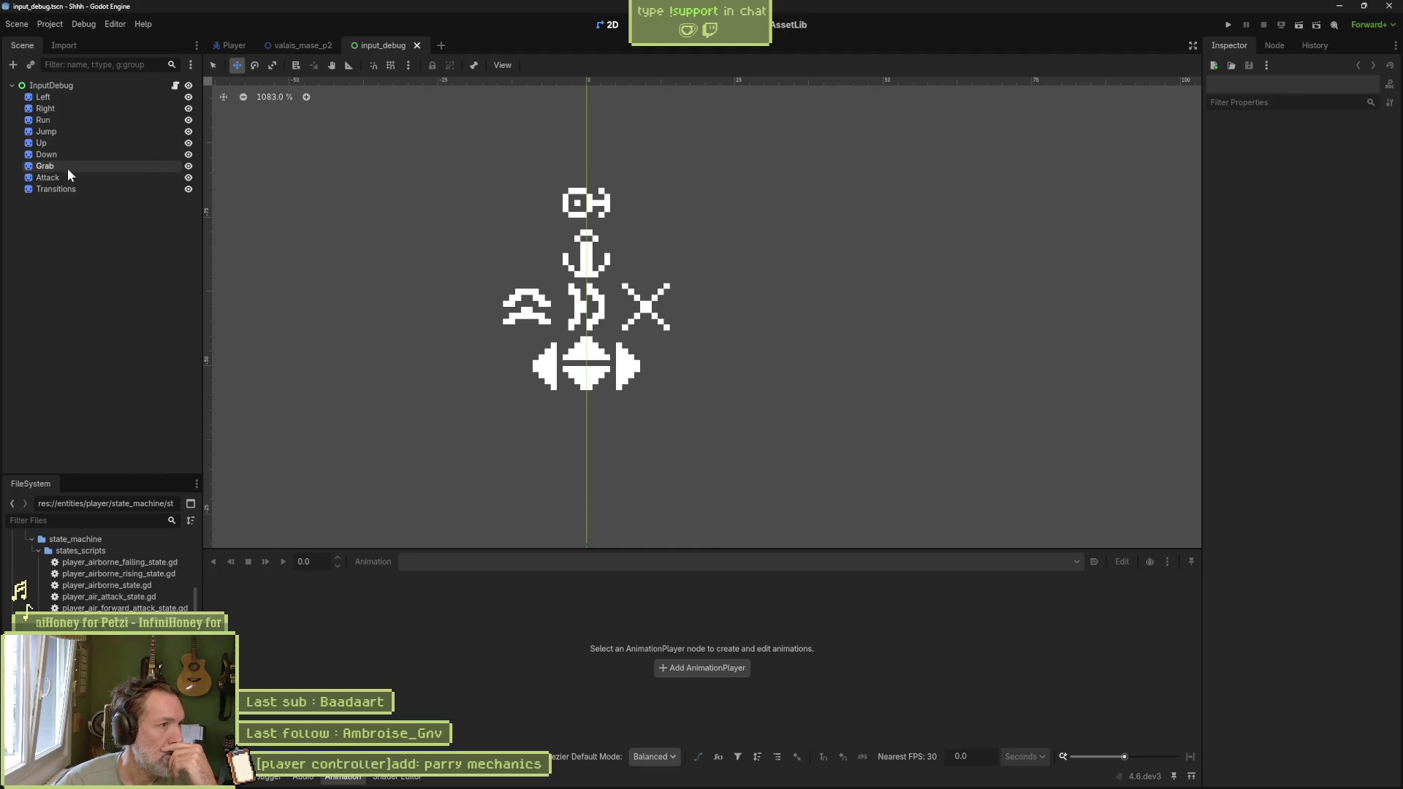
pyautogui.click(176, 86)
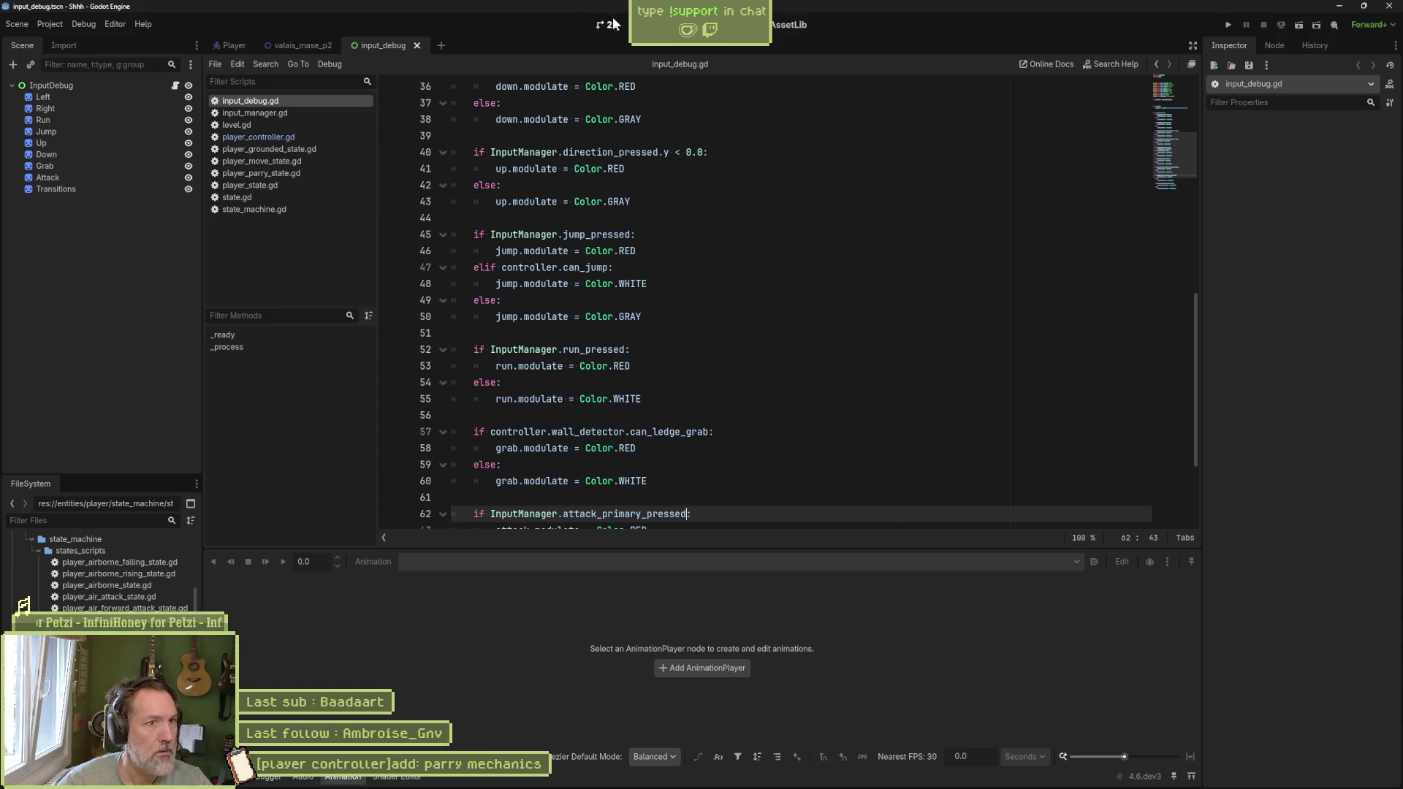
# Step: Toggle the visibility of InputDebug's Transitions, Left, Right and Run icons in the 2D view
pyautogui.hotkey('ctrl', 'F1')
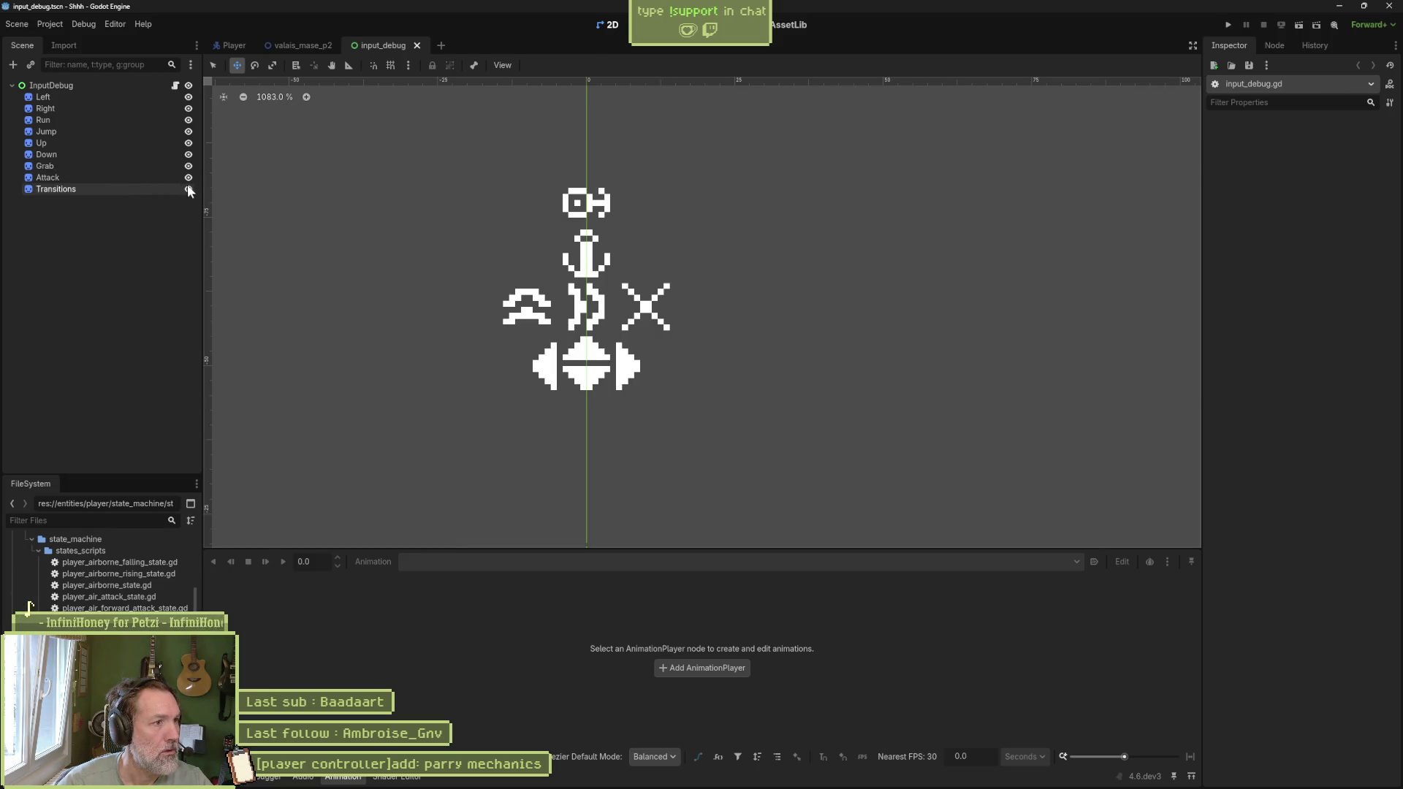
pyautogui.click(187, 189)
pyautogui.click(188, 189)
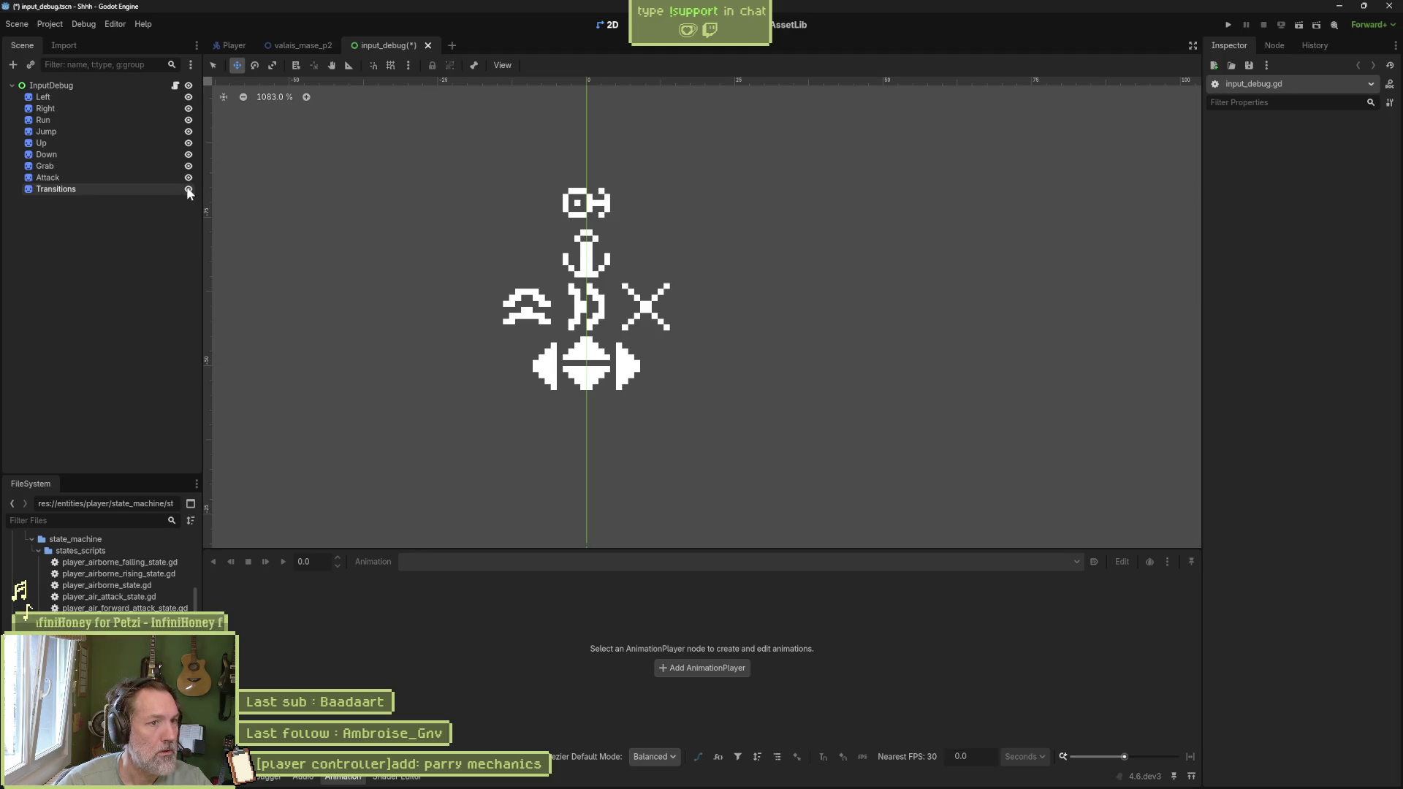
pyautogui.click(188, 96)
pyautogui.click(188, 96)
pyautogui.click(189, 108)
pyautogui.click(188, 108)
pyautogui.click(188, 119)
pyautogui.click(187, 120)
pyautogui.click(160, 123)
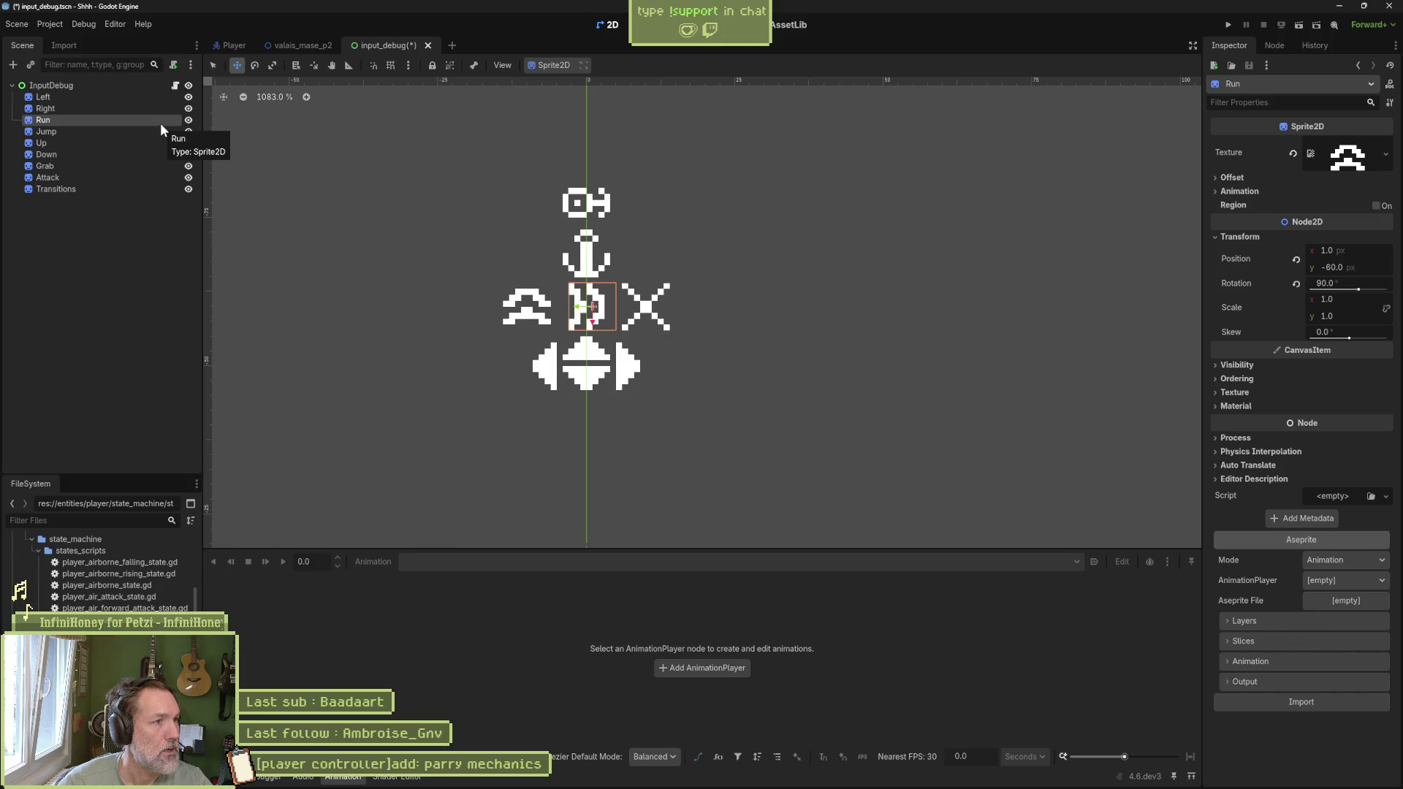
# Step: Review input_debug.gd and follow the run variable to run_pressed in input_manager.gd
pyautogui.click(175, 86)
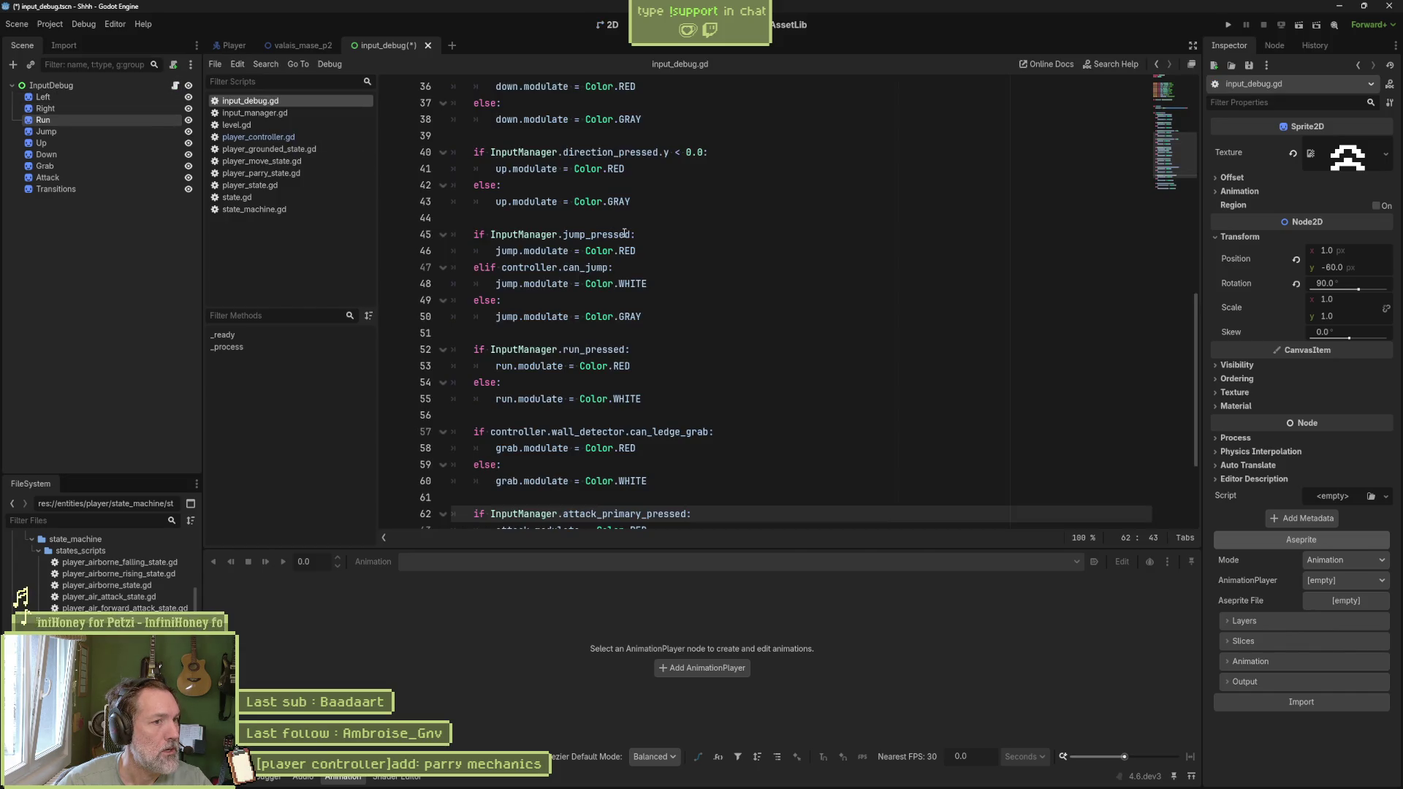
pyautogui.click(1178, 117)
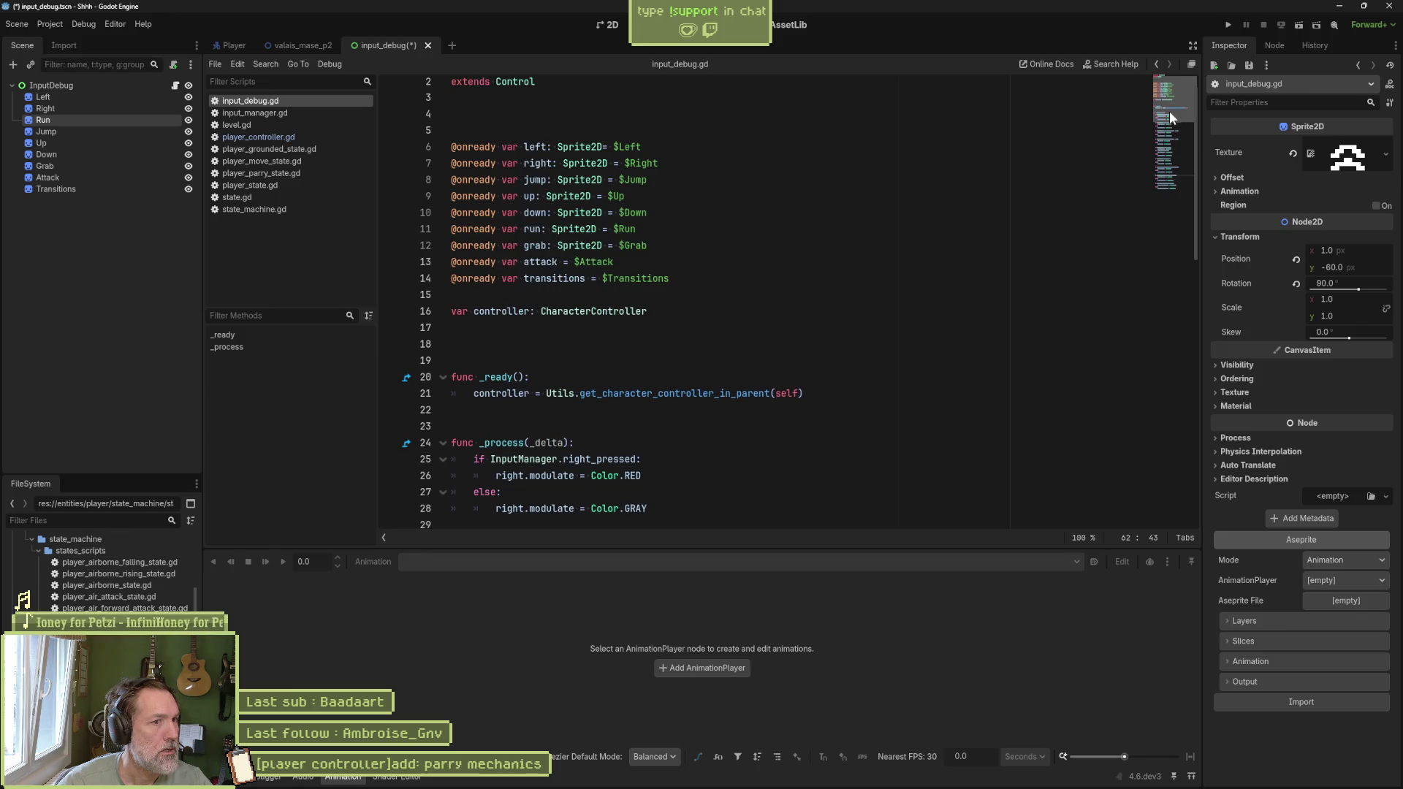
pyautogui.doubleClick(534, 229)
pyautogui.scroll(-14, 828, 289)
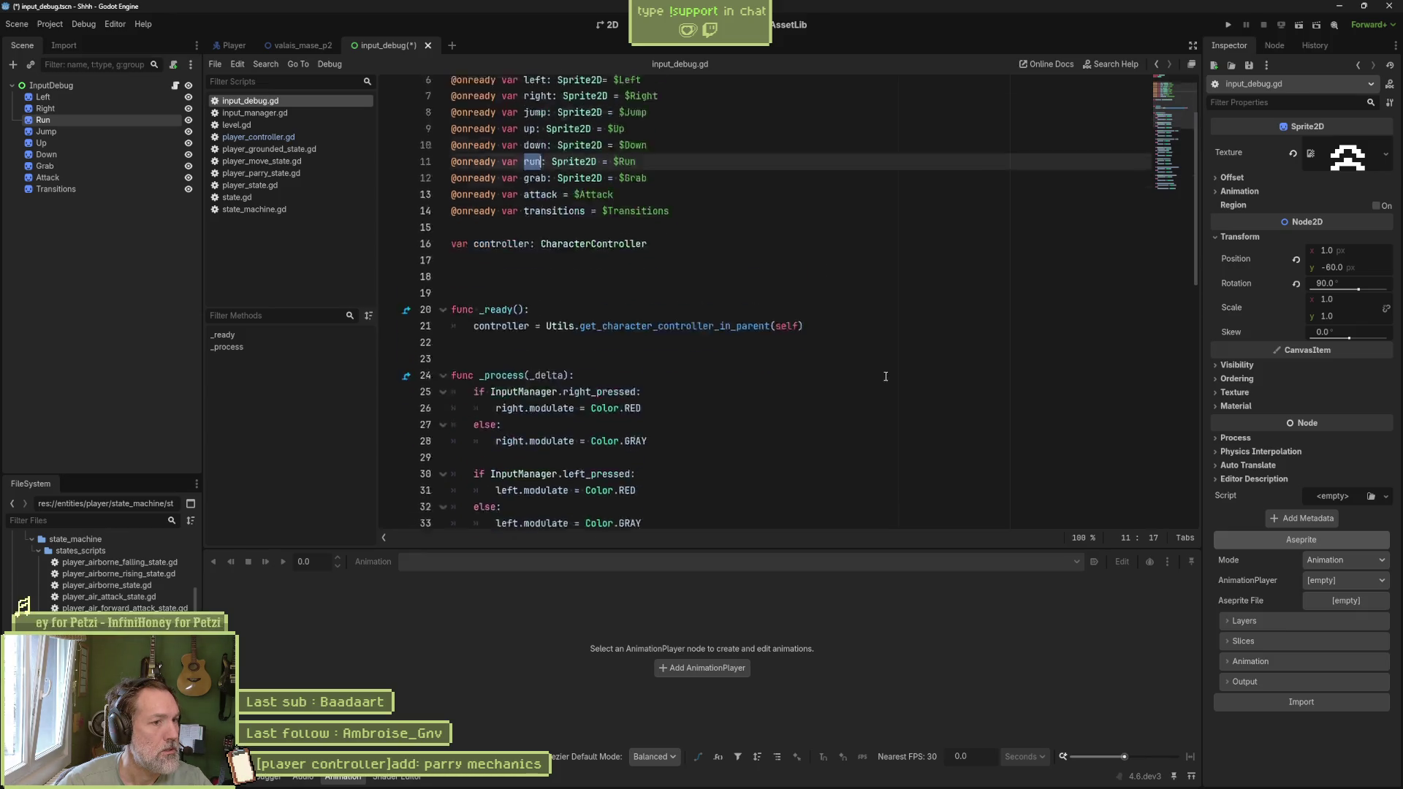
pyautogui.scroll(3, 704, 348)
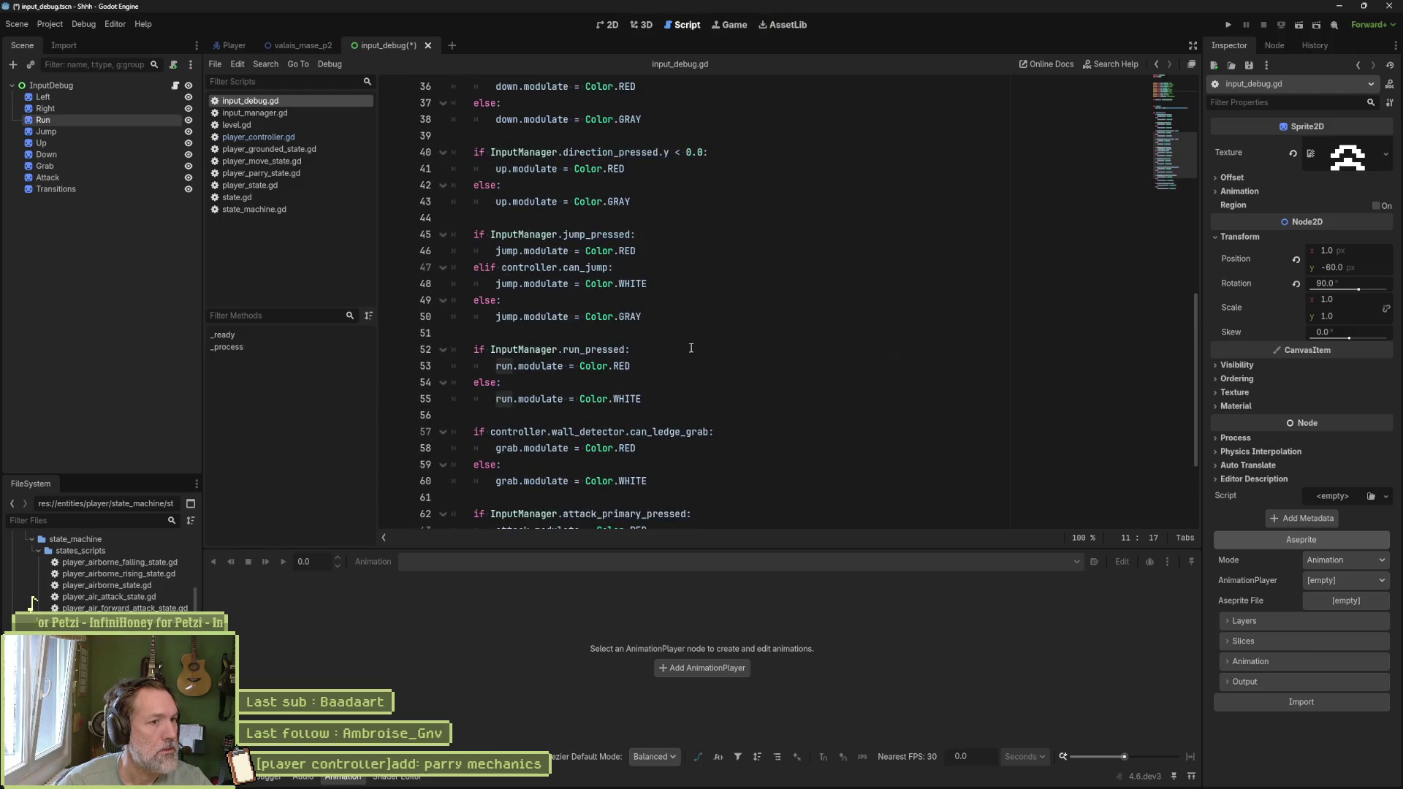
pyautogui.keyDown('ctrl'); pyautogui.click(619, 351); pyautogui.keyUp('ctrl')
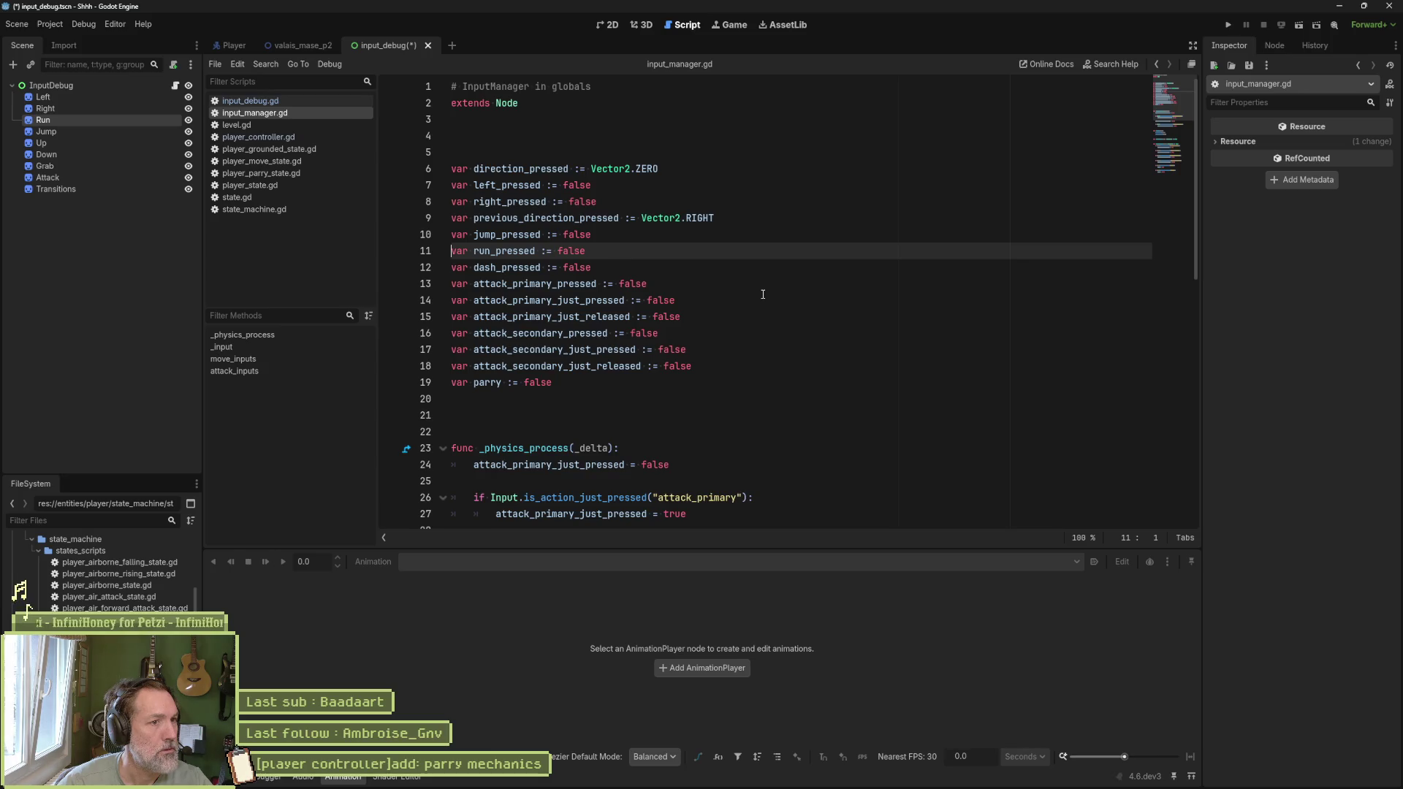
pyautogui.doubleClick(492, 246)
pyautogui.scroll(-10, 987, 307)
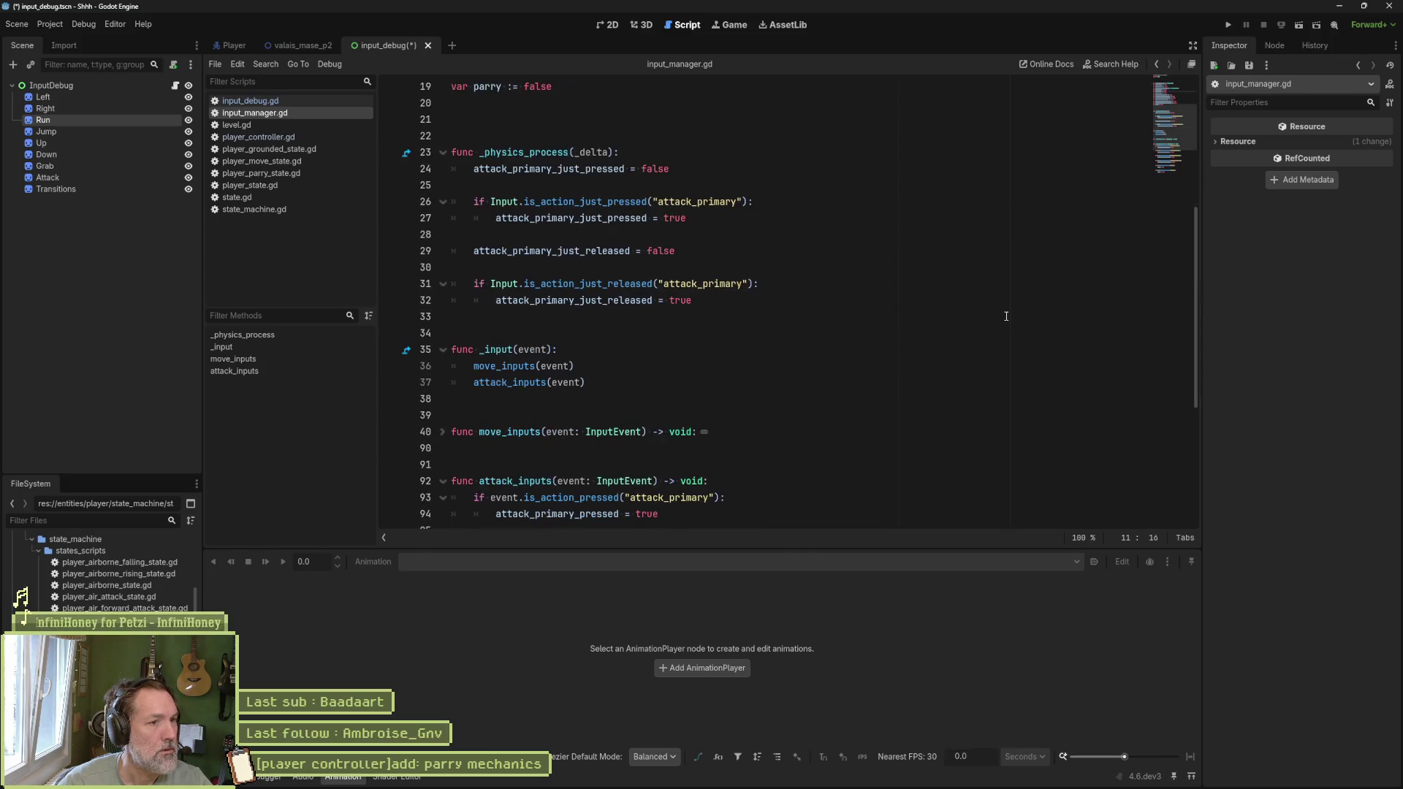
pyautogui.scroll(-1, 1014, 315)
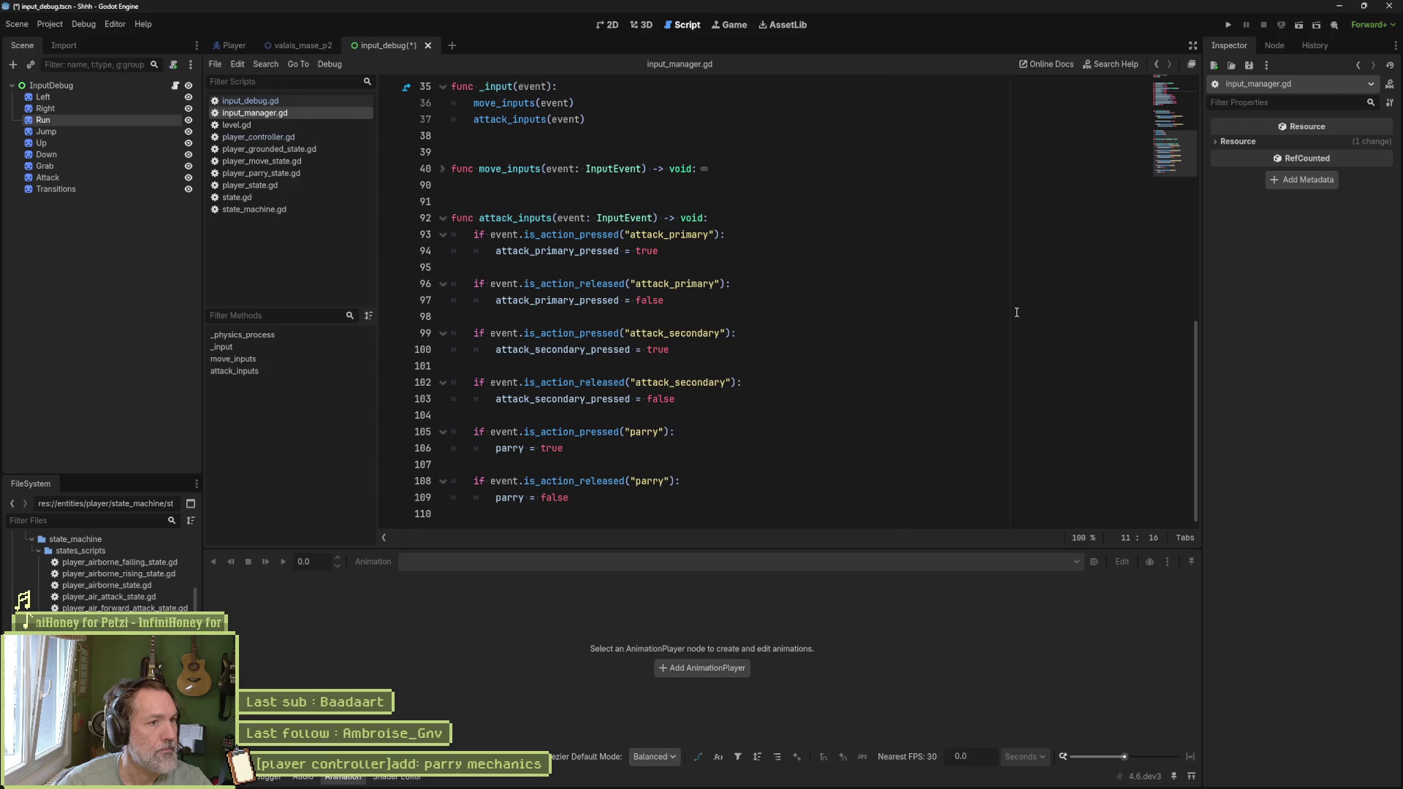
# Step: Expand the folded move_inputs function in input_manager.gd and read through it
pyautogui.click(443, 170)
pyautogui.scroll(-3, 873, 298)
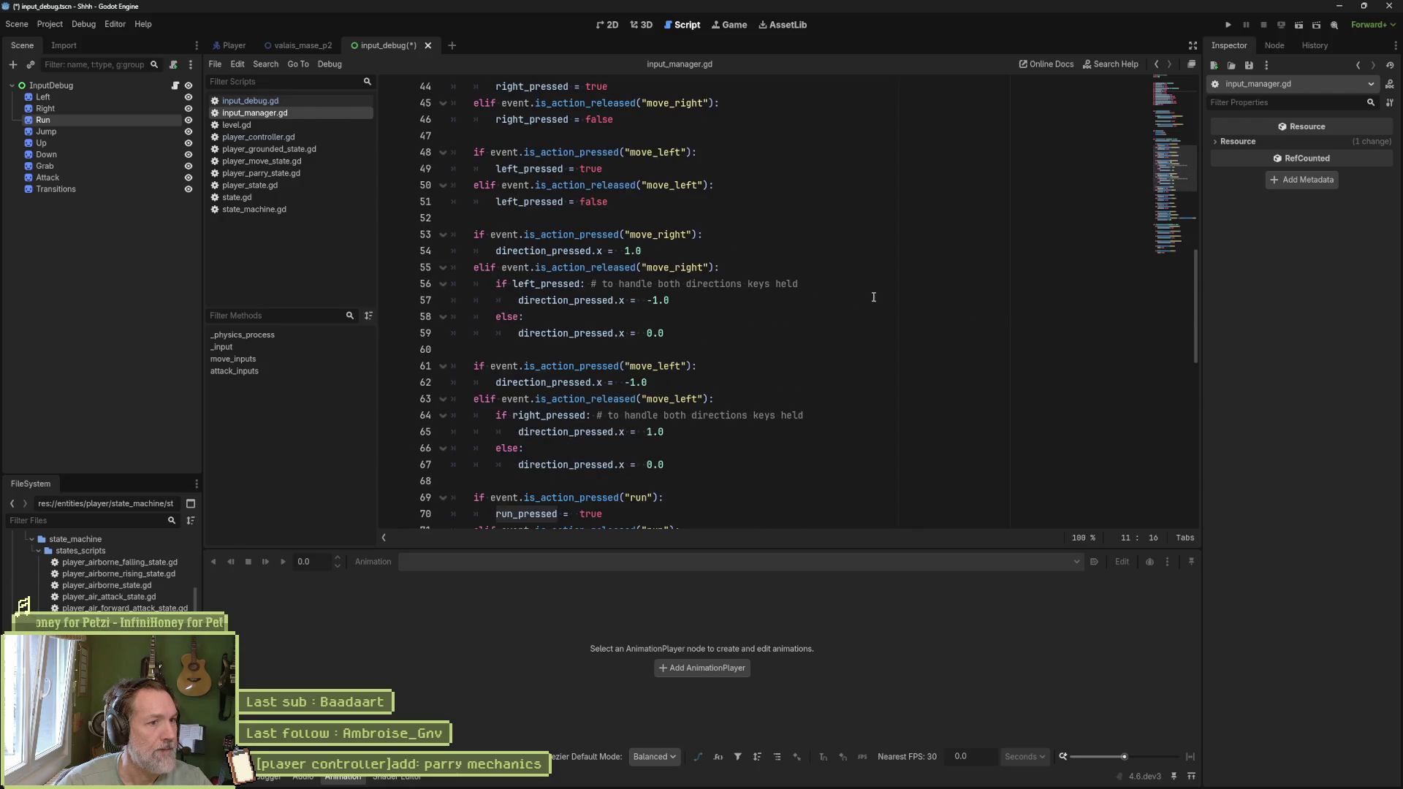
pyautogui.scroll(-4, 872, 298)
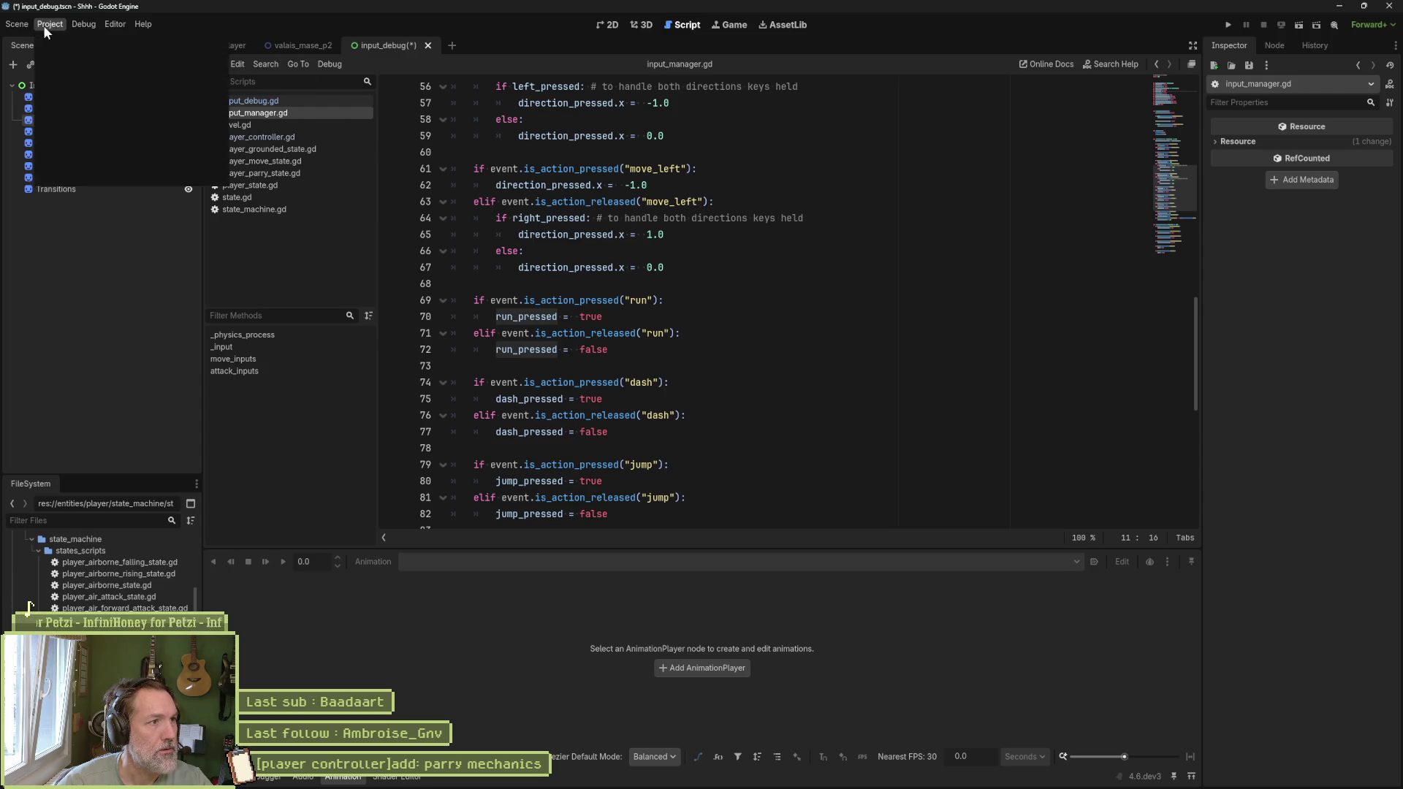
pyautogui.hotkey('ctrl', 'shift', 'f')
pyautogui.click(829, 321)
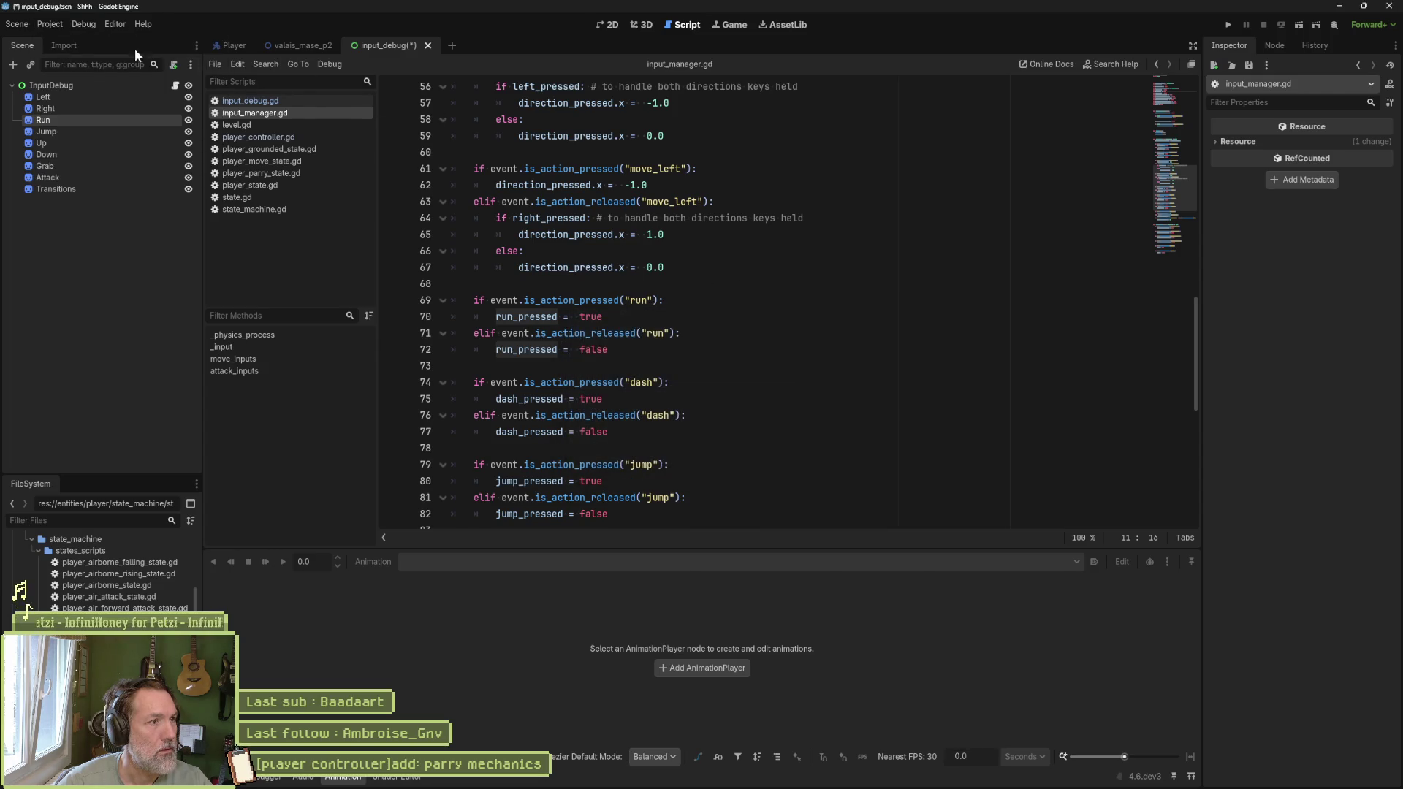
pyautogui.click(49, 24)
# Step: Change parry's controller binding from Joypad Button 9 to Joypad Button 10 in the Input Map
pyautogui.click(66, 38)
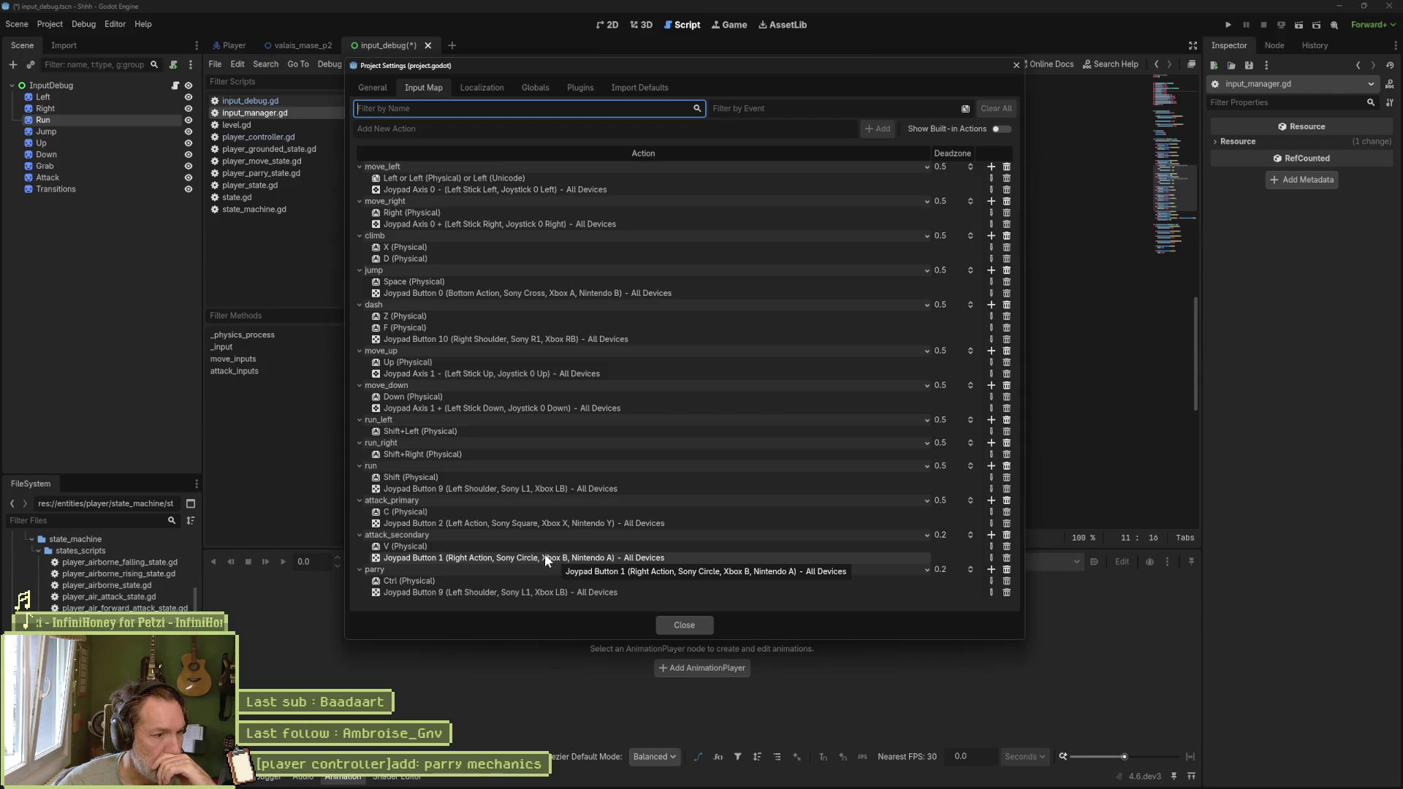
pyautogui.click(517, 592)
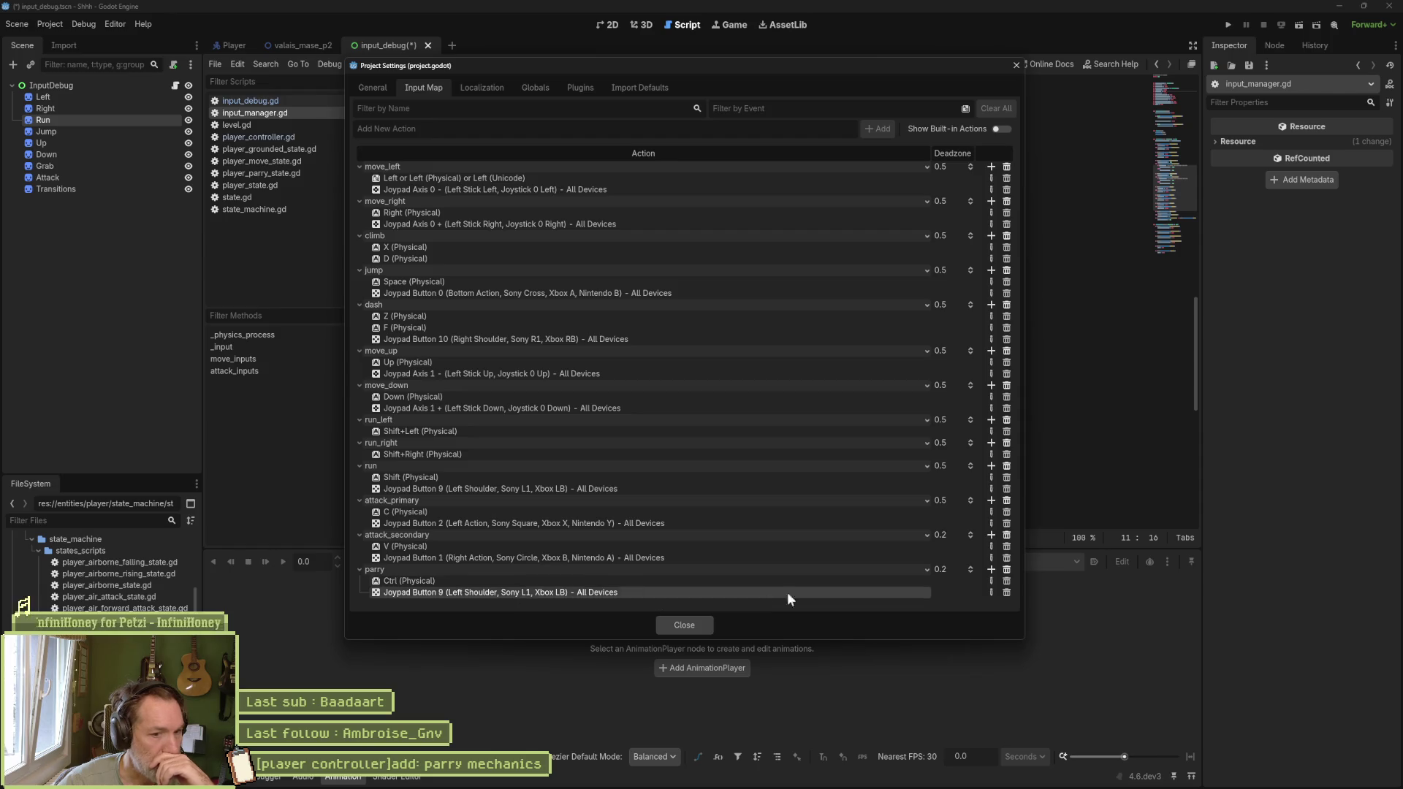
pyautogui.click(991, 593)
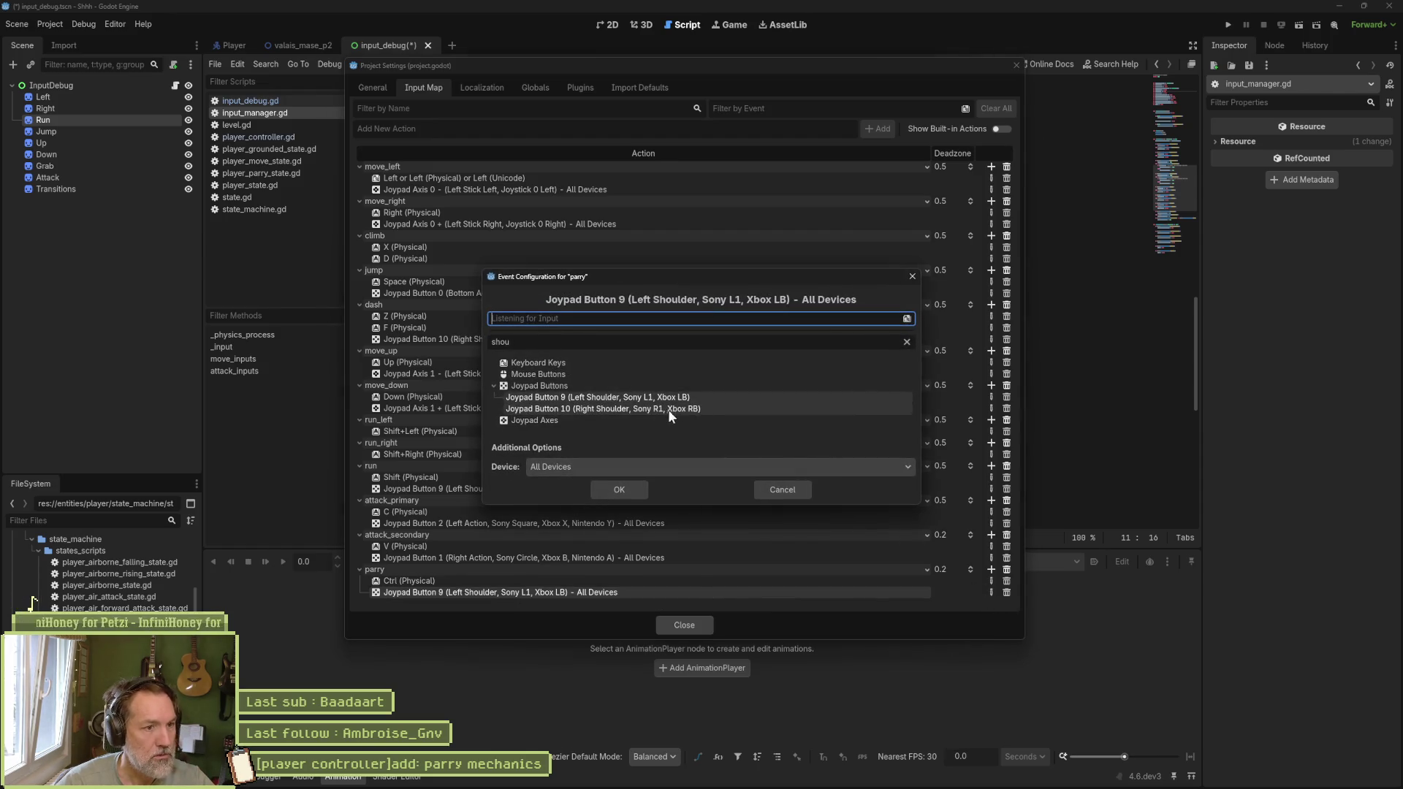
pyautogui.click(635, 408)
pyautogui.click(621, 492)
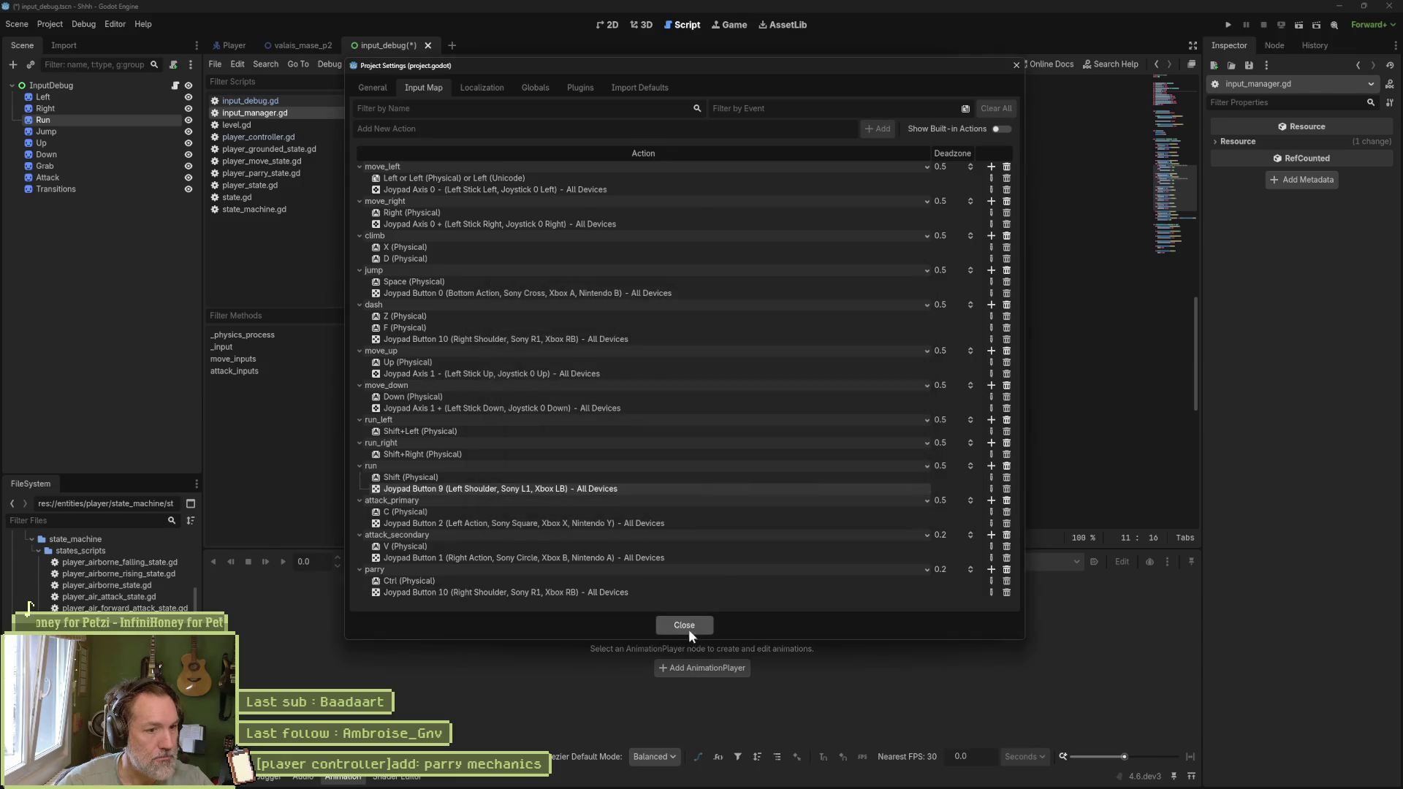
pyautogui.click(685, 625)
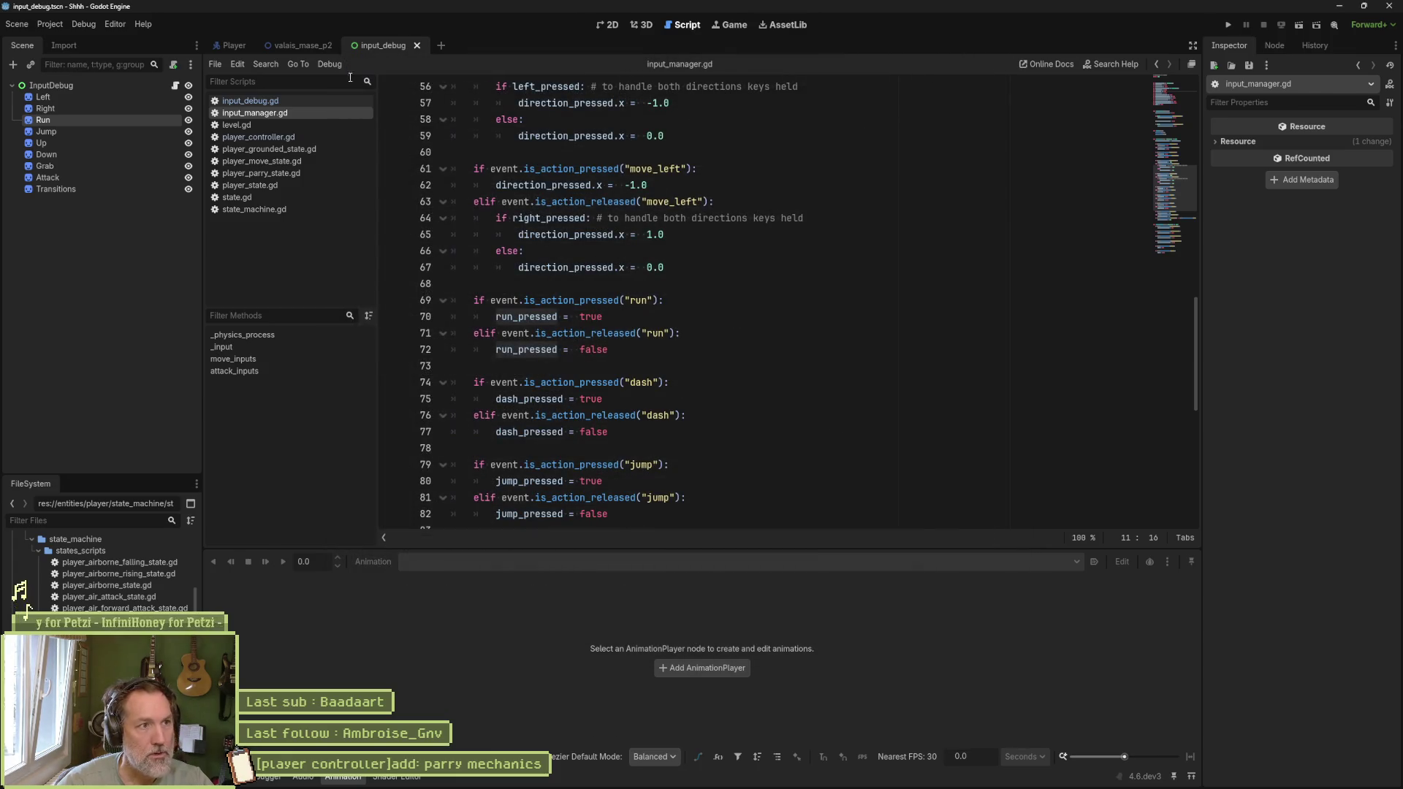
pyautogui.click(295, 45)
# Step: Run the valais_mase_p2 level, stop it with F8, and reopen the Input Map settings
pyautogui.press('F6')
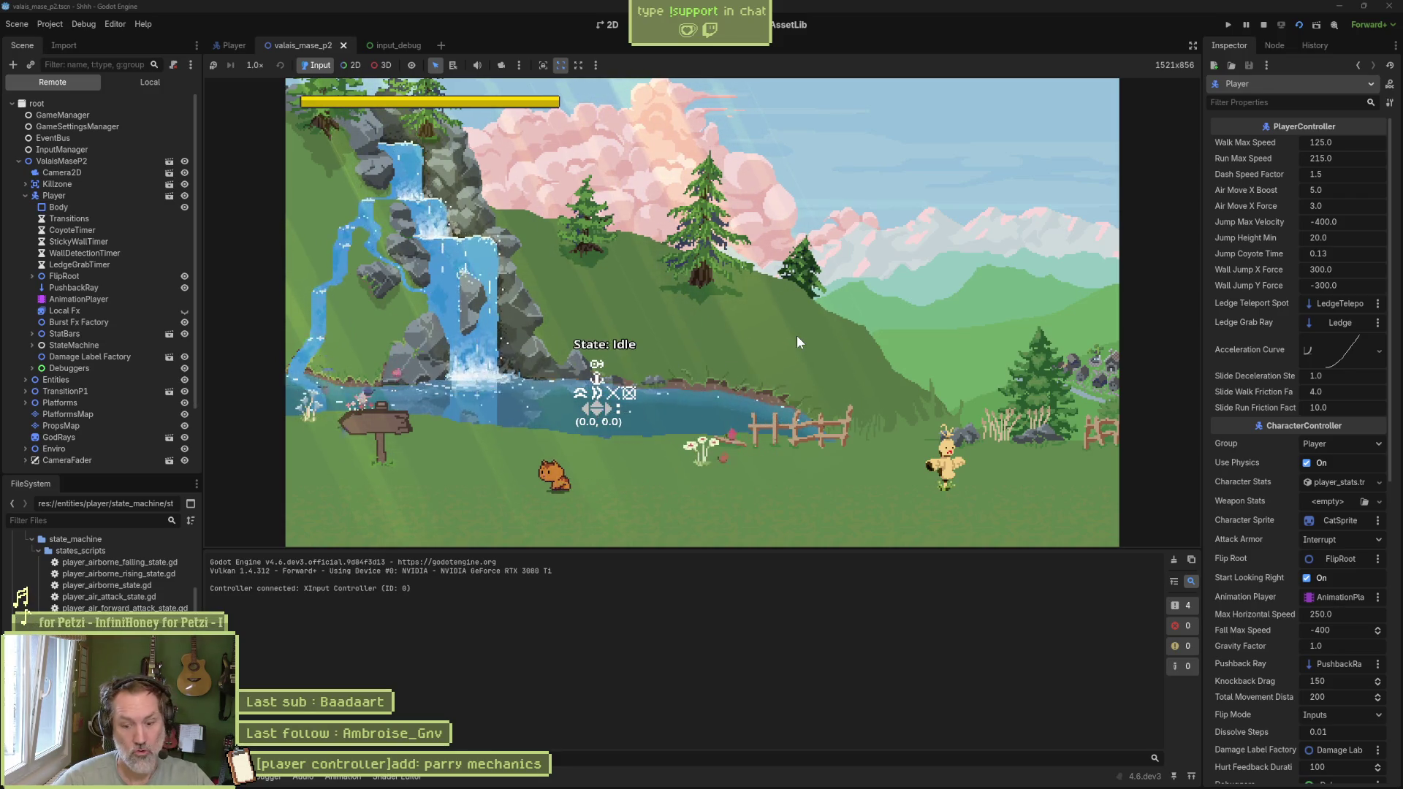
pyautogui.press('F8')
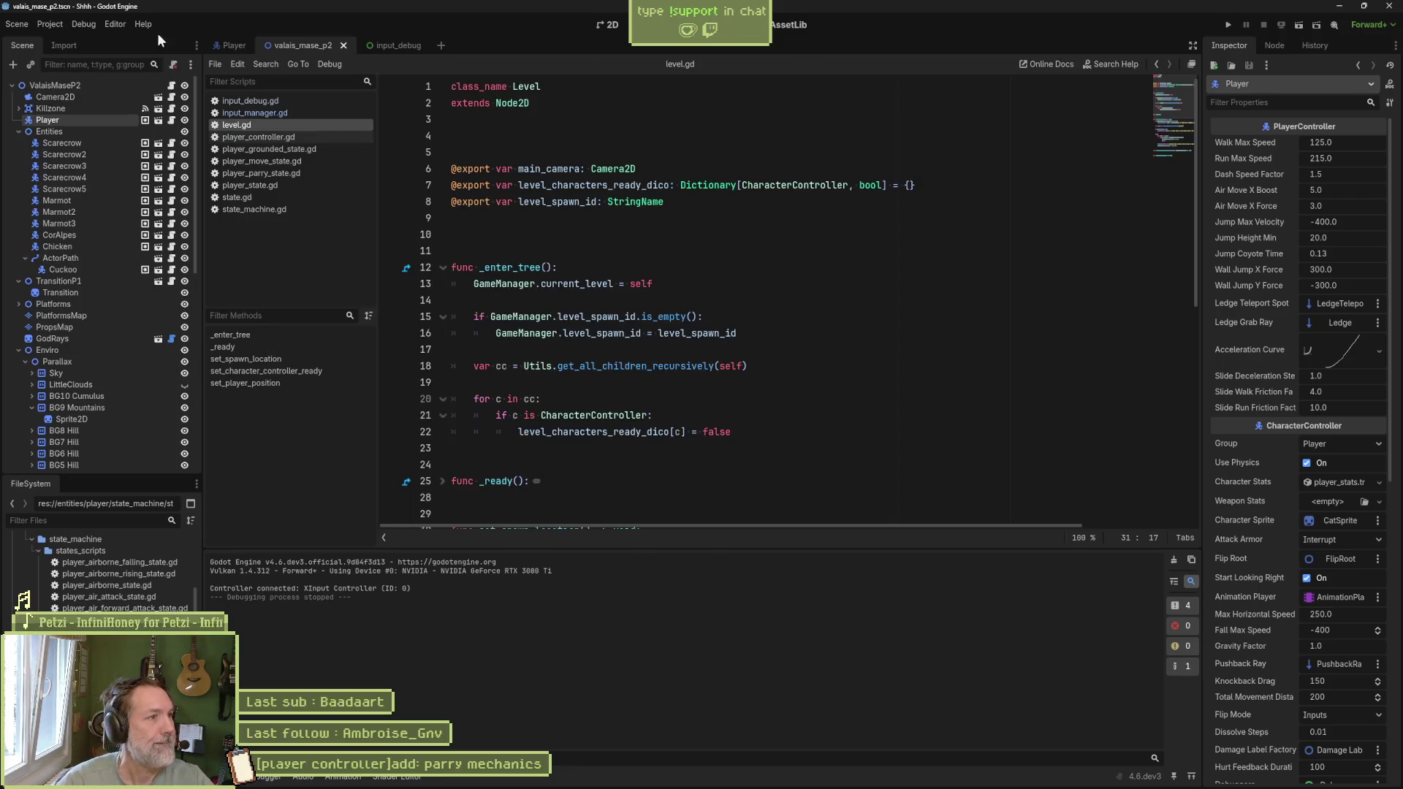
pyautogui.click(58, 25)
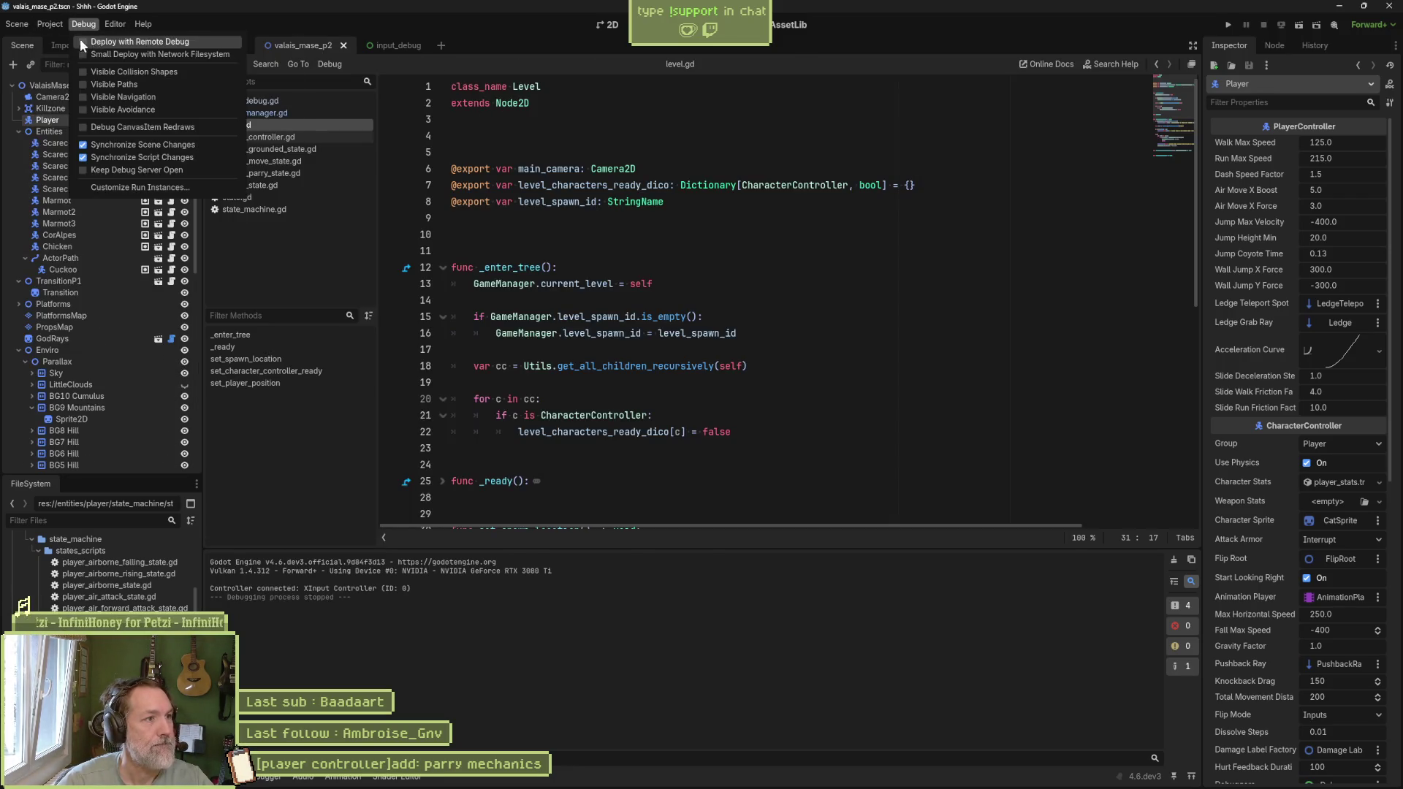
pyautogui.click(54, 42)
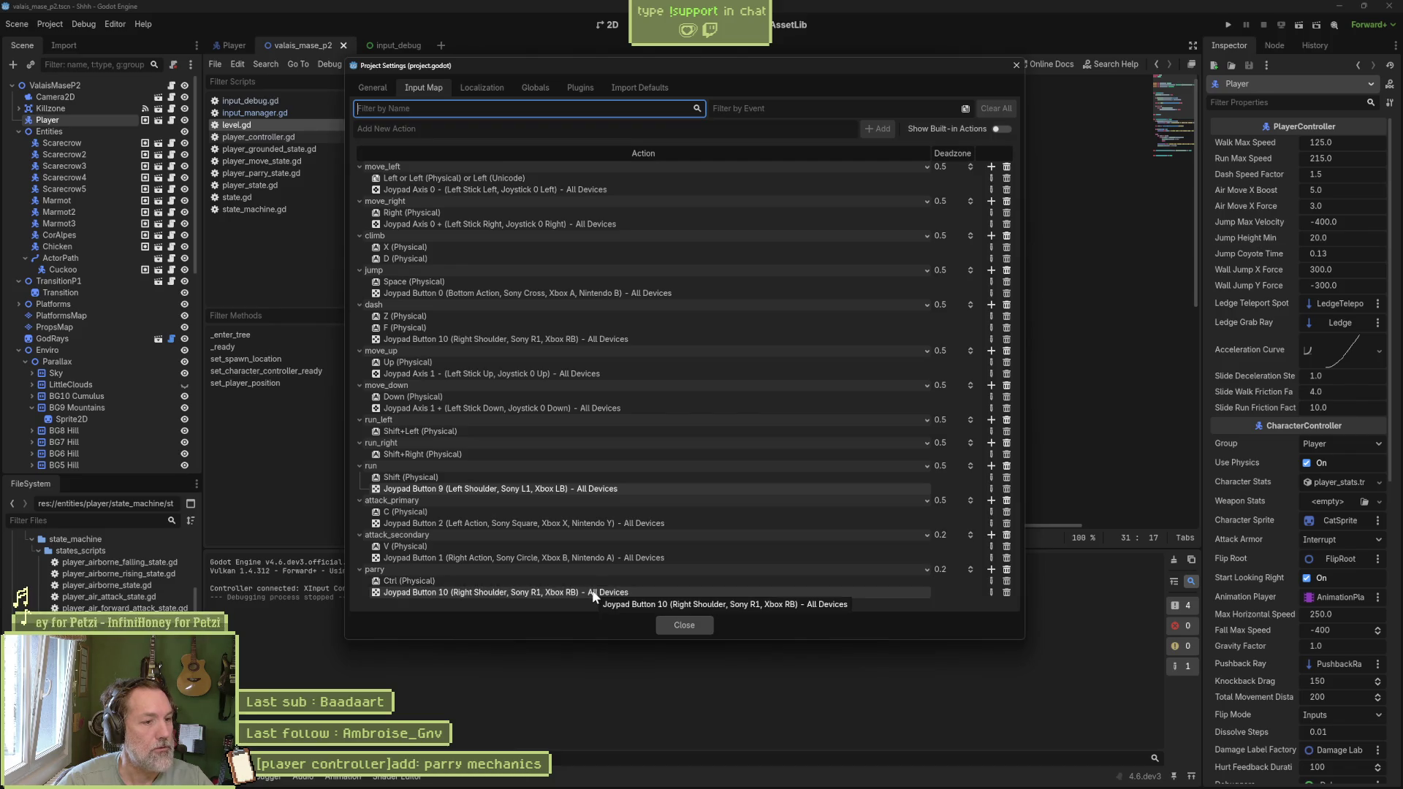
# Step: Edit parry's Joypad Button 10 event and browse the joypad inputs, keeping physical keycode
pyautogui.click(990, 592)
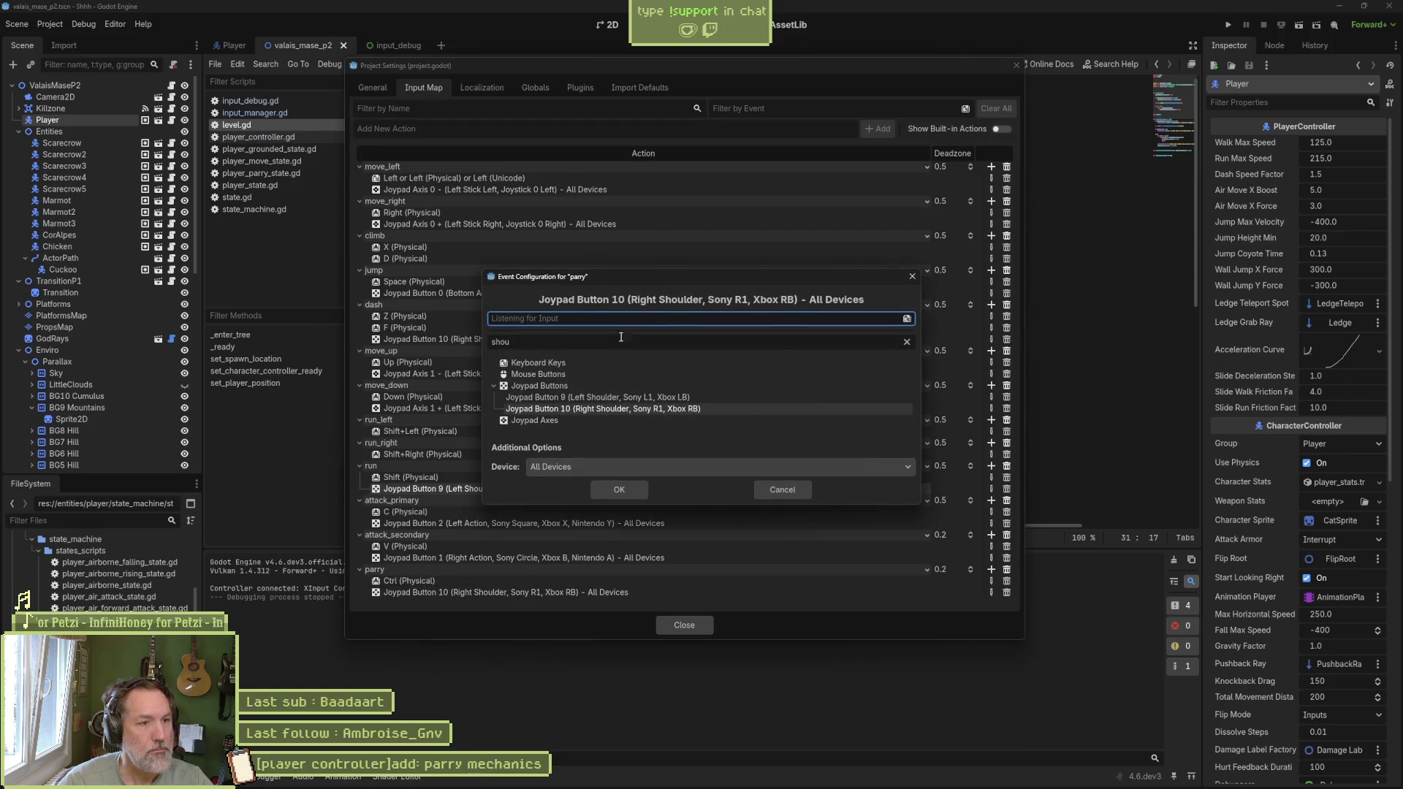
pyautogui.press('g')
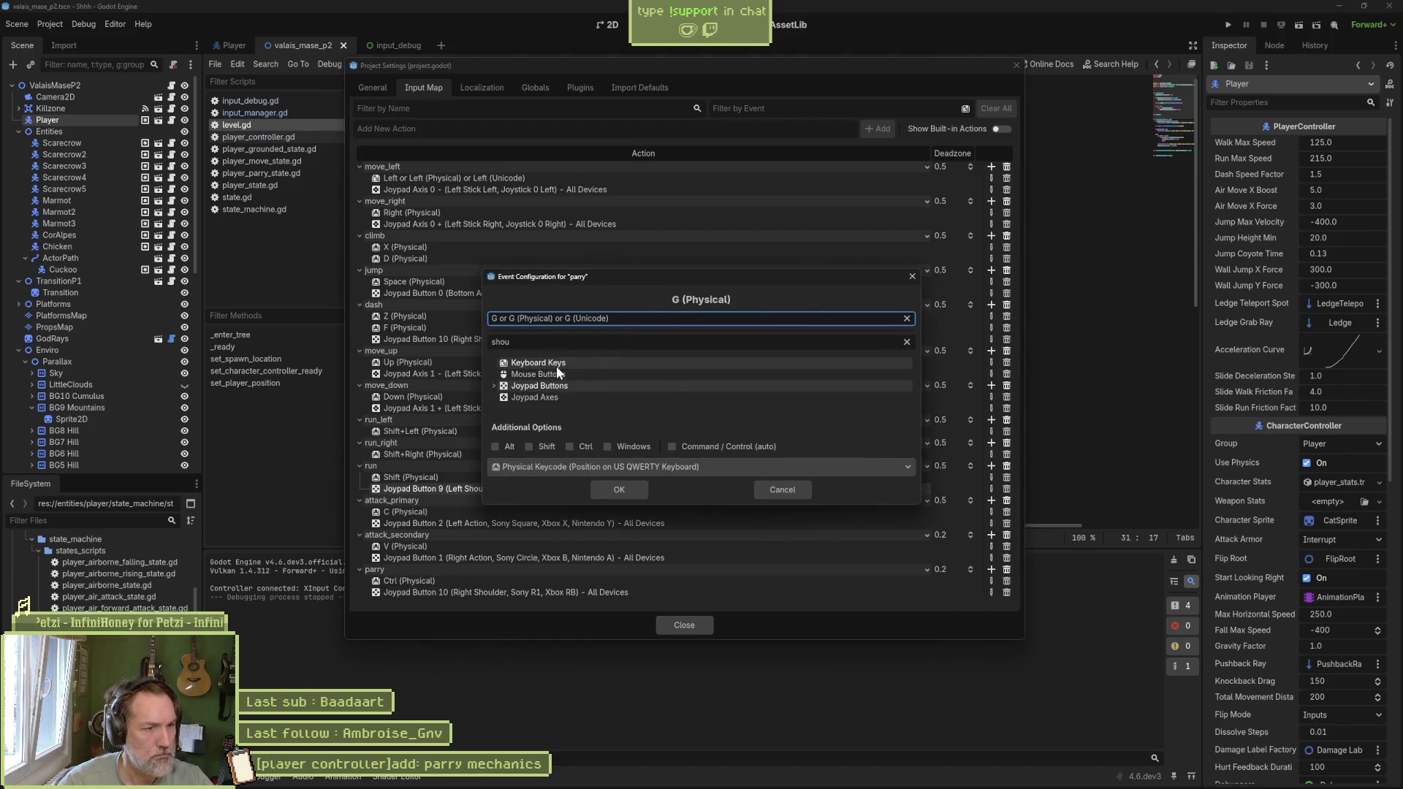
pyautogui.click(494, 385)
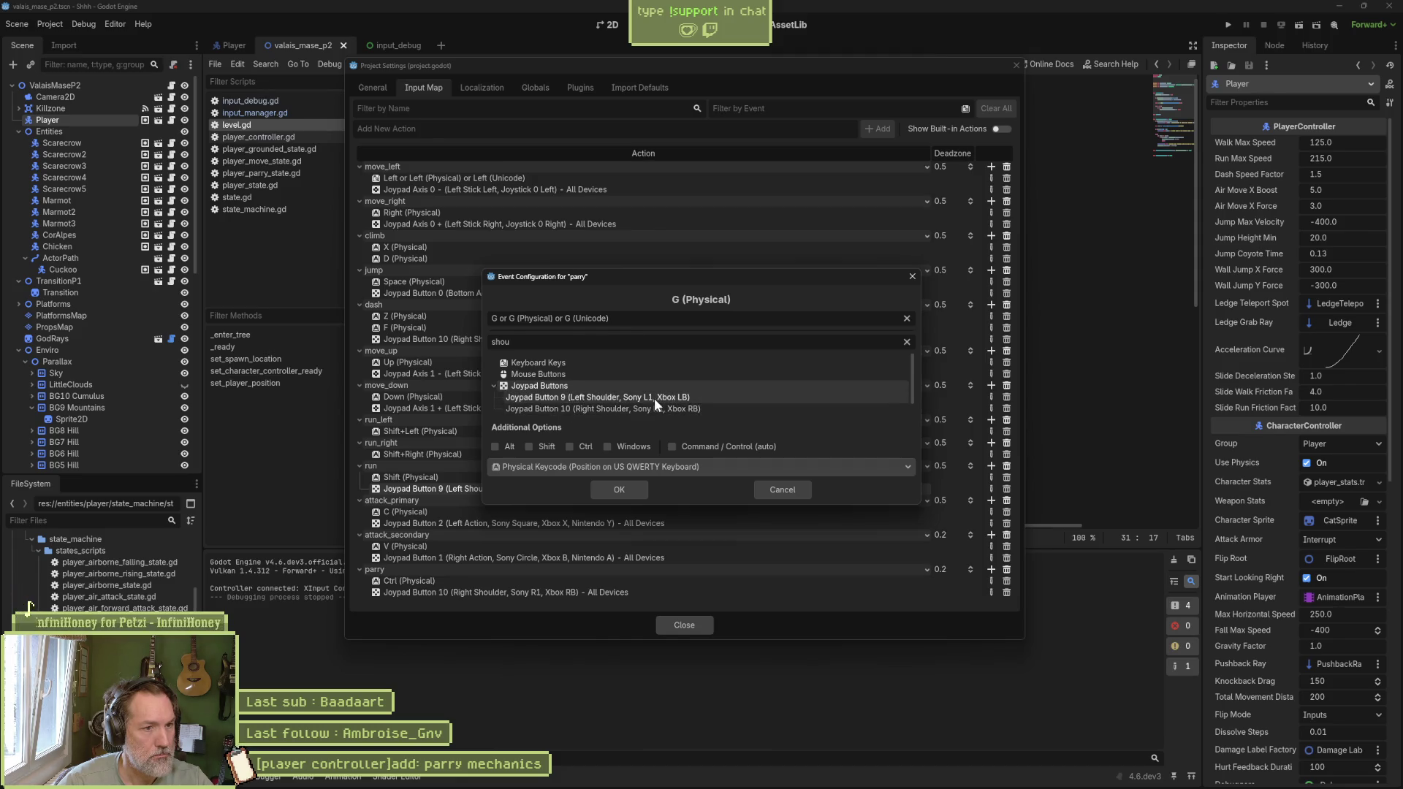
pyautogui.scroll(-1, 709, 404)
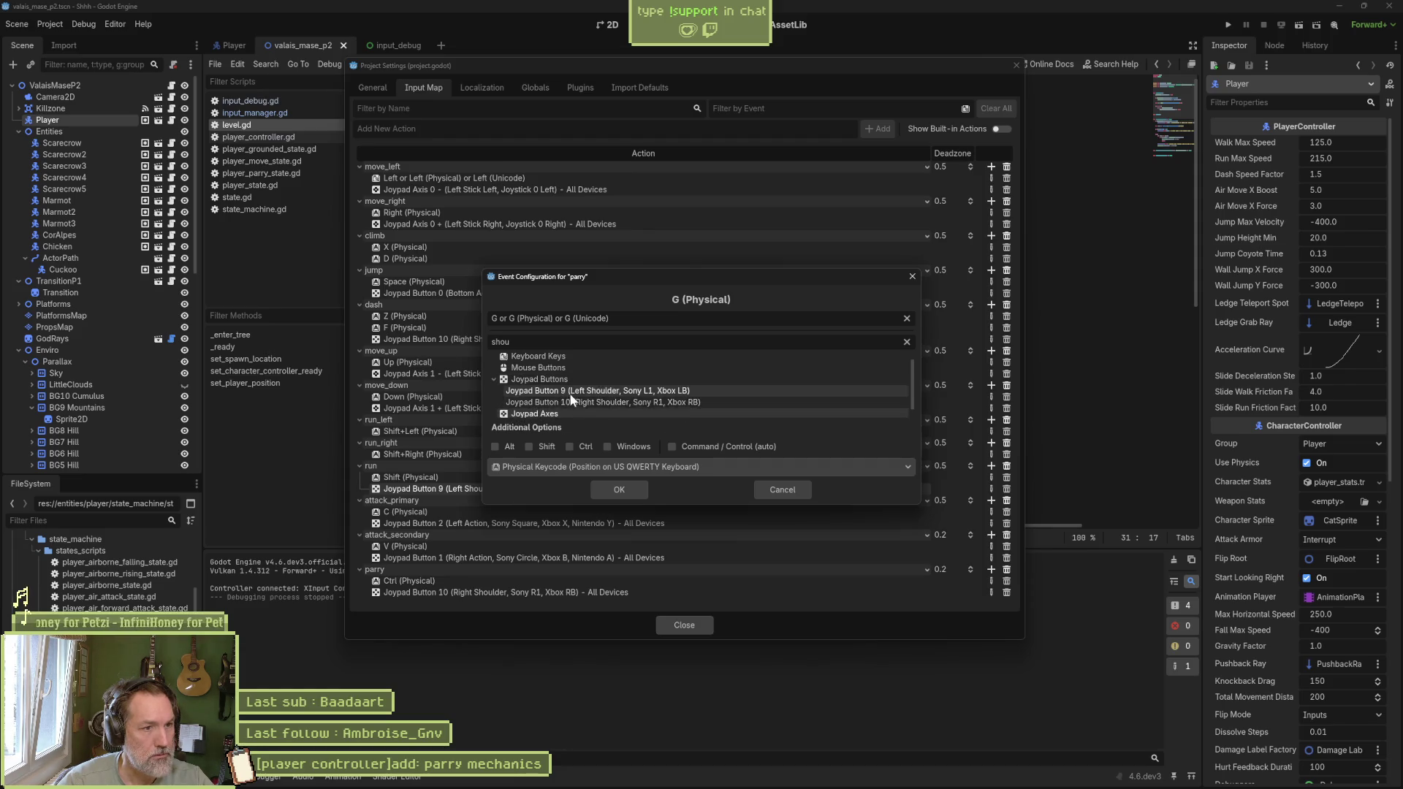
pyautogui.scroll(-1, 573, 398)
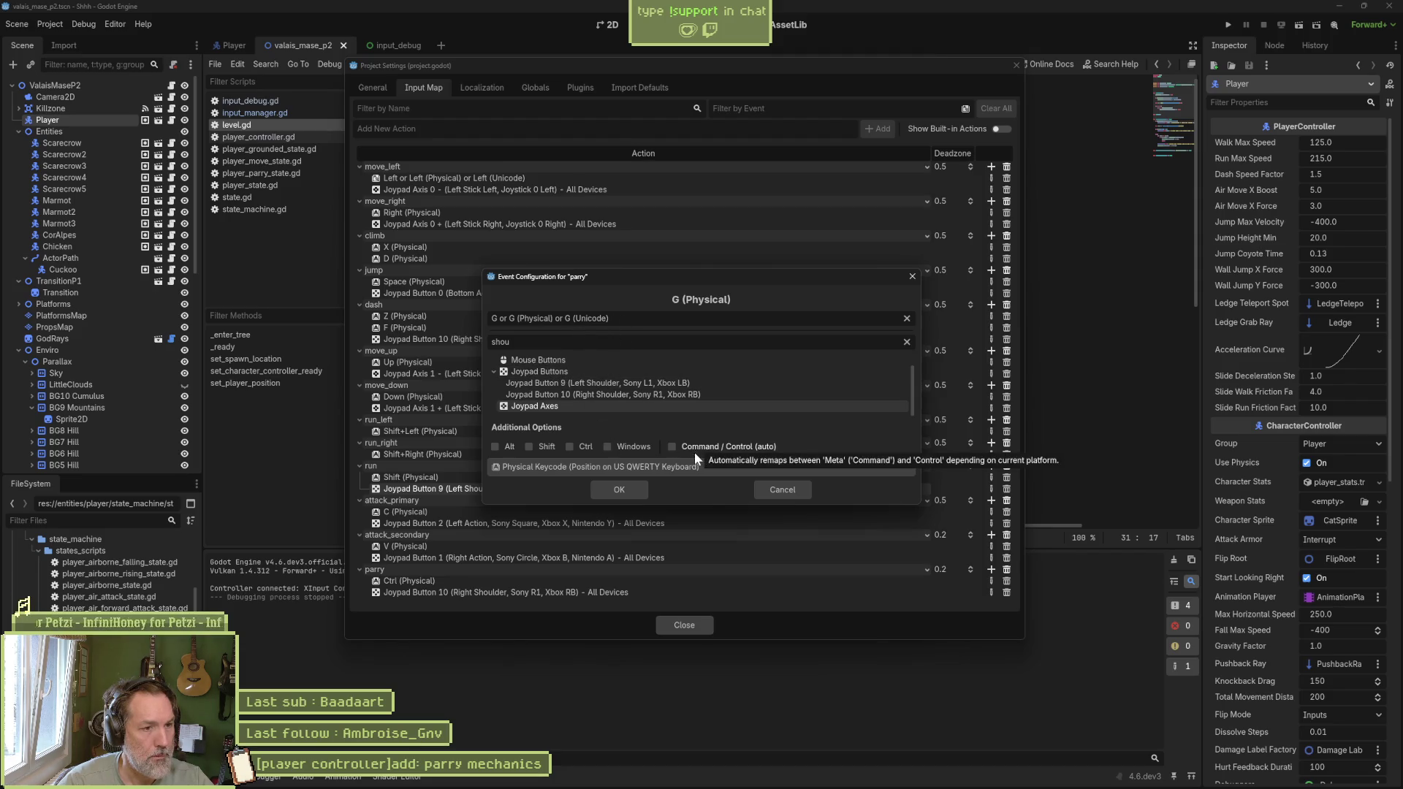
pyautogui.click(672, 471)
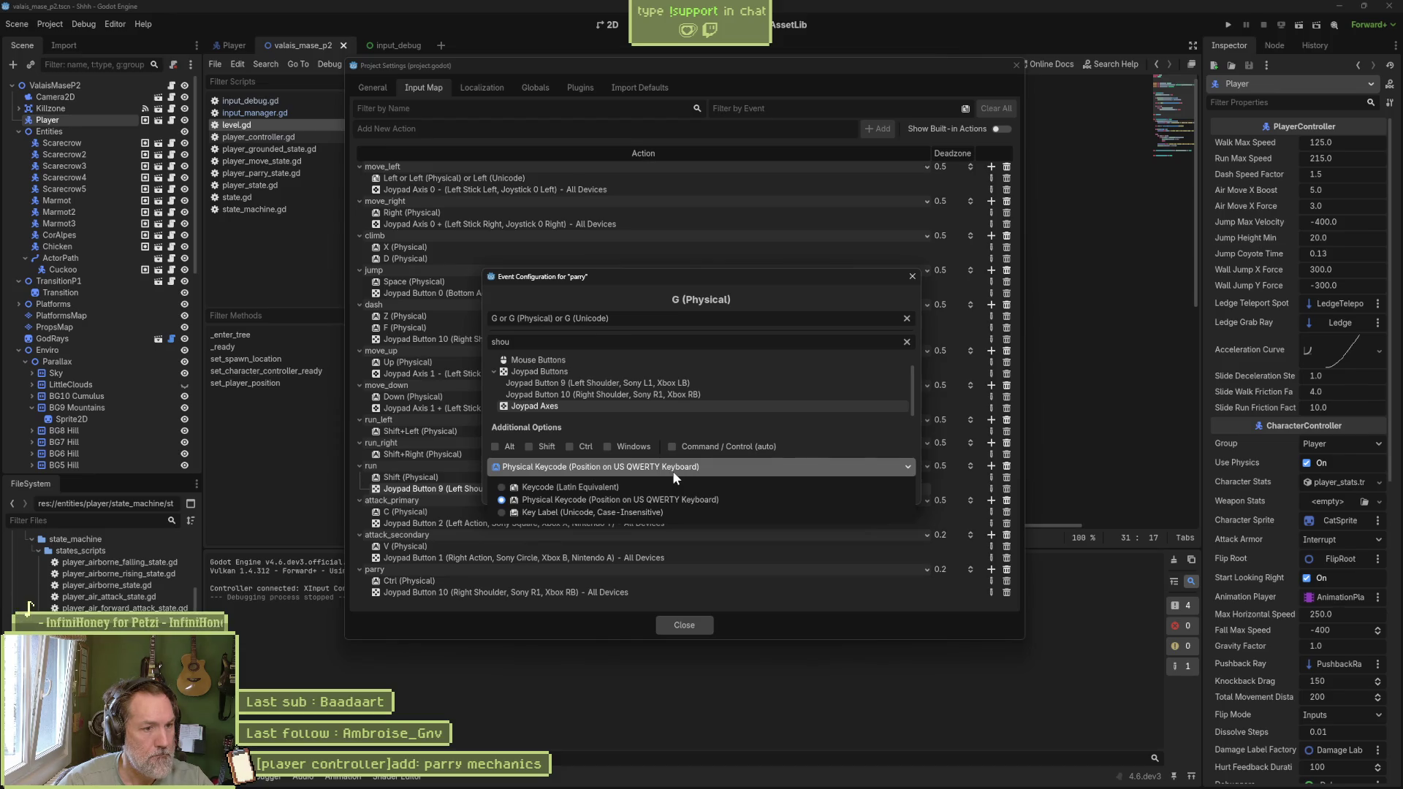
pyautogui.click(743, 451)
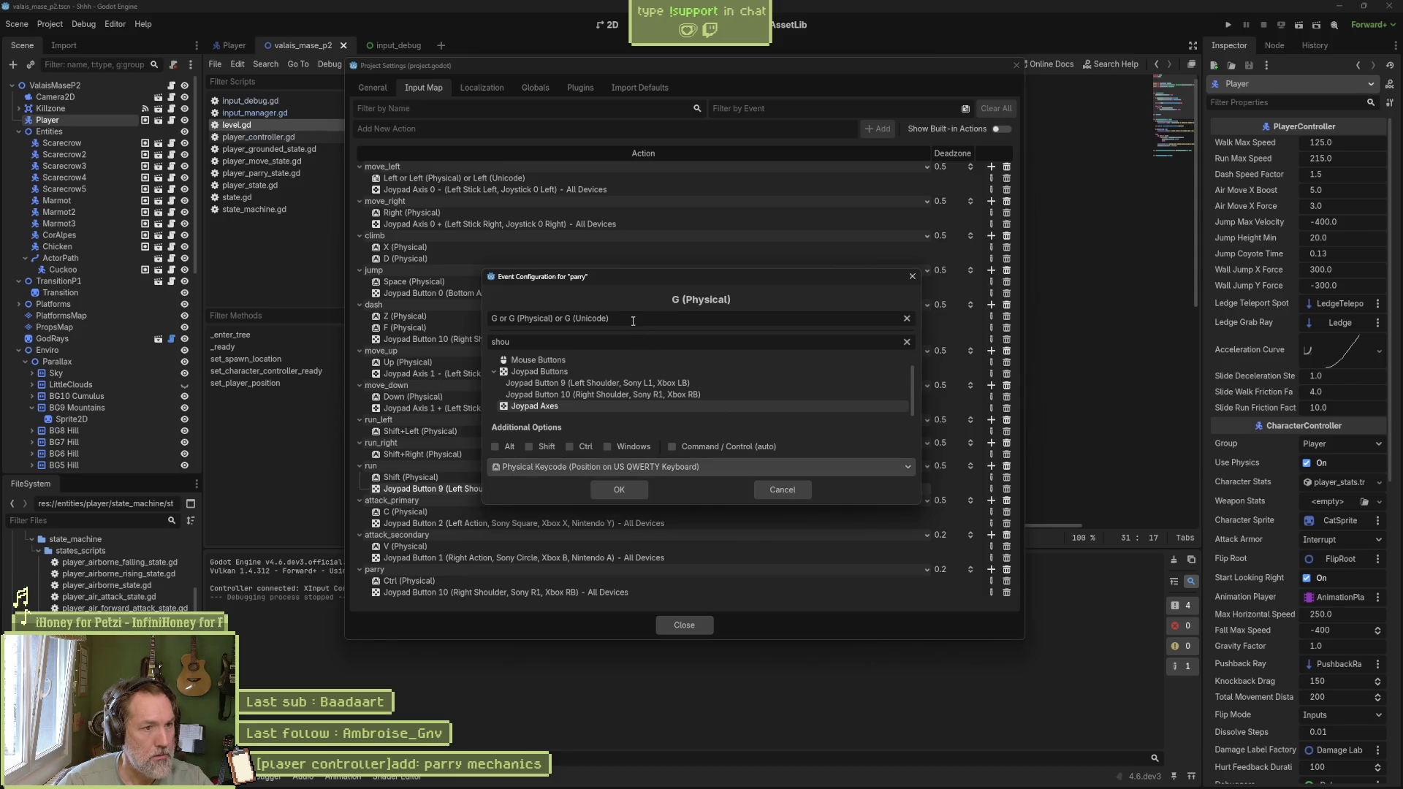
# Step: Filter for 'left', bind parry to Joypad Axis 4+ (left trigger), and close Project Settings
pyautogui.press('BackSpace')
pyautogui.press('BackSpace')
pyautogui.press('BackSpace')
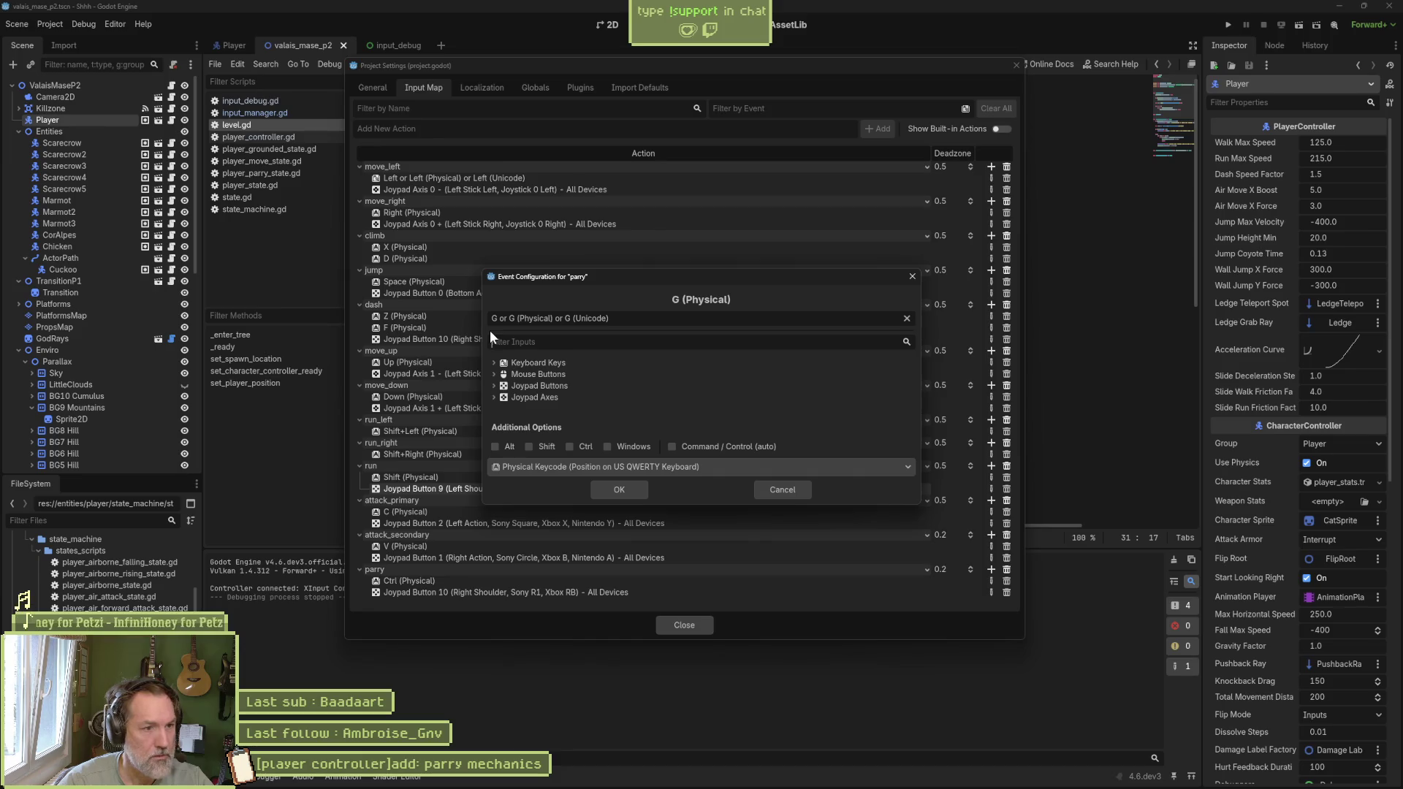
pyautogui.write('left')
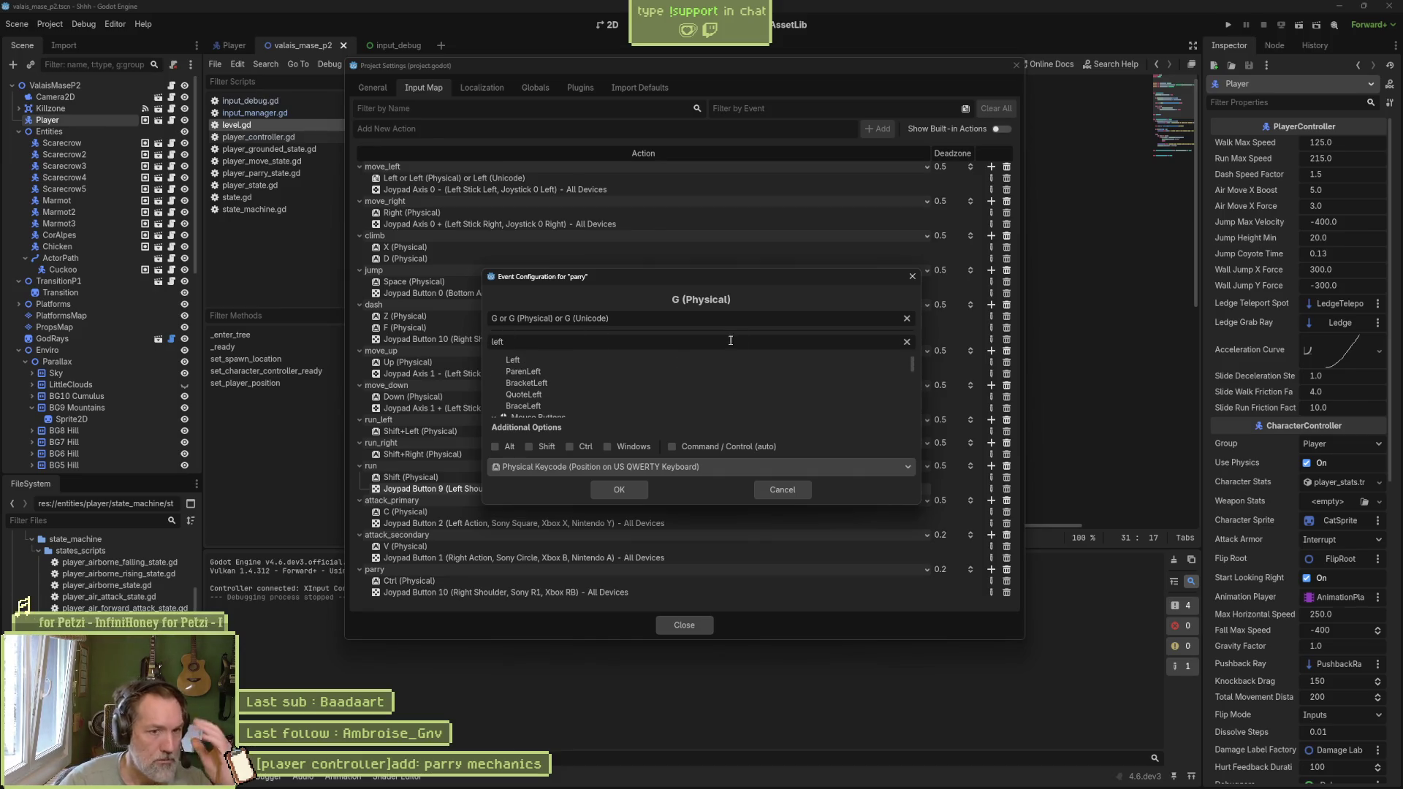
pyautogui.moveTo(785, 272); pyautogui.dragTo(783, 109)
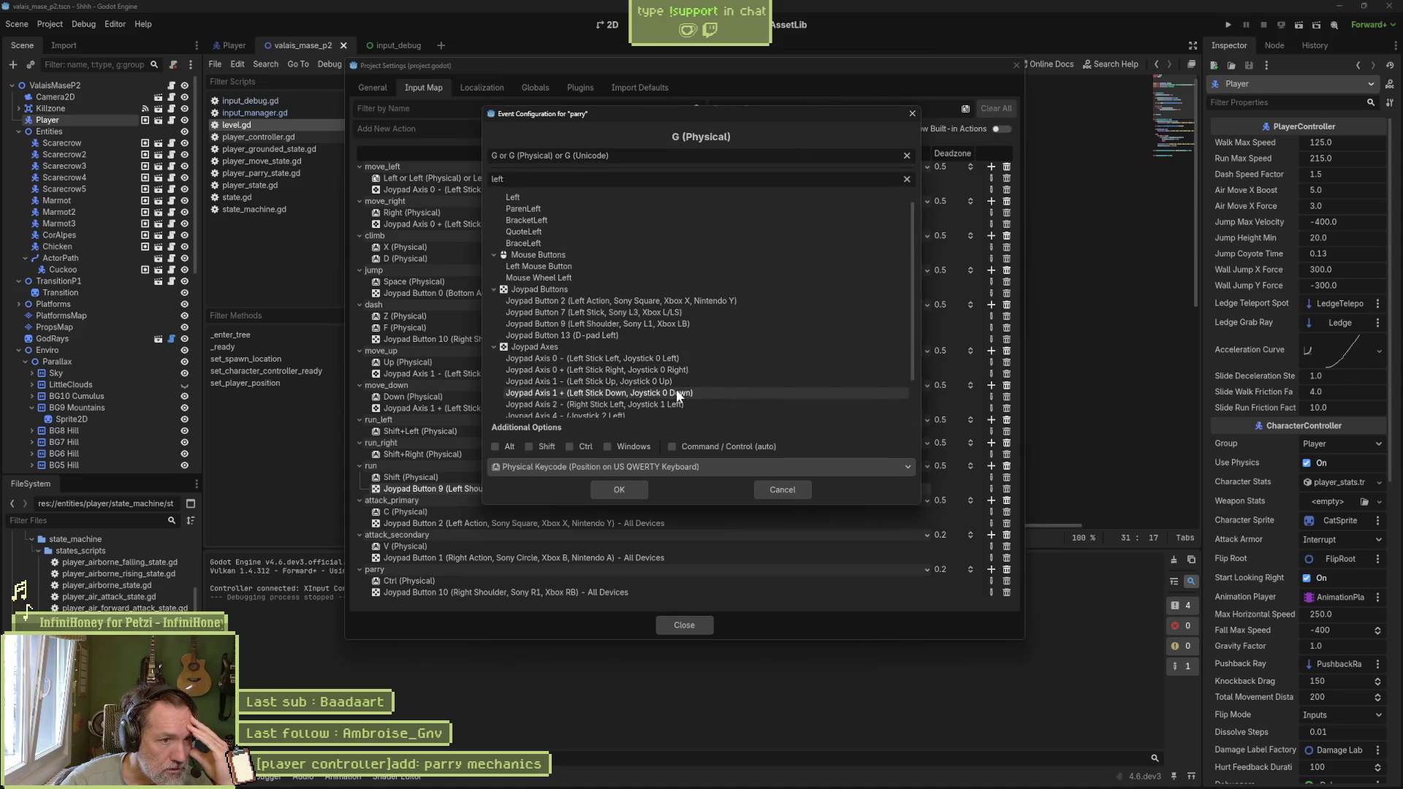
pyautogui.scroll(-1, 673, 396)
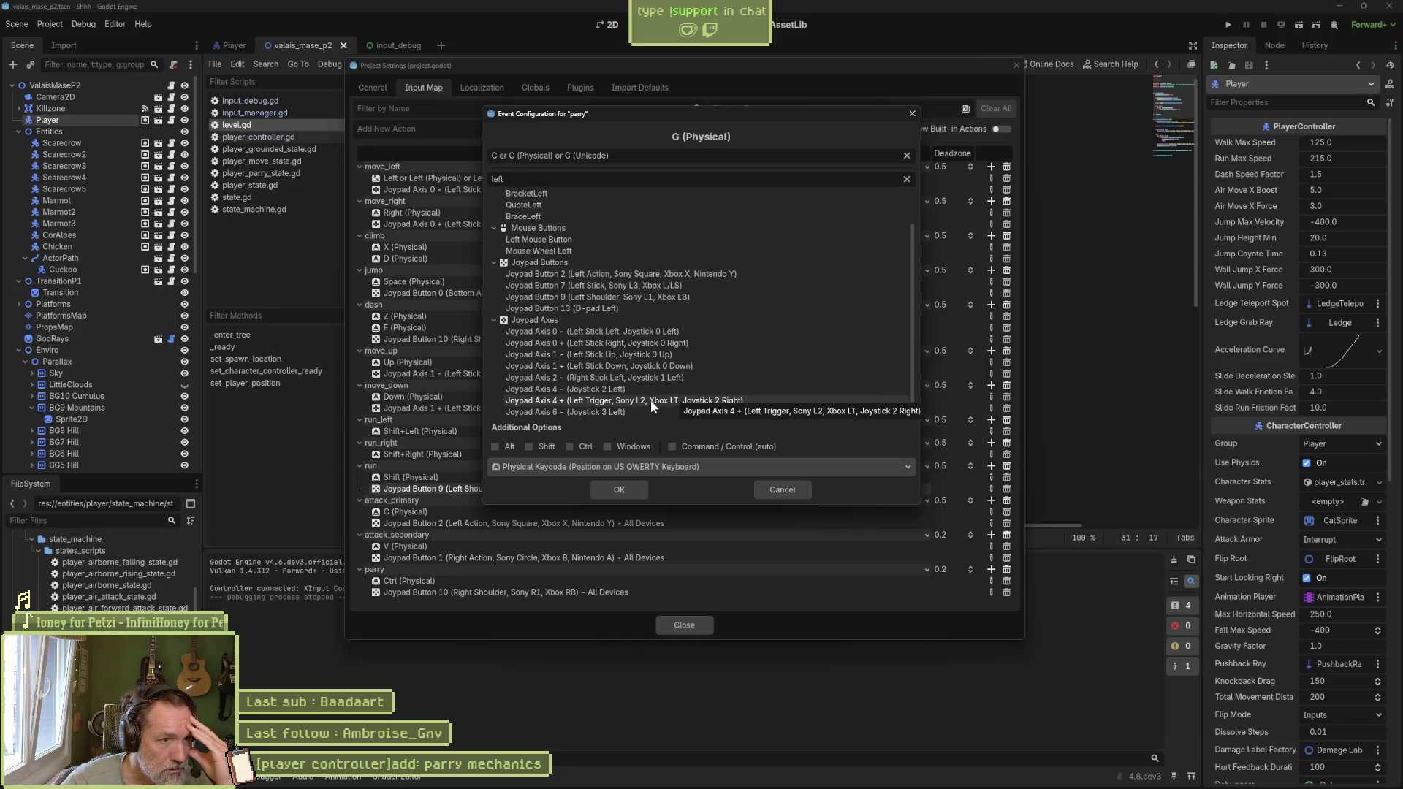
pyautogui.click(650, 400)
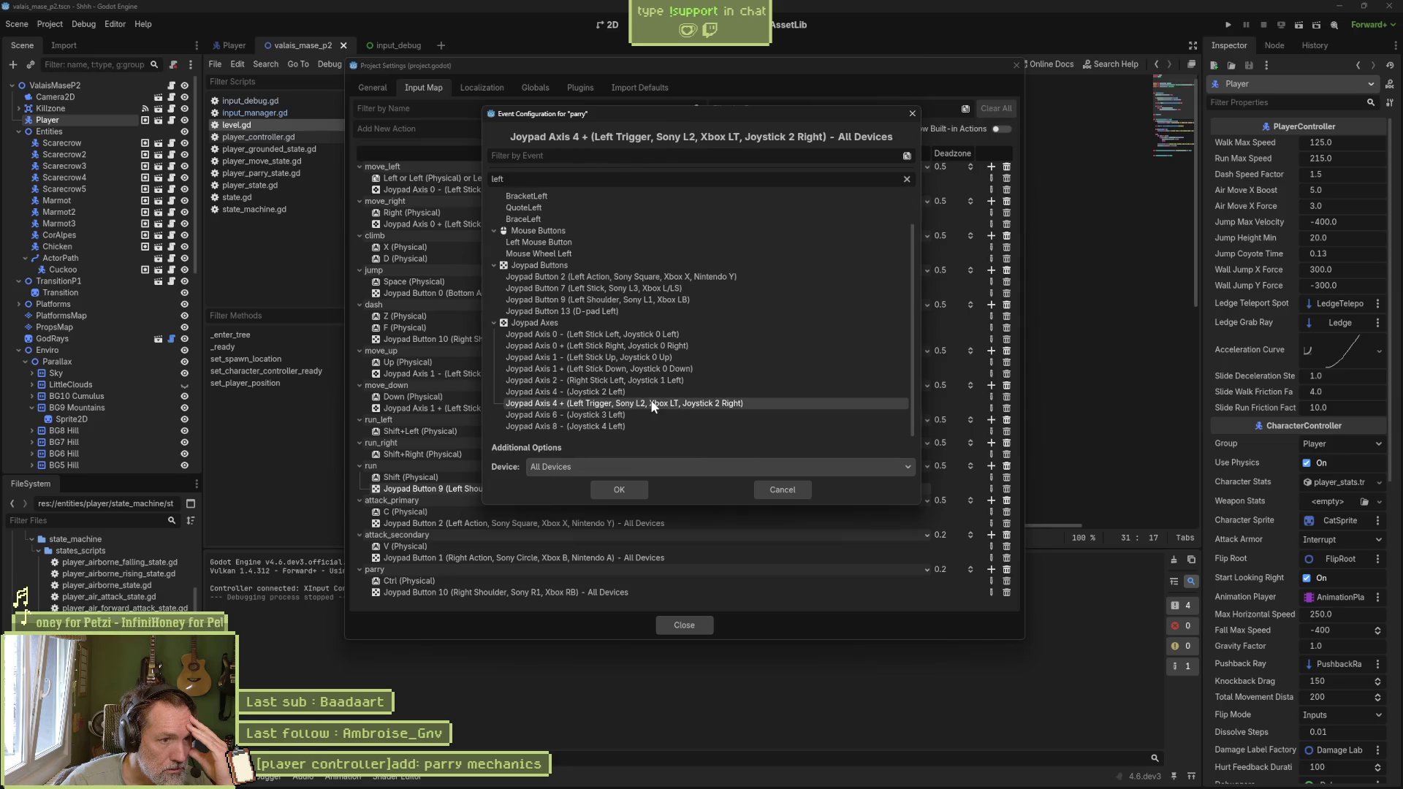
pyautogui.click(633, 491)
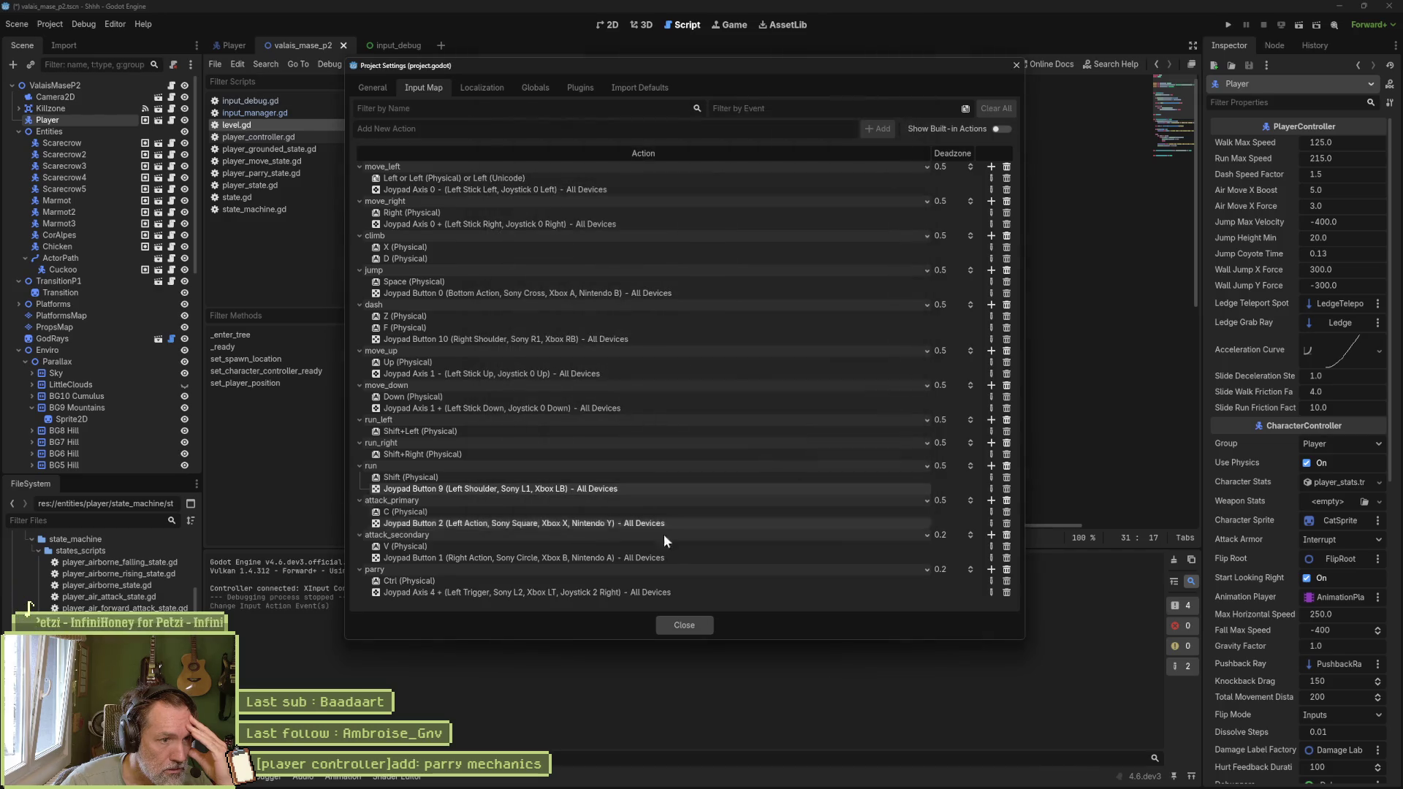
pyautogui.click(691, 625)
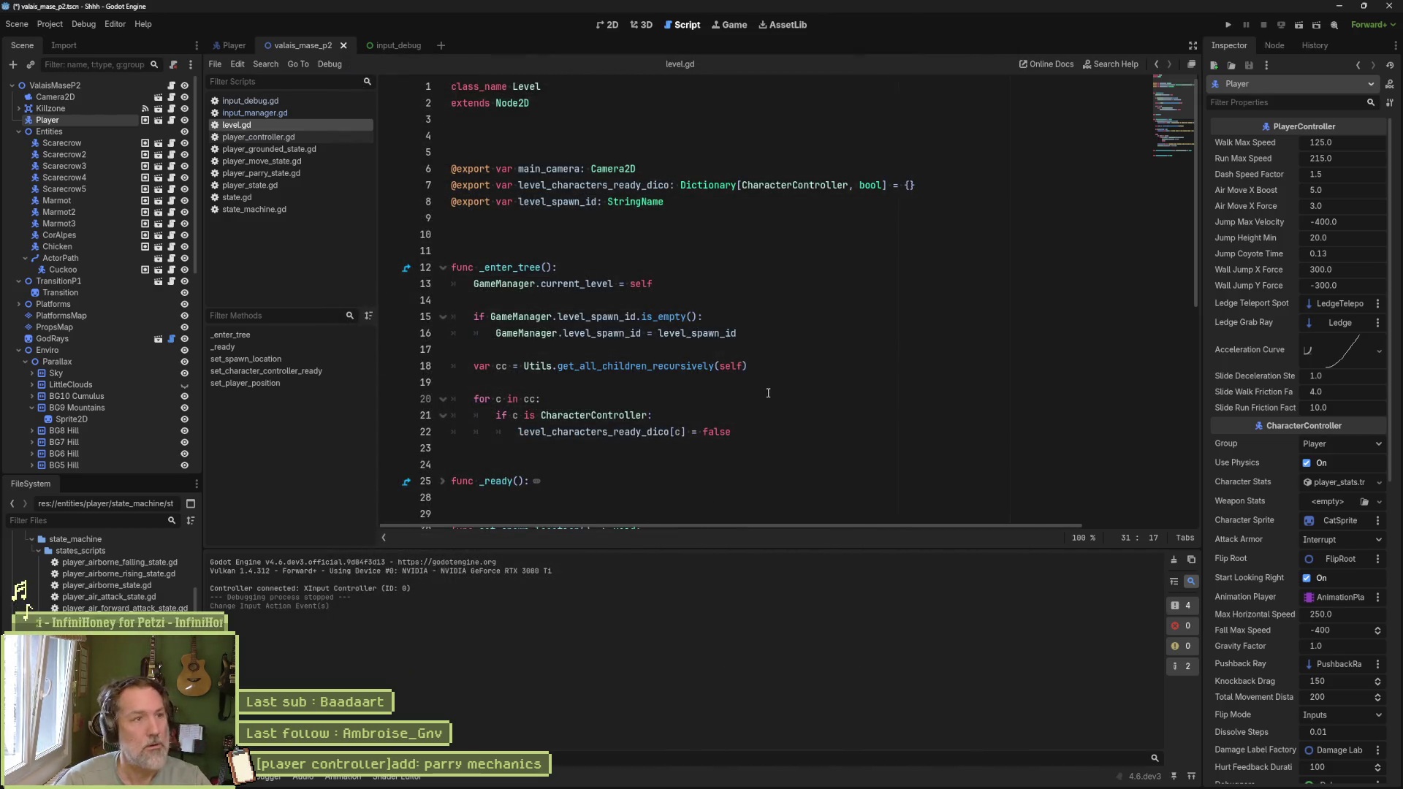
# Step: Run the game and test walking, running, parry (F), jump and persona attack (J), then stop
pyautogui.press('F5')
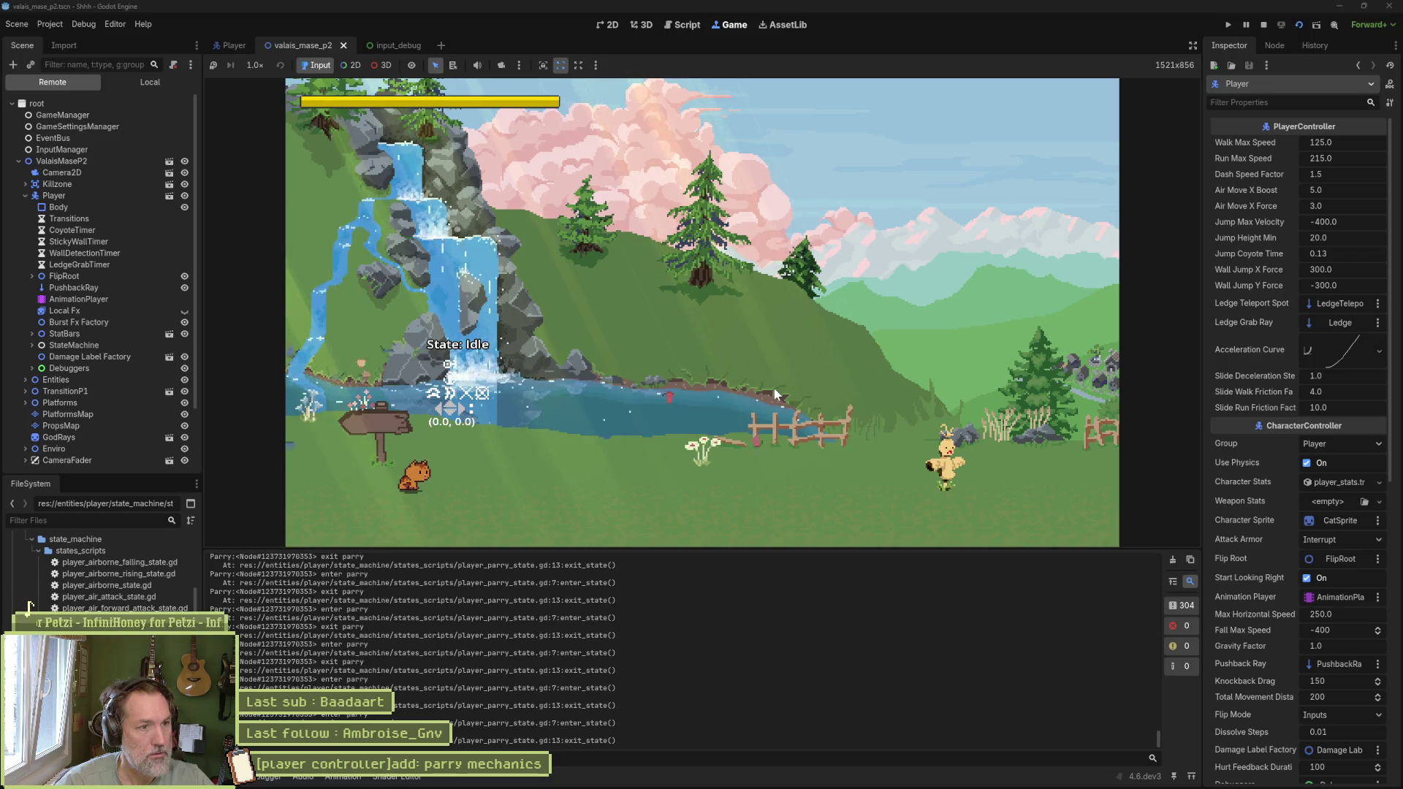
pyautogui.press('Right')
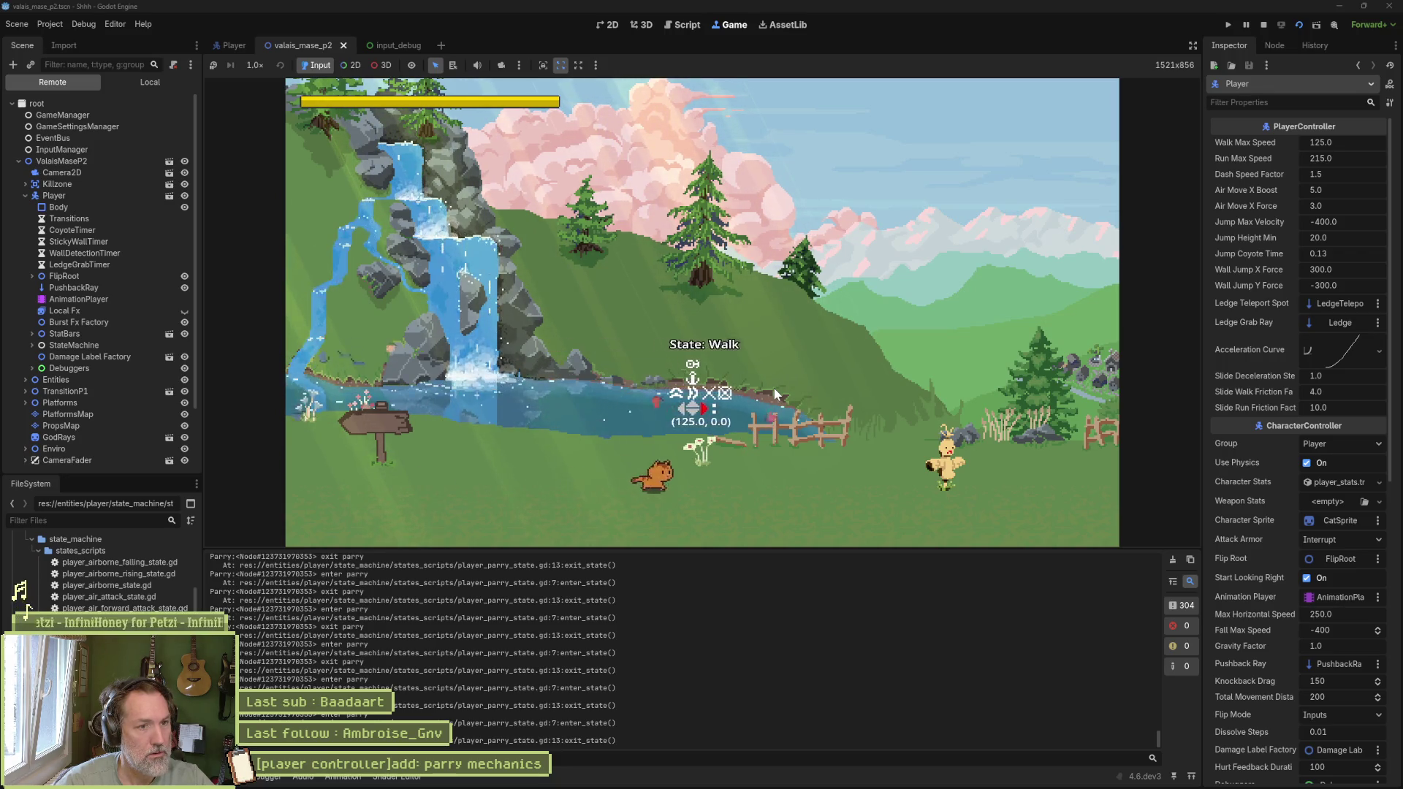
pyautogui.press('shift')
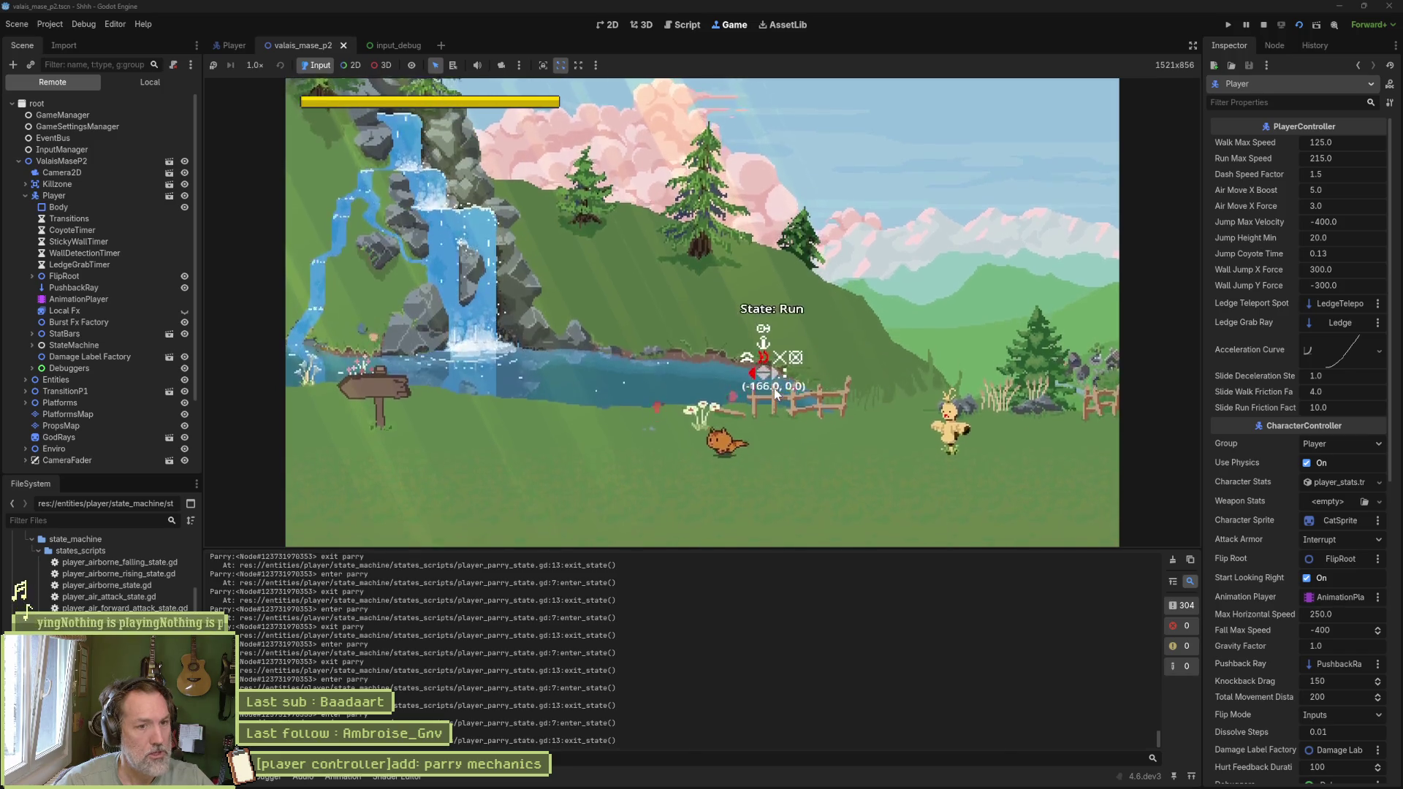
pyautogui.press('Left')
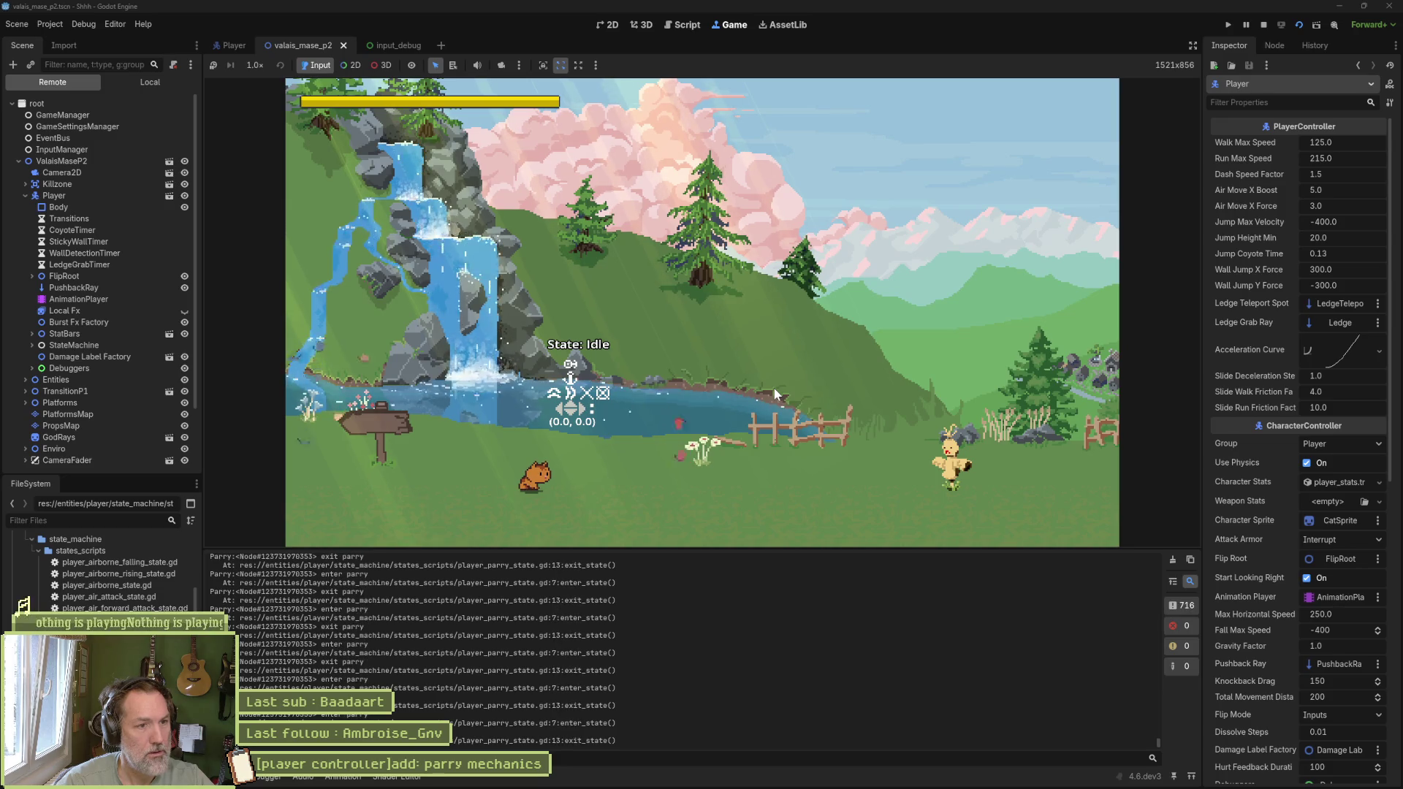
pyautogui.press('f')
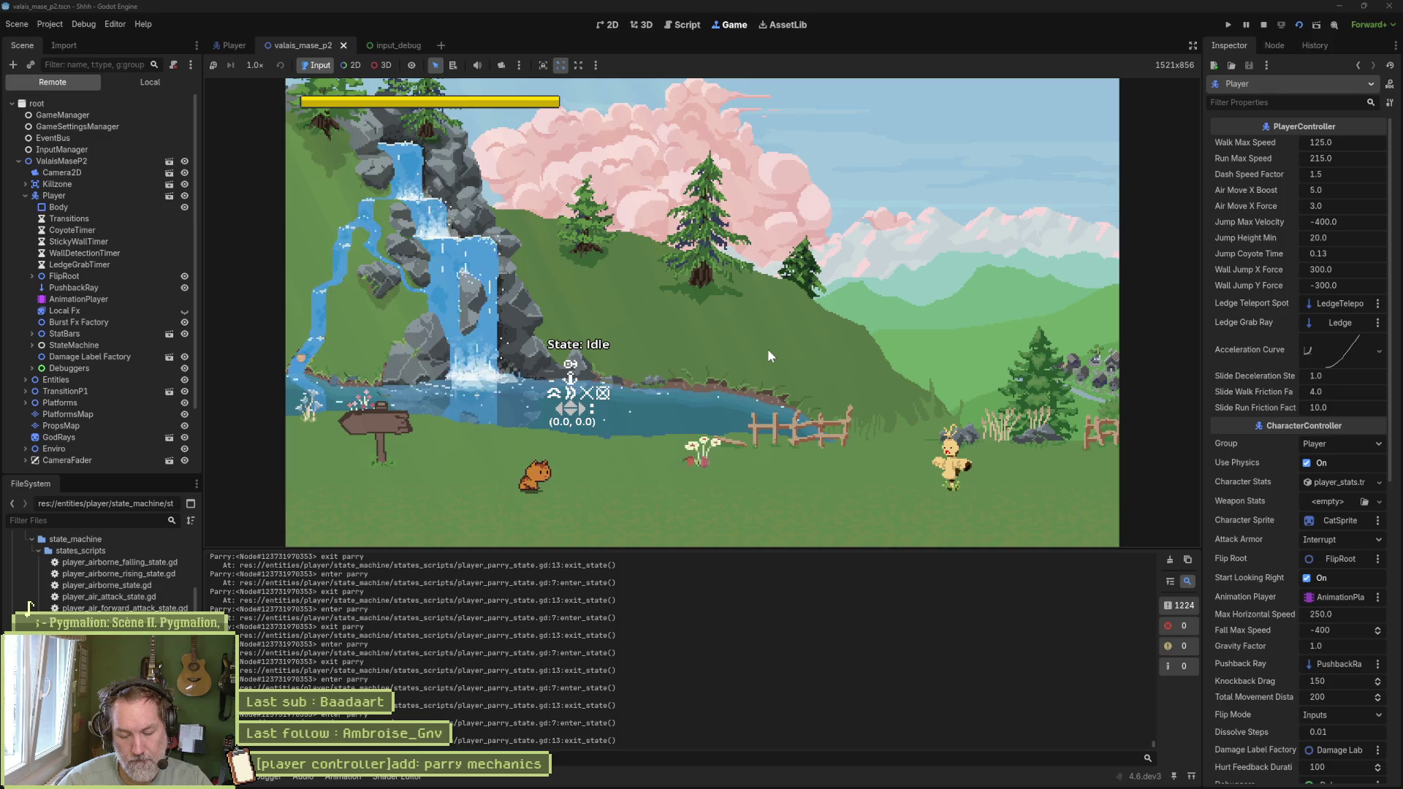
pyautogui.press('space')
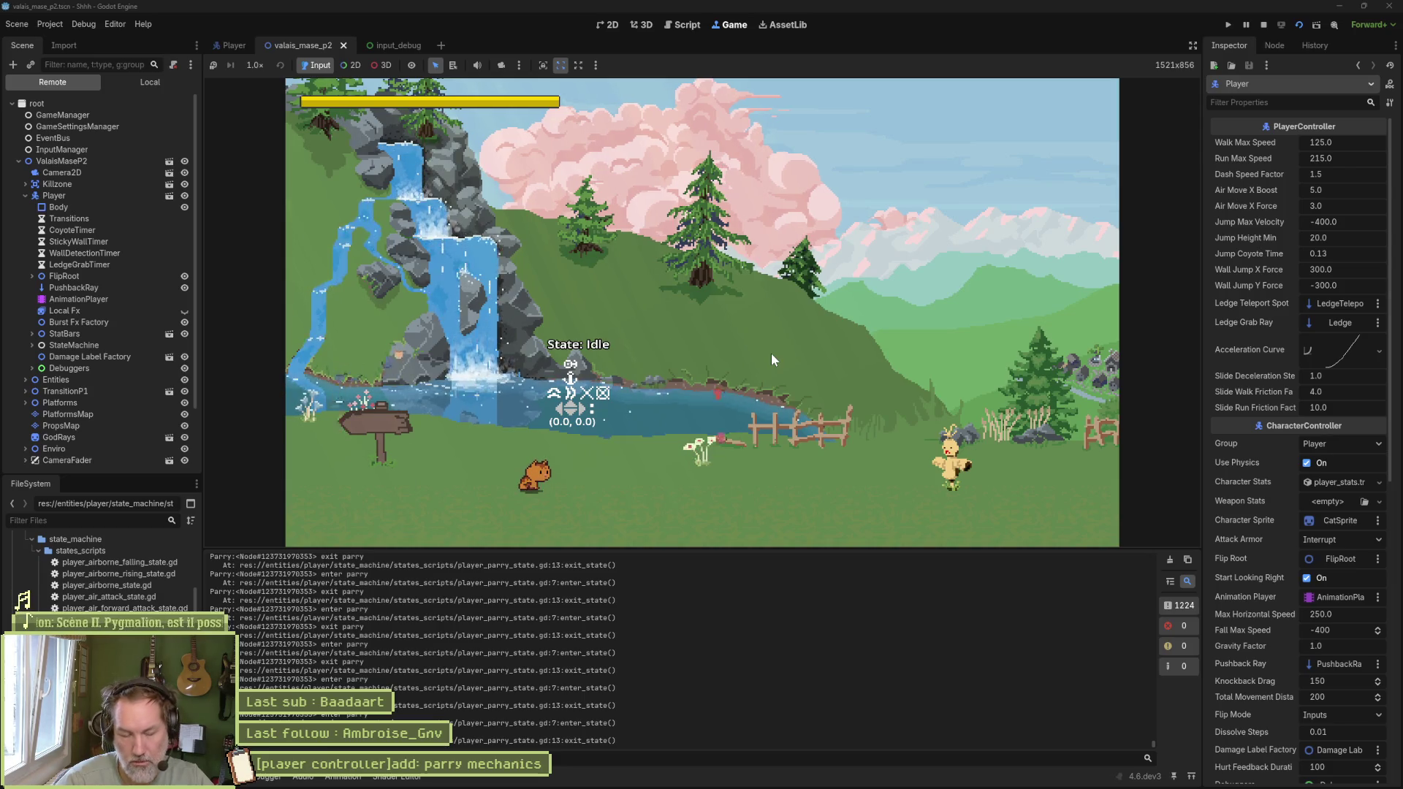
pyautogui.press('j')
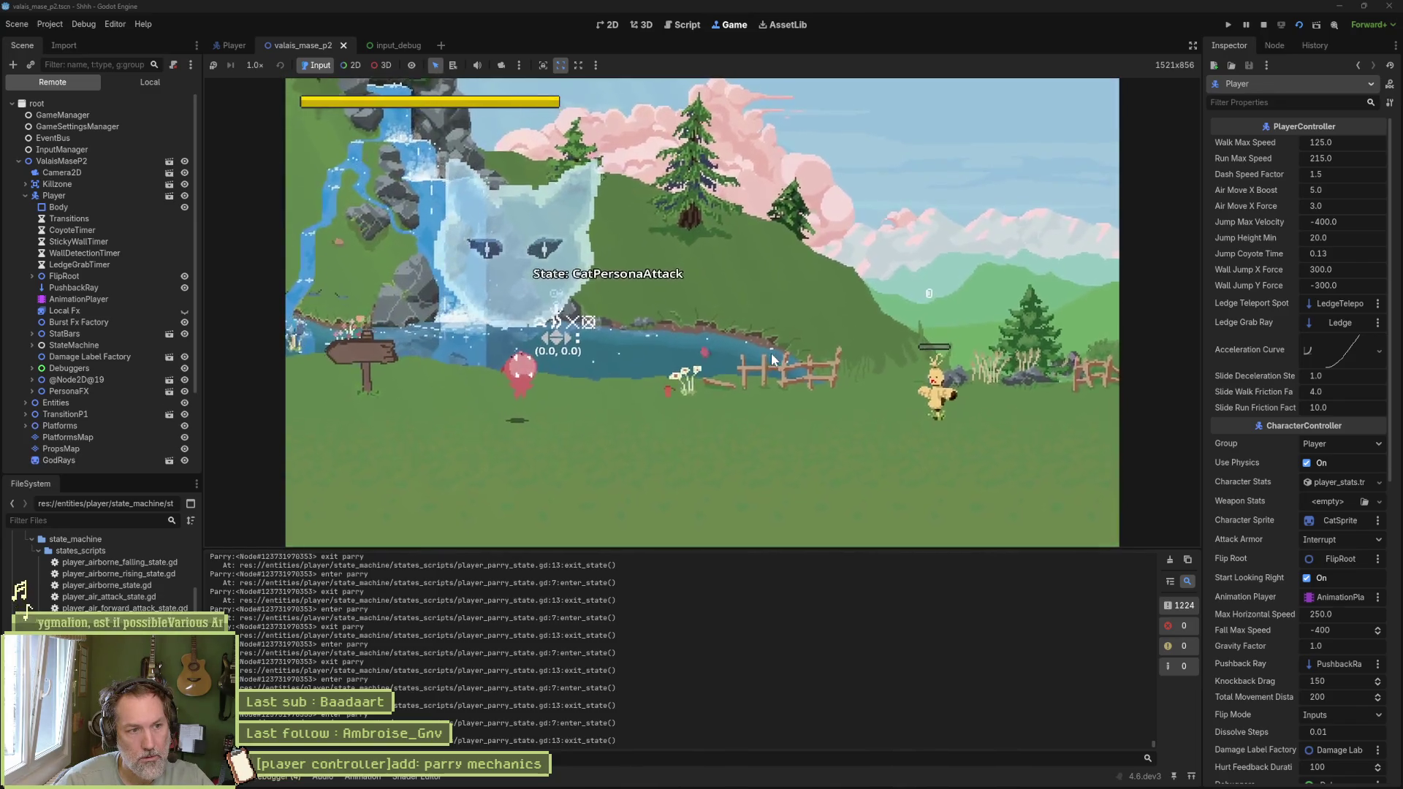
pyautogui.press('F8')
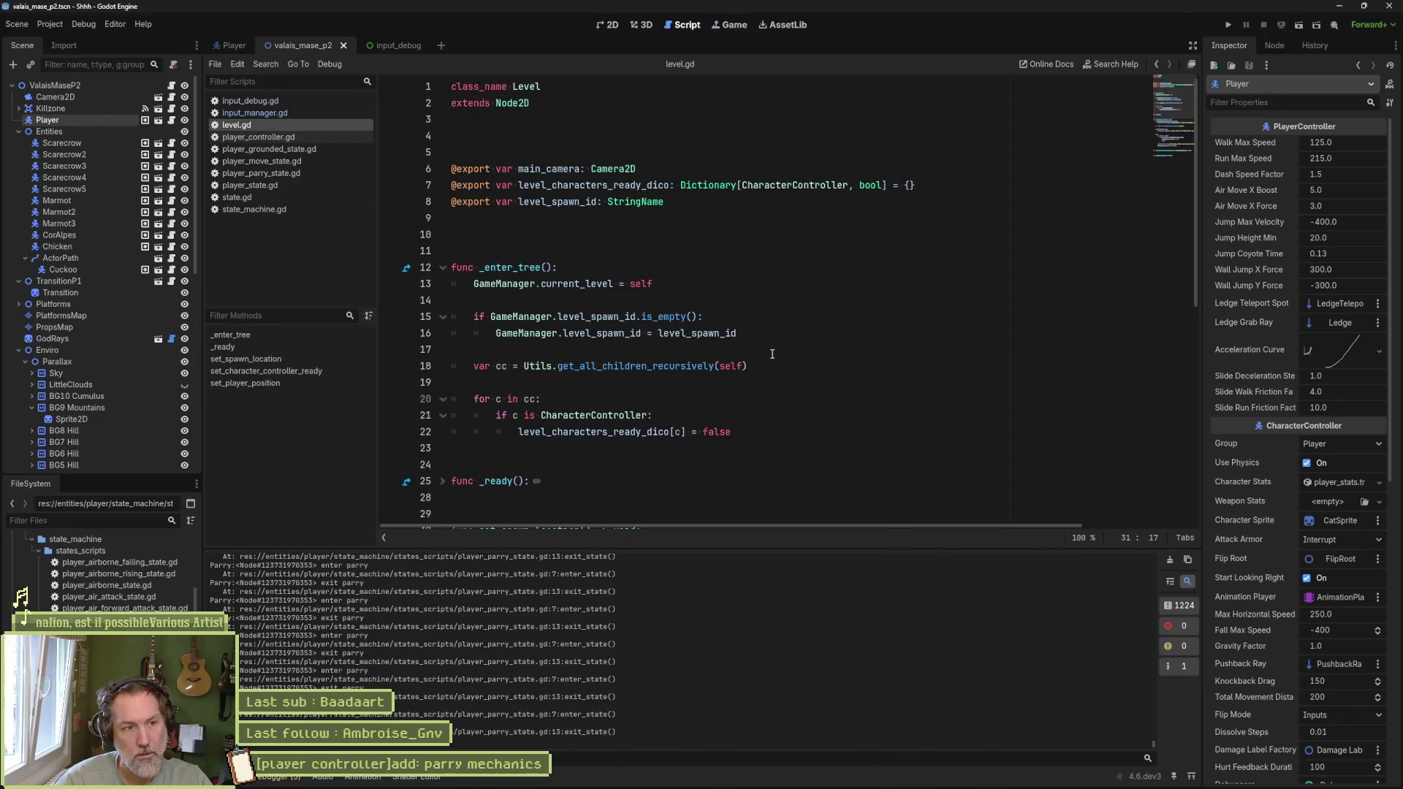
# Step: Run the game again for a short check, then stop it
pyautogui.press('F5')
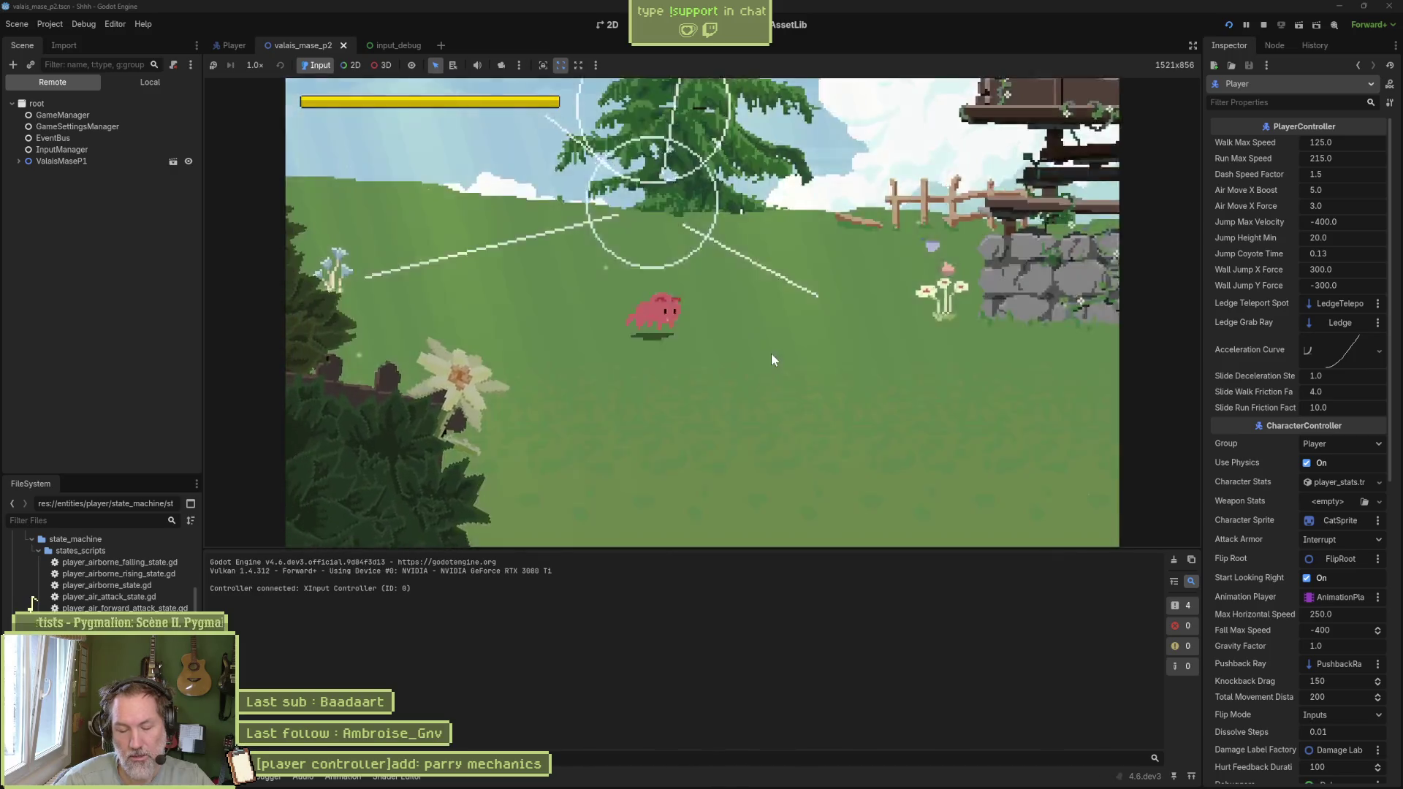
pyautogui.press('F8')
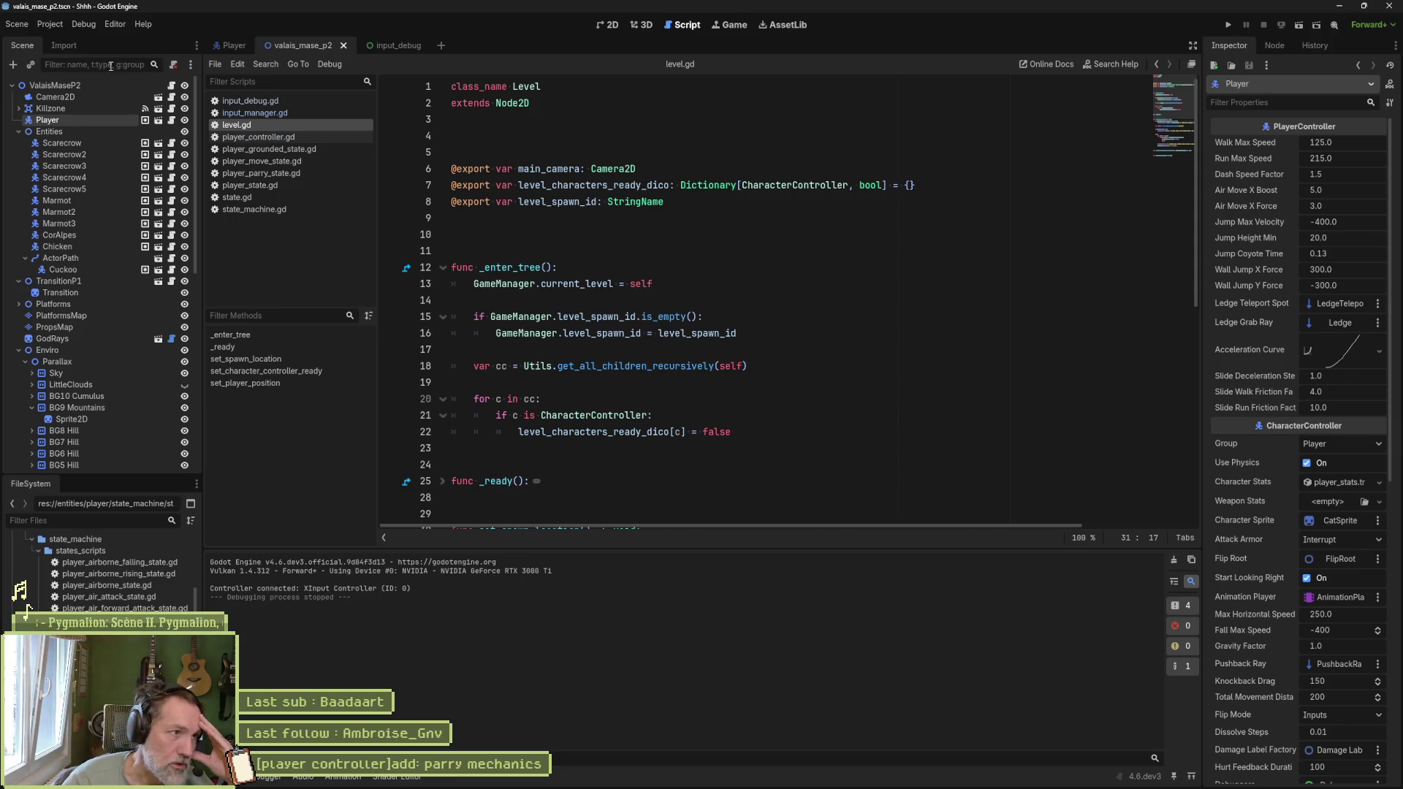
pyautogui.click(48, 24)
# Step: In the Input Map, replace run's Joypad Button 9 binding with Joypad Button 2 (Xbox X)
pyautogui.click(46, 35)
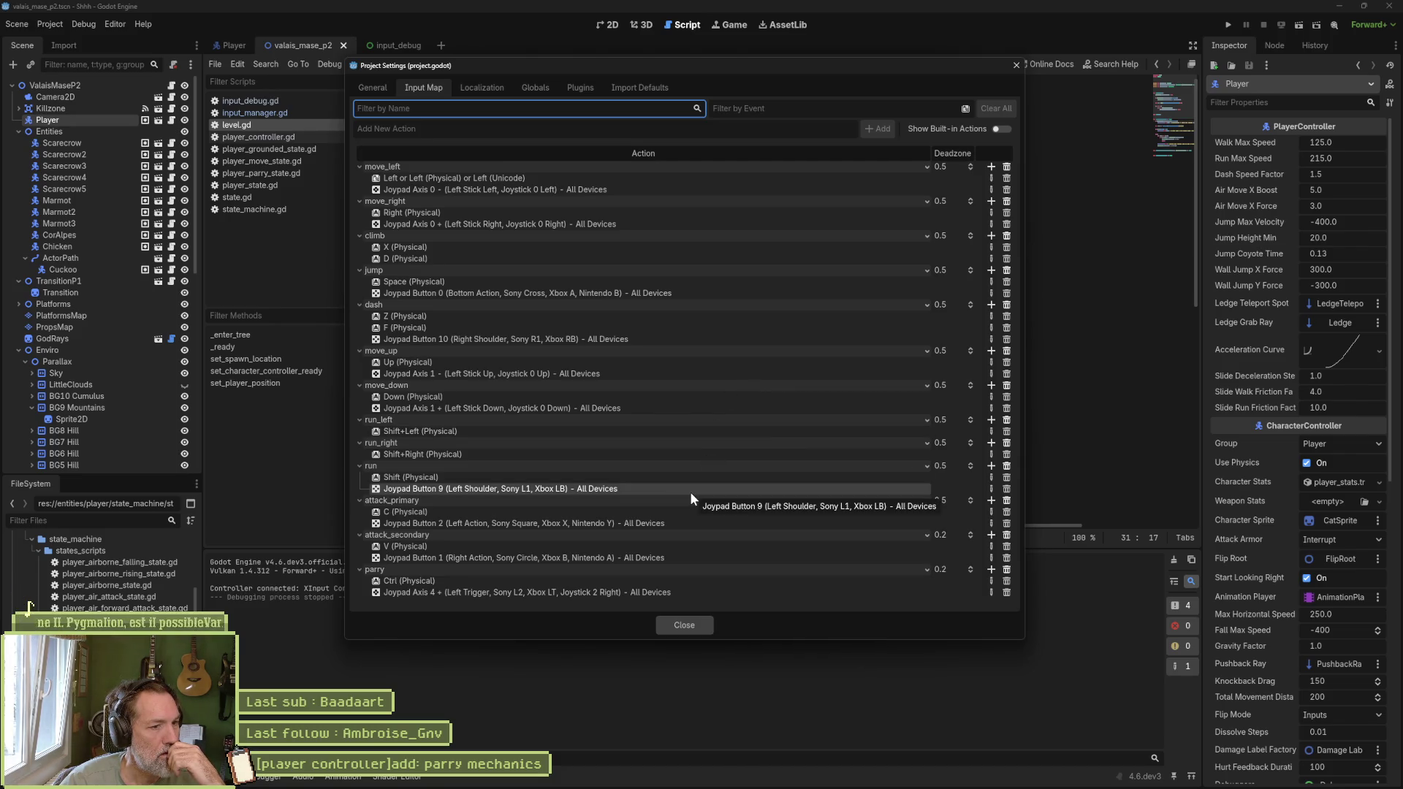
pyautogui.click(991, 488)
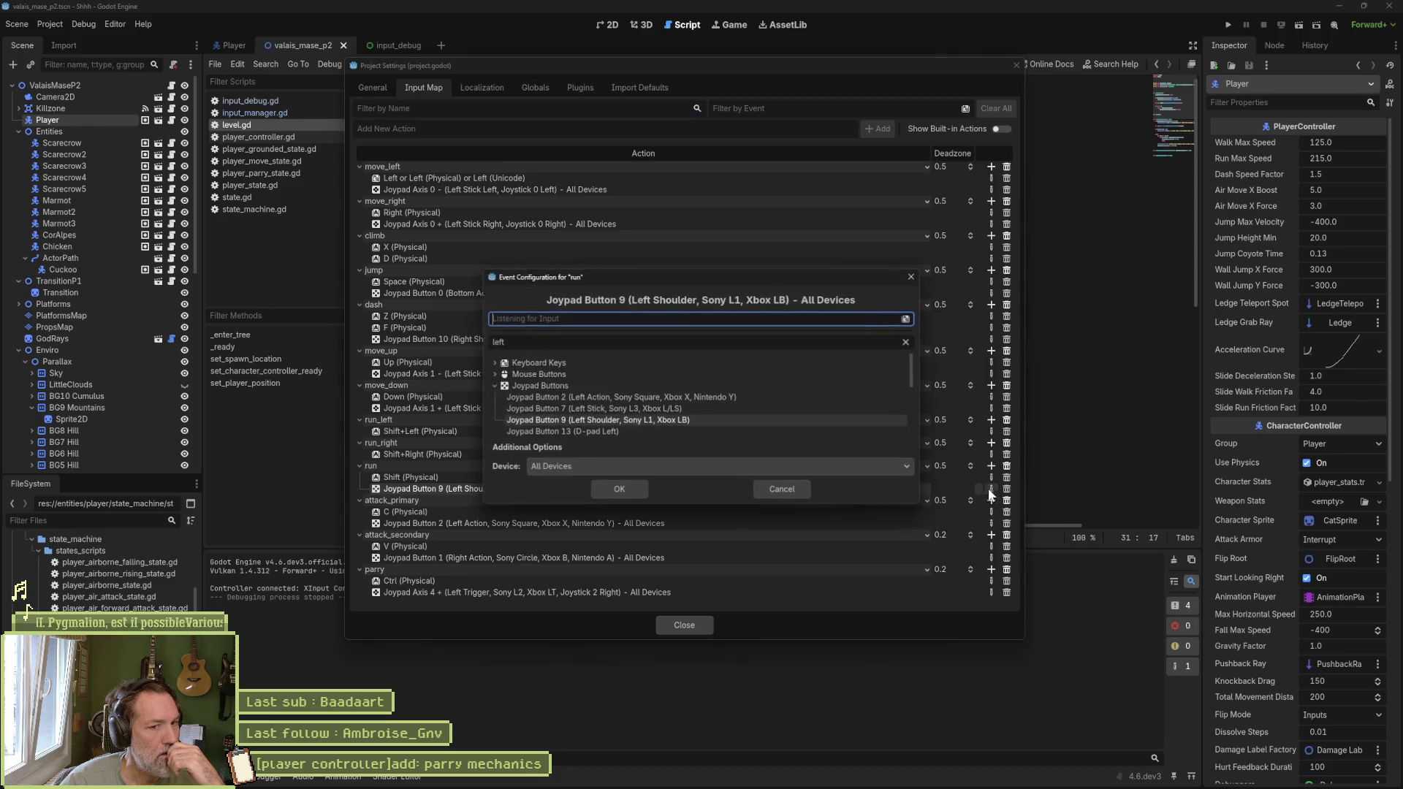
pyautogui.press('x')
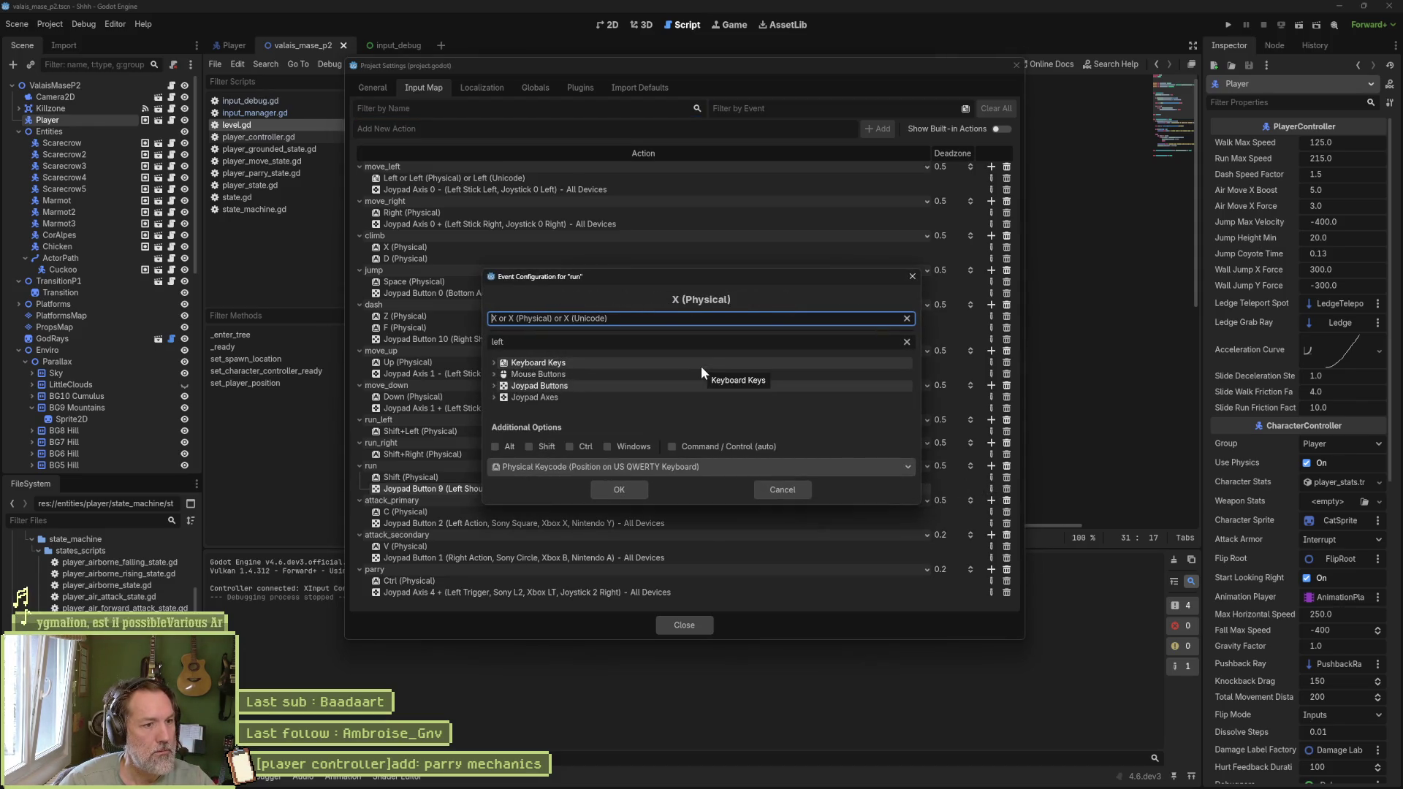
pyautogui.click(494, 385)
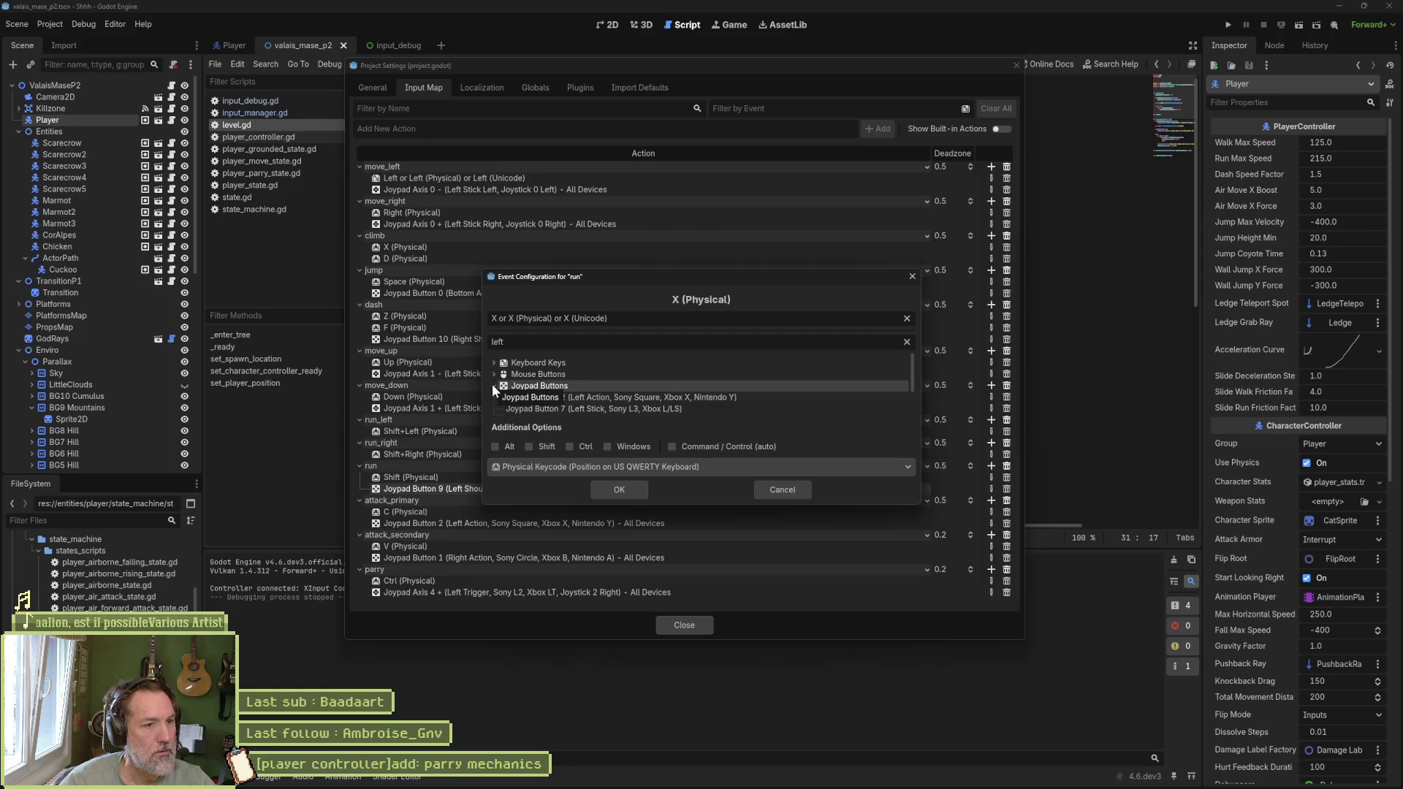
pyautogui.click(721, 397)
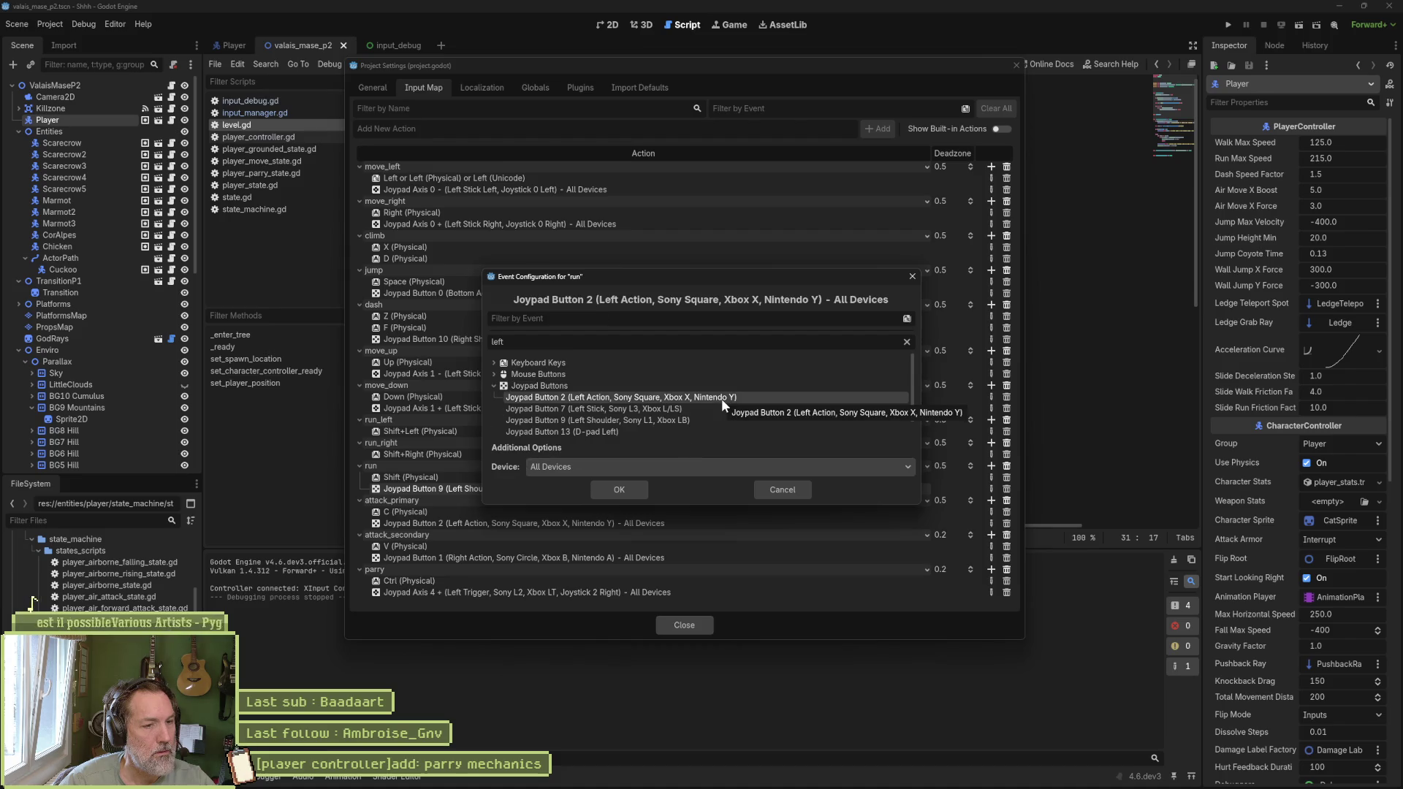
pyautogui.click(620, 489)
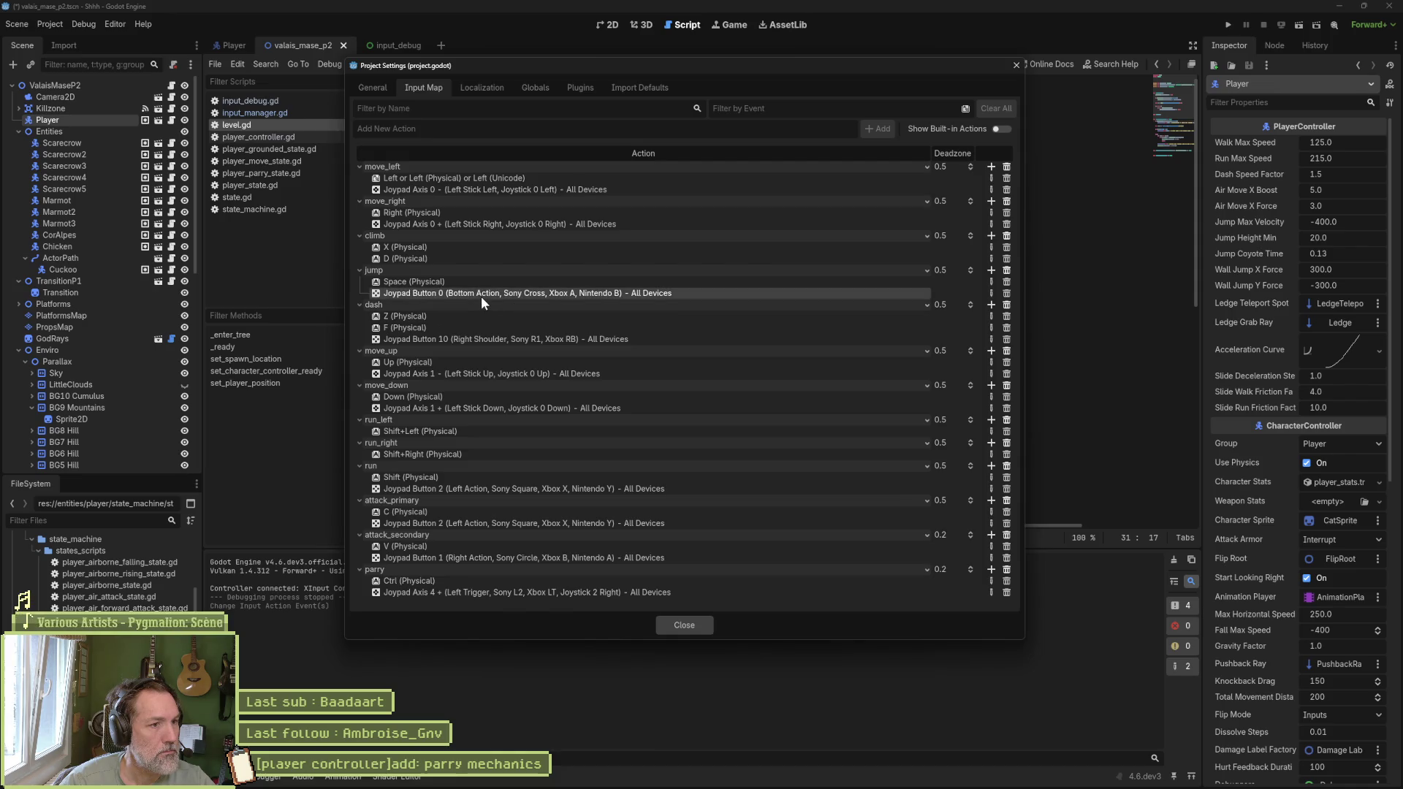
pyautogui.click(991, 293)
pyautogui.press('a')
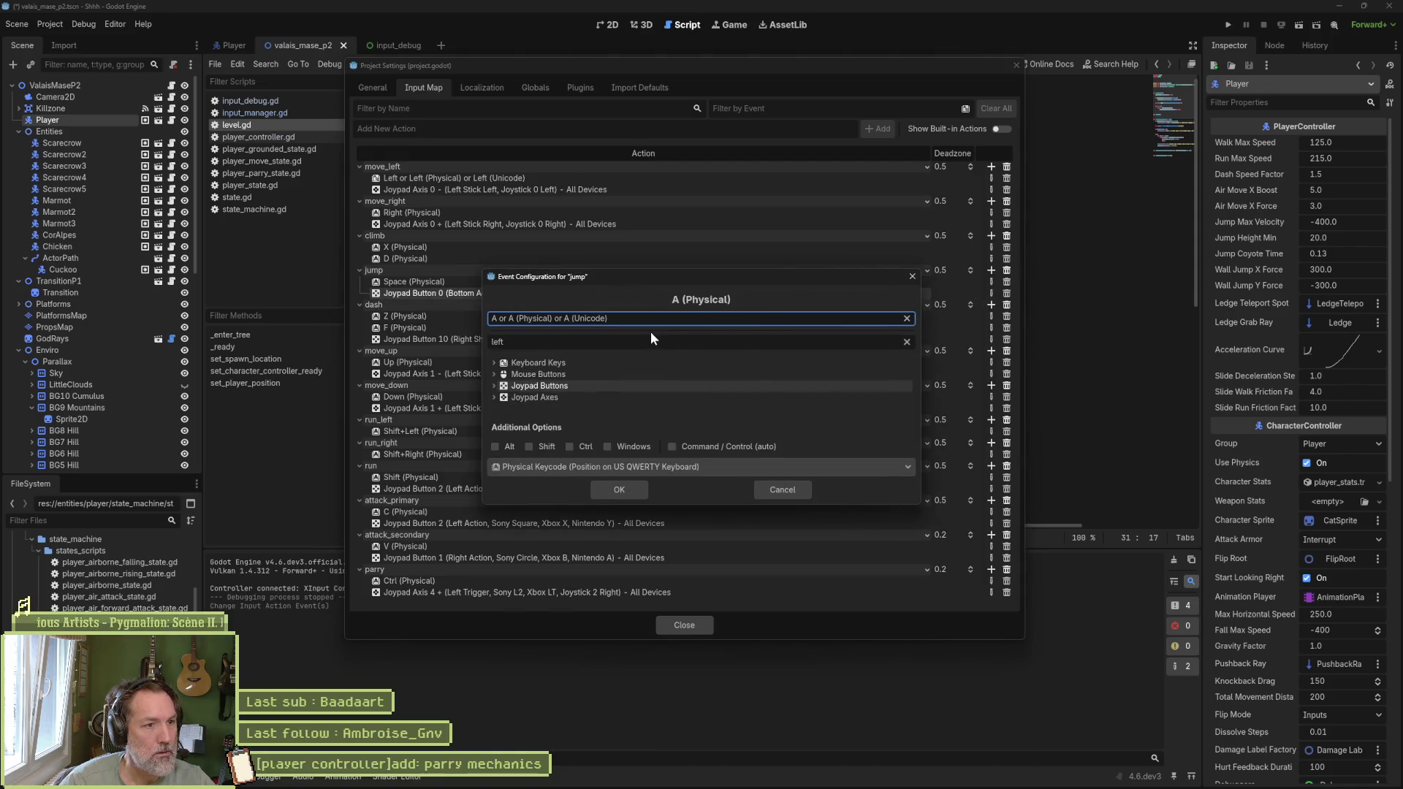
pyautogui.click(494, 385)
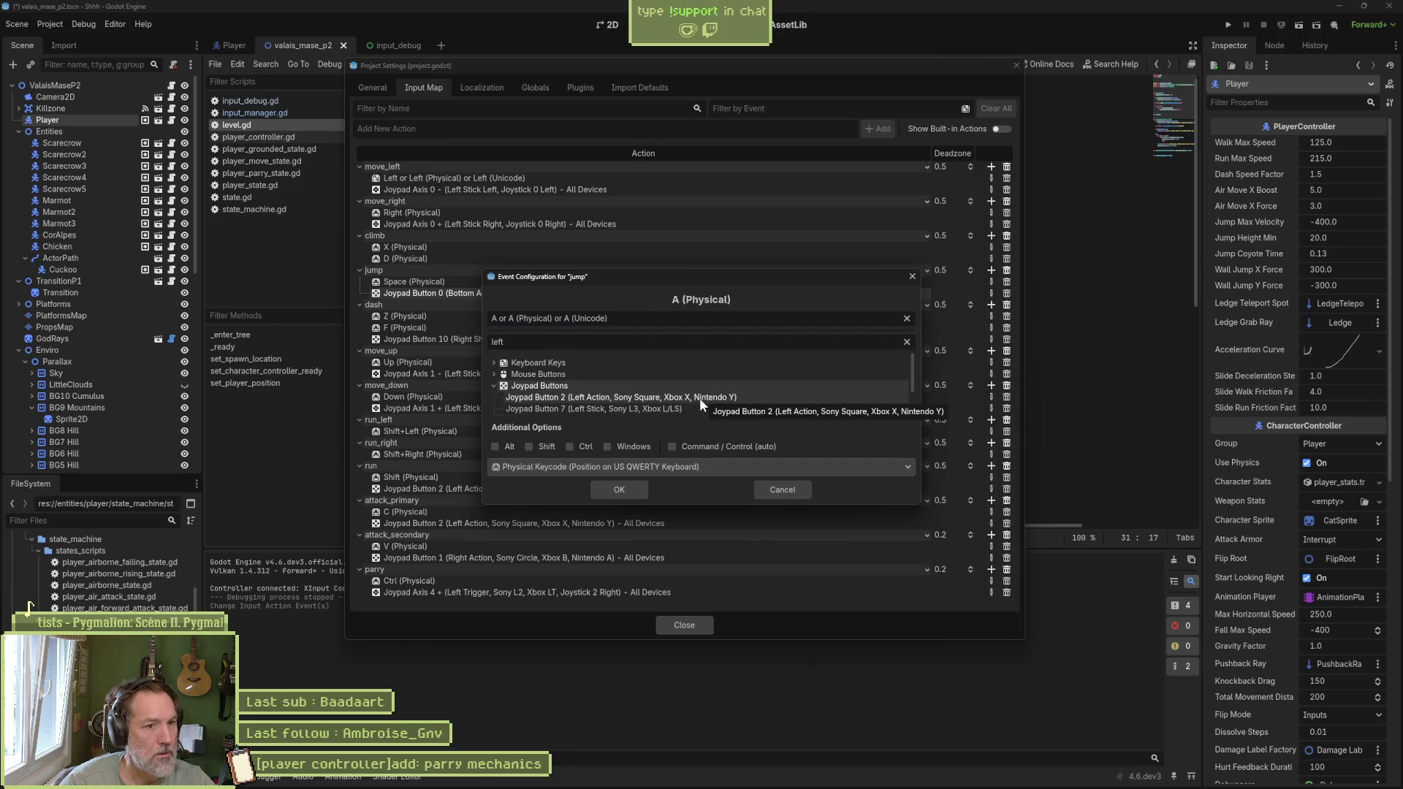
pyautogui.scroll(-1, 682, 398)
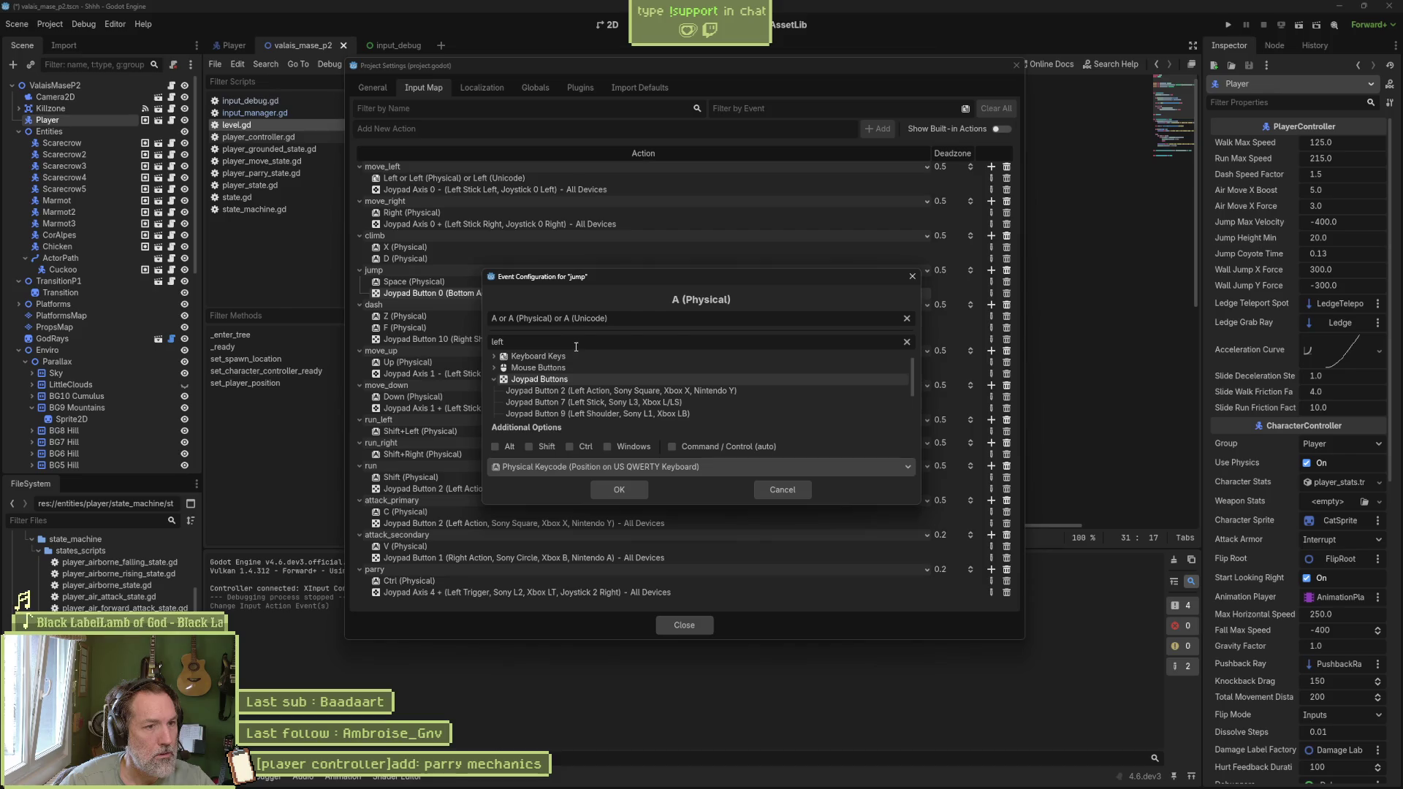
pyautogui.write('a')
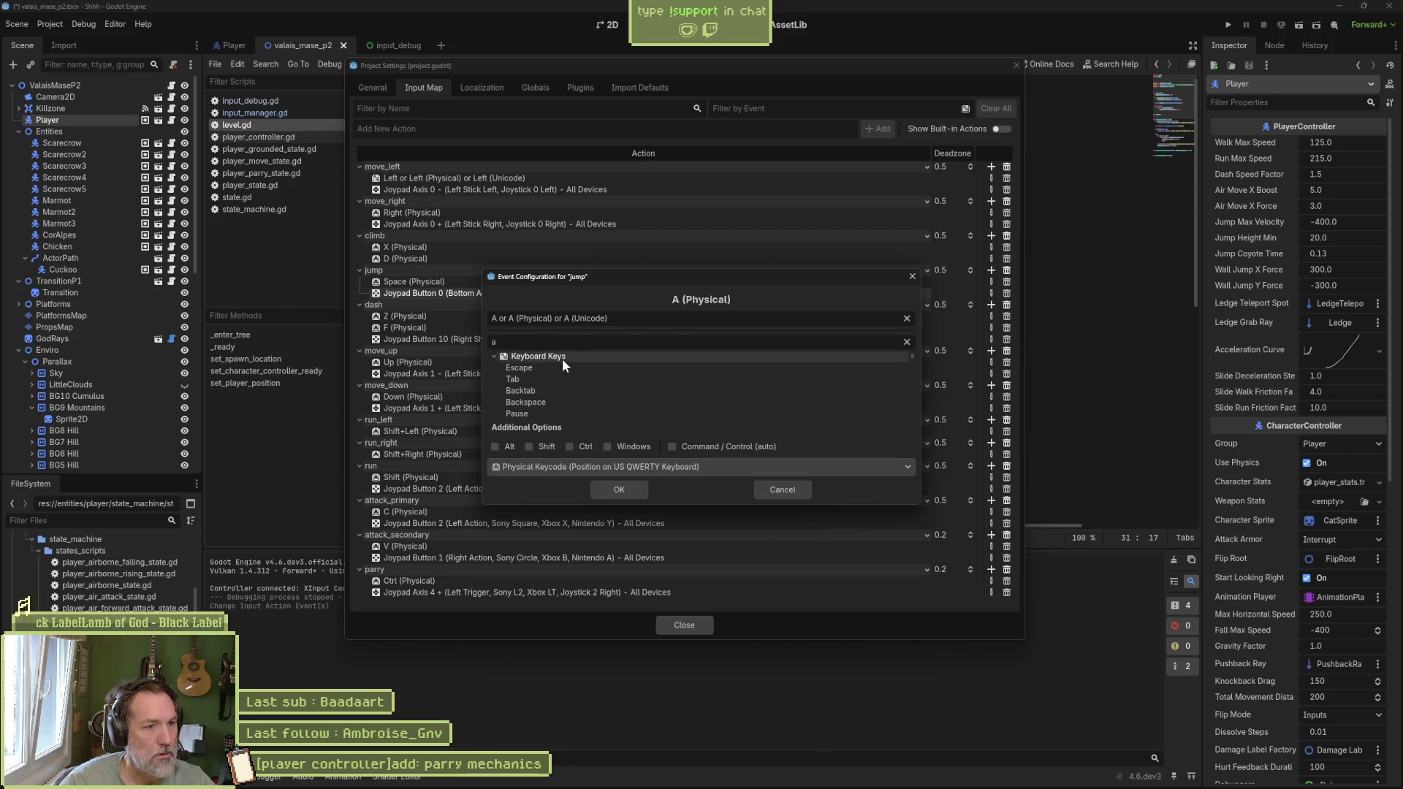
pyautogui.click(494, 357)
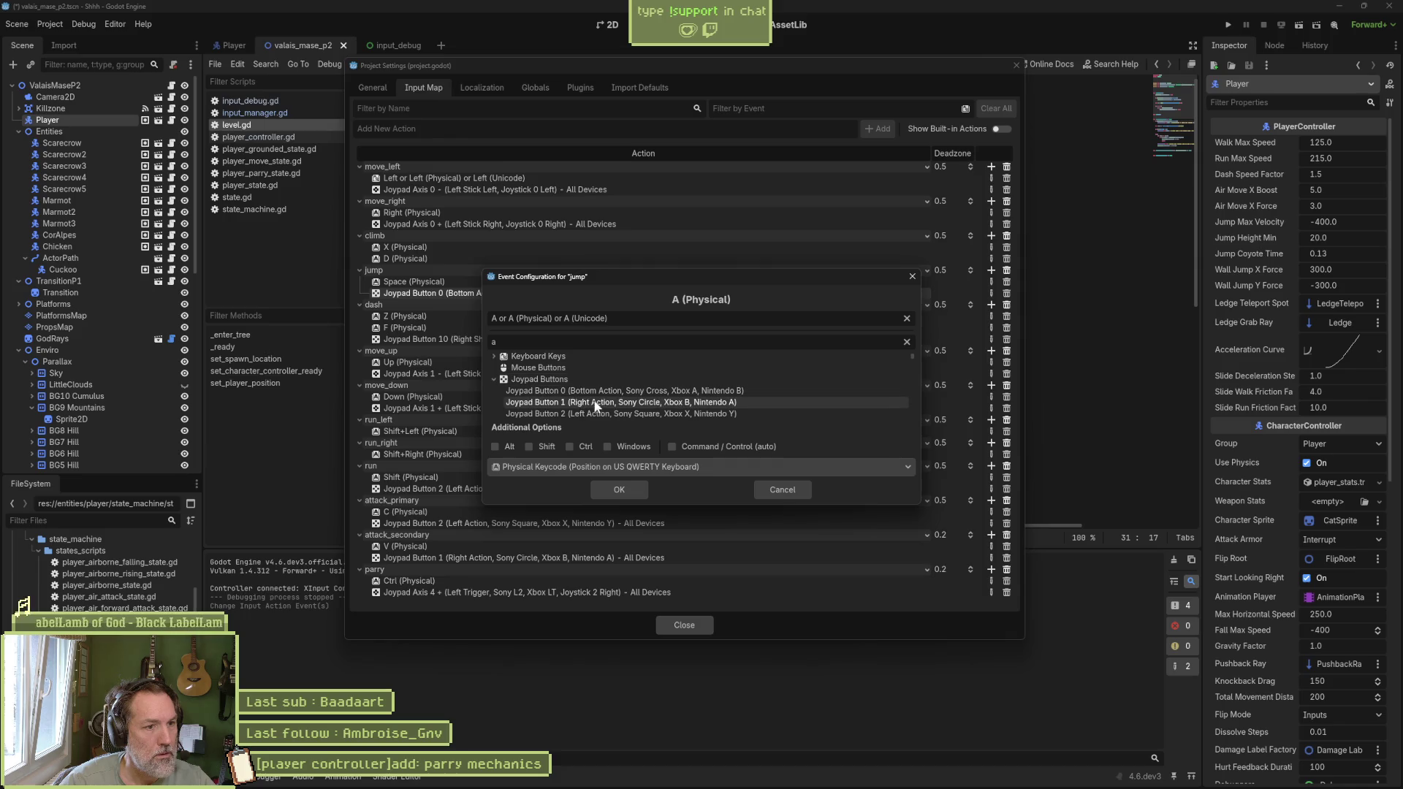
pyautogui.click(683, 391)
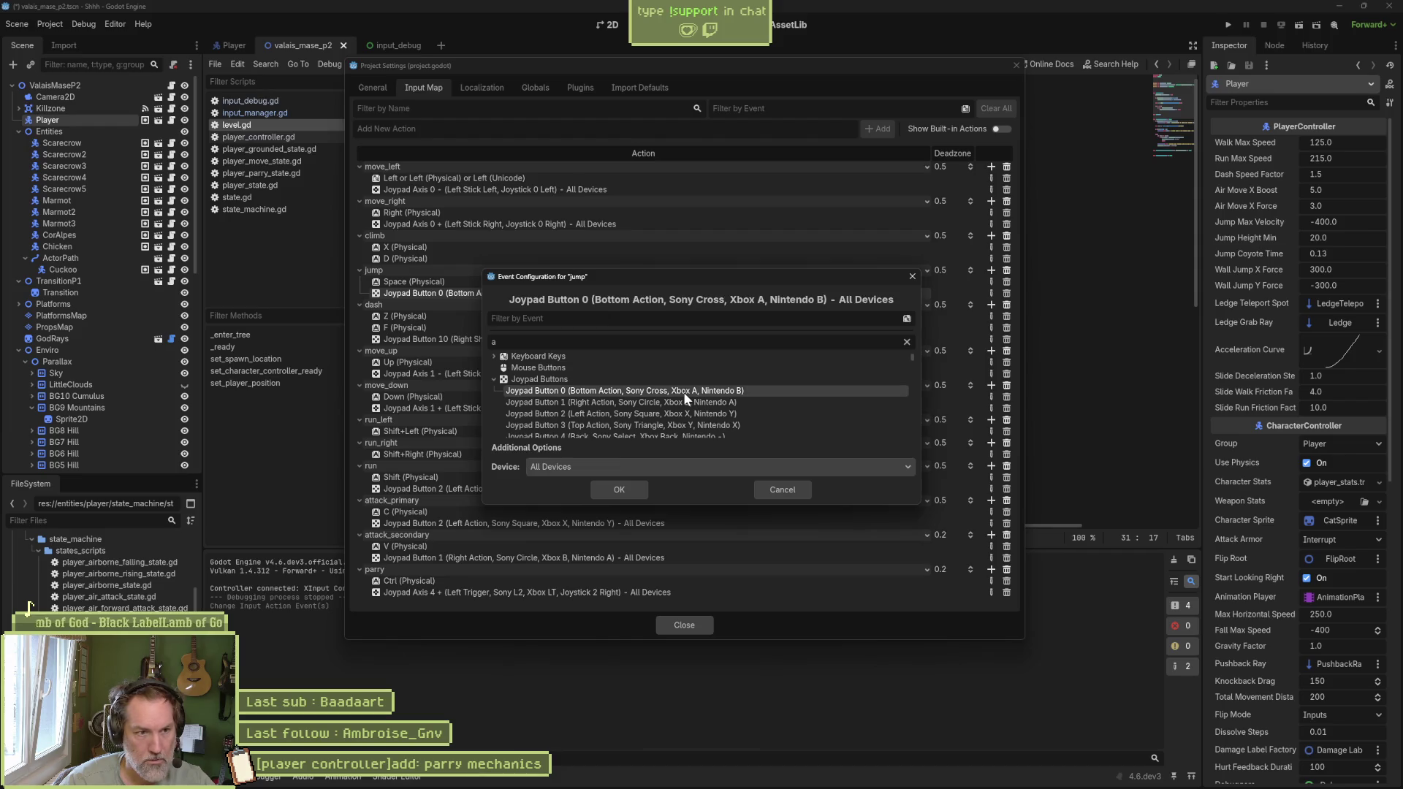
pyautogui.click(633, 485)
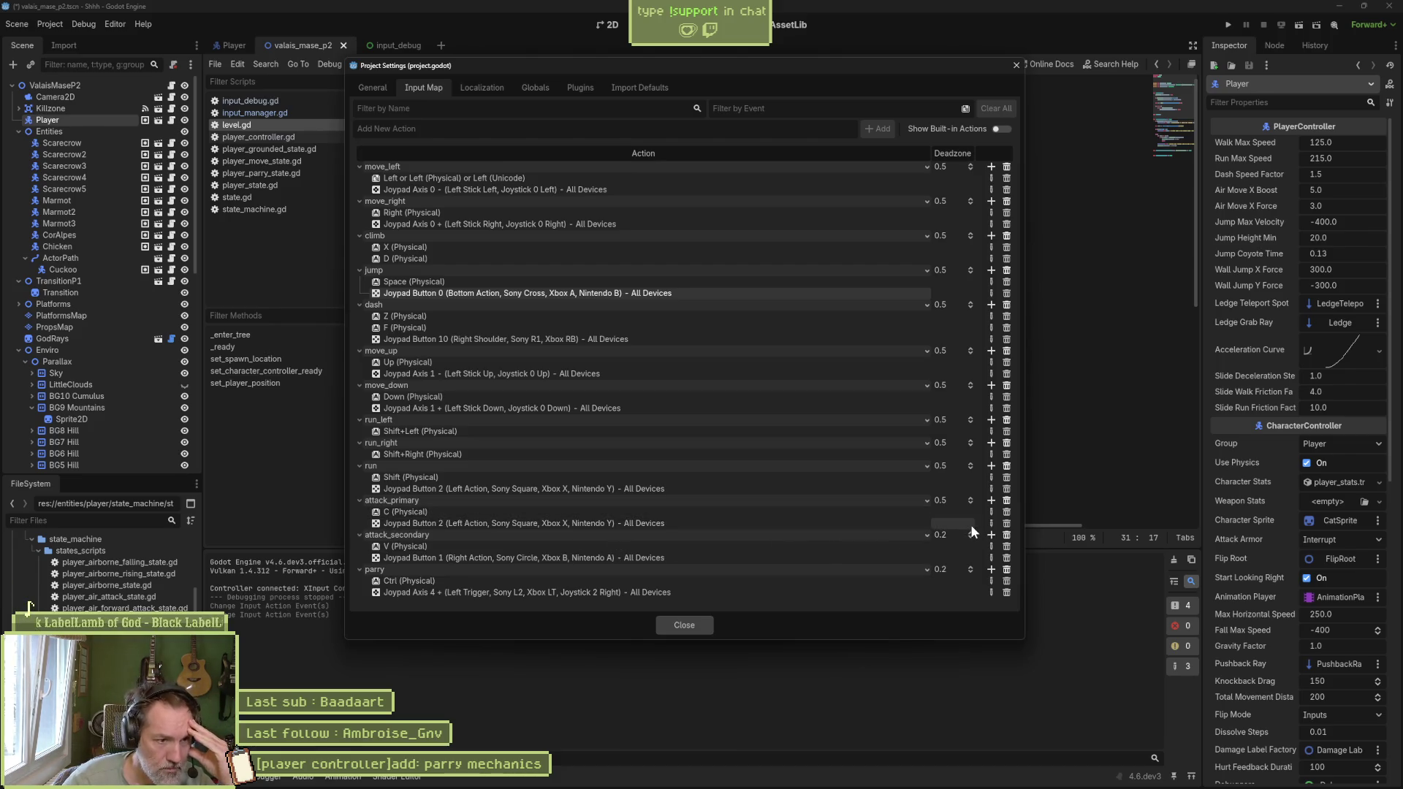
# Step: Change attack_primary's Joypad Button 2 binding to Joypad Button 1
pyautogui.doubleClick(605, 521)
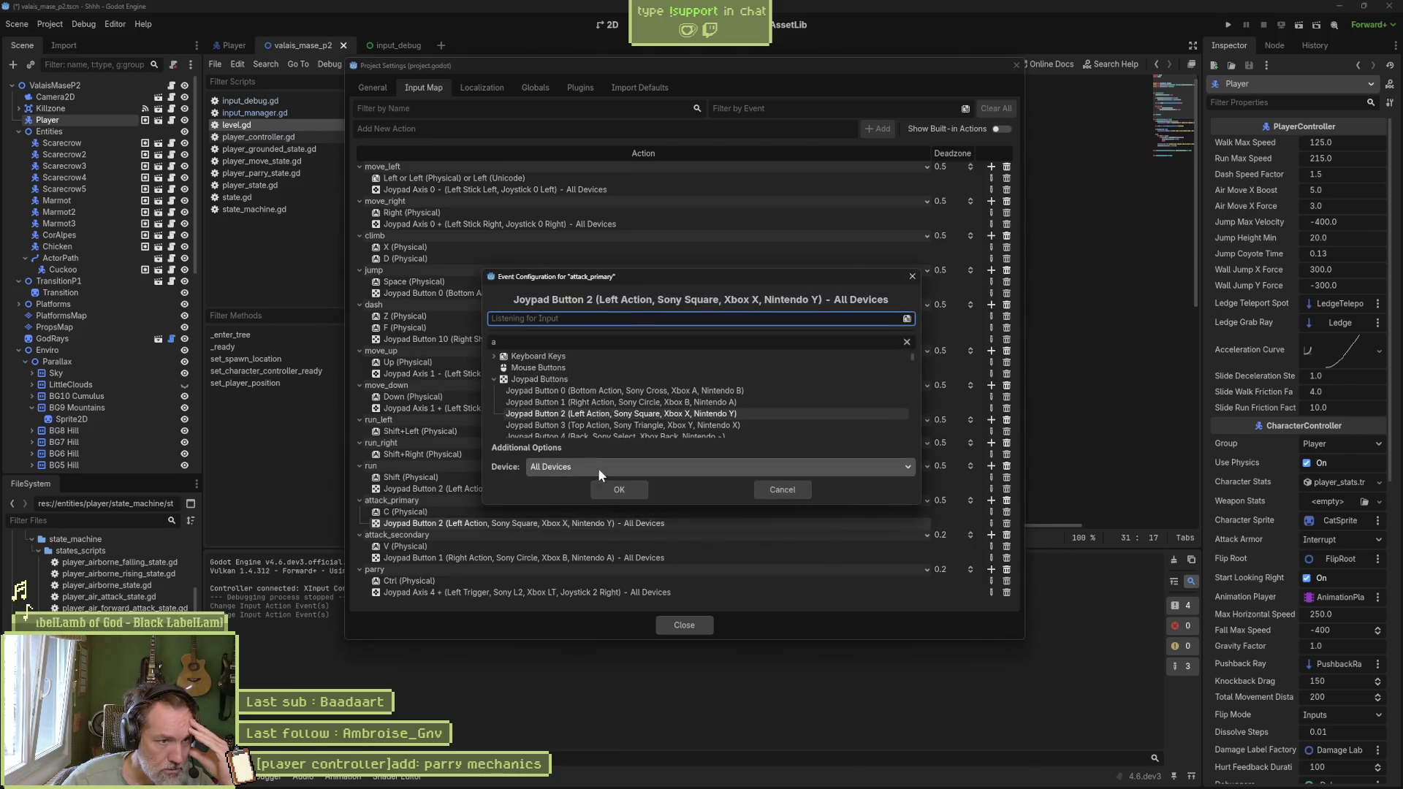
pyautogui.press('b')
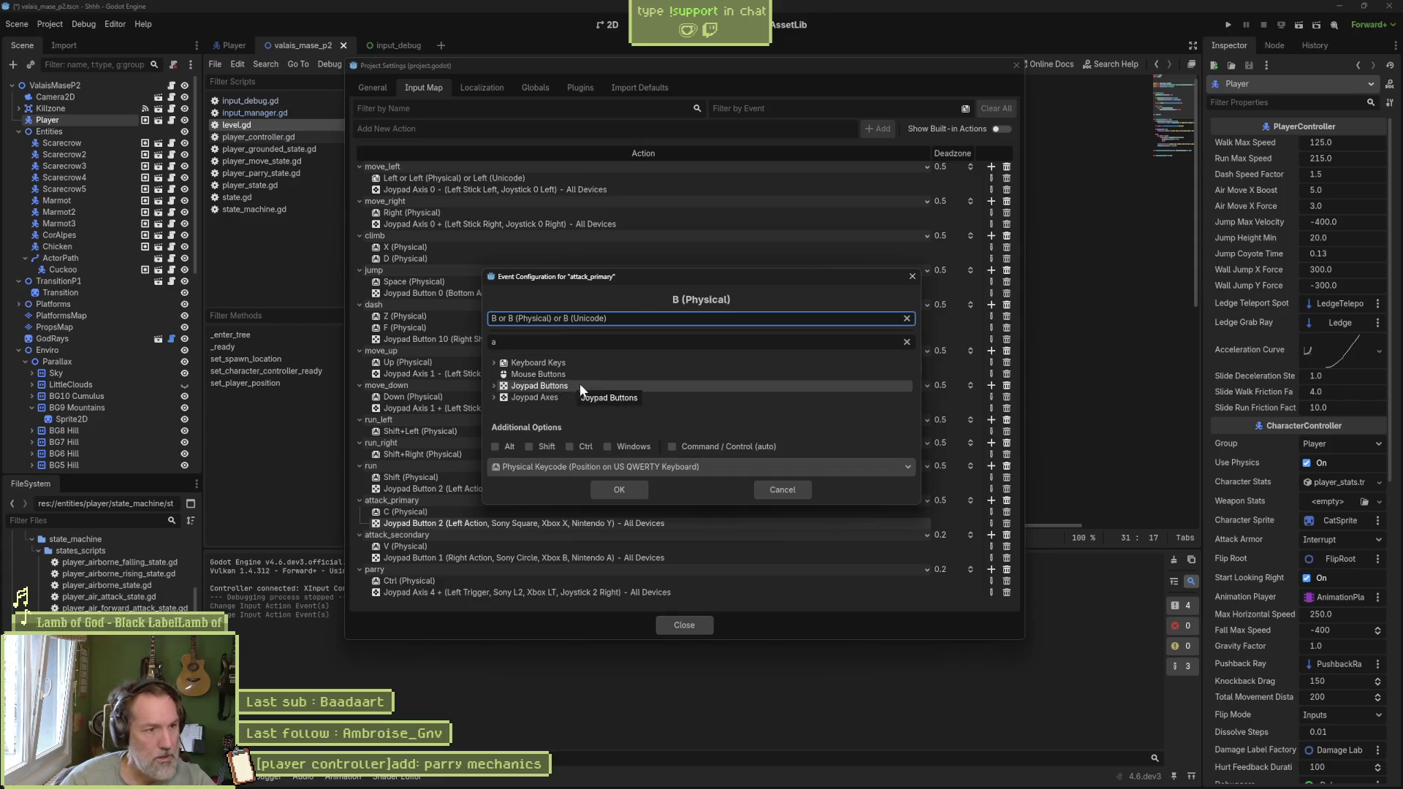
pyautogui.click(494, 385)
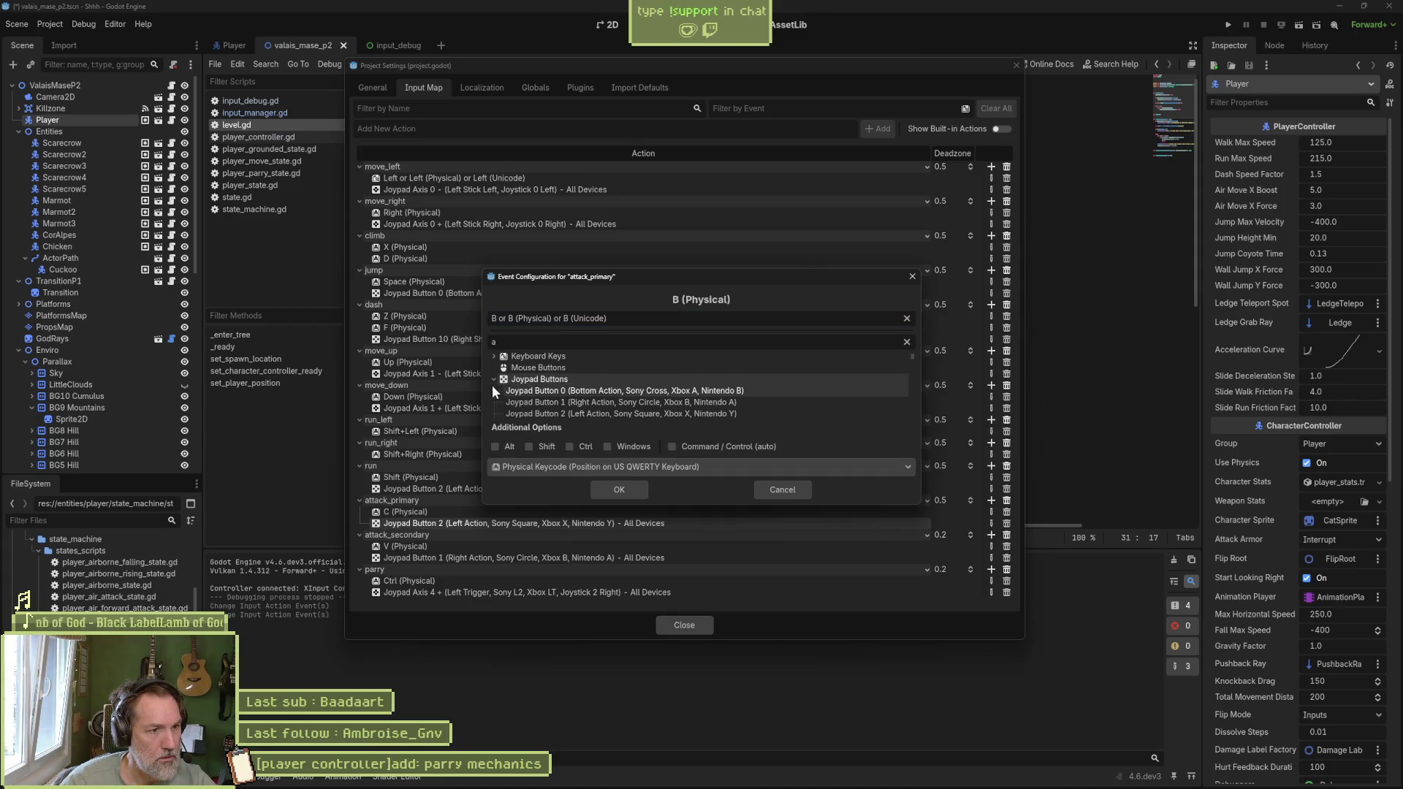
pyautogui.click(690, 400)
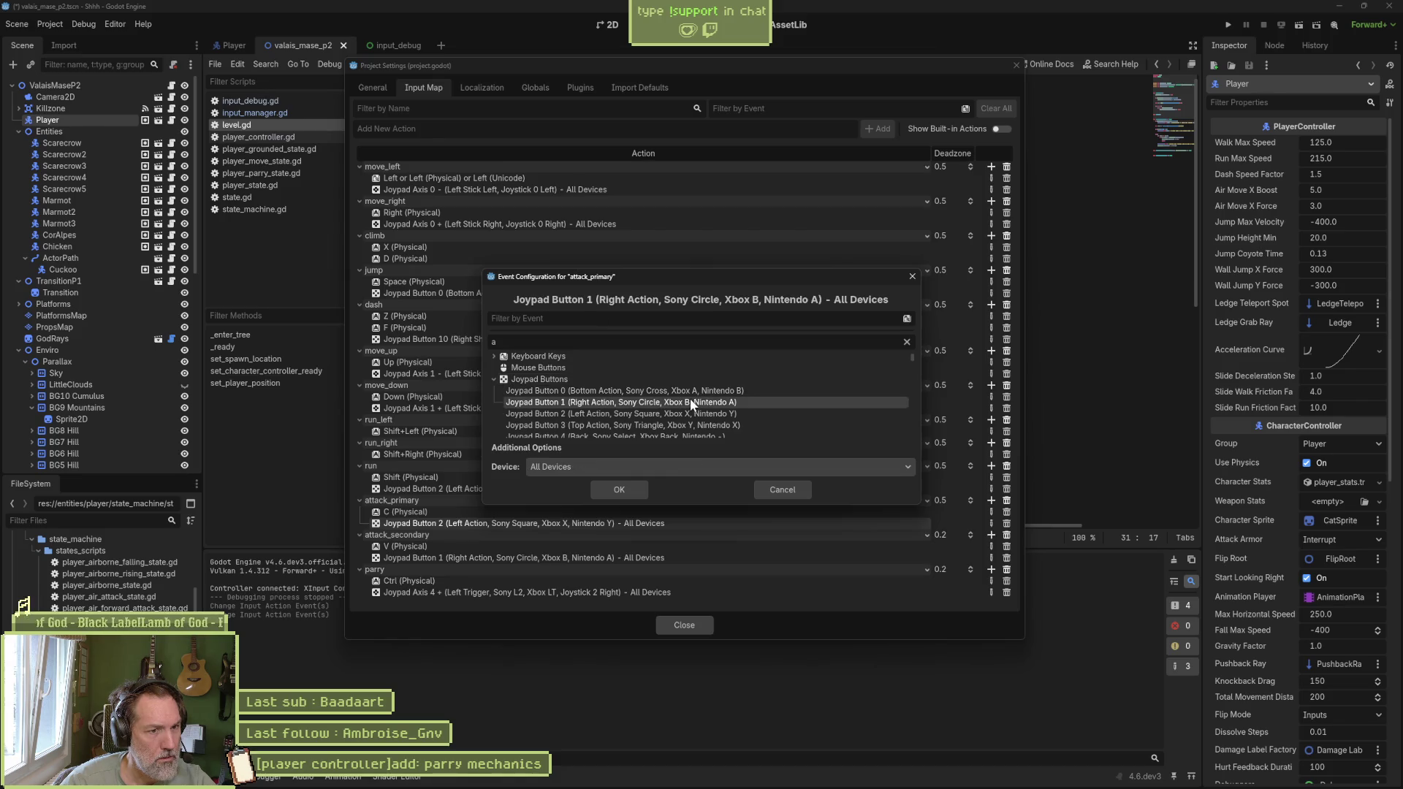
pyautogui.click(642, 488)
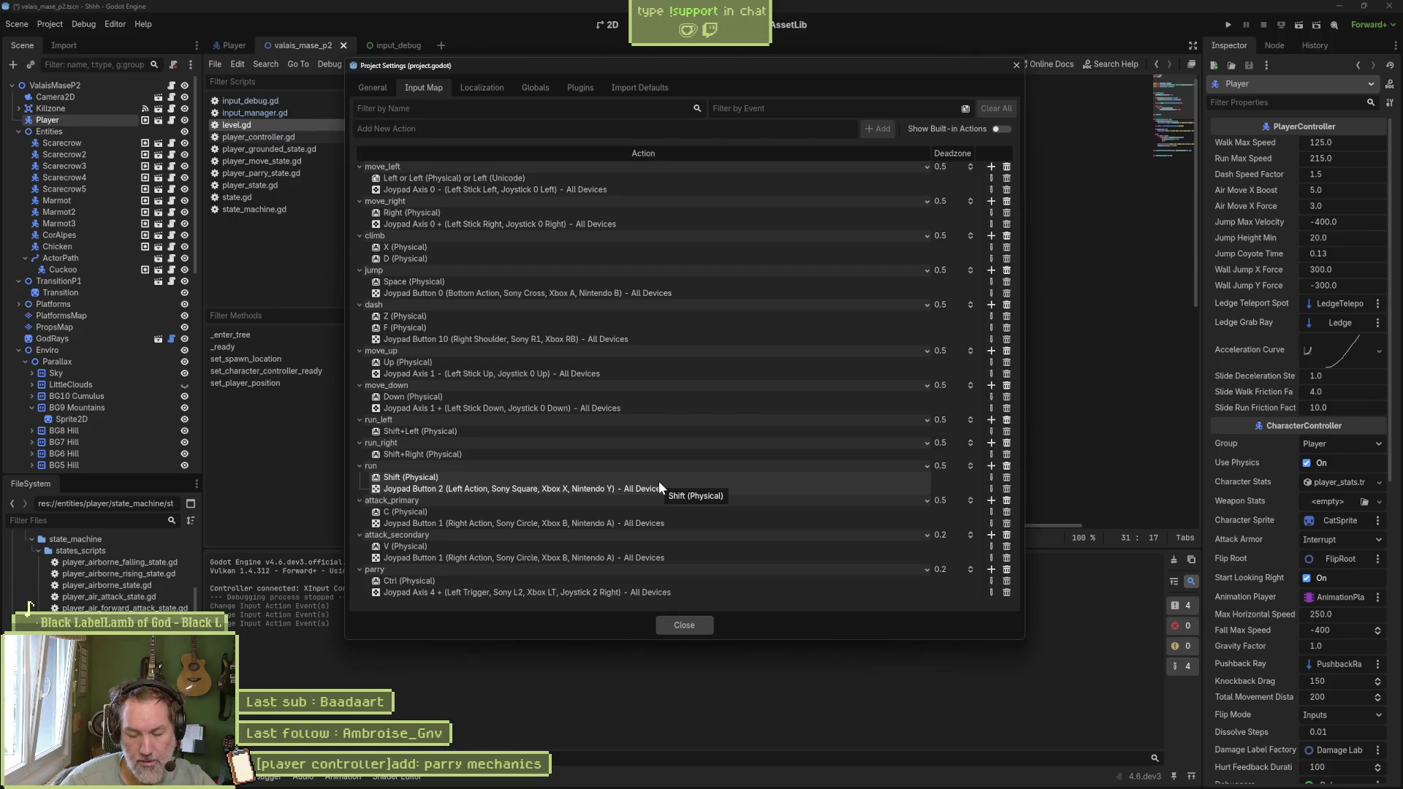
# Step: Rebind attack_secondary to Joypad Button 3 (Xbox Y) and close Project Settings
pyautogui.doubleClick(599, 557)
pyautogui.press('y')
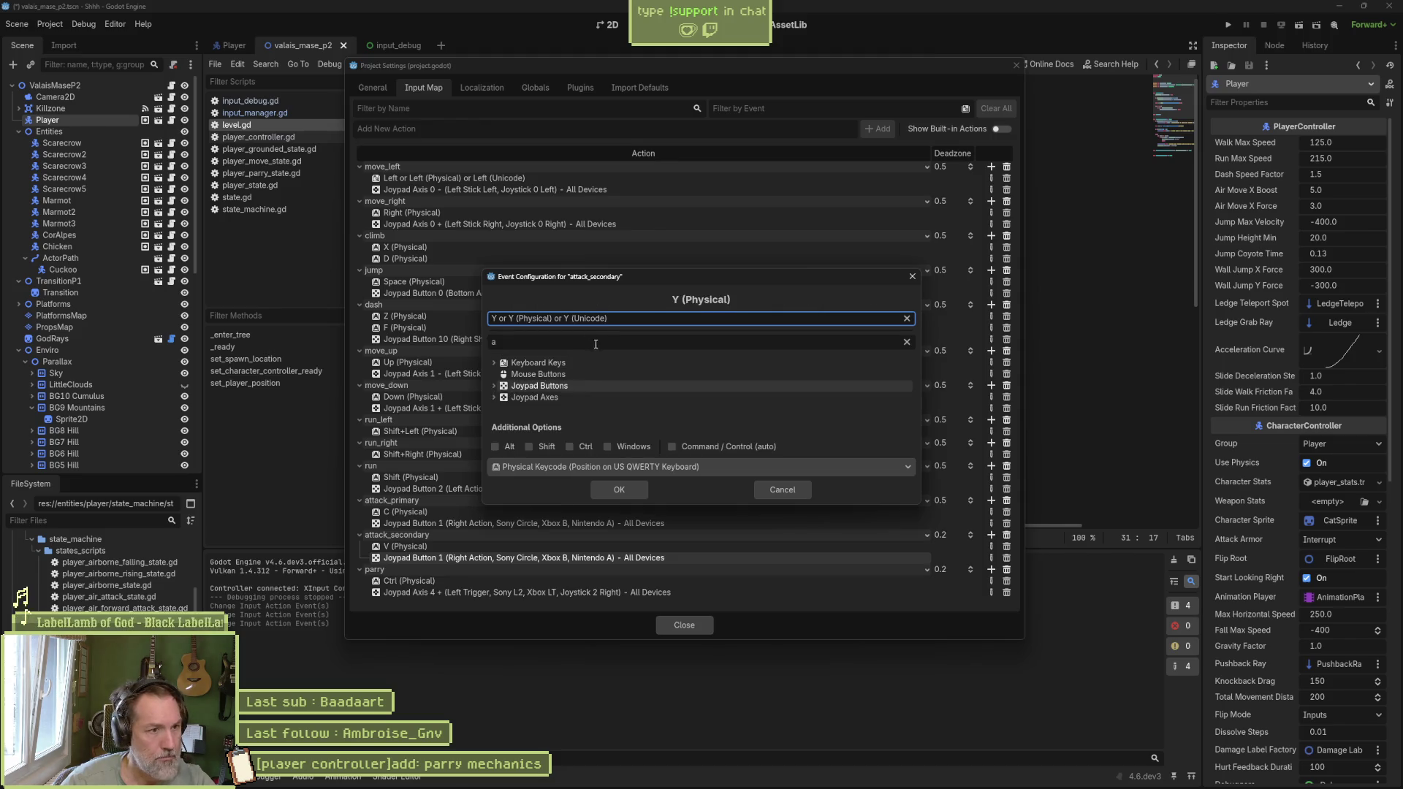
pyautogui.click(494, 386)
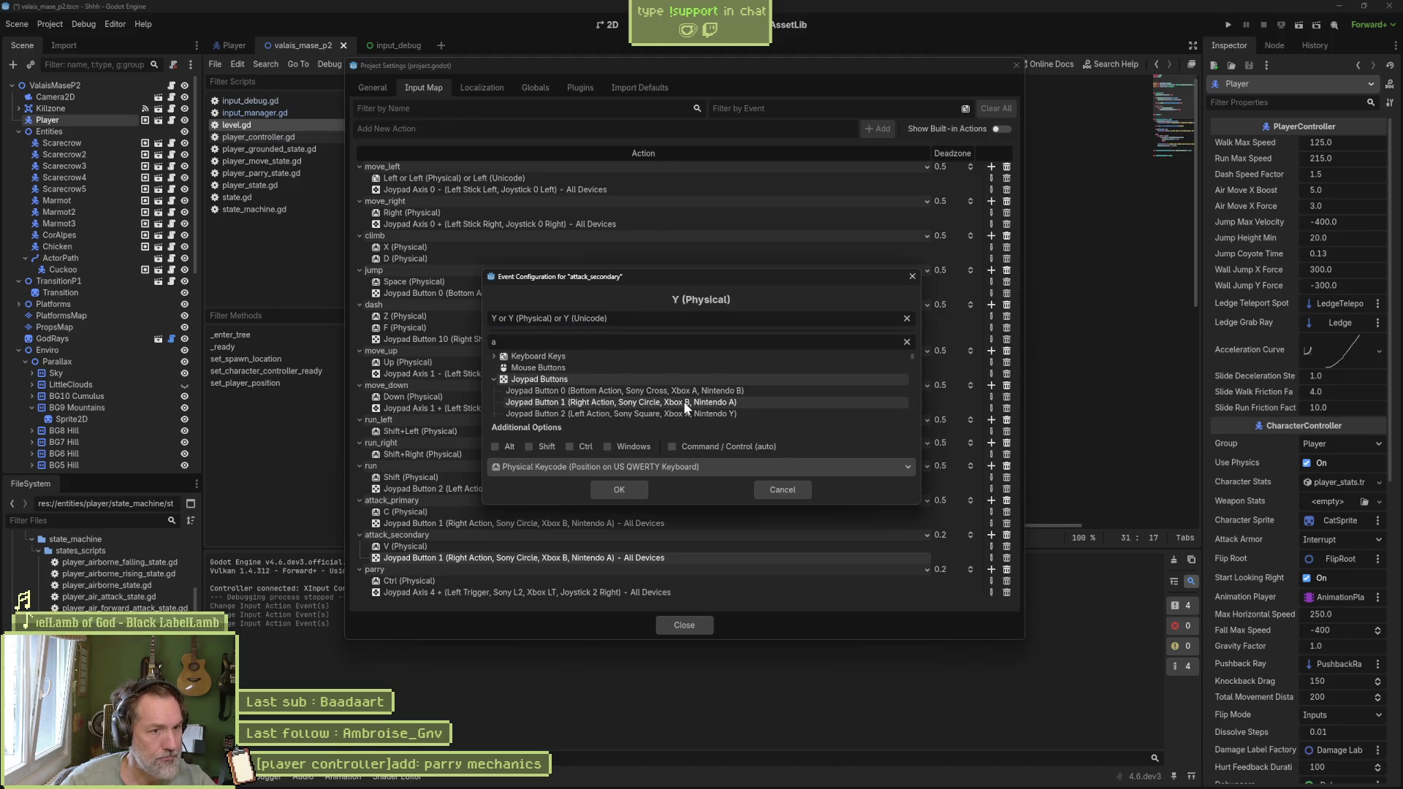
pyautogui.scroll(-1, 706, 410)
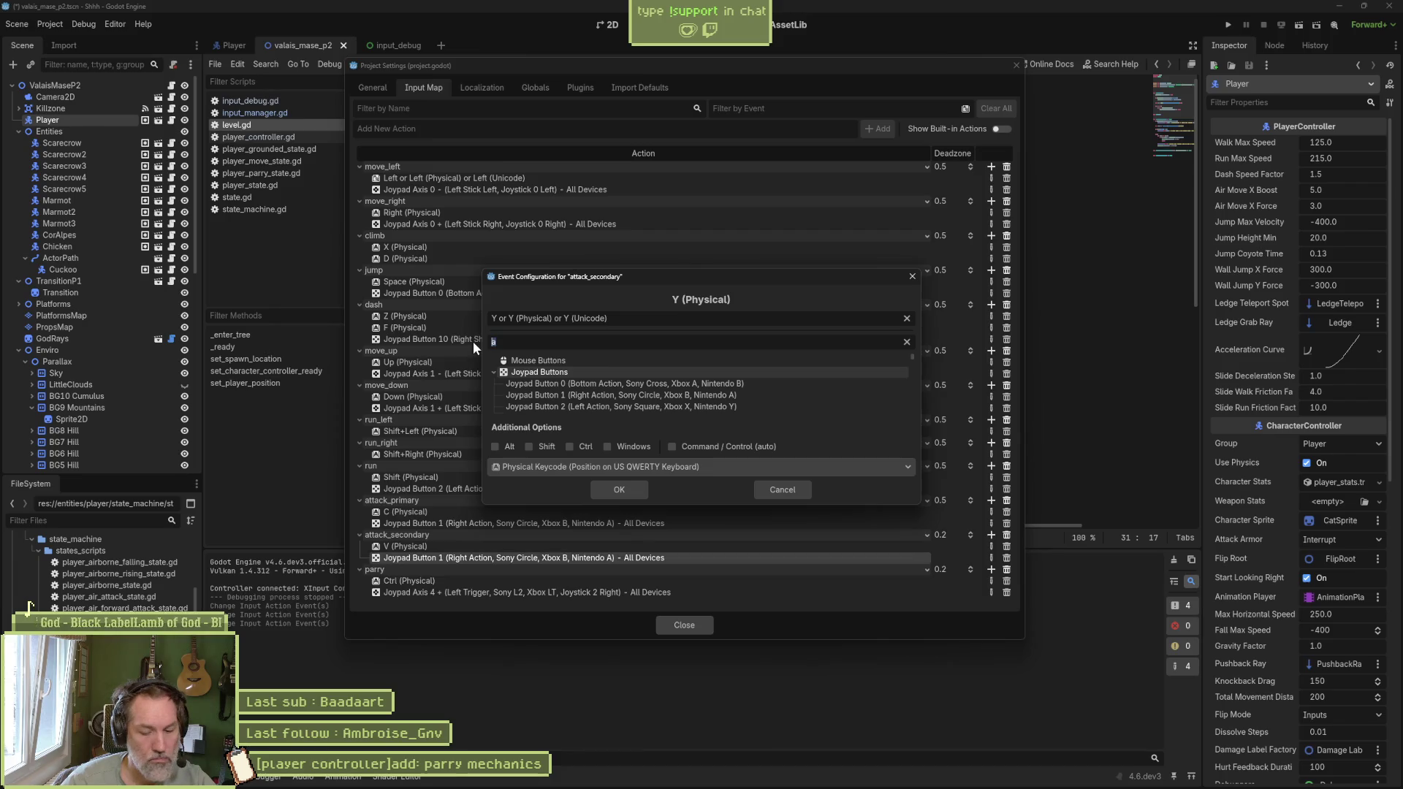
pyautogui.press('BackSpace')
pyautogui.write('y')
pyautogui.scroll(-2, 585, 383)
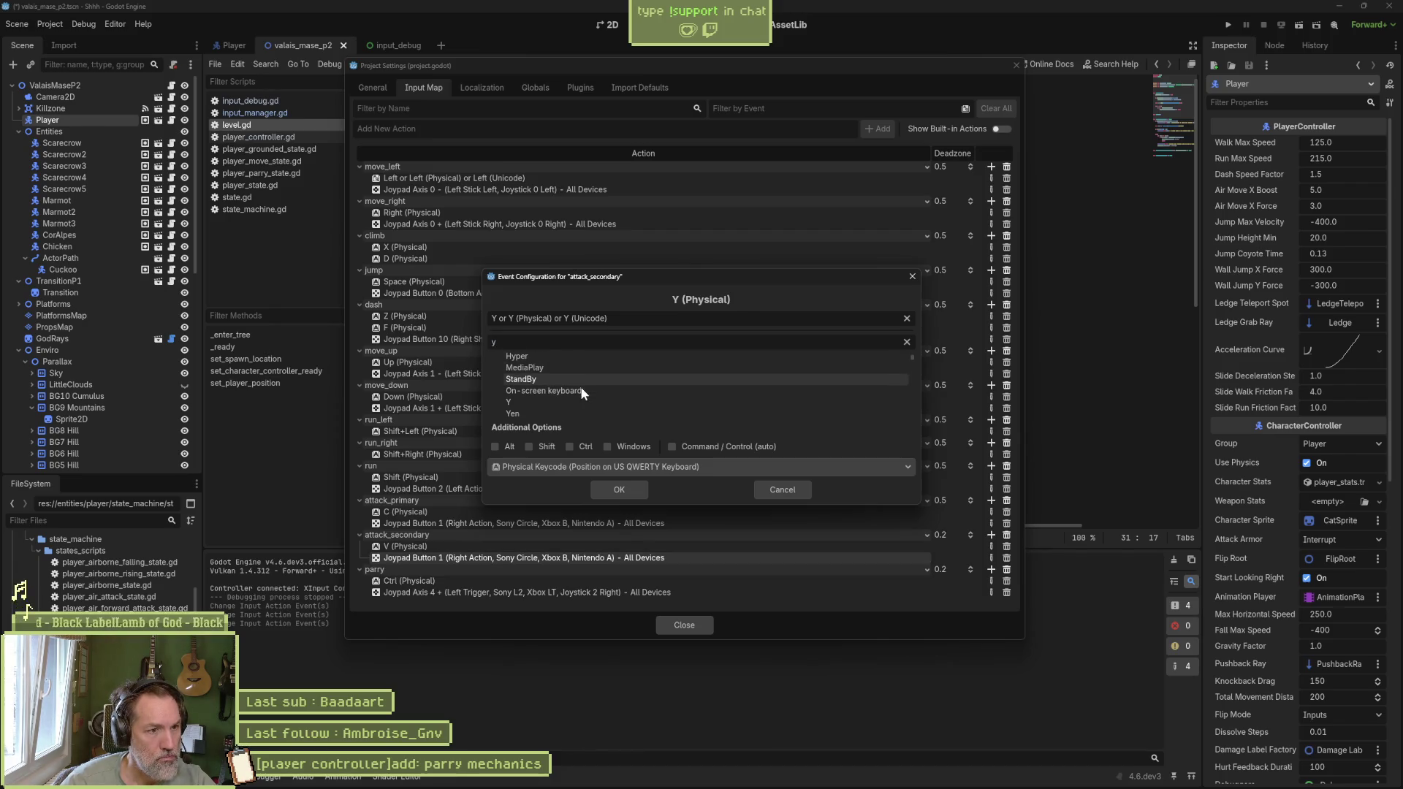
pyautogui.scroll(1, 577, 406)
pyautogui.click(907, 318)
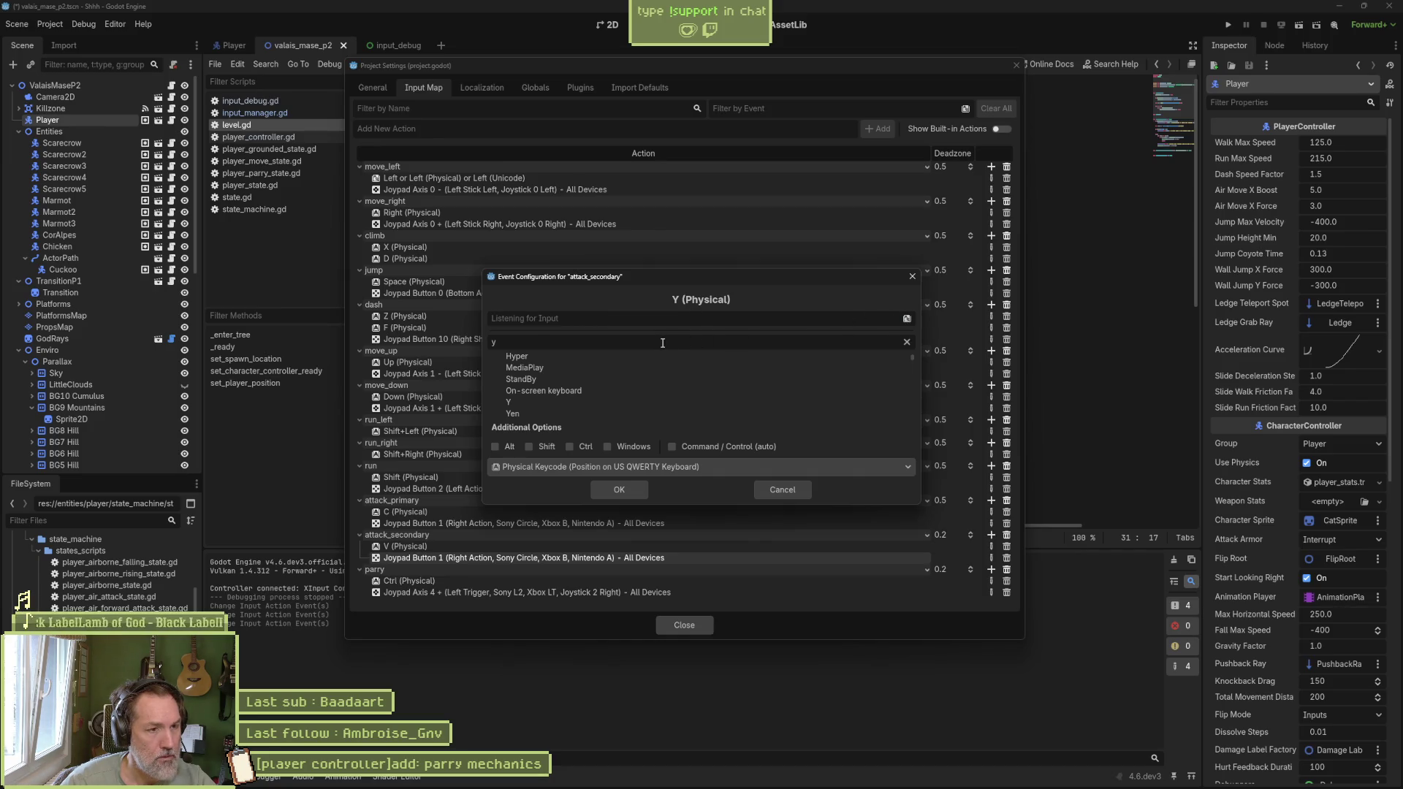
pyautogui.press('BackSpace')
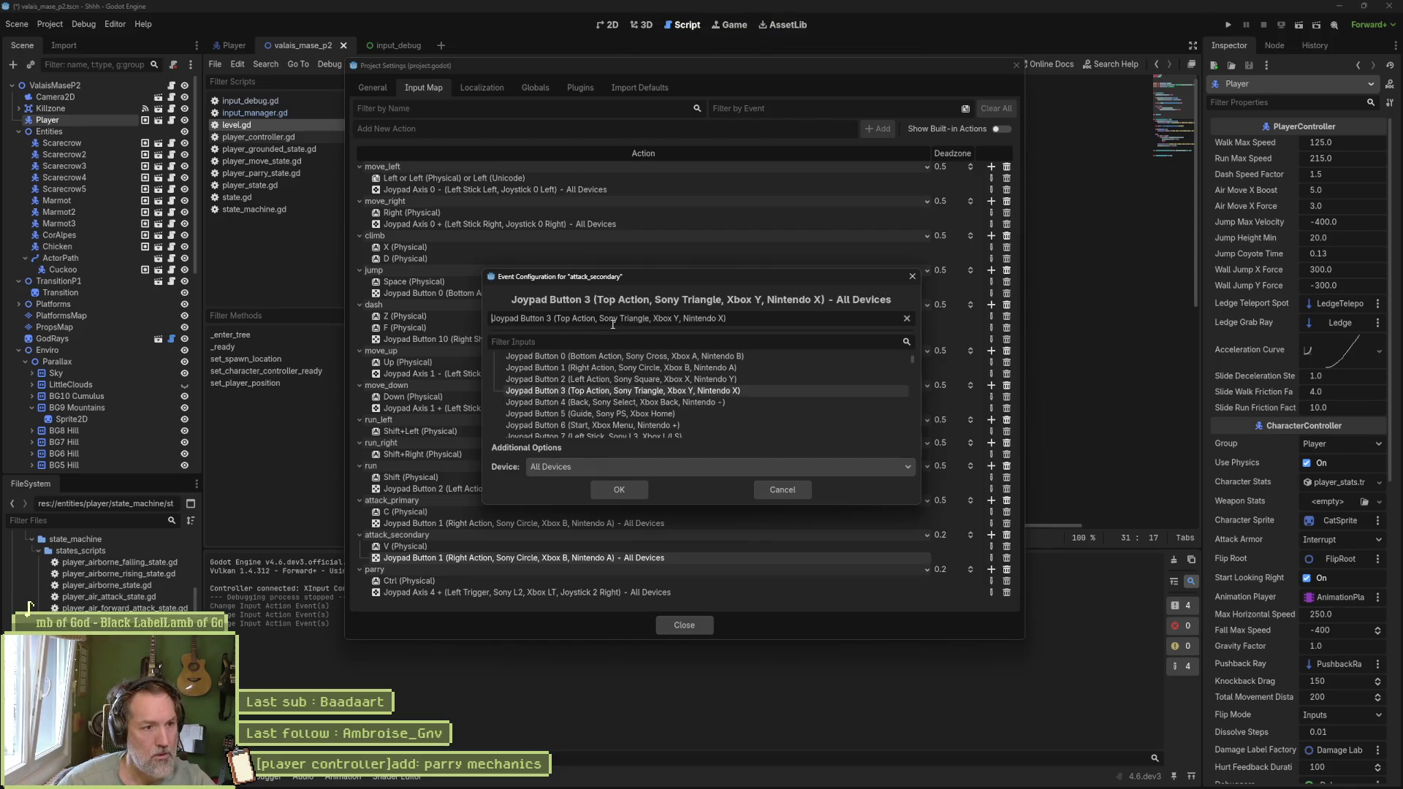
pyautogui.click(615, 483)
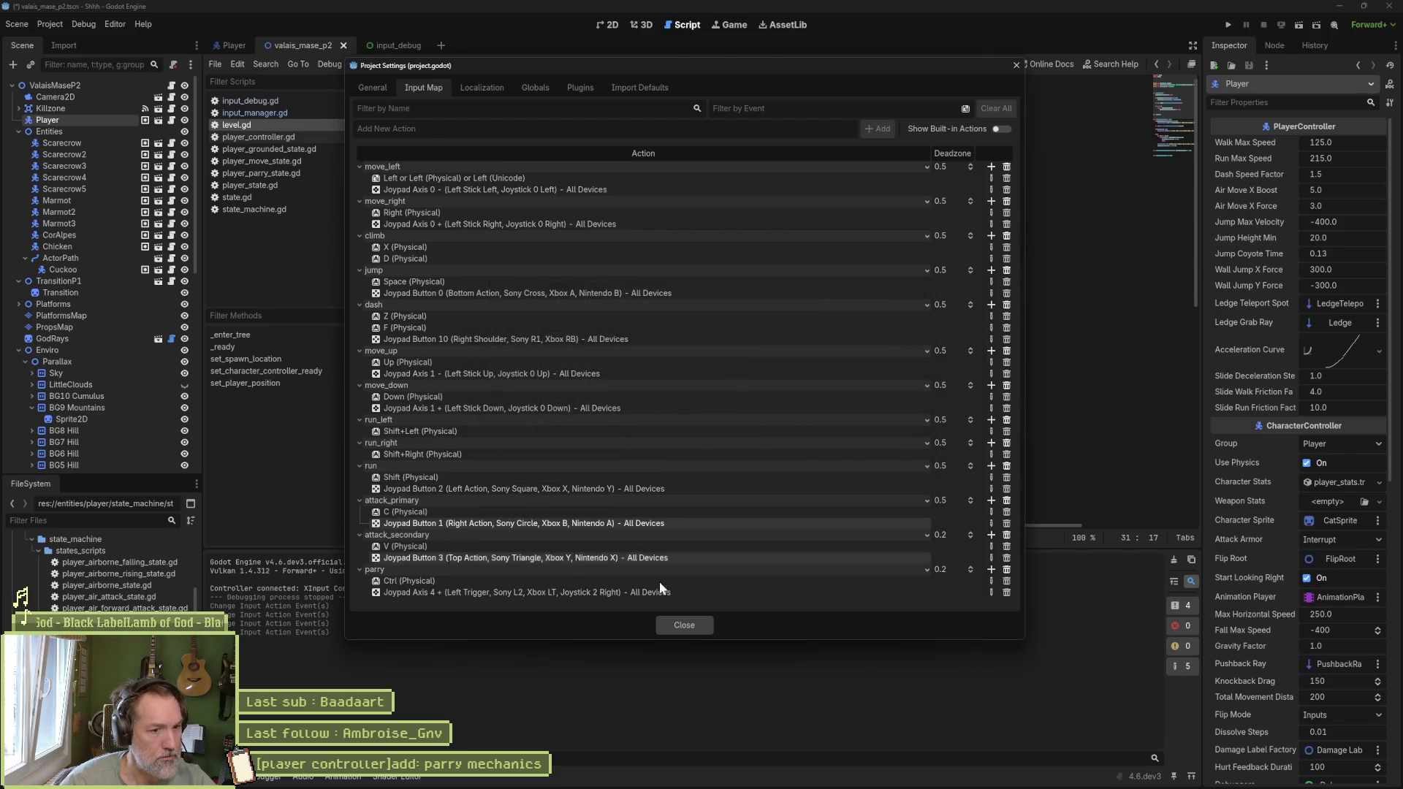
pyautogui.click(684, 625)
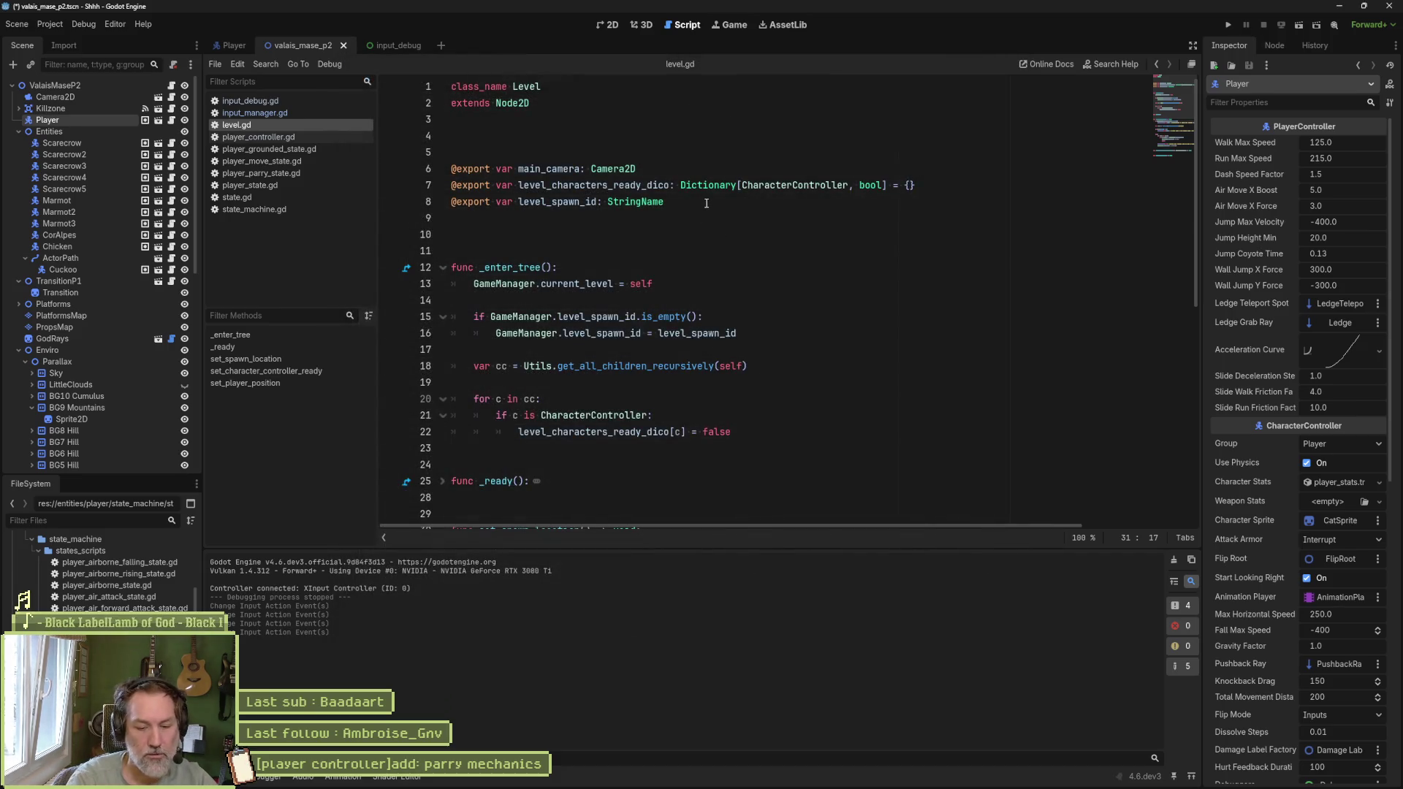
# Step: Test-run the level, then confirm the persona_attack_active tag properties in Aseprite and return
pyautogui.press('F5')
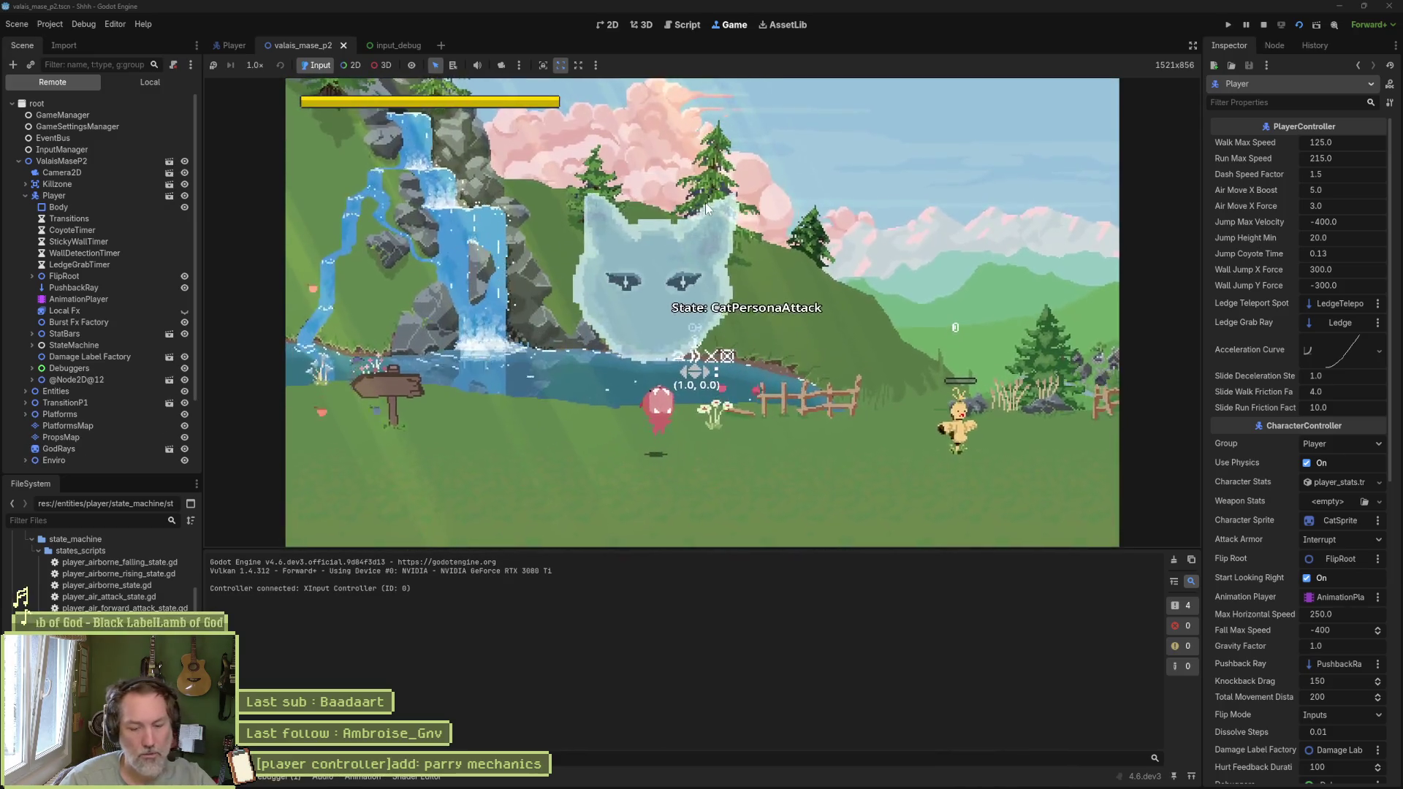
pyautogui.press('F8')
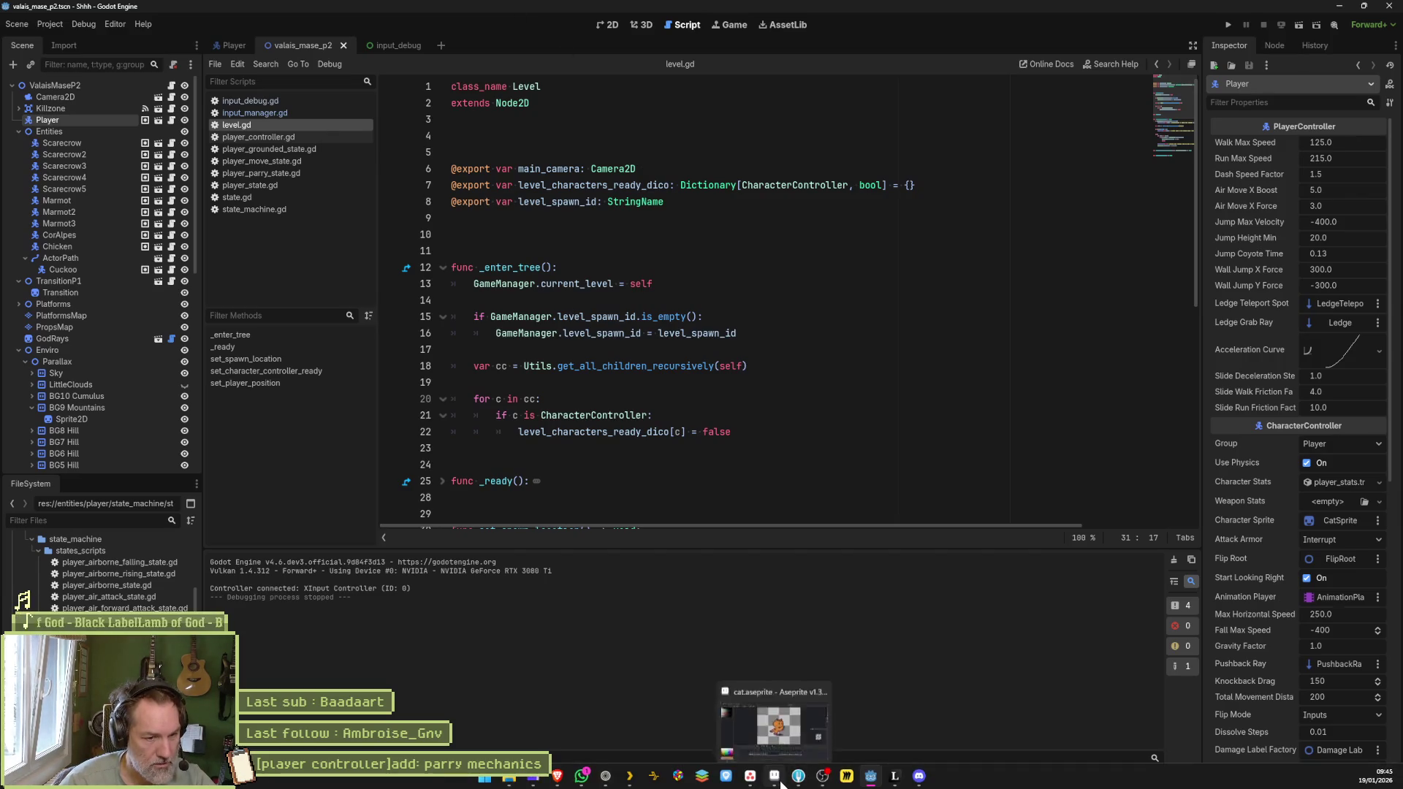
pyautogui.click(774, 723)
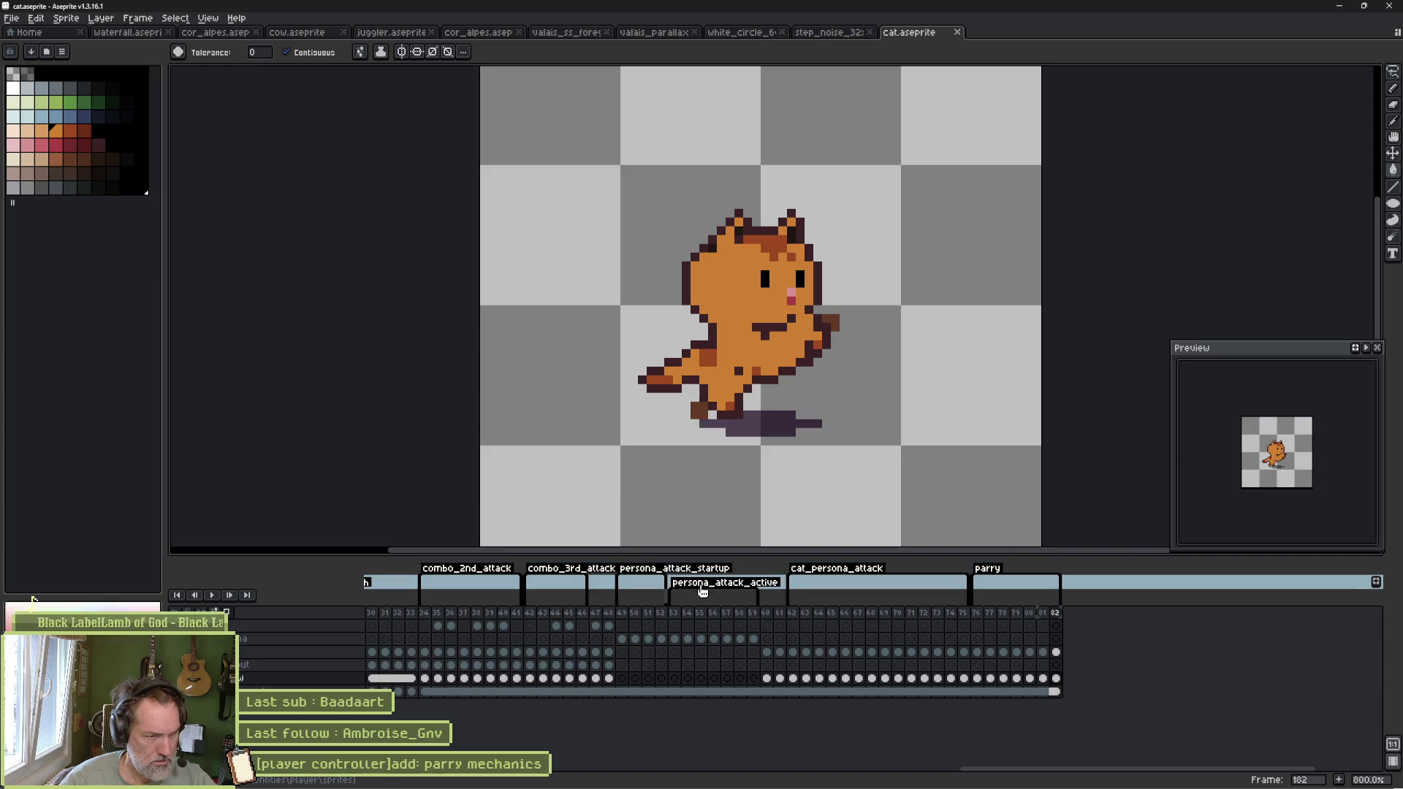
pyautogui.doubleClick(706, 592)
pyautogui.click(701, 491)
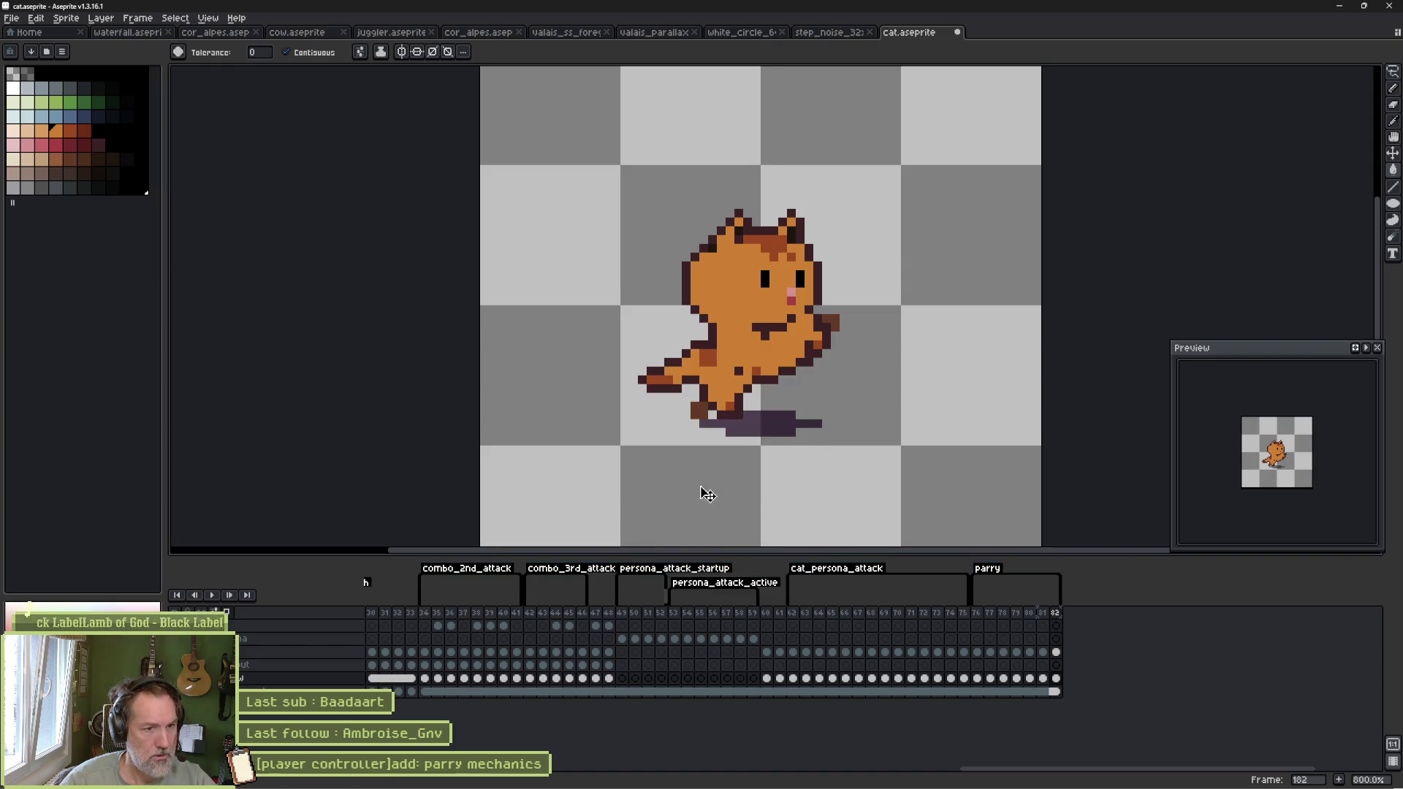
pyautogui.hotkey('alt', 'Tab')
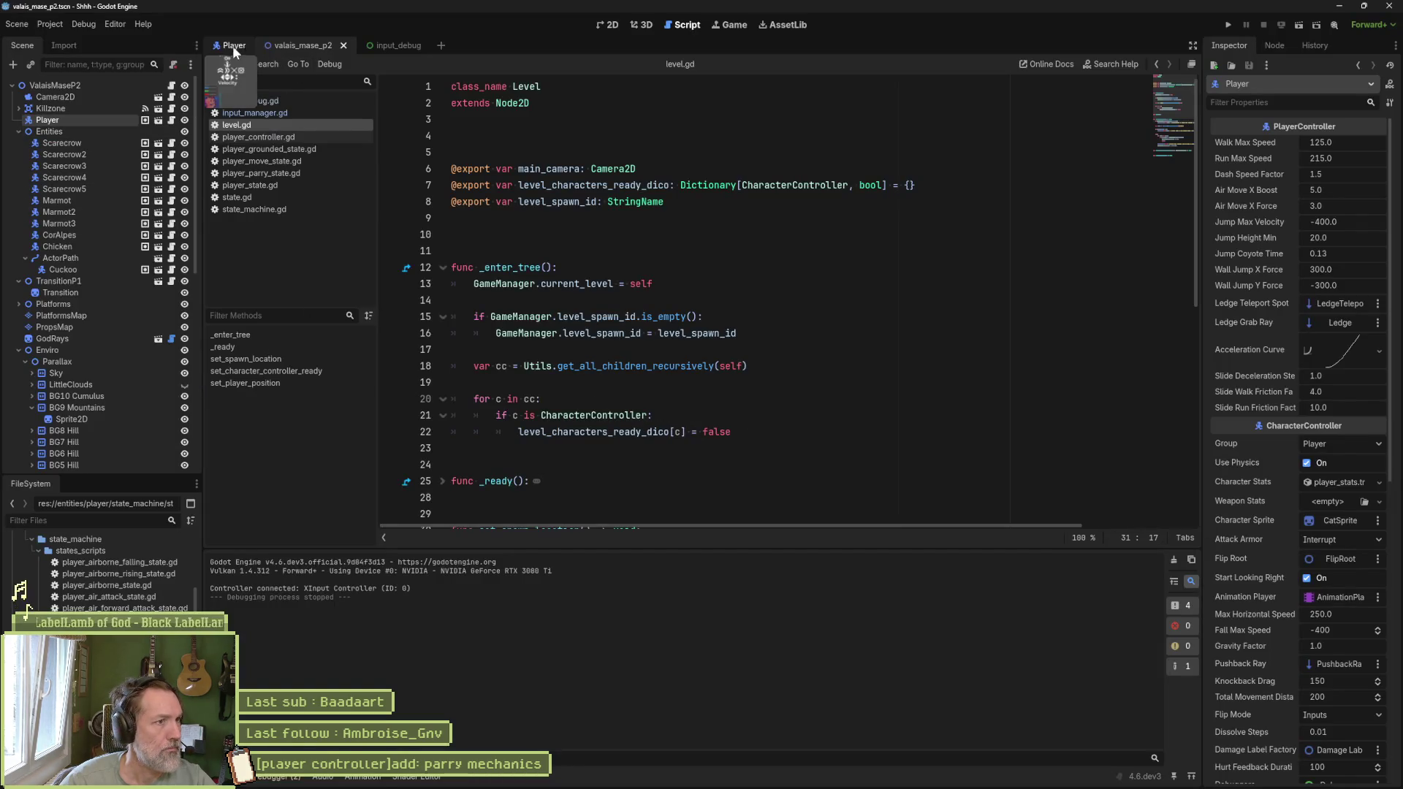
# Step: Select CatSprite in the Player scene, then open the Project Settings Input Map
pyautogui.click(236, 46)
pyautogui.click(59, 177)
pyautogui.scroll(-5, 1302, 721)
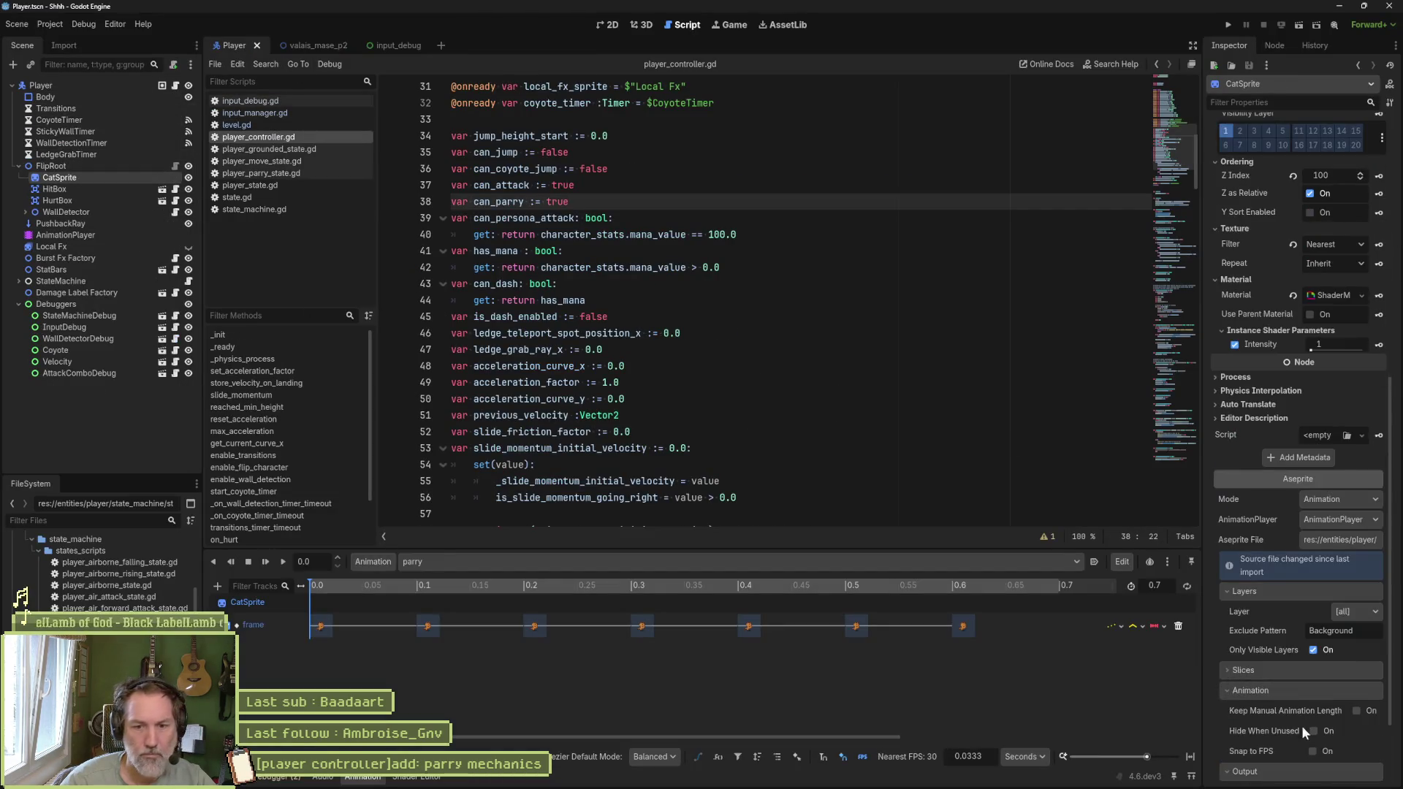
pyautogui.scroll(-1, 1288, 745)
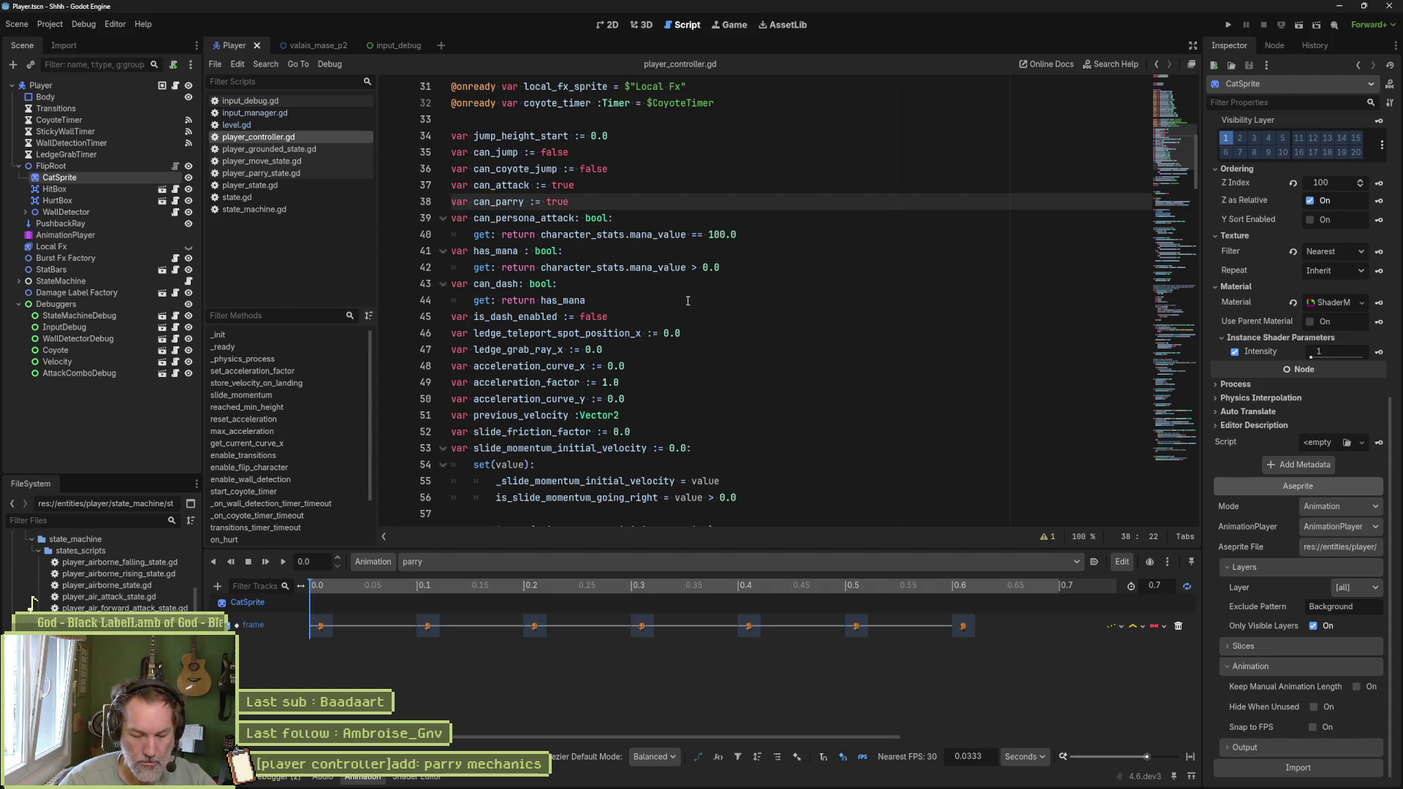
pyautogui.click(57, 26)
pyautogui.click(65, 45)
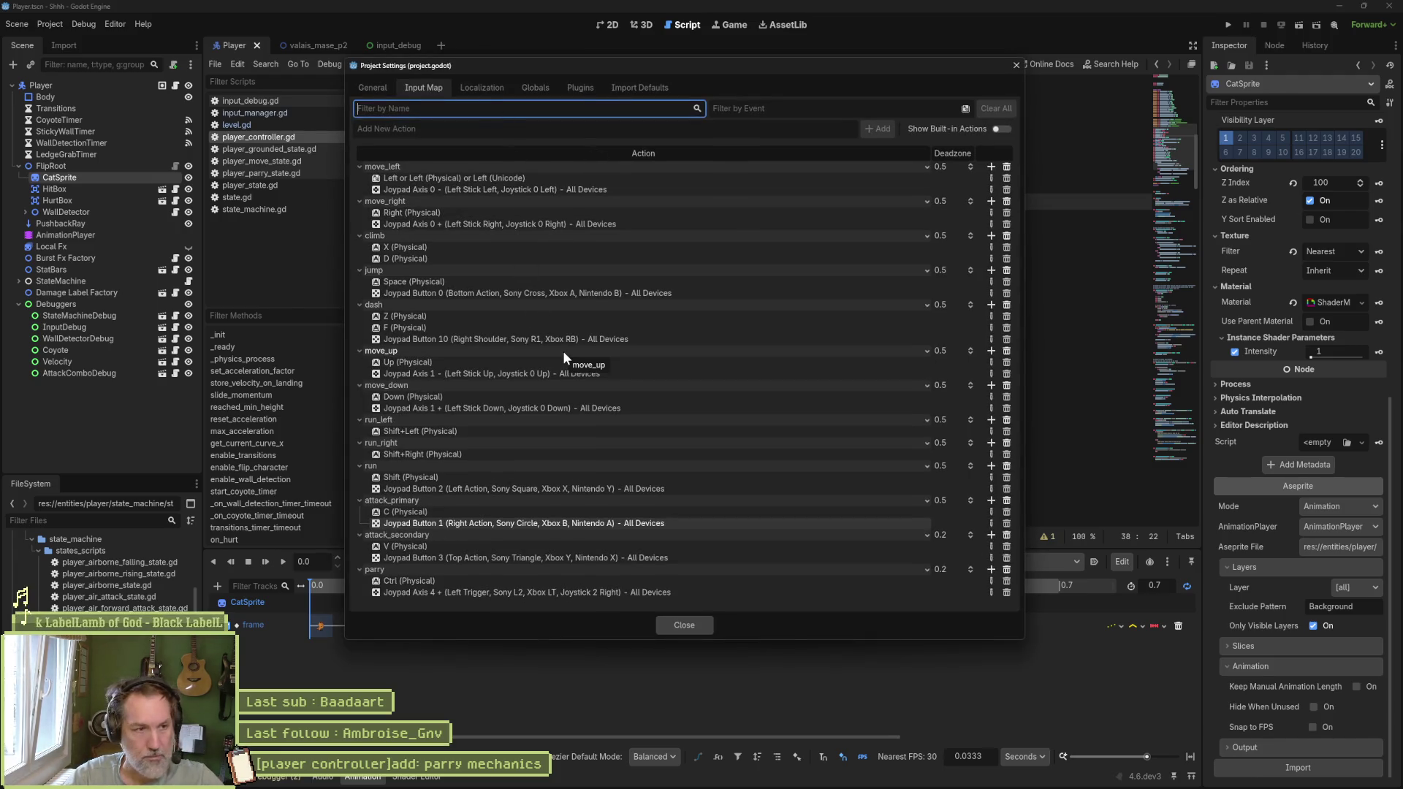
# Step: Bind parry to Joypad Button 9 (left shoulder), check dash's Button 10 binding, and close settings
pyautogui.doubleClick(506, 591)
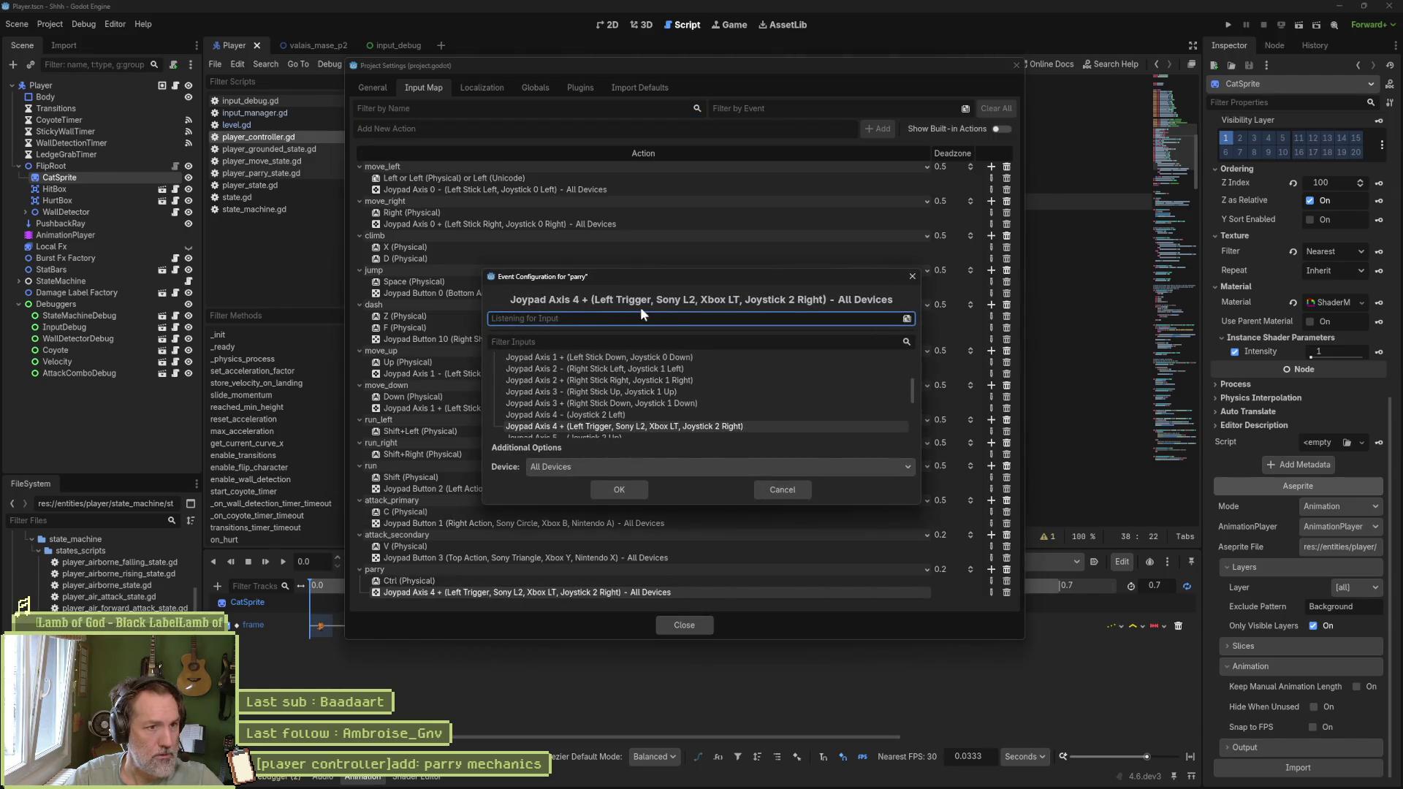
pyautogui.click(656, 318)
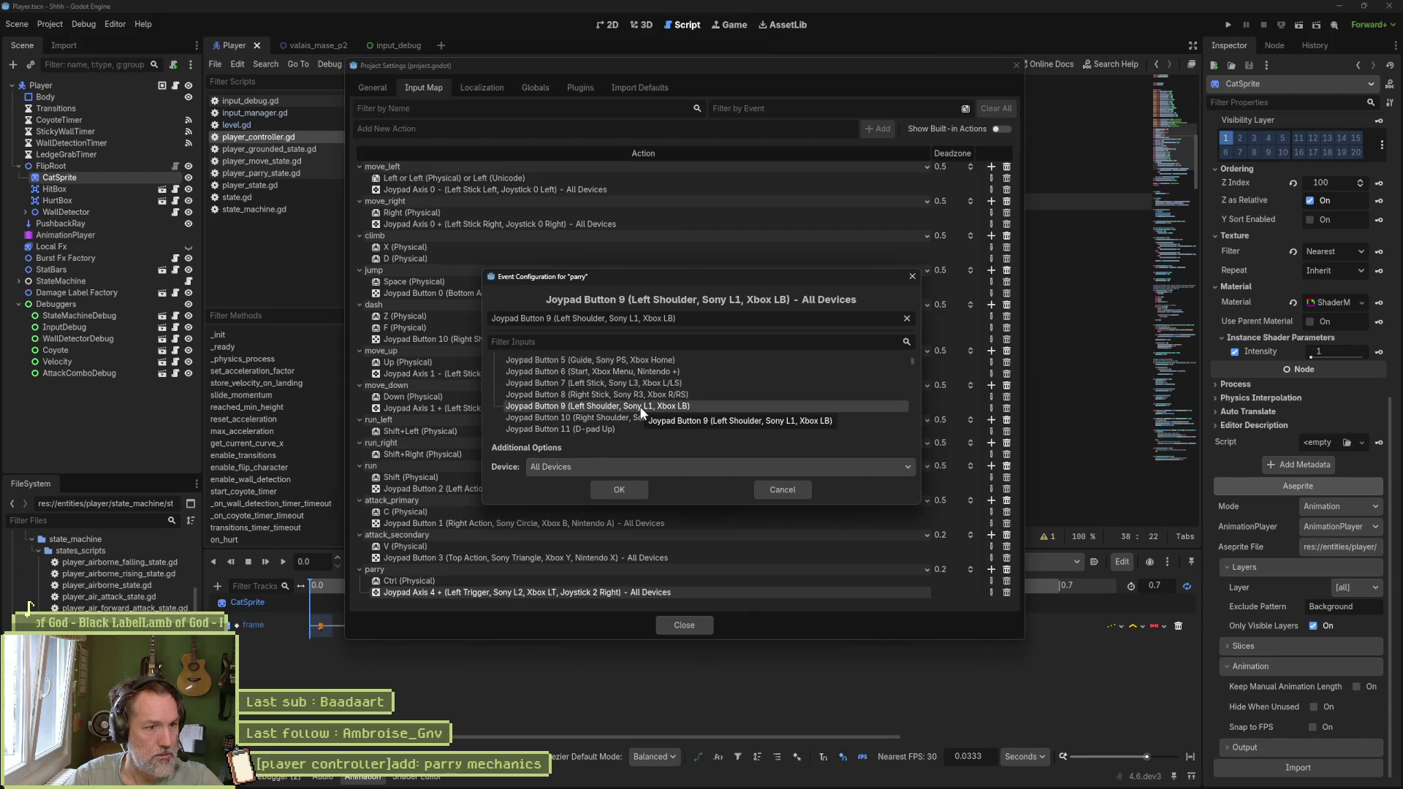
pyautogui.click(621, 490)
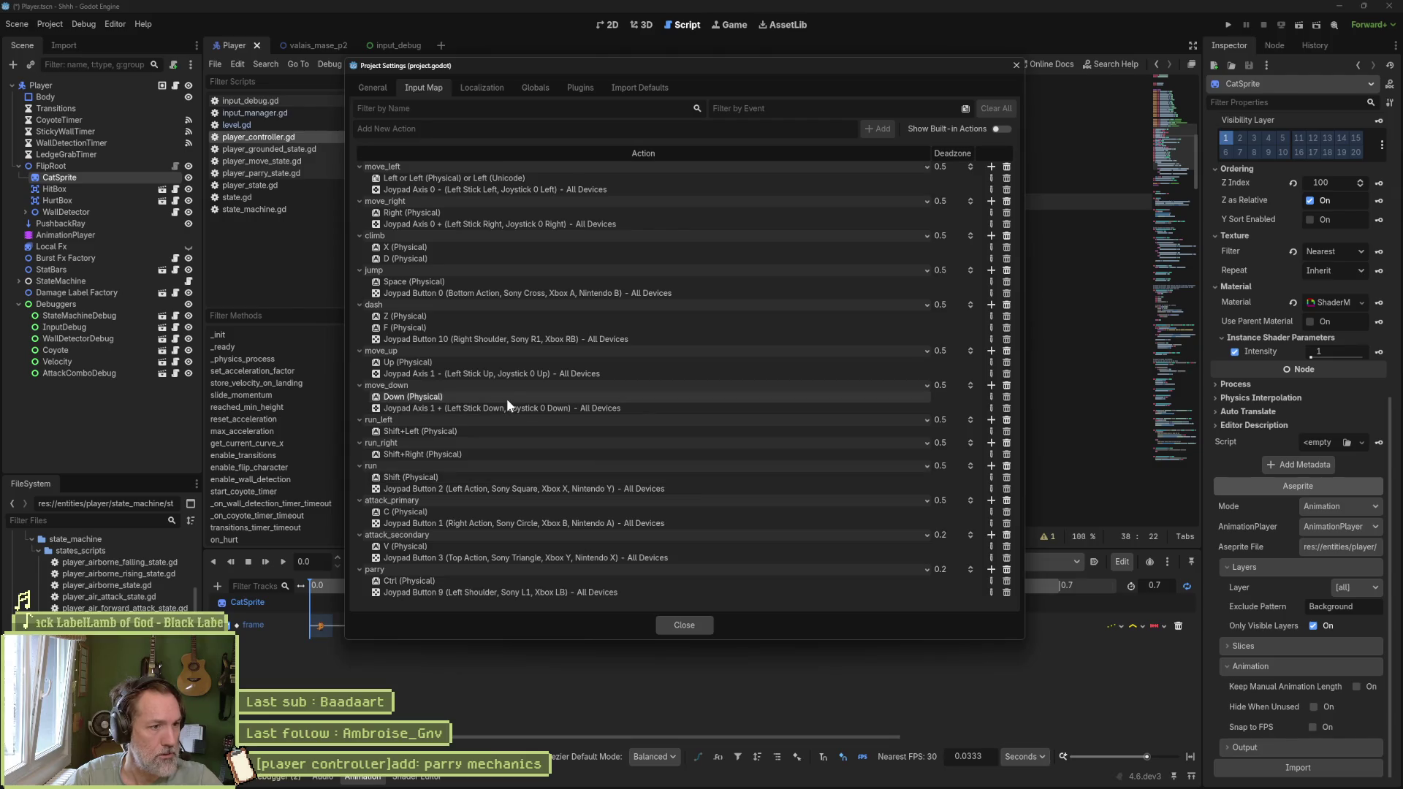
pyautogui.doubleClick(433, 338)
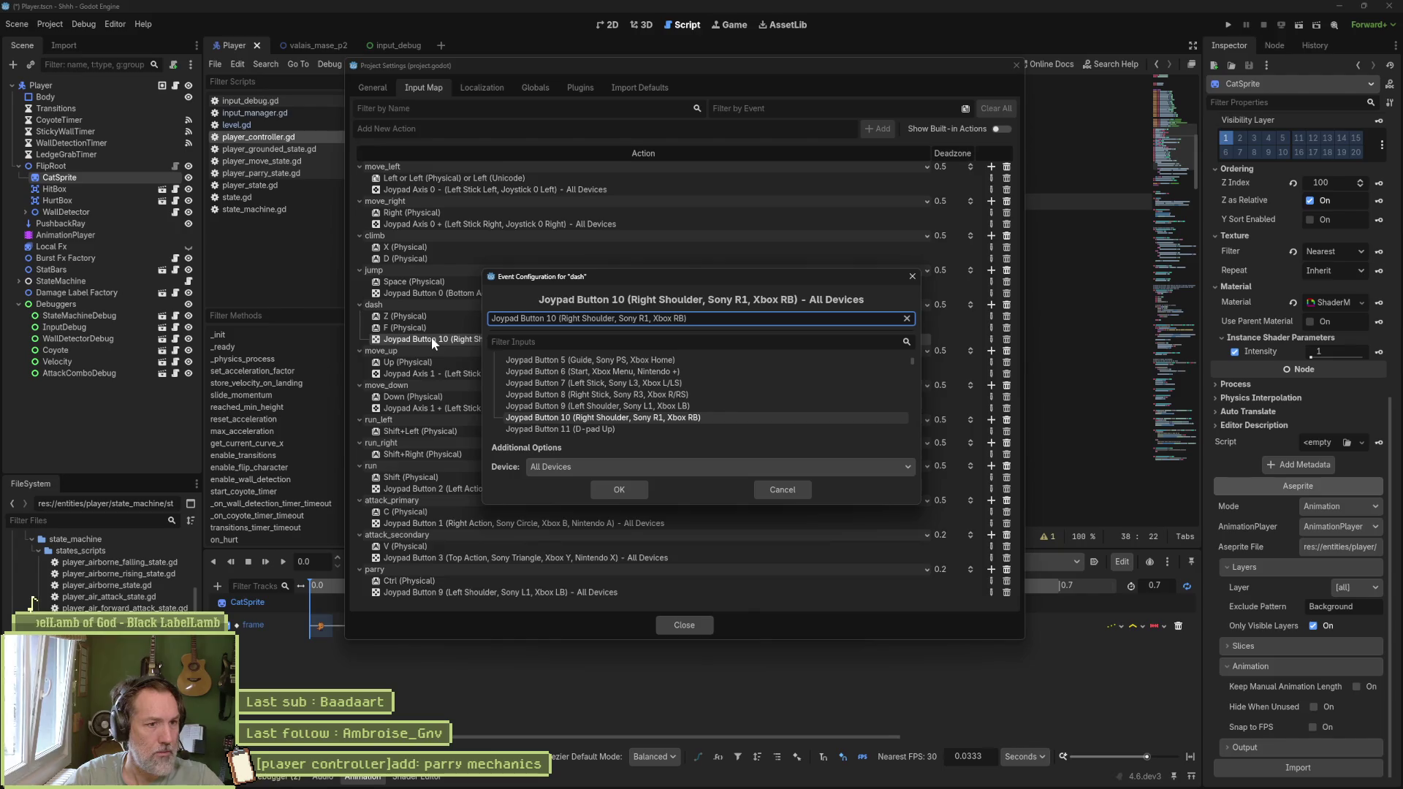
pyautogui.click(620, 491)
pyautogui.click(691, 621)
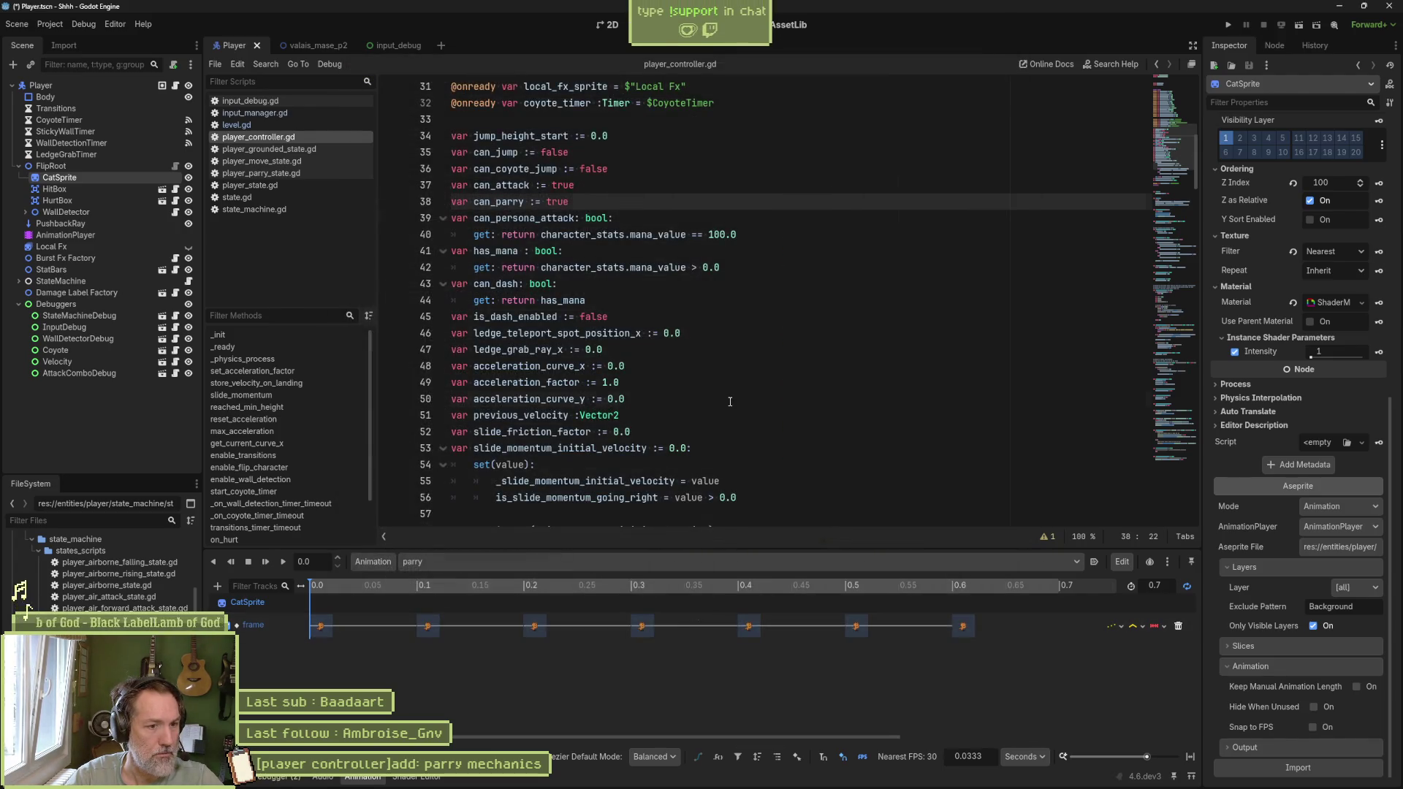
# Step: Briefly run the Player scene, then launch the valais_mase_p2 level
pyautogui.click(731, 401)
pyautogui.press('F6')
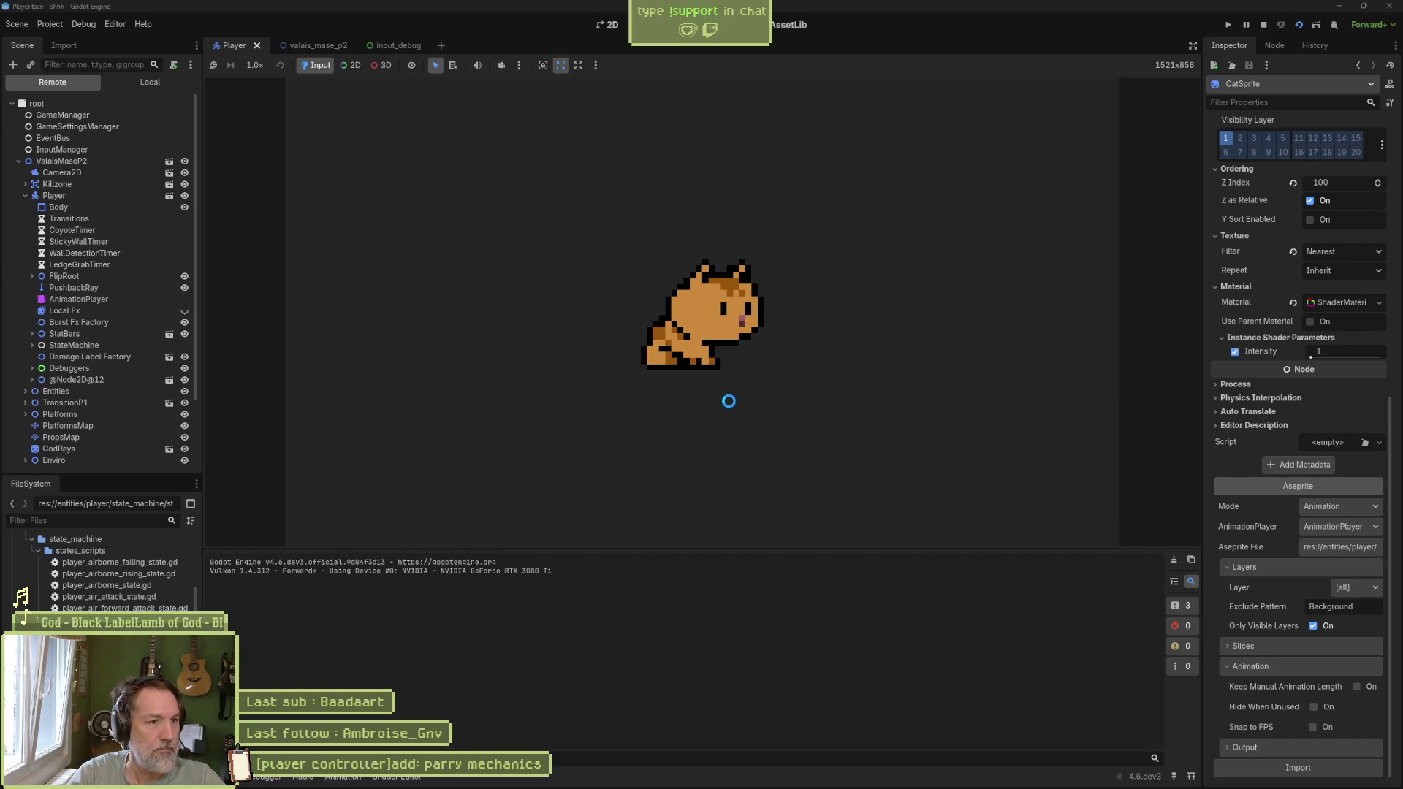
pyautogui.press('F8')
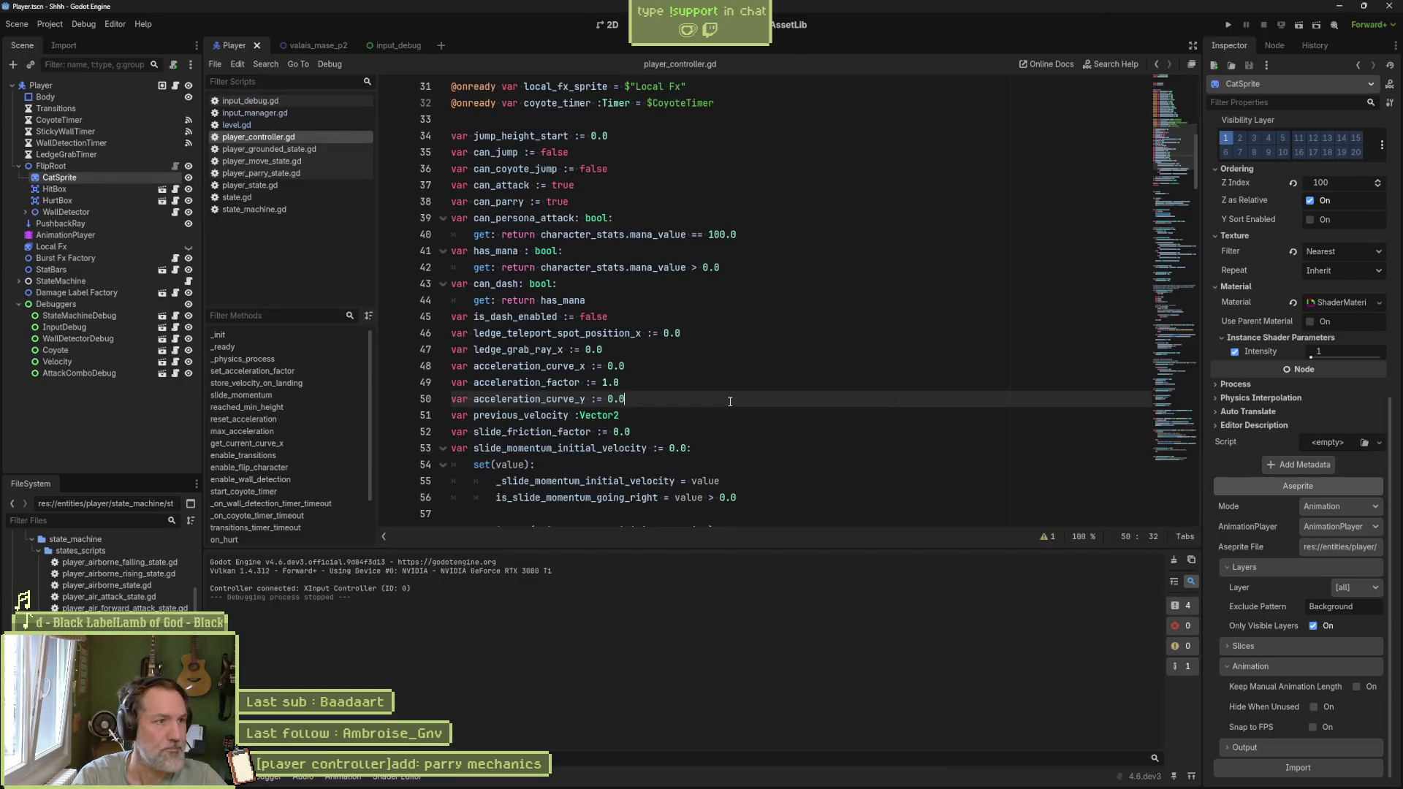
pyautogui.click(311, 51)
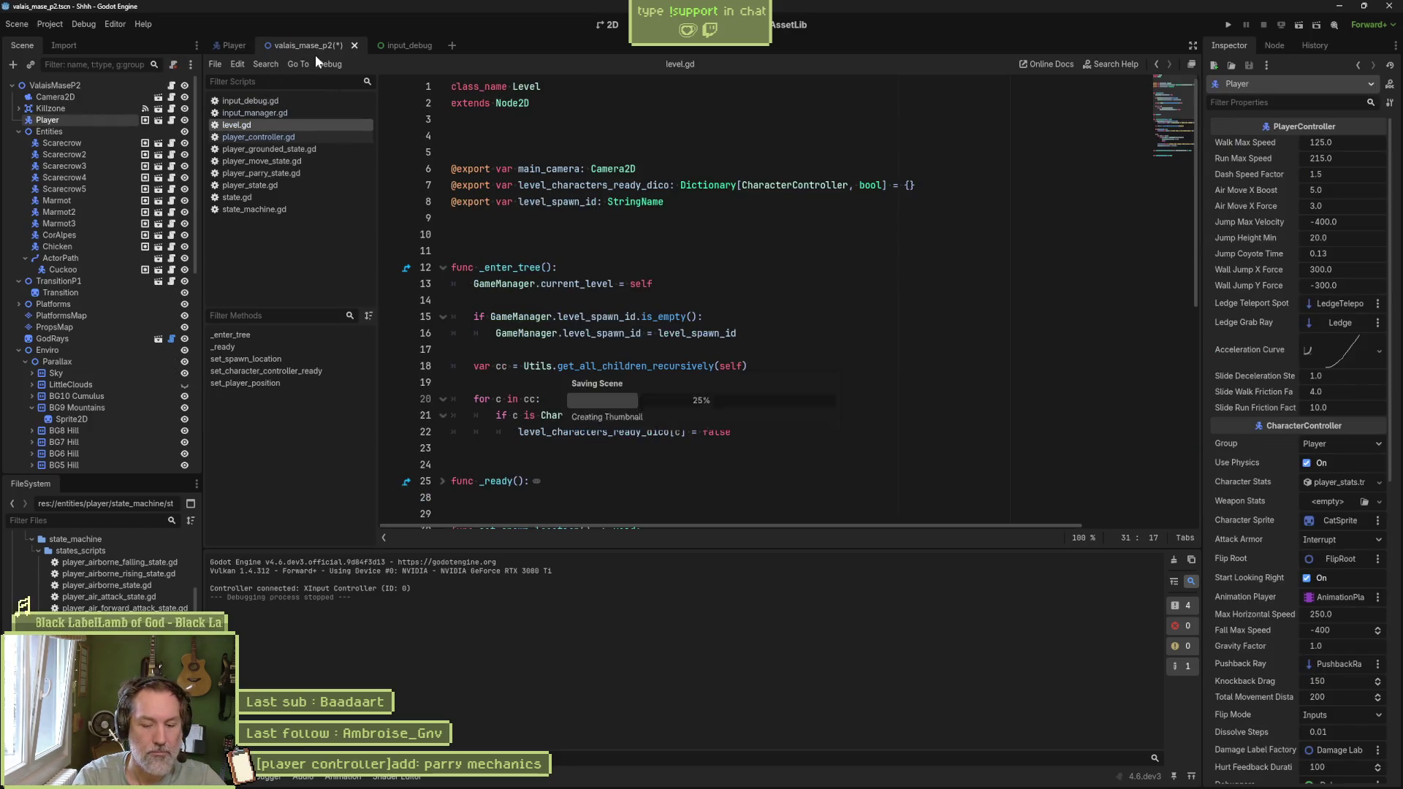
pyautogui.press('F6')
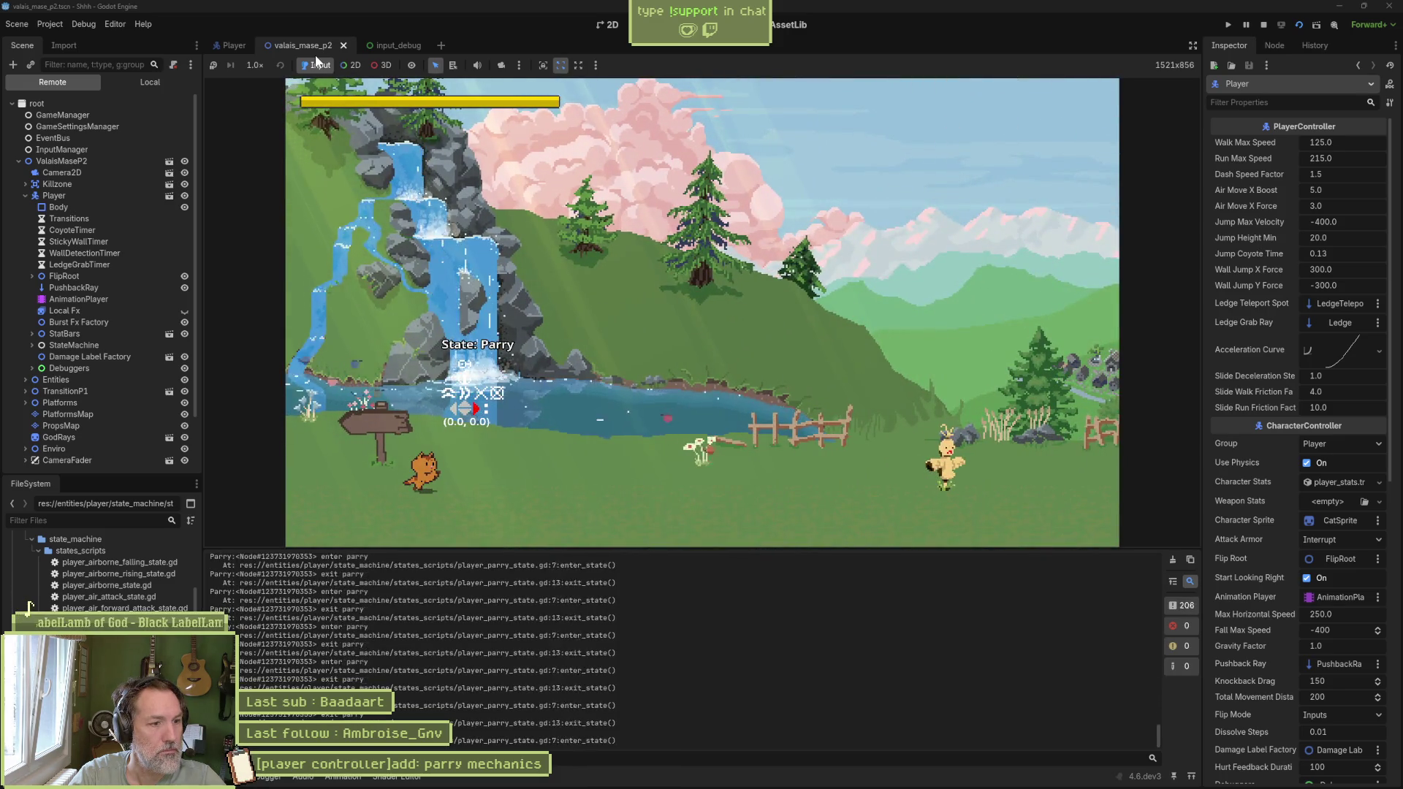
# Step: Walk and run the cat both ways, attack with X, and parry repeatedly with C
pyautogui.press('Right')
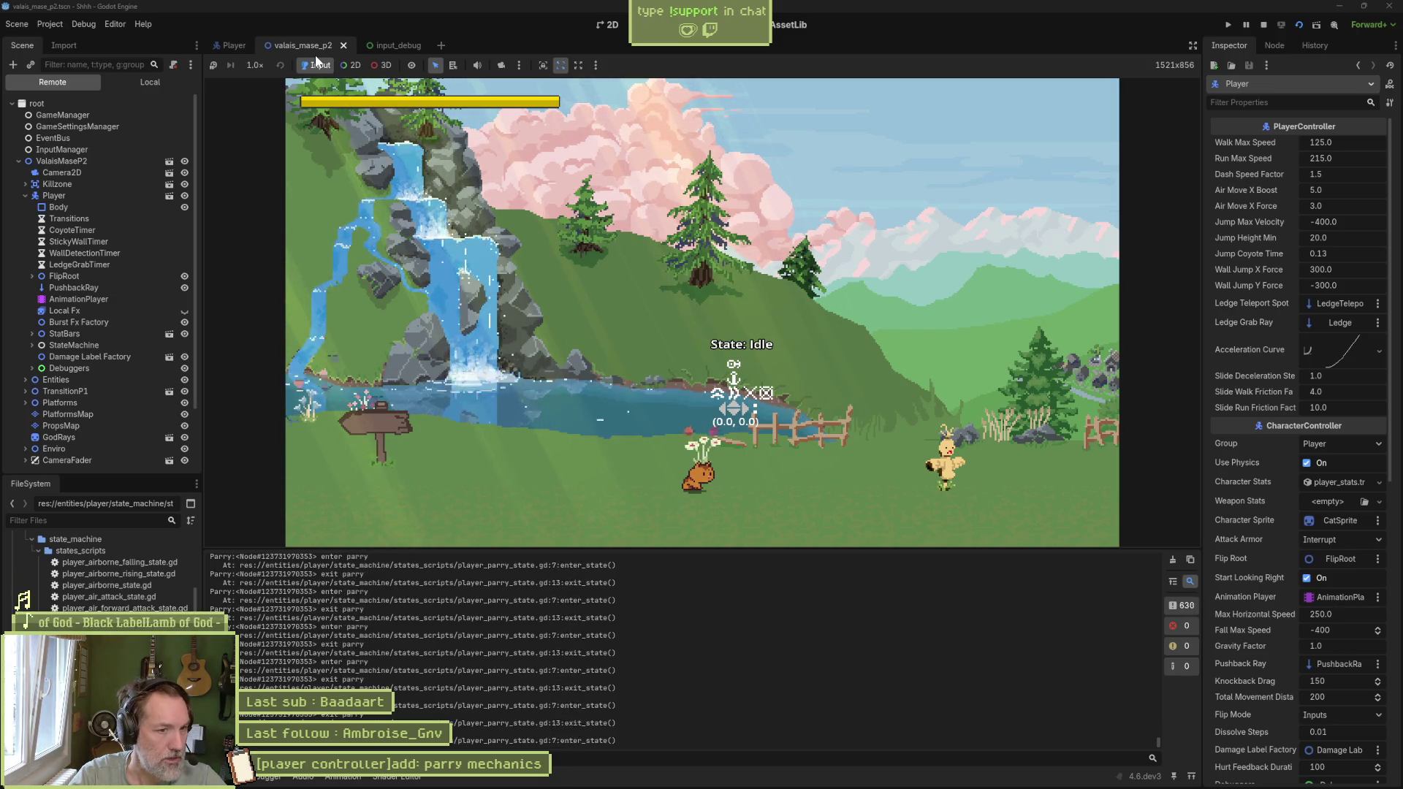
pyautogui.press('Right')
pyautogui.press('Left')
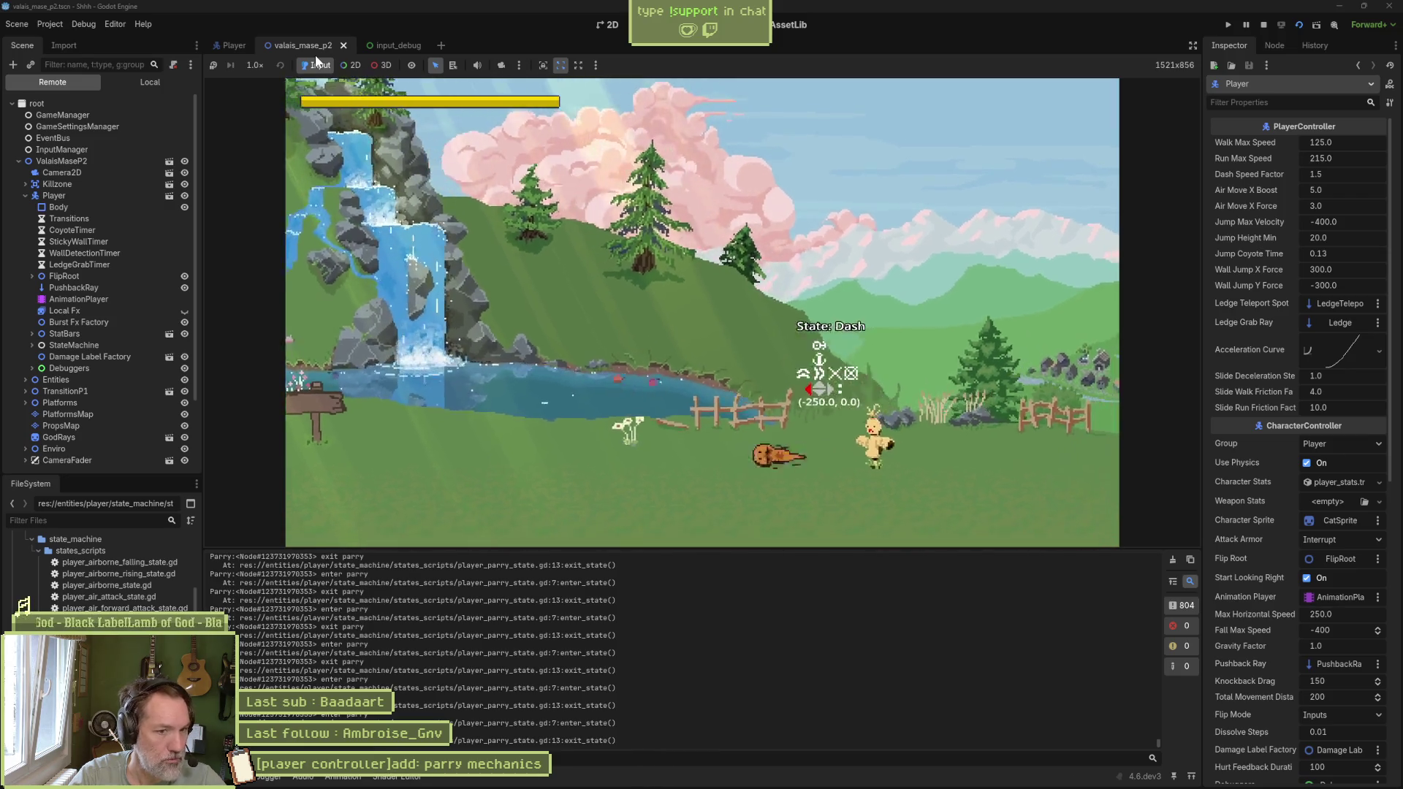
pyautogui.press('Right')
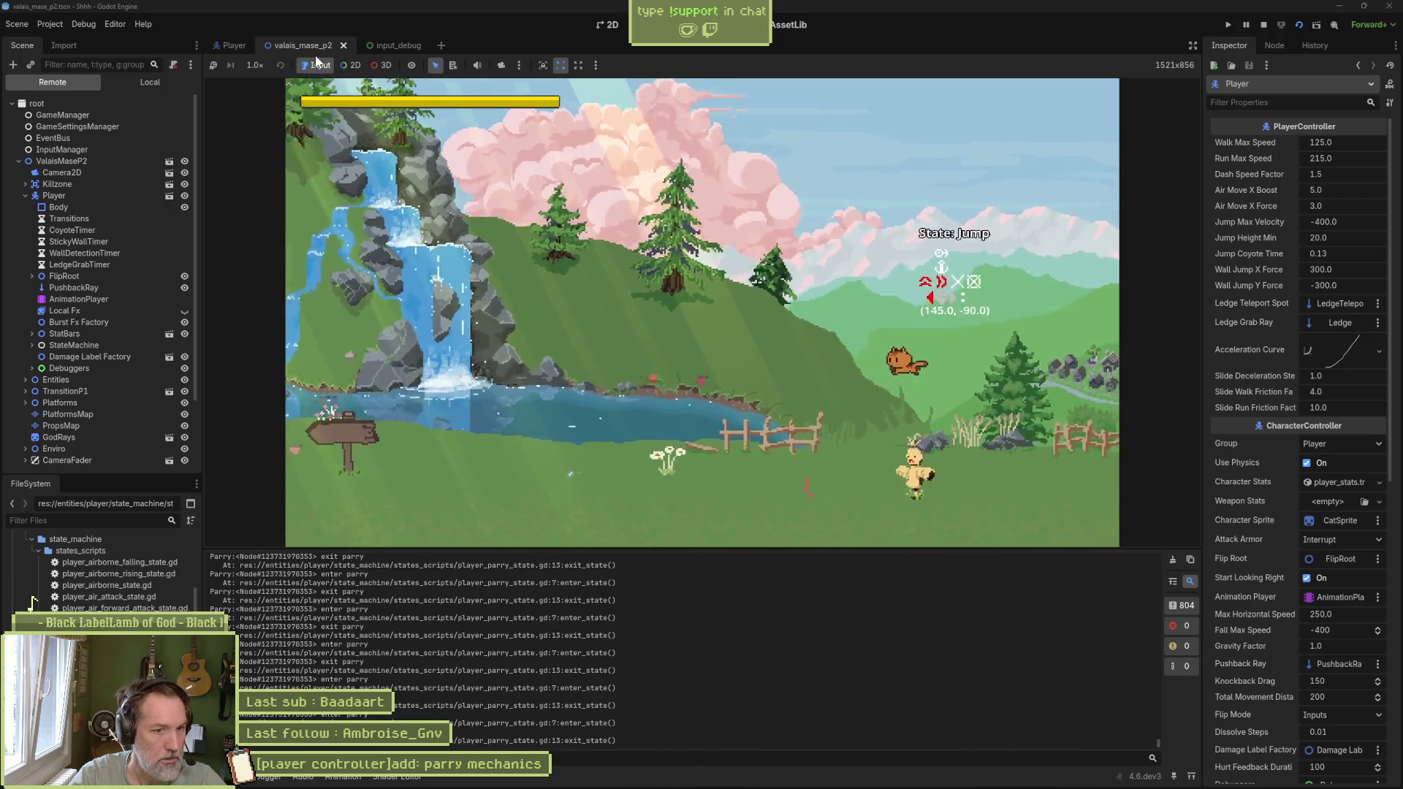
pyautogui.press('x')
pyautogui.press('Left')
pyautogui.press('c')
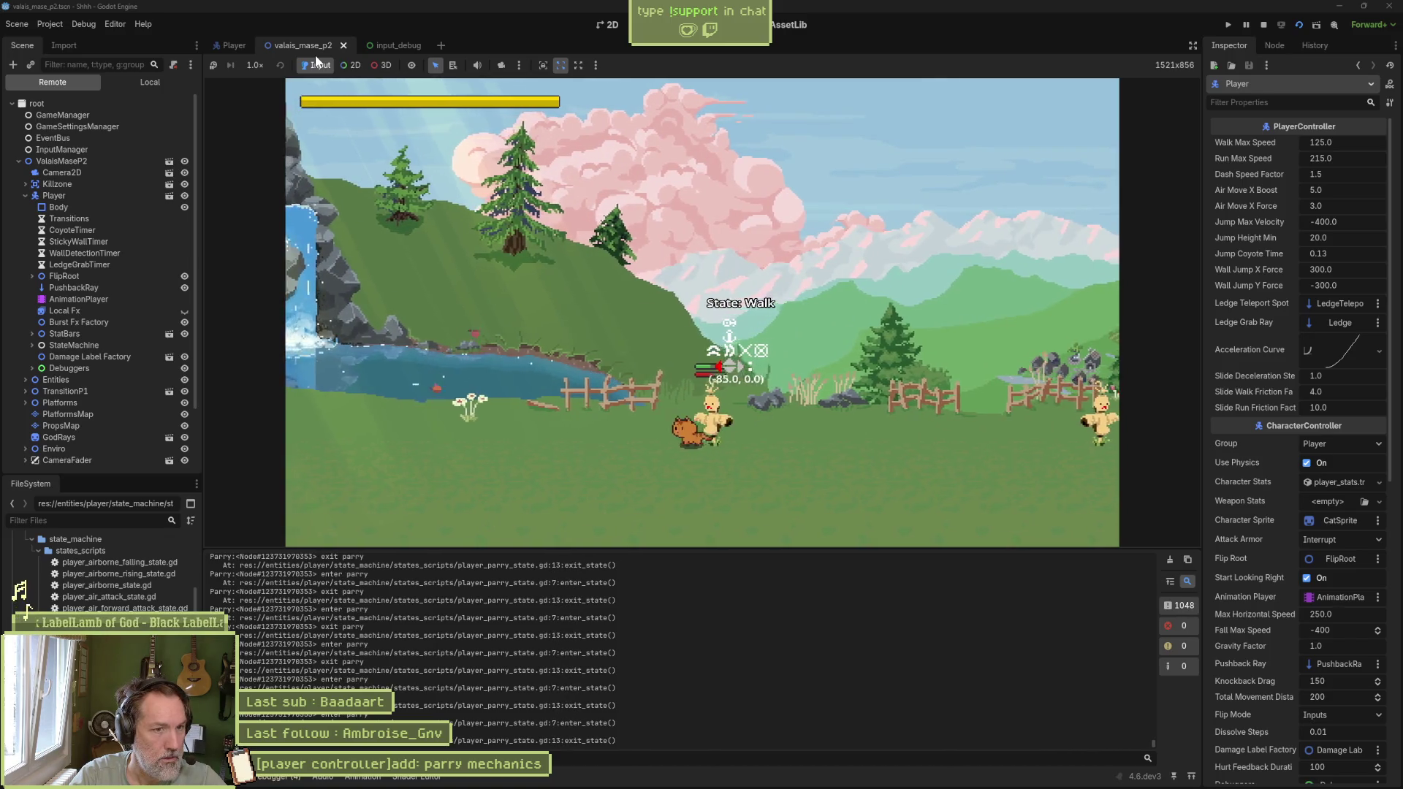
pyautogui.press('Left')
pyautogui.press('c')
pyautogui.press('Left')
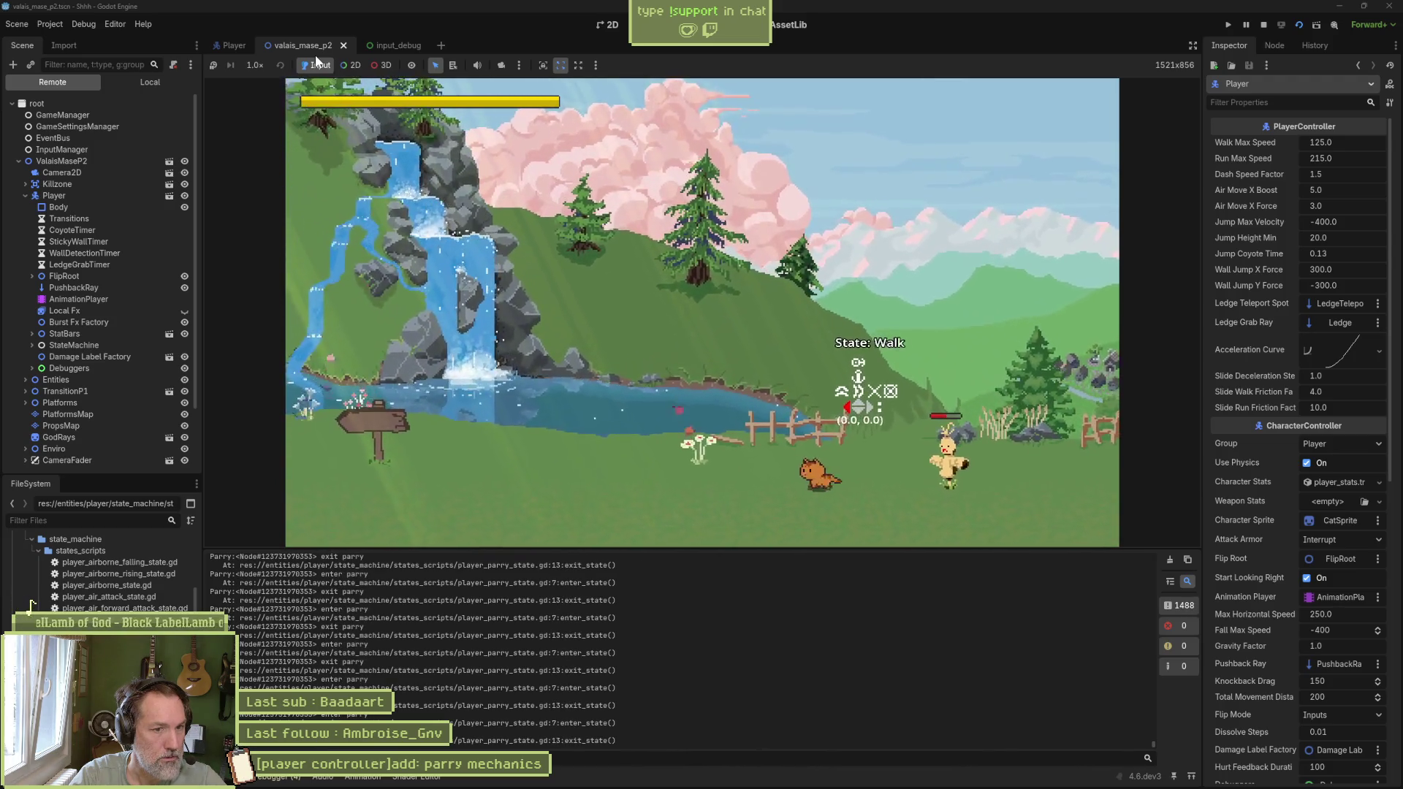
pyautogui.press('Left')
pyautogui.press('c')
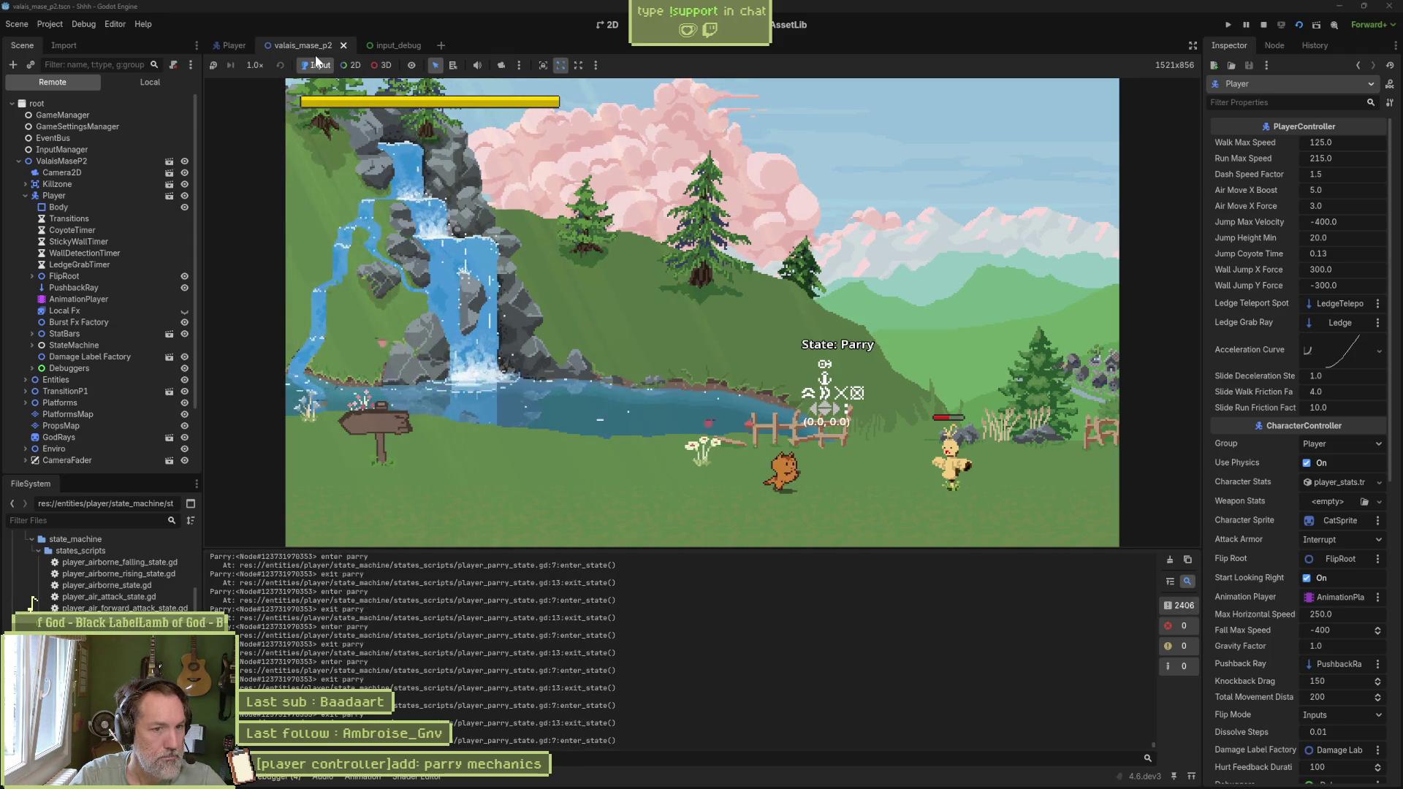
# Step: Run right, jump, run left and back, then parry from idle with K
pyautogui.press('Right')
pyautogui.press('space')
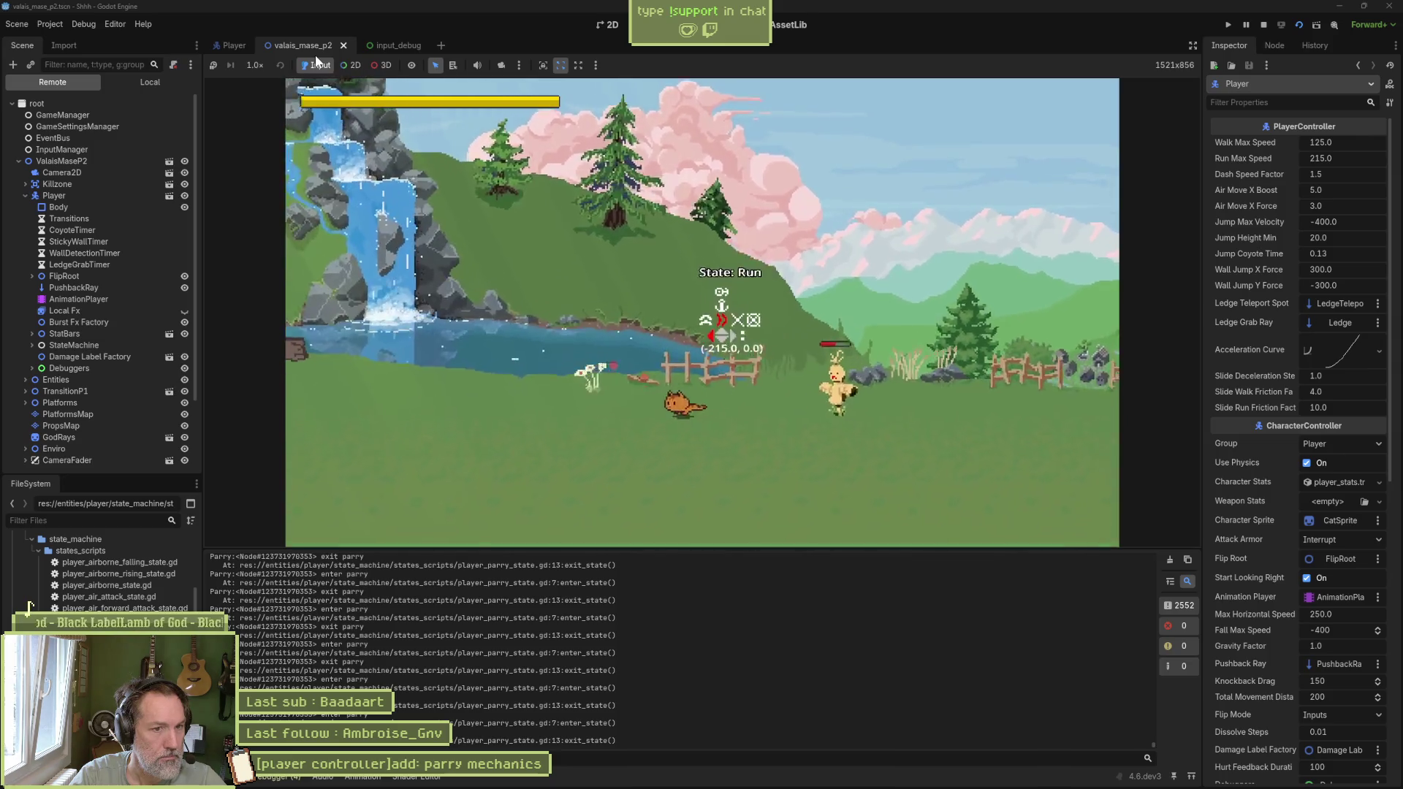
pyautogui.press('Left')
pyautogui.press('Right')
pyautogui.press('k')
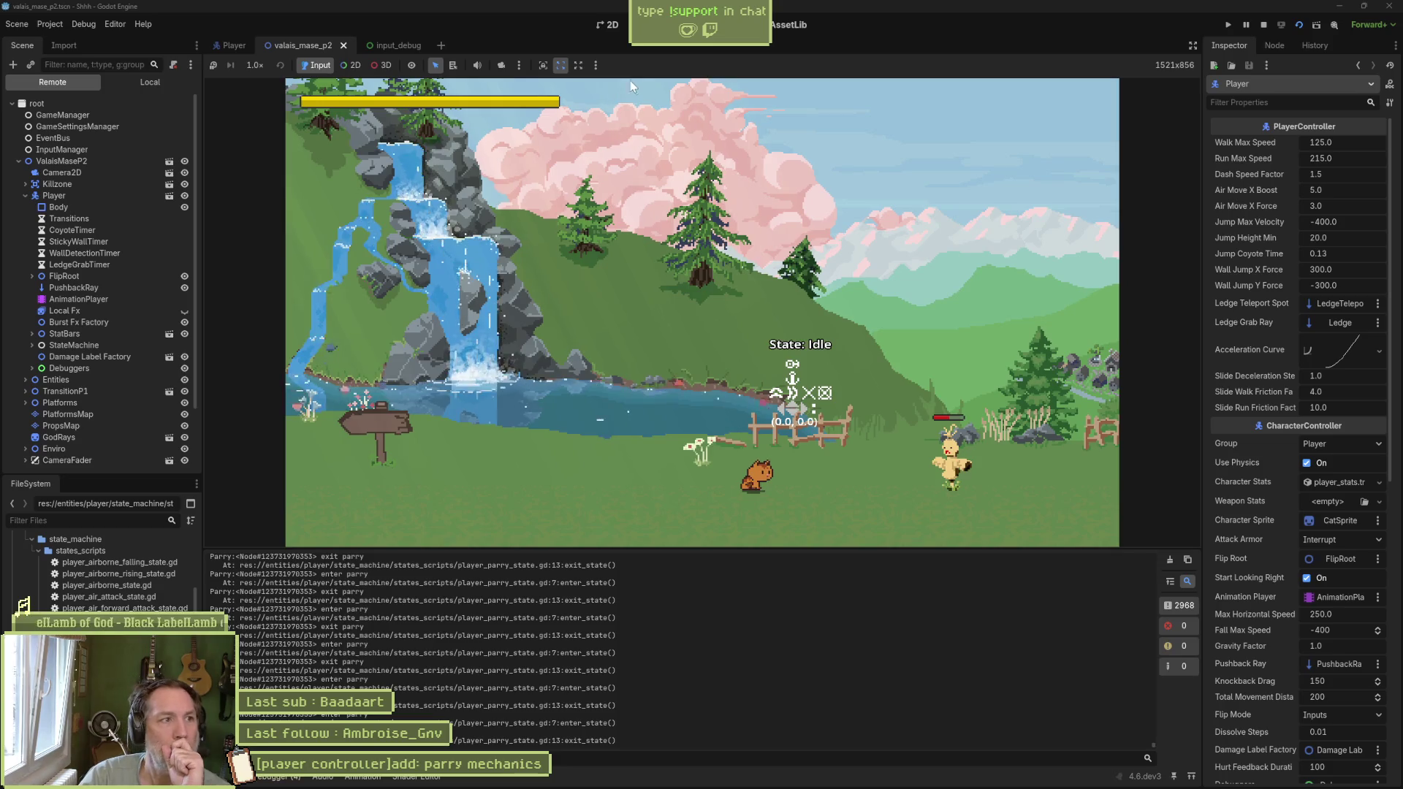
# Step: Stop the game, toggle the parry animation's loop mode in AnimationPlayer, and save the Player scene
pyautogui.click(1262, 25)
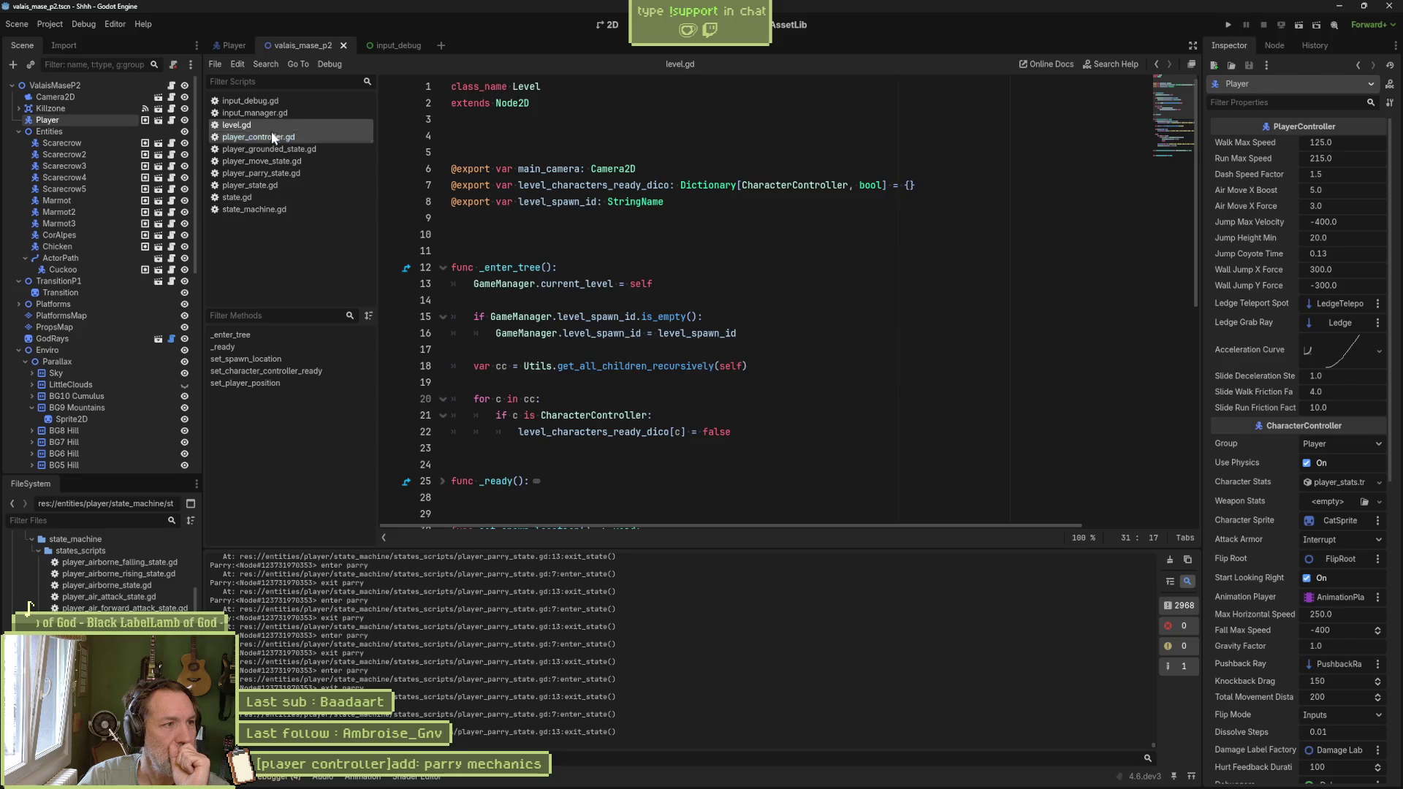
pyautogui.click(214, 41)
pyautogui.click(74, 234)
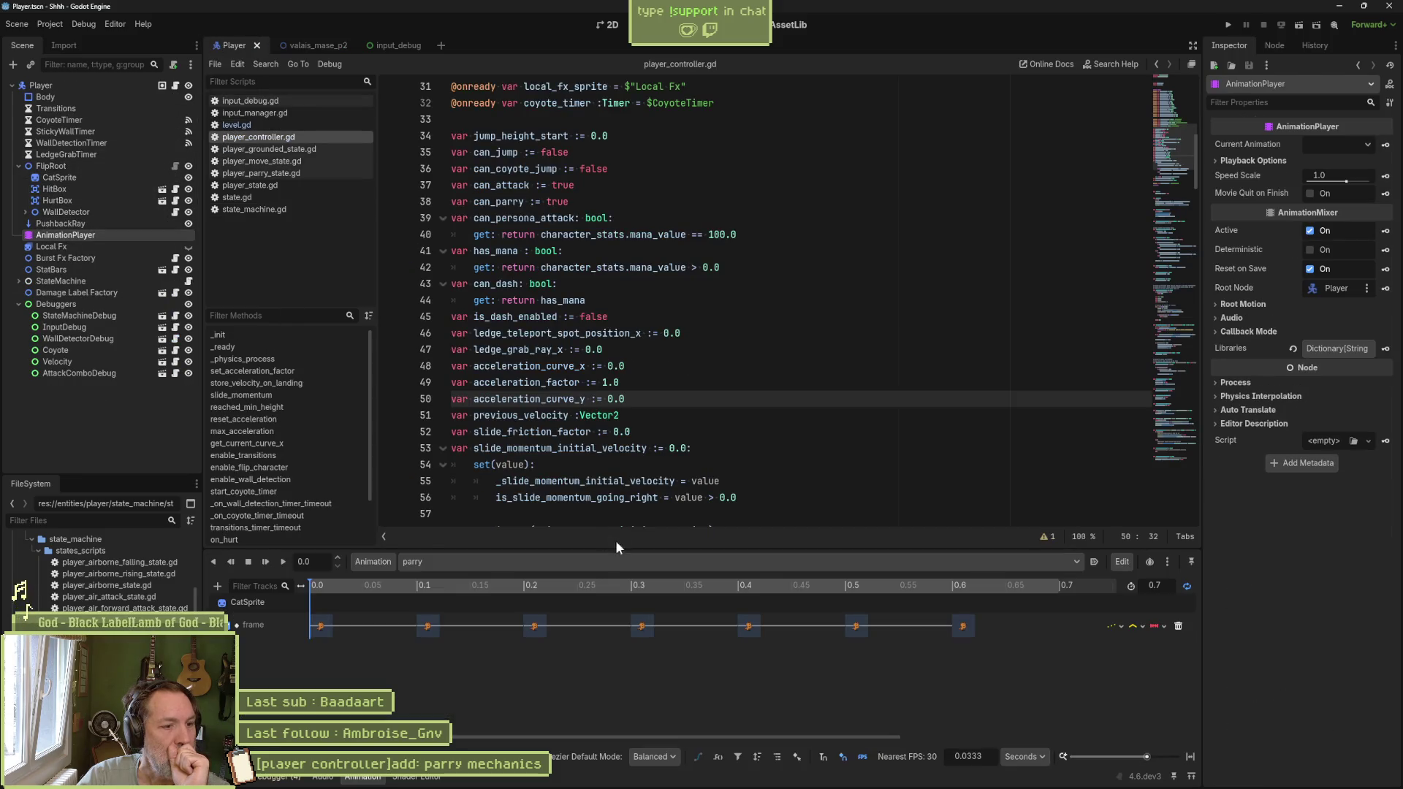
pyautogui.click(1187, 587)
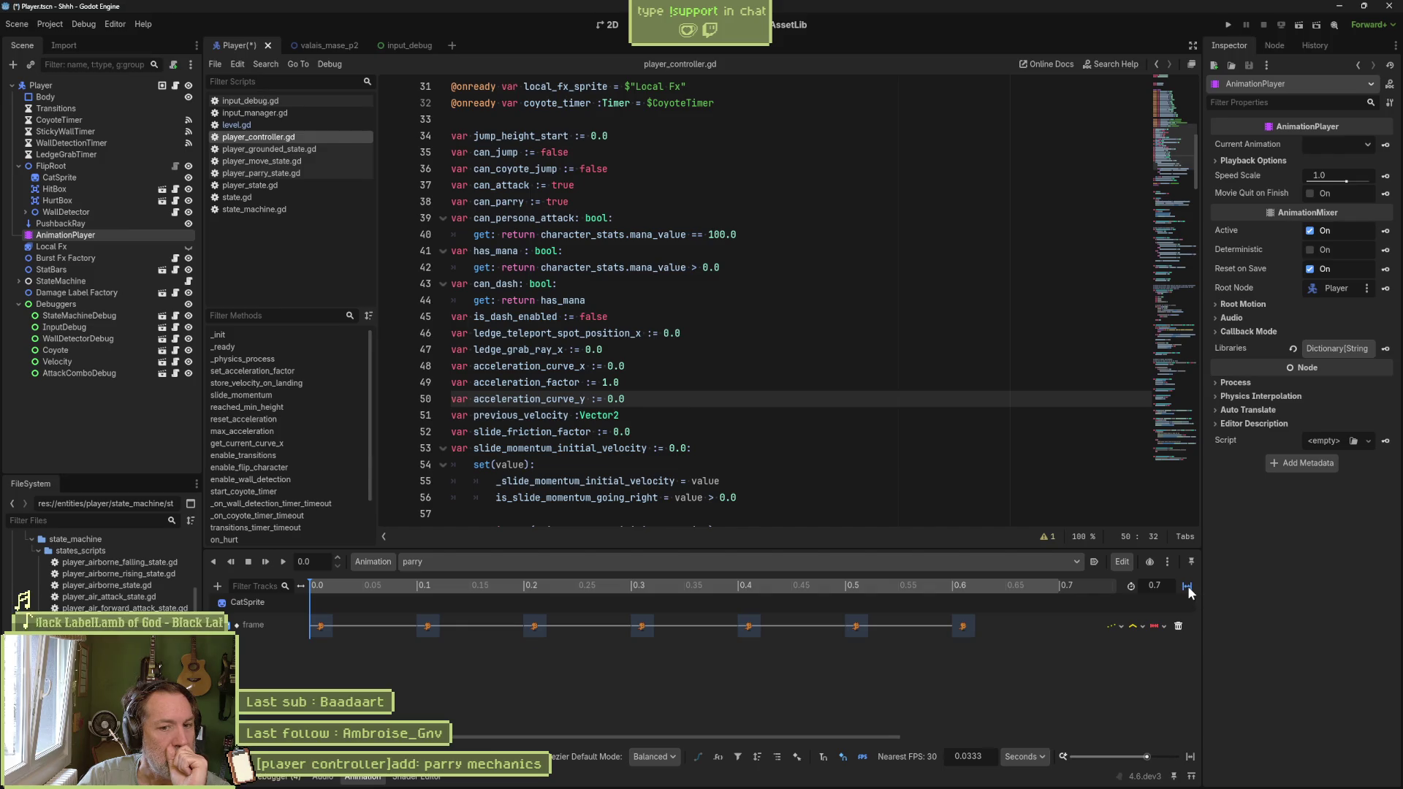
pyautogui.click(1187, 585)
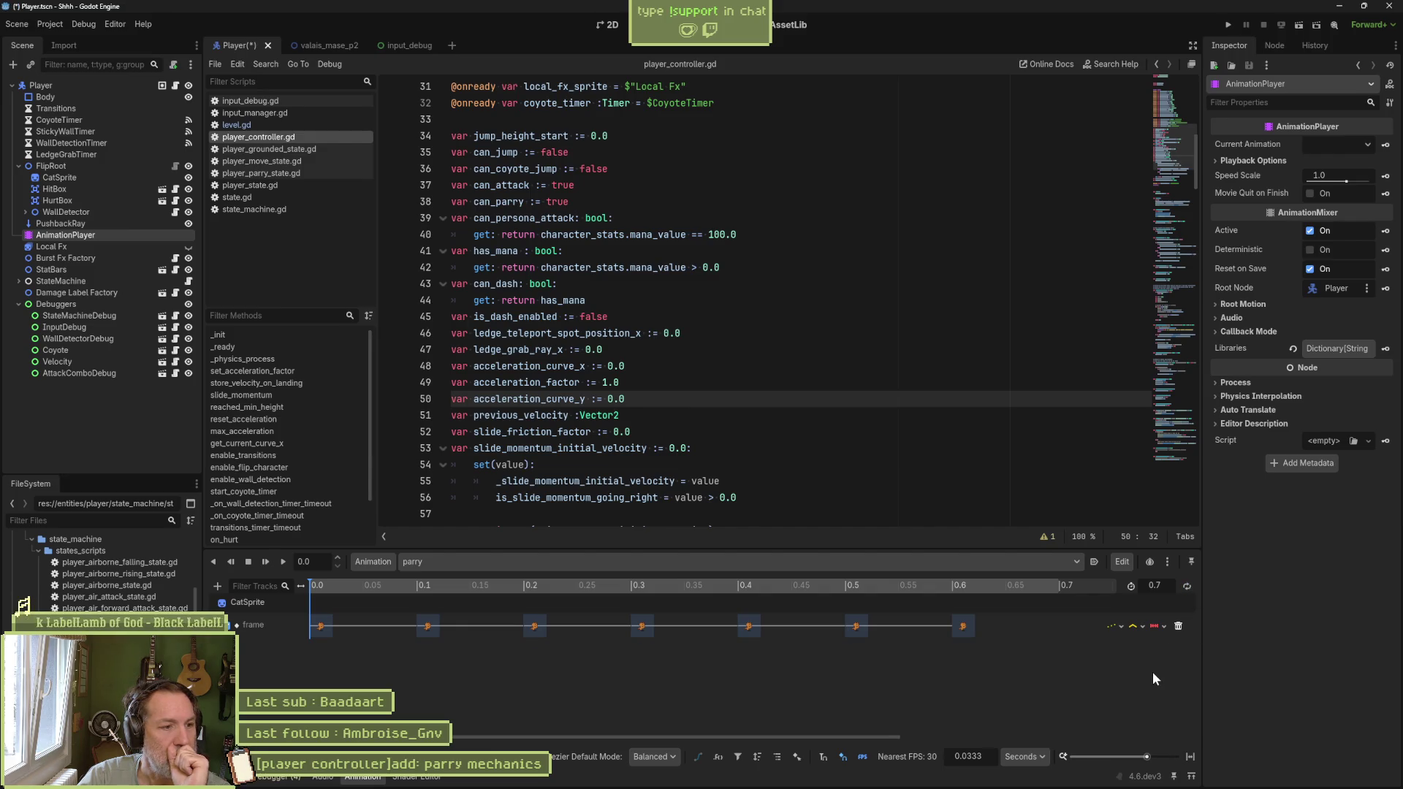
pyautogui.hotkey('ctrl', 's')
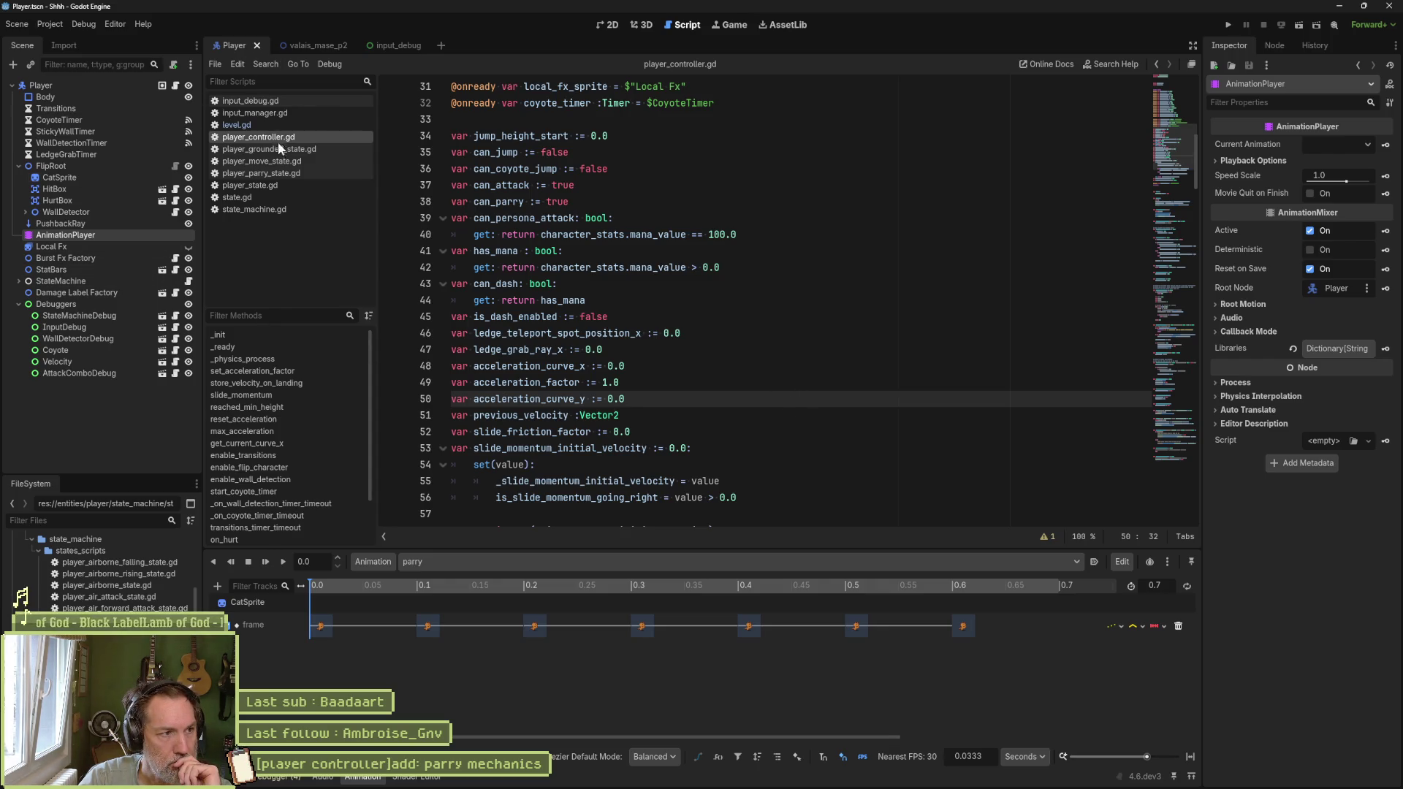
# Step: Open the Parry state's script, player_parry_state.gd, from the StateMachine
pyautogui.click(19, 282)
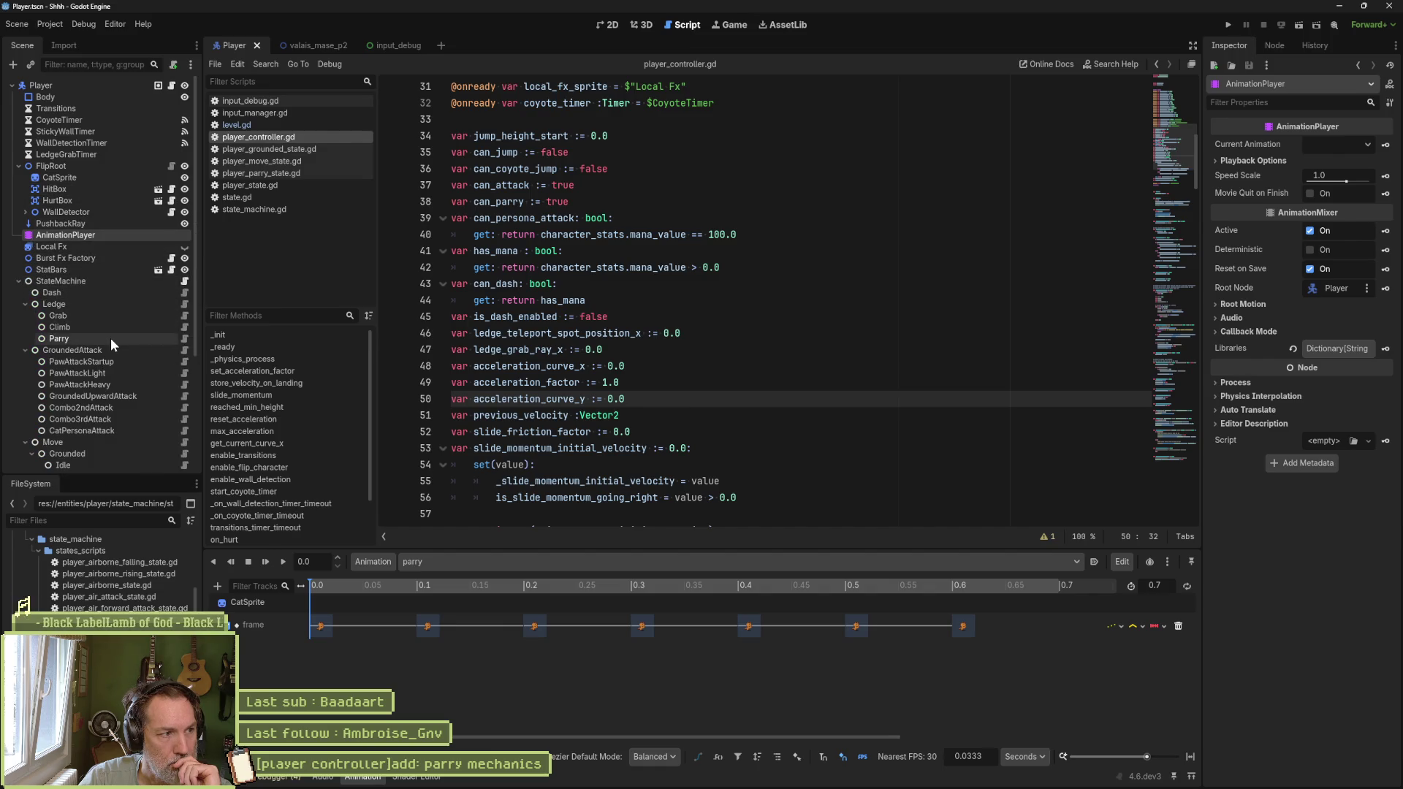
pyautogui.click(83, 339)
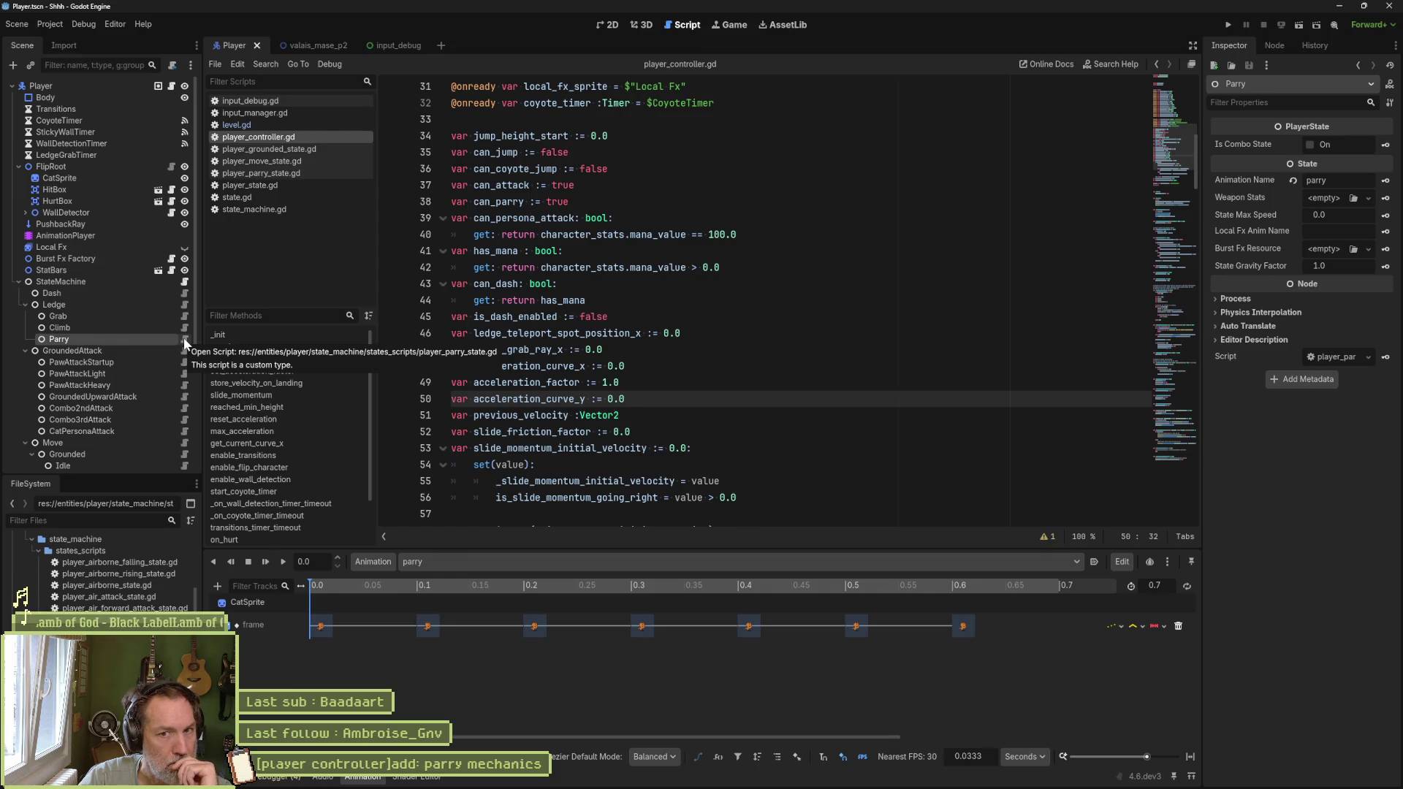
pyautogui.click(183, 337)
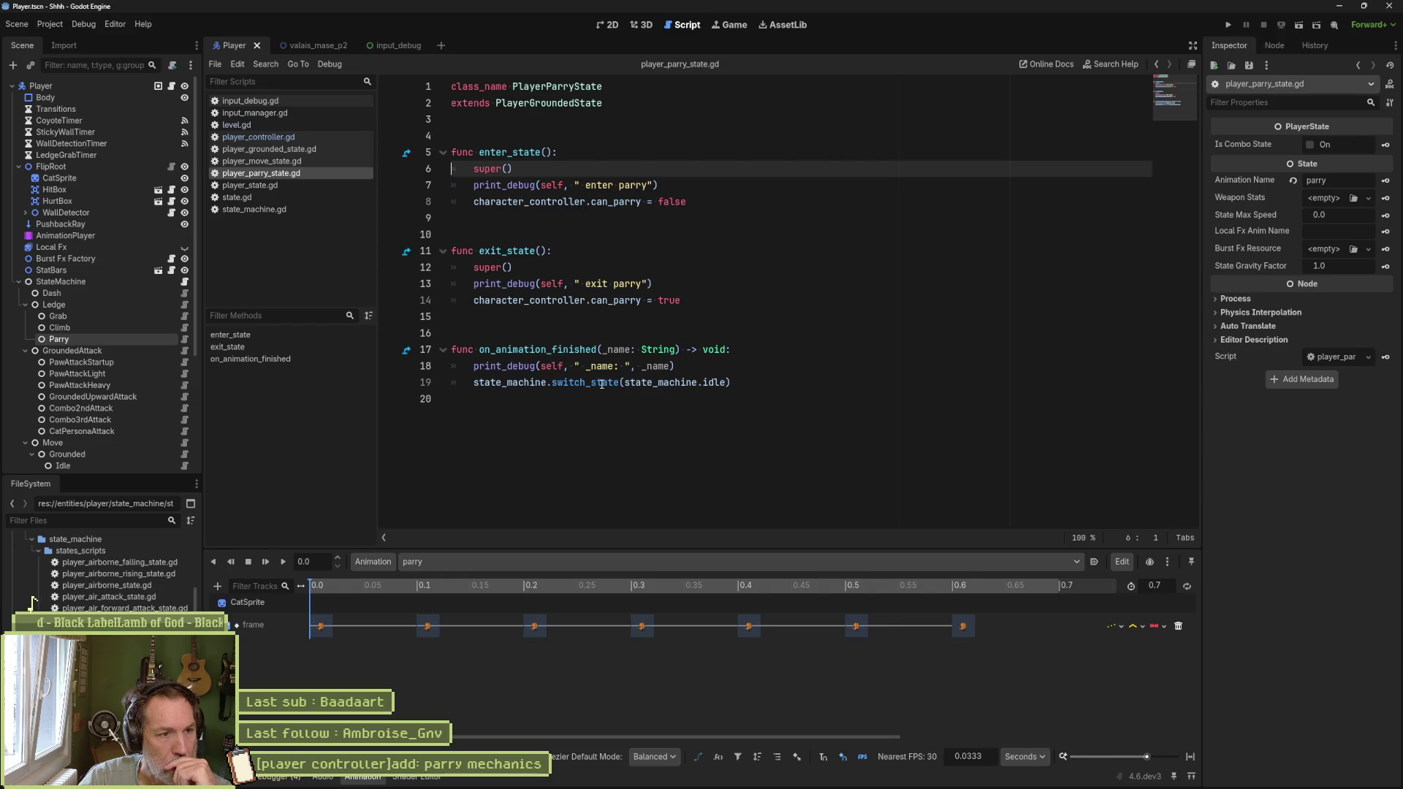
# Step: Change player_parry_state.gd to extend PlayerState instead of PlayerGroundedState, then go to the valais_mase_p2 scene
pyautogui.moveTo(600, 383)
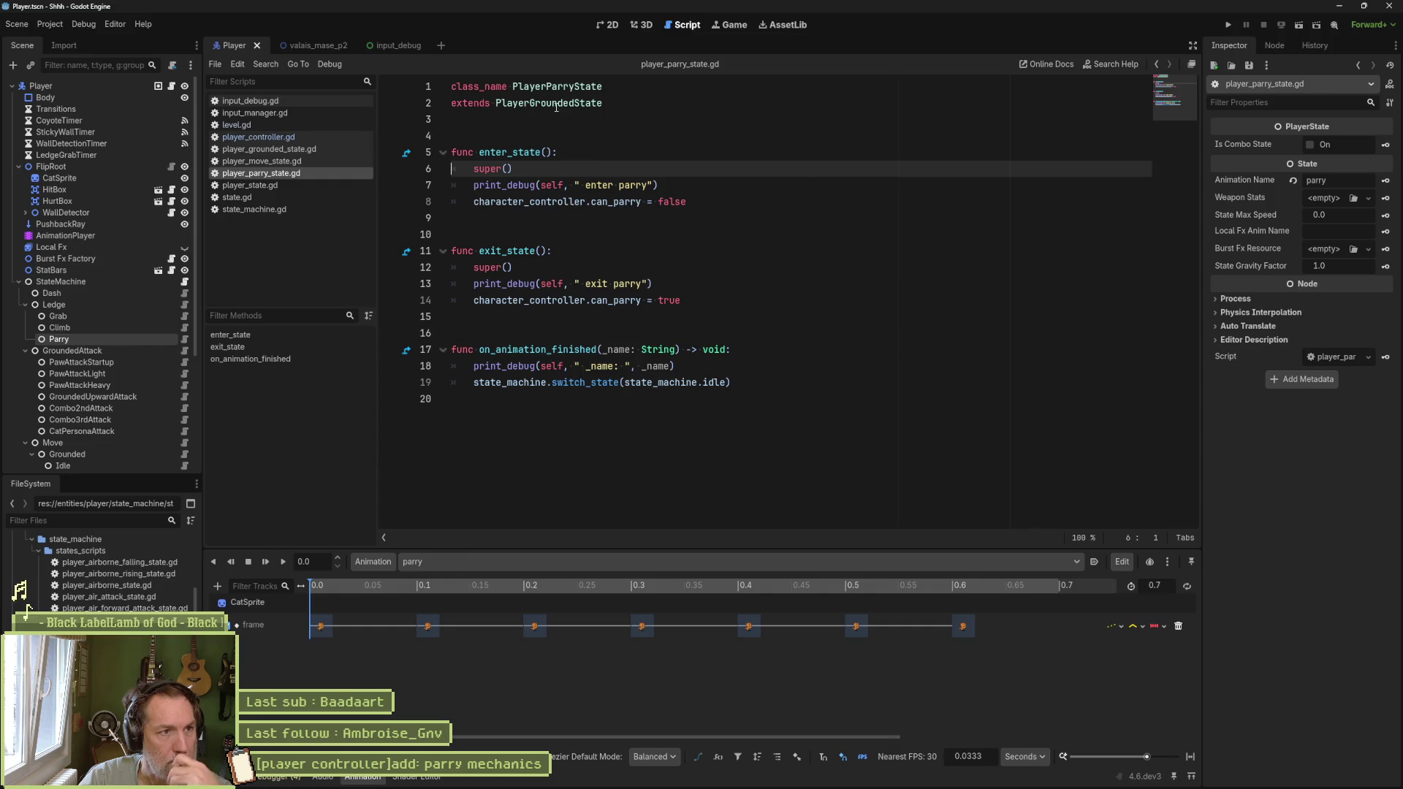
pyautogui.click(603, 103)
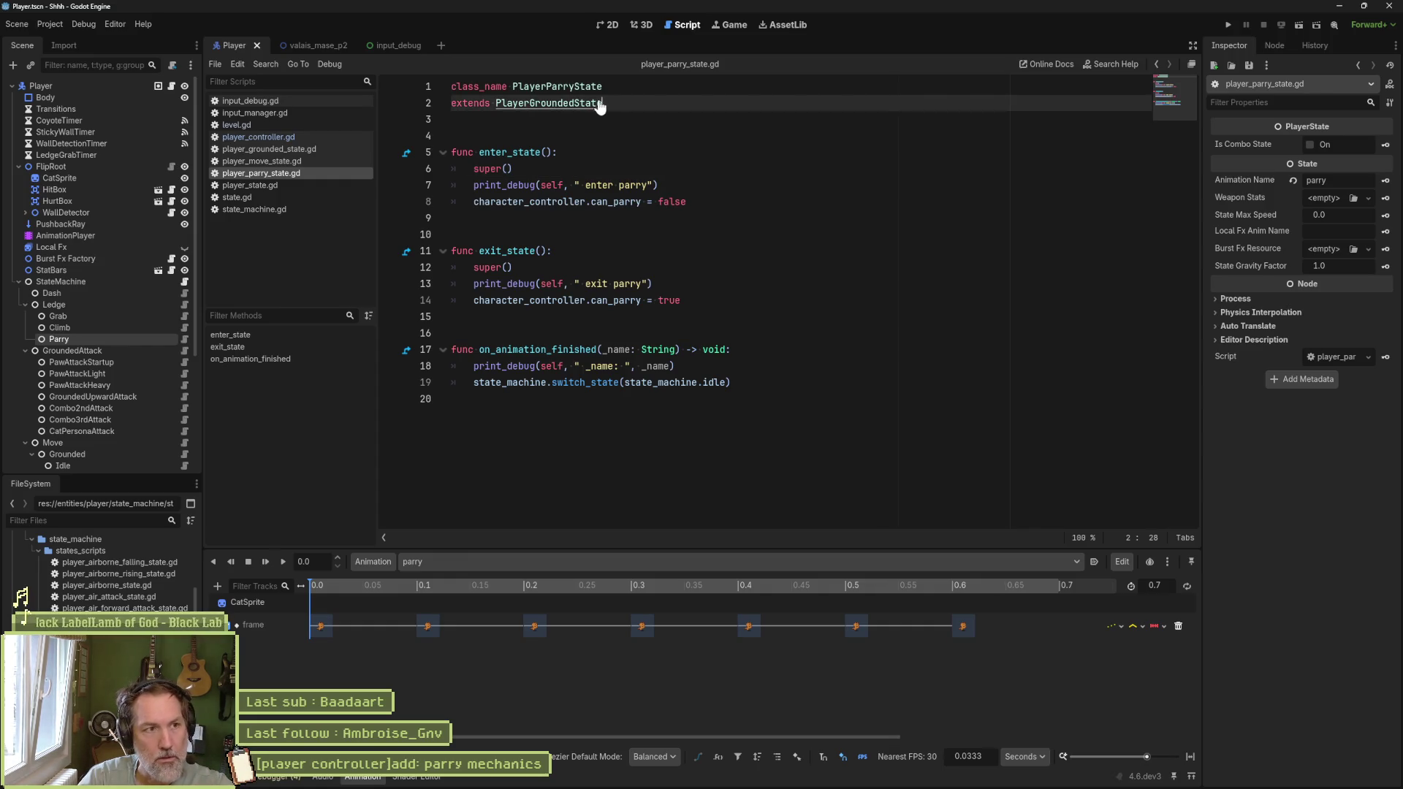
pyautogui.moveTo(574, 103); pyautogui.dragTo(530, 103)
pyautogui.press('BackSpace')
pyautogui.click(326, 50)
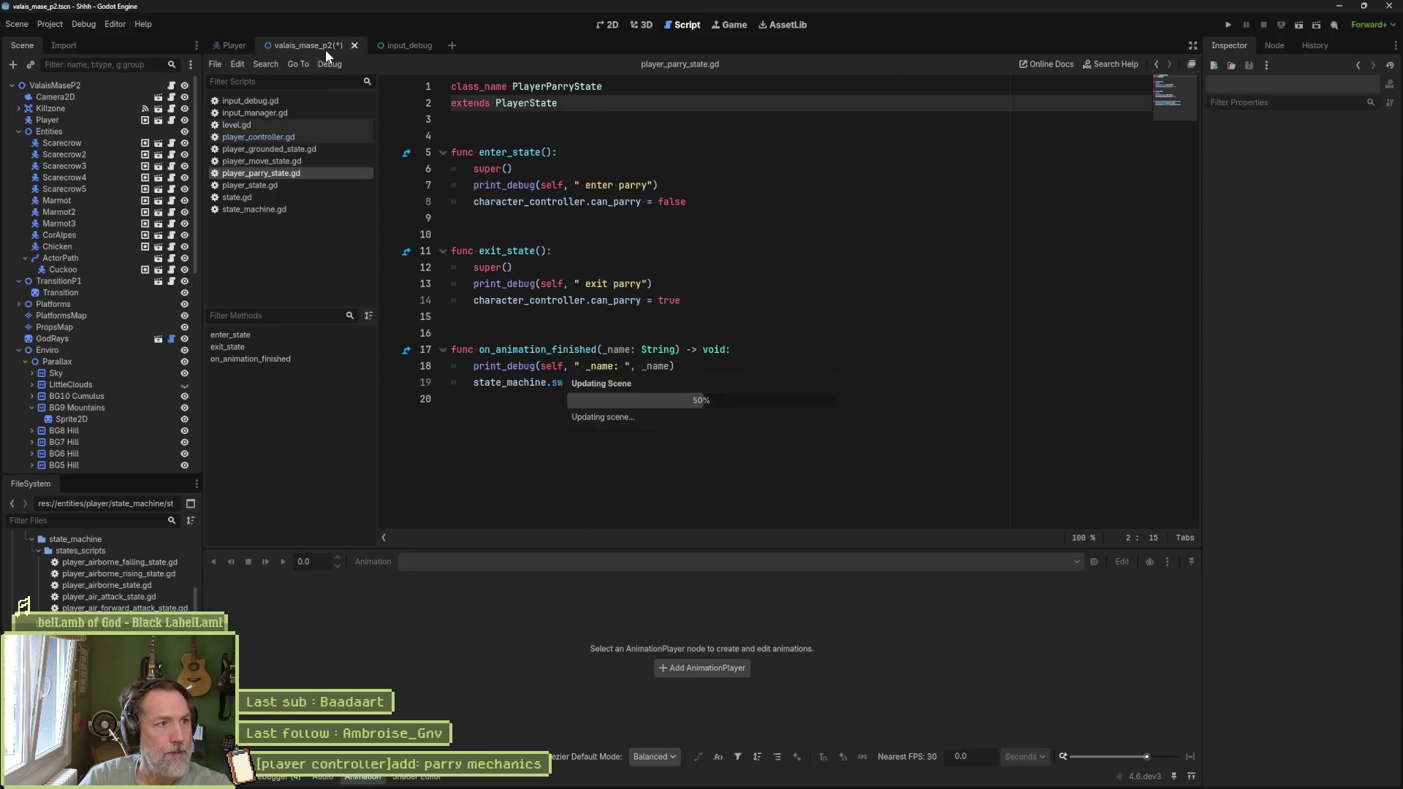
# Step: Test-run valais_mase_p2 to try the parry, stop it, and open player_grounded_state.gd
pyautogui.press('F6')
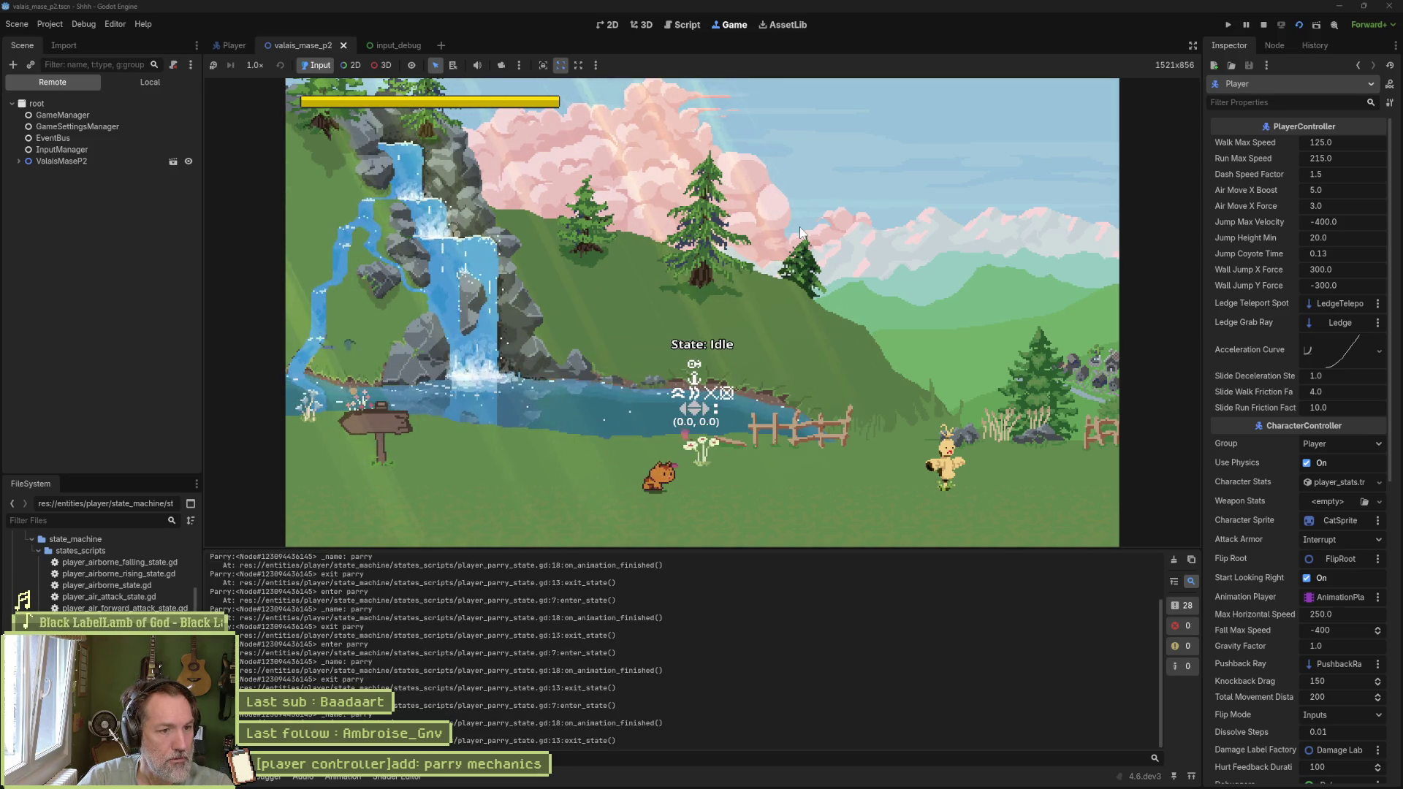
pyautogui.hotkey('ctrl', 'F3')
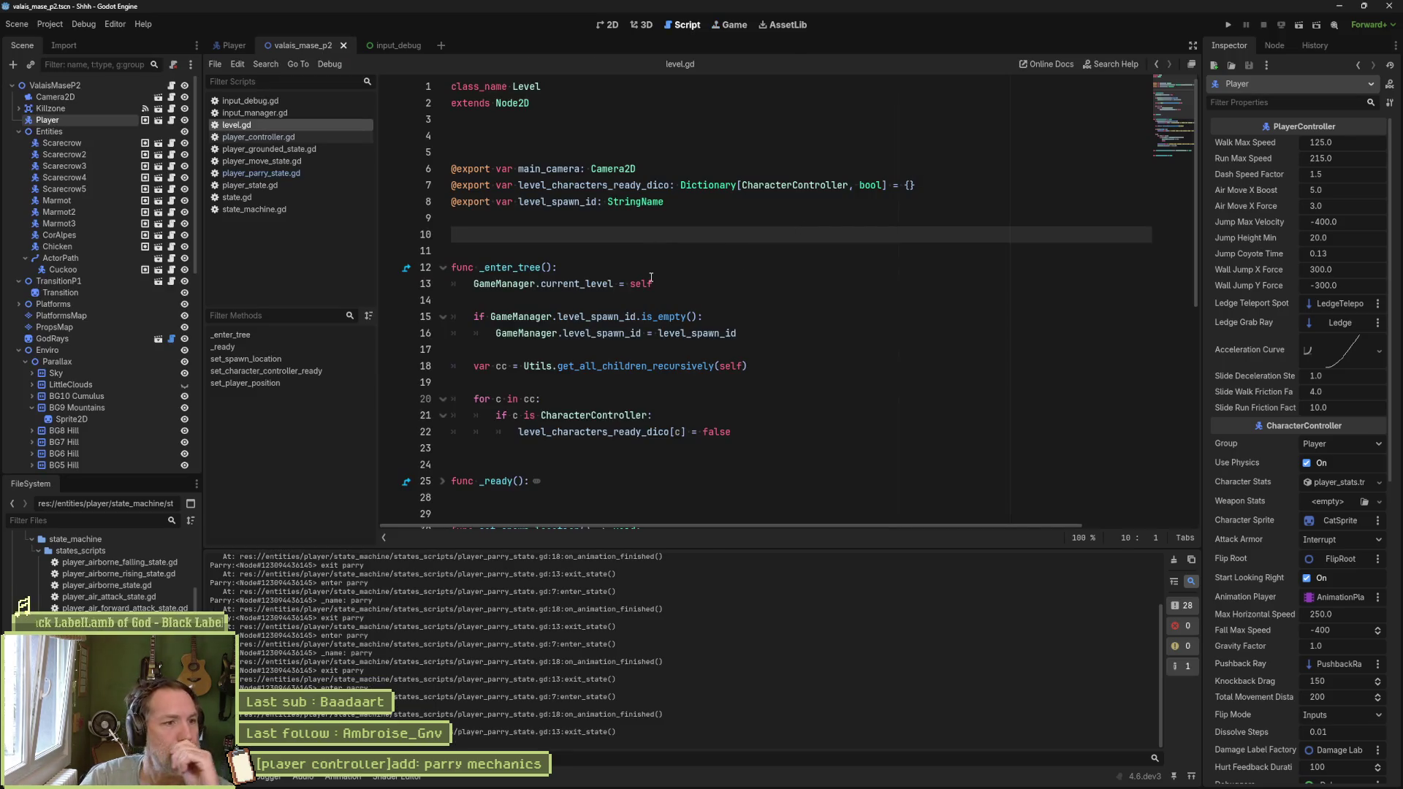
pyautogui.click(305, 149)
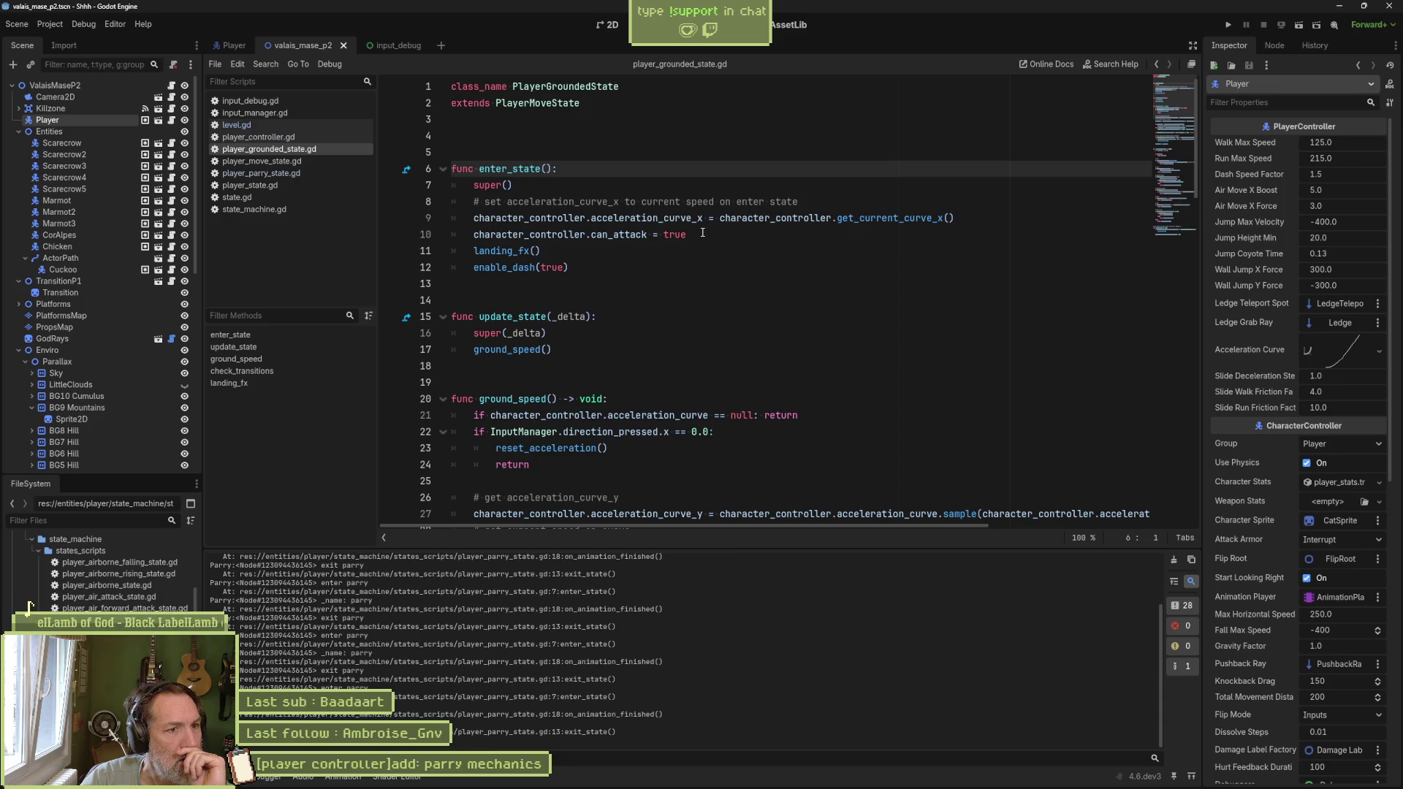
# Step: Review the can_attack assignment in the grounded script, then move Parry directly under StateMachine in the Player scene
pyautogui.moveTo(702, 232); pyautogui.dragTo(558, 234)
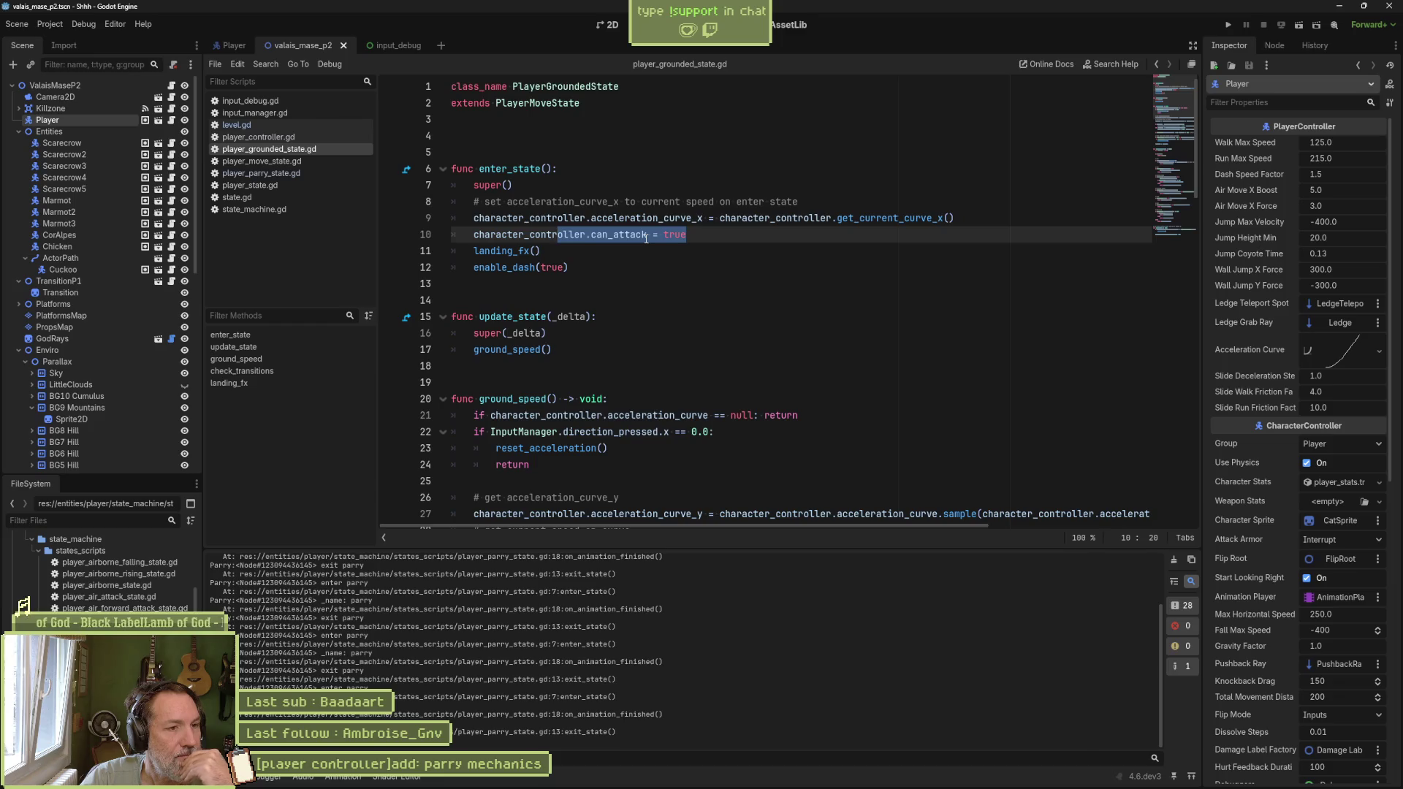
pyautogui.click(476, 235)
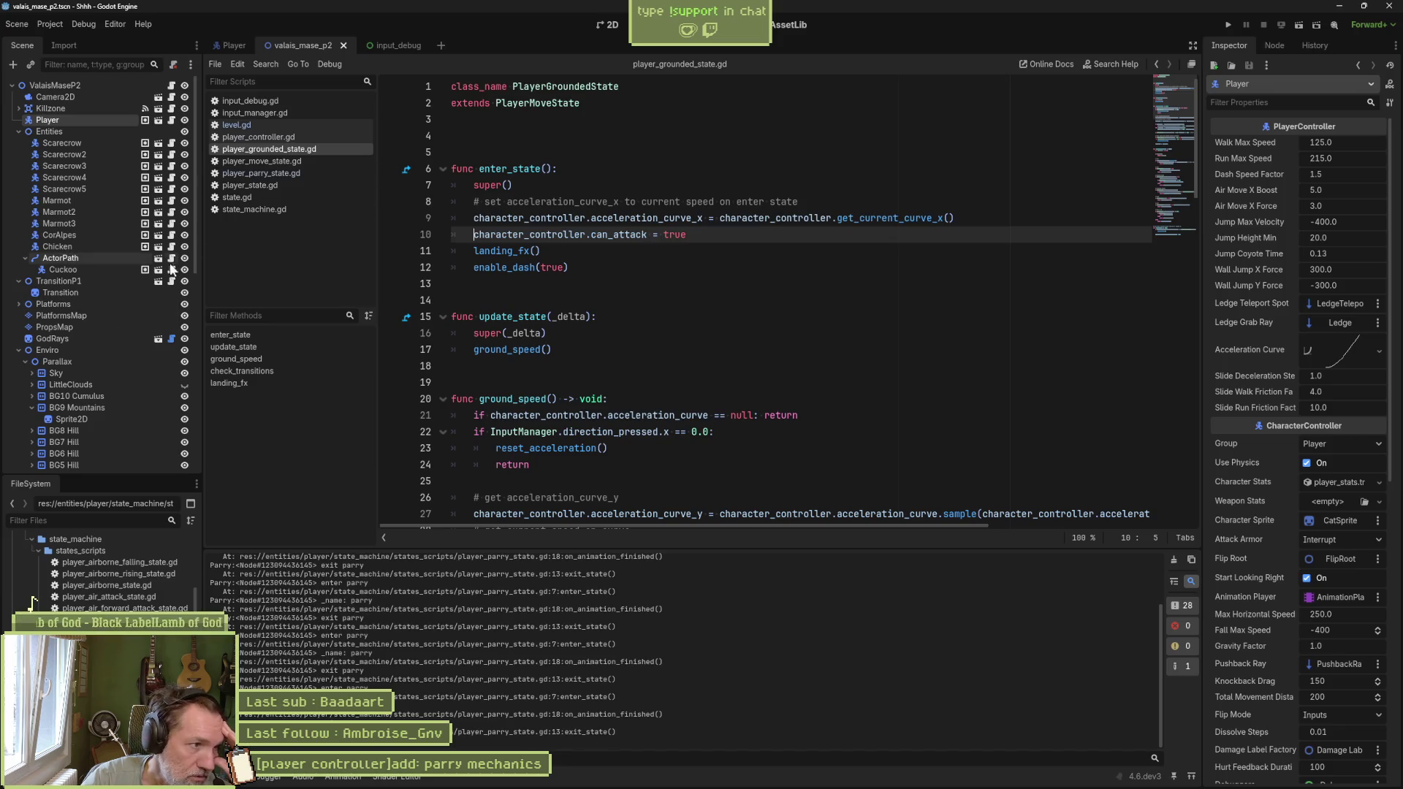
pyautogui.click(230, 47)
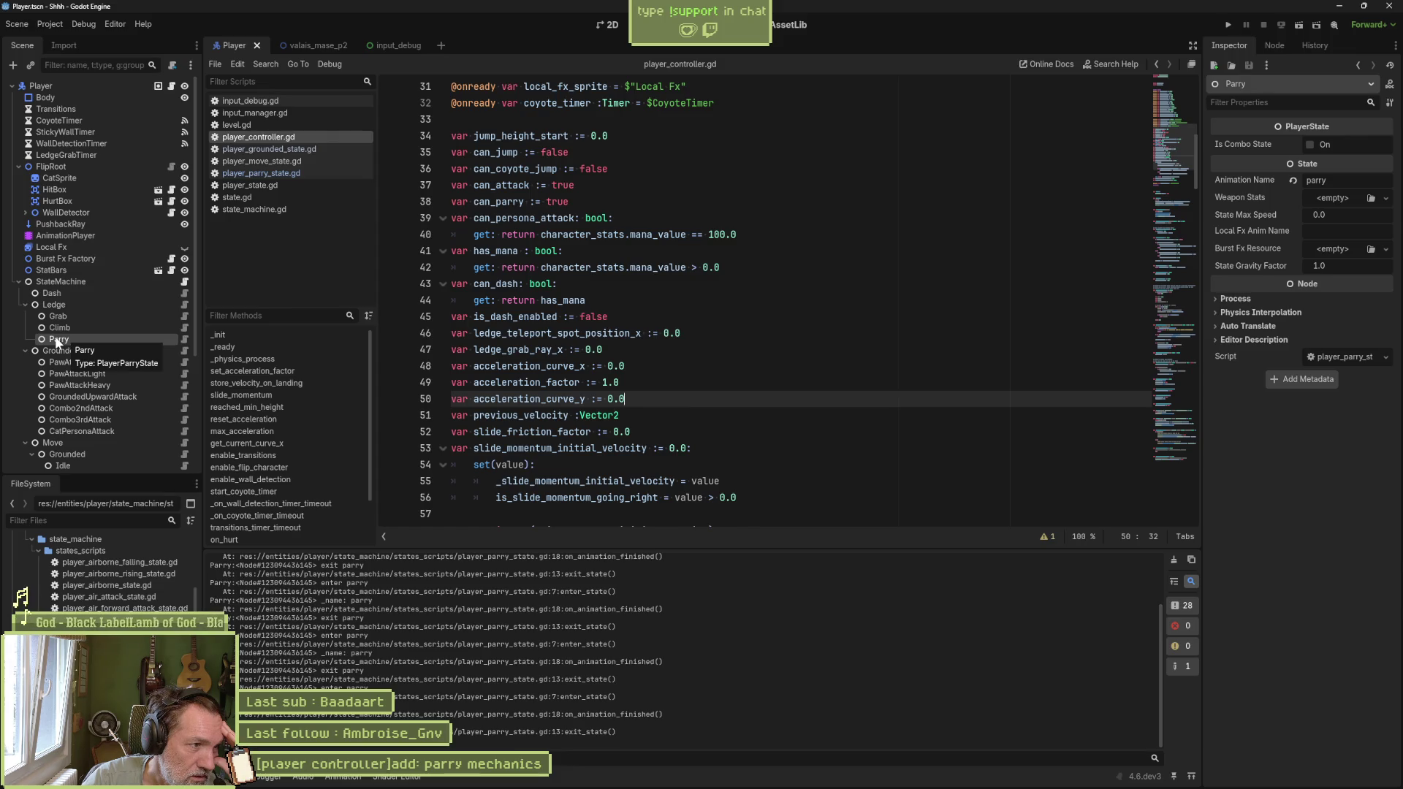
pyautogui.moveTo(57, 341); pyautogui.dragTo(55, 300)
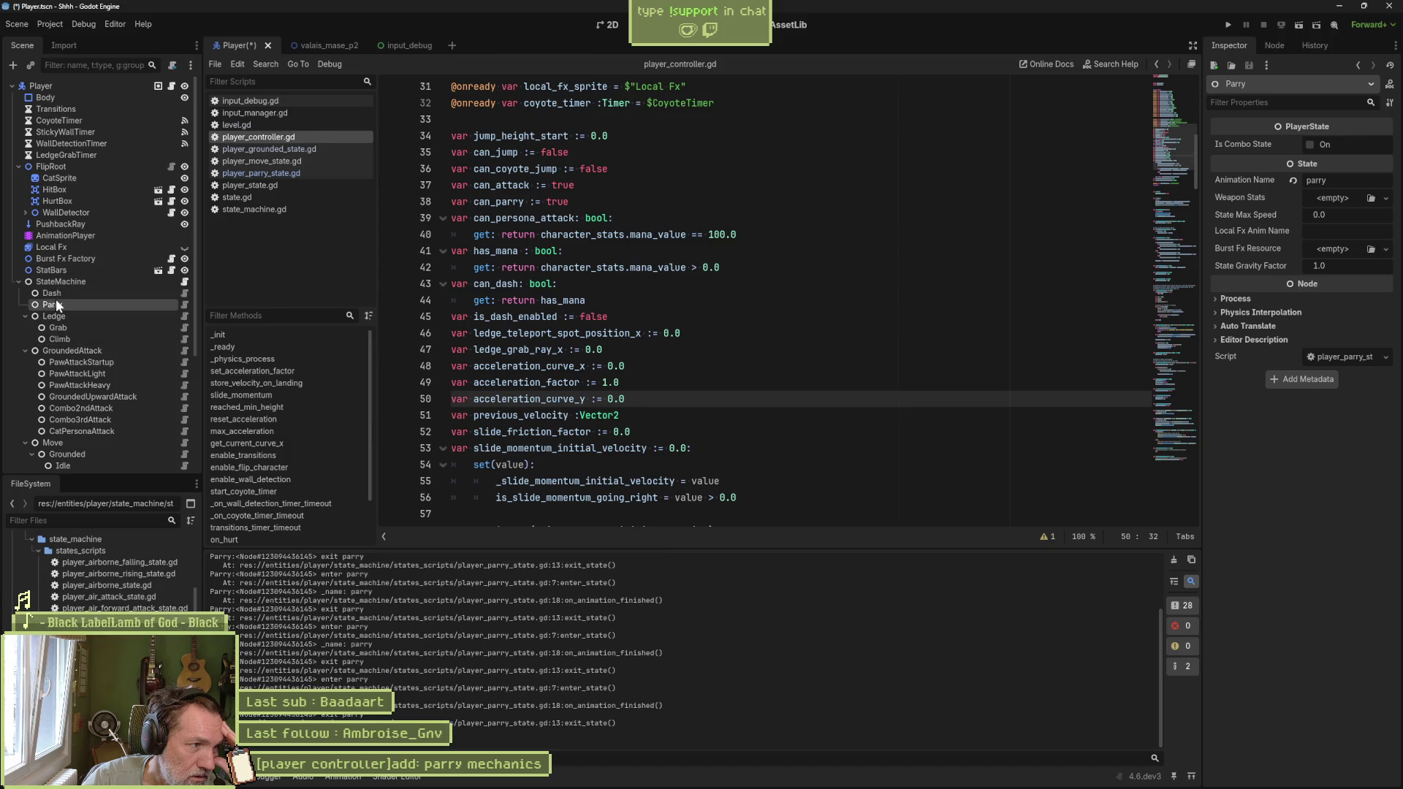
# Step: Collapse Ledge and move the Parry node under Move > Grounded in the Scene dock
pyautogui.click(25, 316)
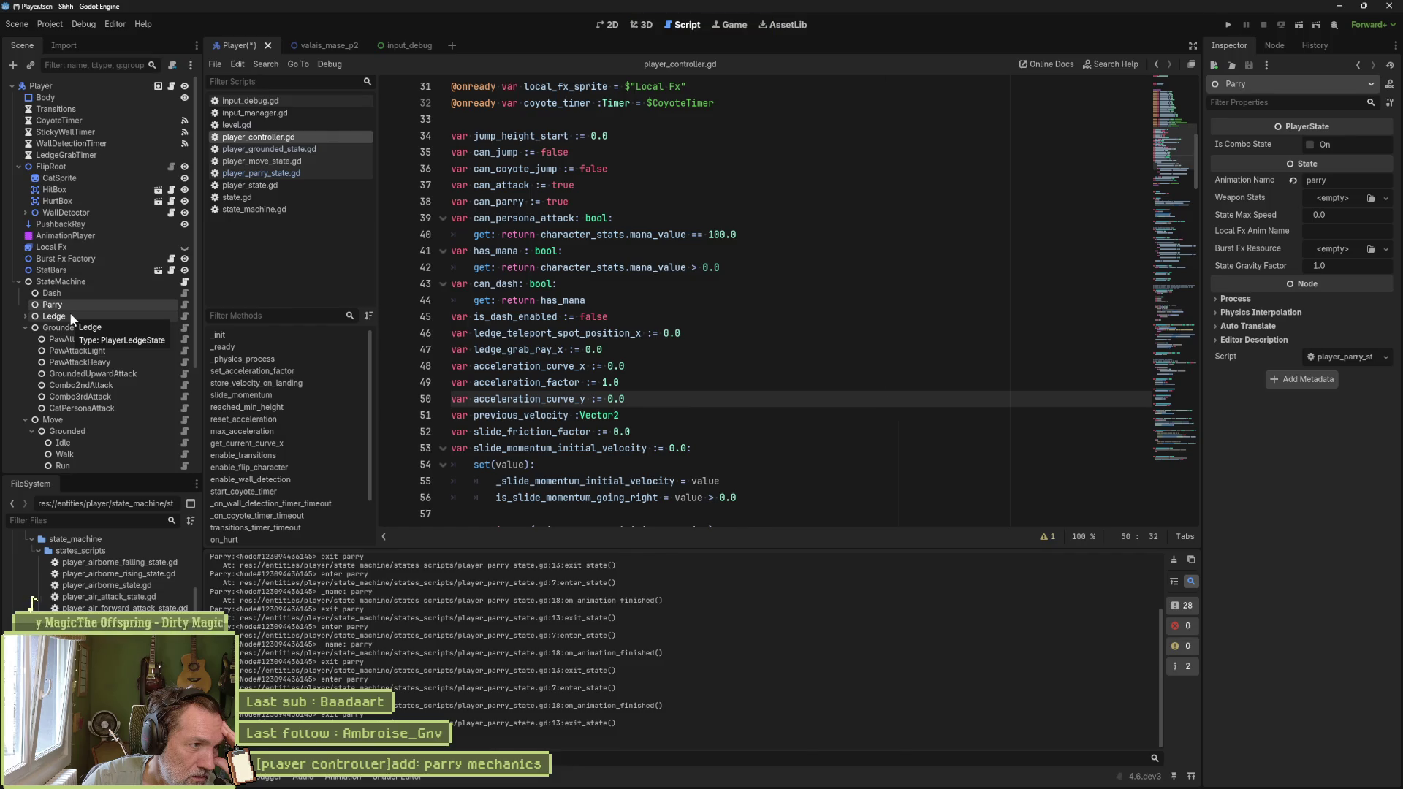
pyautogui.scroll(-3, 68, 314)
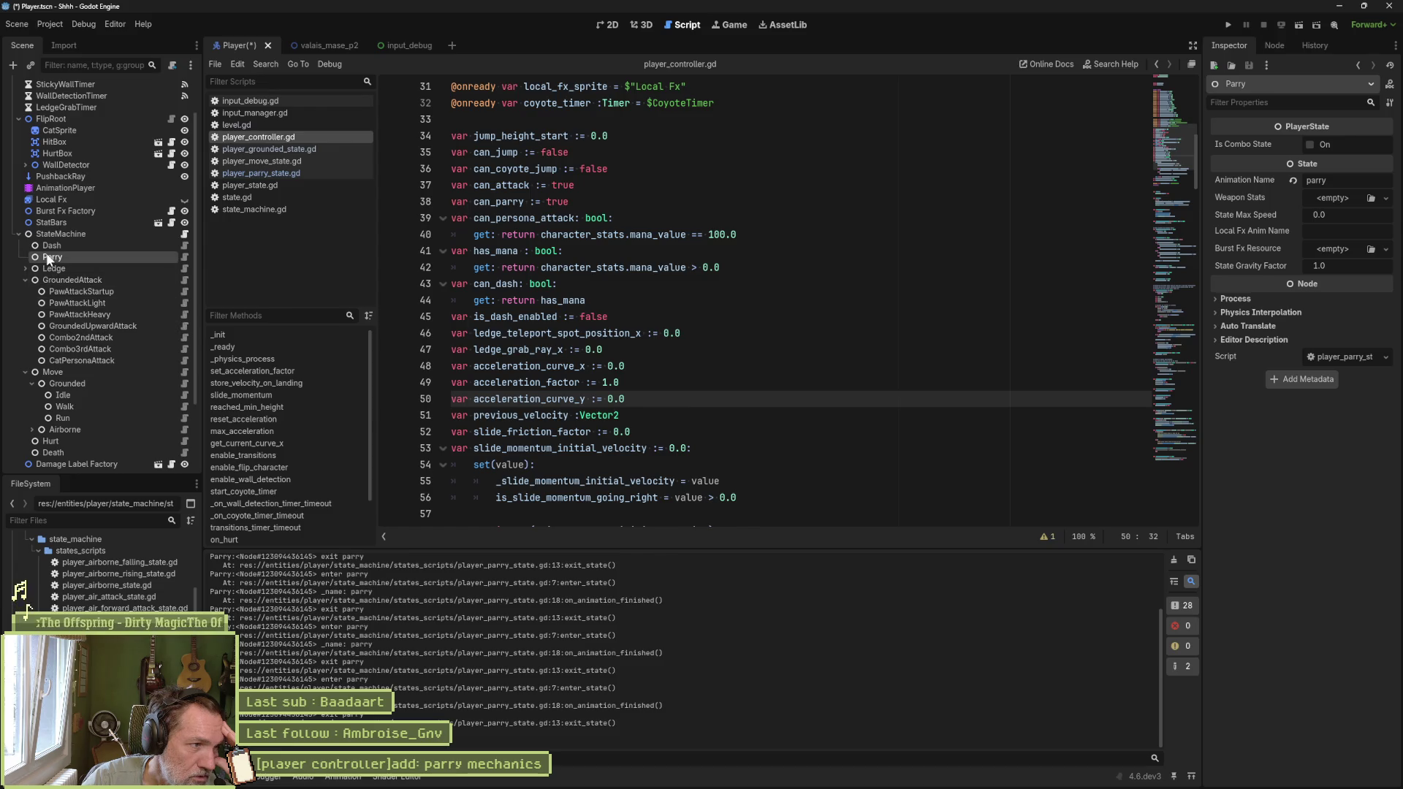
pyautogui.moveTo(50, 259); pyautogui.dragTo(62, 383)
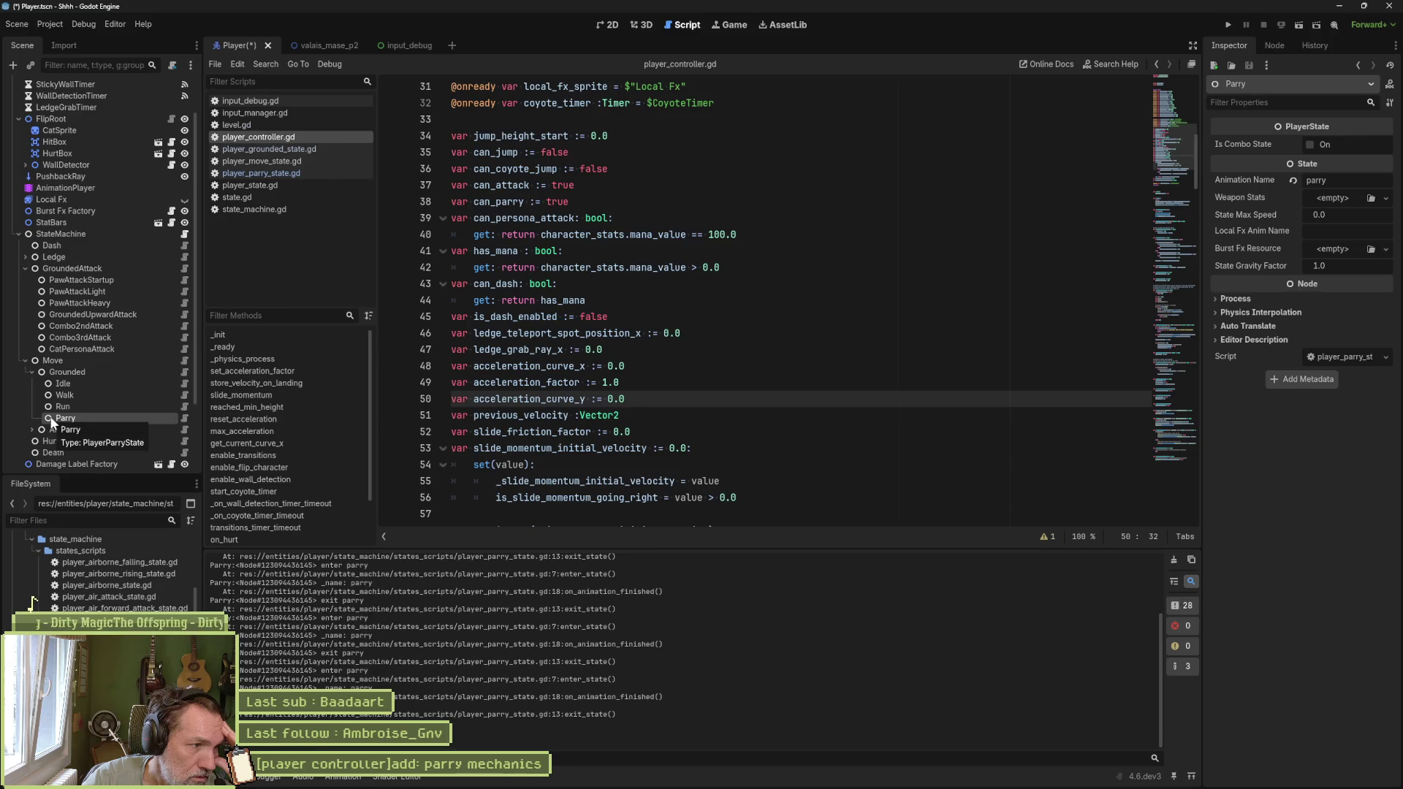
# Step: Restore Parry's script to extend PlayerGroundedState and run the valais_mase_p2 level
pyautogui.click(181, 417)
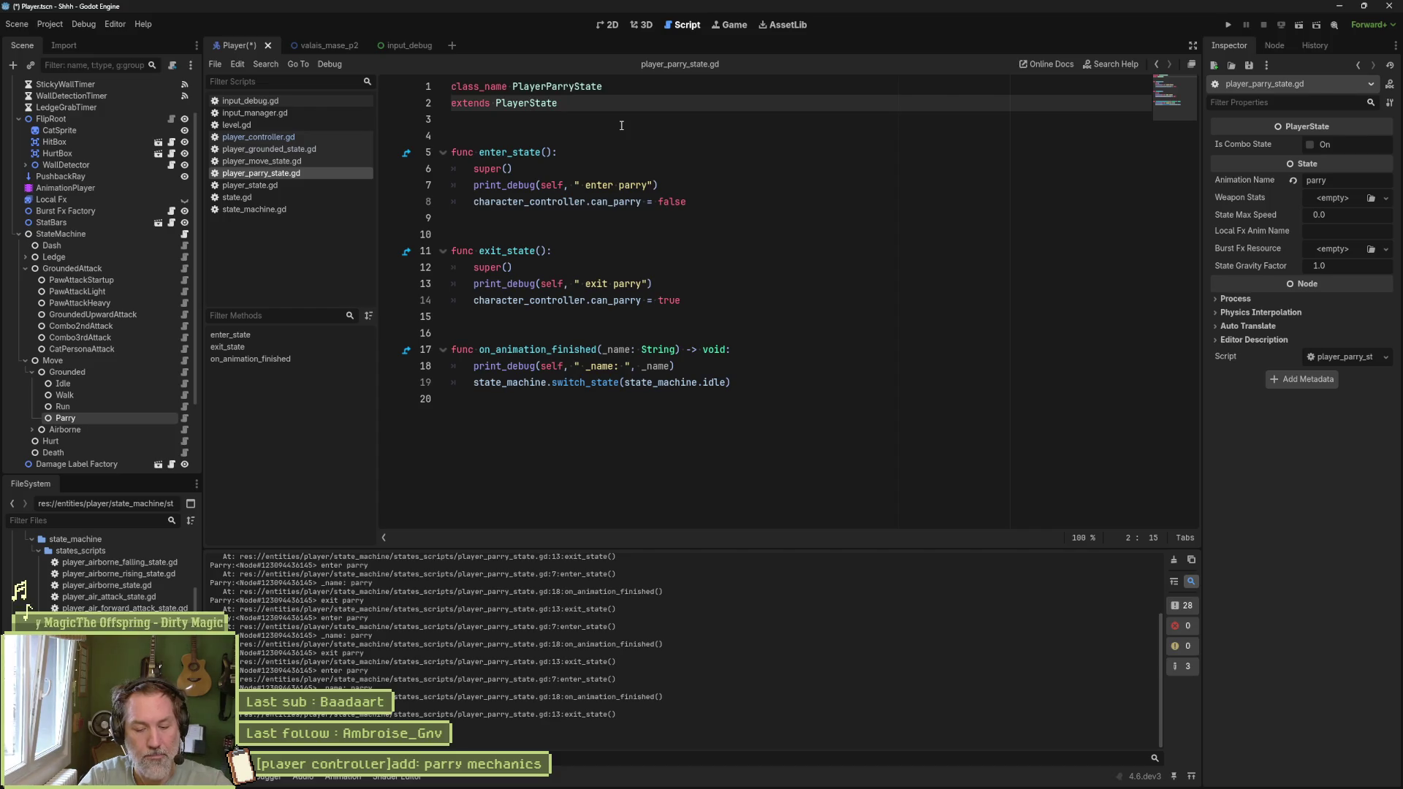
pyautogui.hotkey('ctrl', 'z')
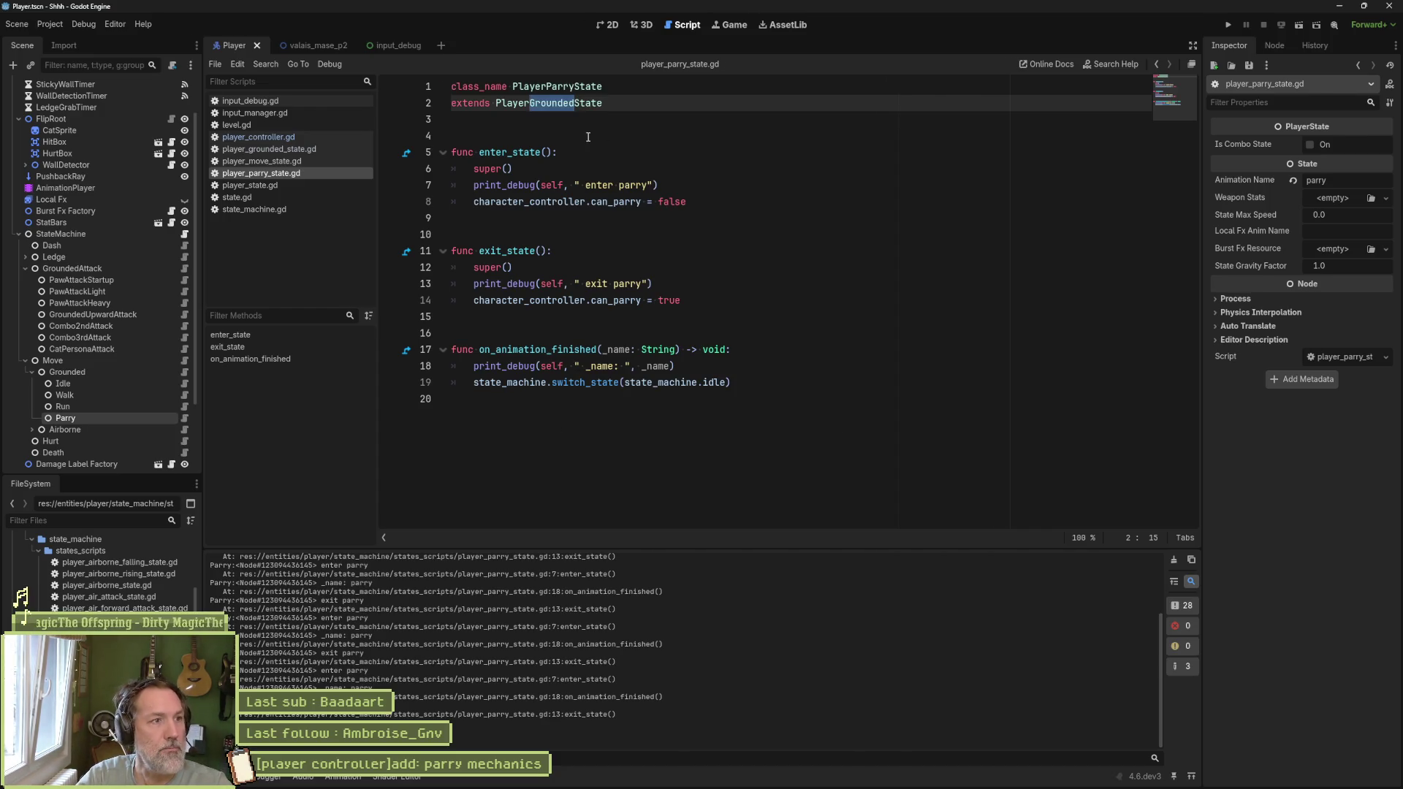
pyautogui.click(314, 44)
pyautogui.press('F6')
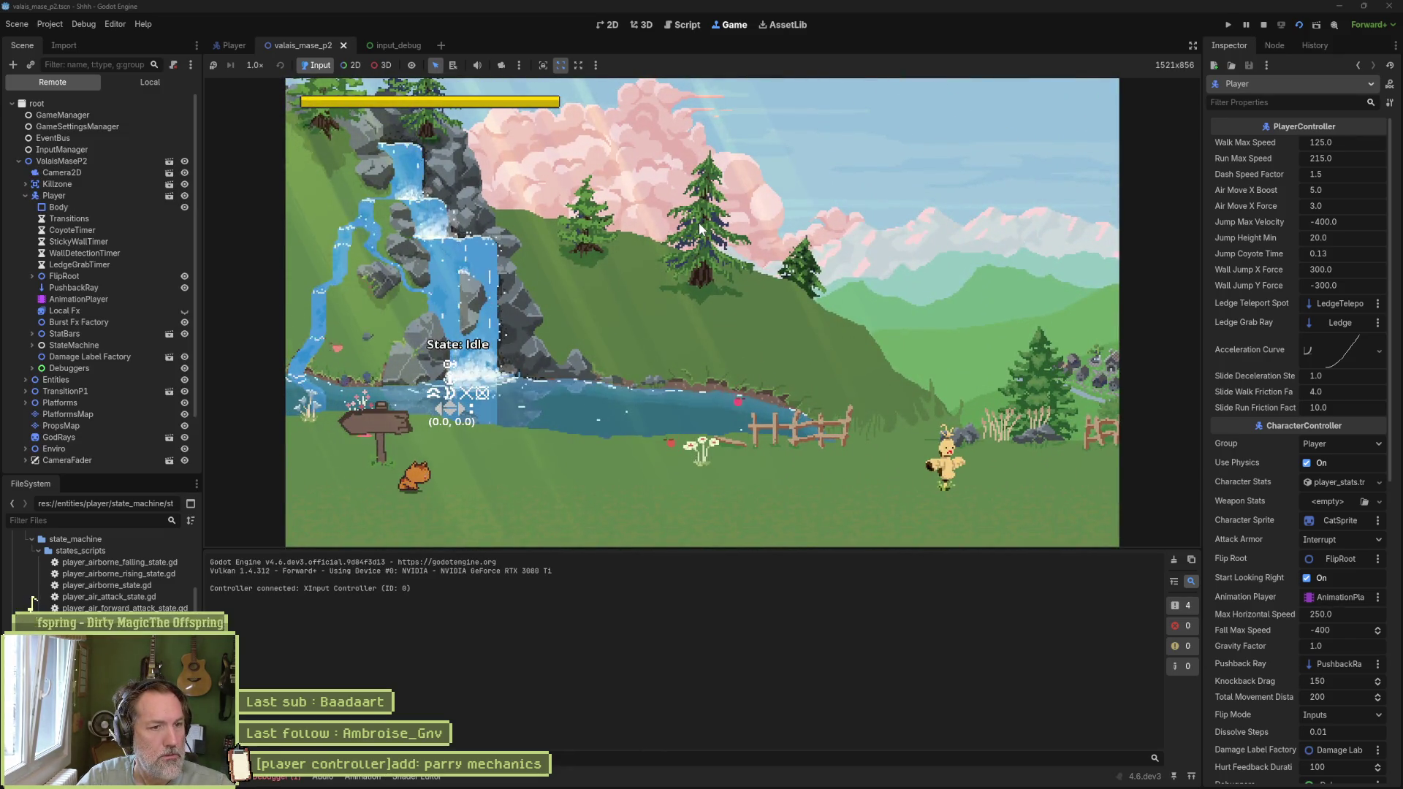
# Step: Dash with Shift and walk left in the running level, then stop and return to the Player scene
pyautogui.press('shift')
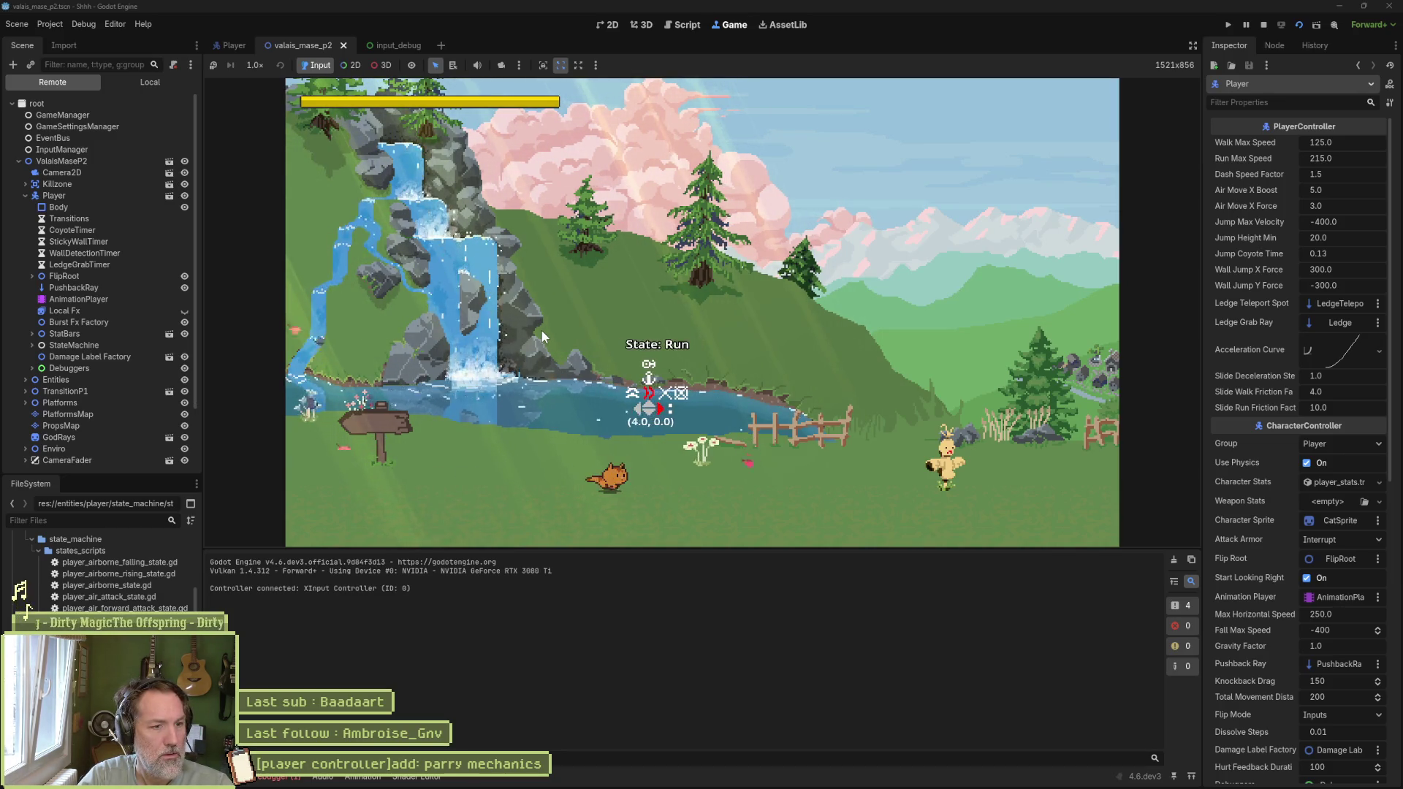
pyautogui.press('Left')
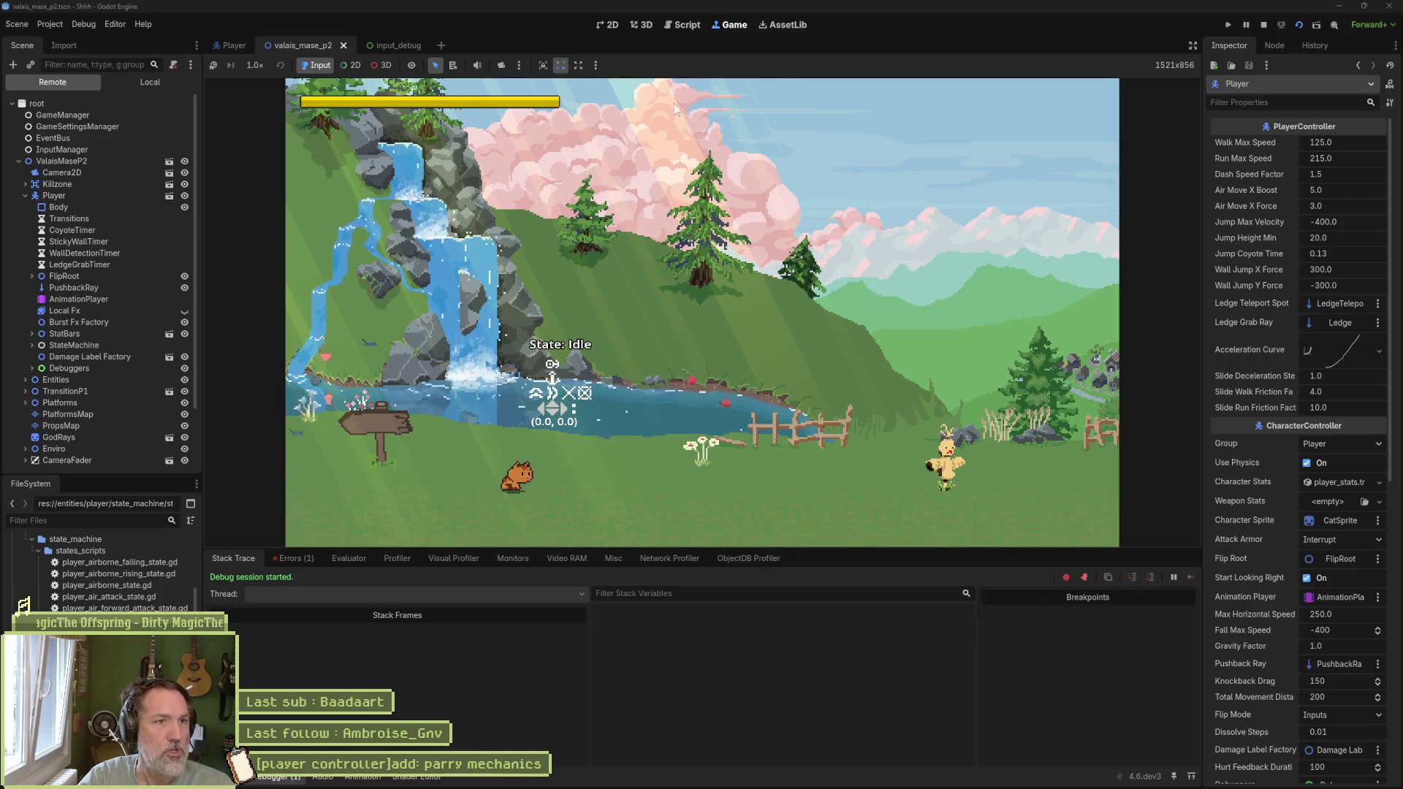
pyautogui.click(1264, 24)
pyautogui.click(231, 46)
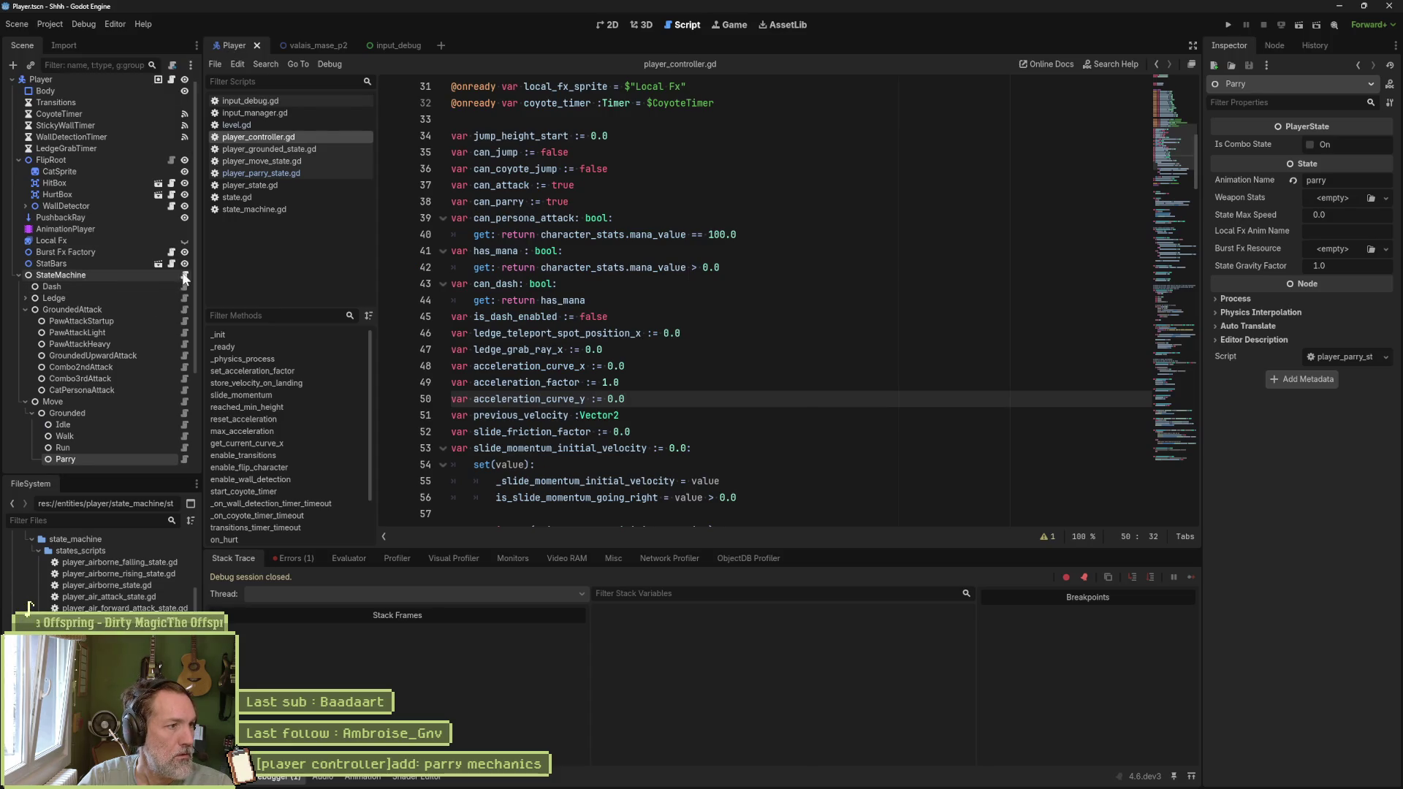
# Step: In player_state_machine.gd, replace the $Ledge/Parry line with a reference to $Move/Grounded/Parry
pyautogui.click(185, 275)
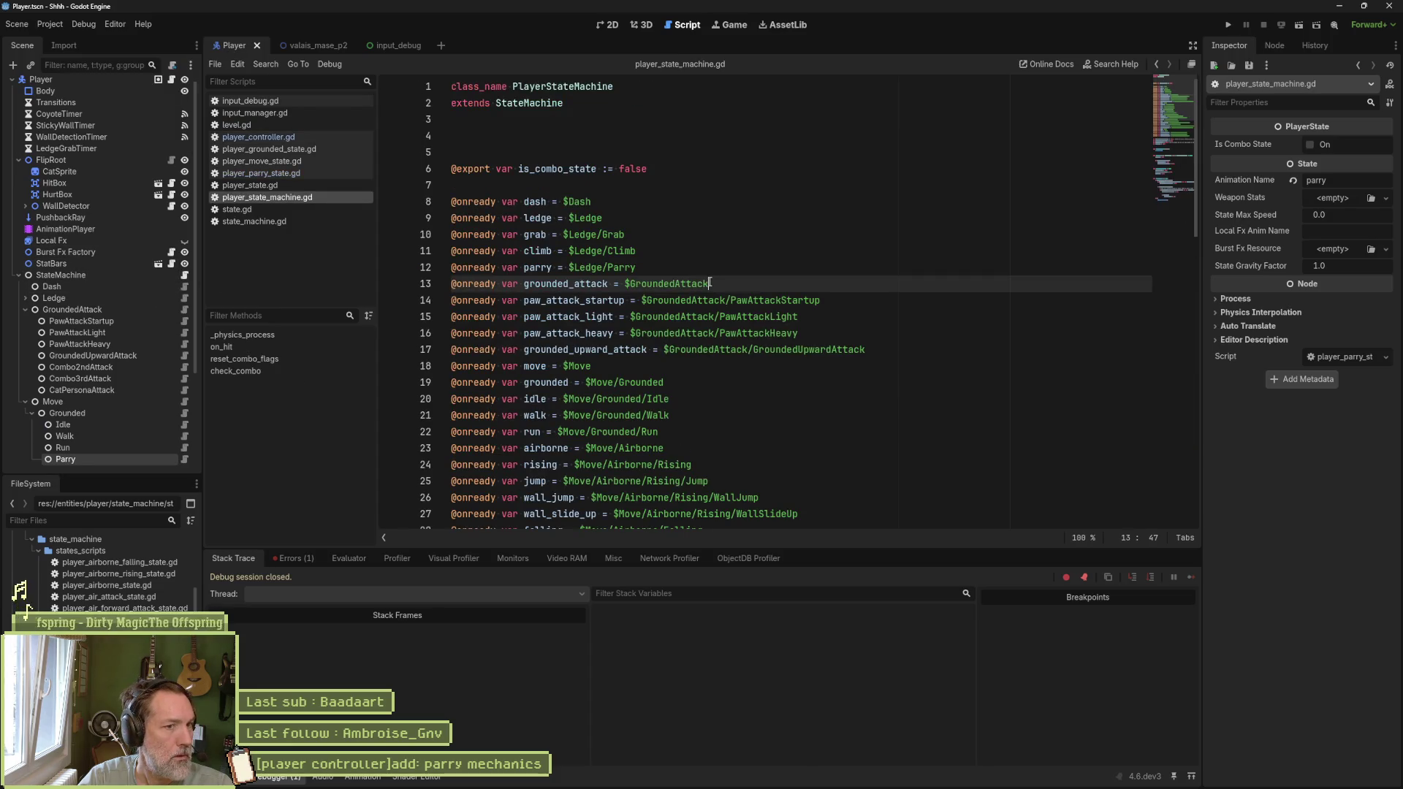
pyautogui.click(661, 267)
pyautogui.hotkey('ctrl', 'shift', 'k')
pyautogui.moveTo(73, 459); pyautogui.dragTo(453, 269)
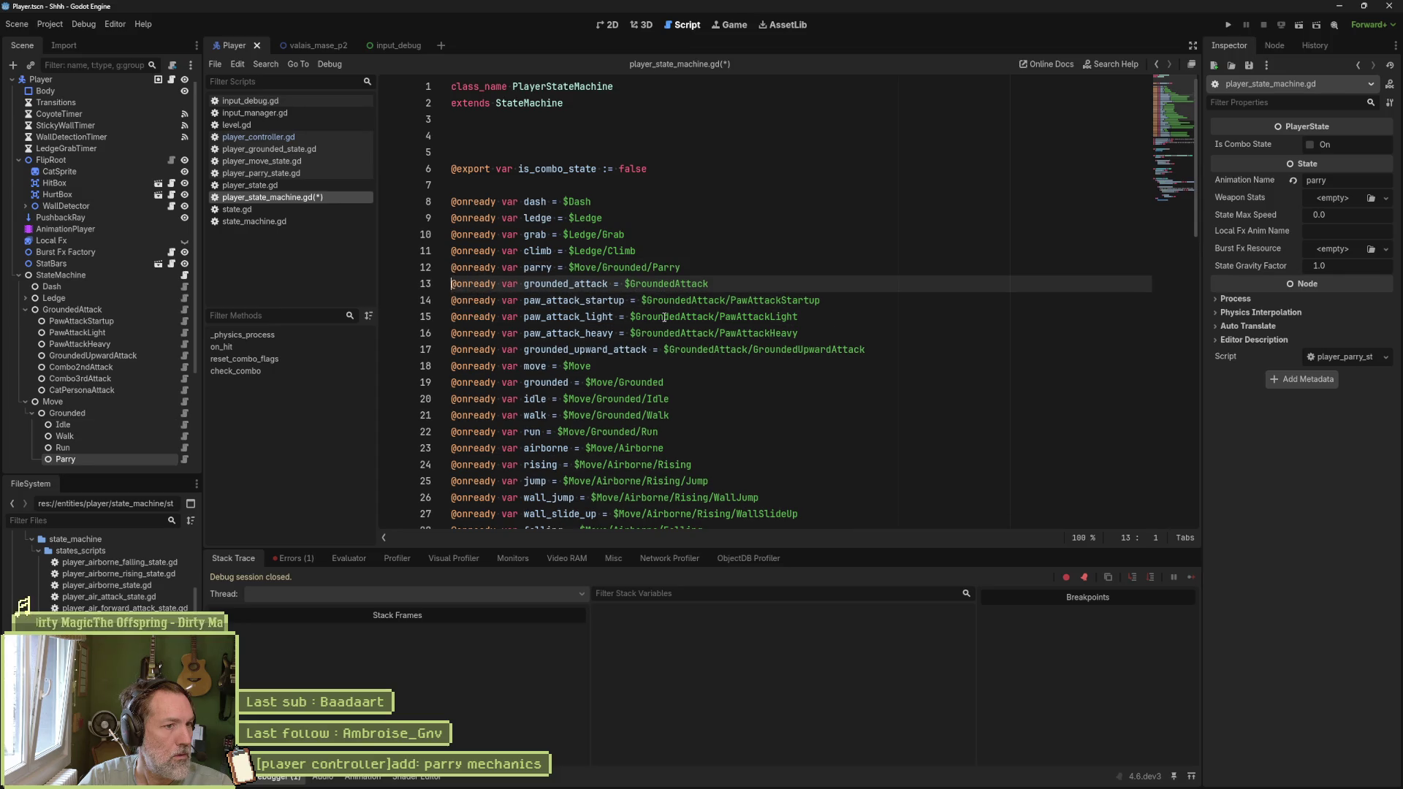
# Step: Run the valais_mase_p2 level to test parrying, then stop it
pyautogui.click(310, 46)
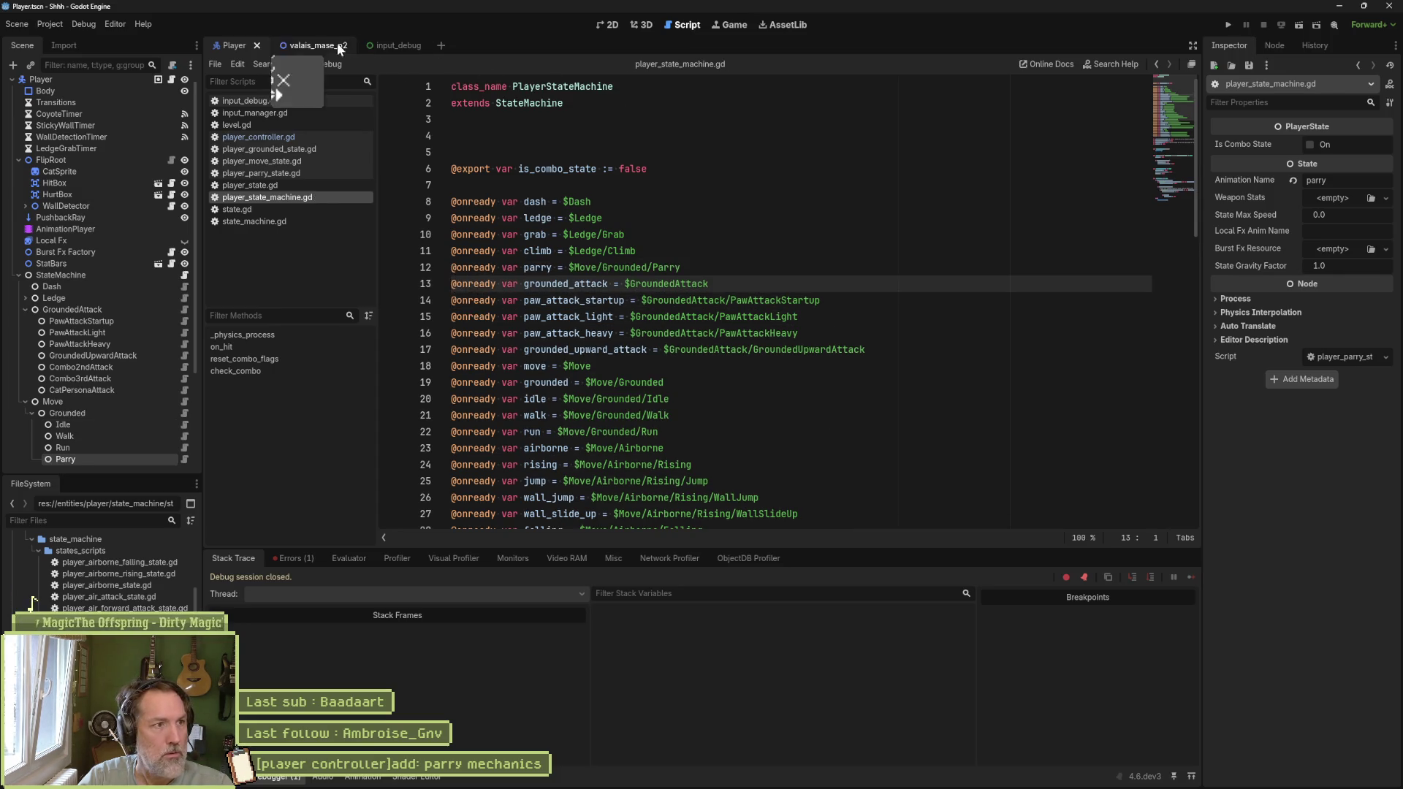
pyautogui.press('F6')
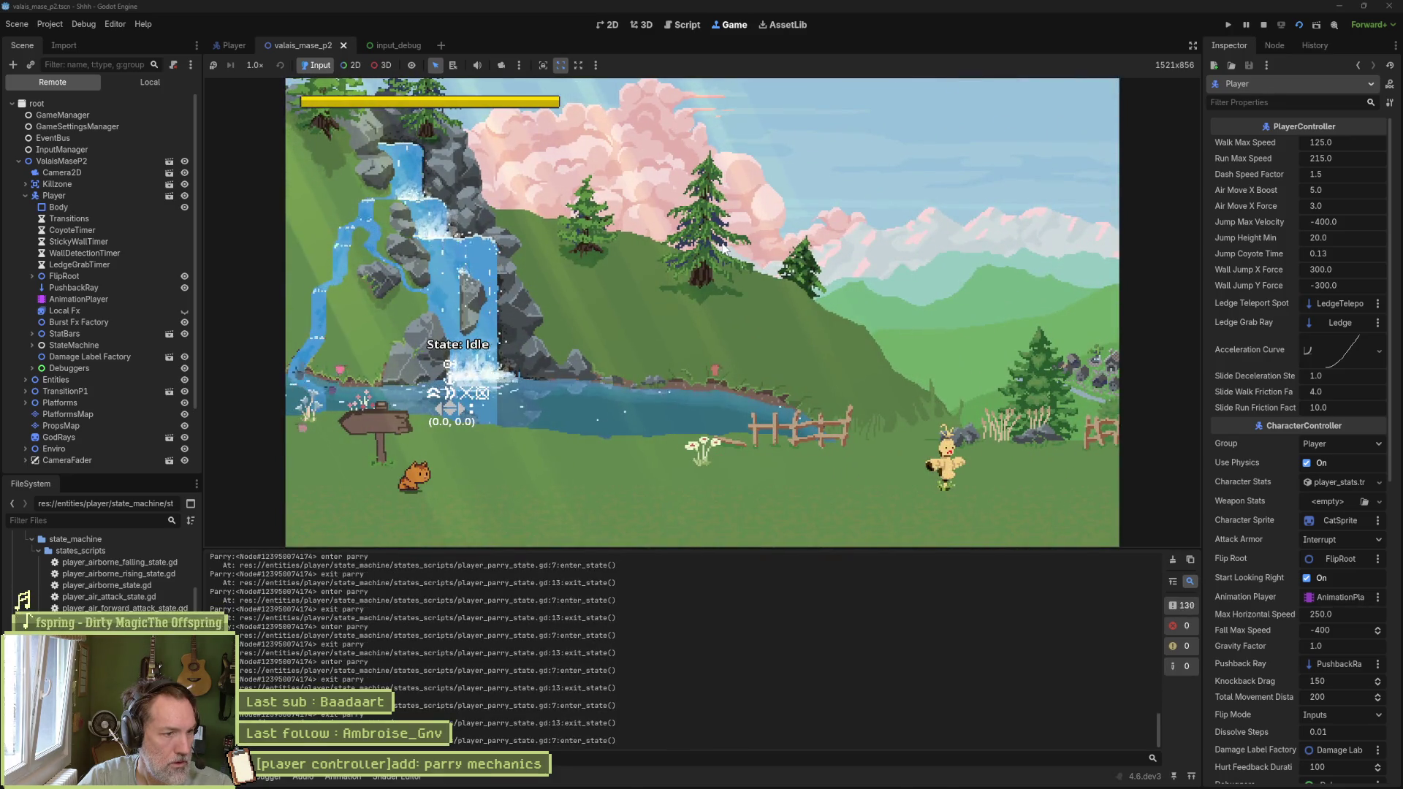
pyautogui.press('F8')
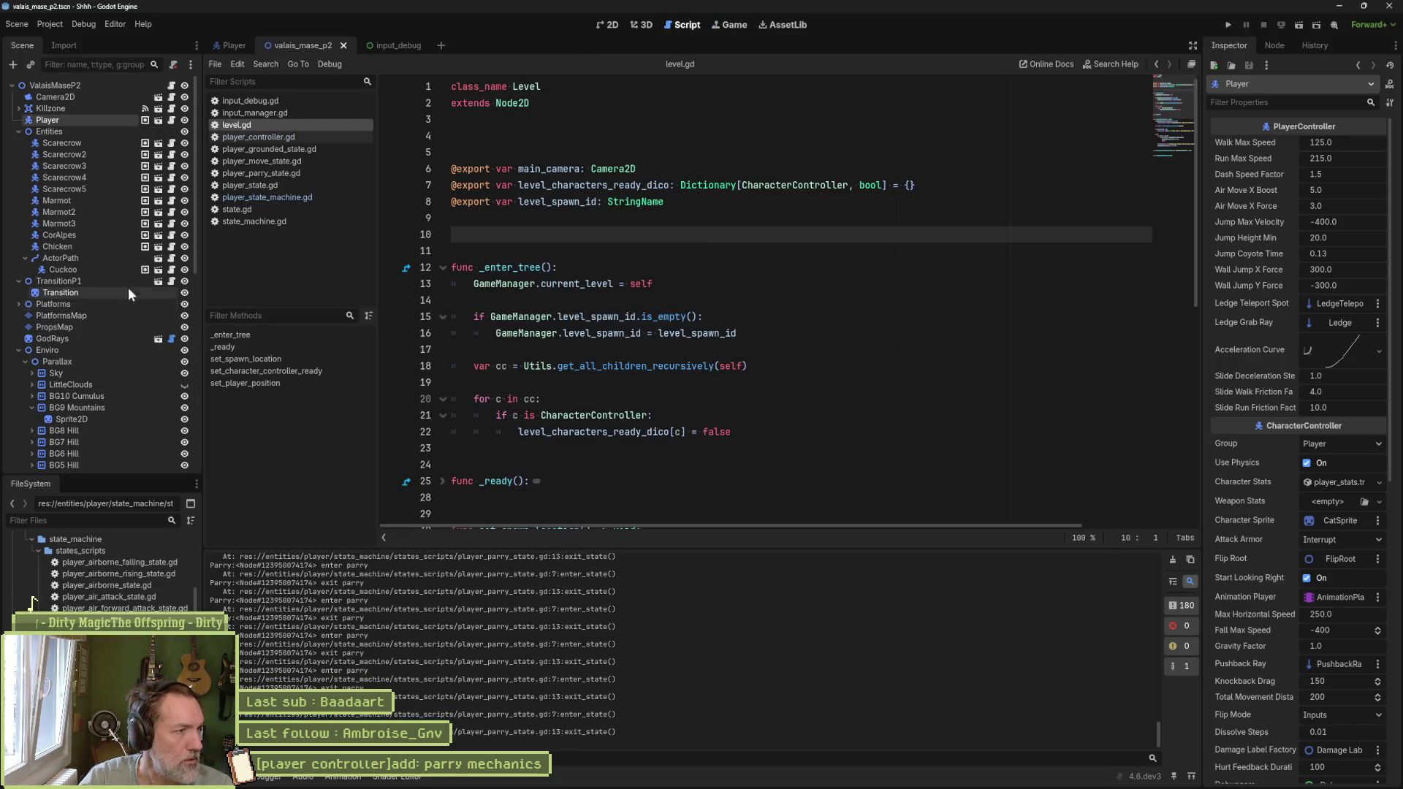
# Step: In the Player scene, move the Parry node directly under Move, after Airborne
pyautogui.click(234, 44)
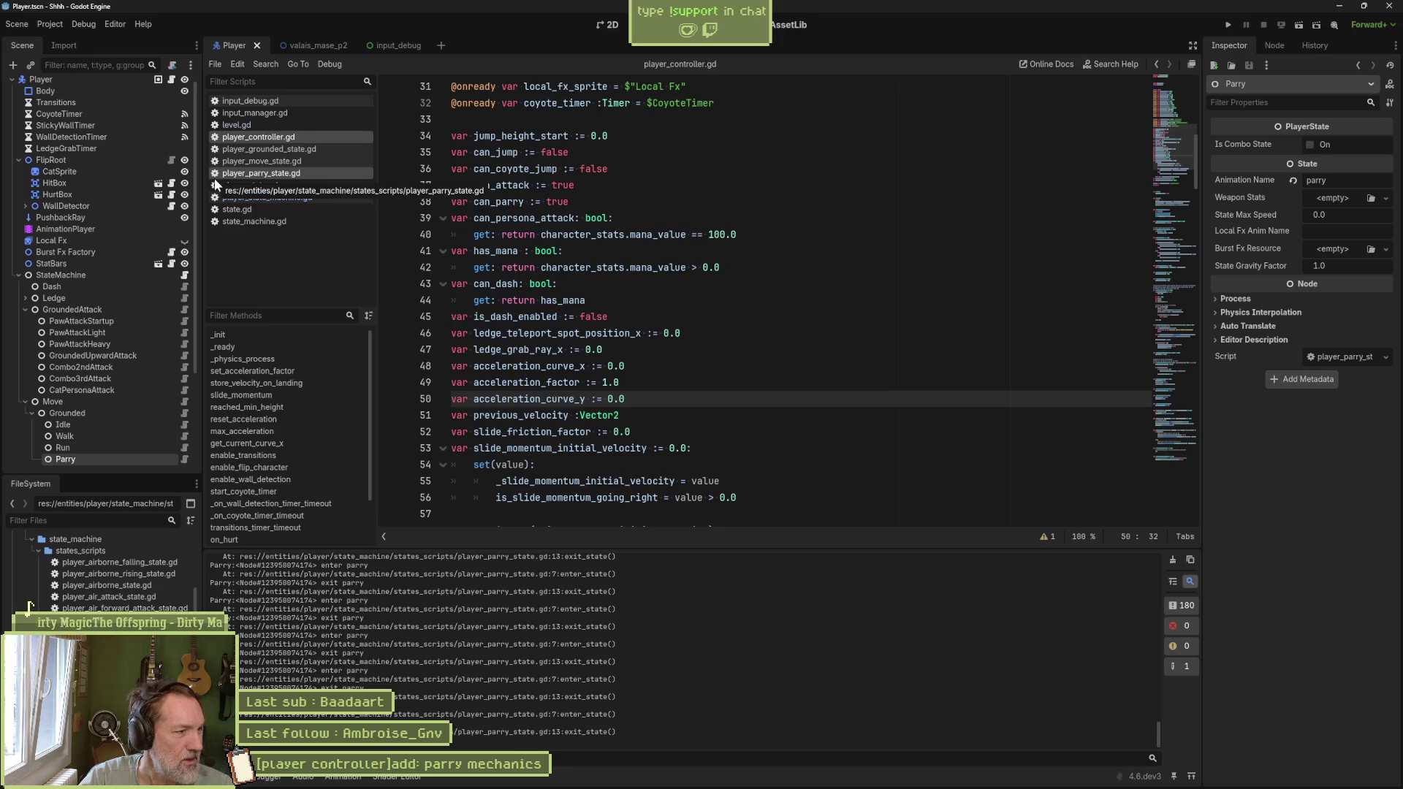
pyautogui.scroll(-3, 187, 332)
pyautogui.scroll(-3, 187, 331)
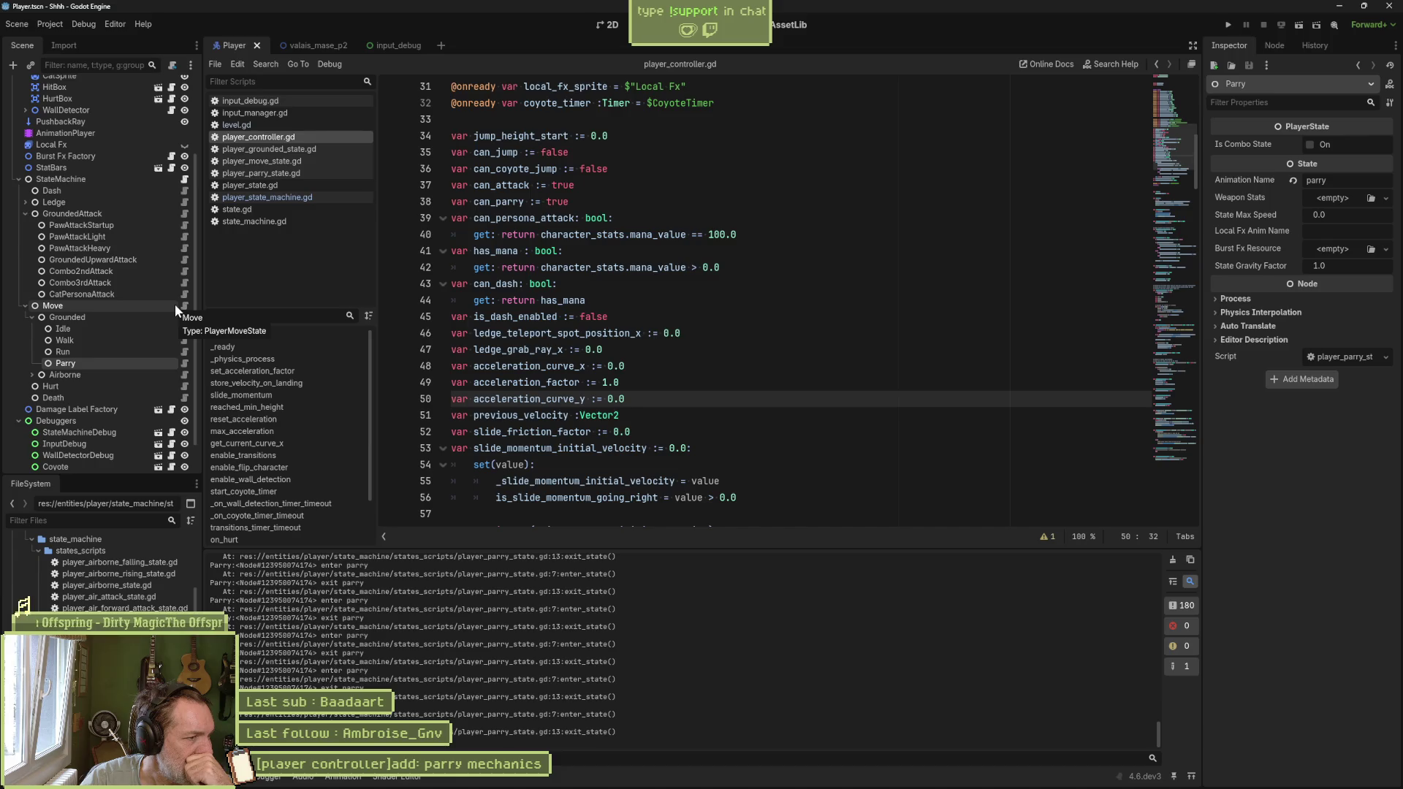
pyautogui.moveTo(67, 363); pyautogui.dragTo(71, 304)
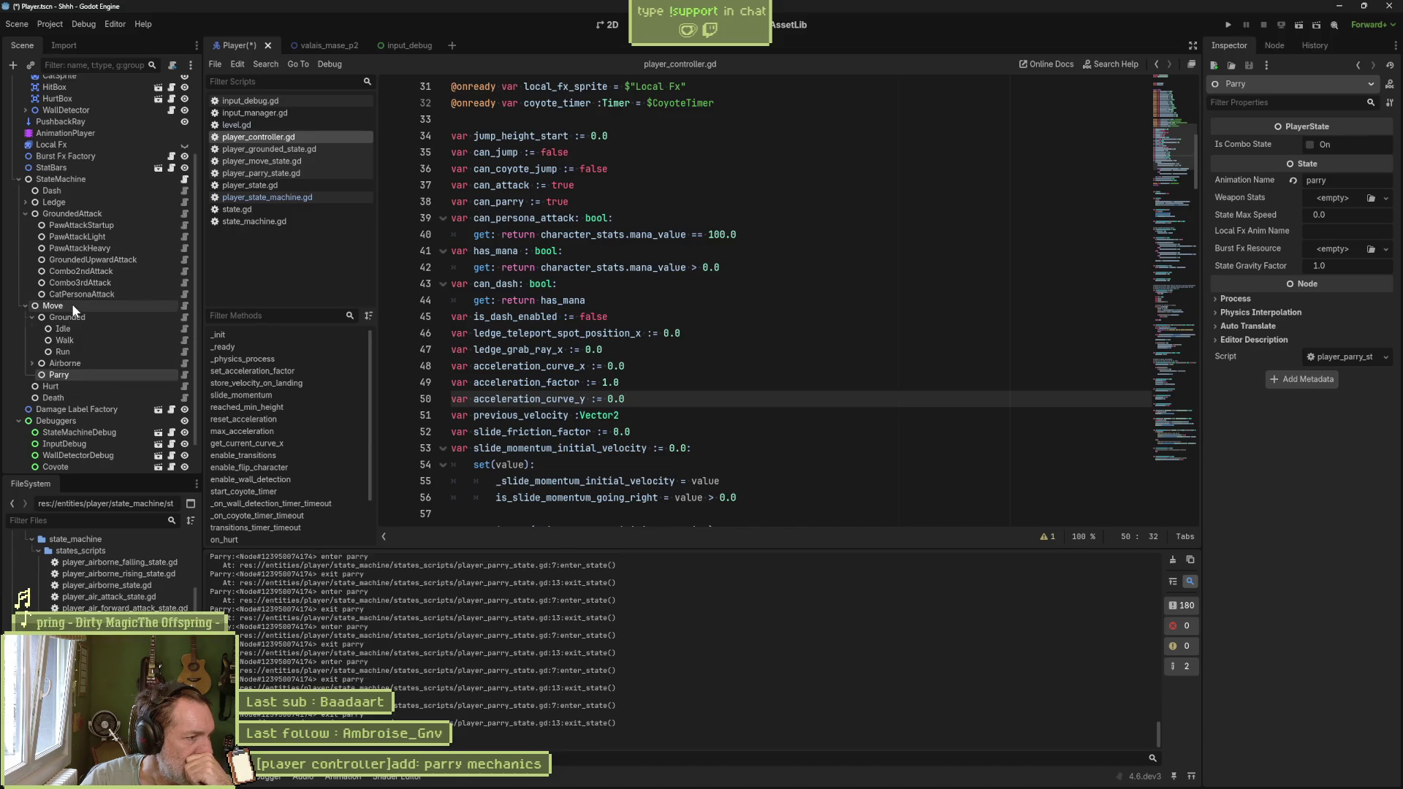
# Step: Make Parry's script extend PlayerMoveState, save it, and test-run the game
pyautogui.click(181, 375)
pyautogui.write('MovState')
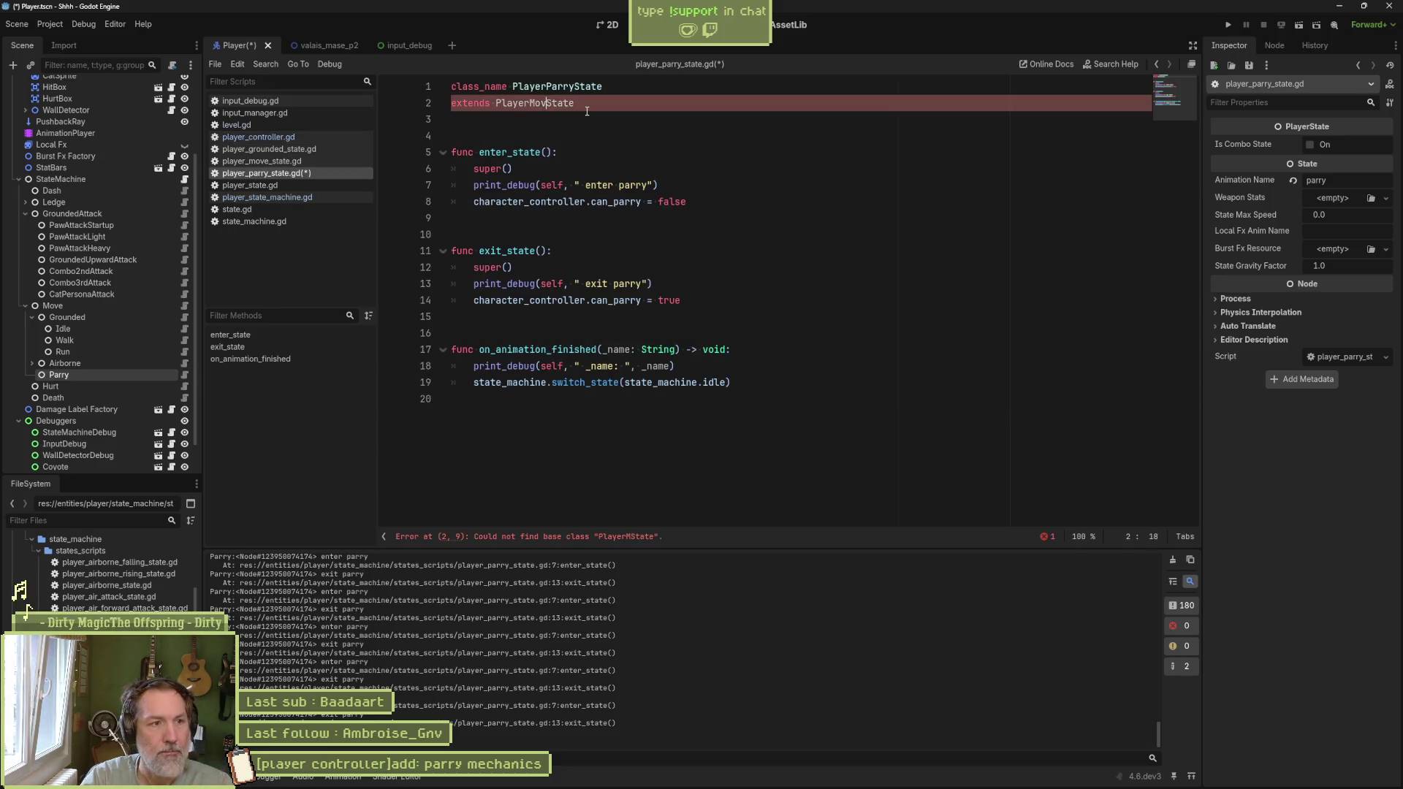
pyautogui.write('ve')
pyautogui.hotkey('ctrl', 's')
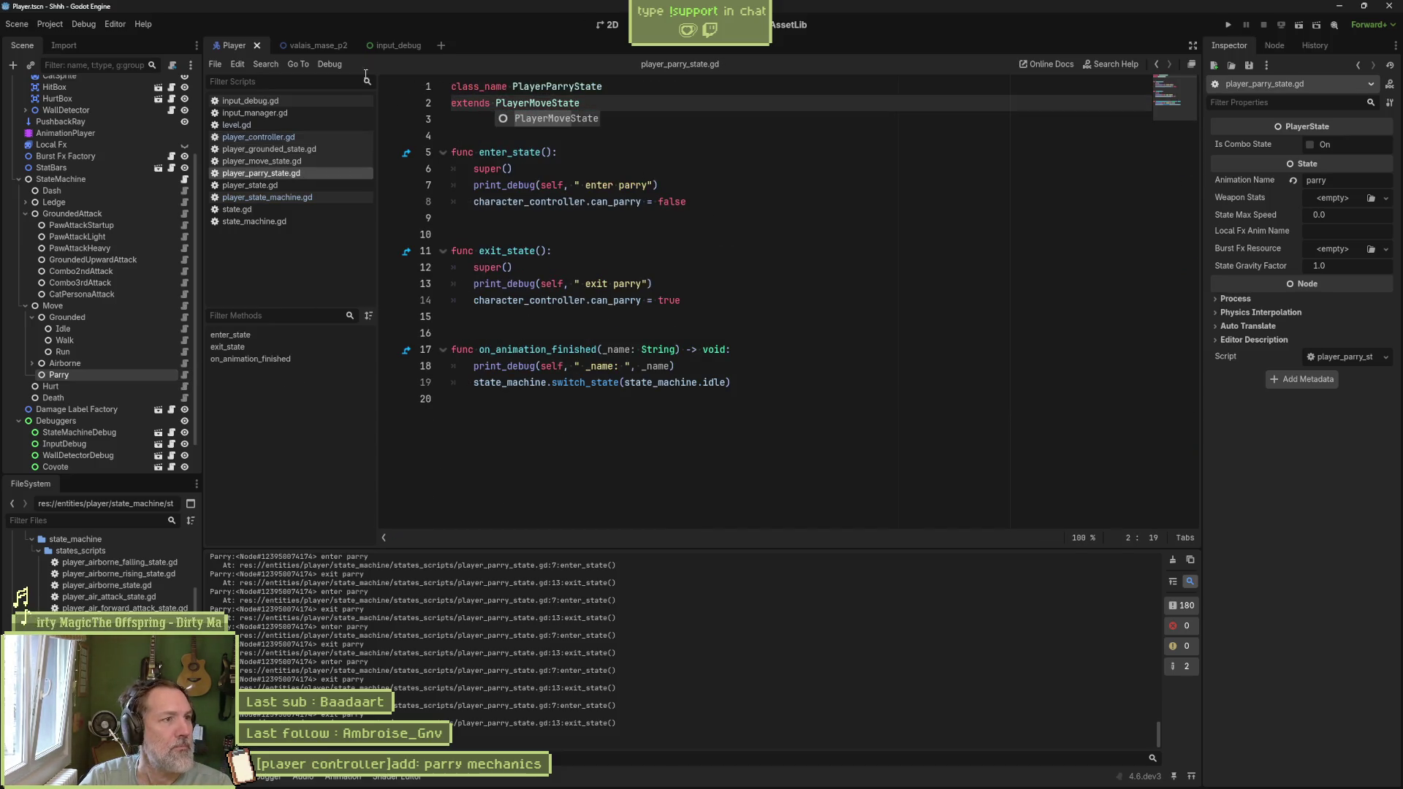
pyautogui.press('F5')
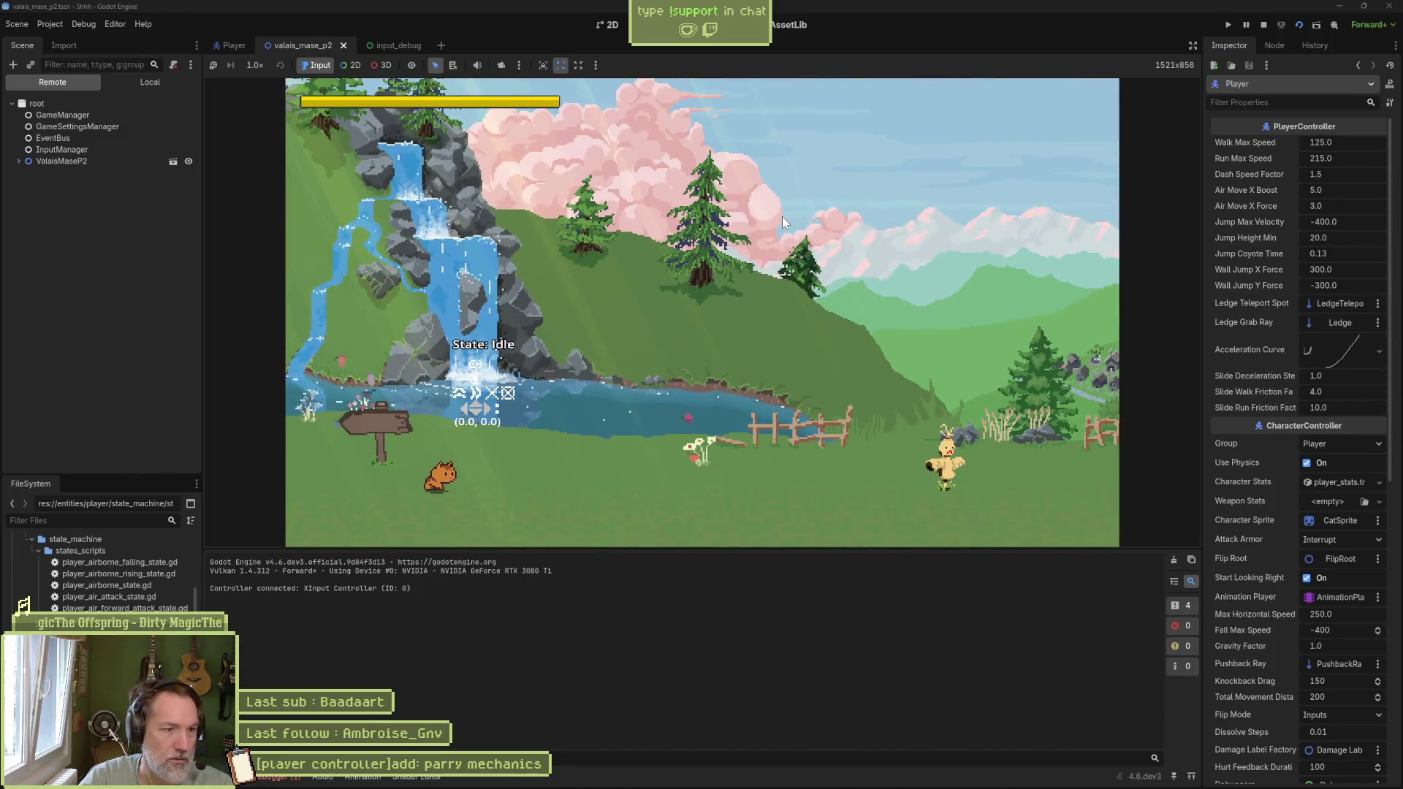
pyautogui.press('F8')
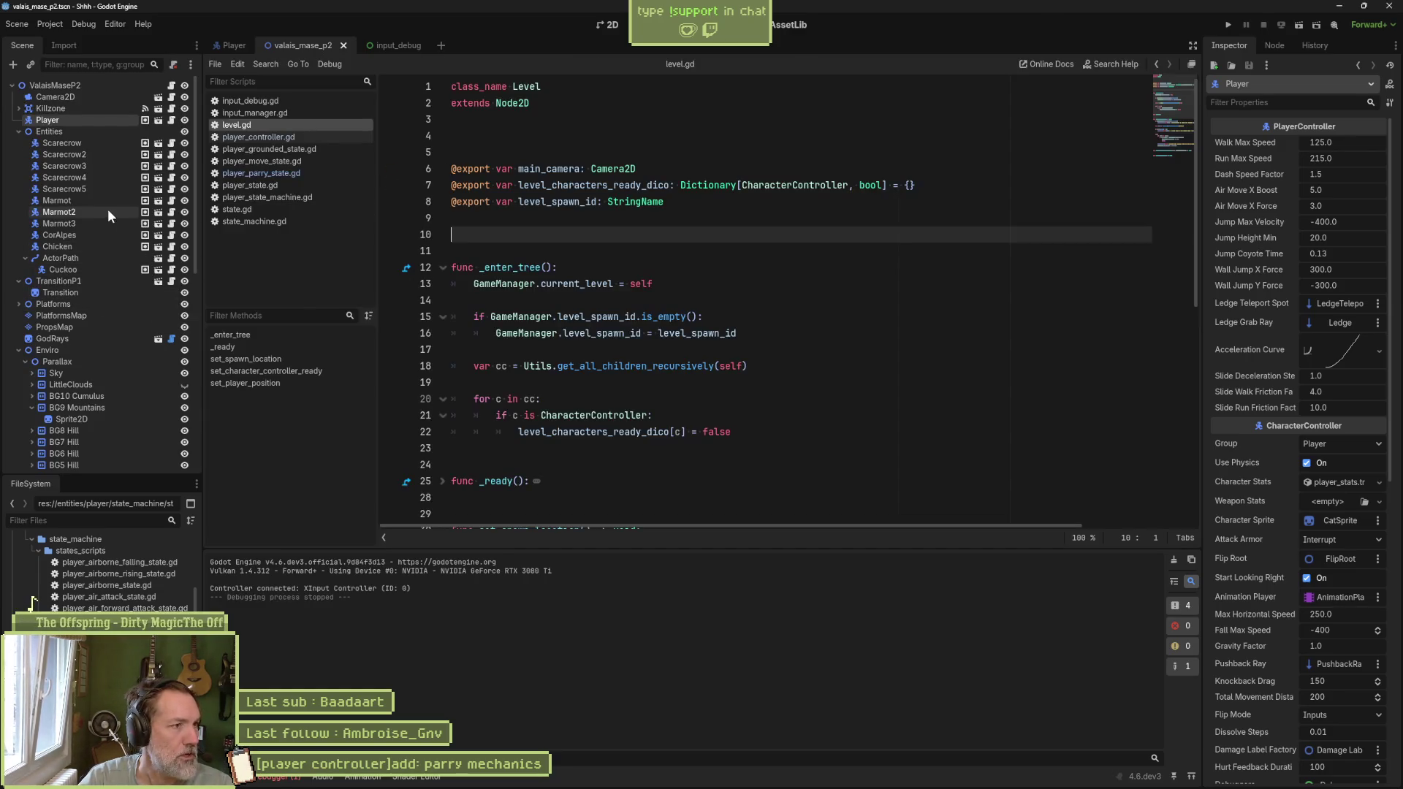
# Step: Remove Grounded from the parry path in player_state_machine.gd so it reads $Move/Parry
pyautogui.click(268, 197)
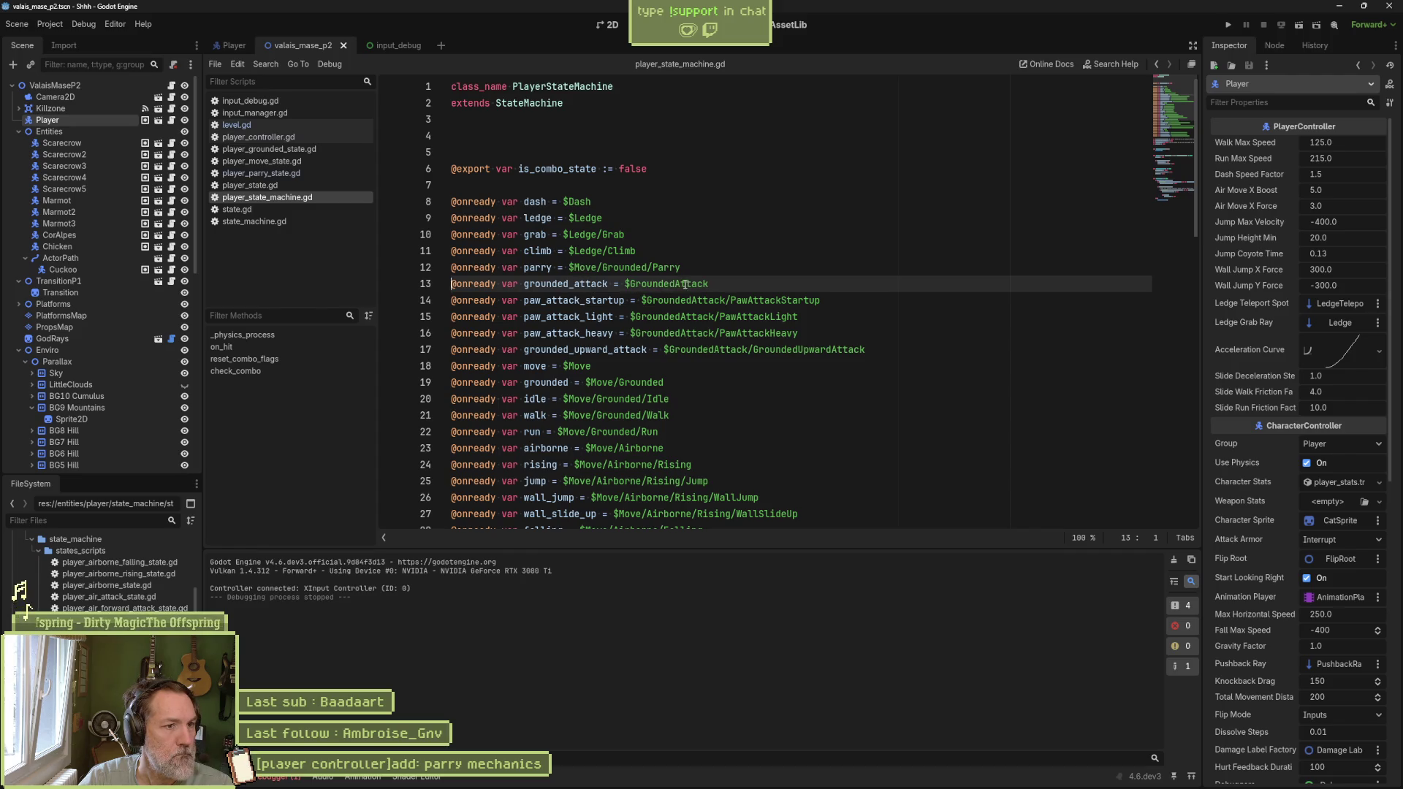
pyautogui.doubleClick(619, 267)
pyautogui.press('BackSpace')
pyautogui.press('Delete')
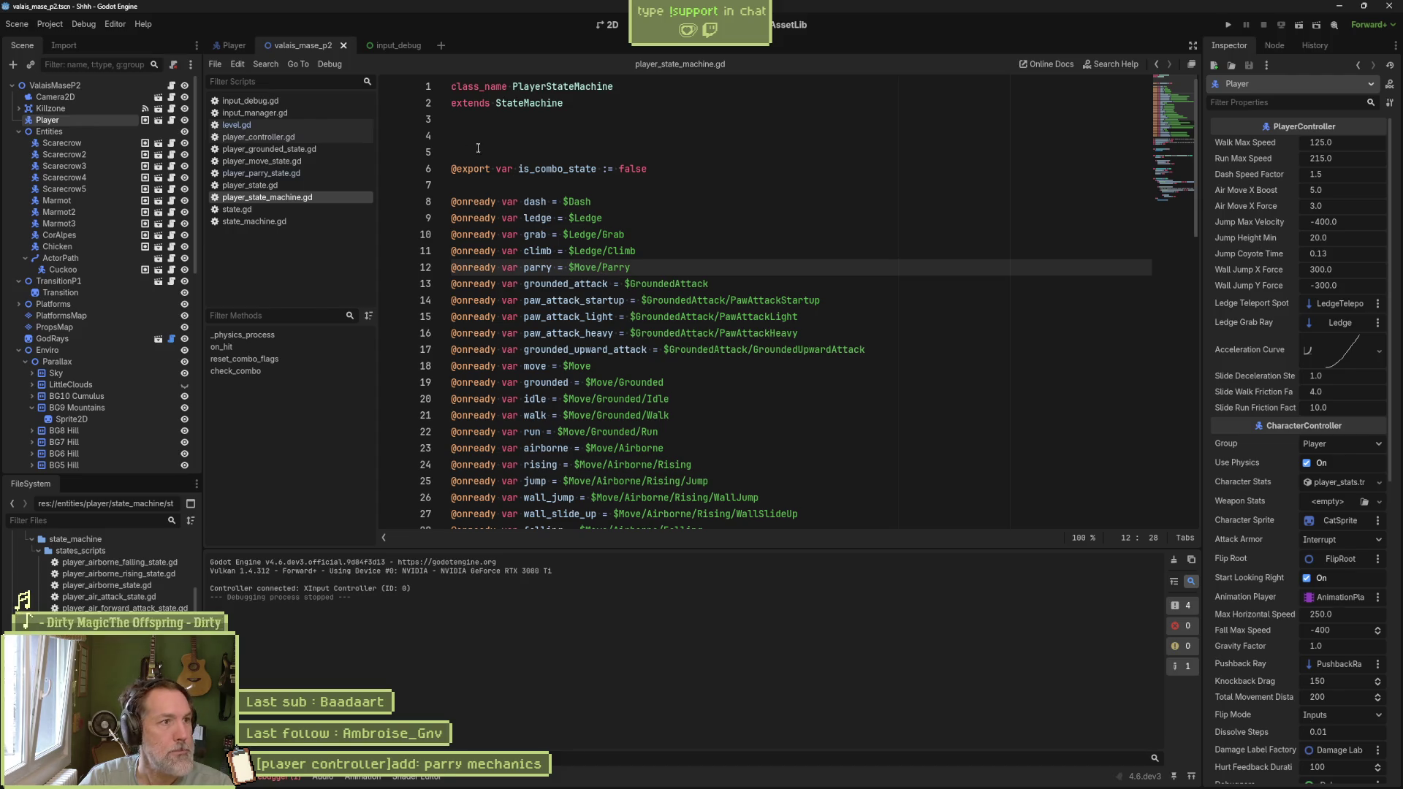
# Step: Test-run the game to check the parry, stop it, and return to the Player scene
pyautogui.press('F6')
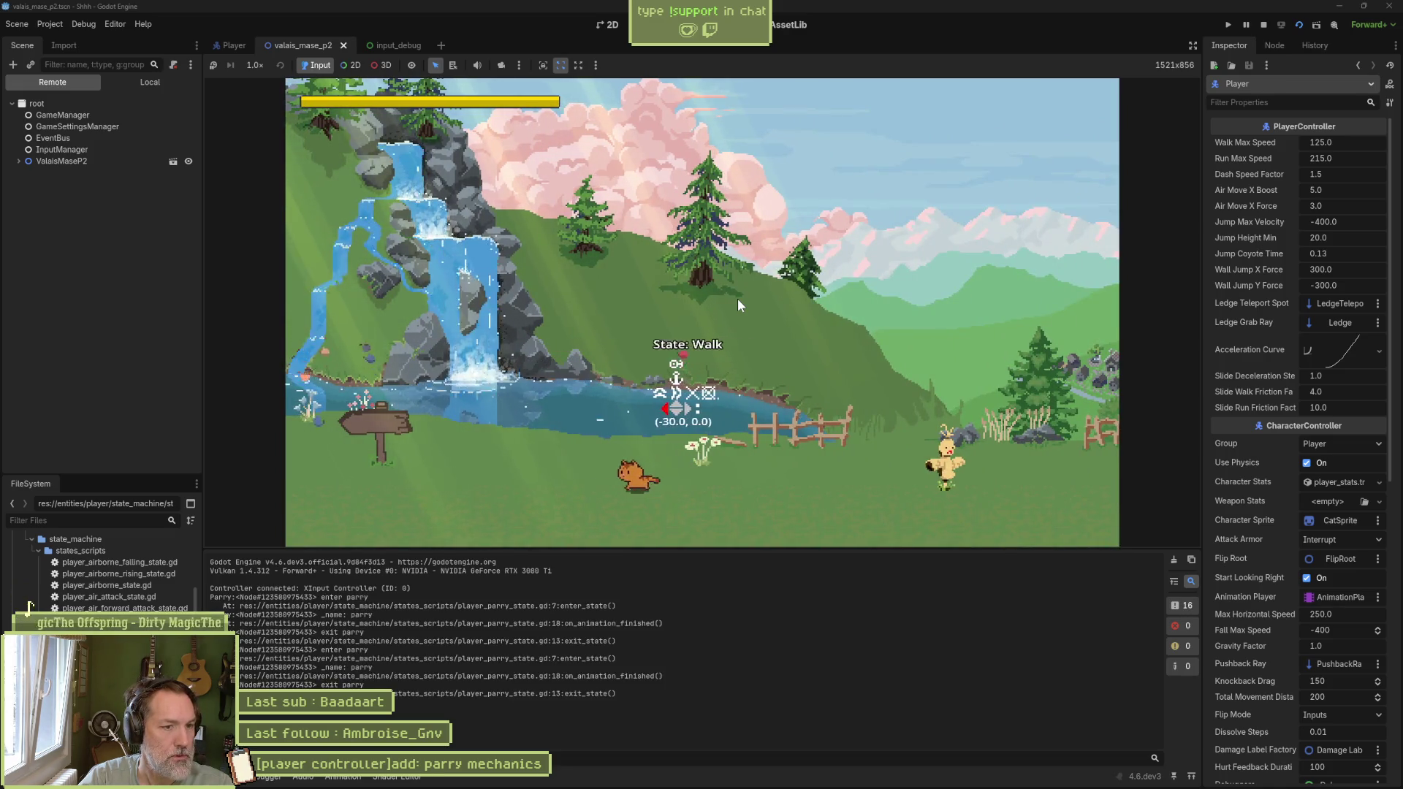
pyautogui.press('F8')
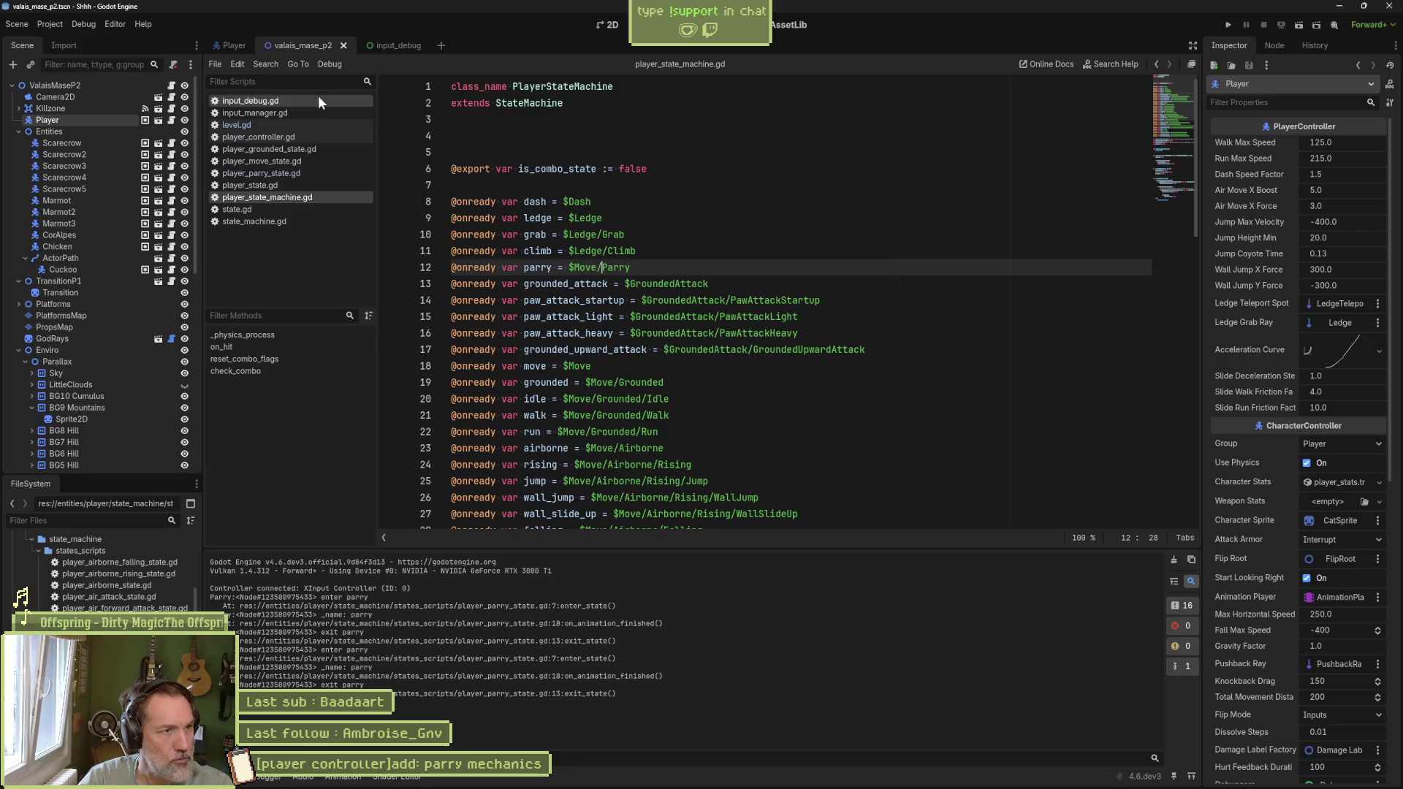
pyautogui.click(230, 48)
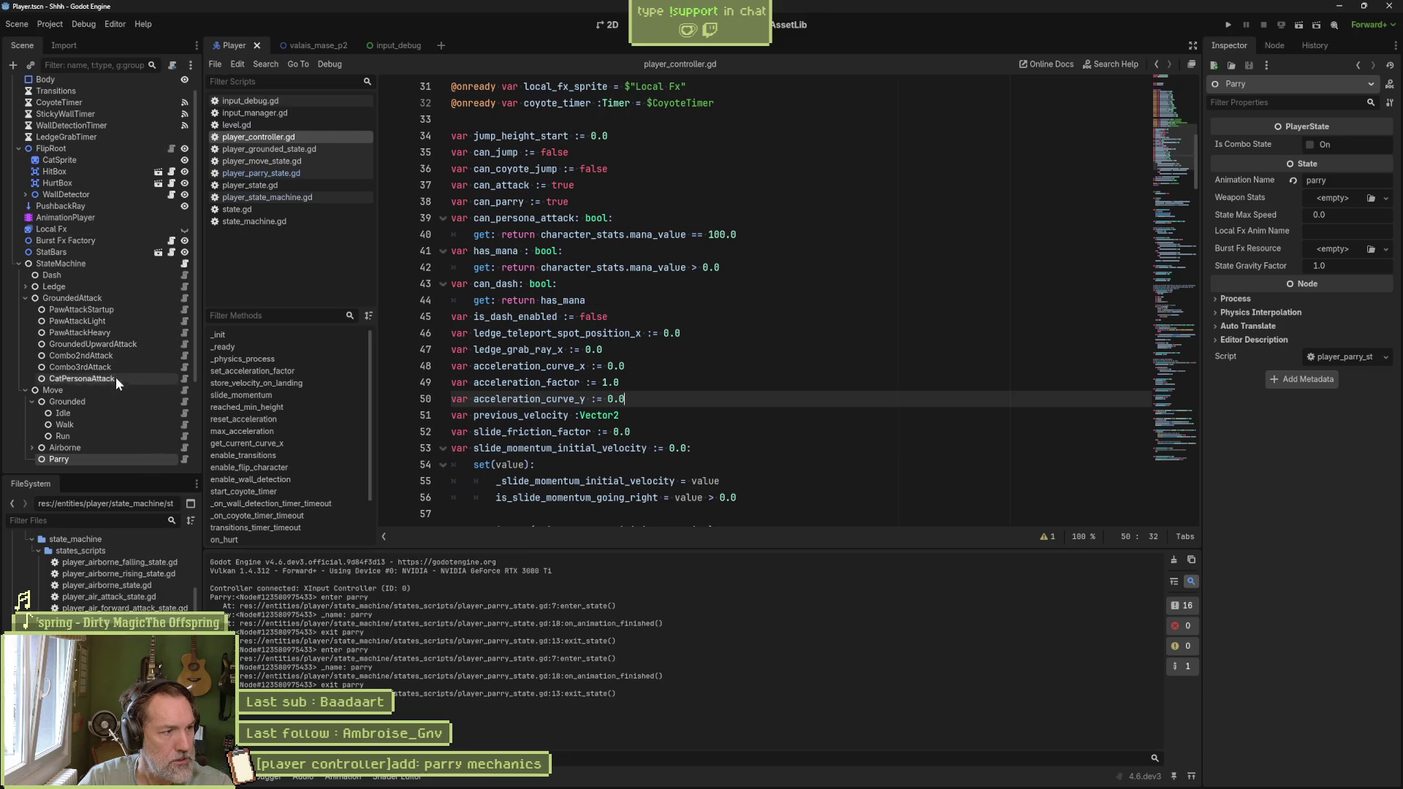
# Step: Open the Grounded state's script and read through its check_transitions function
pyautogui.click(183, 401)
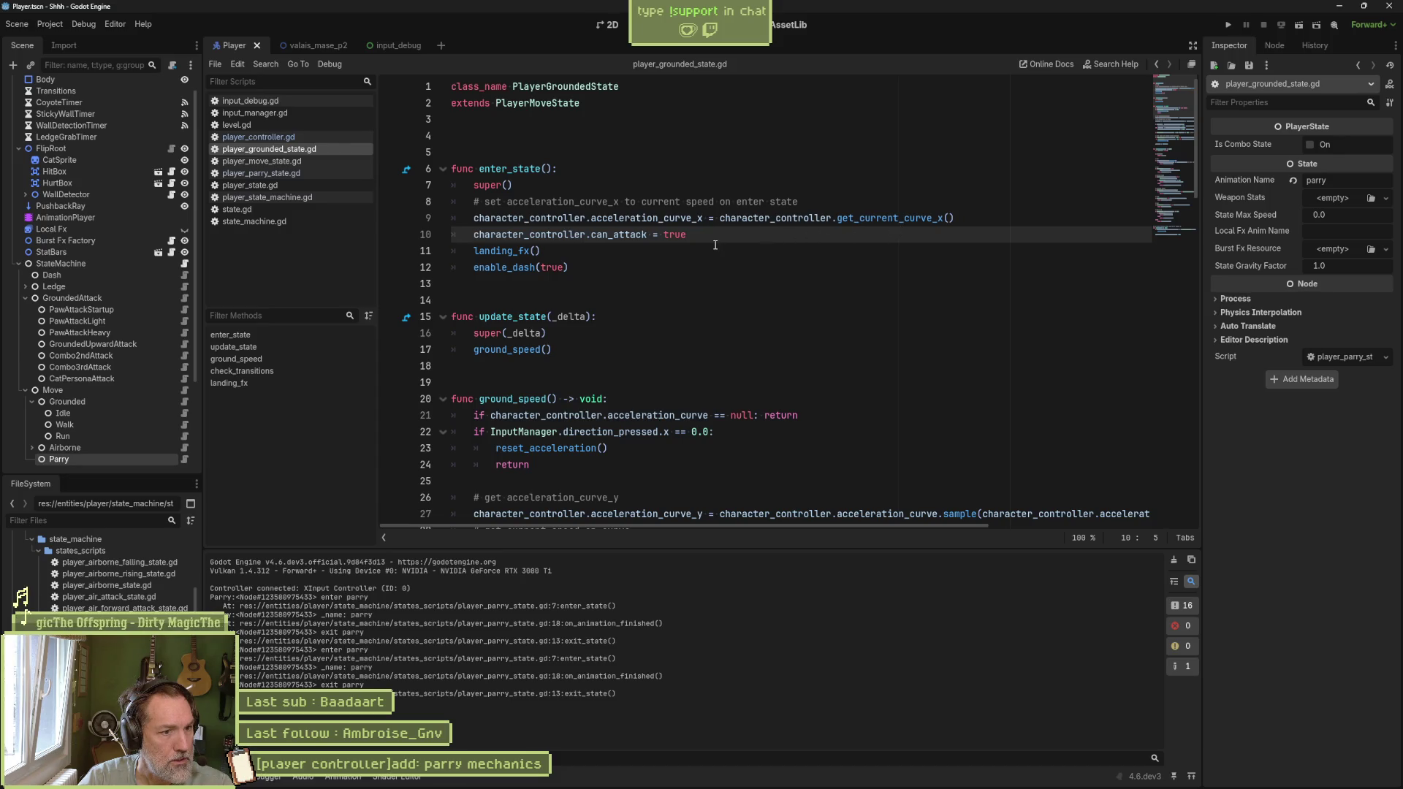
pyautogui.click(102, 298)
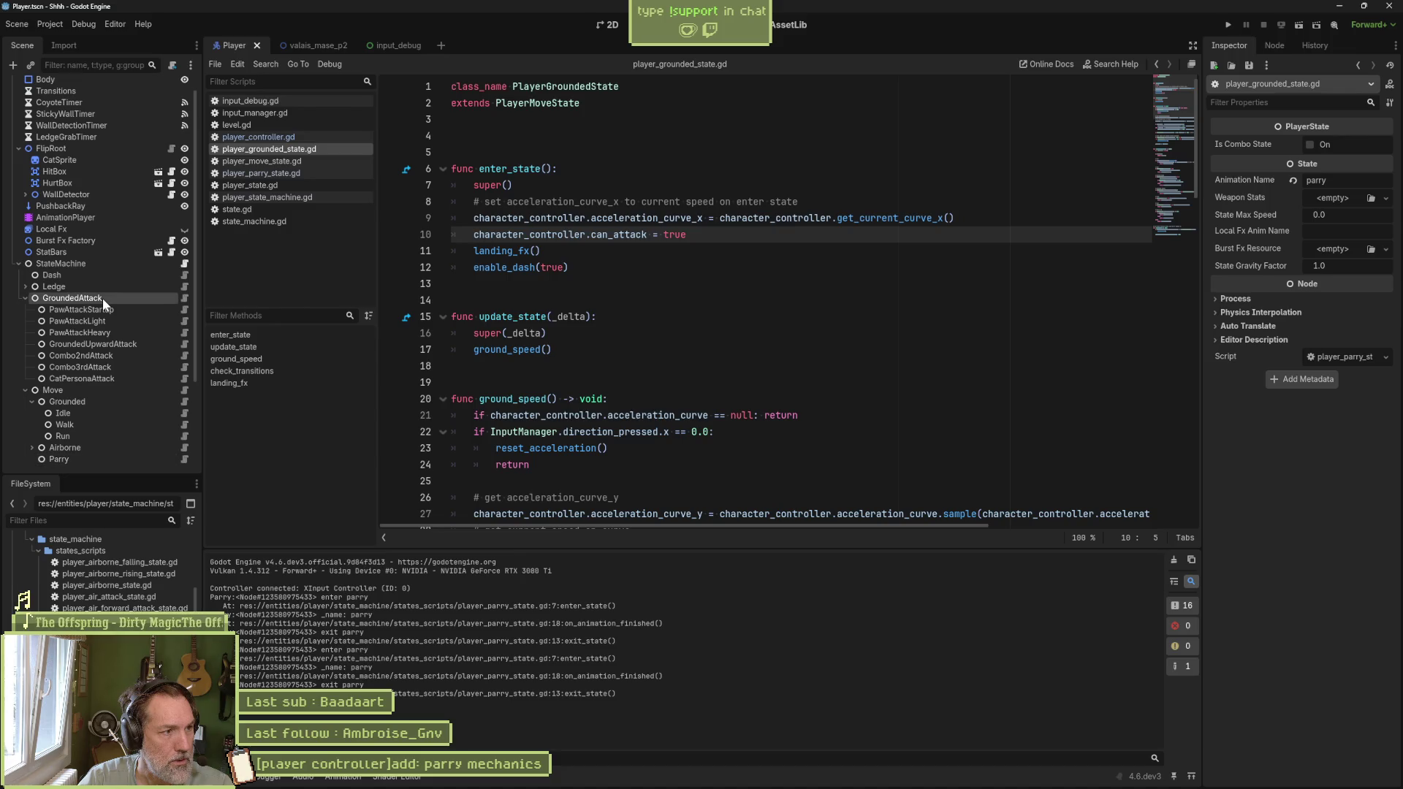
pyautogui.click(99, 402)
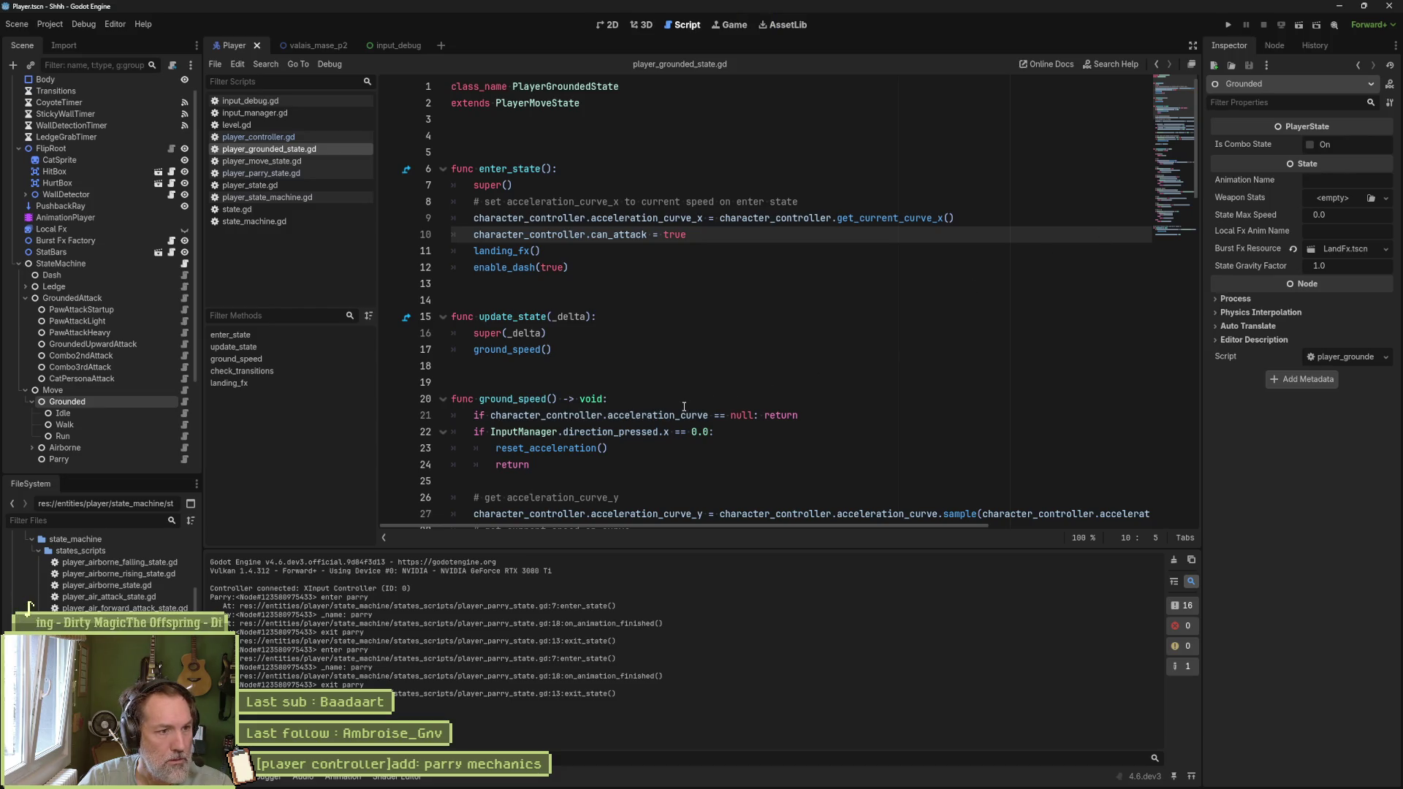
pyautogui.scroll(-5, 671, 399)
pyautogui.click(297, 369)
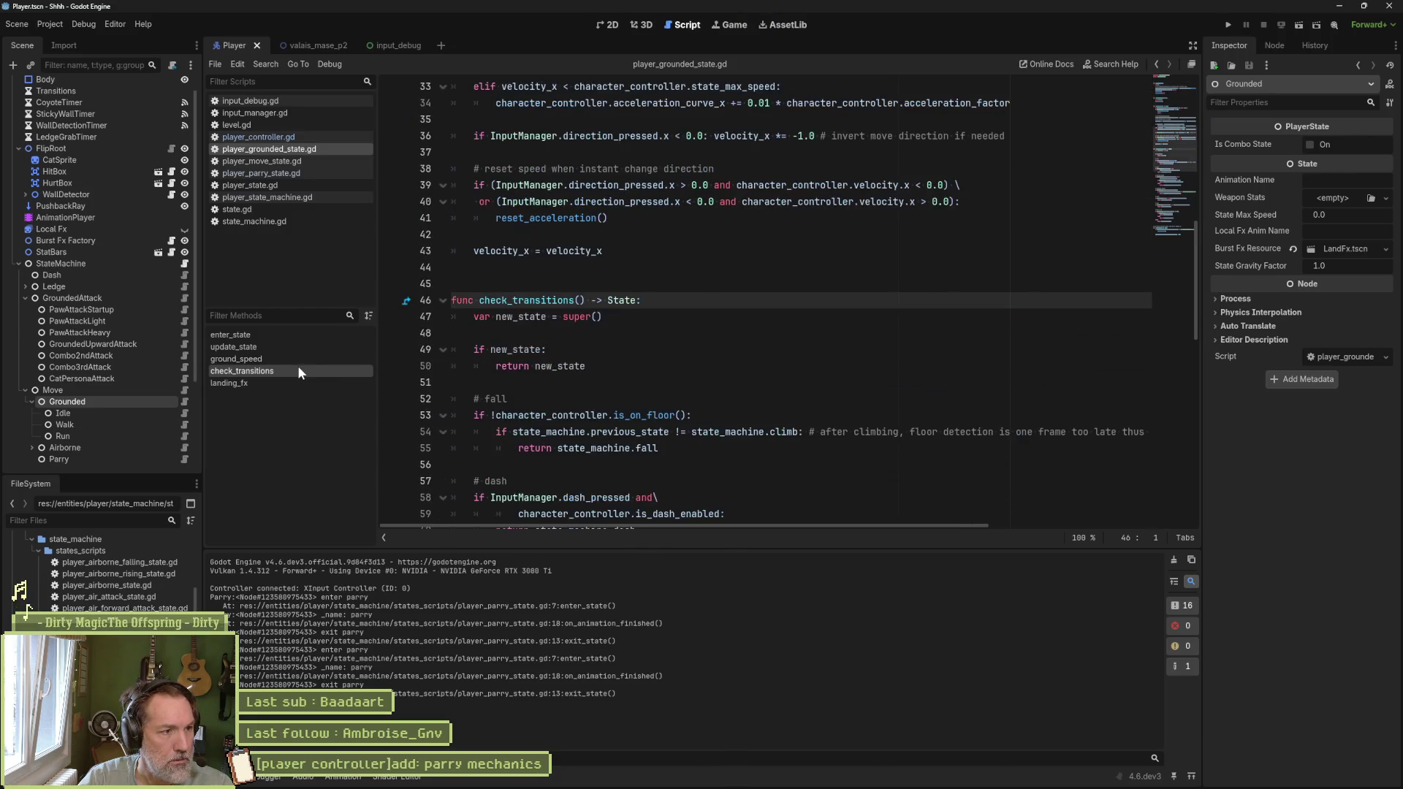
pyautogui.scroll(-2, 738, 382)
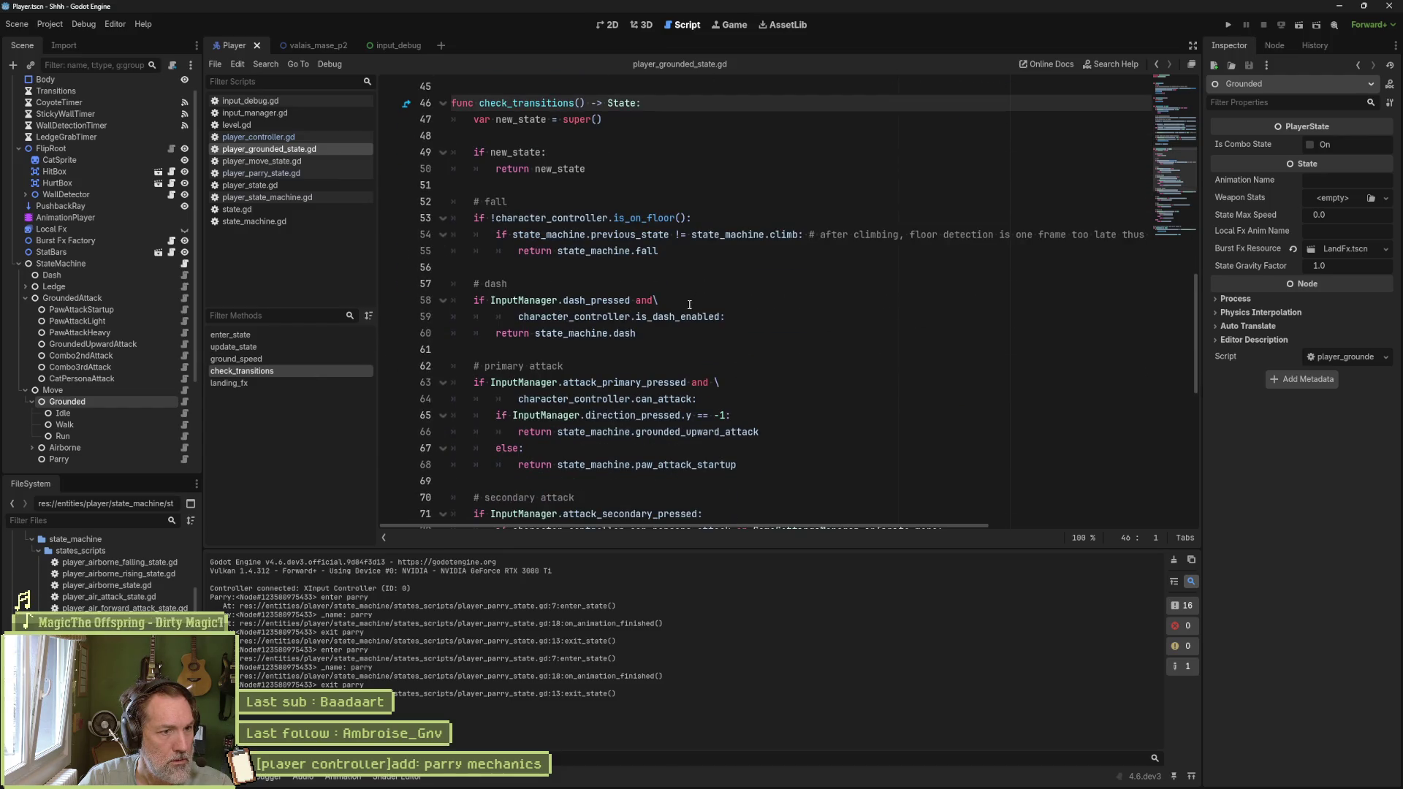
pyautogui.scroll(-2, 689, 304)
pyautogui.scroll(-2, 699, 321)
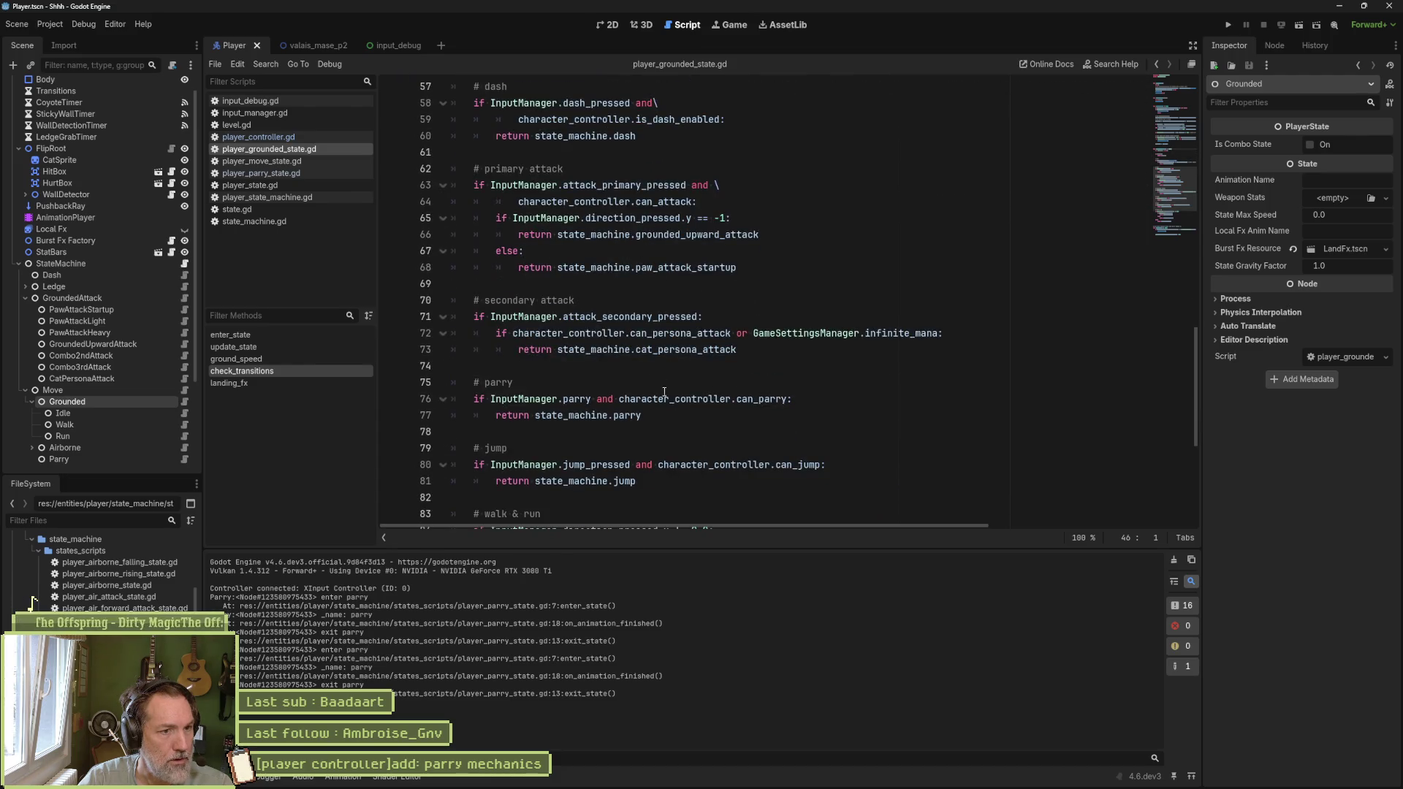
pyautogui.moveTo(719, 403)
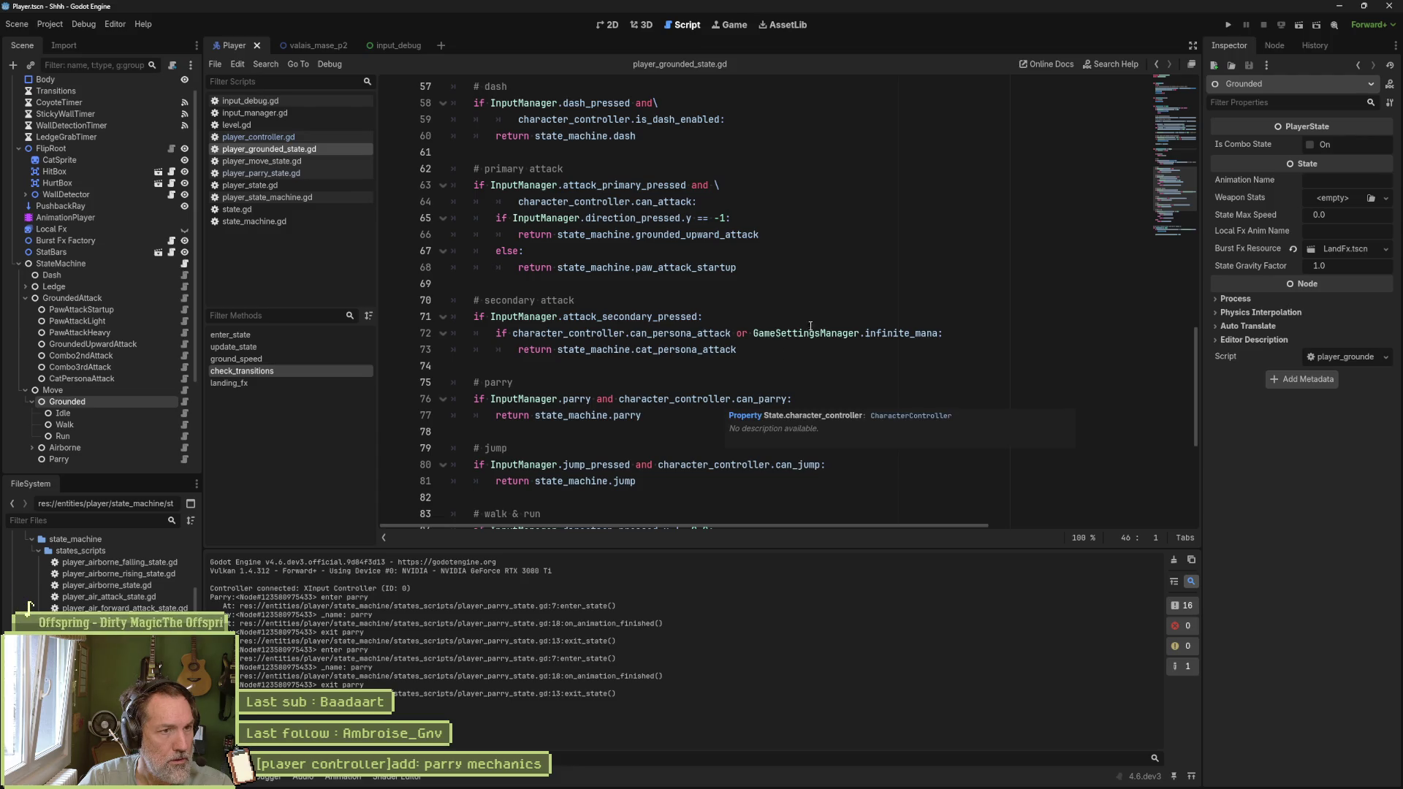
pyautogui.moveTo(1175, 199); pyautogui.dragTo(1178, 93)
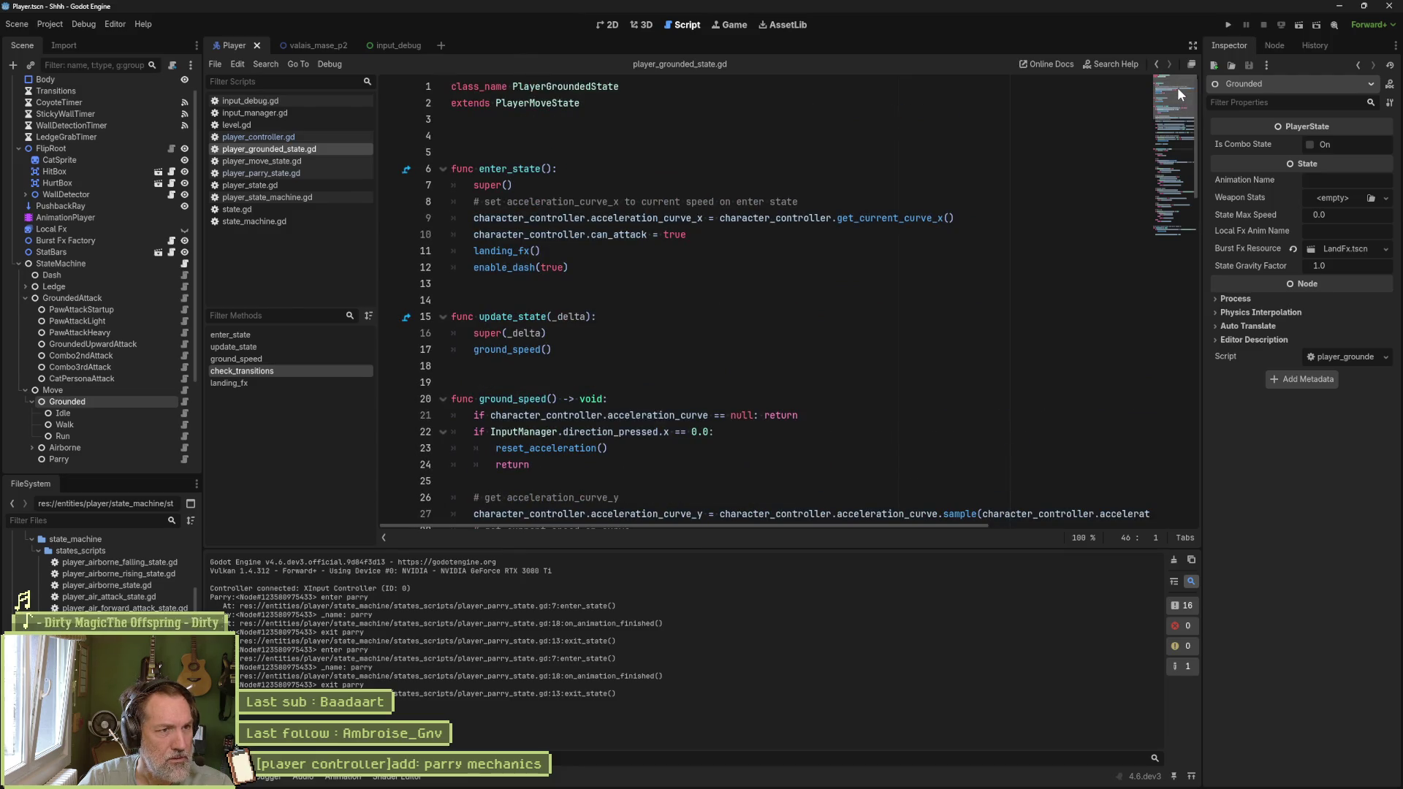
pyautogui.moveTo(1183, 95); pyautogui.dragTo(1161, 174)
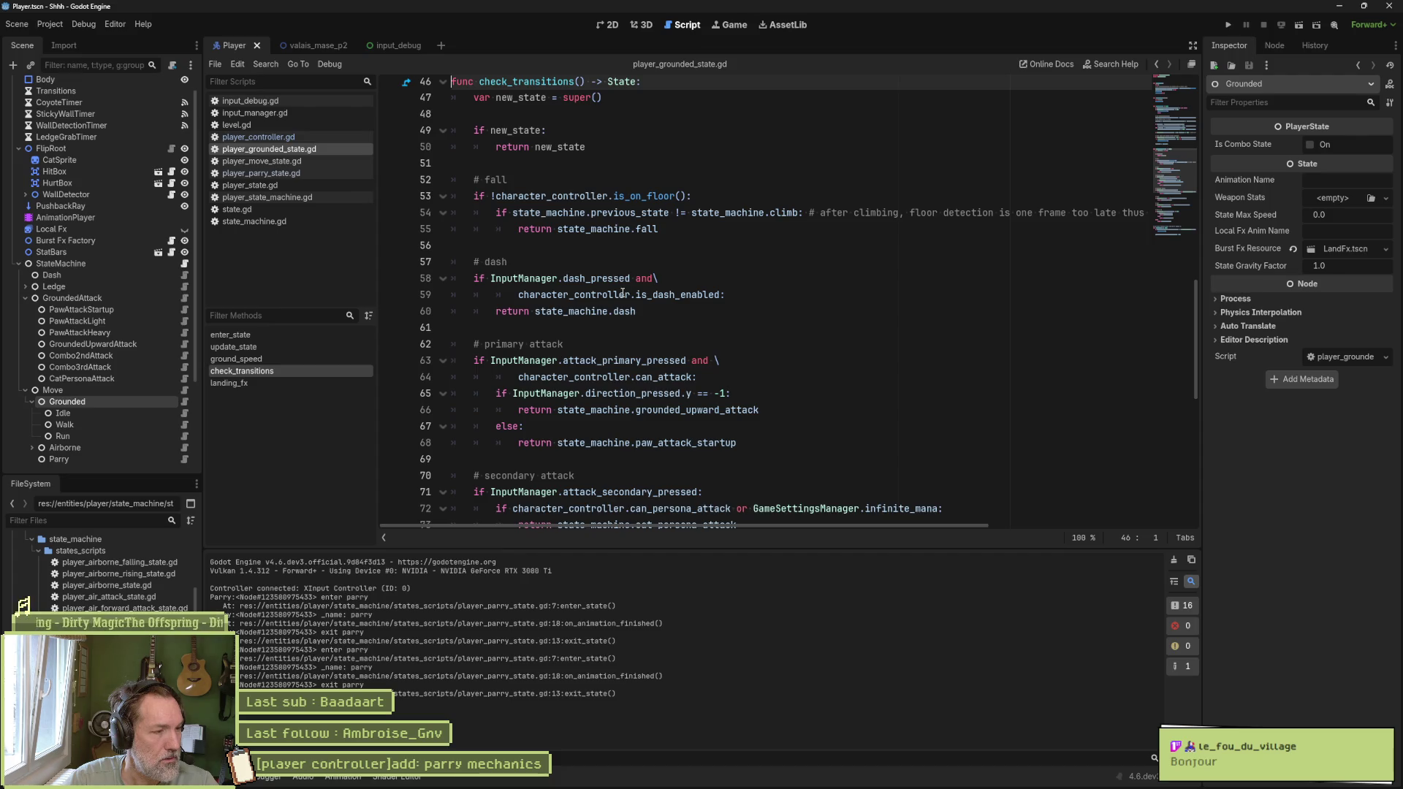
# Step: Compare the Parry and Move state scripts, then return to player_grounded_state.gd
pyautogui.click(184, 459)
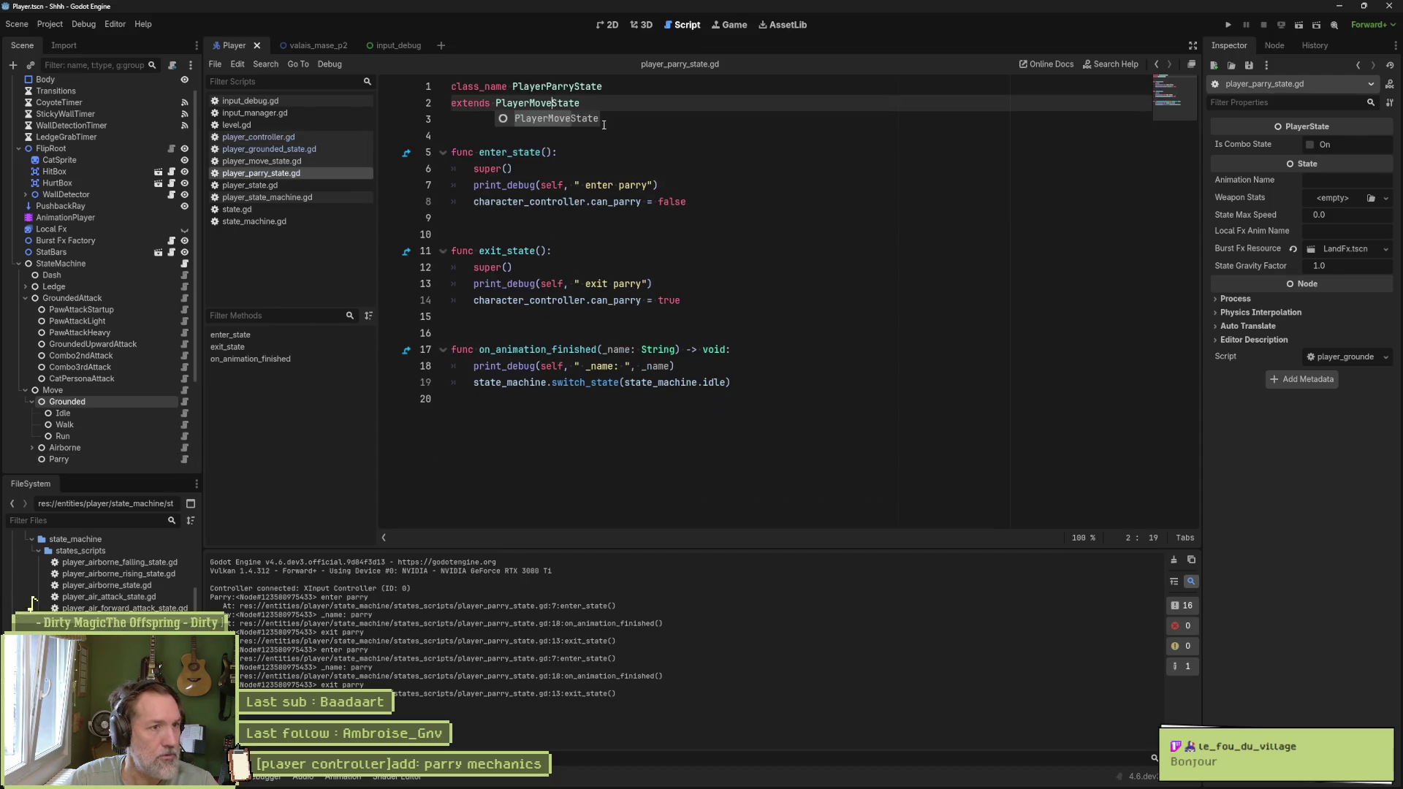
pyautogui.click(184, 390)
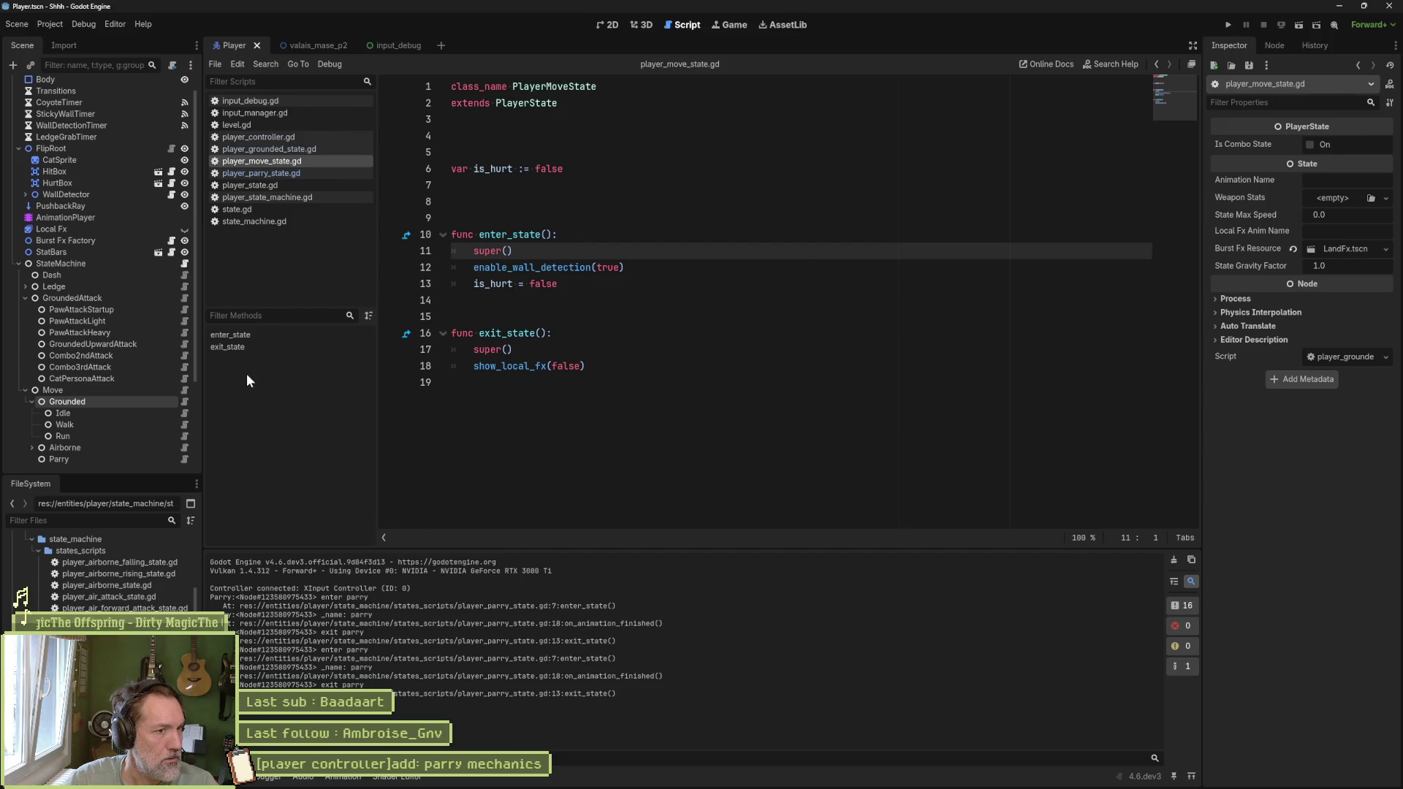
pyautogui.click(184, 461)
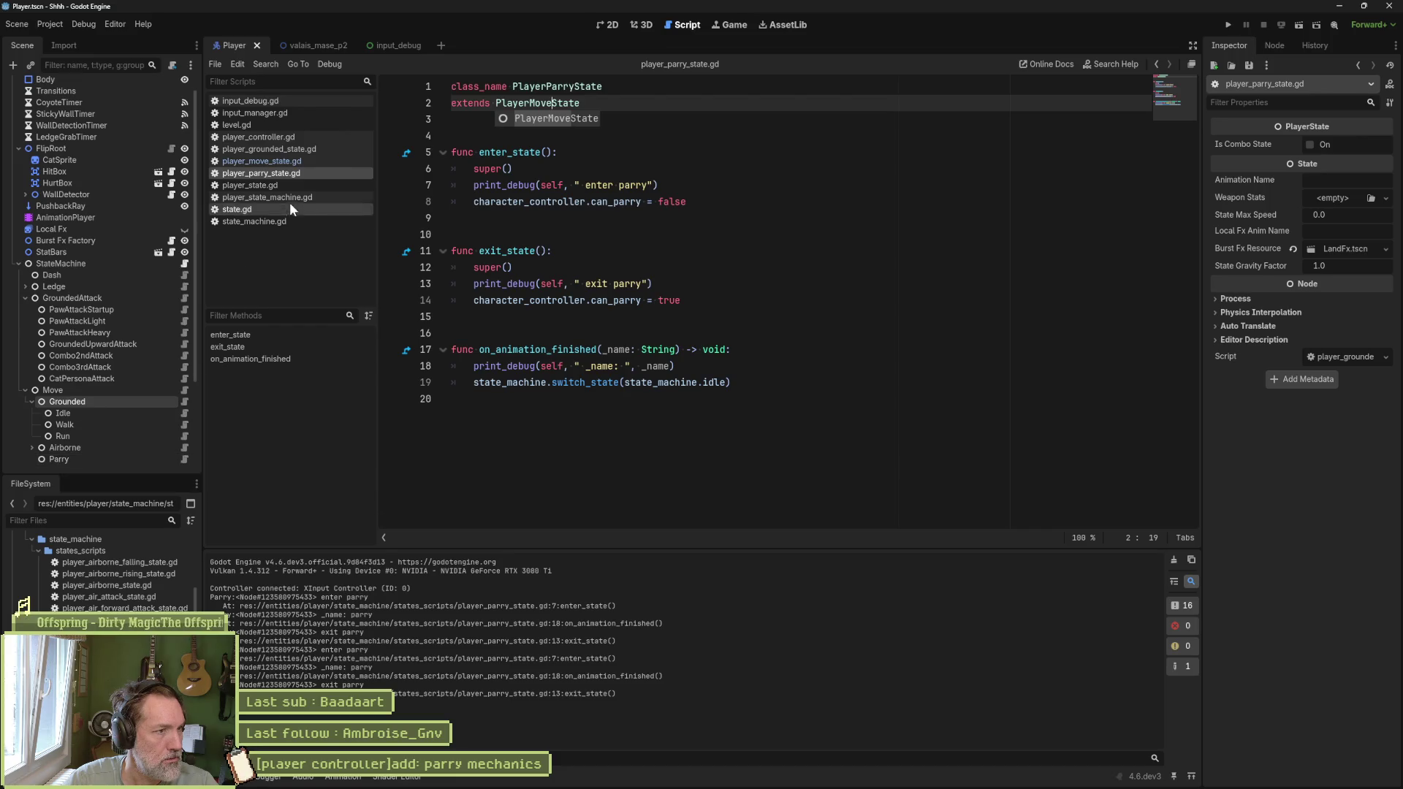
pyautogui.click(312, 149)
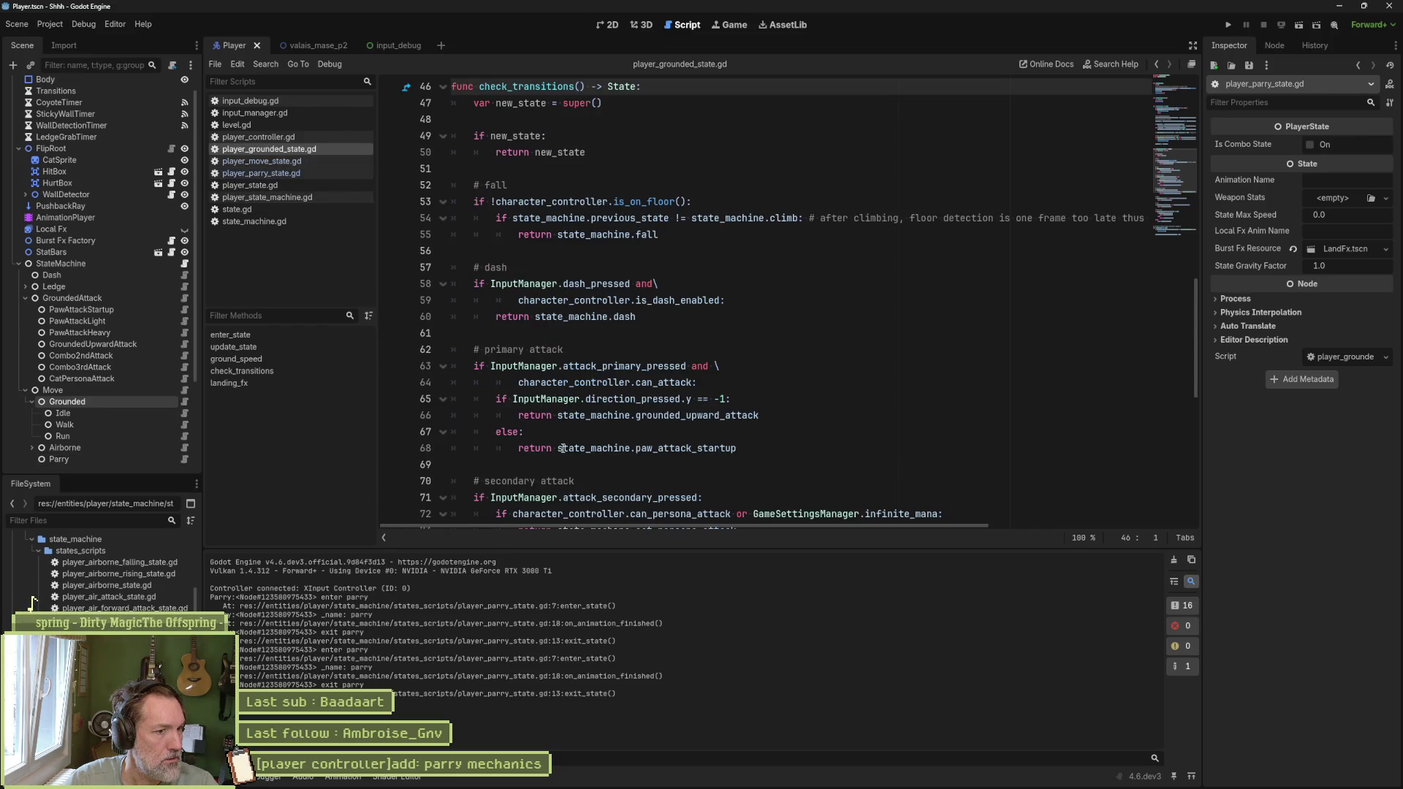
pyautogui.moveTo(564, 448)
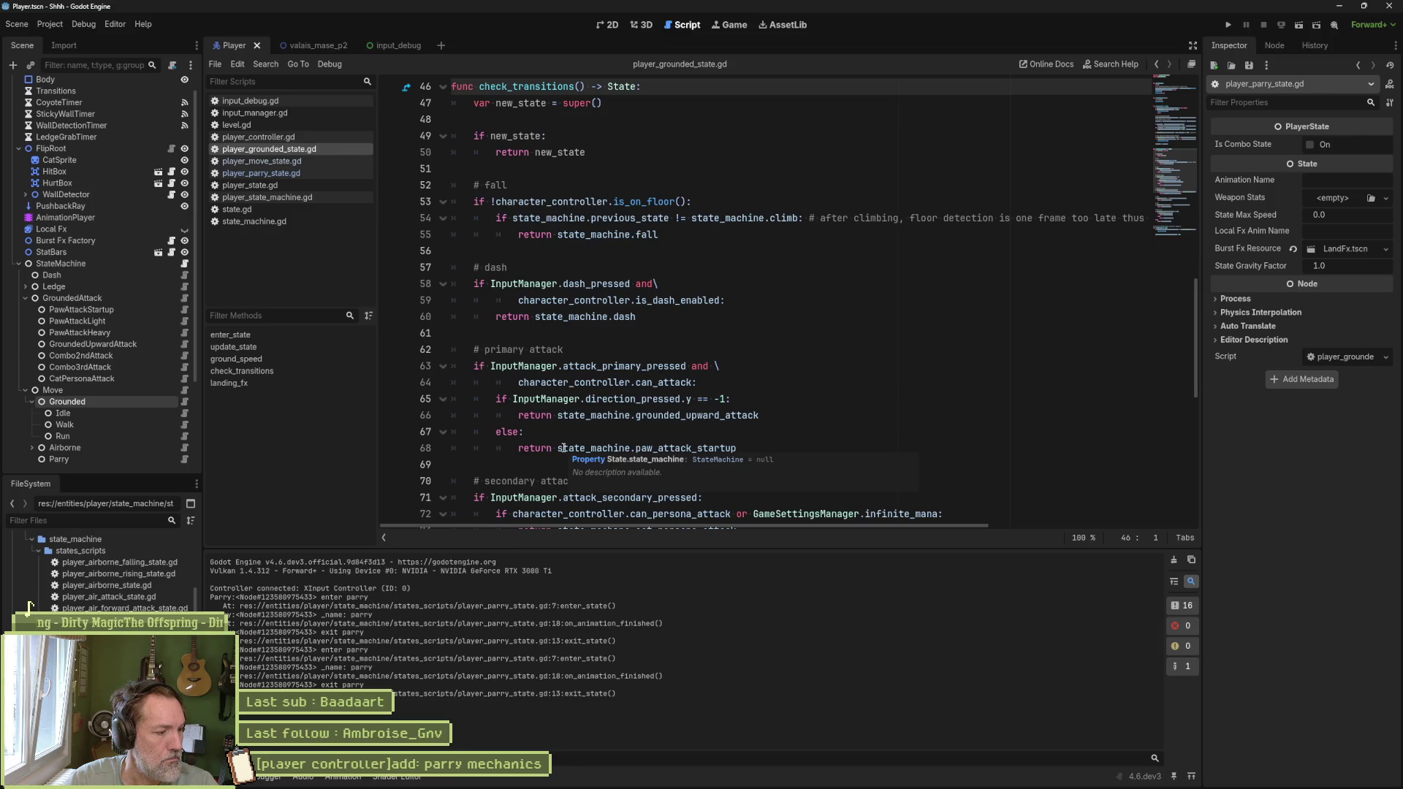
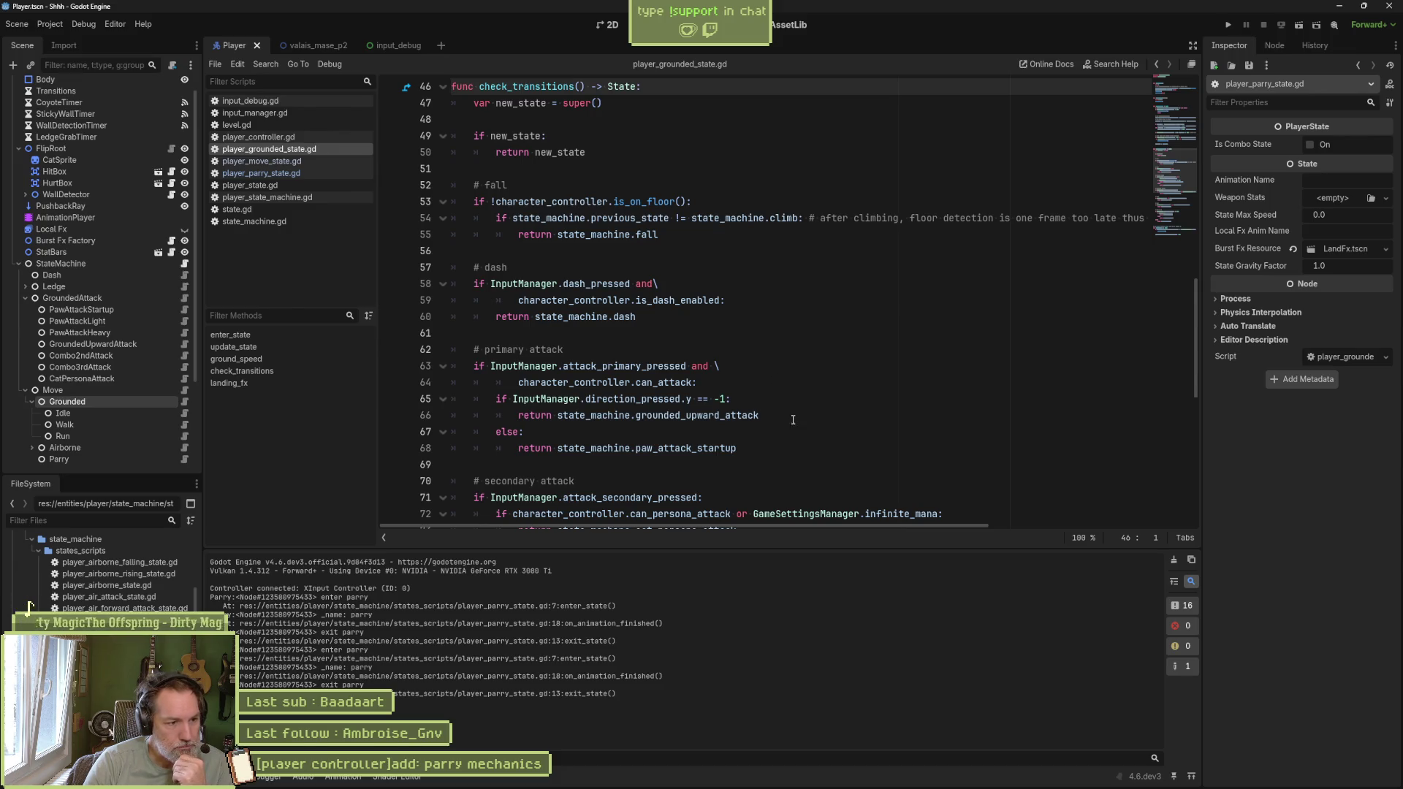
# Step: Select the # primary attack comment line in the grounded state script
pyautogui.moveTo(848, 787)
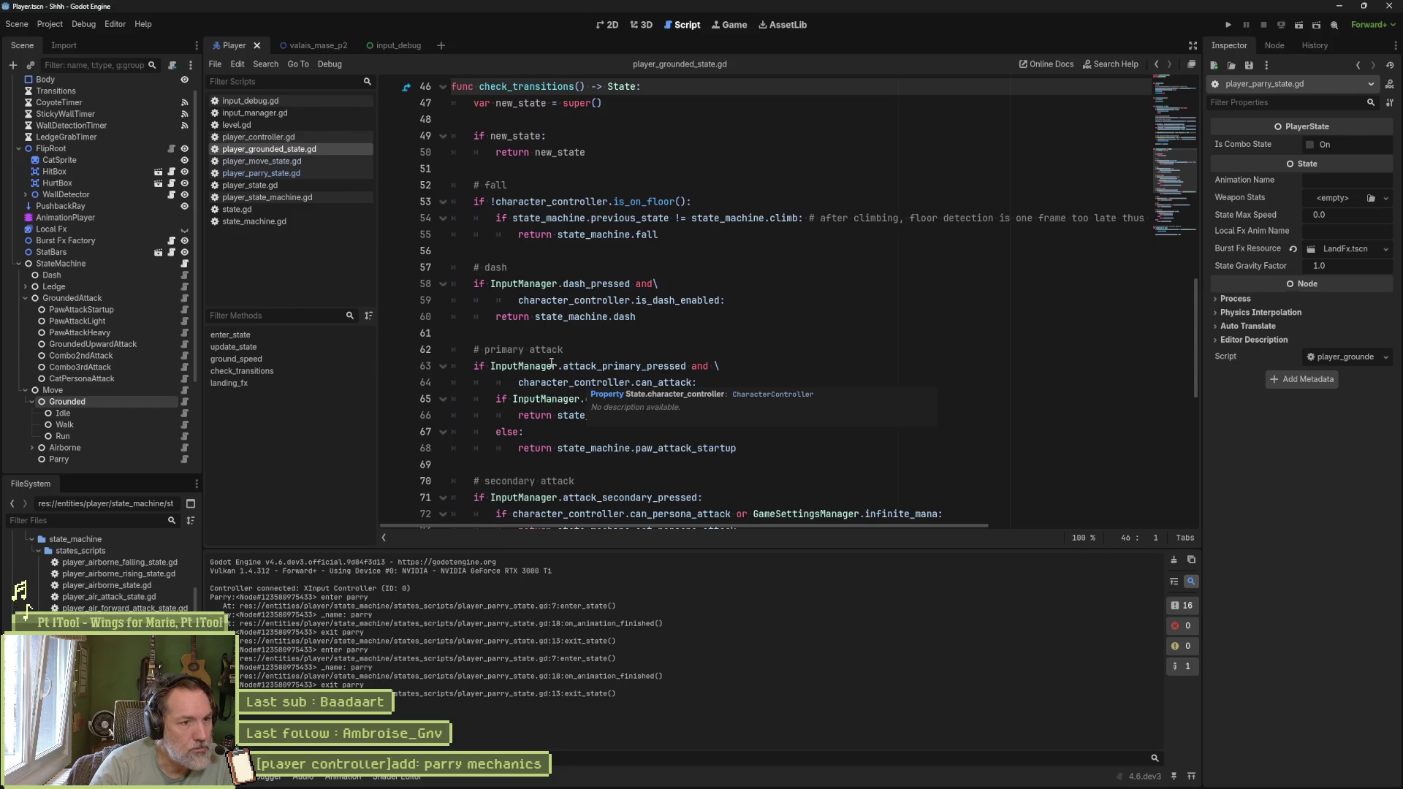
pyautogui.moveTo(563, 349); pyautogui.dragTo(438, 351)
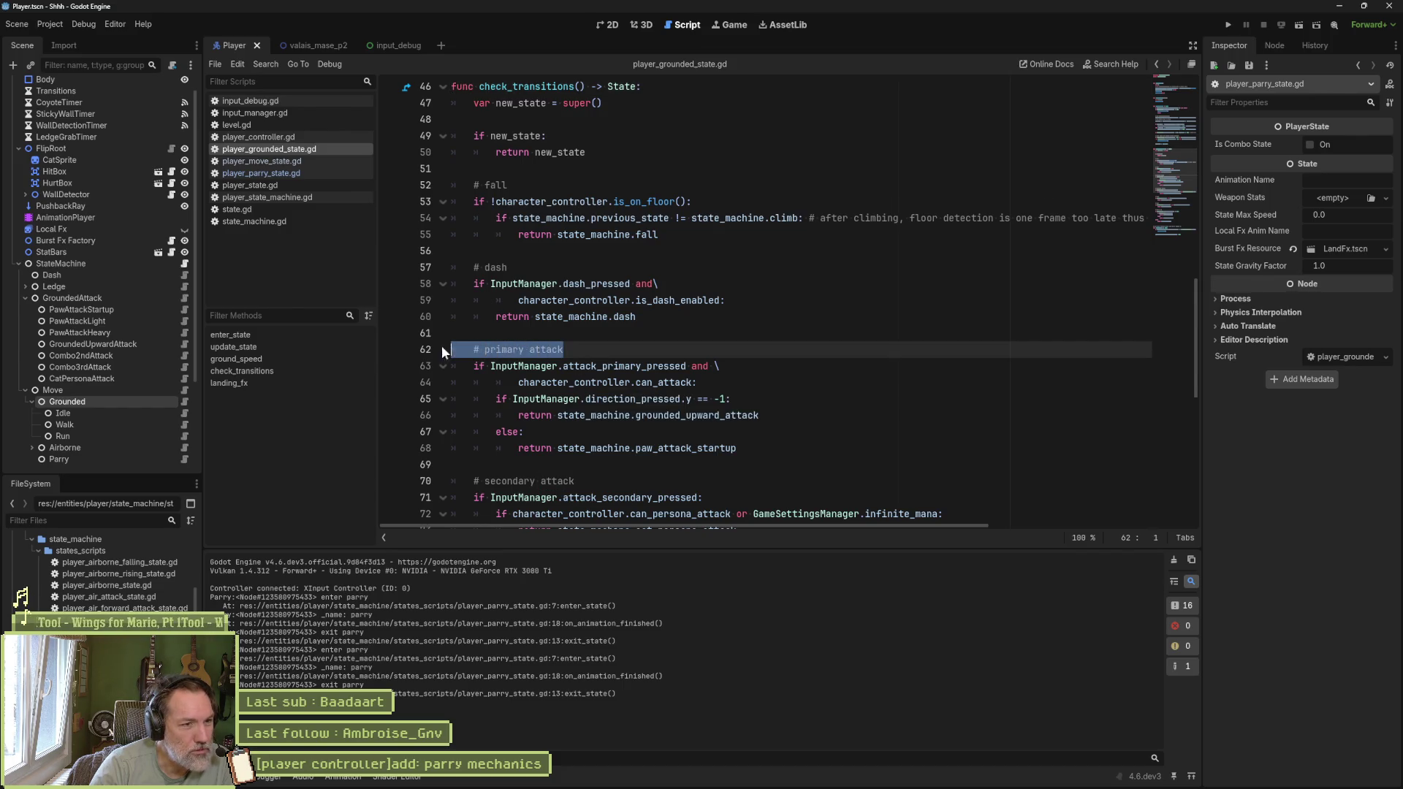
pyautogui.press('Up')
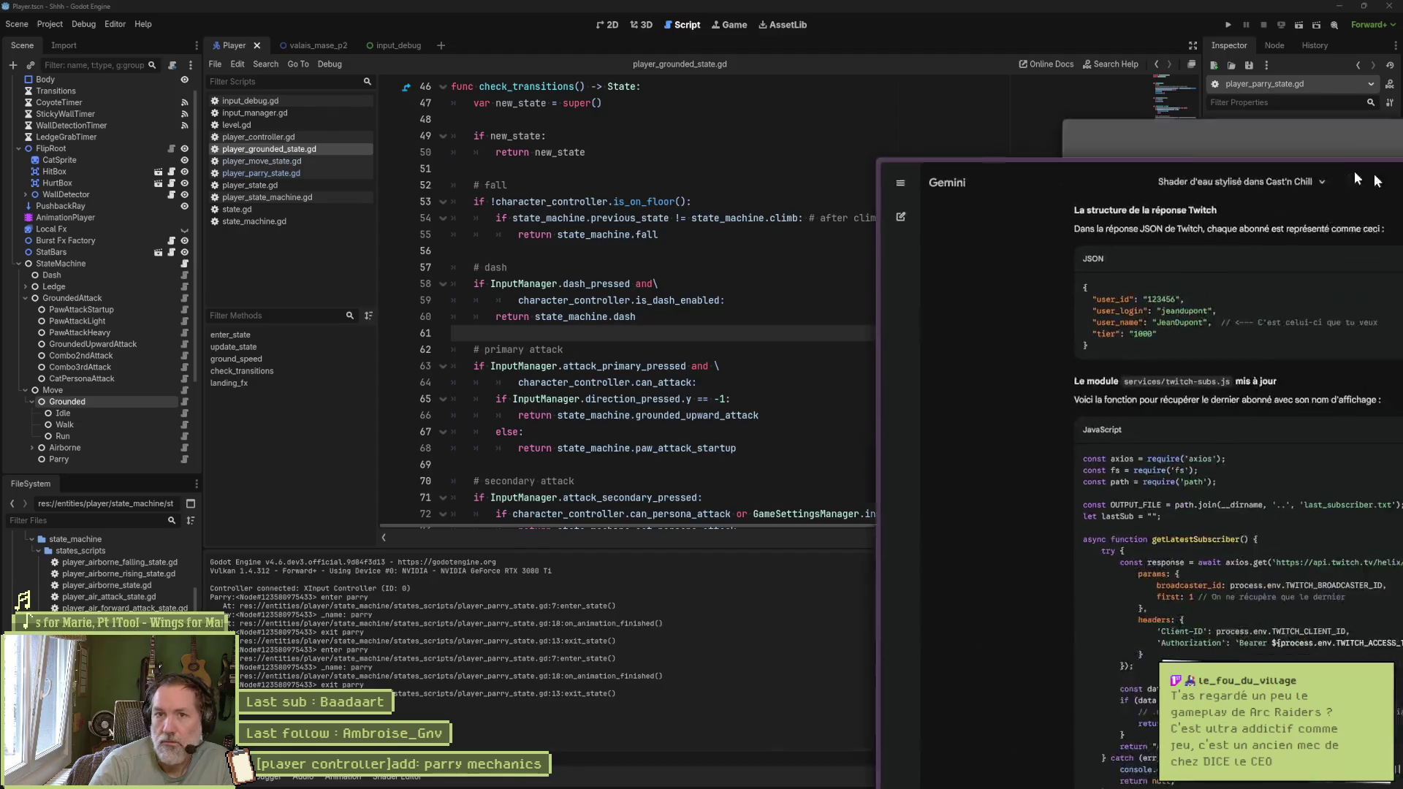
# Step: Search DuckDuckGo for 'arc raiders' videos, watch the first, then minimize the browser
pyautogui.hotkey('ctrl', 'l')
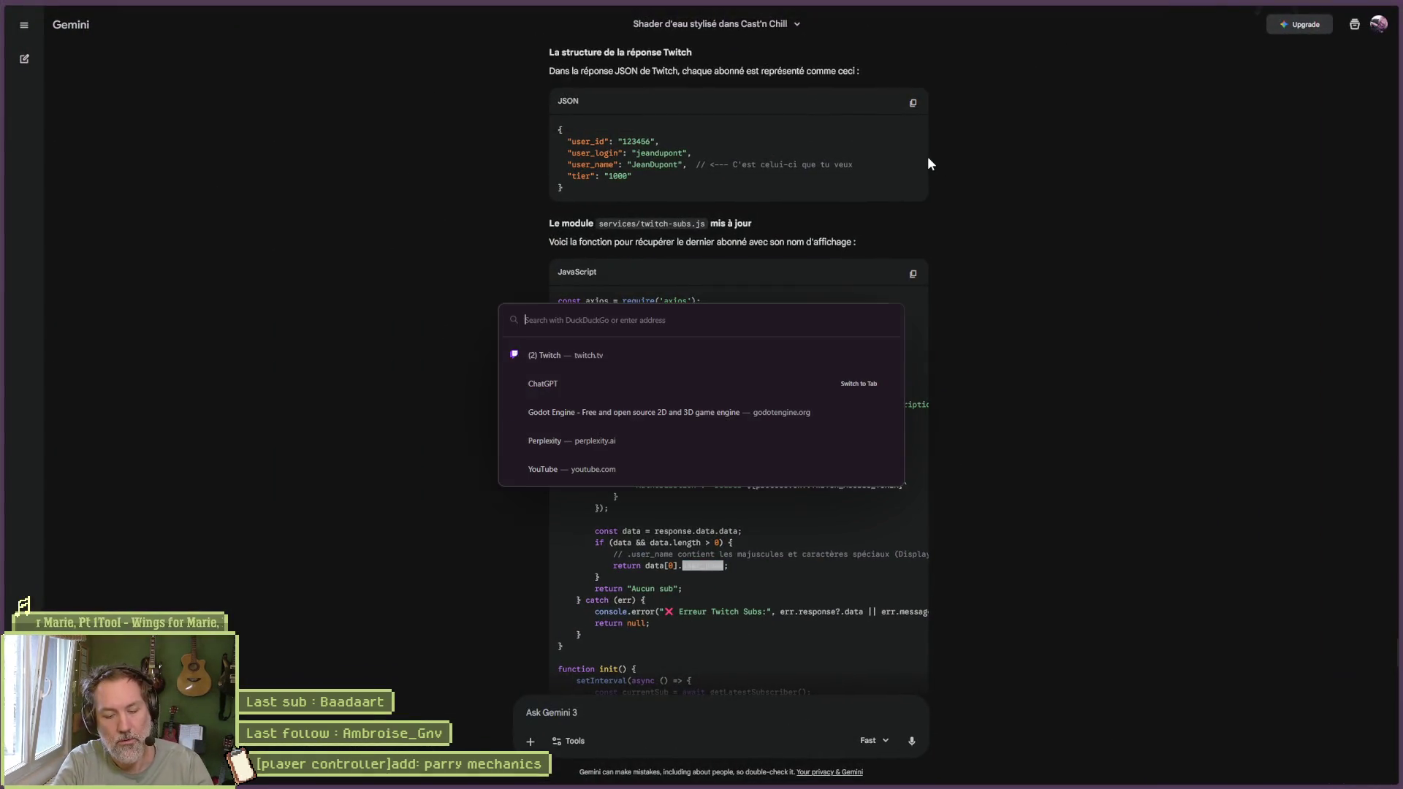
pyautogui.write('arc raiders')
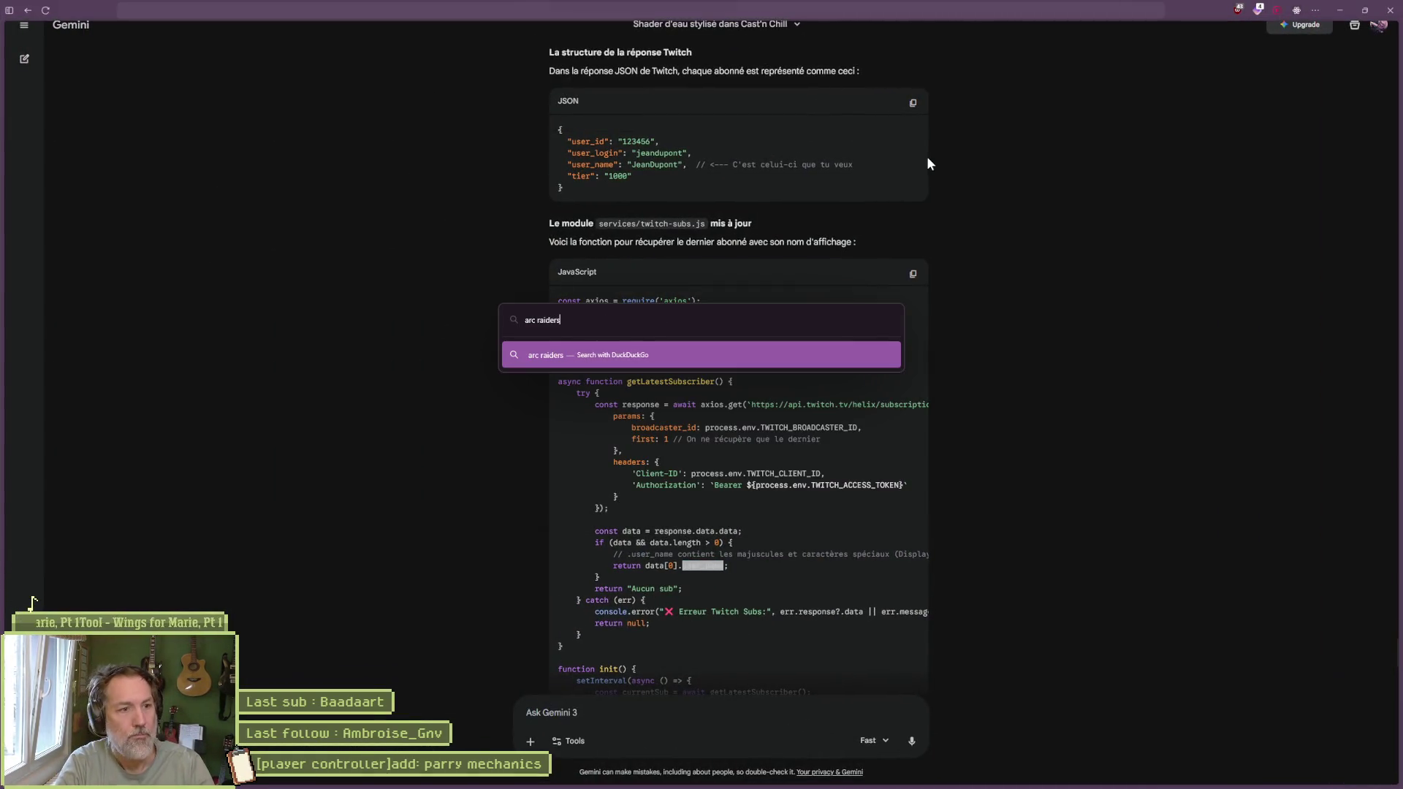
pyautogui.press('Return')
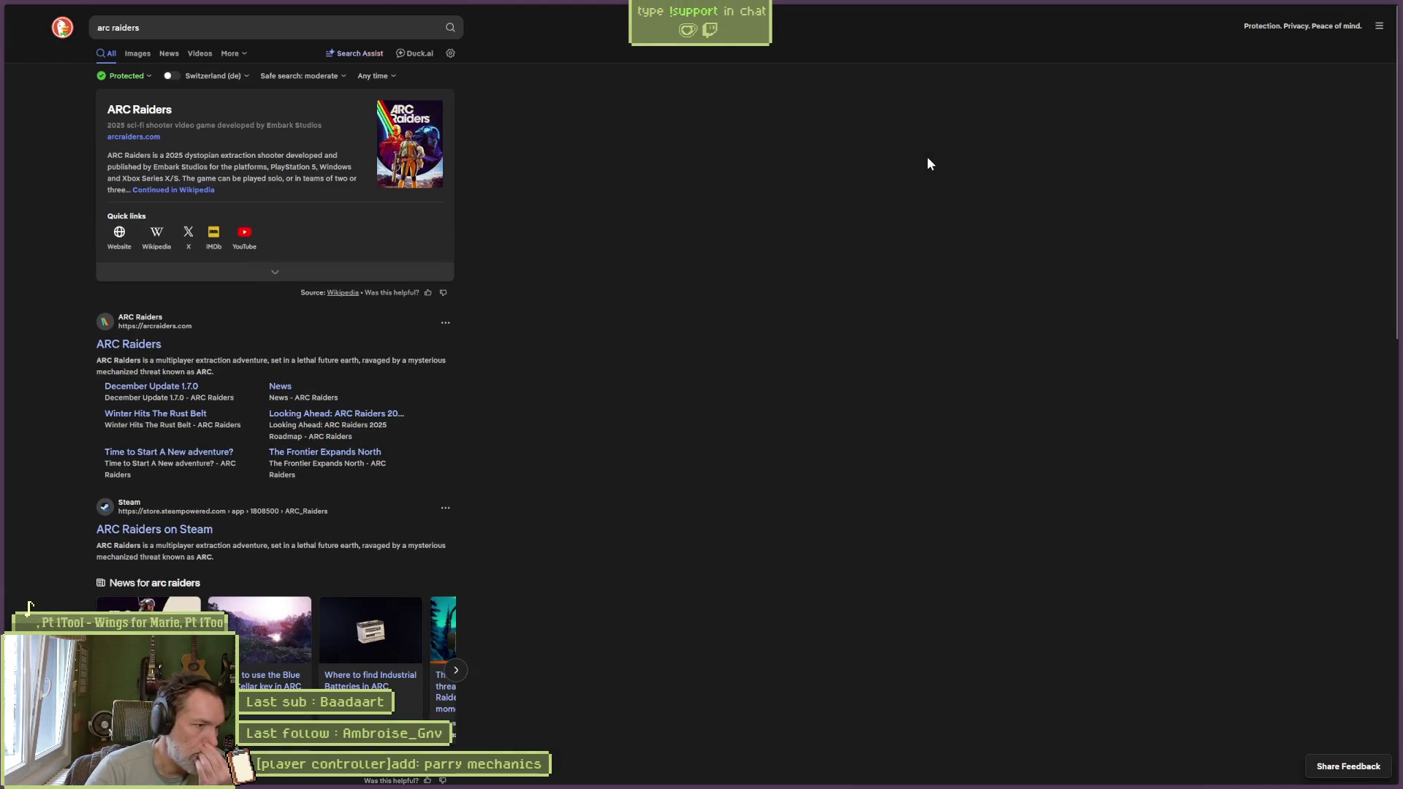
pyautogui.click(199, 54)
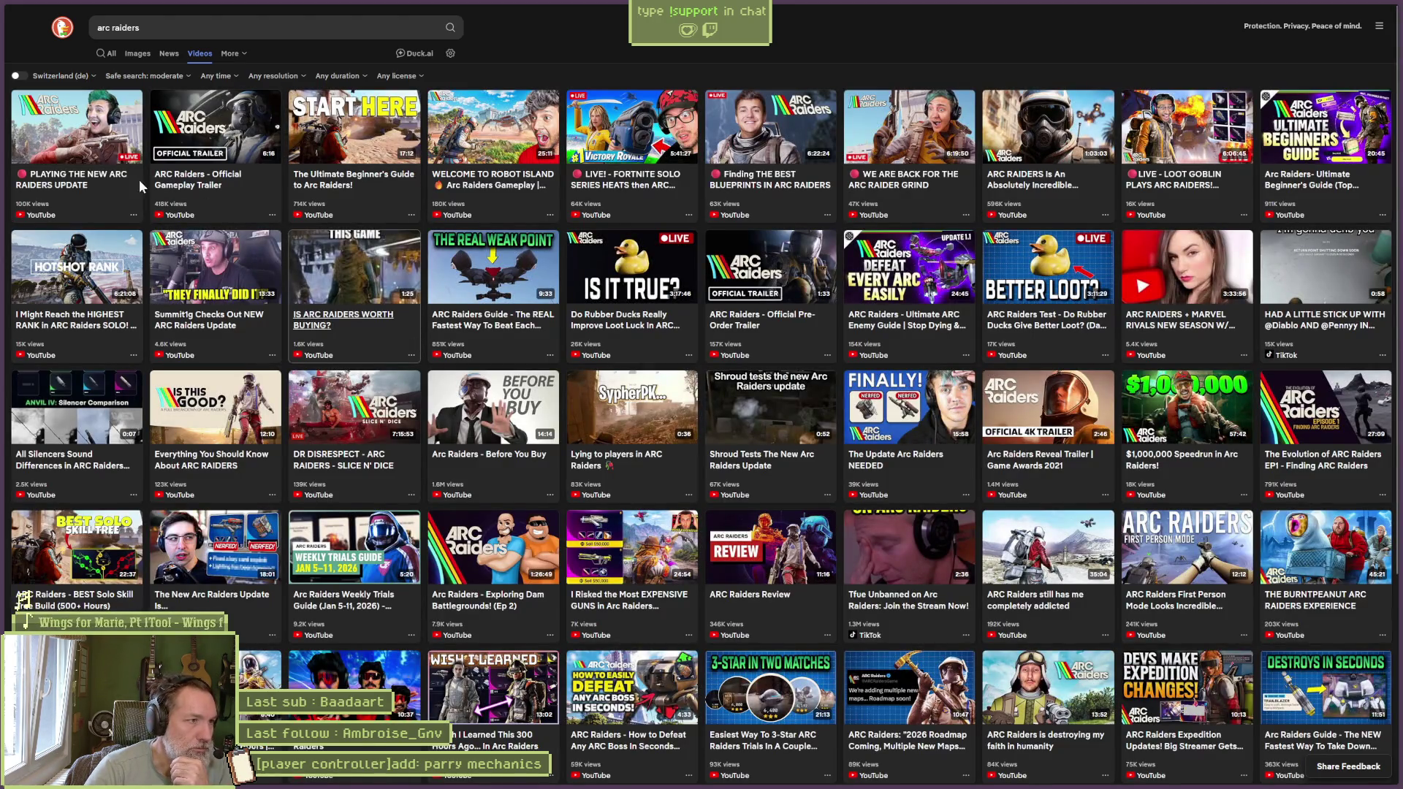
pyautogui.click(101, 159)
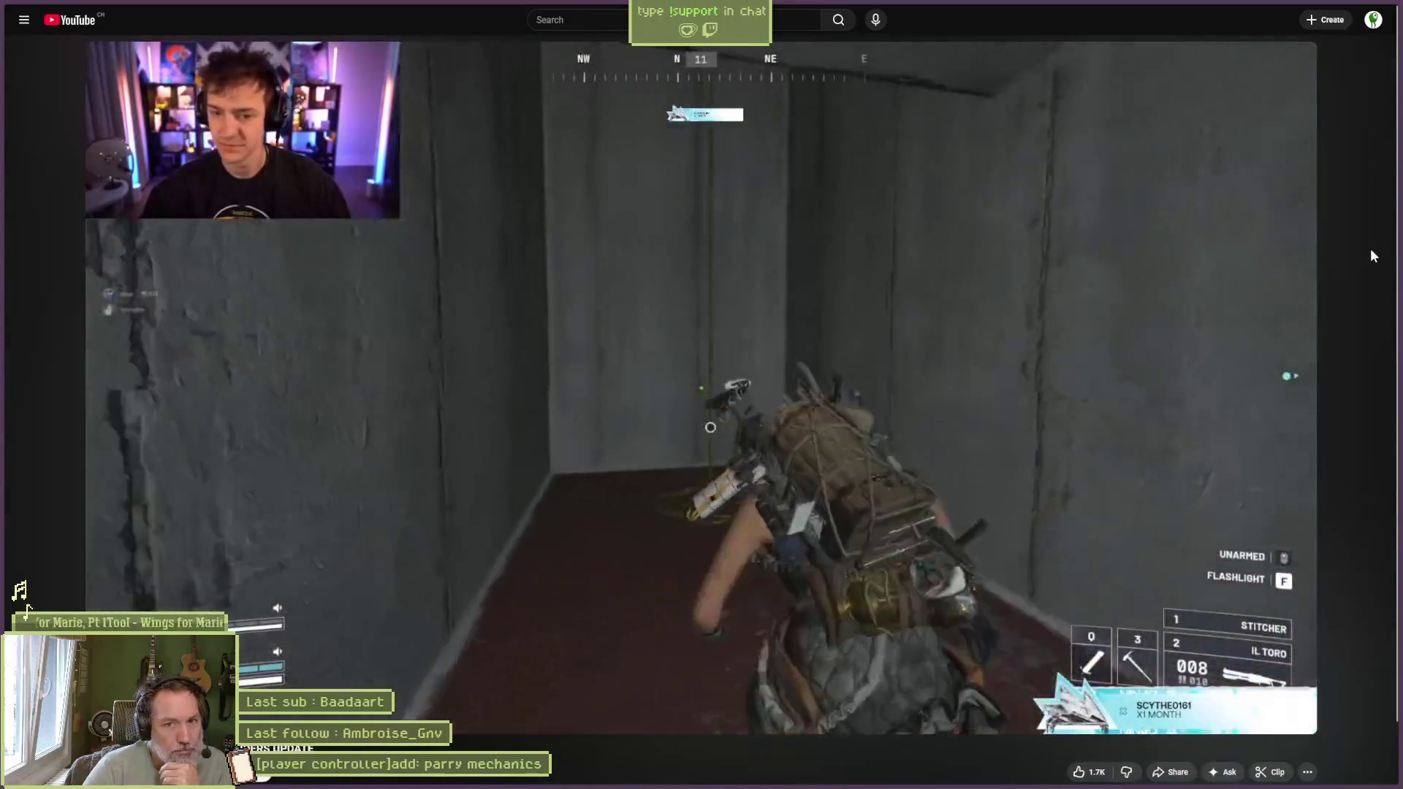
pyautogui.hotkey('ctrl', 'Tab')
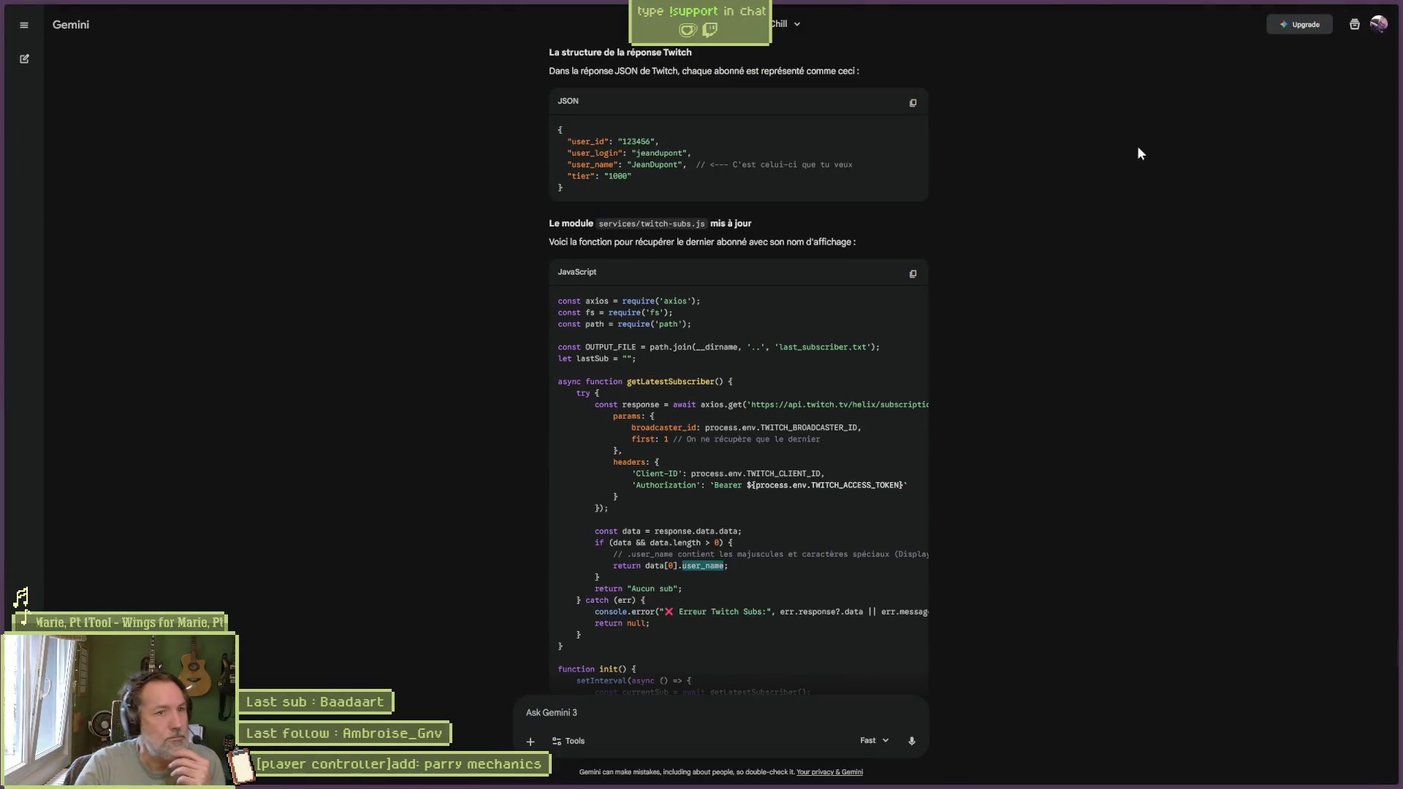
pyautogui.click(1341, 10)
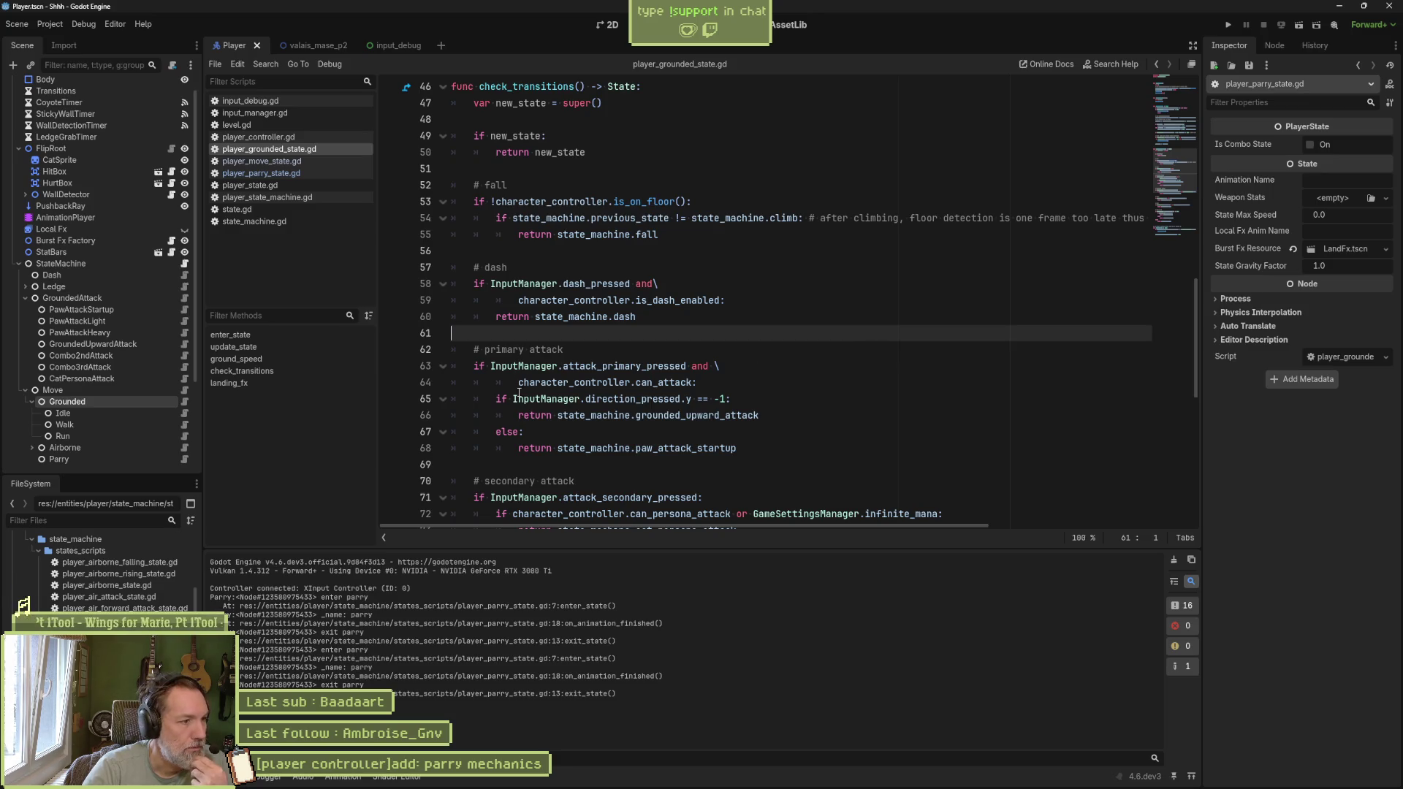
# Step: Run the Player scene with F6 and stop it
pyautogui.scroll(-1, 98, 450)
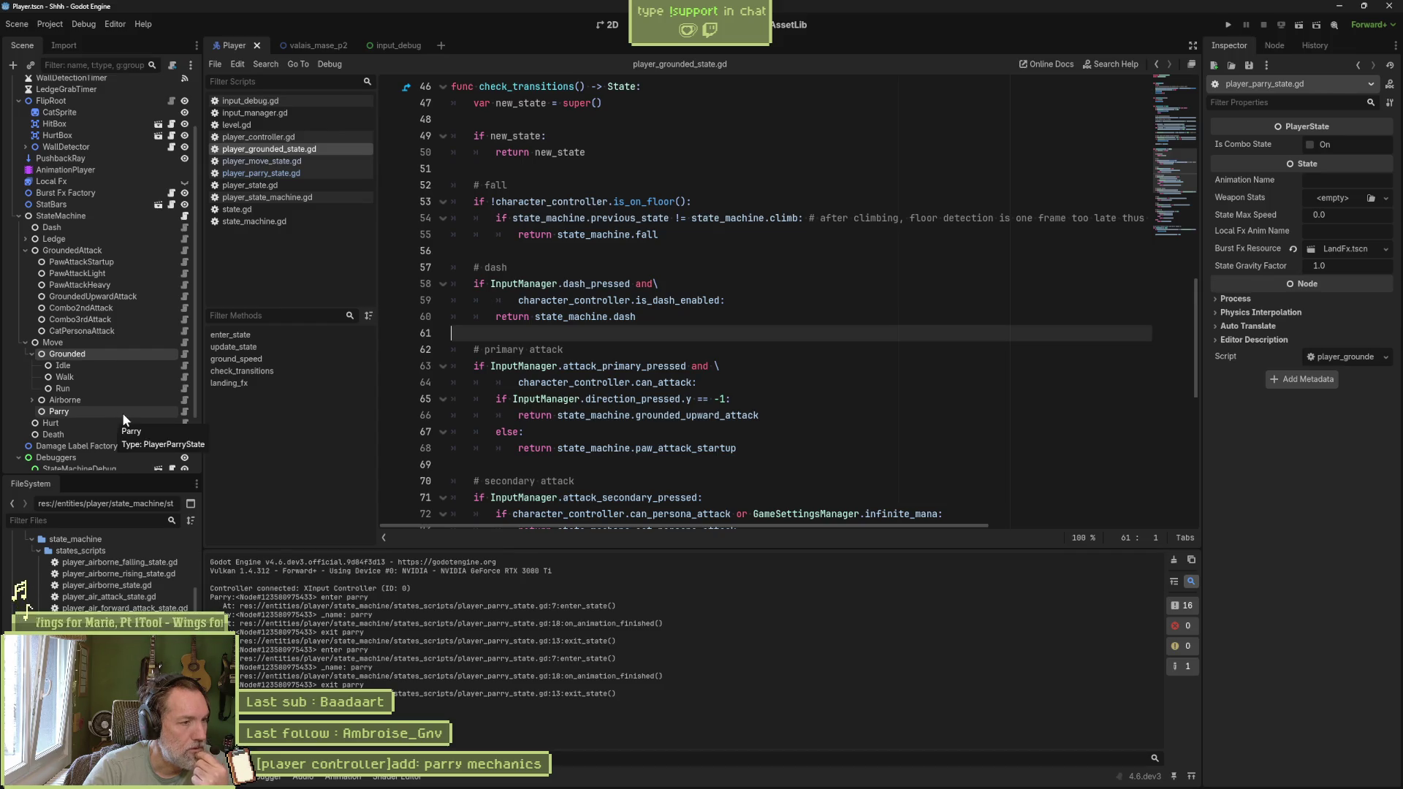
pyautogui.press('F6')
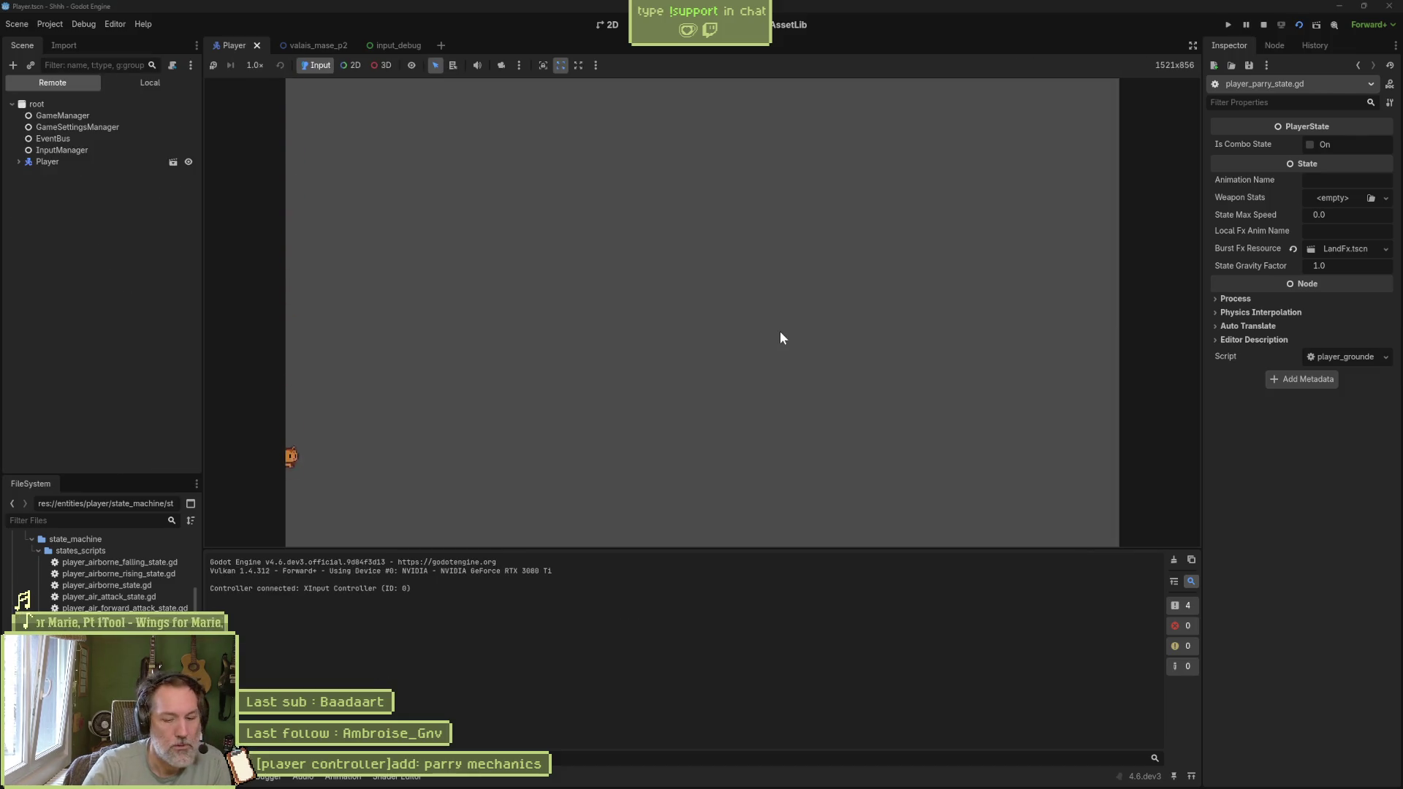
pyautogui.press('F8')
# Step: Play-test the valais_mase_p2 level scene, then return to the script editor
pyautogui.click(311, 46)
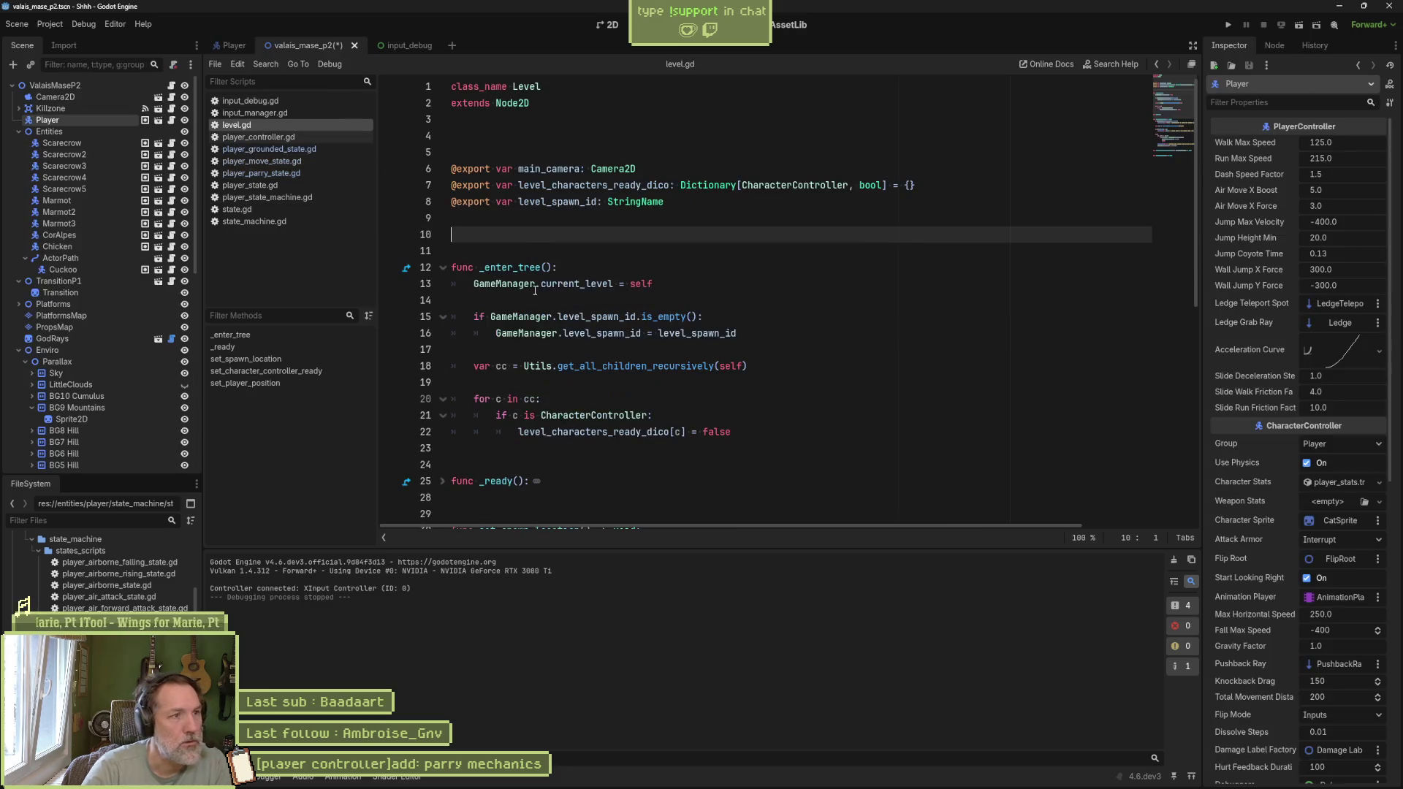
pyautogui.press('F6')
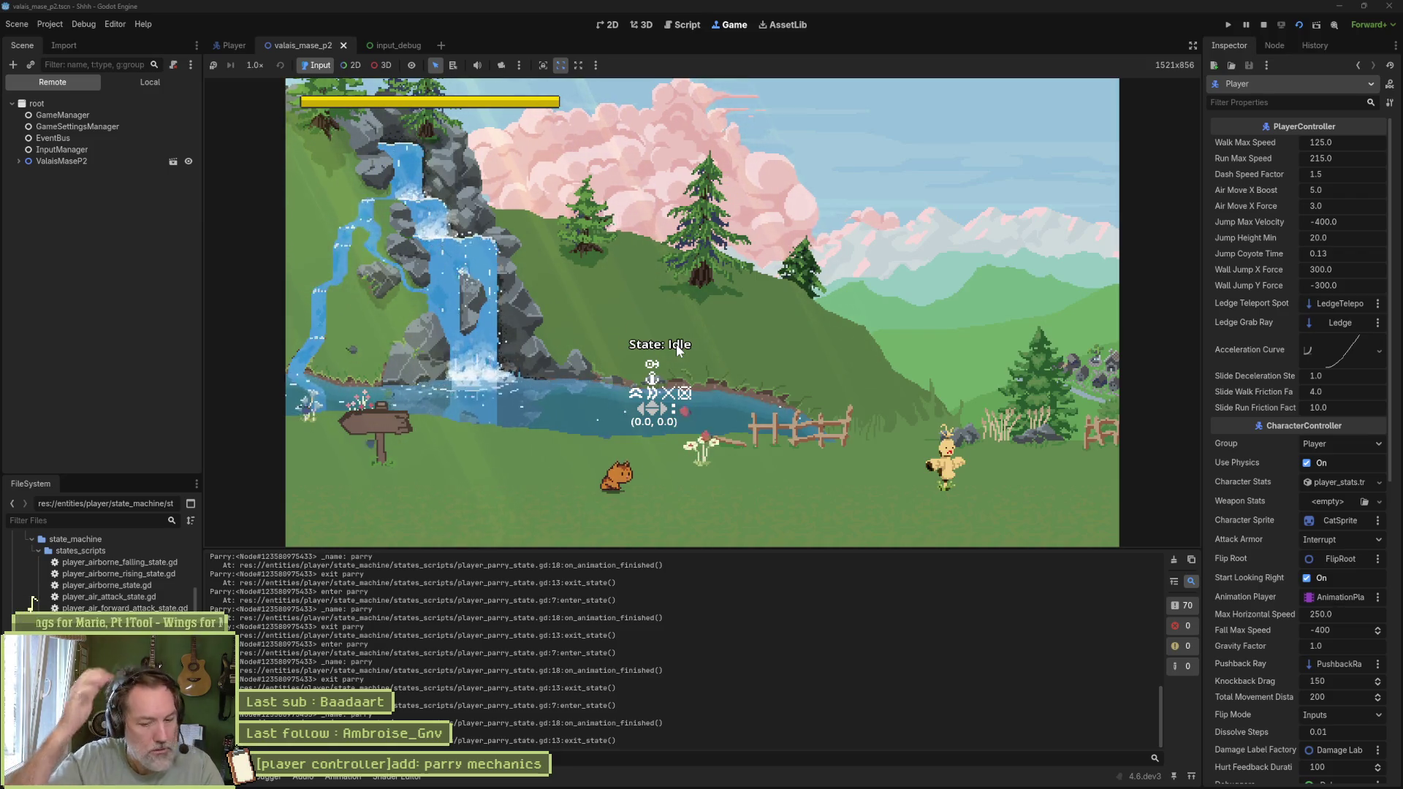
pyautogui.hotkey('ctrl', 'F3')
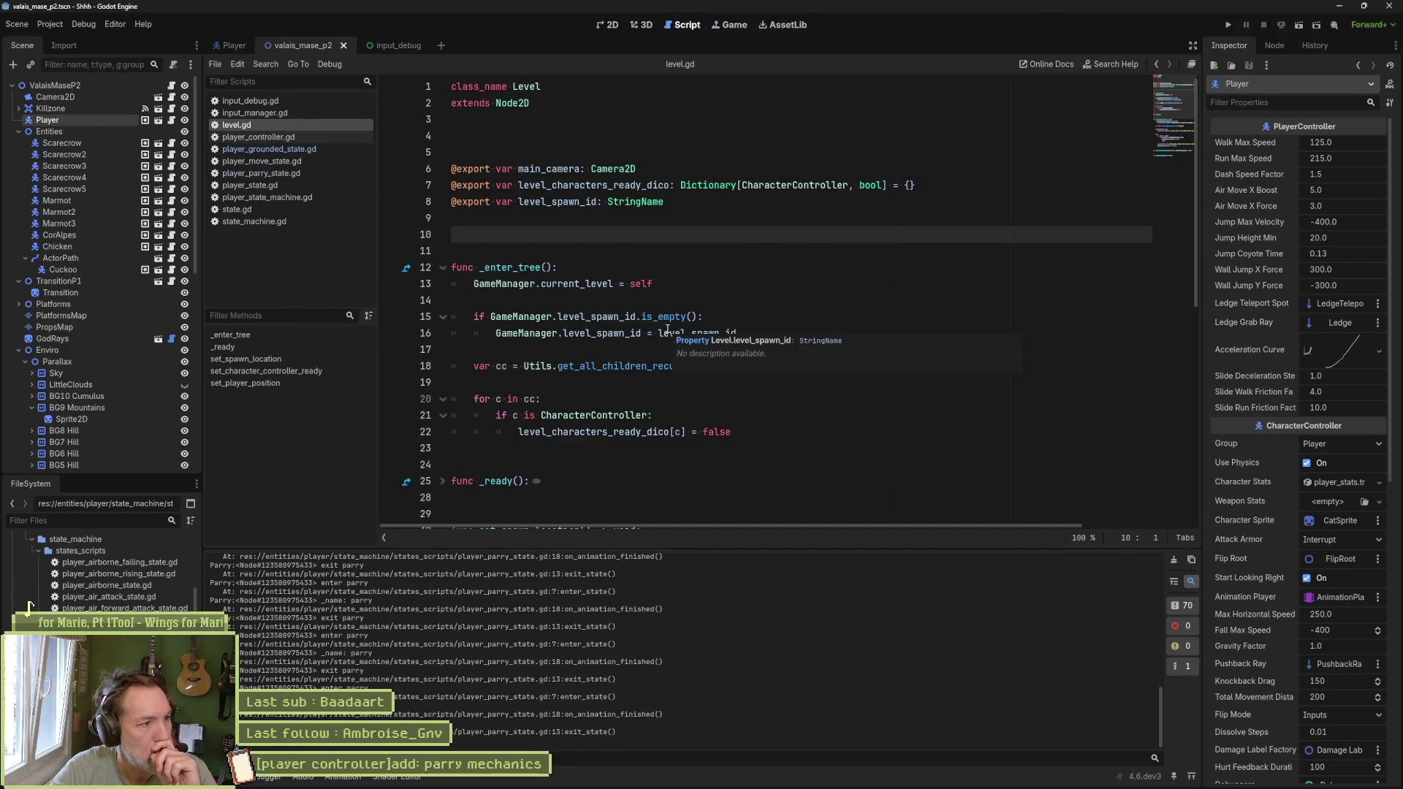
# Step: Inspect player_parry_state.gd and its PlayerMoveState base class in player_move_state.gd
pyautogui.click(317, 173)
pyautogui.click(548, 104)
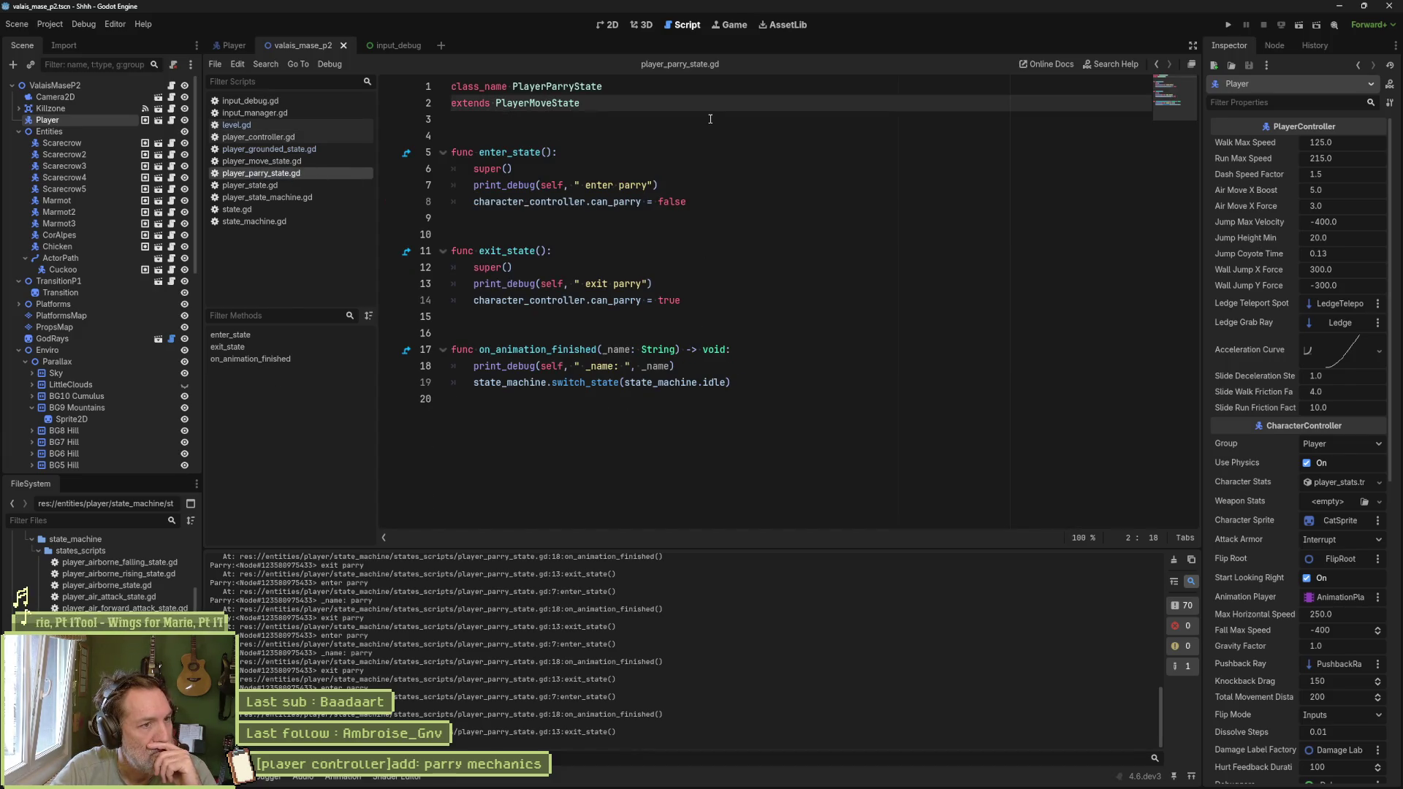
pyautogui.click(272, 161)
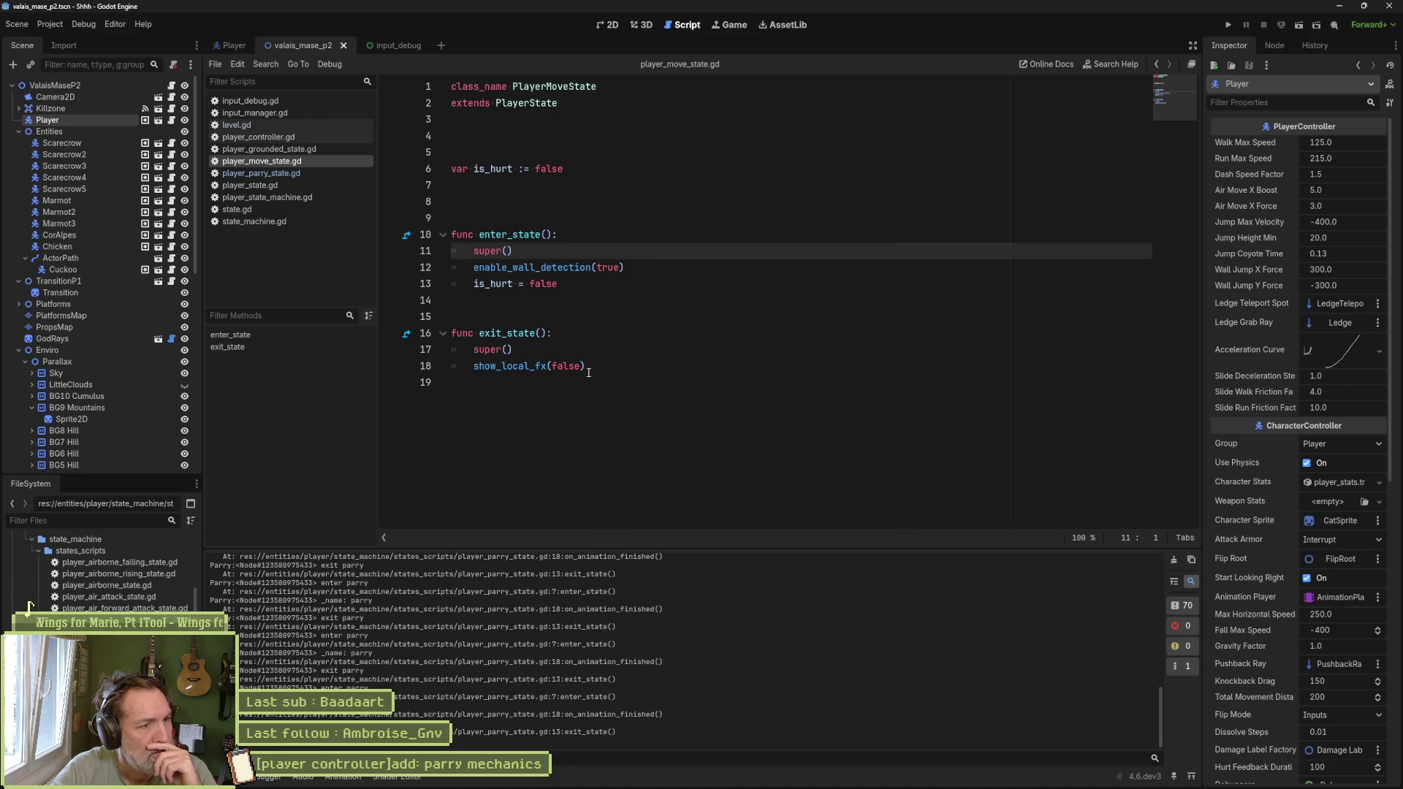
pyautogui.click(307, 175)
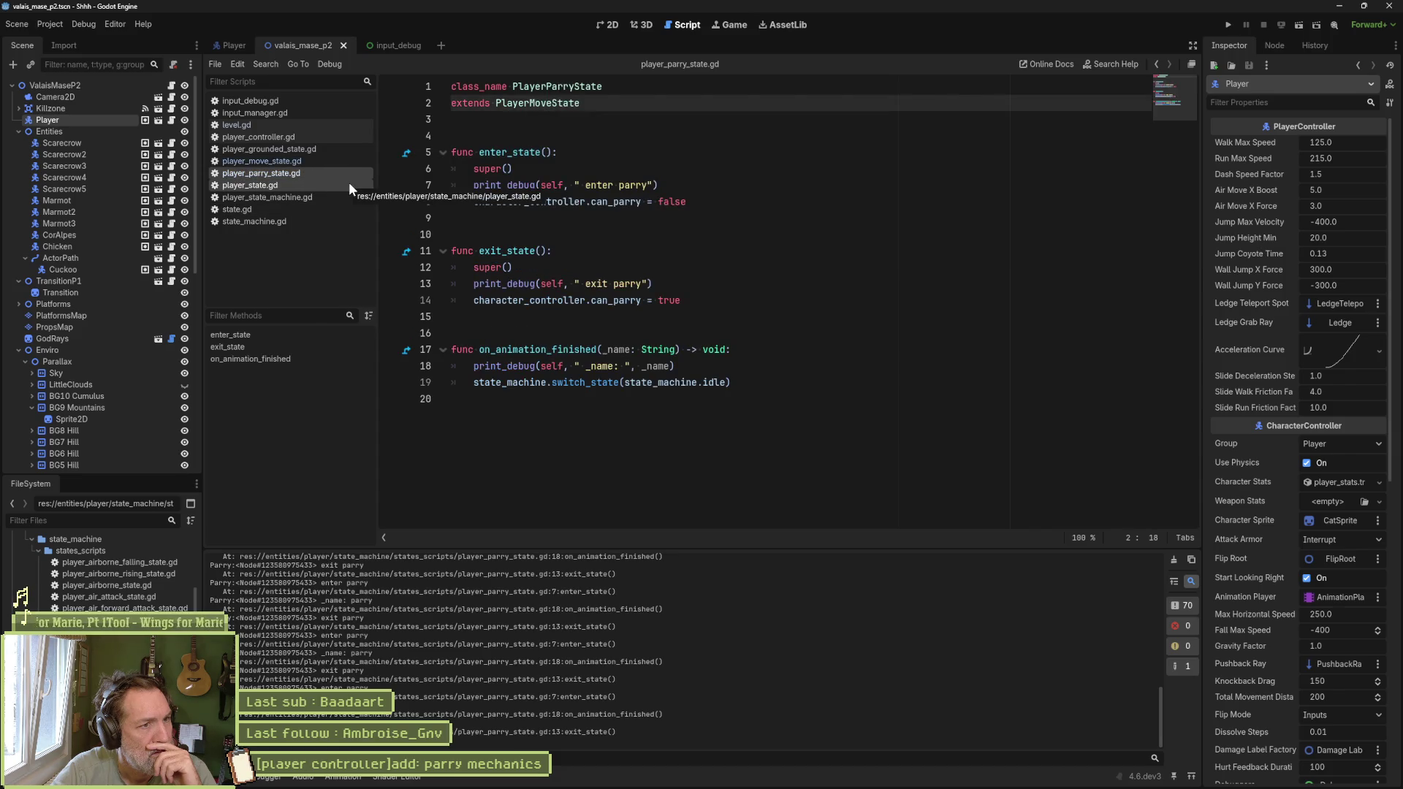
# Step: Compare with player_grounded_state.gd and select its parry condition on line 76
pyautogui.click(336, 149)
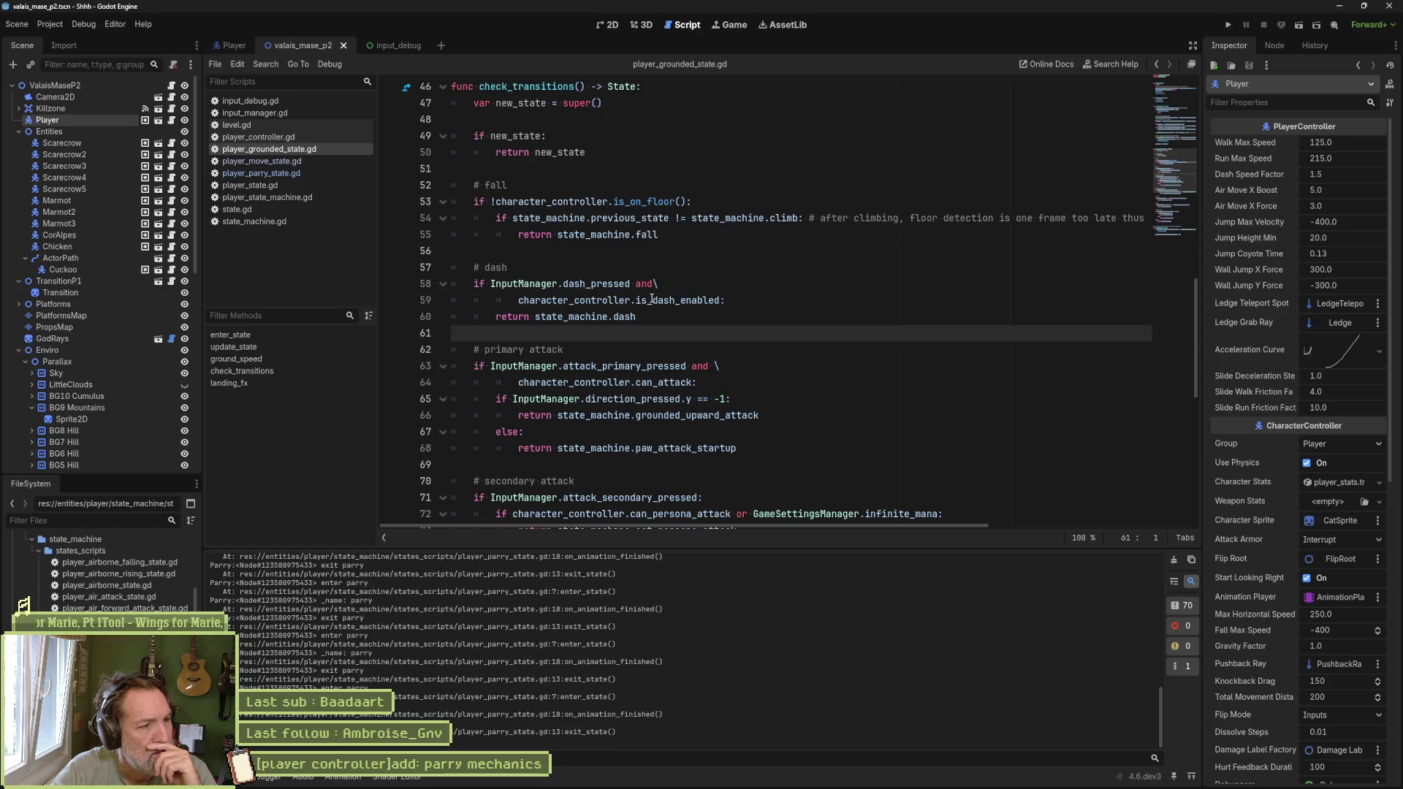
pyautogui.click(308, 172)
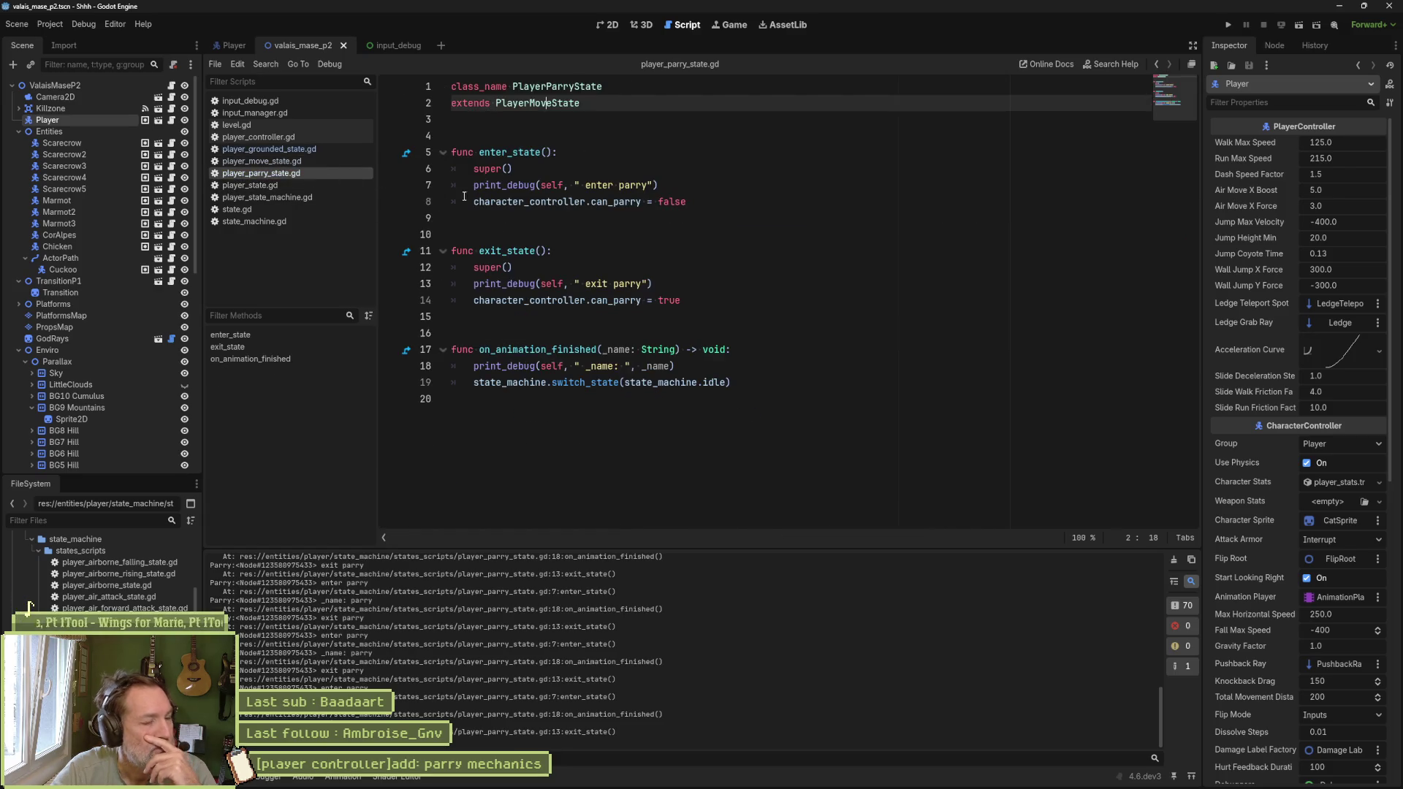
pyautogui.moveTo(534, 205)
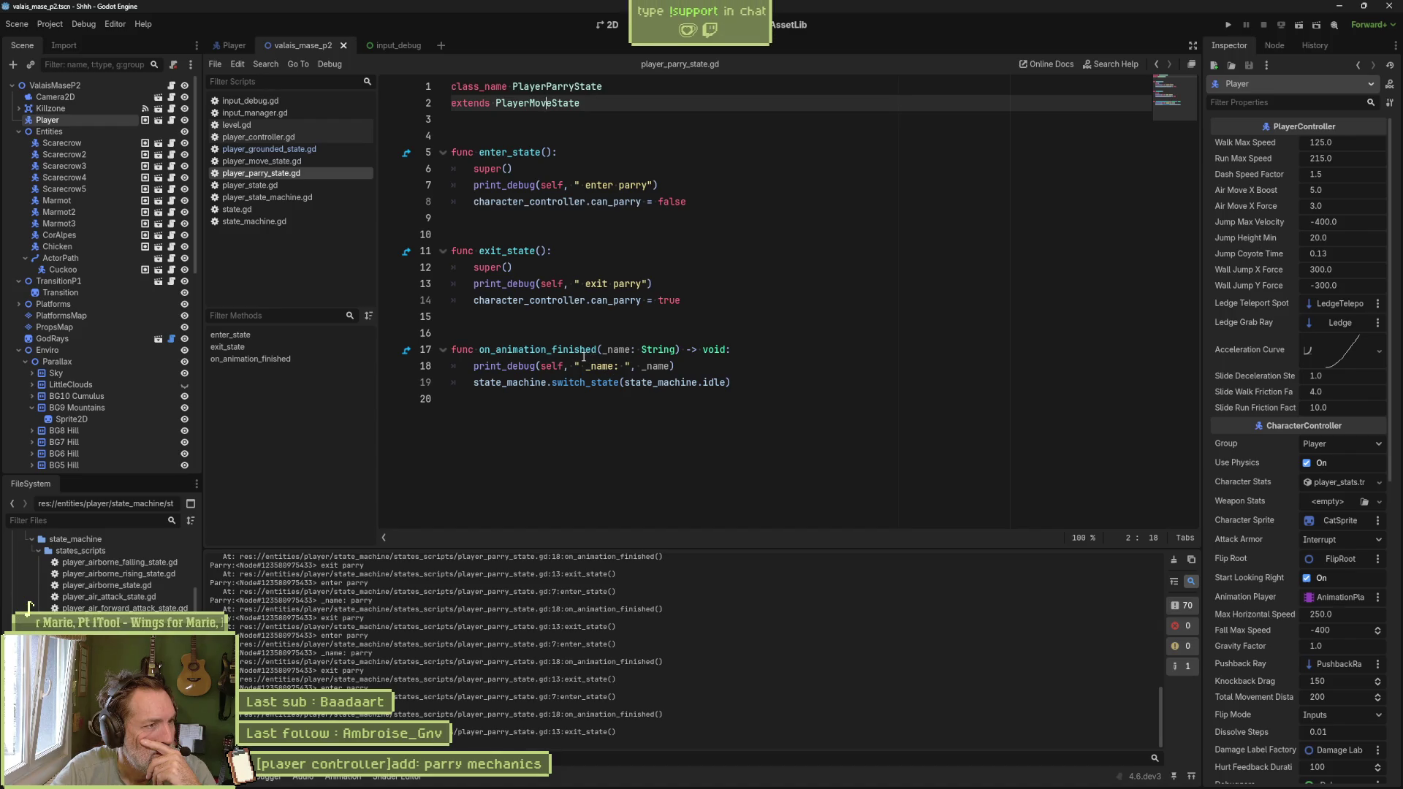
pyautogui.click(309, 151)
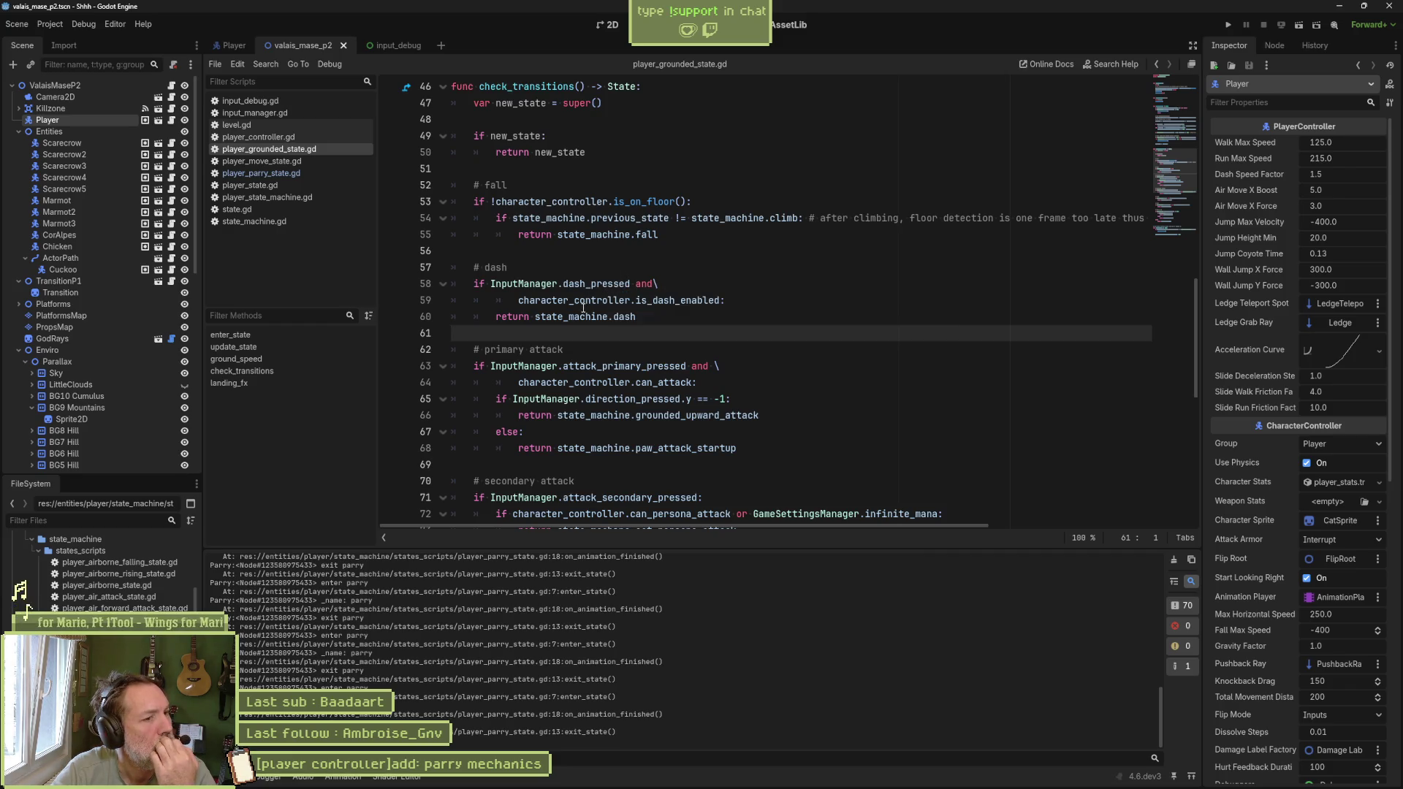
pyautogui.scroll(-3, 584, 307)
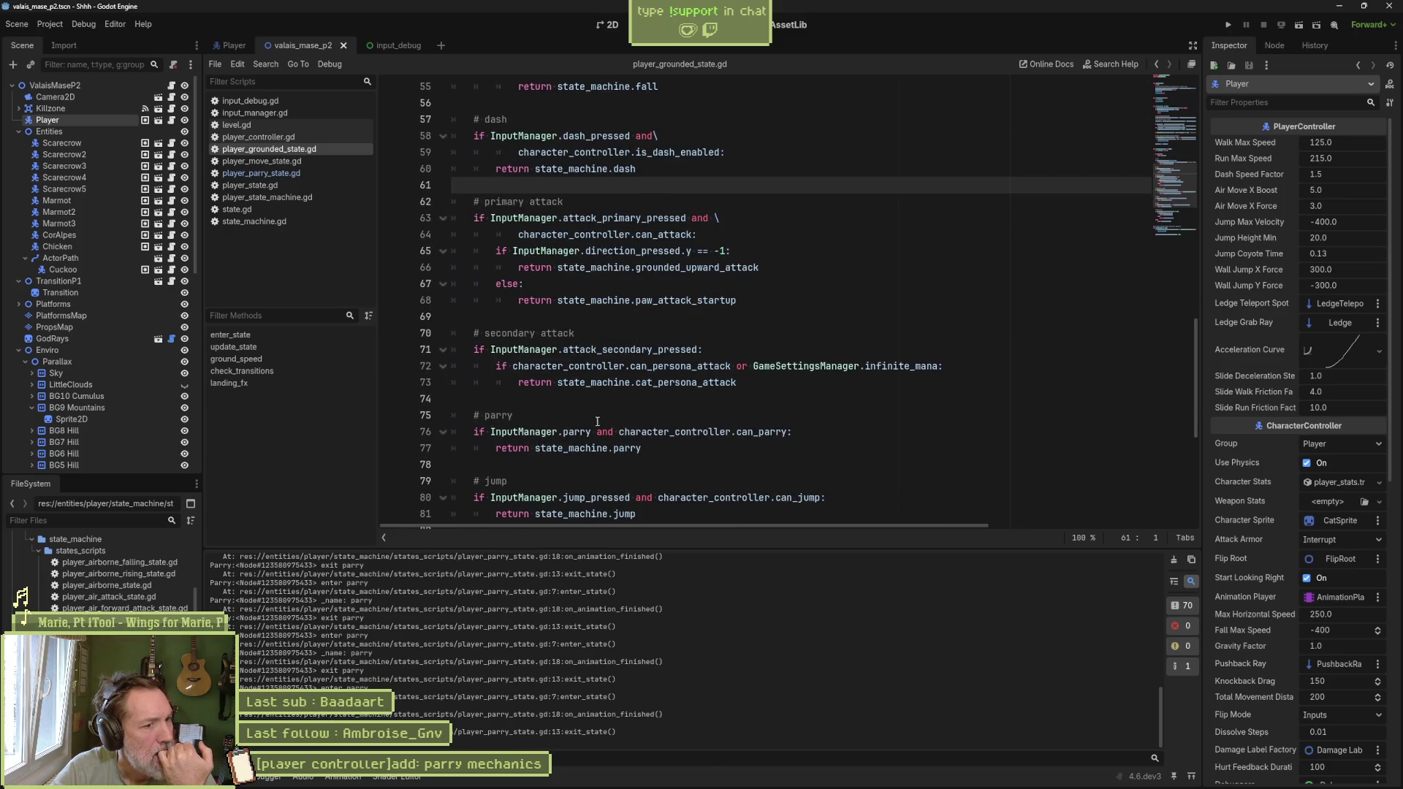
pyautogui.moveTo(494, 433); pyautogui.dragTo(787, 432)
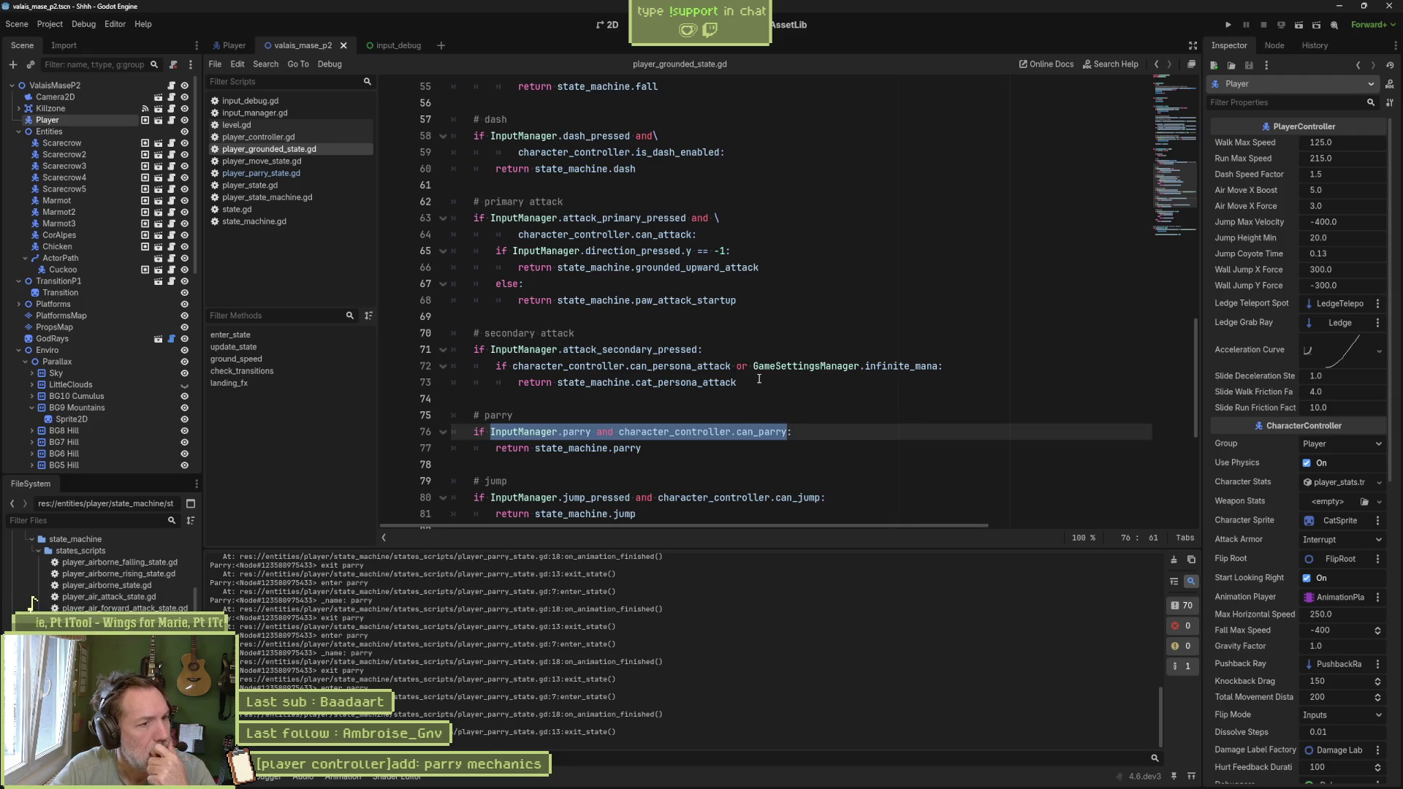
# Step: Change player_parry_state.gd line 2 to extends PlayerGroundedState and save
pyautogui.click(280, 173)
pyautogui.press('BackSpace')
pyautogui.press('BackSpace')
pyautogui.press('BackSpace')
pyautogui.write('GroundedState')
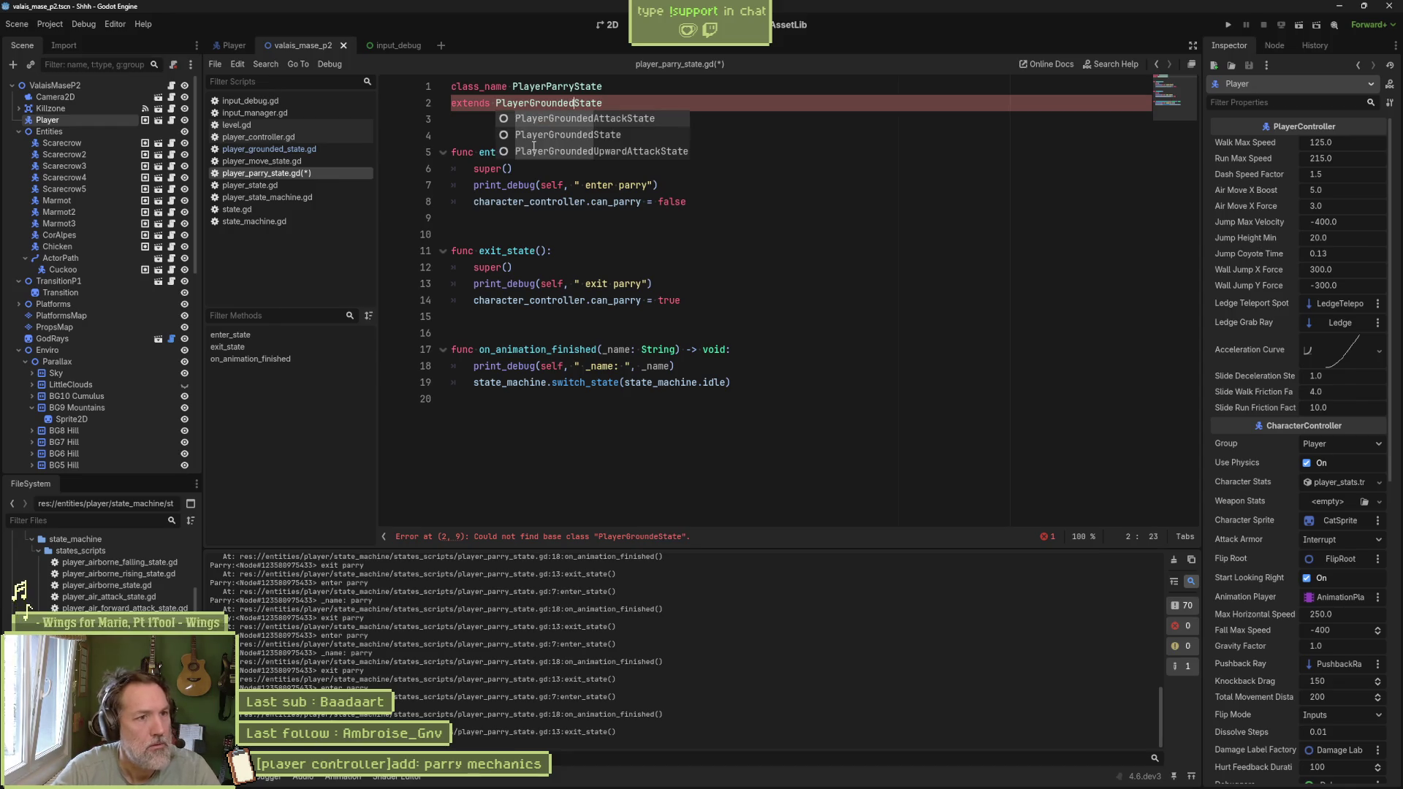
pyautogui.hotkey('ctrl', 's')
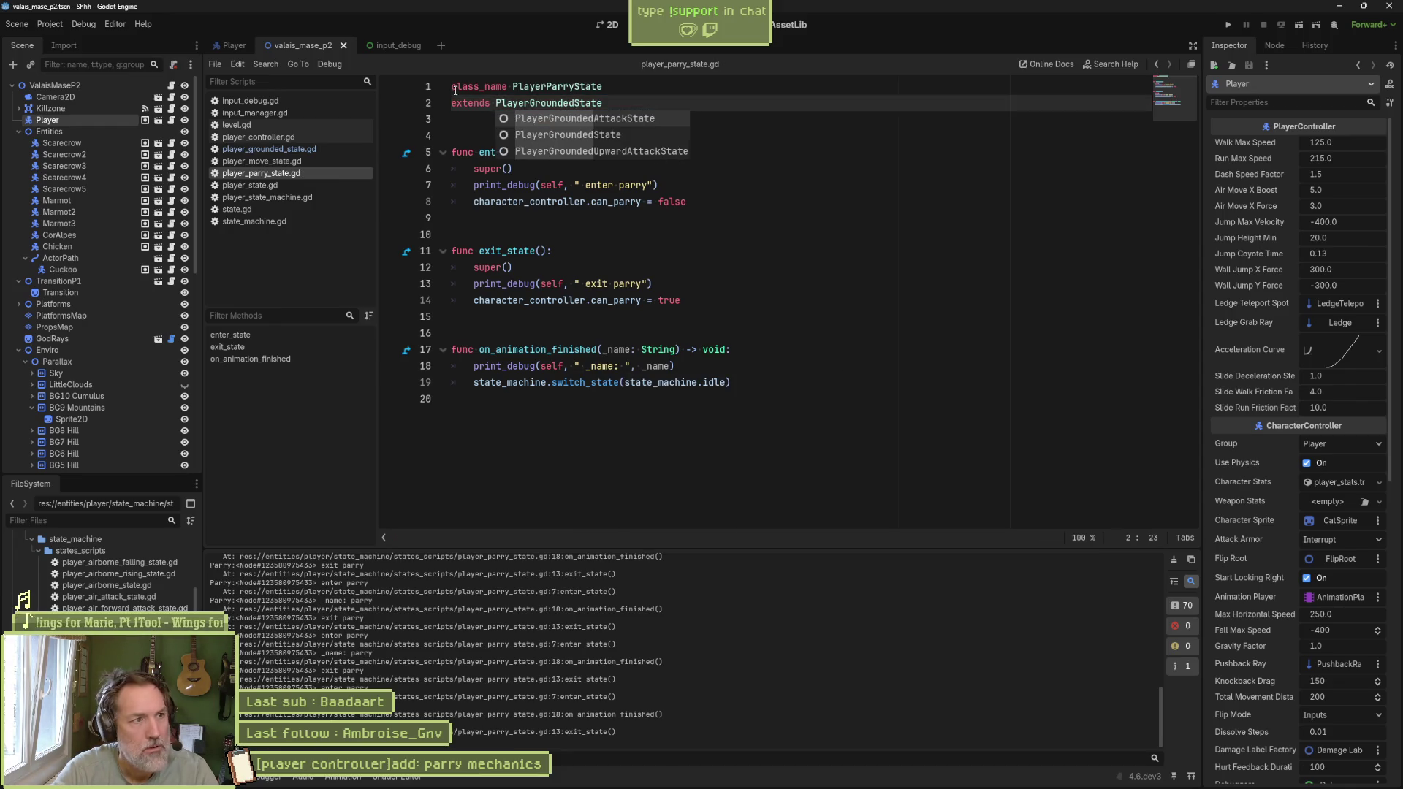
# Step: Play-test the level, dashing right to check parrying, then stop the game
pyautogui.press('F6')
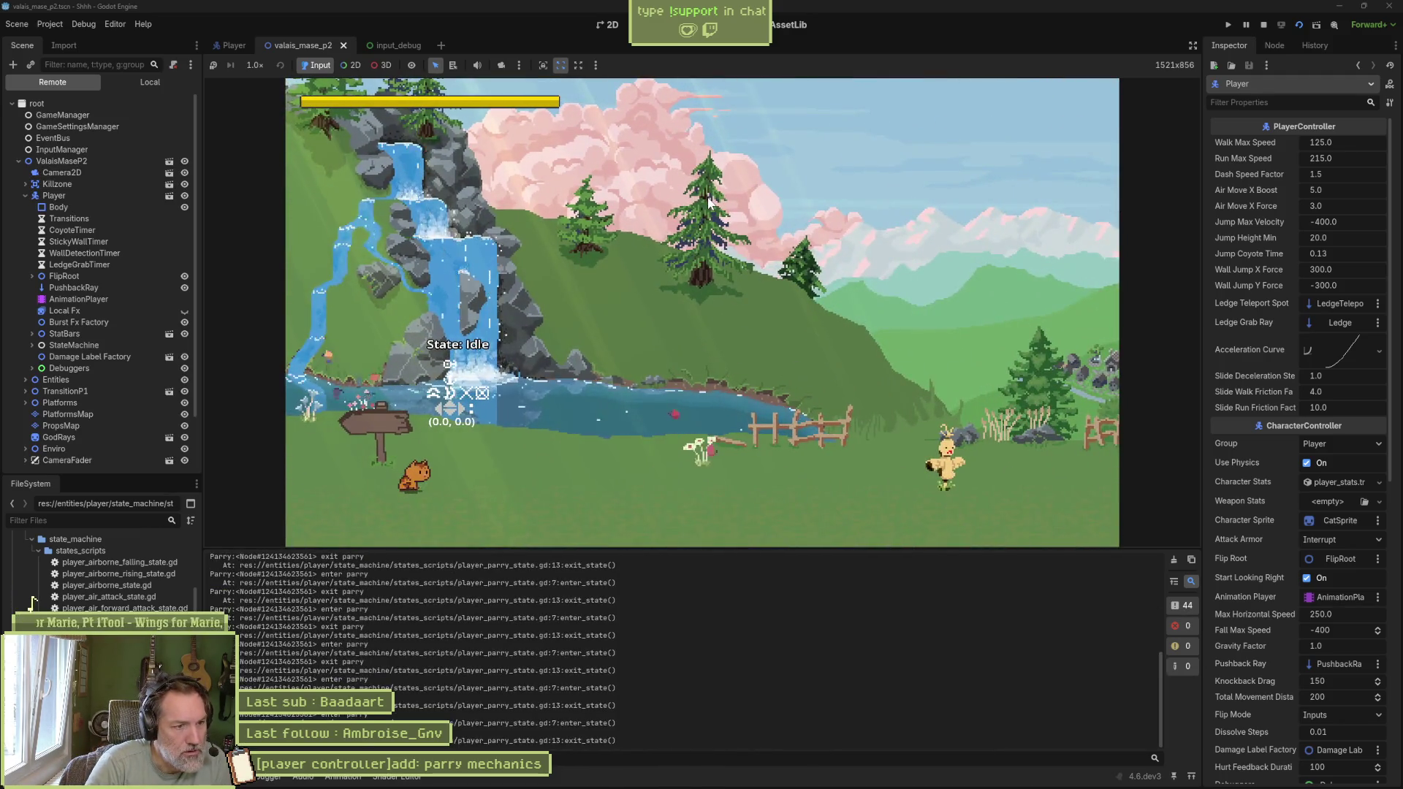
pyautogui.press('Right')
pyautogui.press('Right')
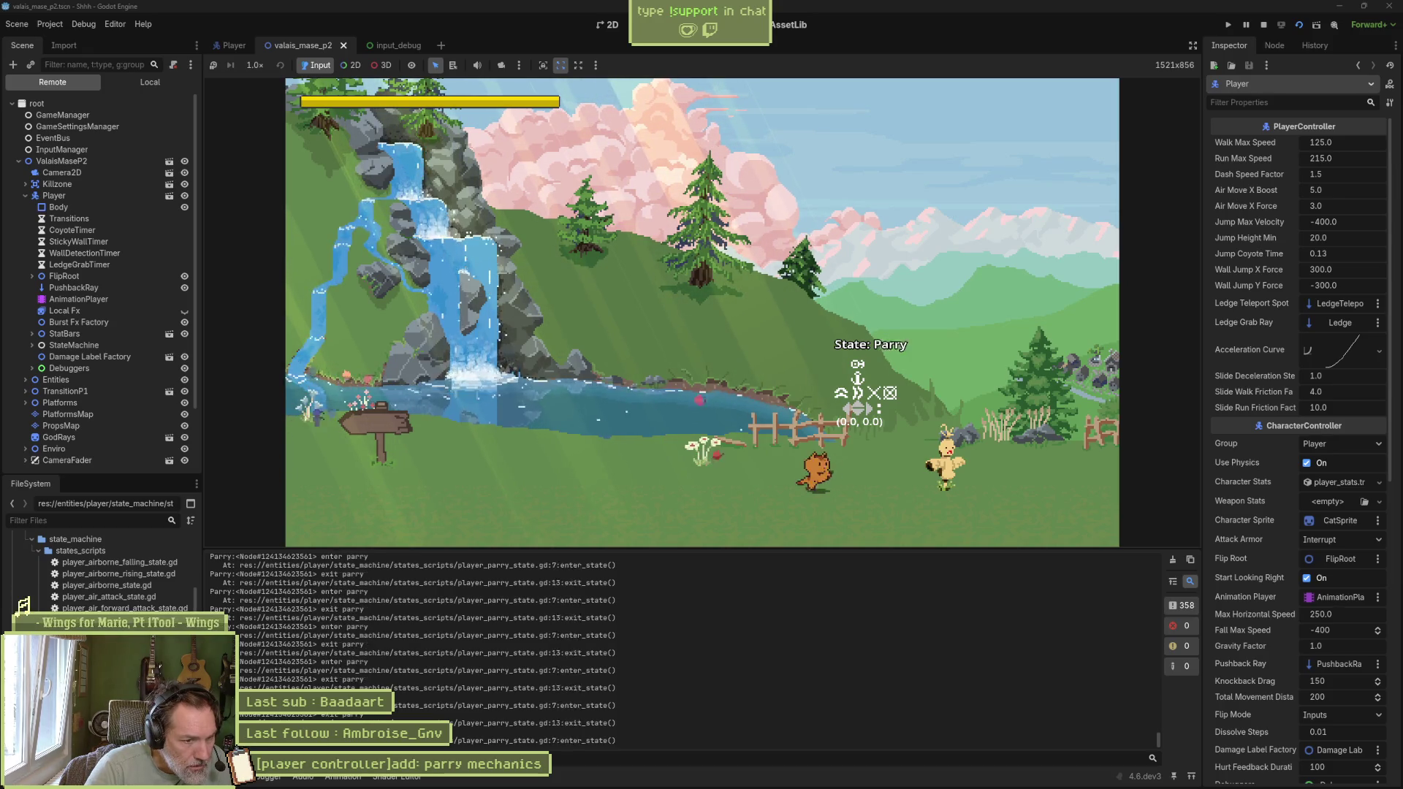
pyautogui.click(1267, 26)
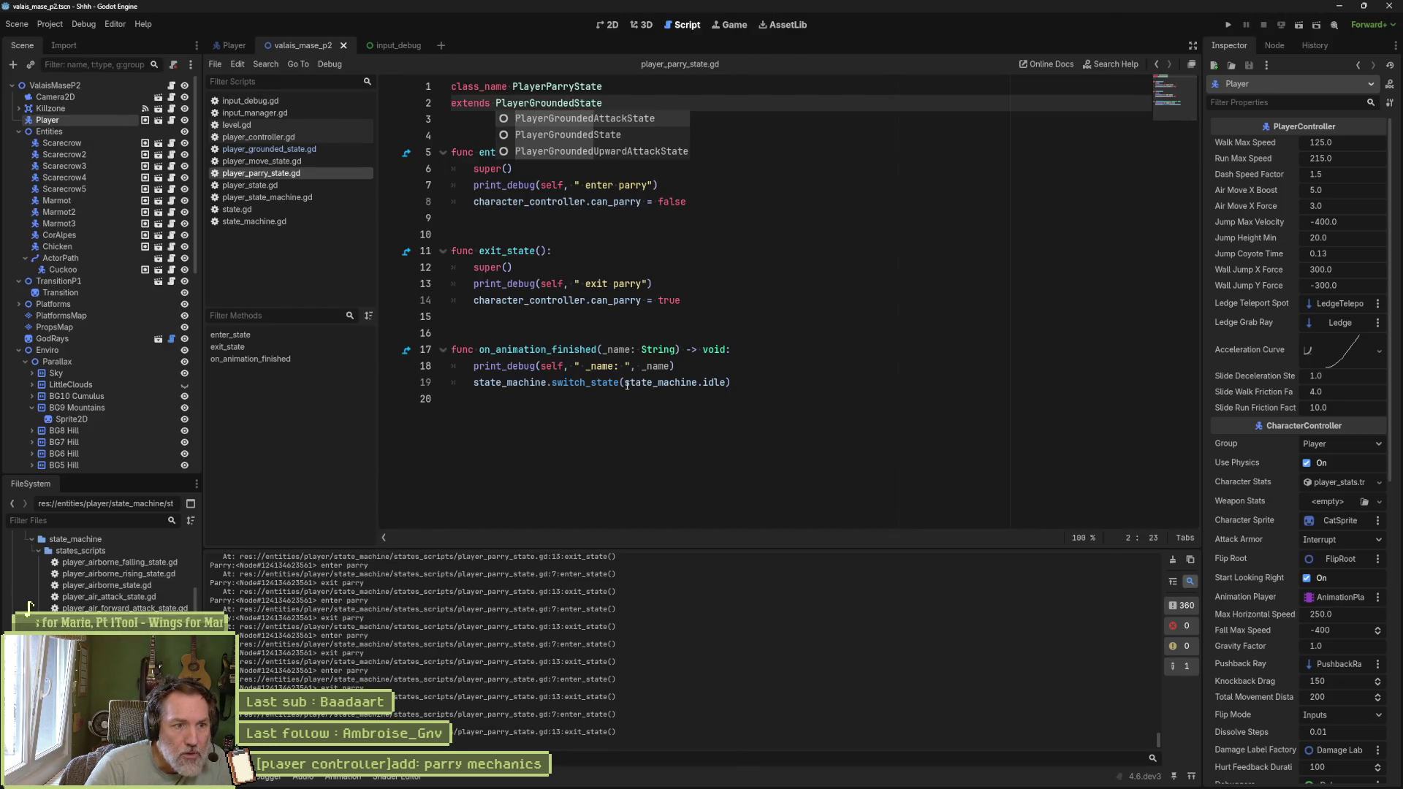
# Step: Comment out the can_parry reset on line 14, save, and test-run the game with F5
pyautogui.moveTo(840, 364); pyautogui.dragTo(456, 365)
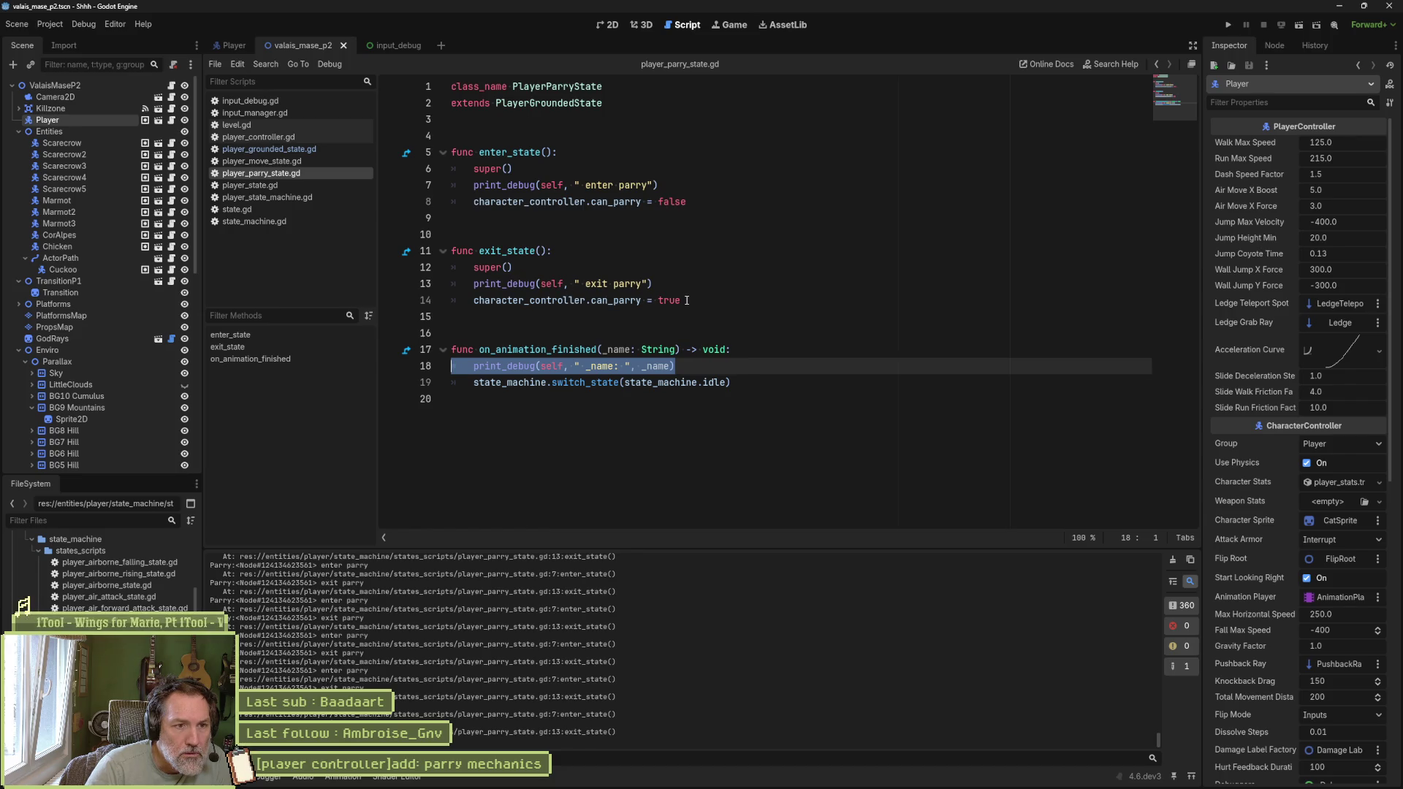
pyautogui.click(472, 301)
pyautogui.hotkey('ctrl', 'k')
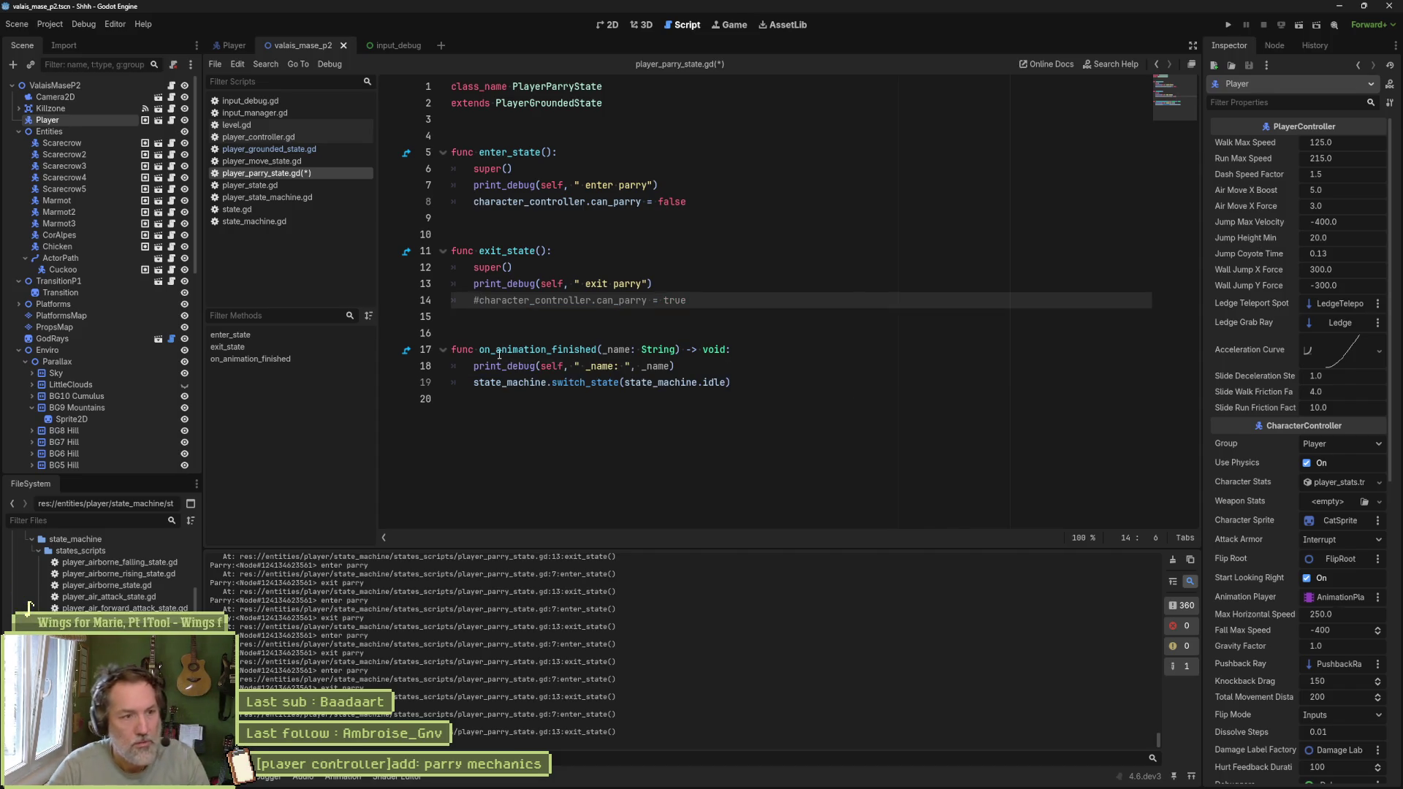
pyautogui.hotkey('ctrl', 's')
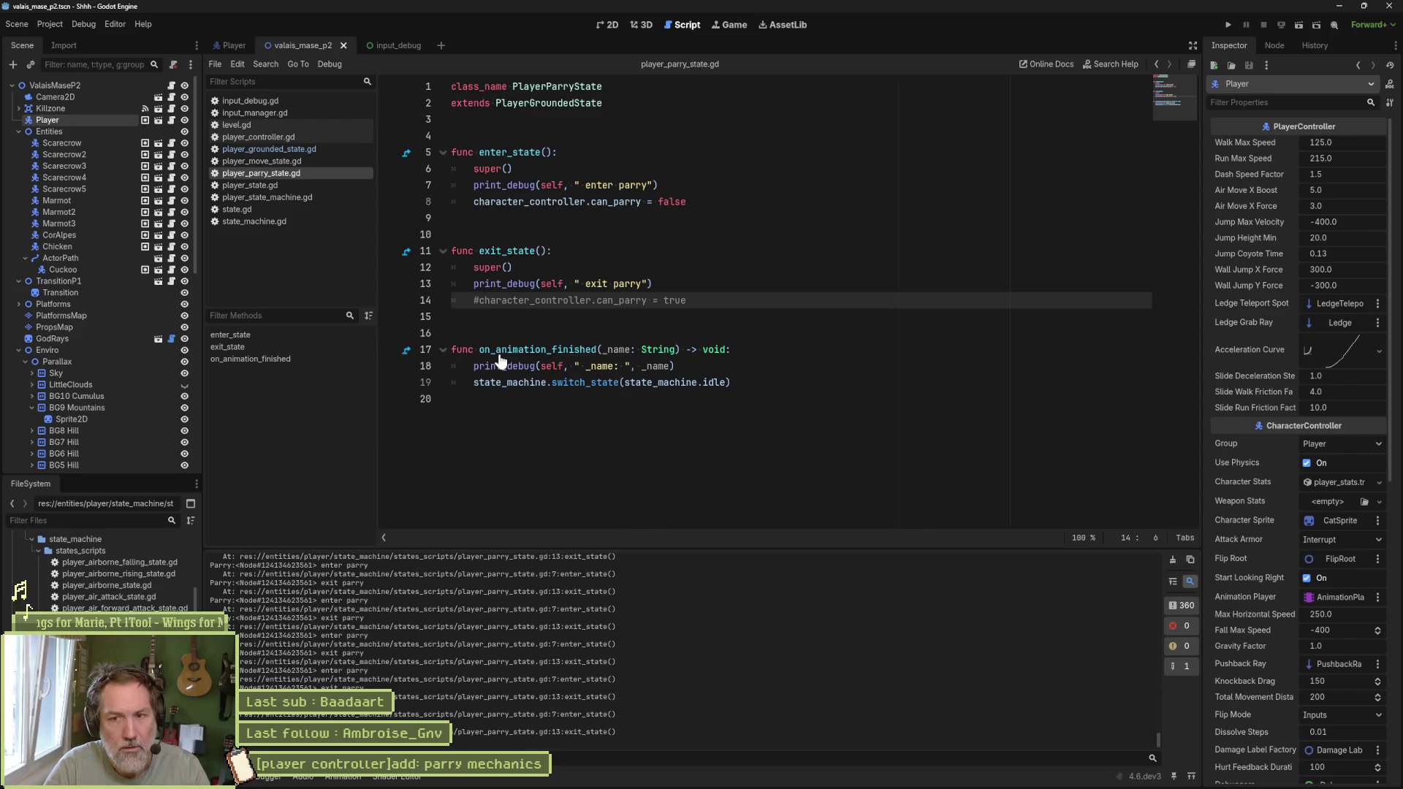
pyautogui.press('F5')
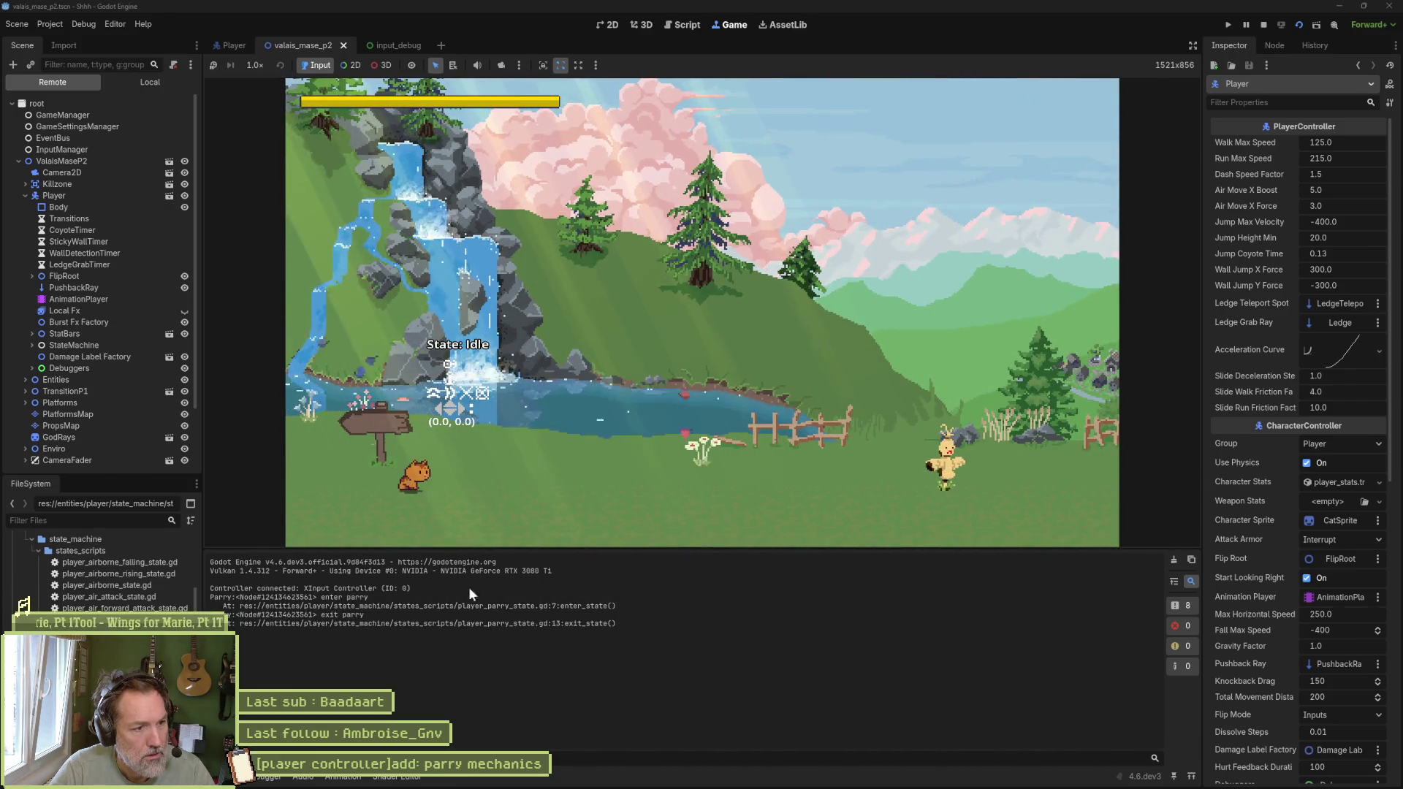
pyautogui.click(1263, 25)
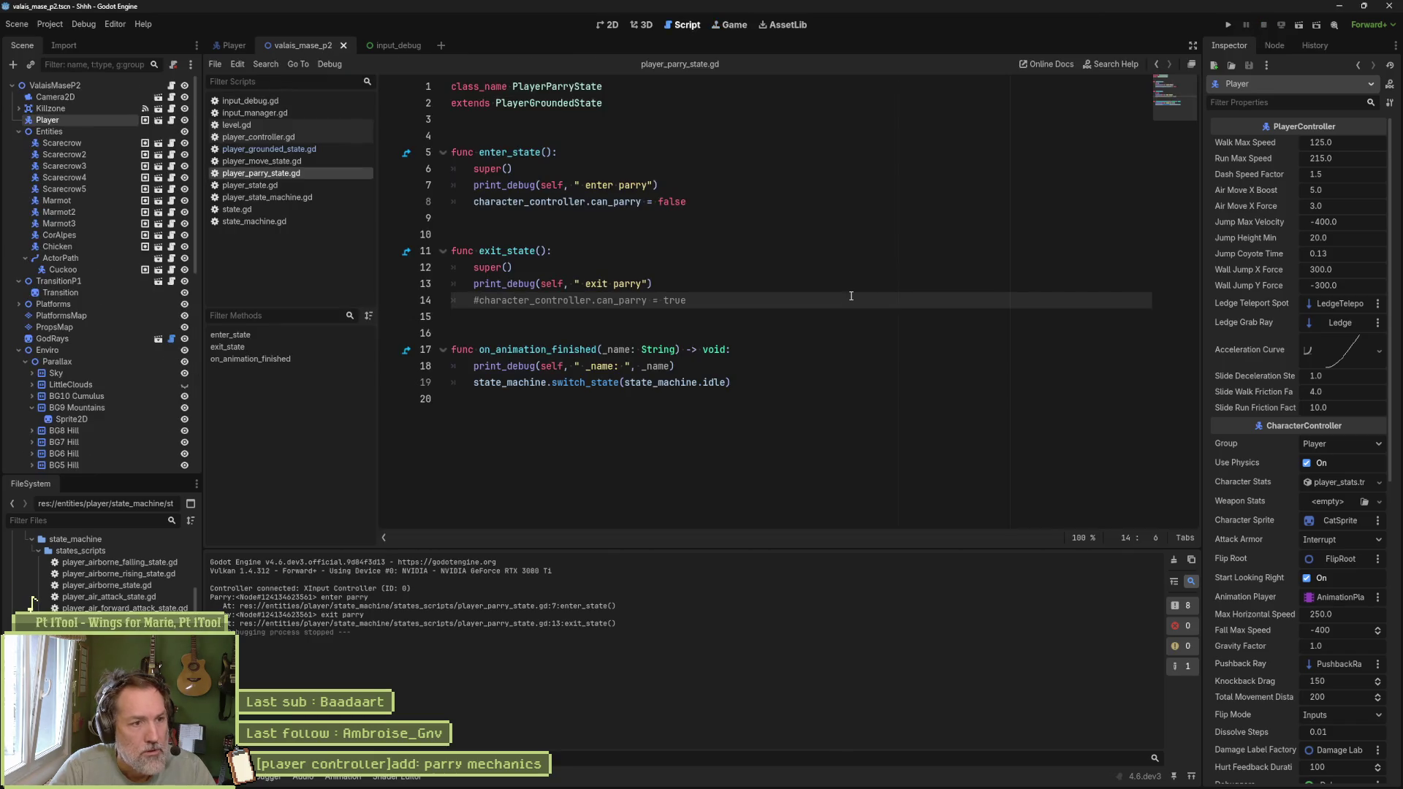
# Step: Restore the can_parry = true reset in exit_state and review on_animation_finished
pyautogui.hotkey('ctrl', 'k')
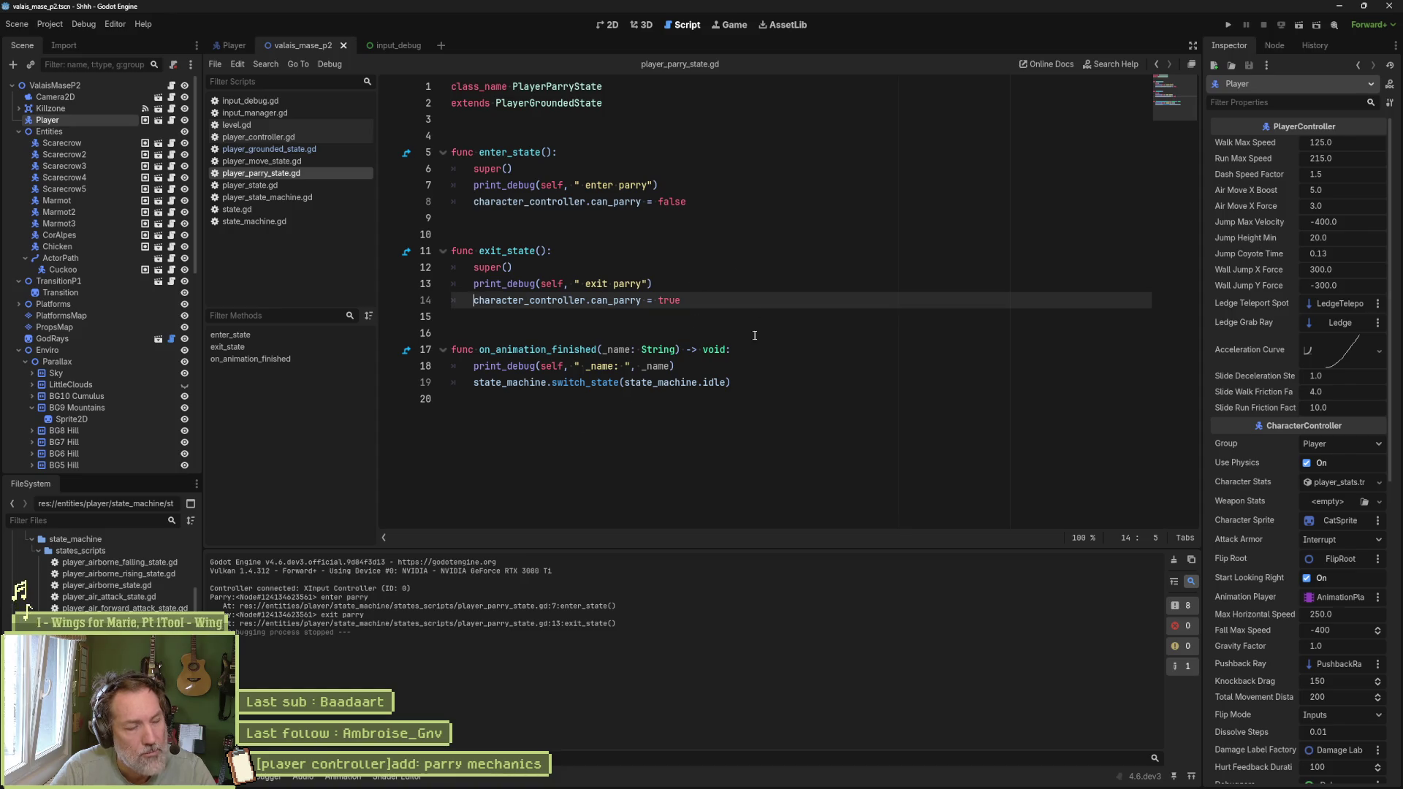
pyautogui.moveTo(564, 376)
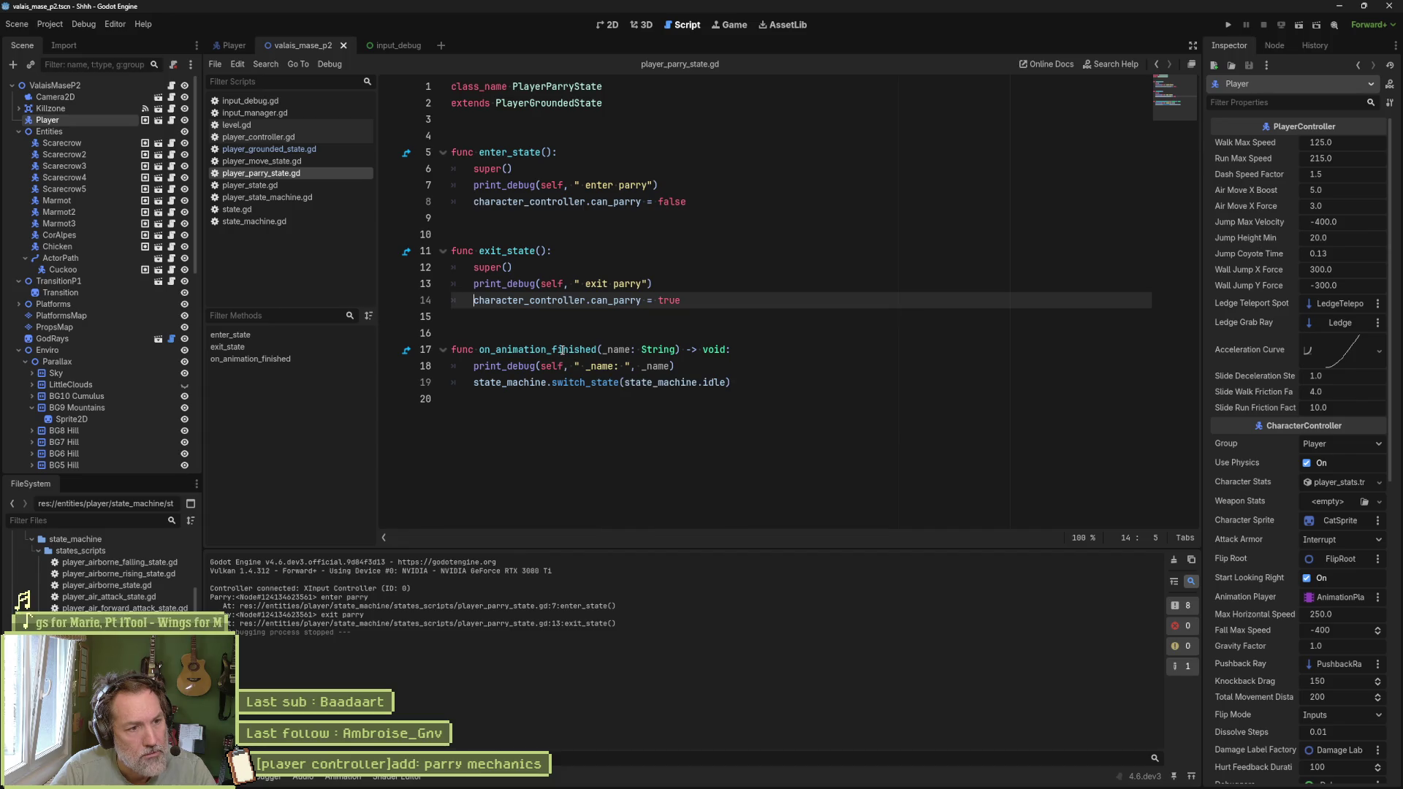
pyautogui.moveTo(562, 349); pyautogui.dragTo(559, 381)
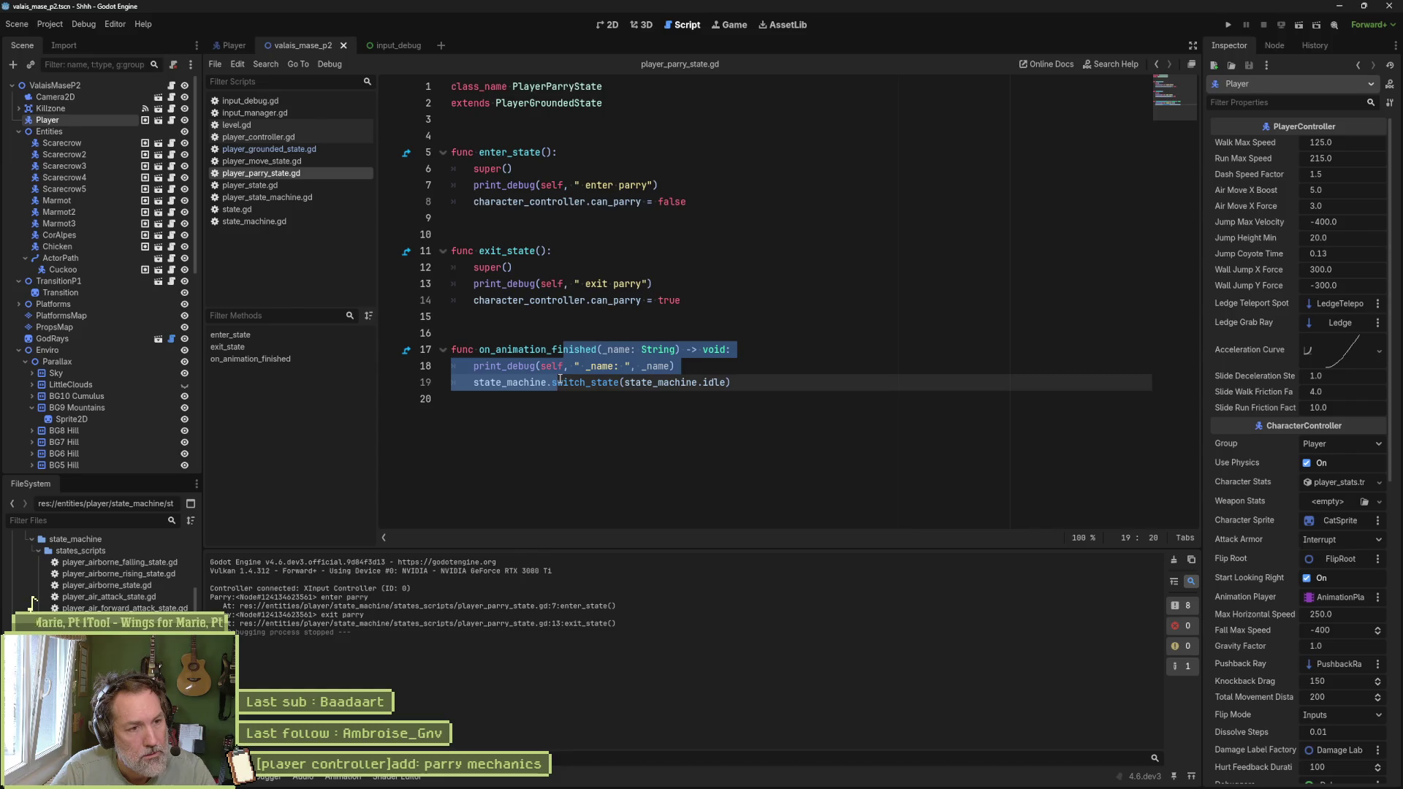
pyautogui.click(553, 349)
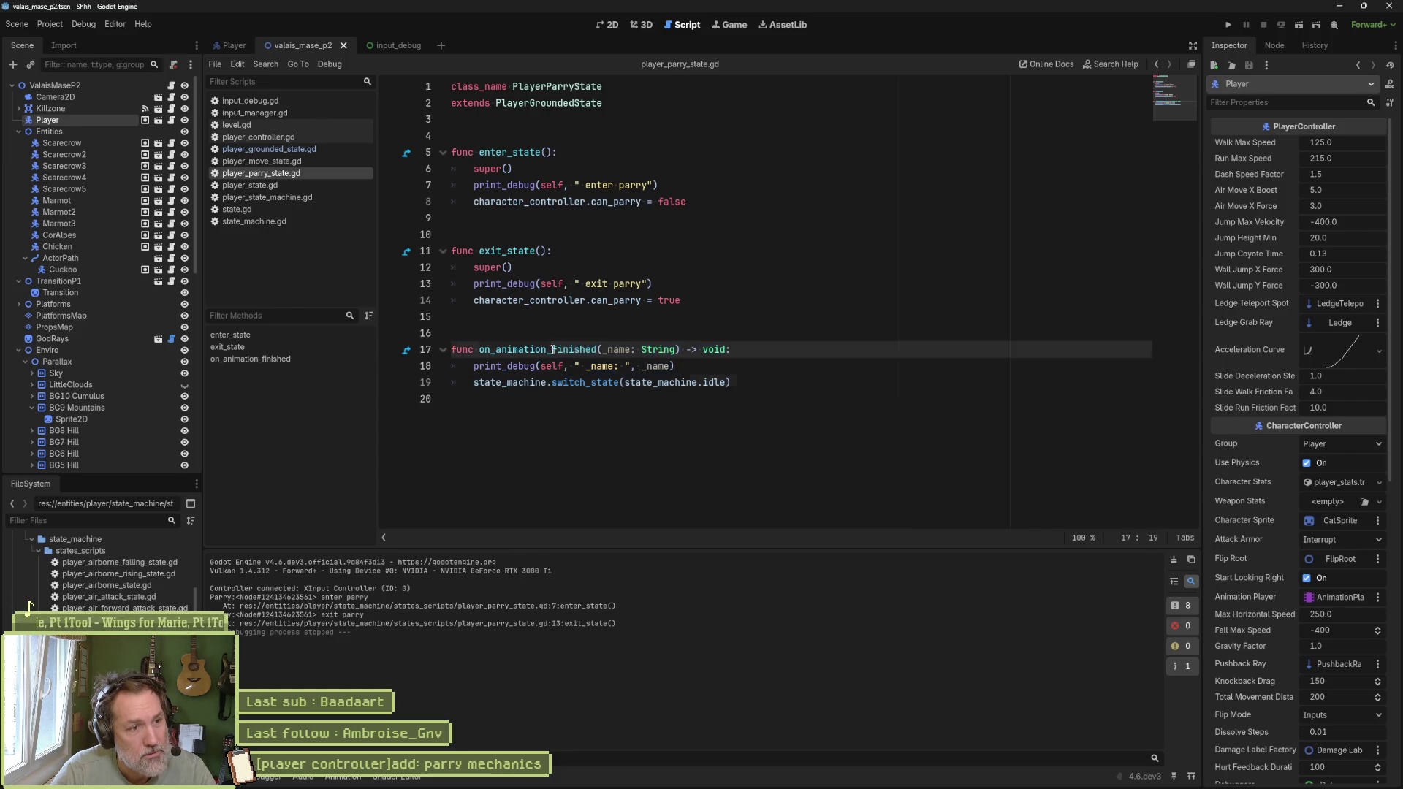
pyautogui.moveTo(553, 349)
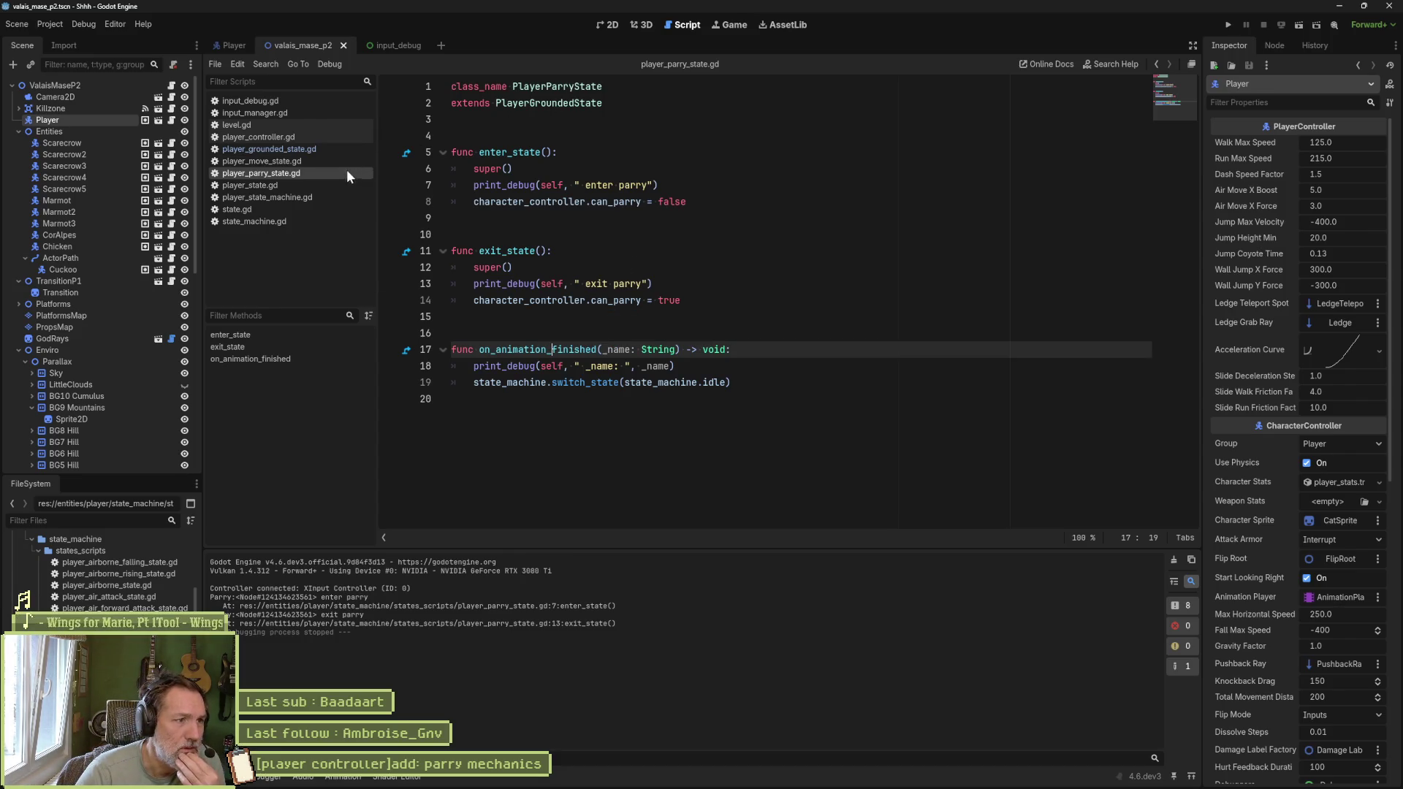
# Step: Add print_debug(self, " switch to parry") under the parry check in player_grounded_state.gd
pyautogui.click(320, 150)
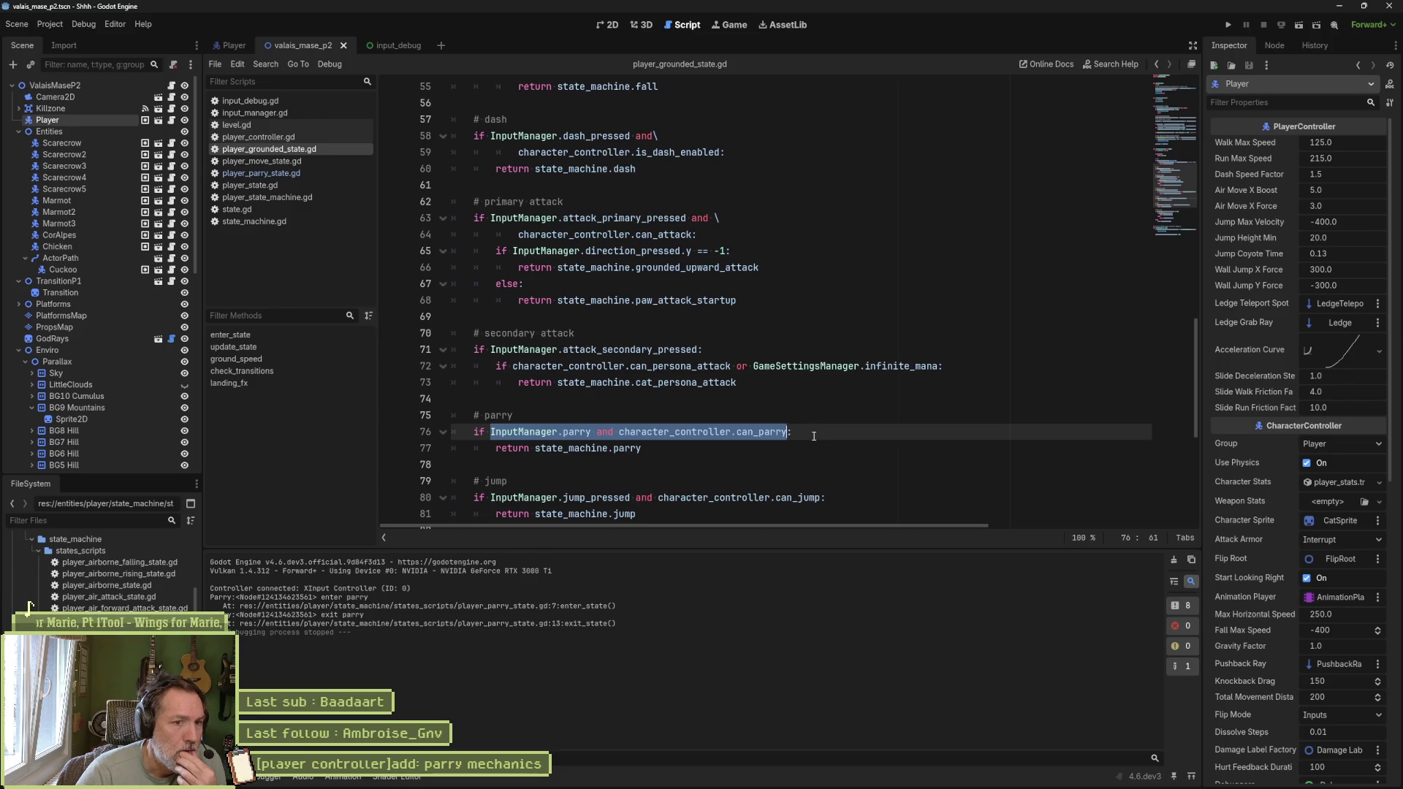
pyautogui.click(824, 435)
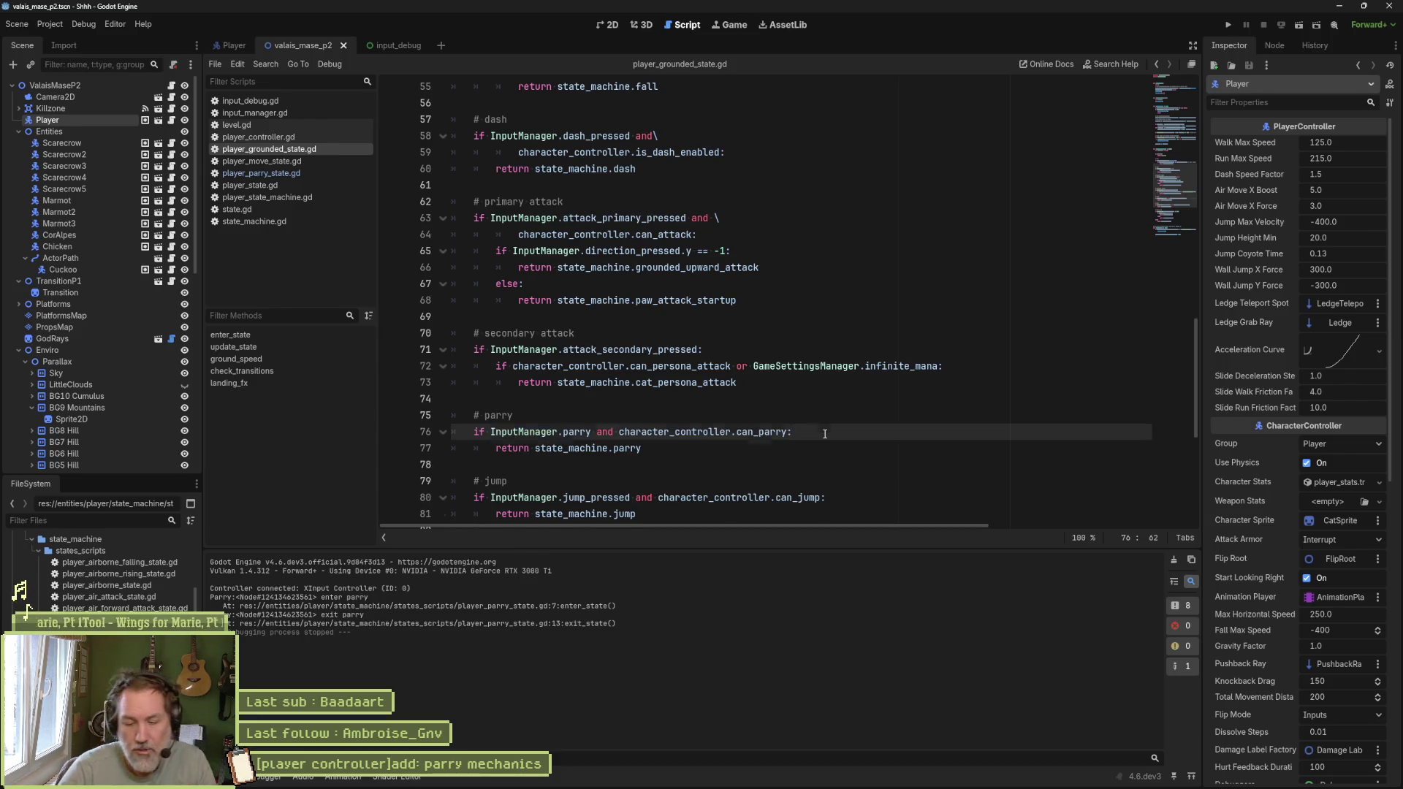
pyautogui.press('Return')
pyautogui.write('print_debug(')
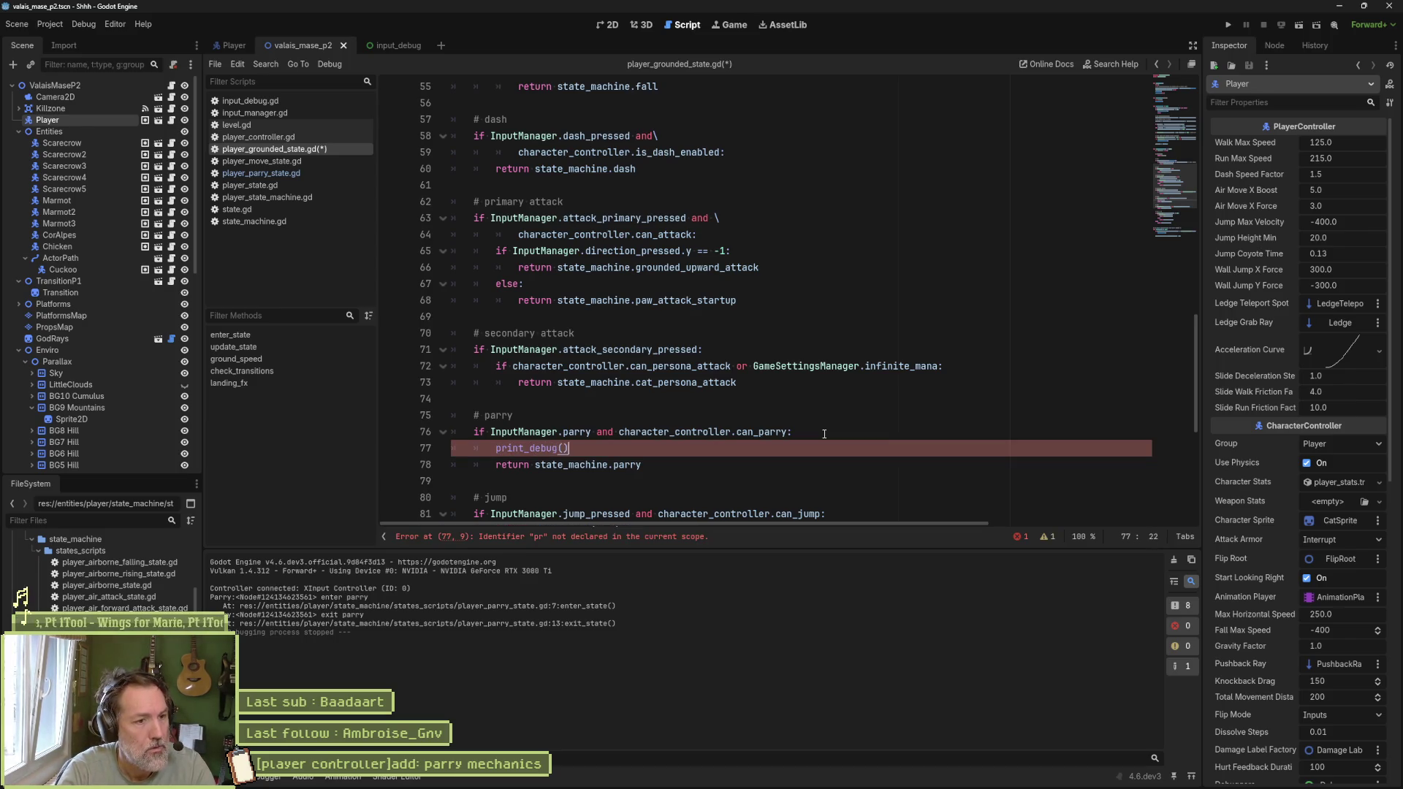
pyautogui.press('Left')
pyautogui.write('self, " ')
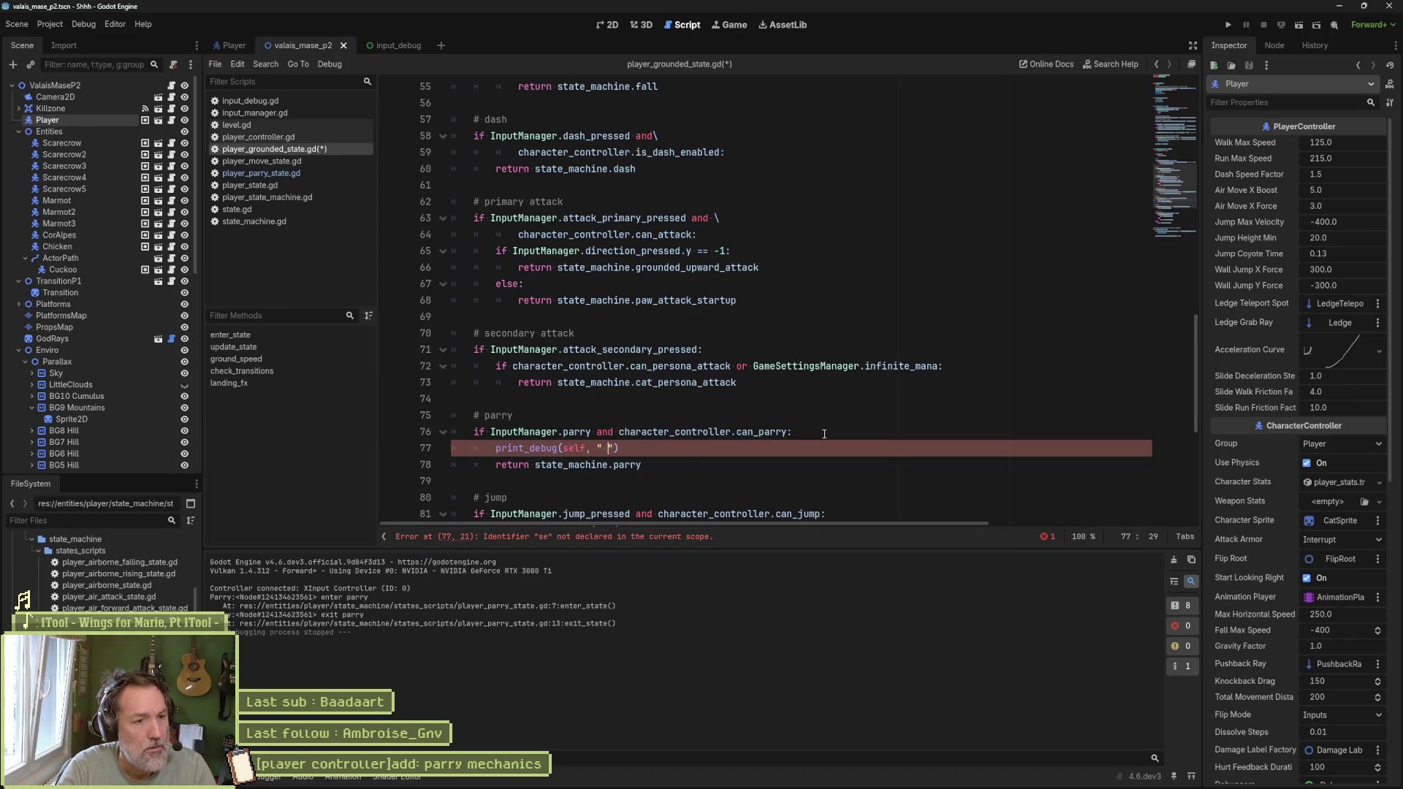
pyautogui.write('switc')
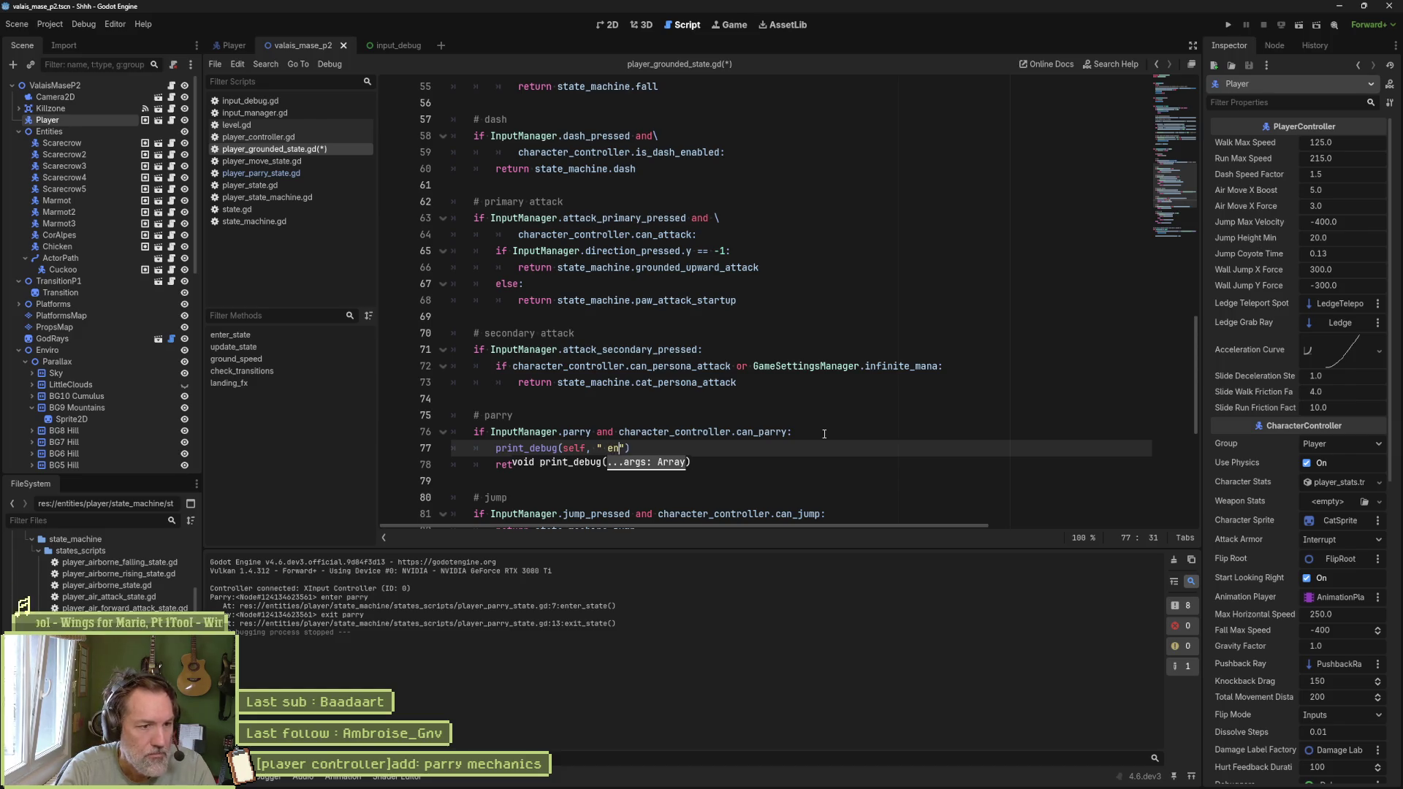
pyautogui.write('h to parry')
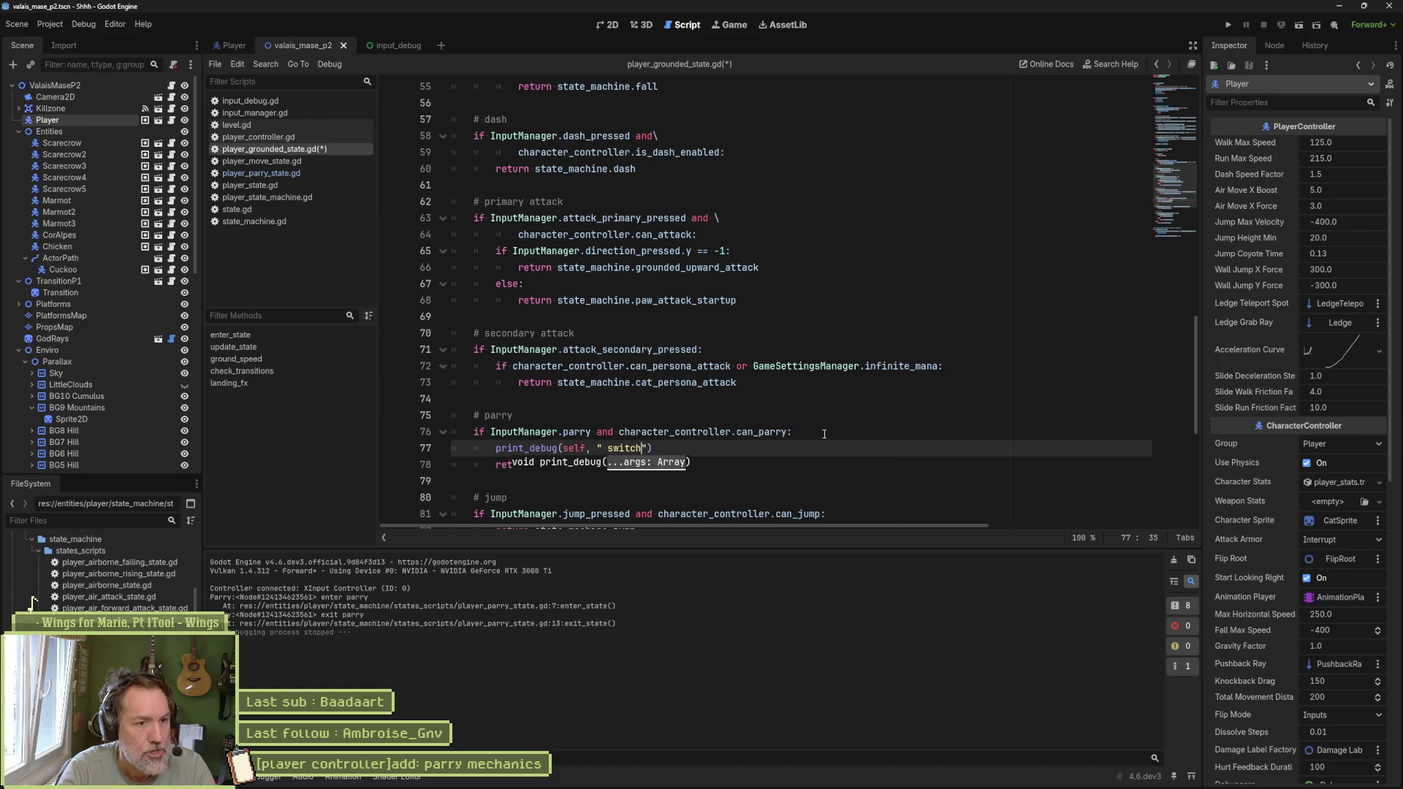
pyautogui.hotkey('ctrl', 's')
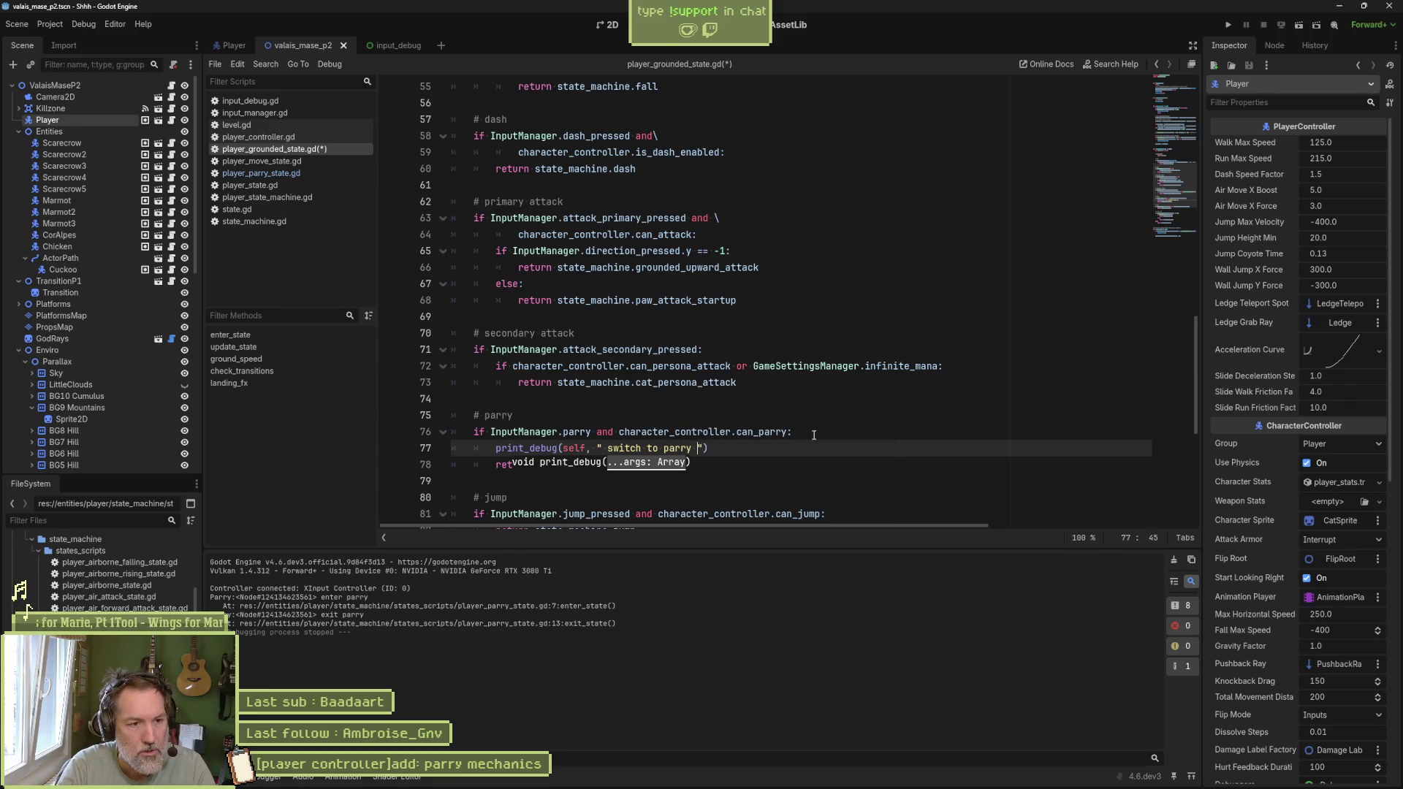
# Step: Append "@" and Time.get_ticks_msec() to the message, save, and run with F5
pyautogui.write('@"')
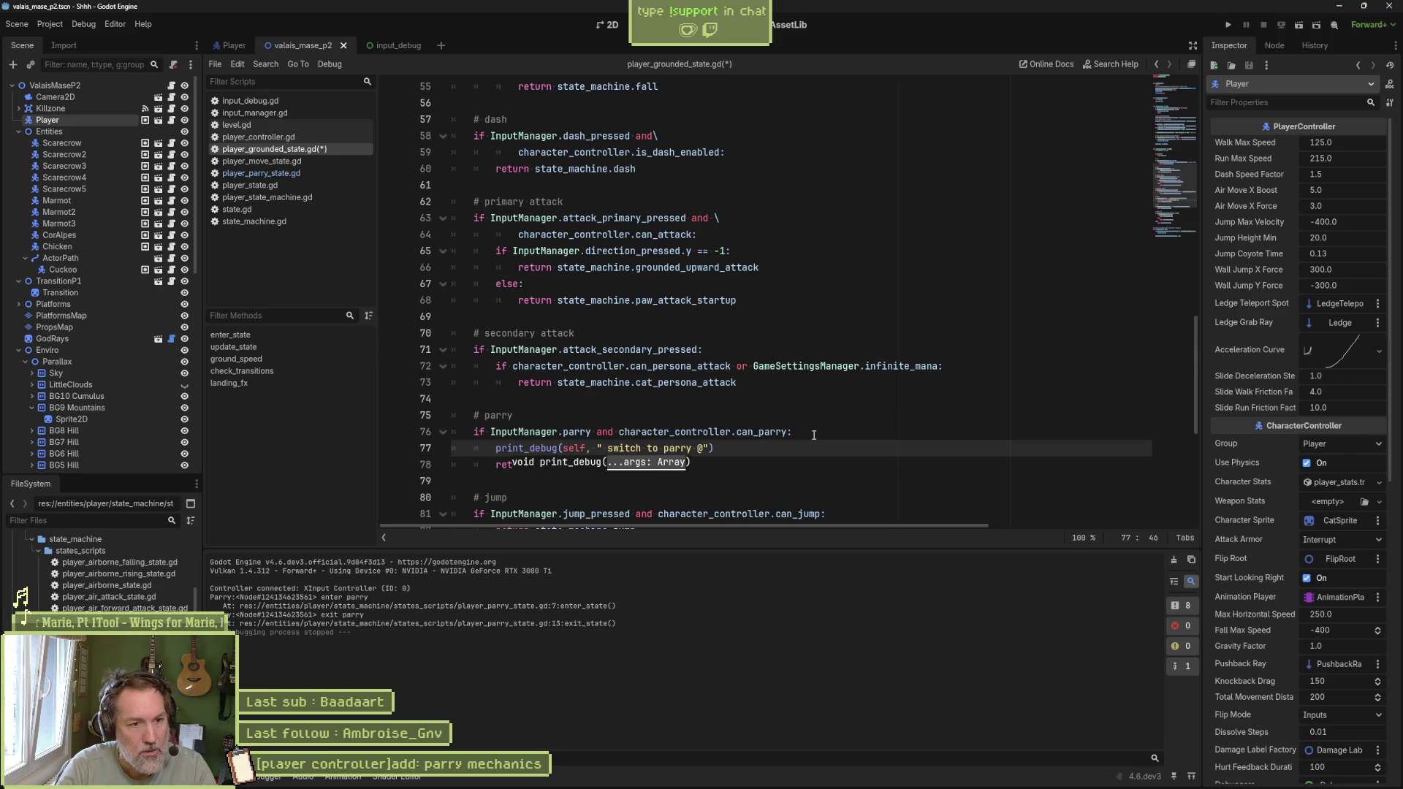
pyautogui.write(', Time.fra')
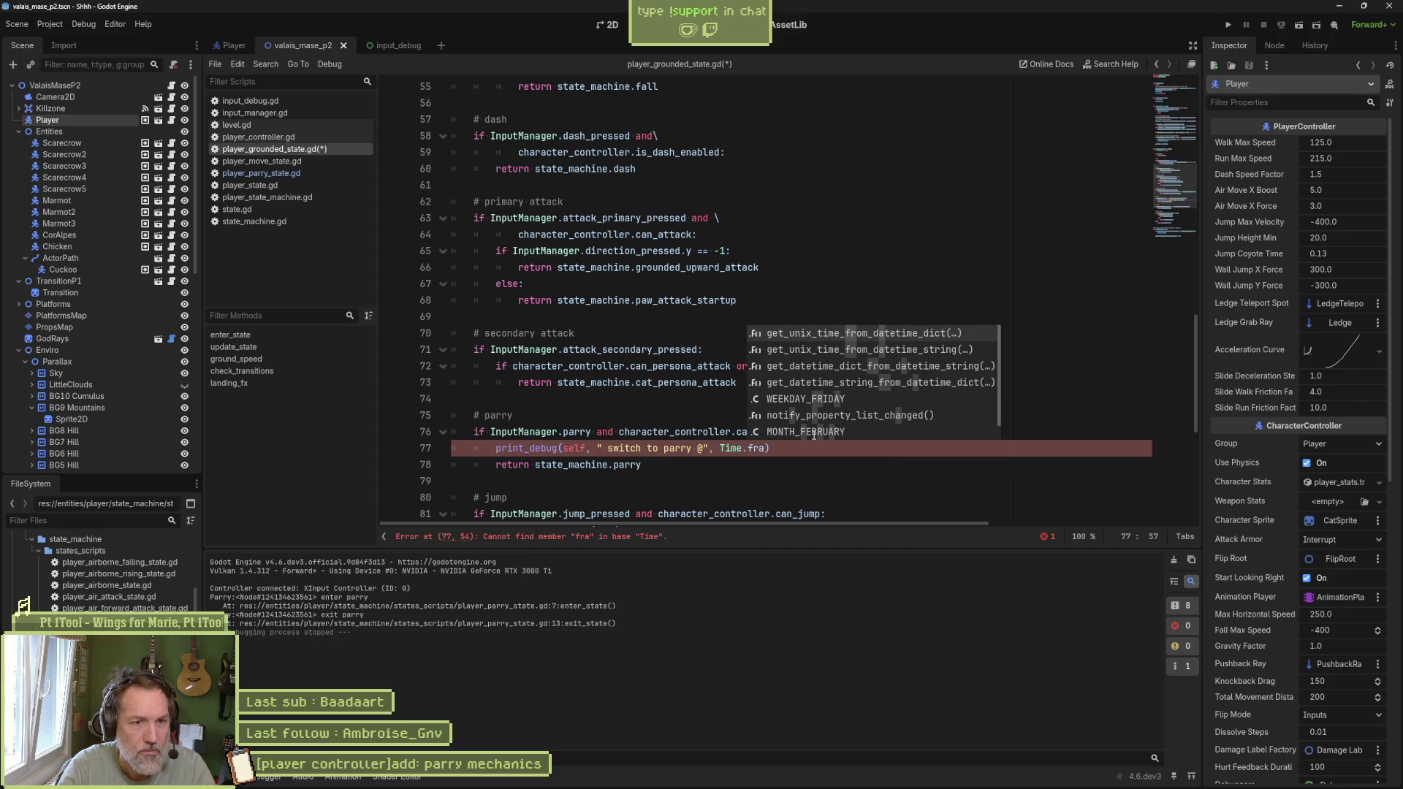
pyautogui.press('BackSpace')
pyautogui.press('BackSpace')
pyautogui.press('BackSpace')
pyautogui.write('ms')
pyautogui.press('Return')
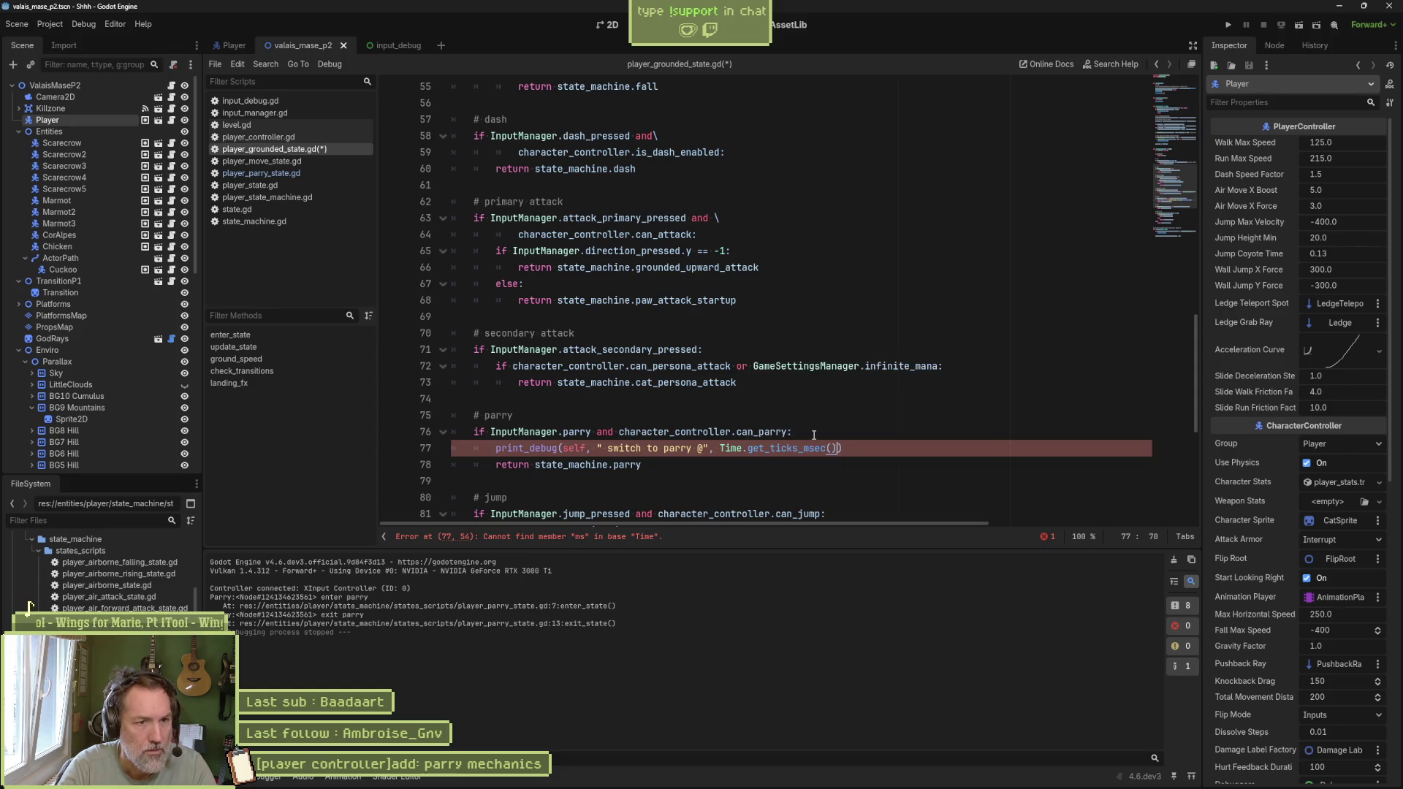
pyautogui.hotkey('ctrl', 's')
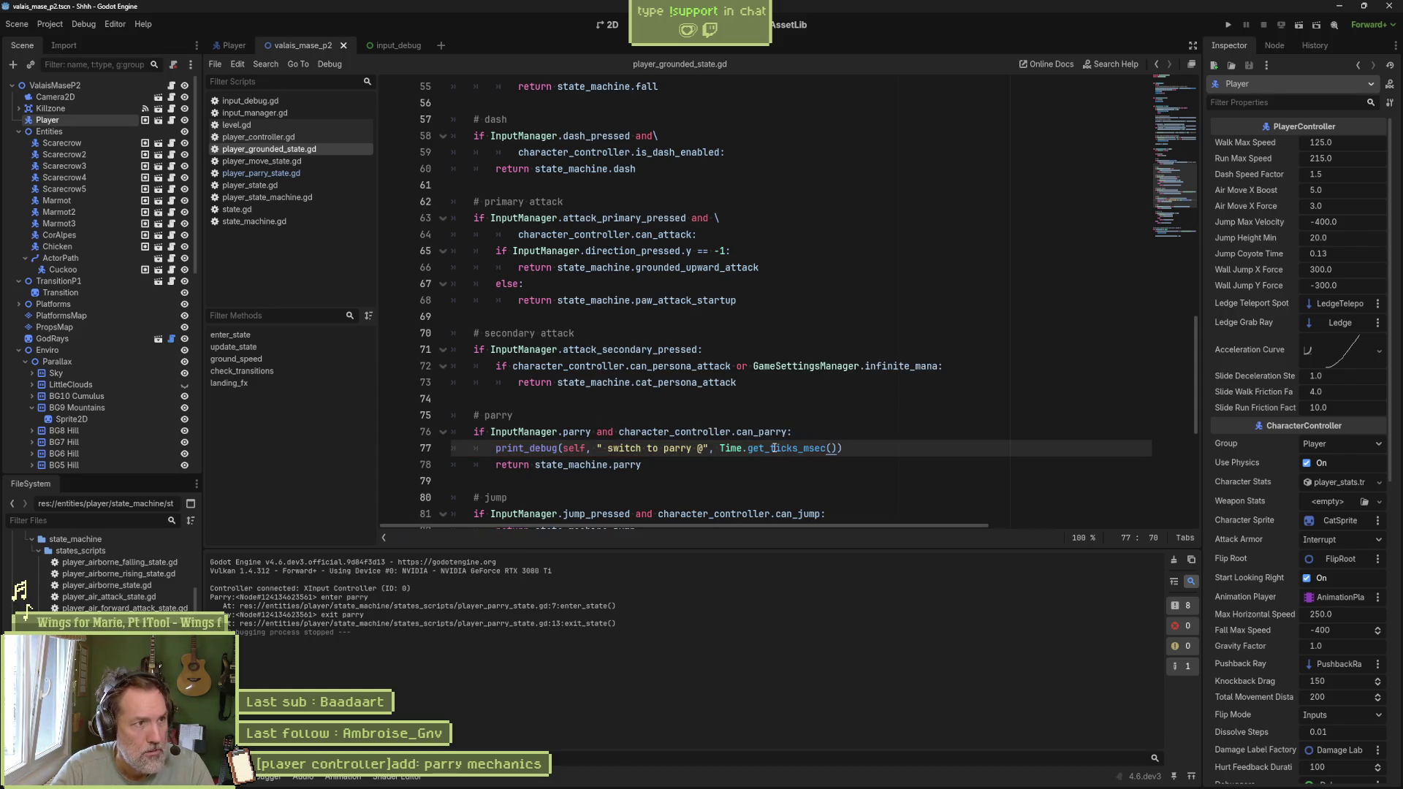
pyautogui.press('F5')
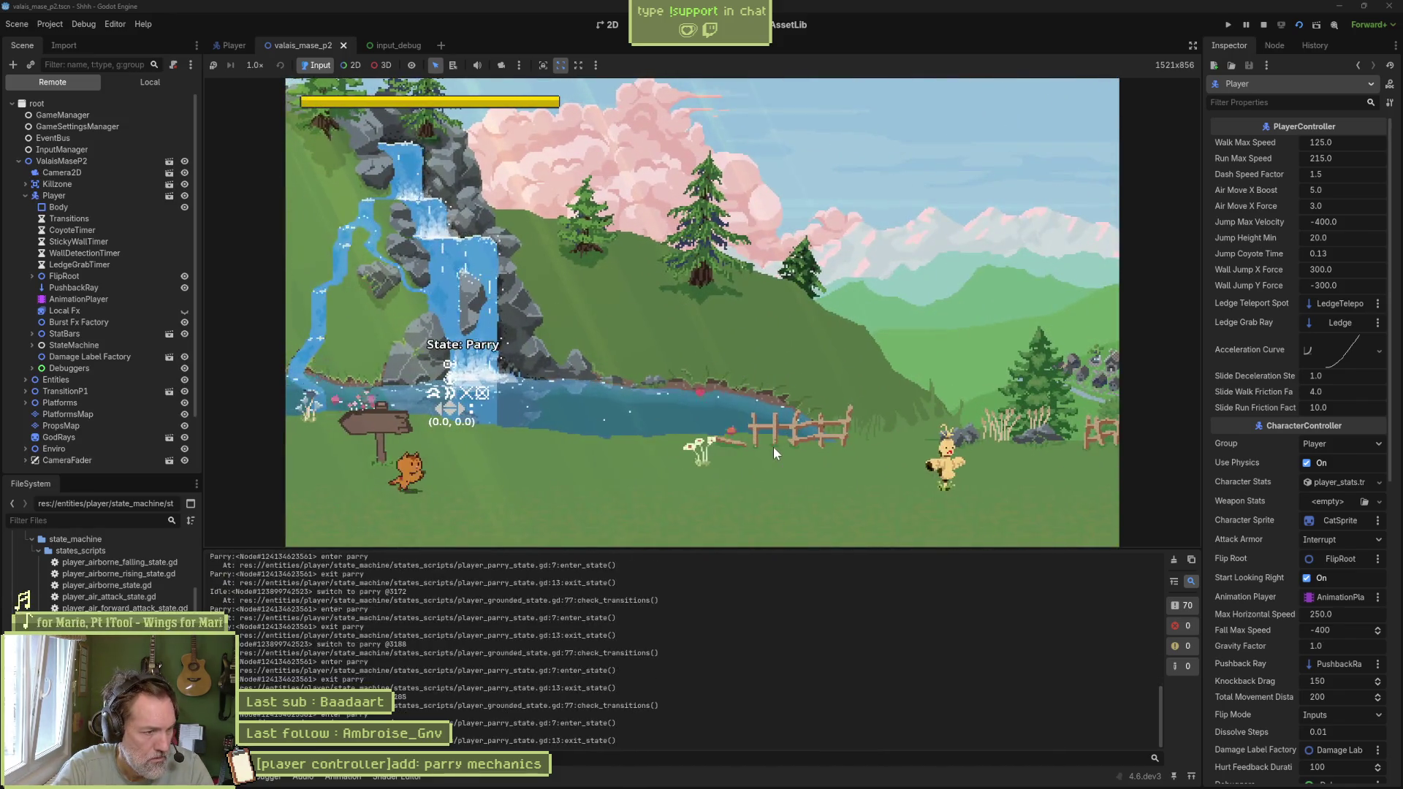
# Step: Stop the game and check the switch-to-parry timestamps in the Output panel
pyautogui.press('F8')
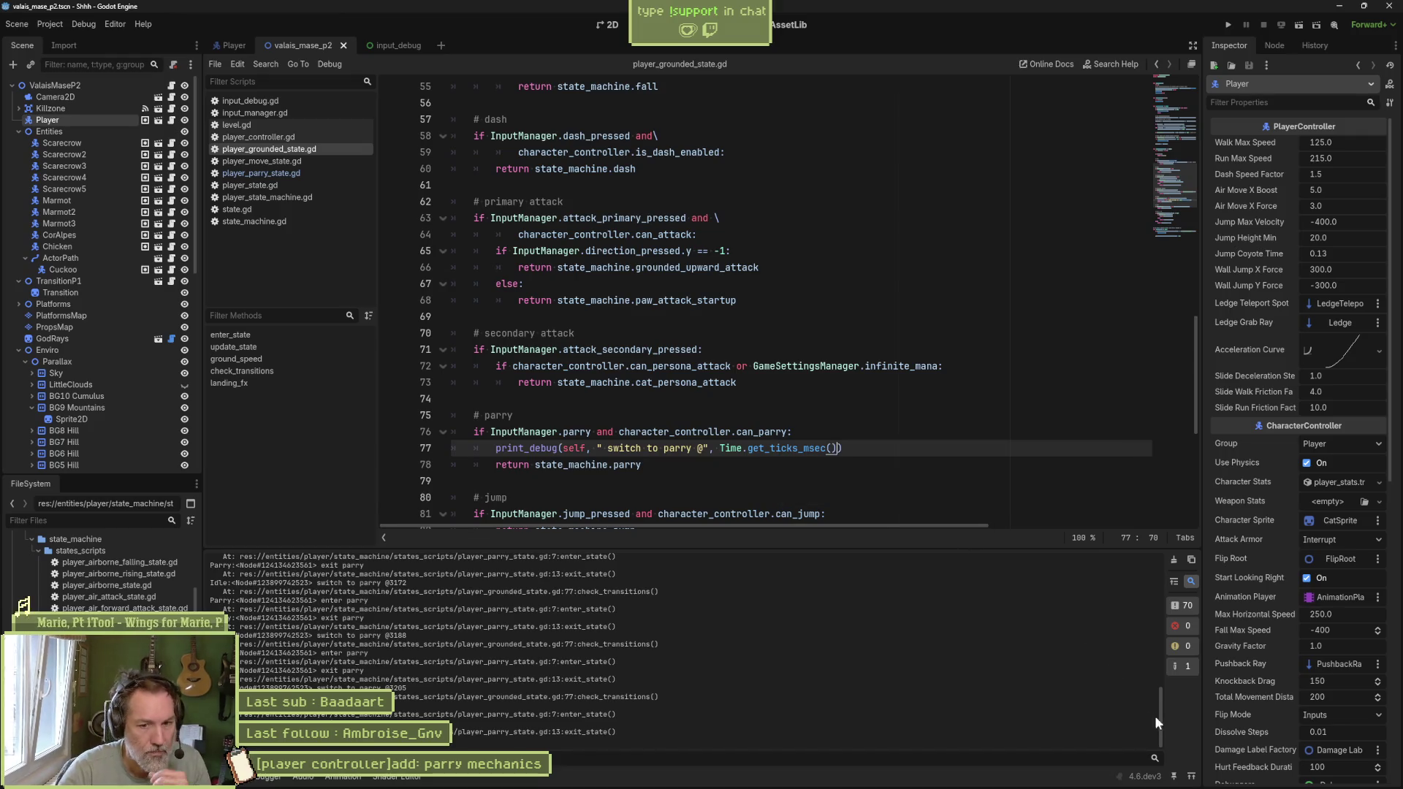
pyautogui.moveTo(1160, 716); pyautogui.dragTo(1160, 585)
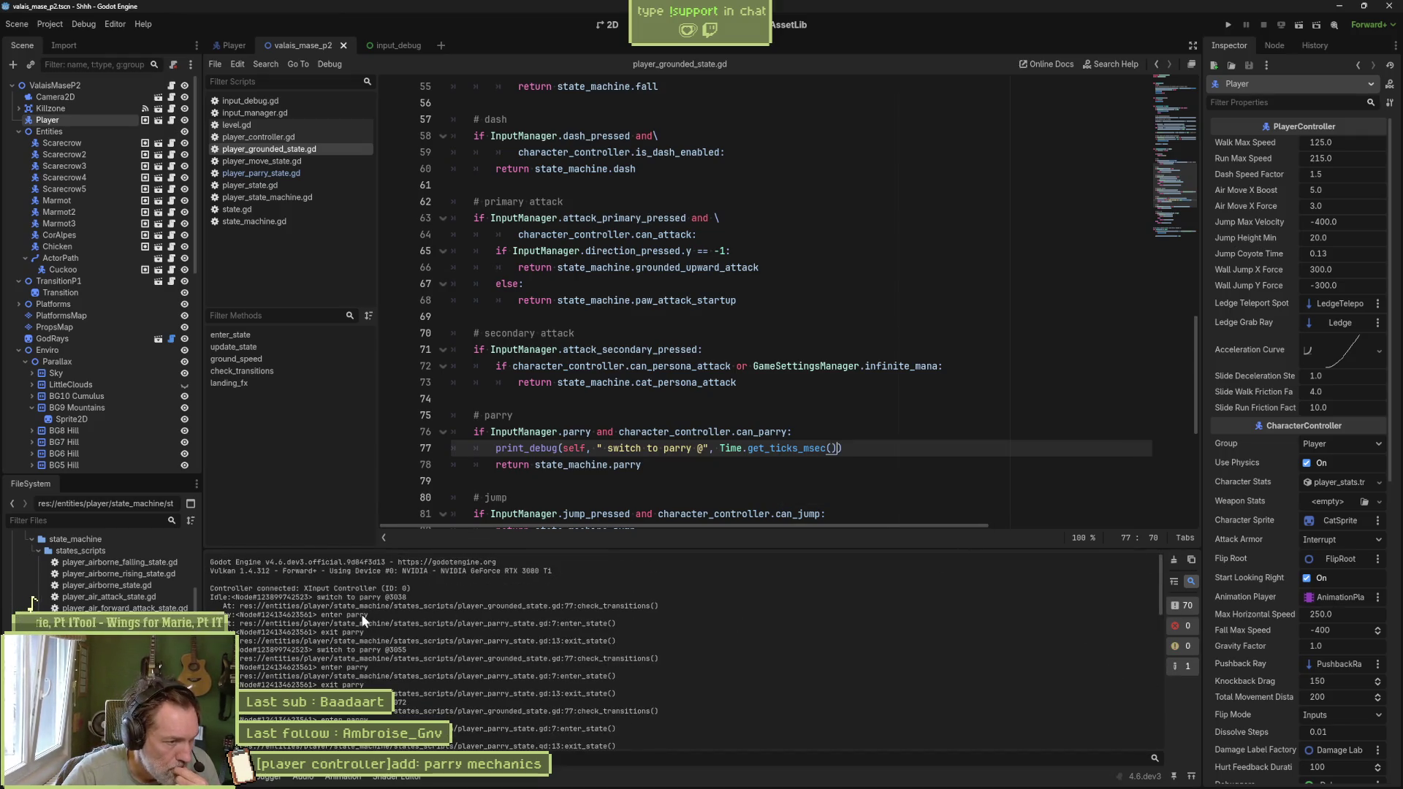
pyautogui.moveTo(408, 598); pyautogui.dragTo(381, 597)
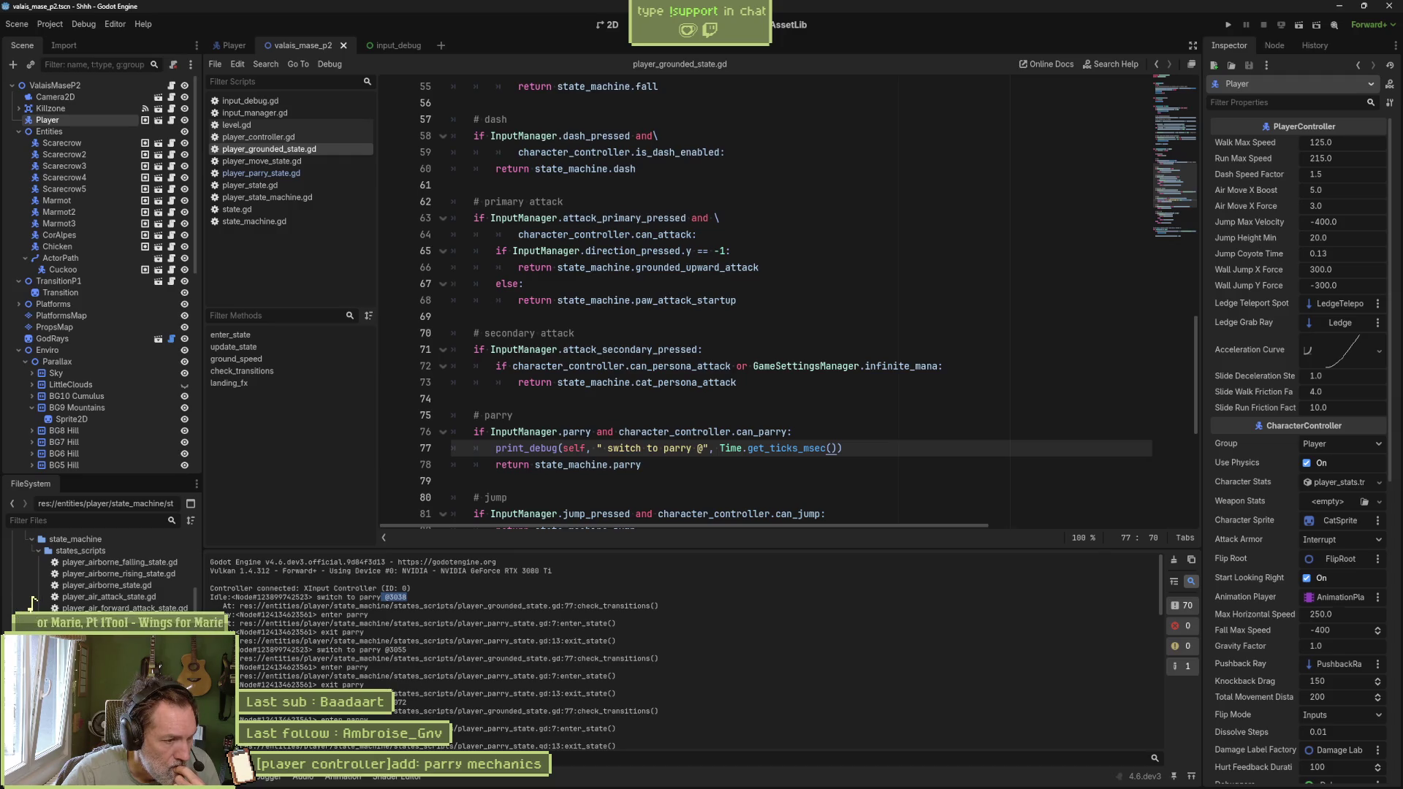
pyautogui.write(')')
# Step: Delete the temporary print_debug line from the grounded state and save
pyautogui.click(886, 451)
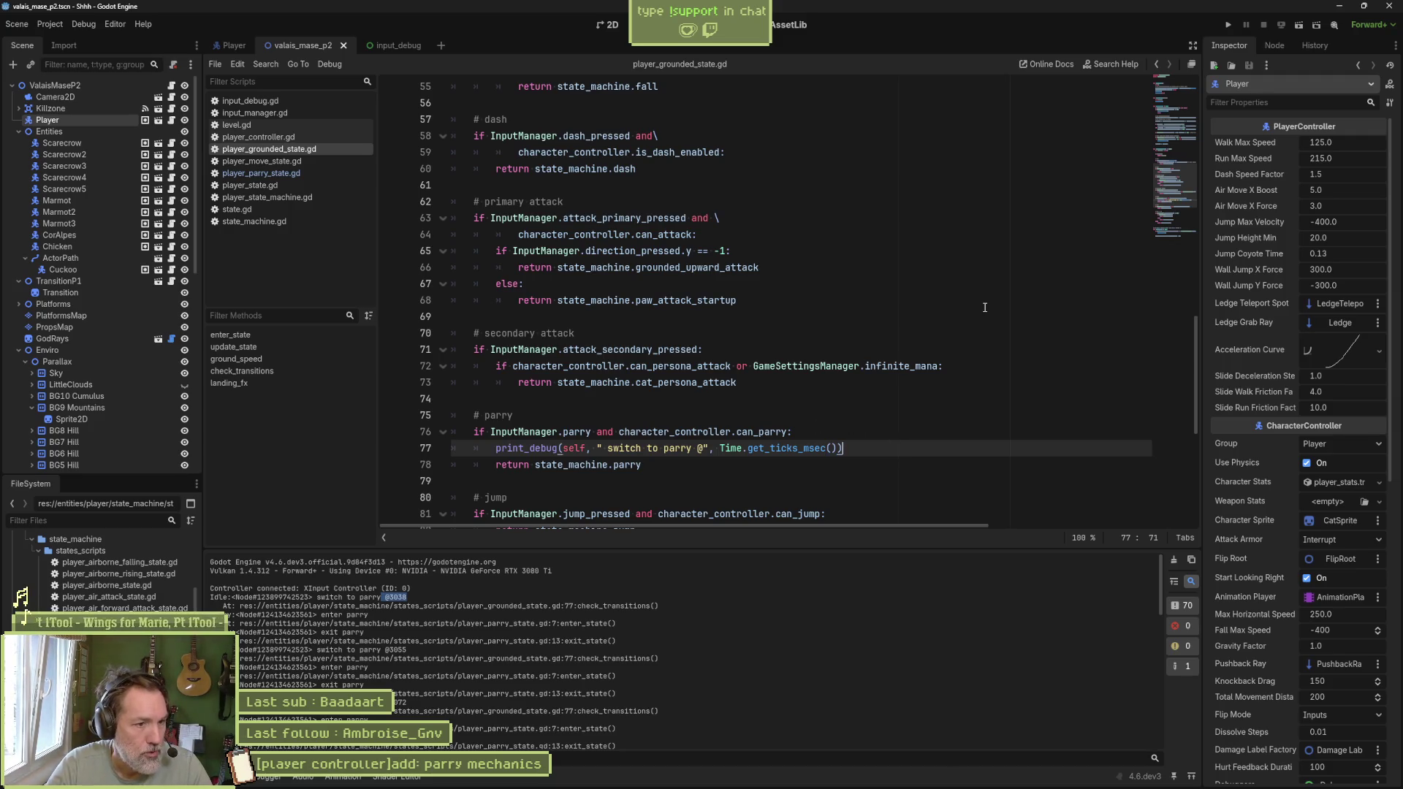
pyautogui.hotkey('ctrl', 'shift', 'k')
pyautogui.hotkey('ctrl', 's')
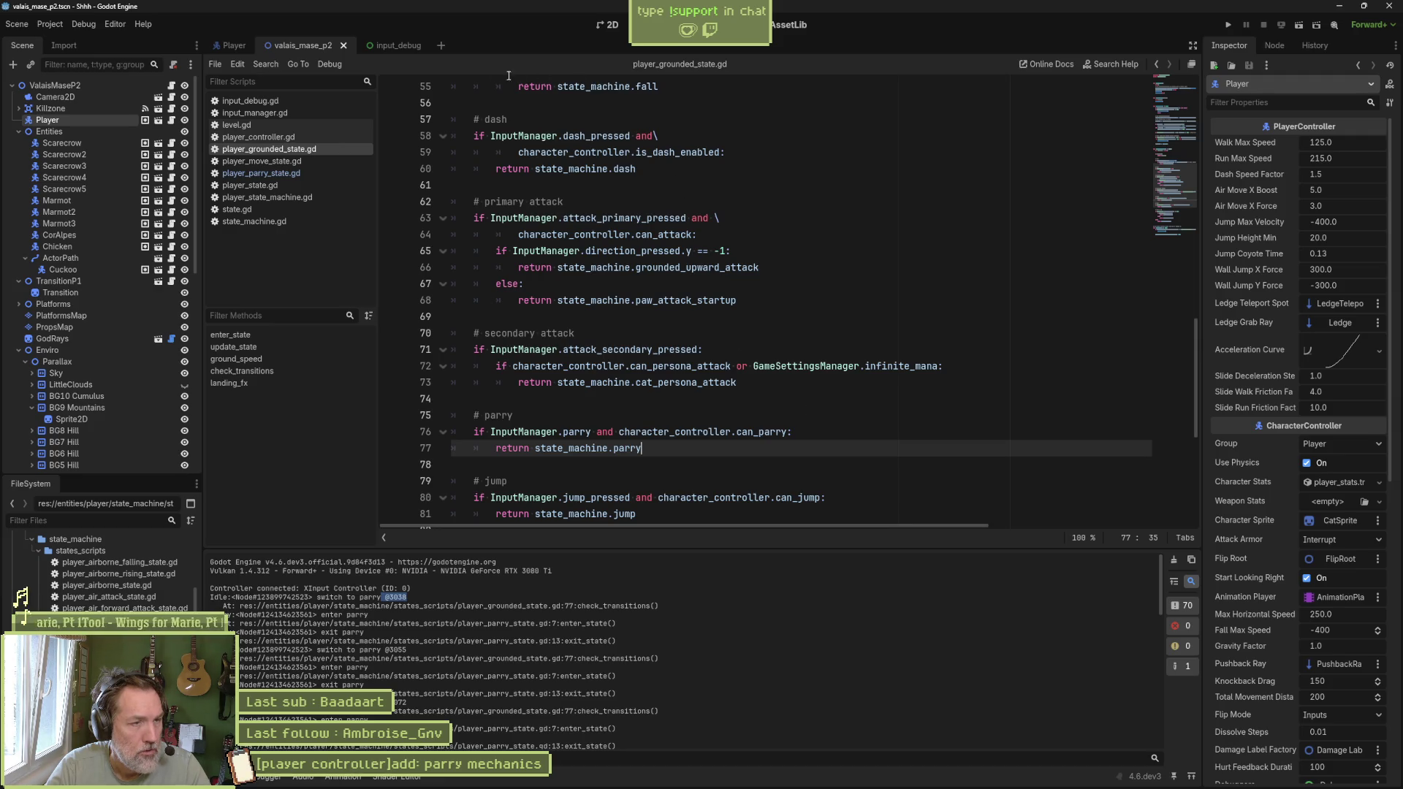
# Step: In enter_state, add animation_player.animation_finished.connect(test) to the parry state script
pyautogui.click(297, 172)
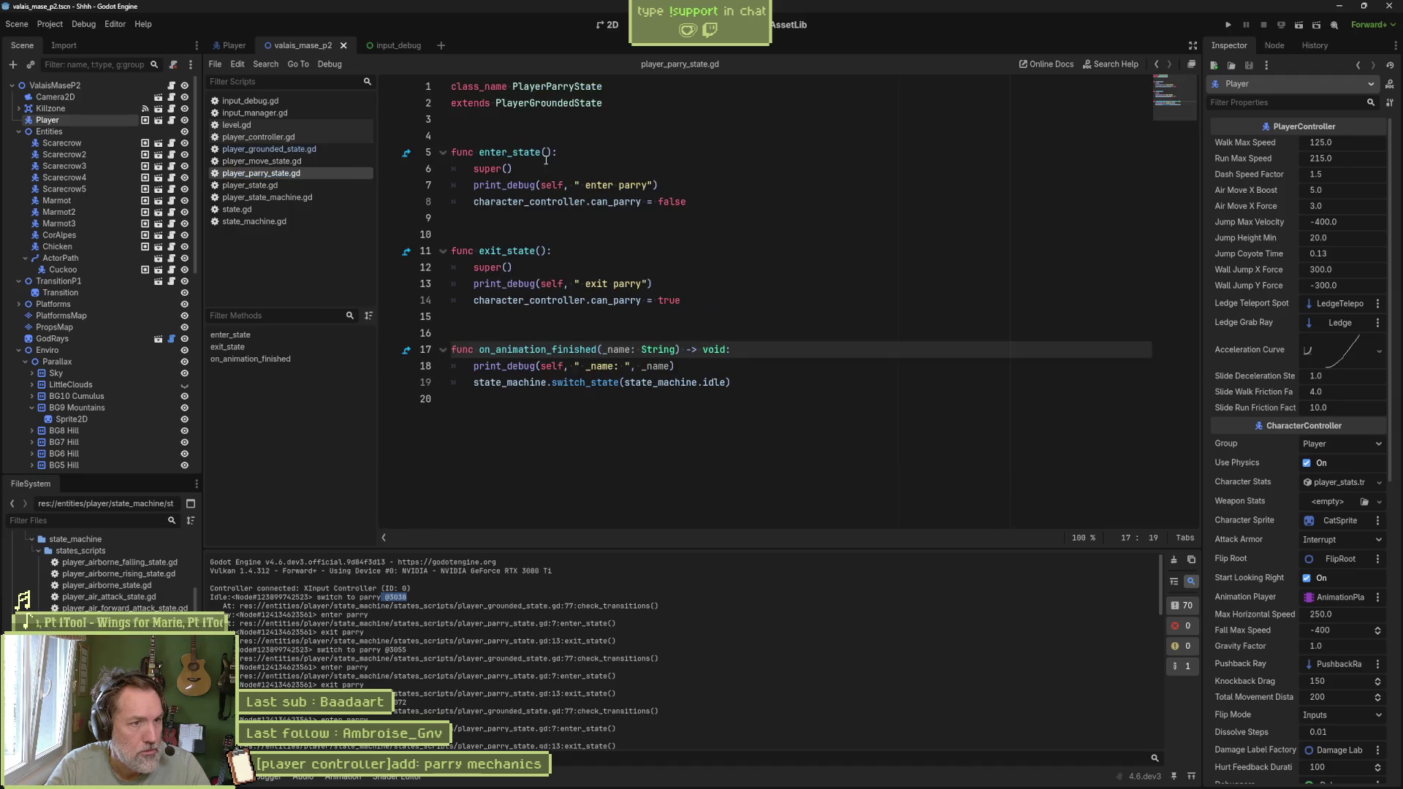
pyautogui.click(707, 201)
pyautogui.press('Return')
pyautogui.write('anim')
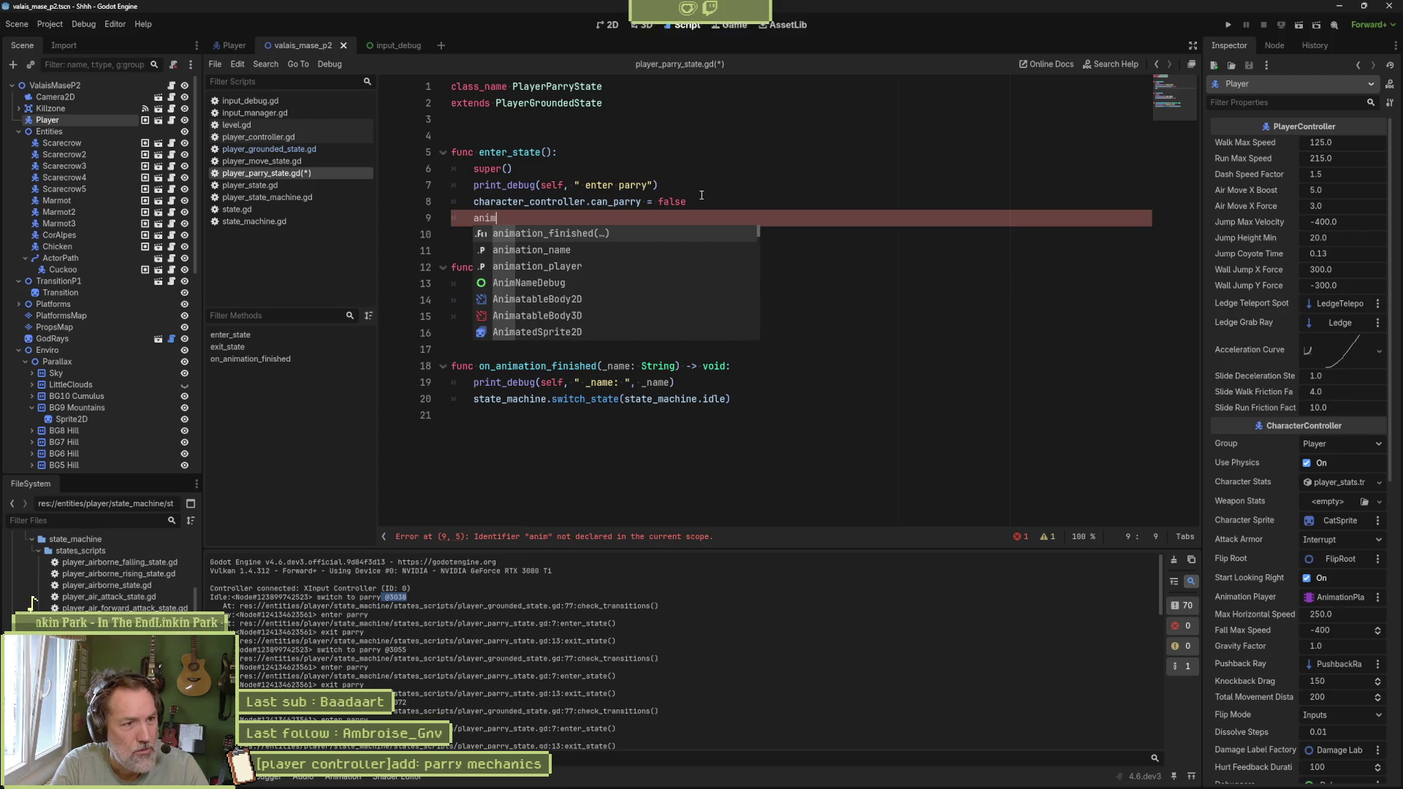
pyautogui.press('Down')
pyautogui.press('Down')
pyautogui.press('Return')
pyautogui.write('.')
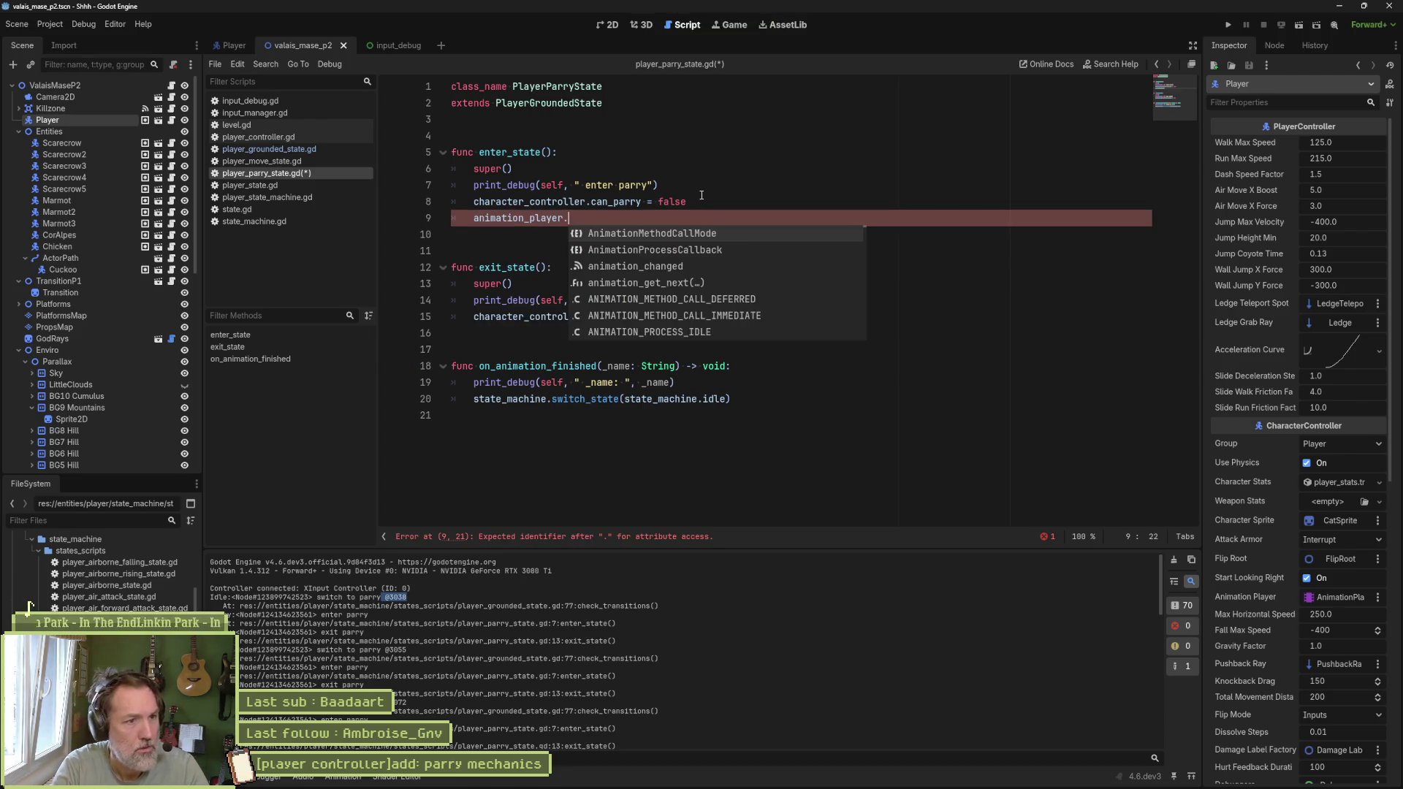
pyautogui.write('on')
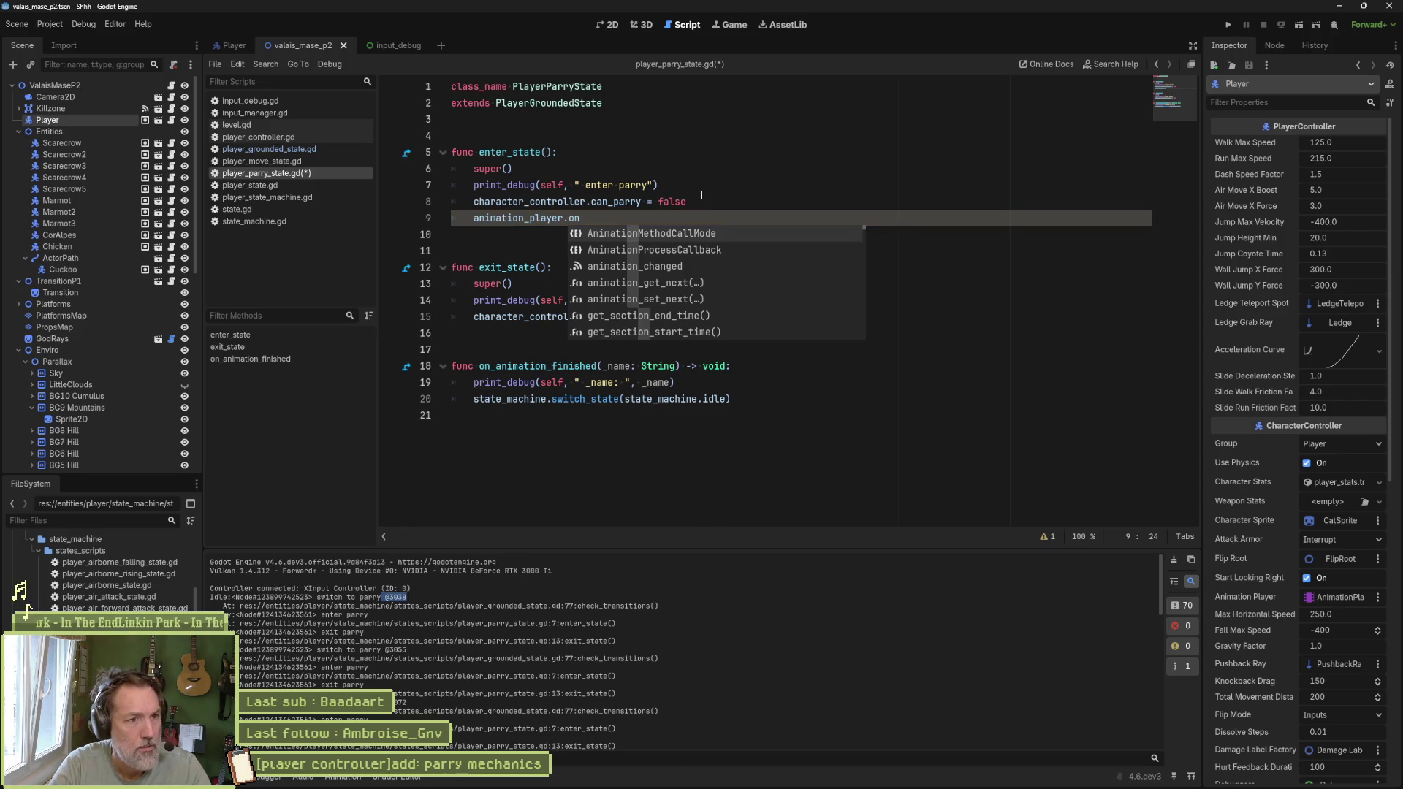
pyautogui.press('Down')
pyautogui.press('Down')
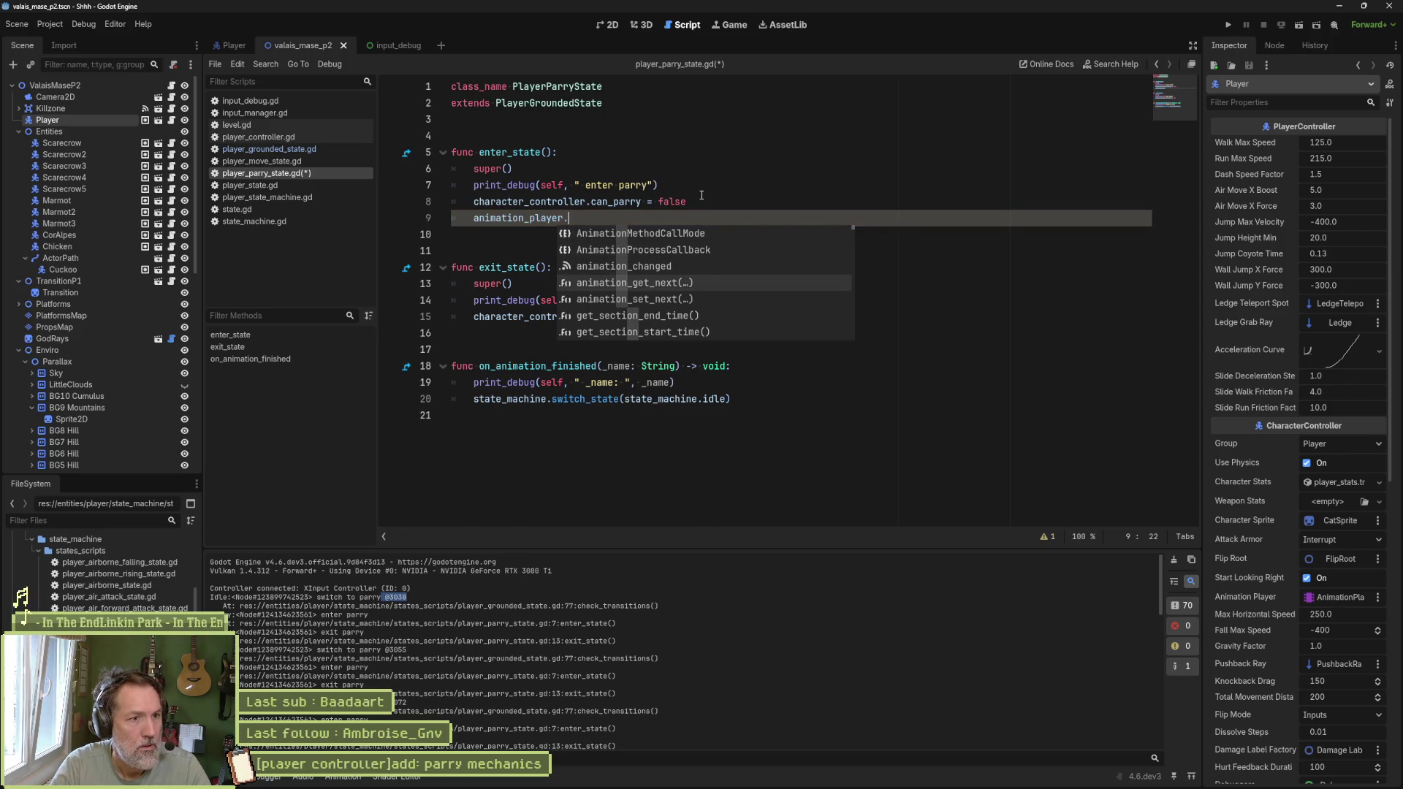
pyautogui.write('fini')
pyautogui.press('Return')
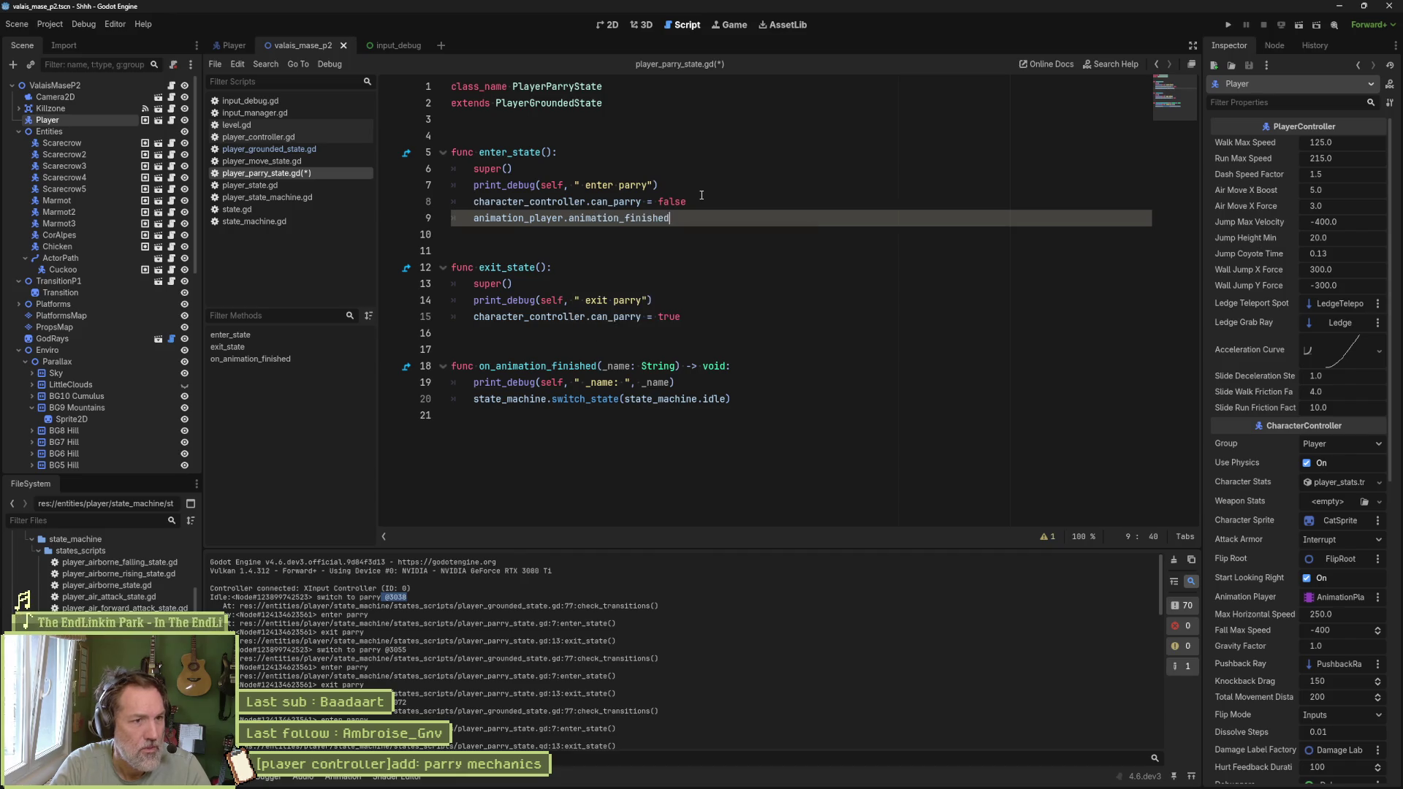
pyautogui.write('.conn')
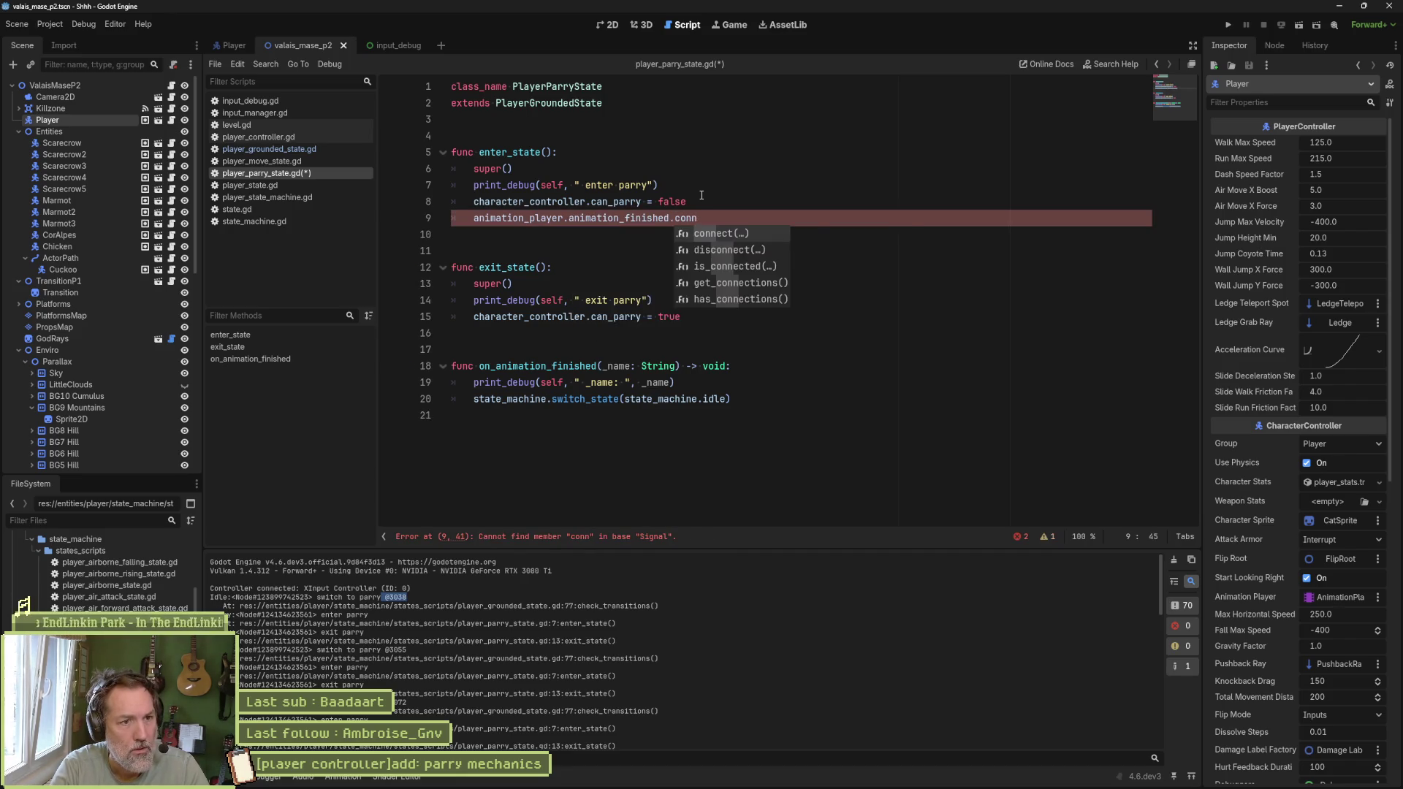
pyautogui.press('Return')
pyautogui.write('test')
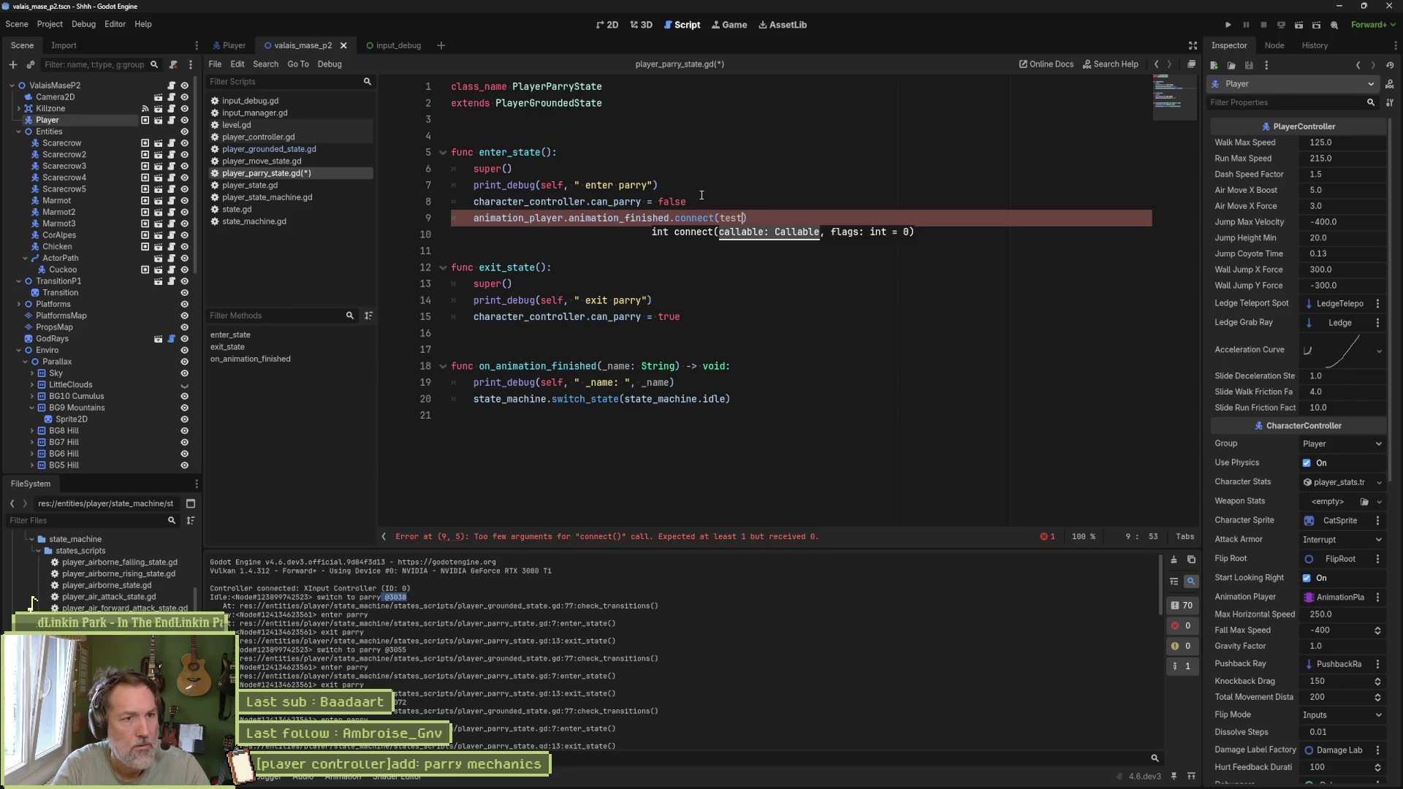
# Step: Write func test(_name: String) containing a copy of the print_debug line
pyautogui.press('End')
pyautogui.press('Return')
pyautogui.press('Return')
pyautogui.write('func test()')
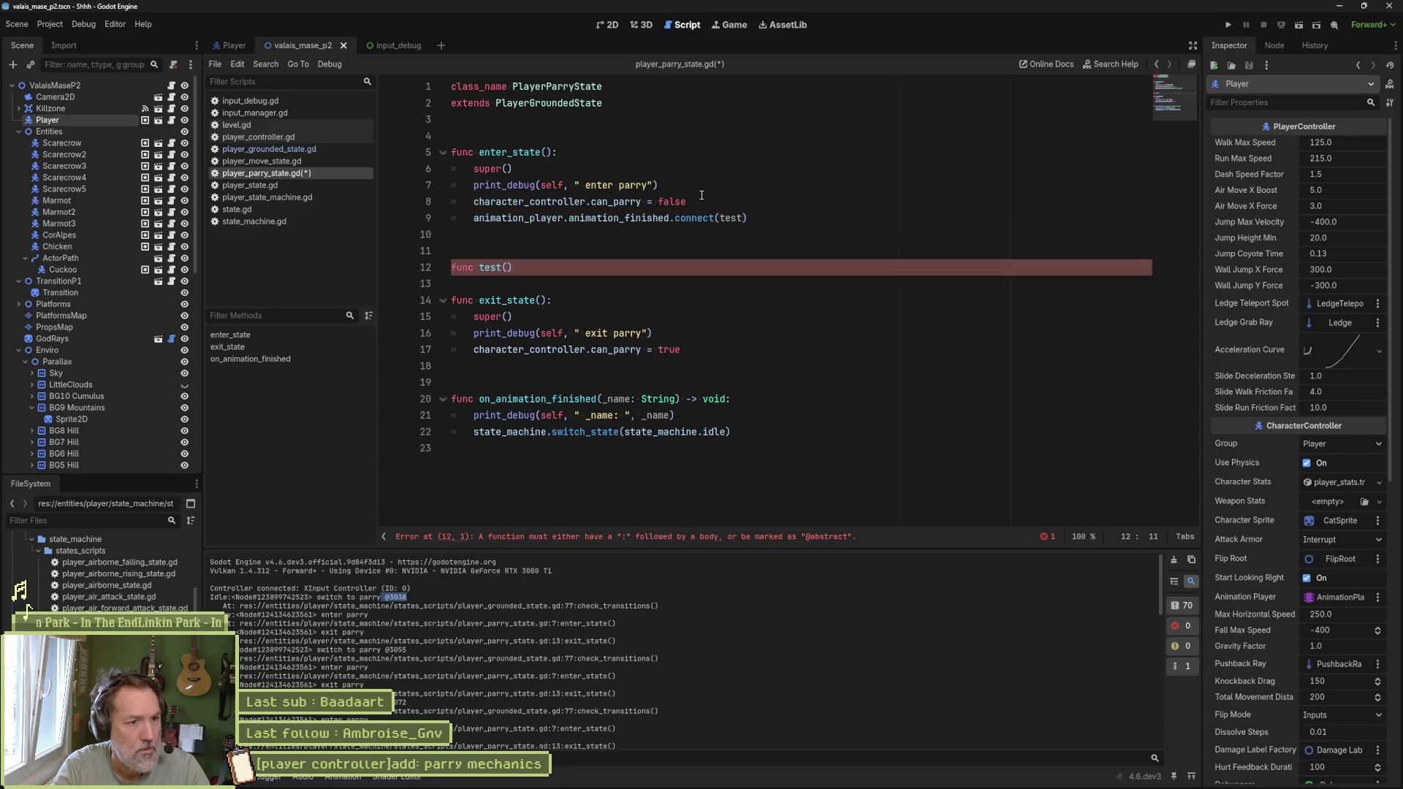
pyautogui.write('_name: ')
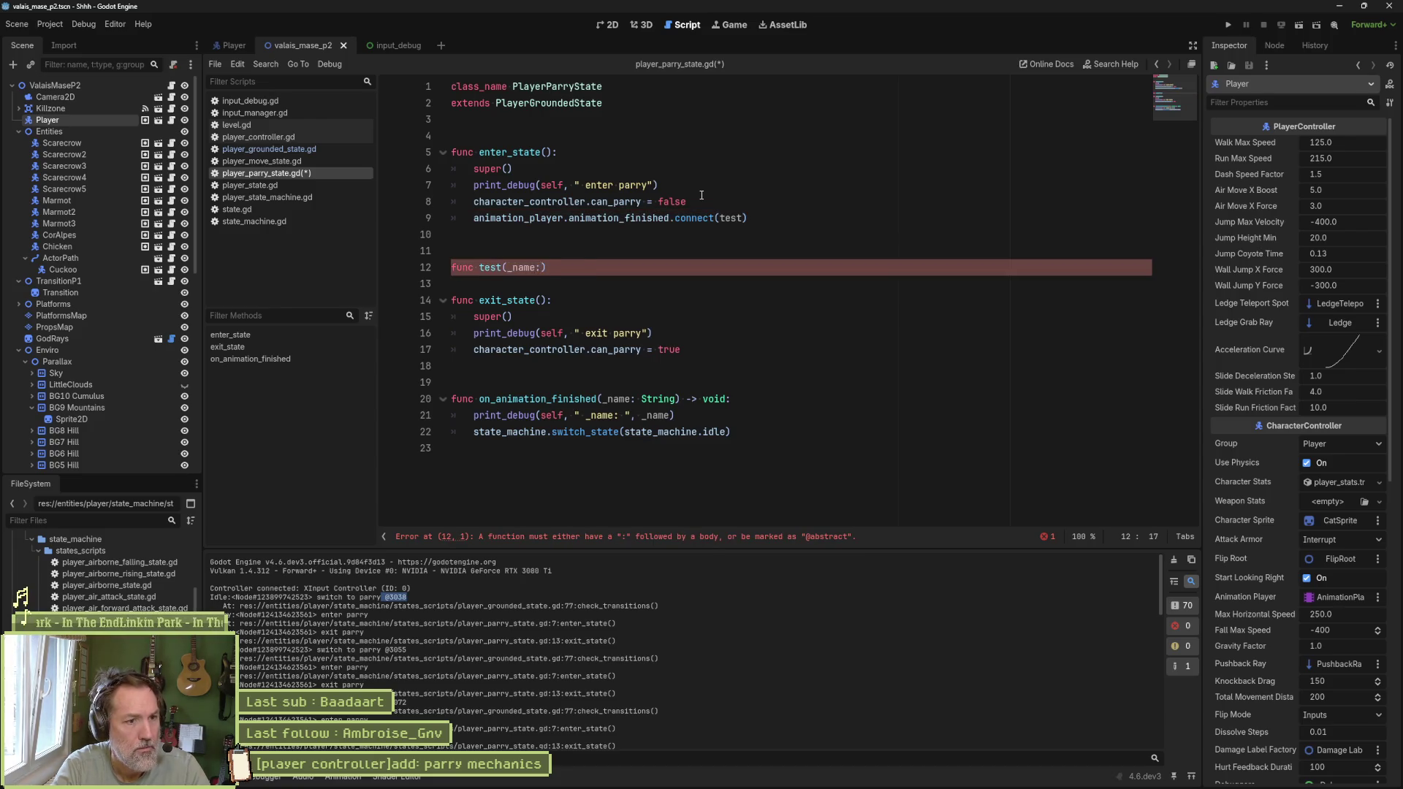
pyautogui.write('String)')
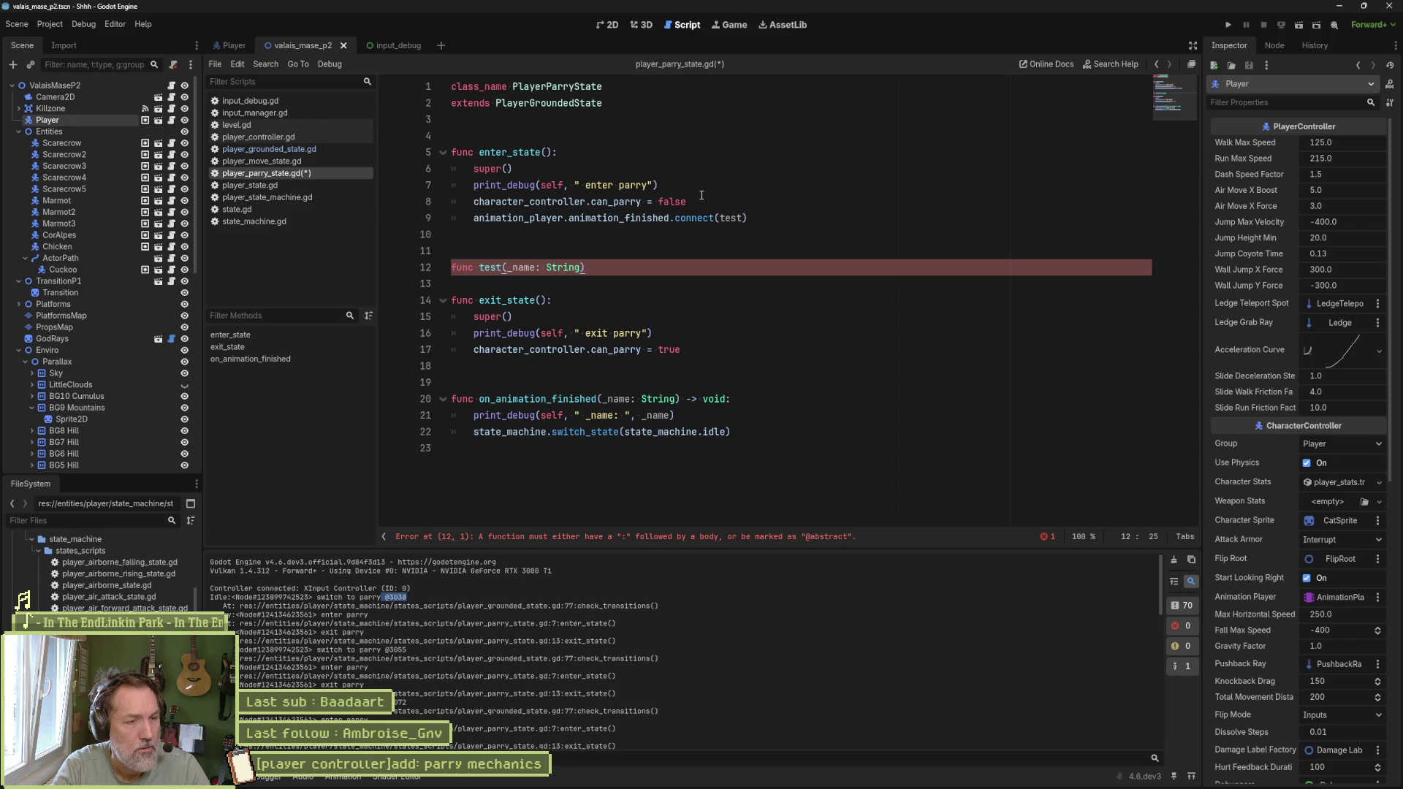
pyautogui.press('Return')
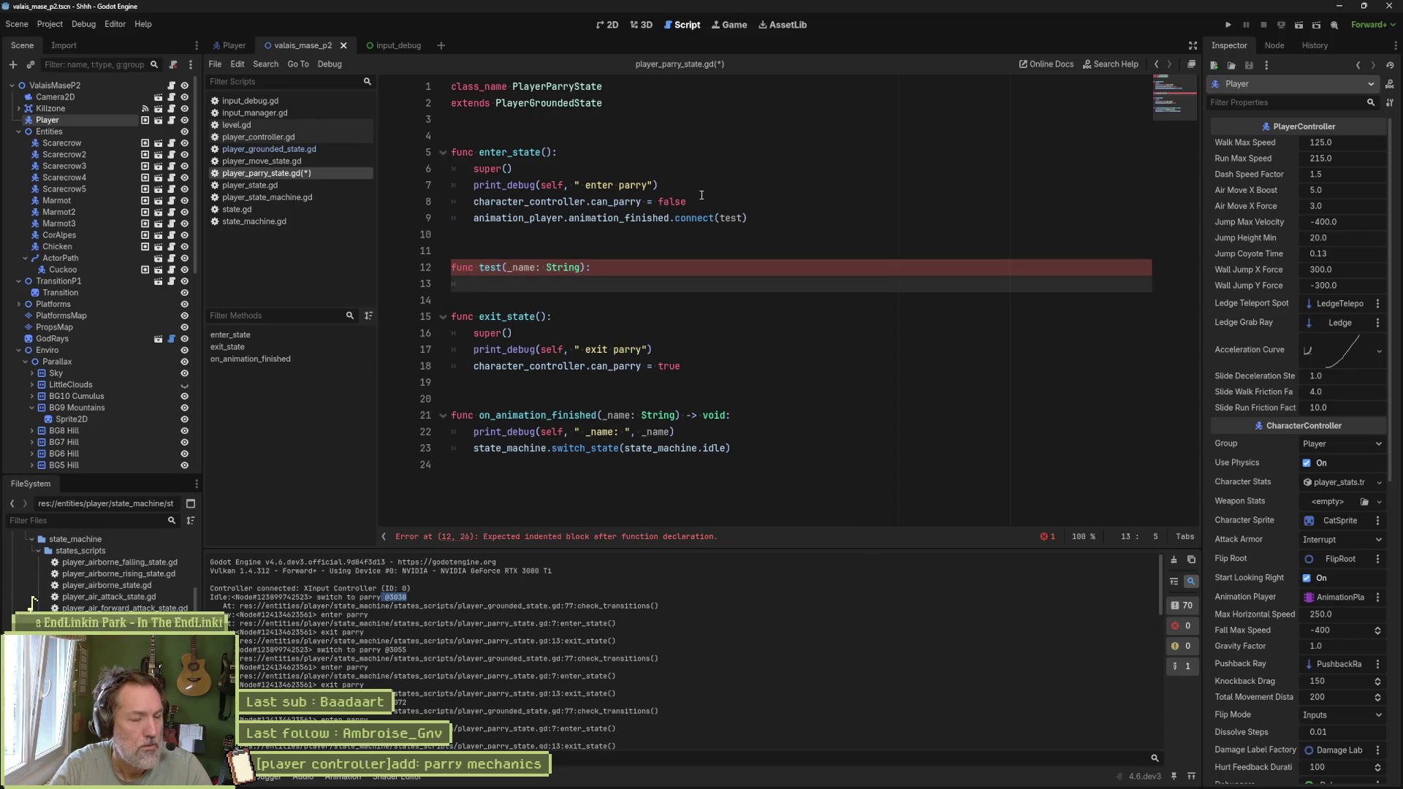
pyautogui.click(781, 432)
pyautogui.moveTo(780, 424); pyautogui.dragTo(777, 420)
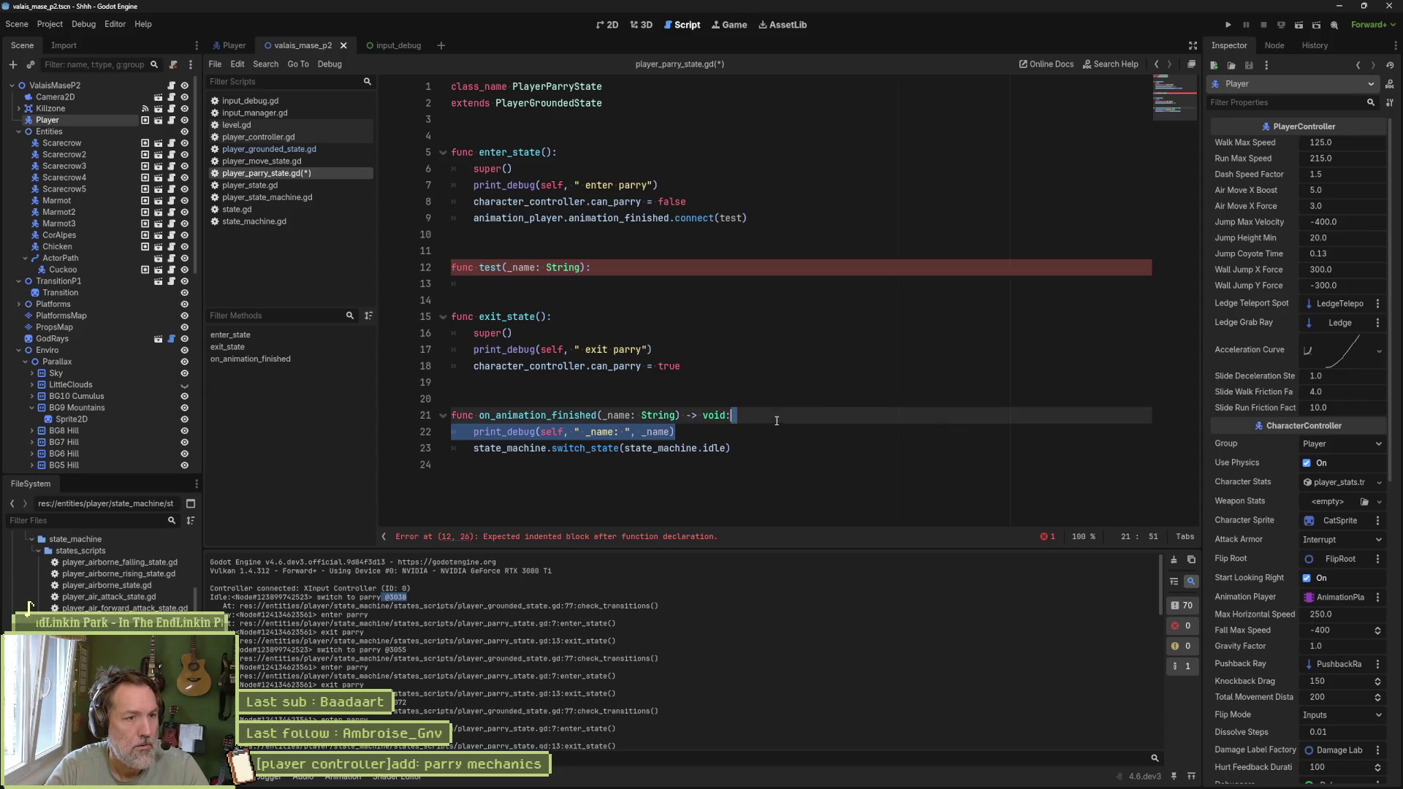
pyautogui.hotkey('ctrl', 'c')
pyautogui.click(738, 286)
pyautogui.hotkey('ctrl', 'v')
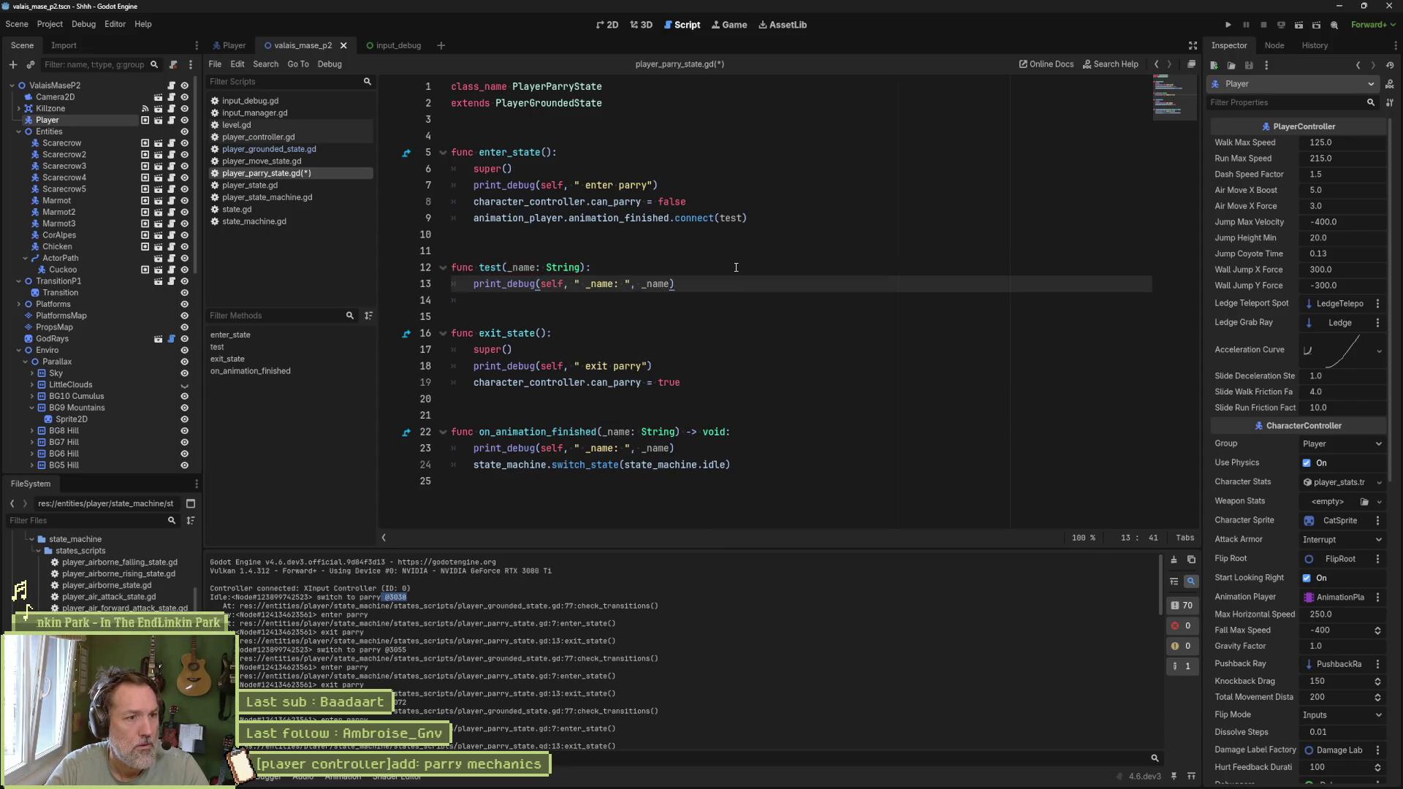
# Step: Comment out on_animation_finished, save, and run the scene with F6
pyautogui.moveTo(527, 432); pyautogui.dragTo(532, 465)
pyautogui.hotkey('ctrl', 'k')
pyautogui.hotkey('ctrl', 's')
pyautogui.press('F6')
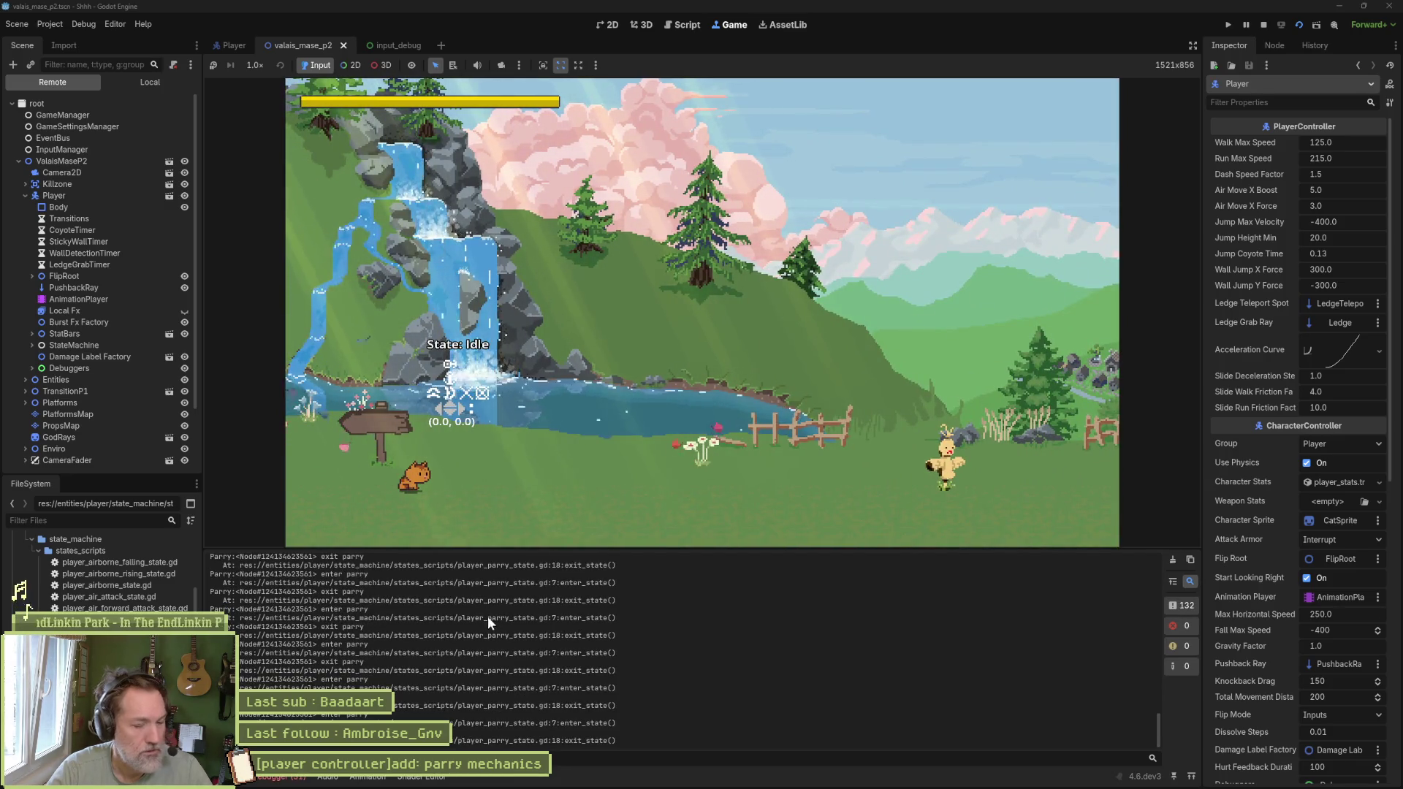
# Step: Stop the game, delete the test connection and function, uncomment on_animation_finished, and save
pyautogui.press('F8')
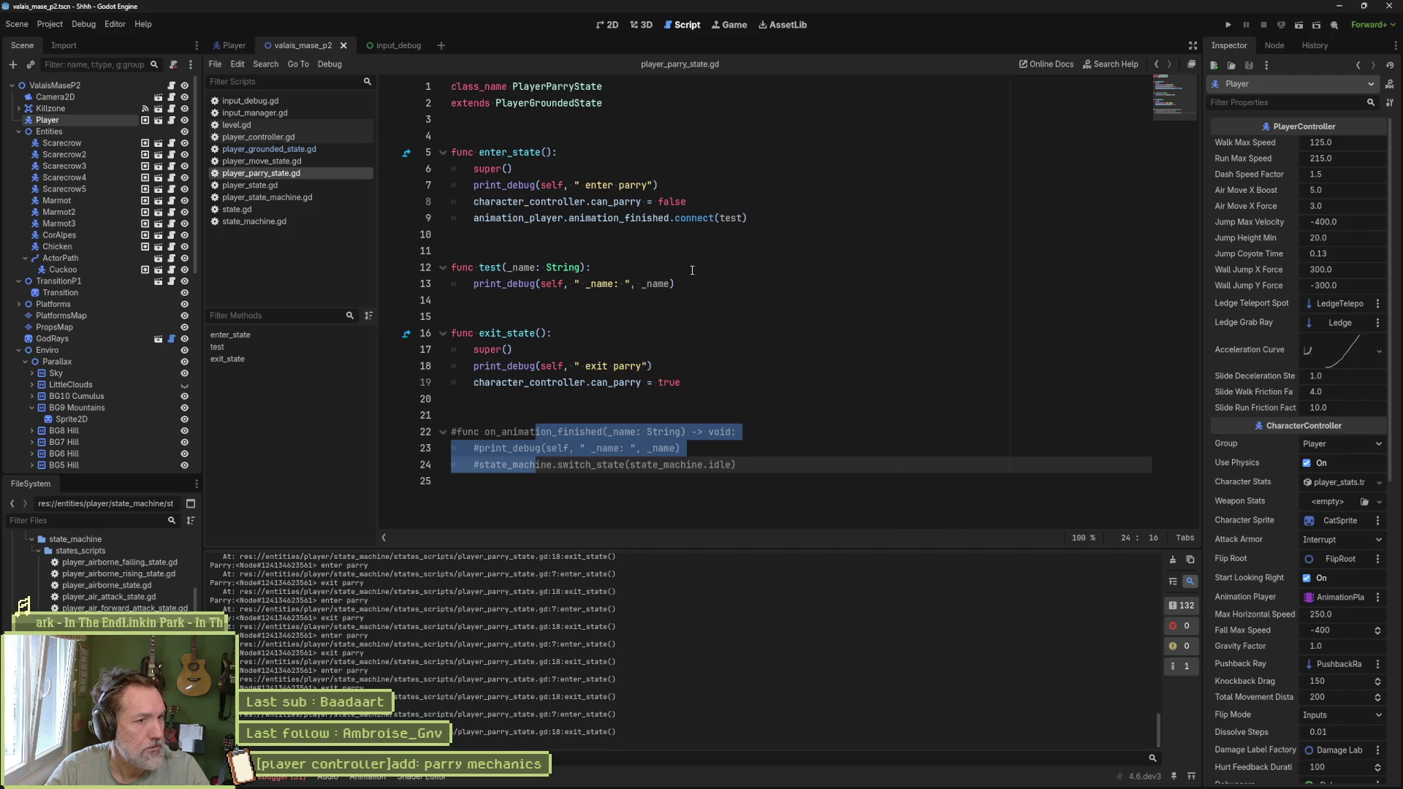
pyautogui.click(731, 218)
pyautogui.hotkey('ctrl', 'shift', 'k')
pyautogui.press('Down')
pyautogui.press('Down')
pyautogui.hotkey('ctrl', 'shift', 'k')
pyautogui.hotkey('ctrl', 'shift', 'k')
pyautogui.hotkey('ctrl', 'shift', 'k')
pyautogui.moveTo(682, 349); pyautogui.dragTo(682, 382)
pyautogui.hotkey('ctrl', 'k')
pyautogui.hotkey('ctrl', 's')
# Step: Insert a blank line near the top, save, and open the PlayerGroundedState definition
pyautogui.click(601, 139)
pyautogui.press('Return')
pyautogui.hotkey('ctrl', 's')
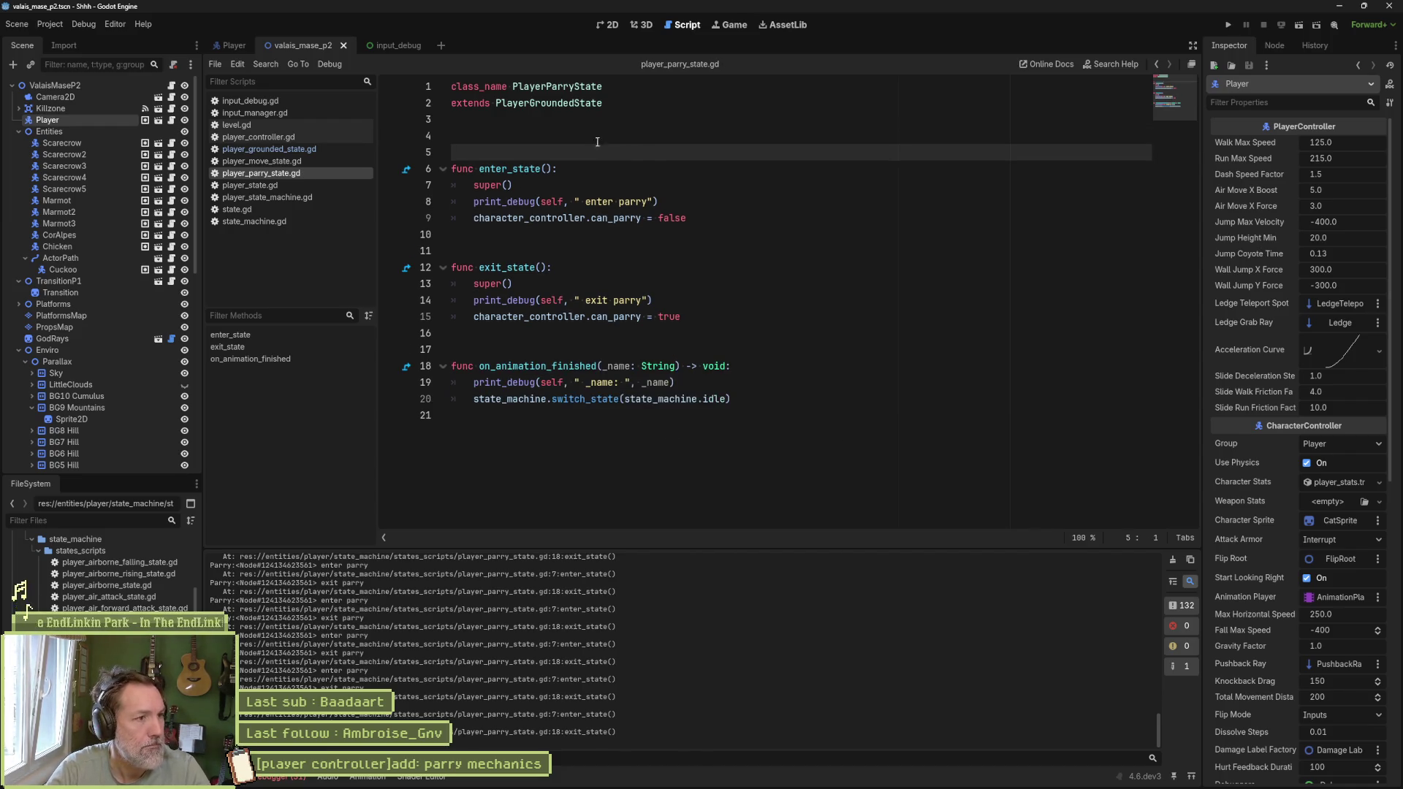
pyautogui.click(579, 102)
pyautogui.keyDown('ctrl'); pyautogui.click(580, 102); pyautogui.keyUp('ctrl')
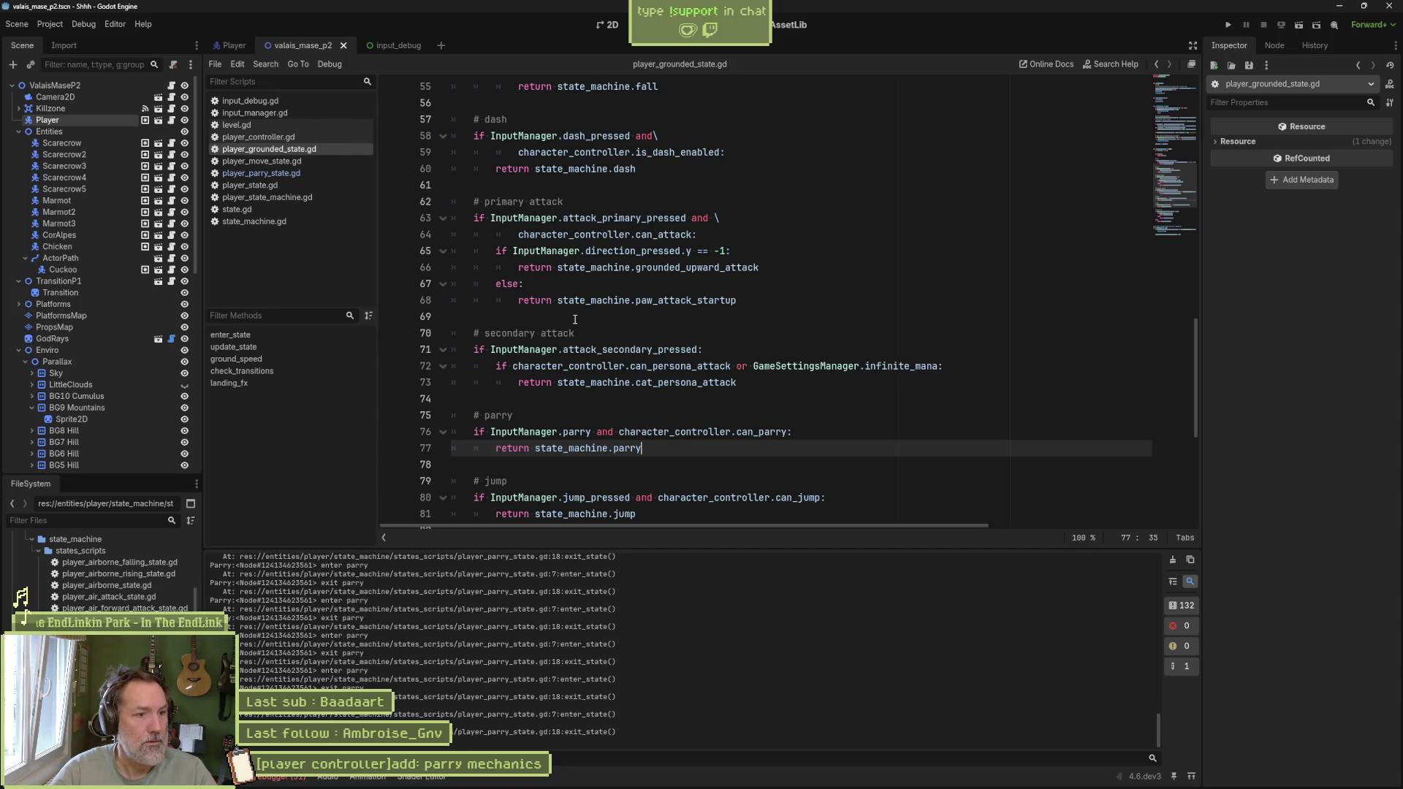
# Step: Set a breakpoint on the can_parry = false line in player_parry_state.gd and run with F6
pyautogui.click(309, 171)
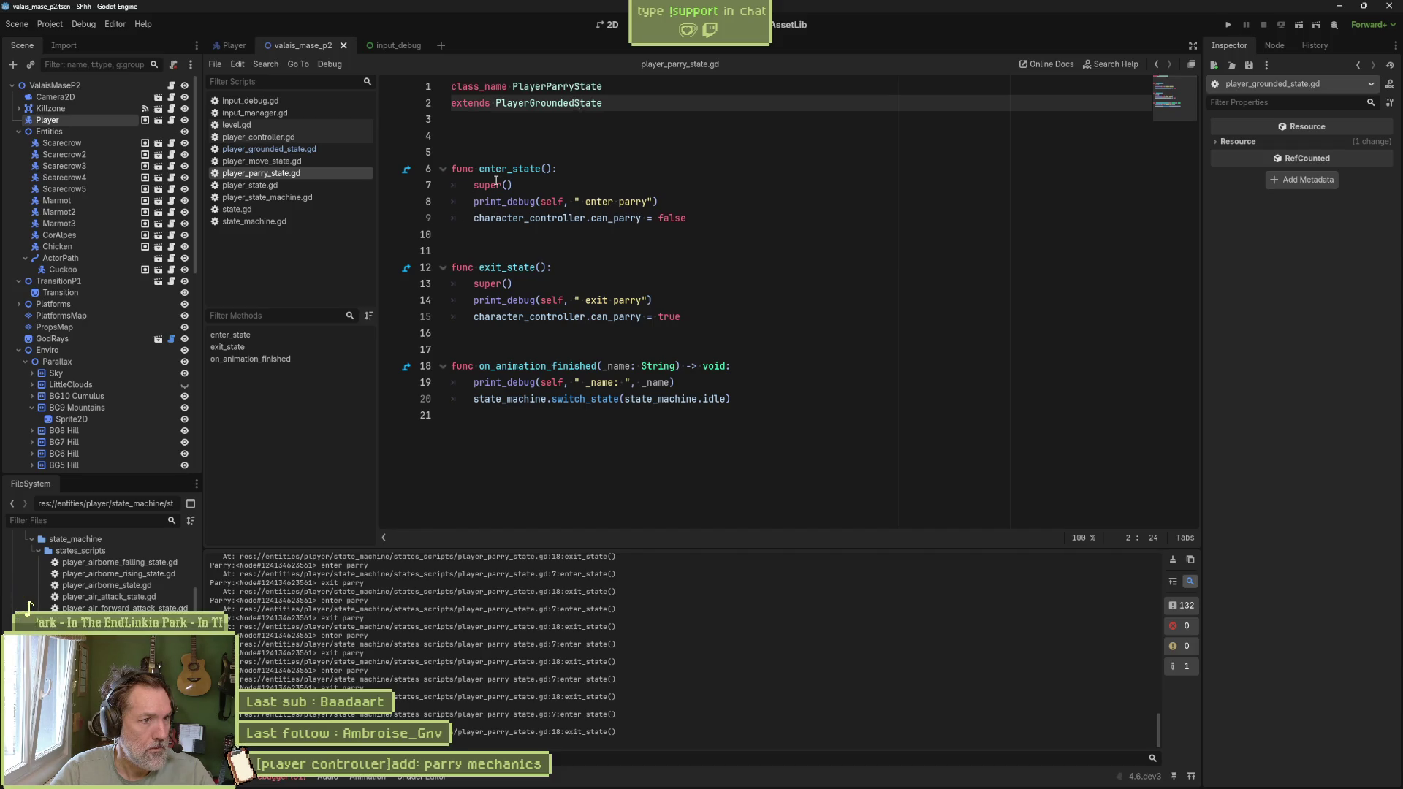
pyautogui.moveTo(496, 181)
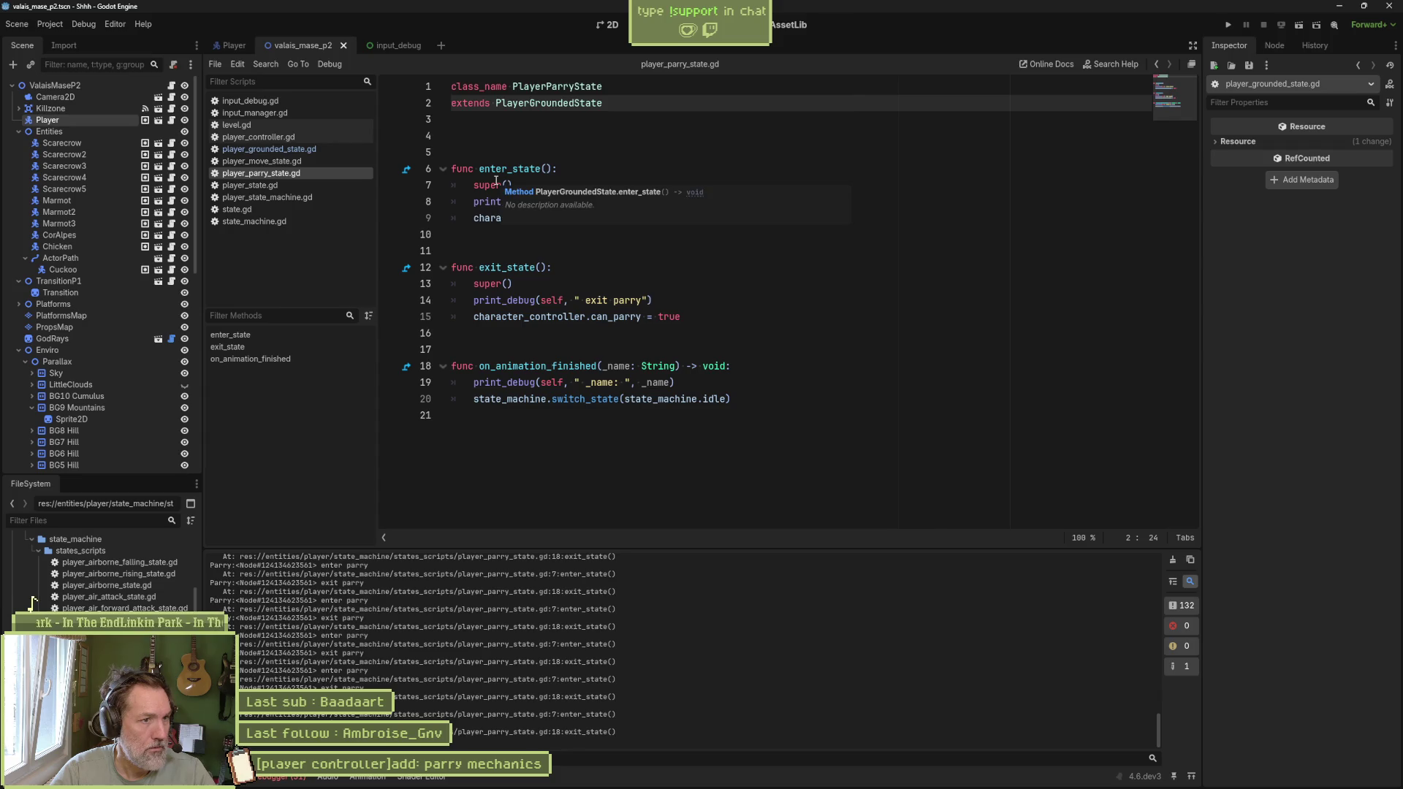
pyautogui.click(389, 218)
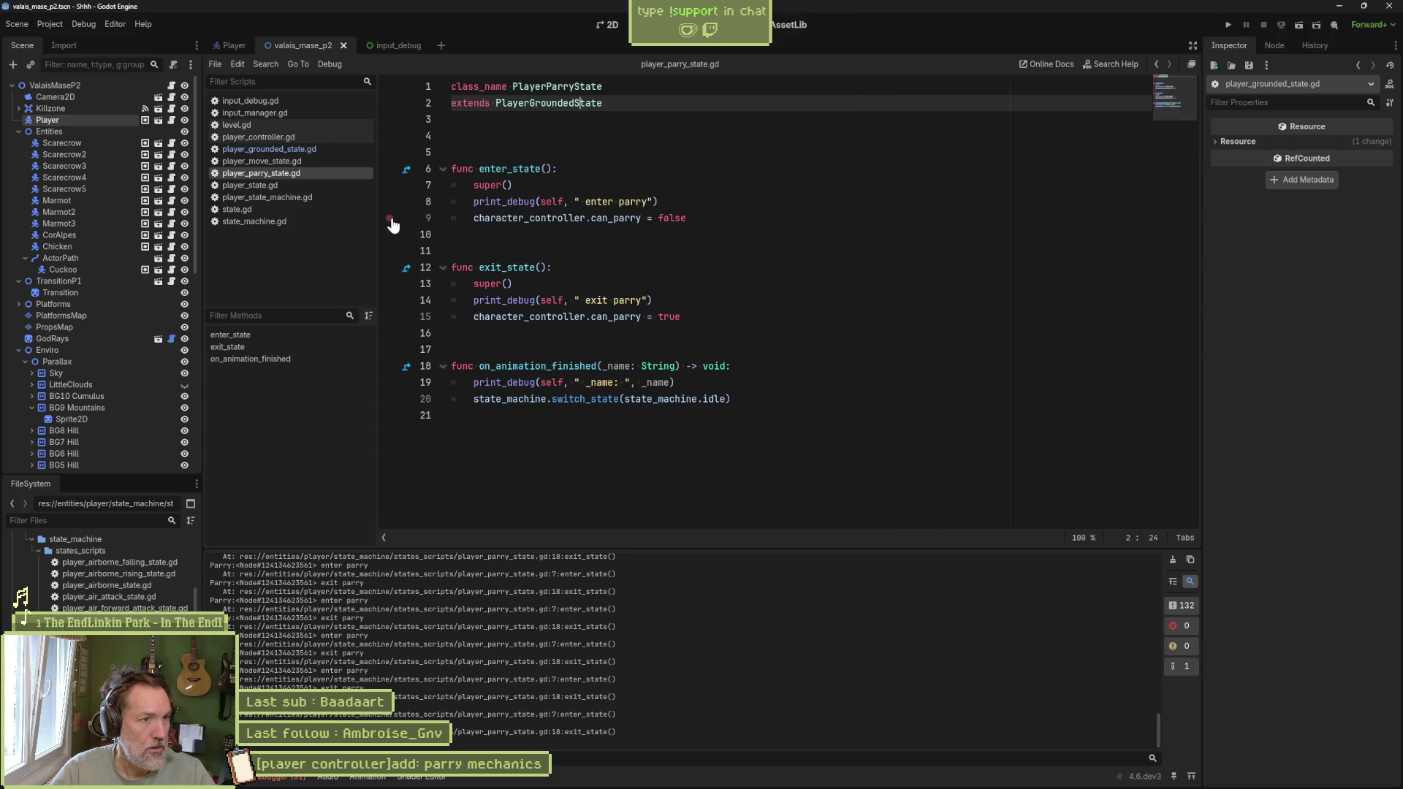
pyautogui.press('F6')
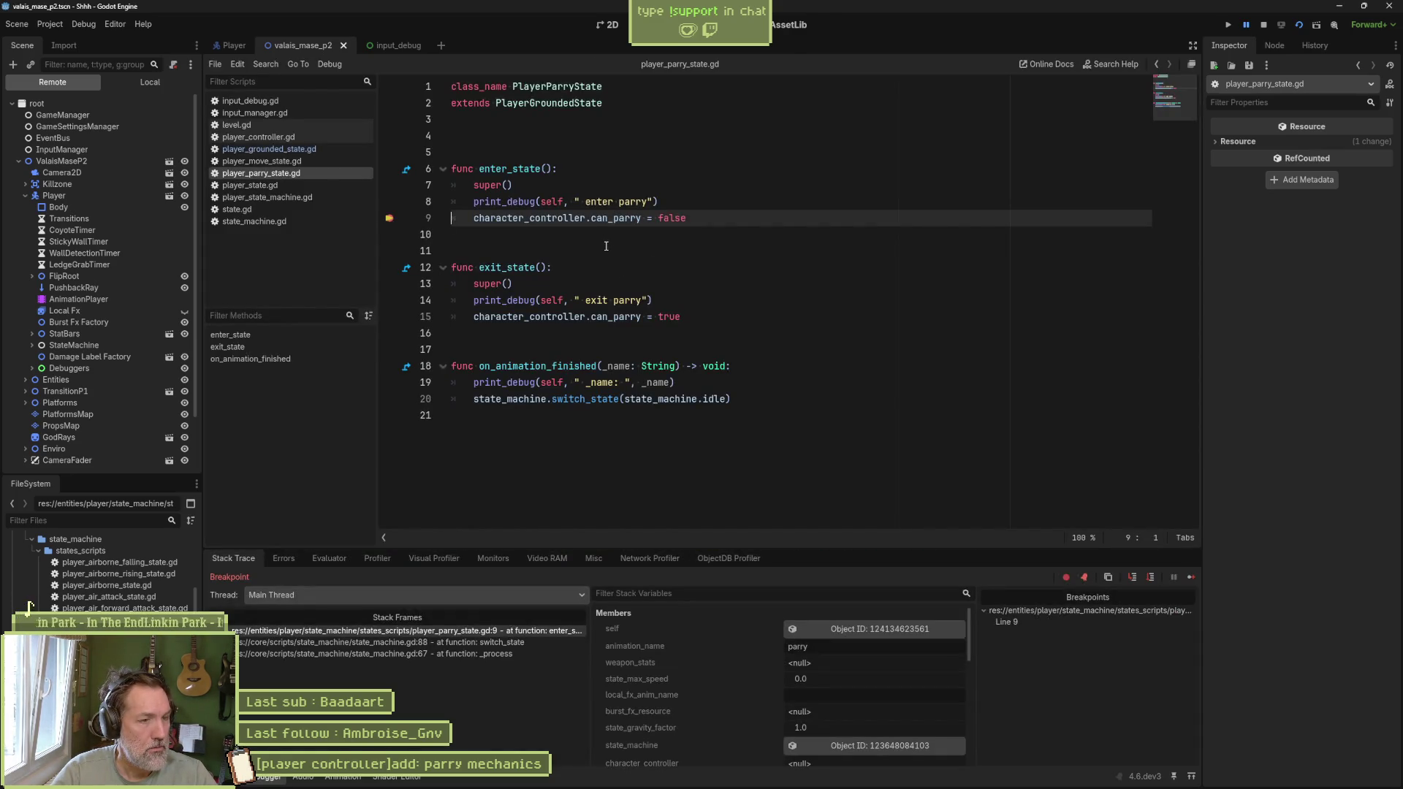
# Step: Set a breakpoint at line 47, the start of check_transitions in player_grounded_state.gd
pyautogui.keyDown('ctrl'); pyautogui.click(548, 103); pyautogui.keyUp('ctrl')
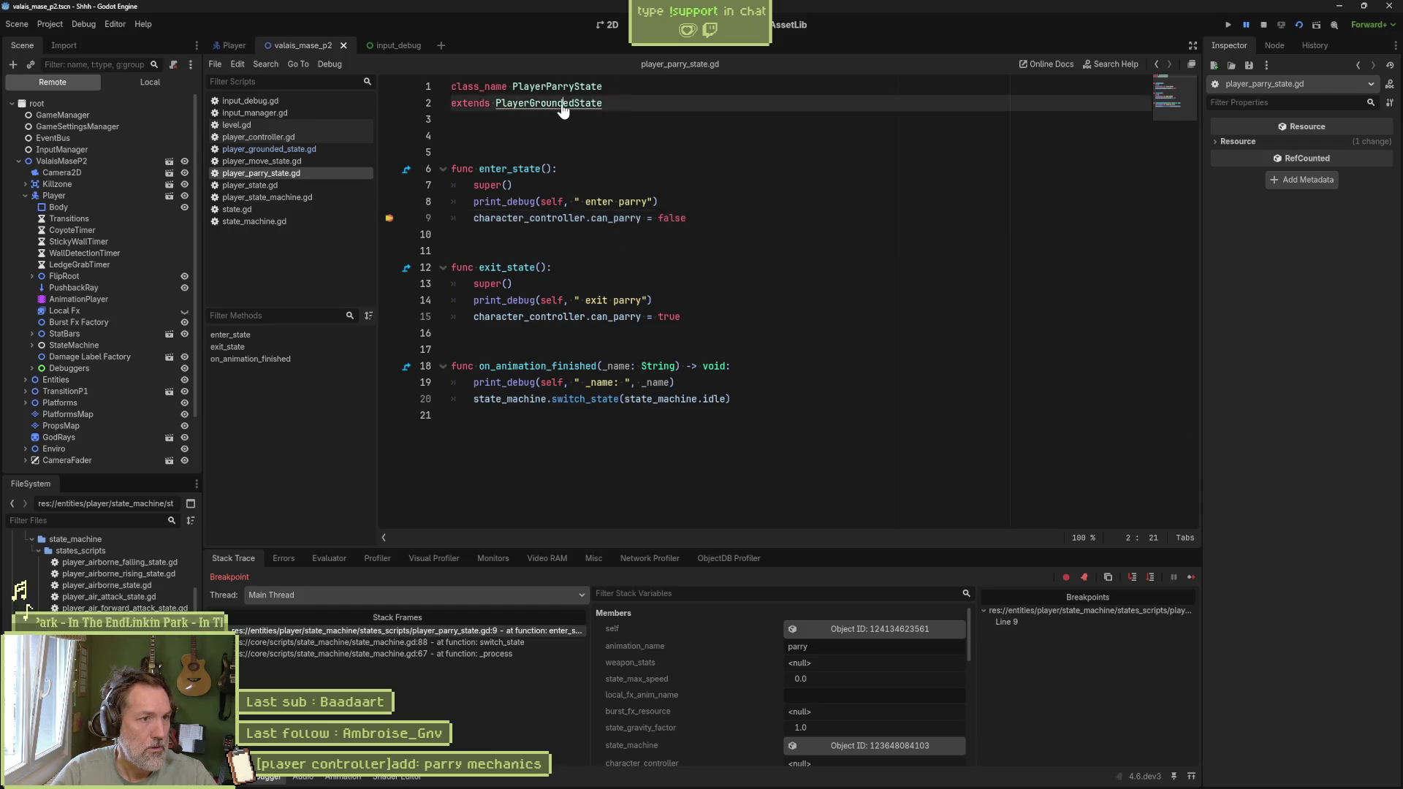
pyautogui.scroll(5, 555, 348)
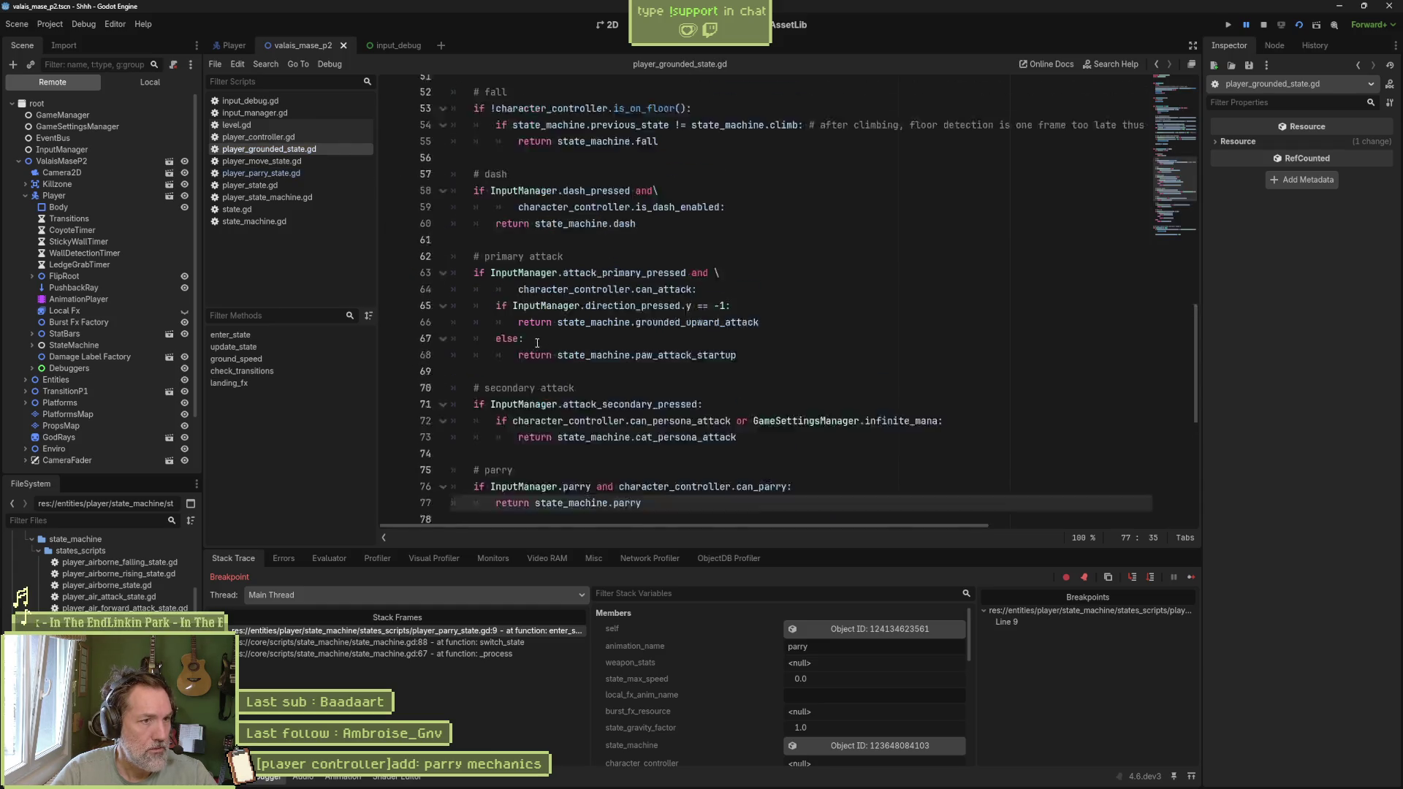
pyautogui.click(400, 202)
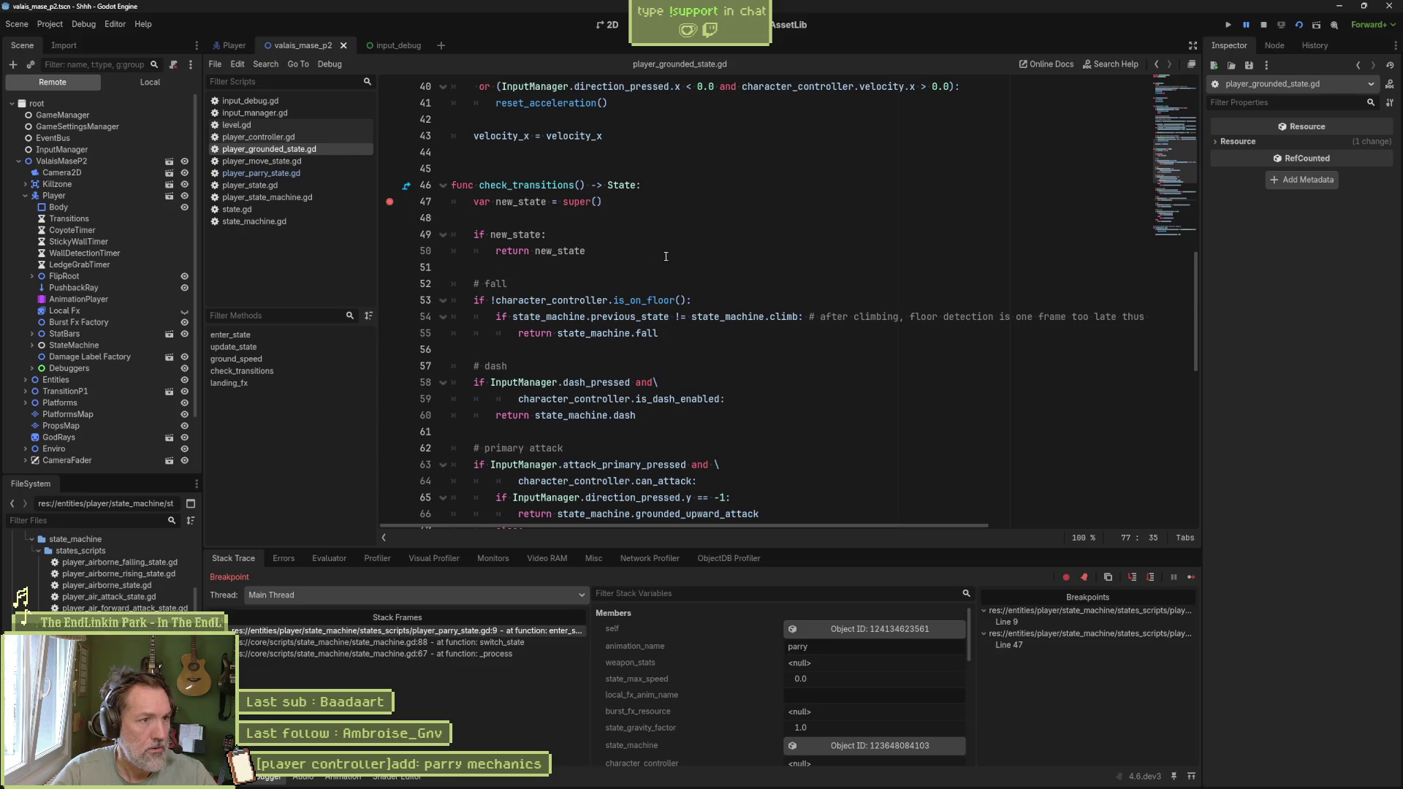
# Step: Continue to the breakpoint and step with F10 past the attack, parry and jump checks
pyautogui.click(1191, 580)
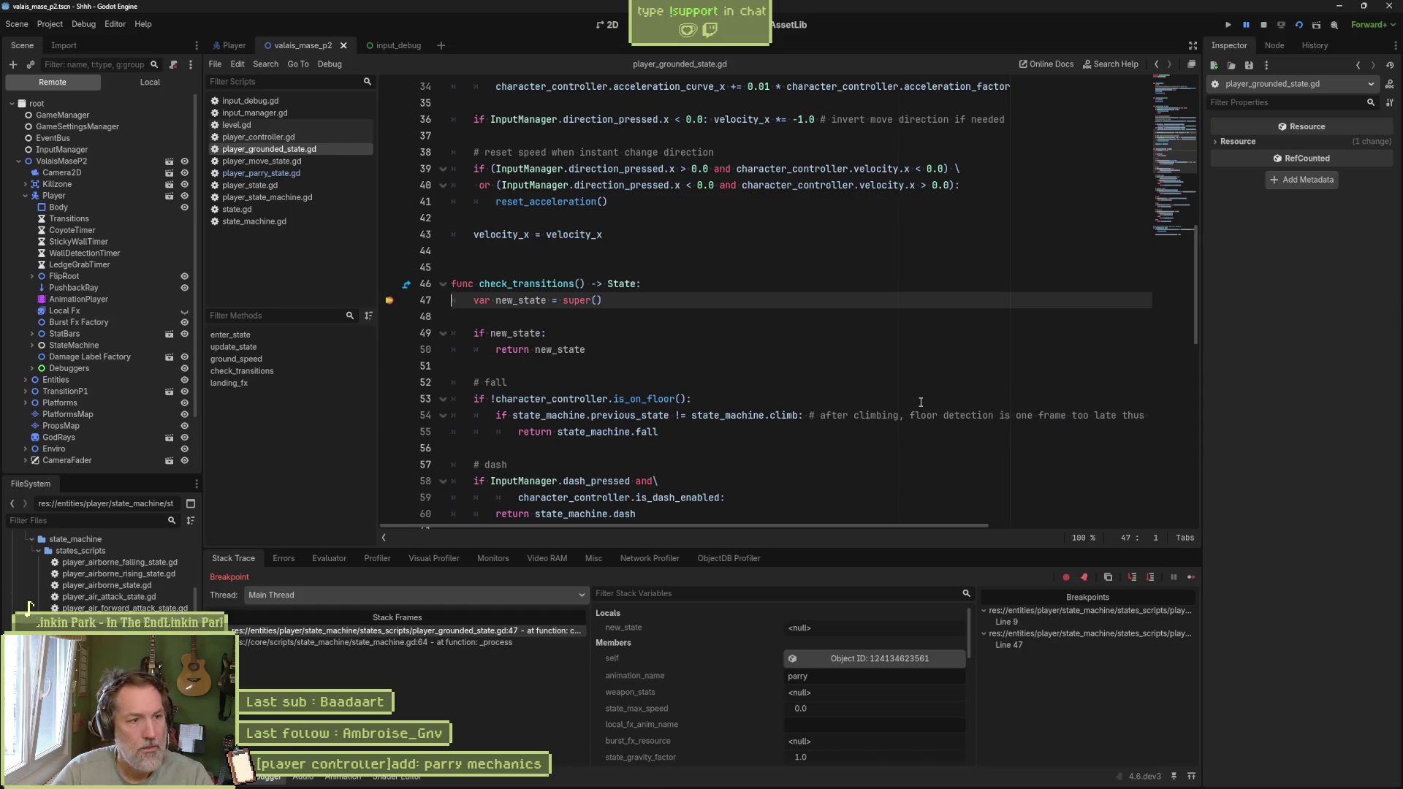
pyautogui.press('F10')
pyautogui.press('F10')
pyautogui.press('F10')
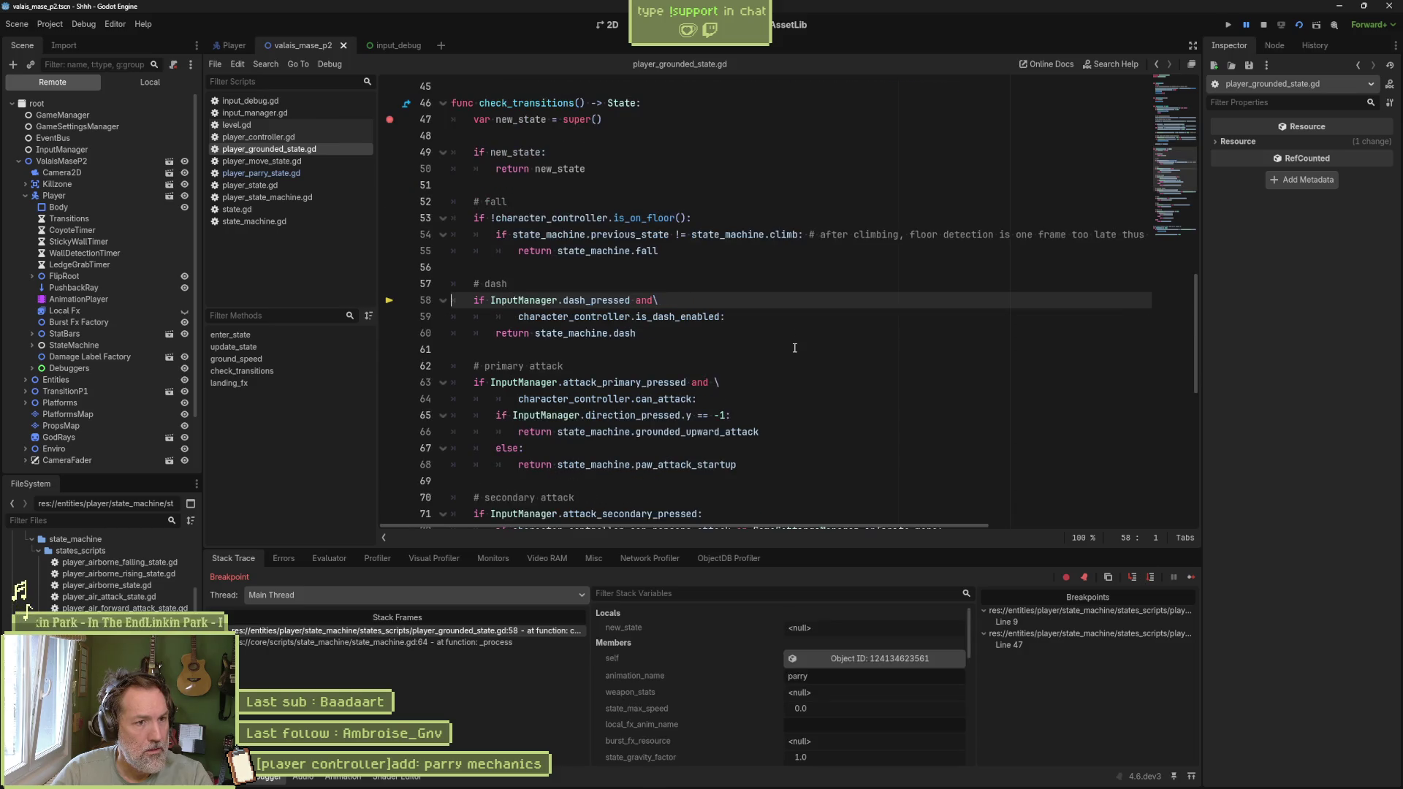
pyautogui.press('F10')
pyautogui.press('F10')
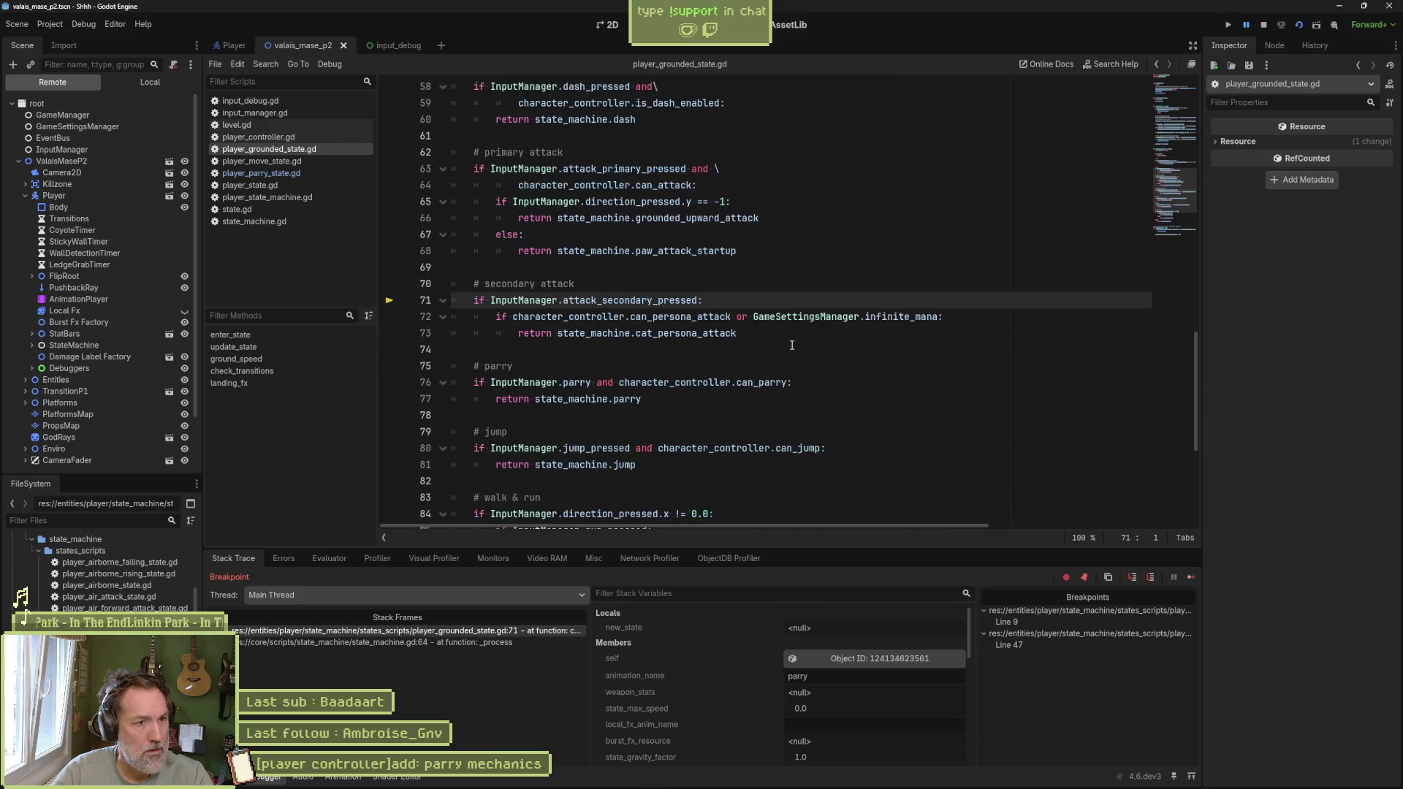
pyautogui.press('F10')
pyautogui.press('F10')
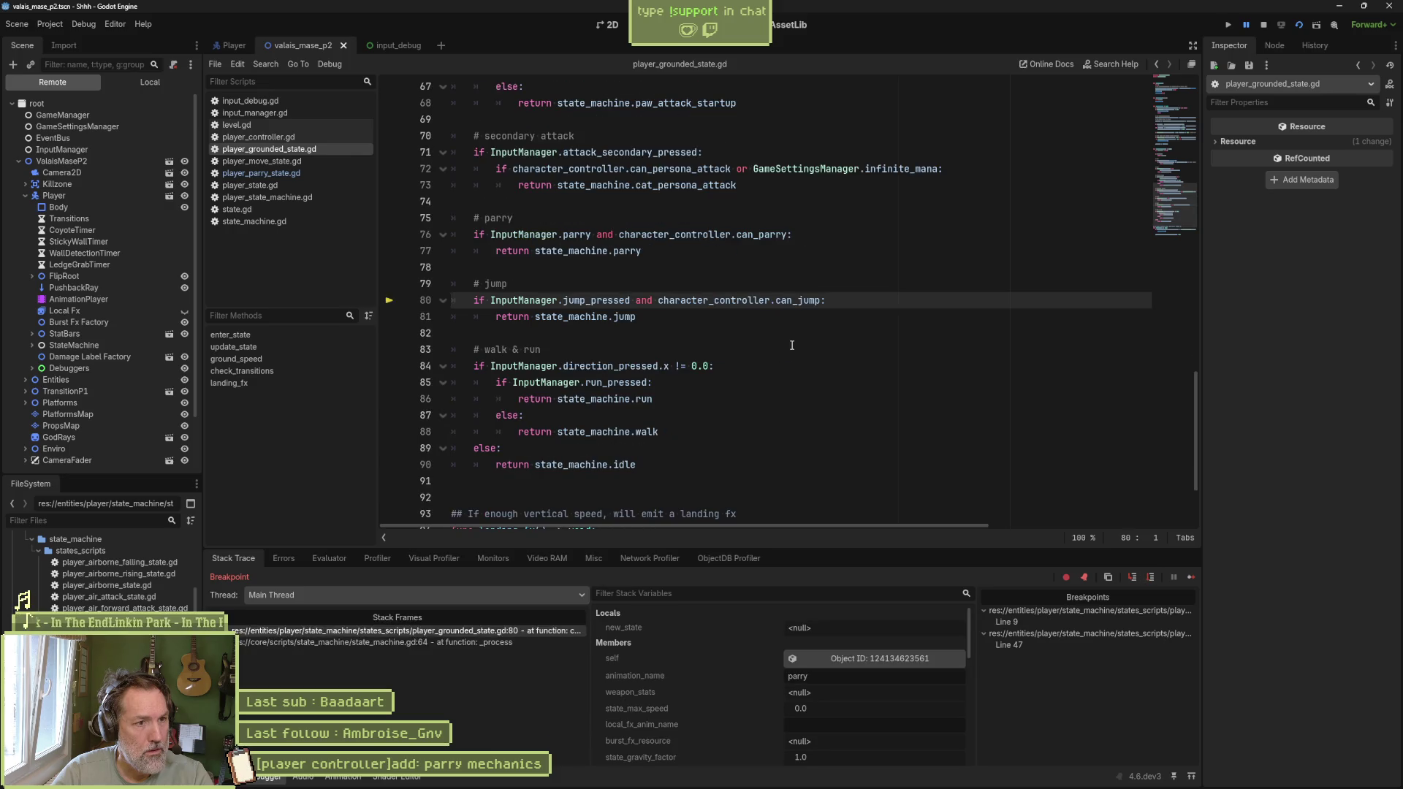
pyautogui.press('F10')
pyautogui.press('F10')
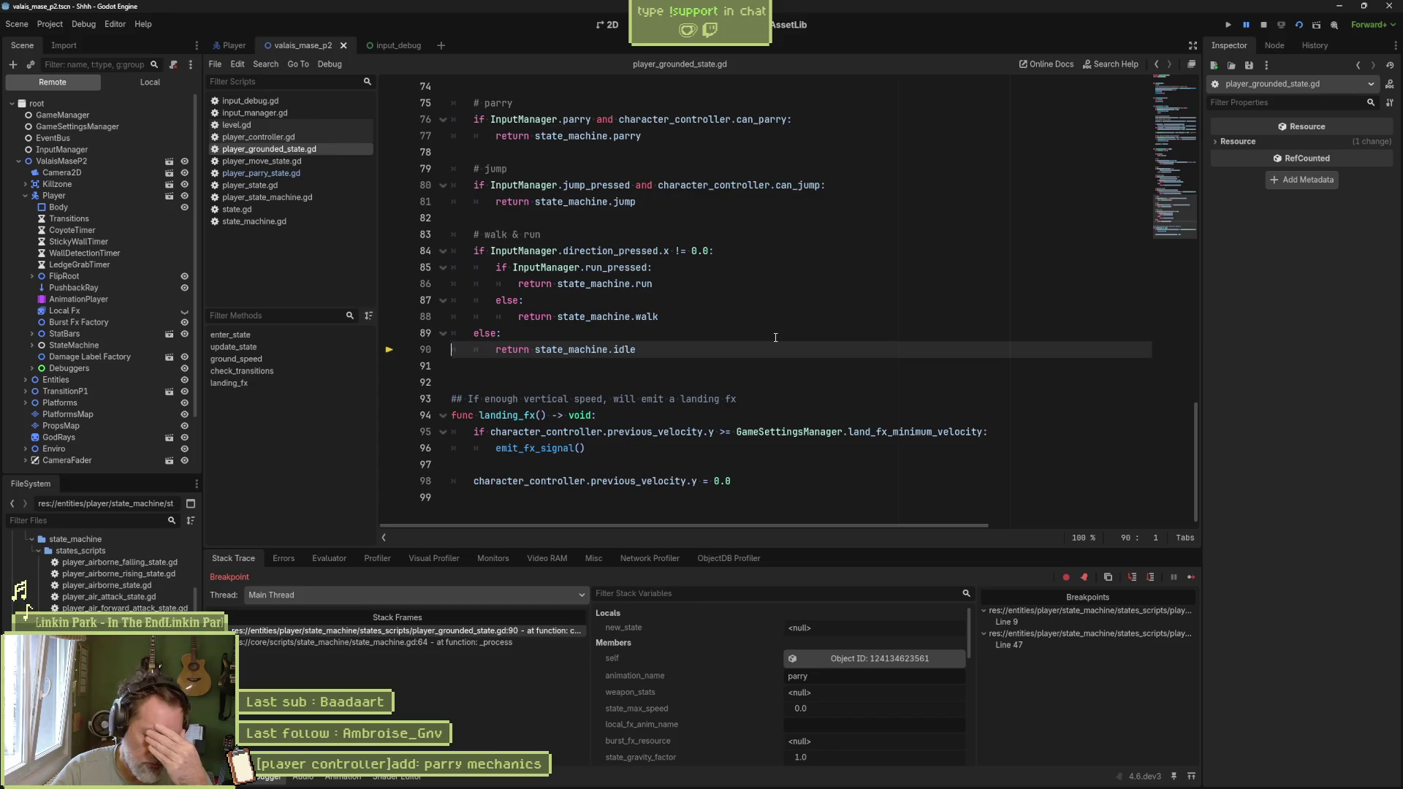
# Step: Stop the debug session and inspect the can_jump check on line 80
pyautogui.click(1263, 25)
pyautogui.click(728, 252)
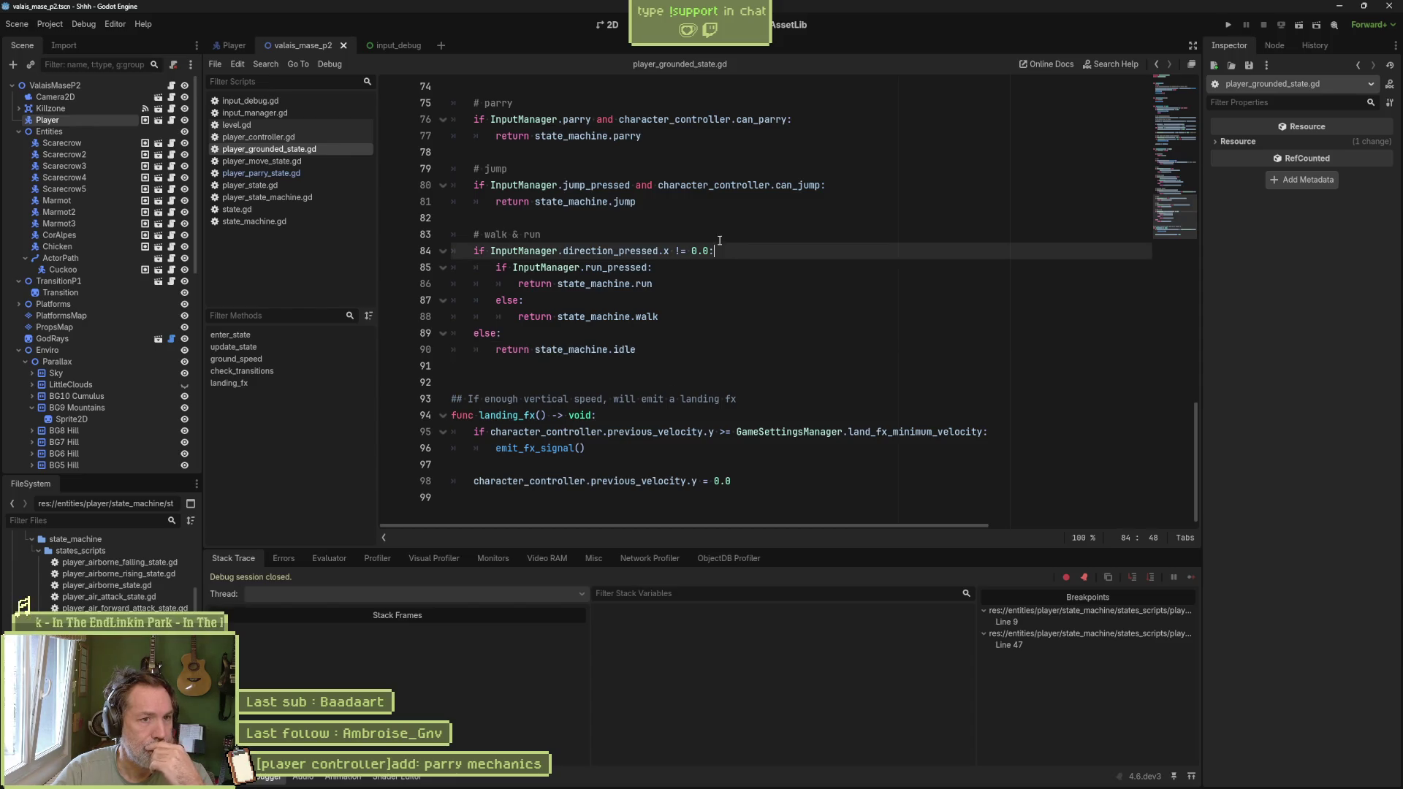
pyautogui.doubleClick(796, 185)
pyautogui.scroll(4, 811, 219)
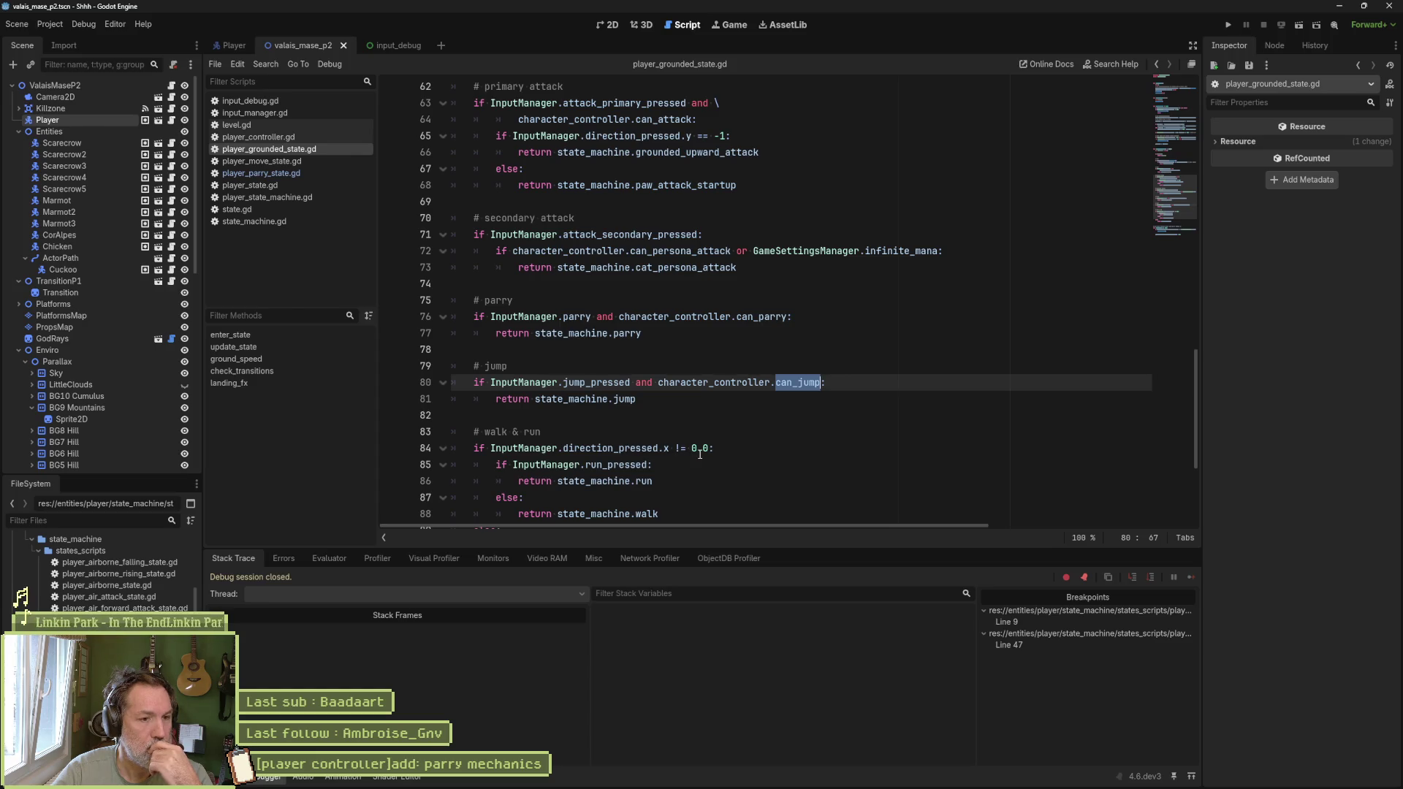
pyautogui.scroll(-1, 698, 454)
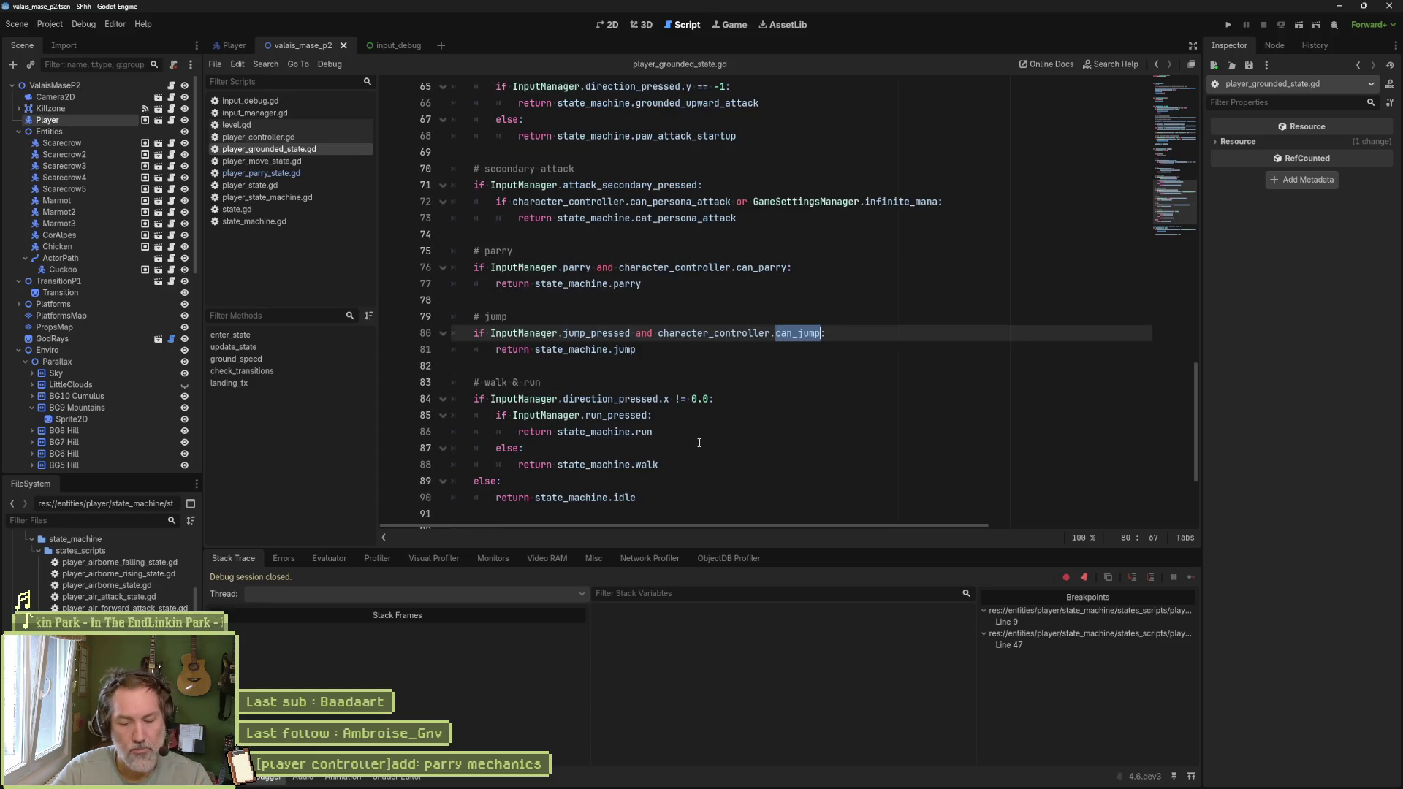
# Step: Clear the line 47 breakpoint and the line 9 breakpoint in player_parry_state.gd
pyautogui.press('F5')
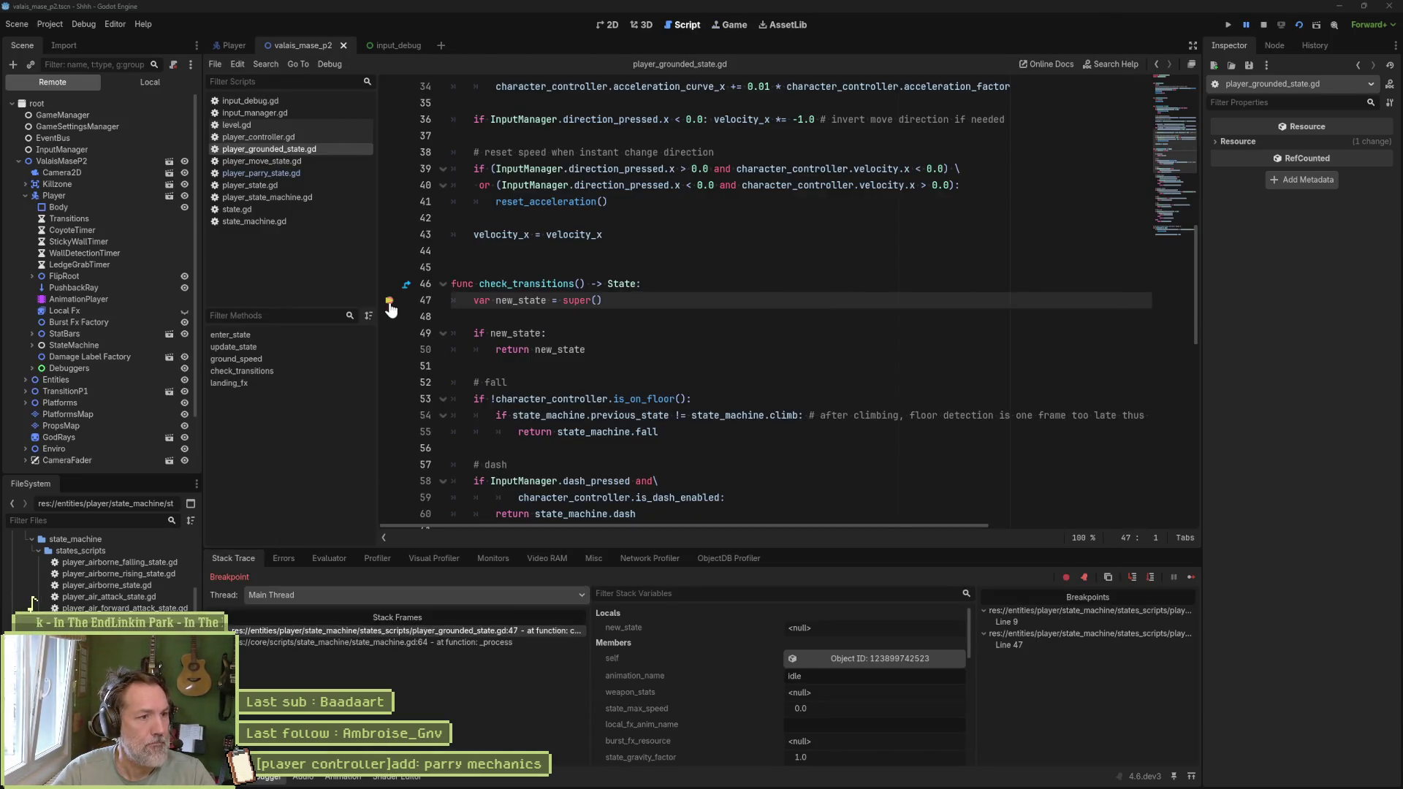
pyautogui.click(390, 301)
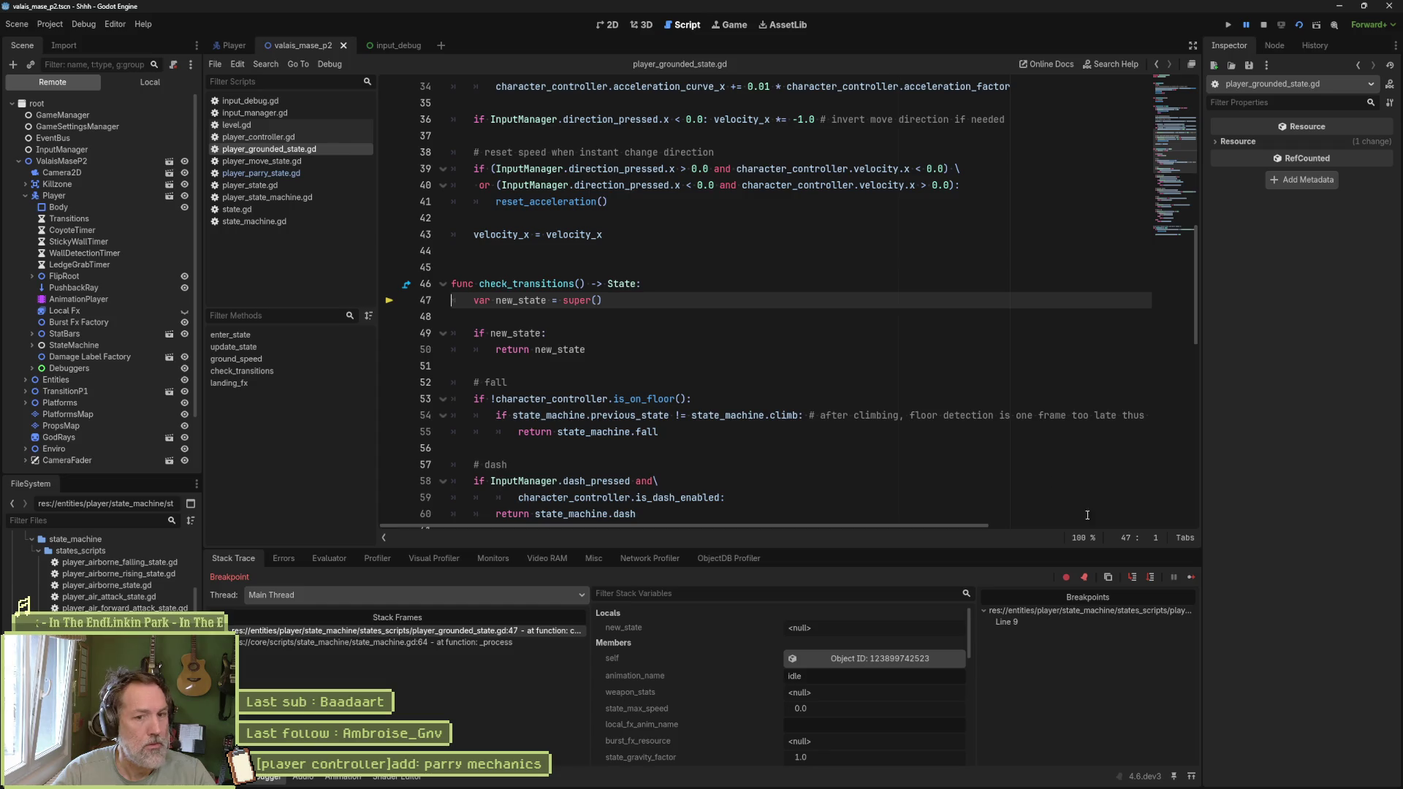
pyautogui.click(1264, 25)
pyautogui.click(263, 173)
pyautogui.click(398, 217)
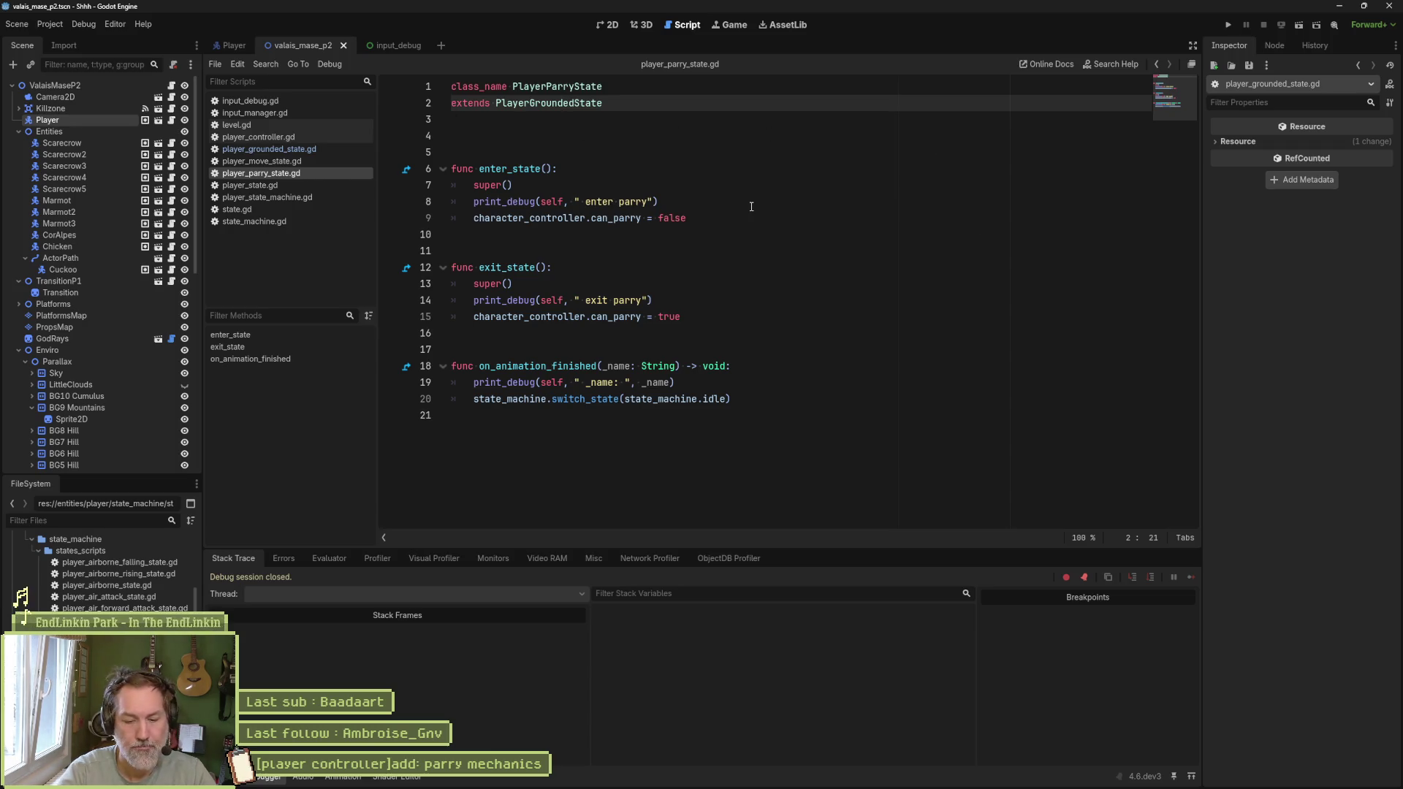
# Step: Relaunch the game, walk the cat right, then stop it with F8
pyautogui.press('F5')
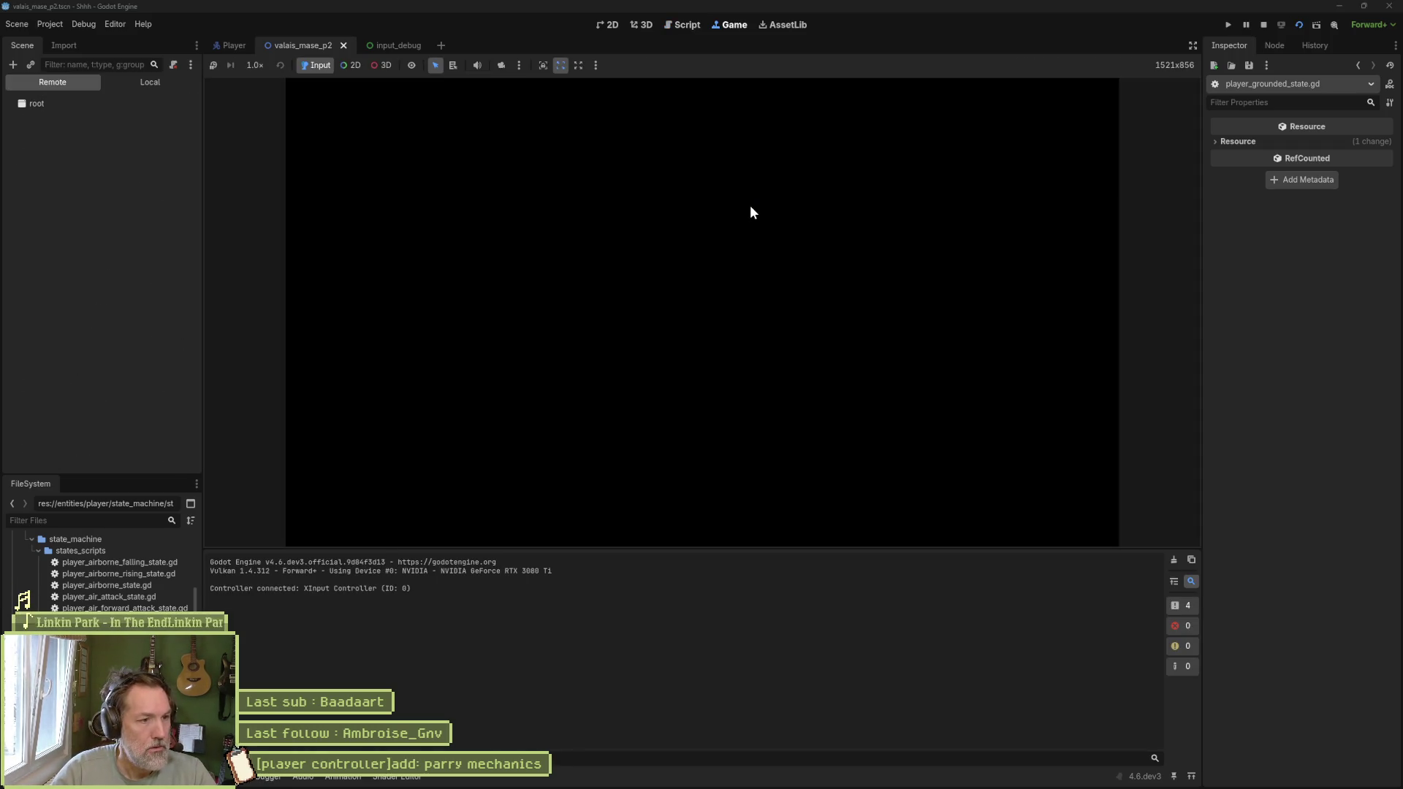
pyautogui.press('Right')
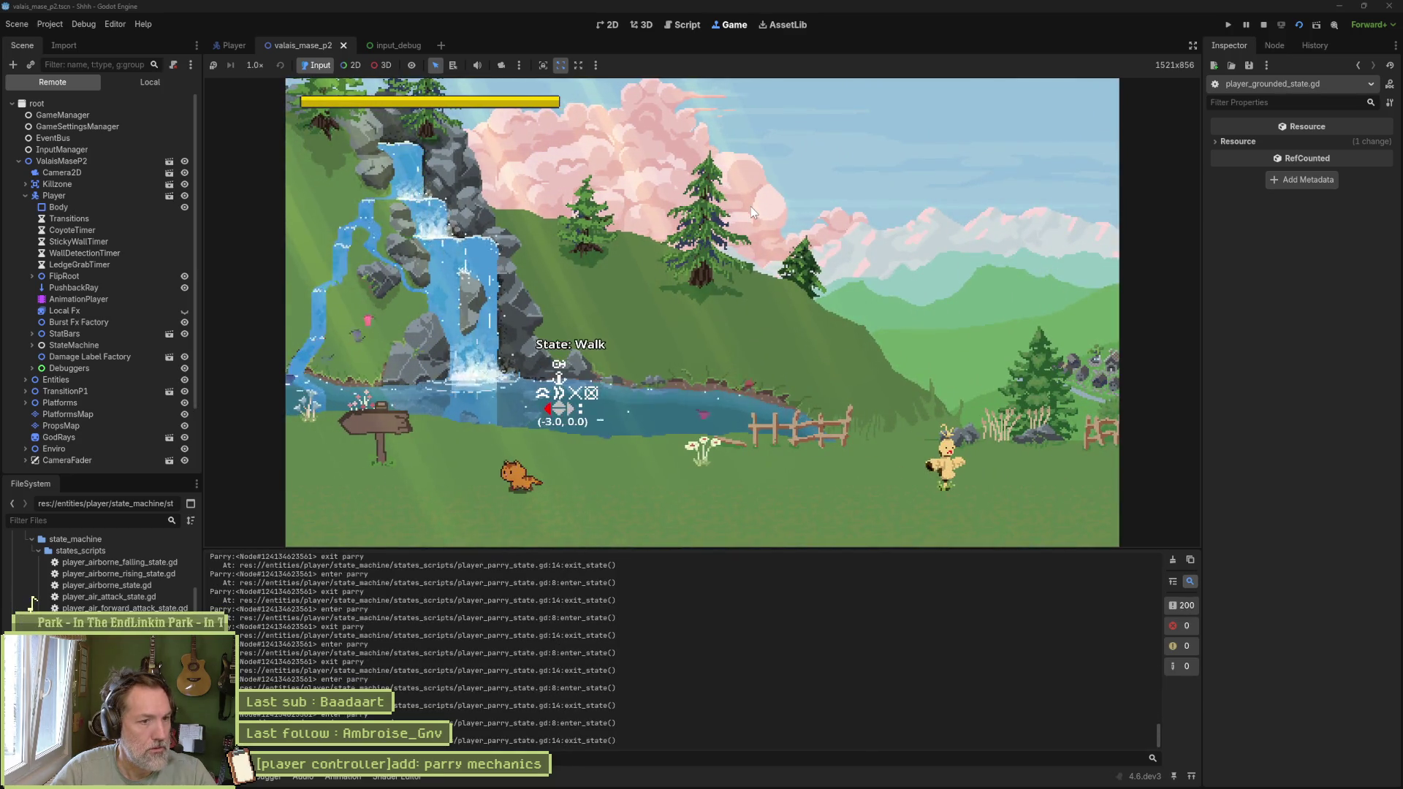
pyautogui.press('F8')
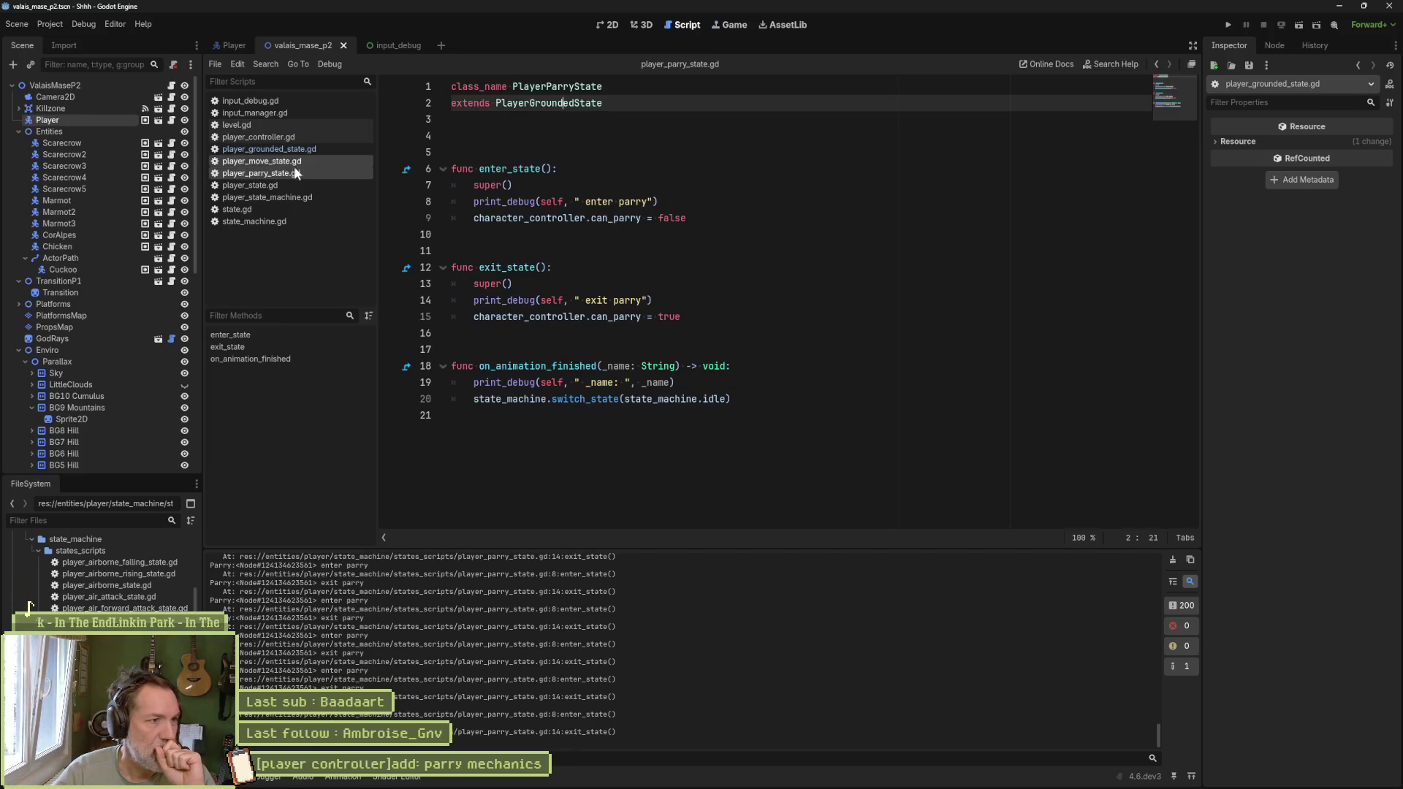
# Step: Delete ' and character_controller.can_parry' from the parry check in player_grounded_state.gd
pyautogui.click(283, 149)
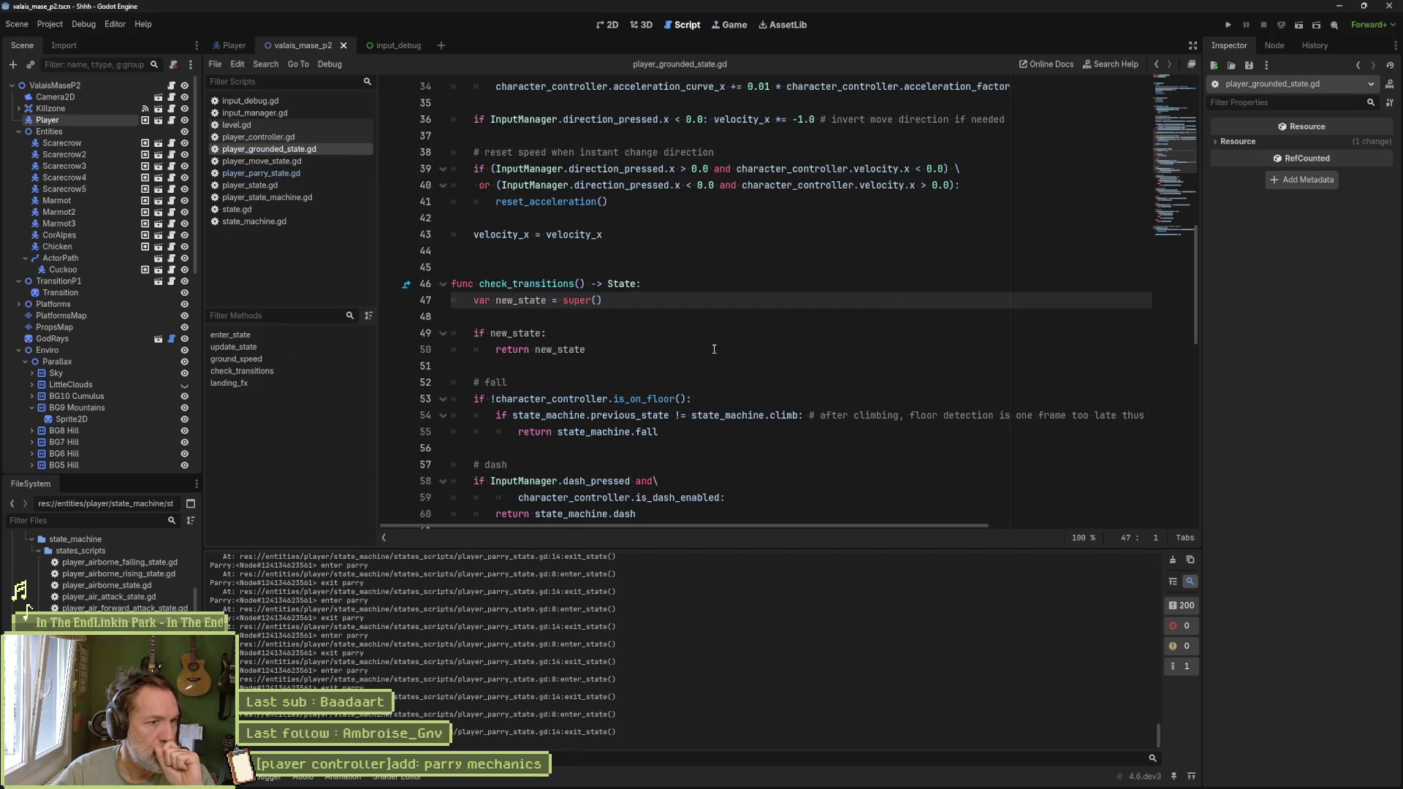
pyautogui.scroll(-1, 610, 366)
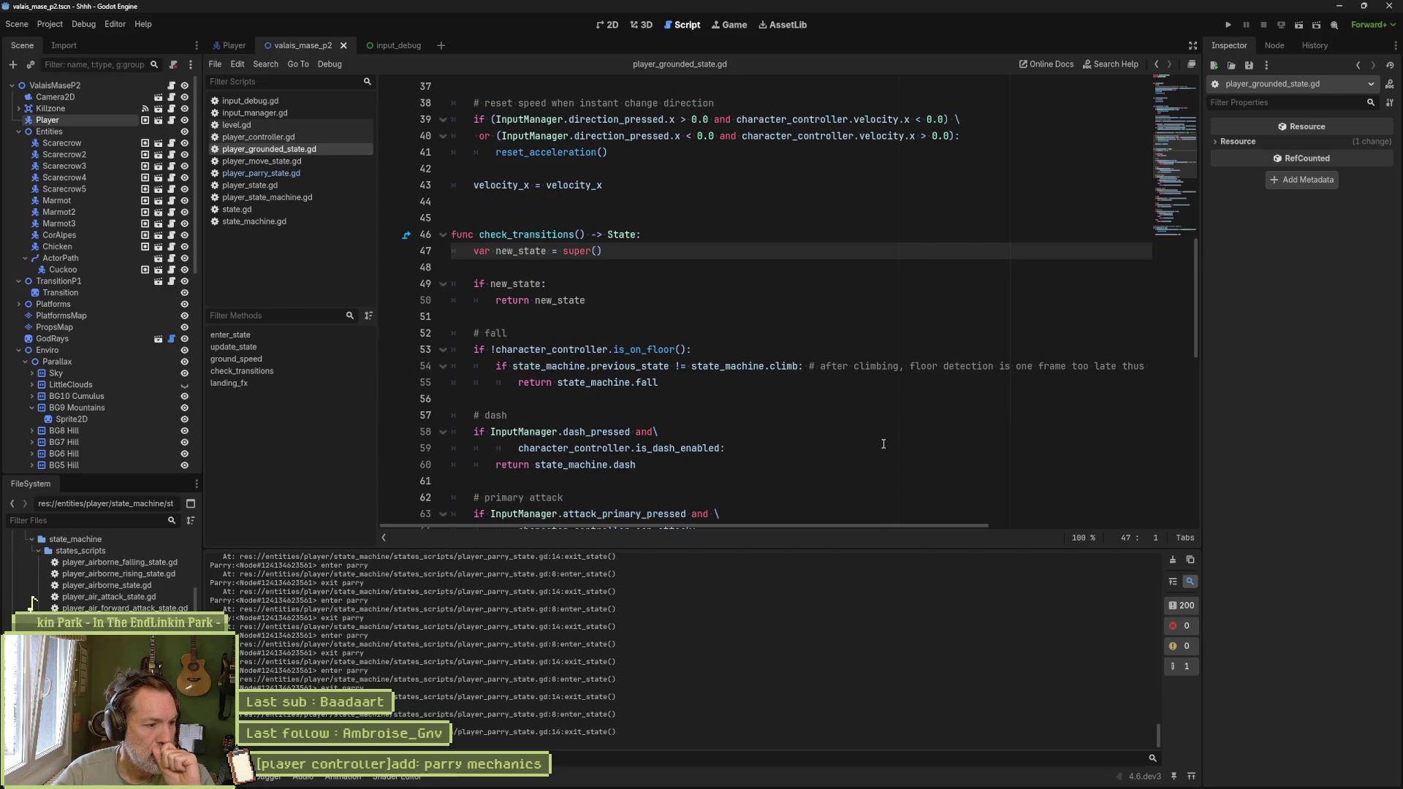
pyautogui.scroll(-6, 883, 444)
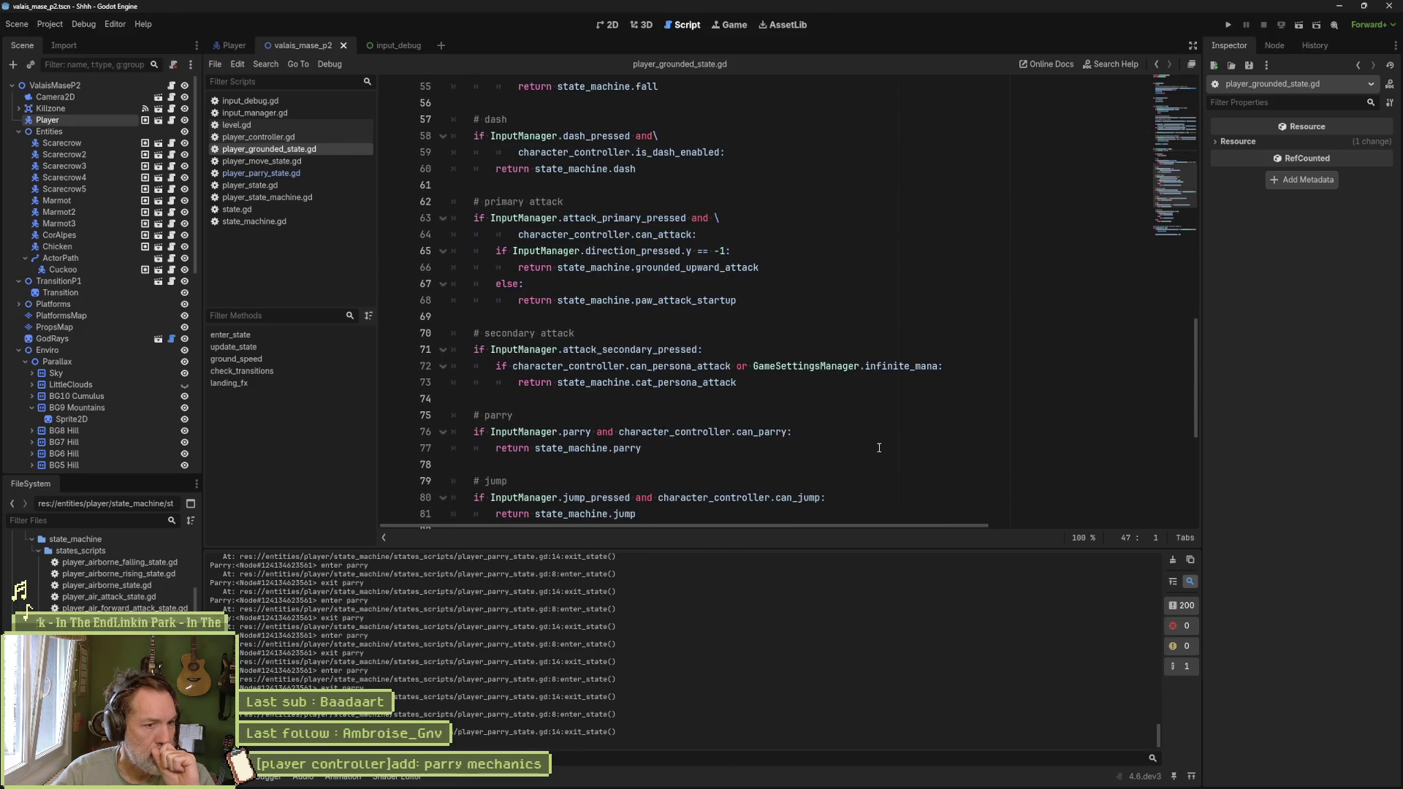
pyautogui.scroll(-1, 879, 448)
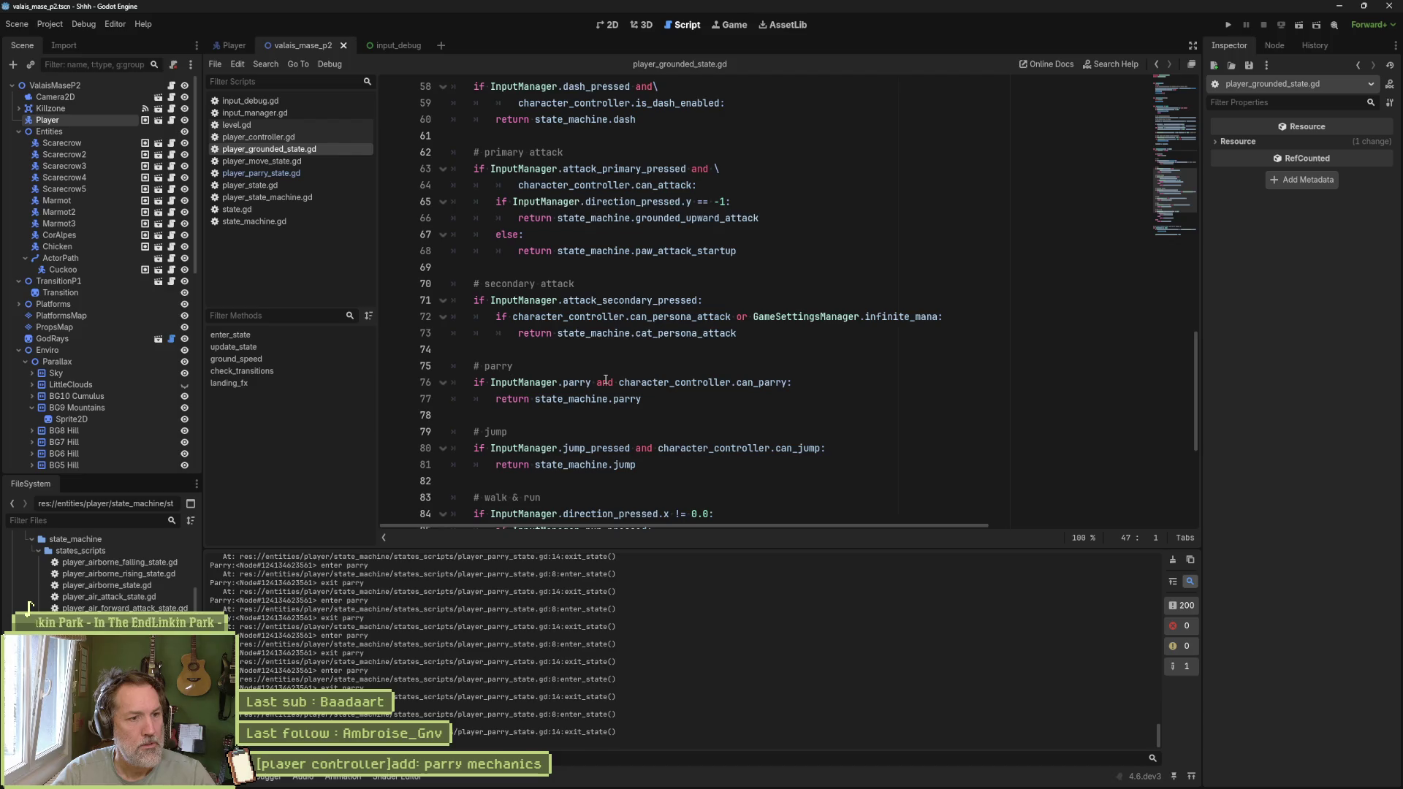
pyautogui.moveTo(594, 383); pyautogui.dragTo(787, 383)
pyautogui.hotkey('ctrl', 'c')
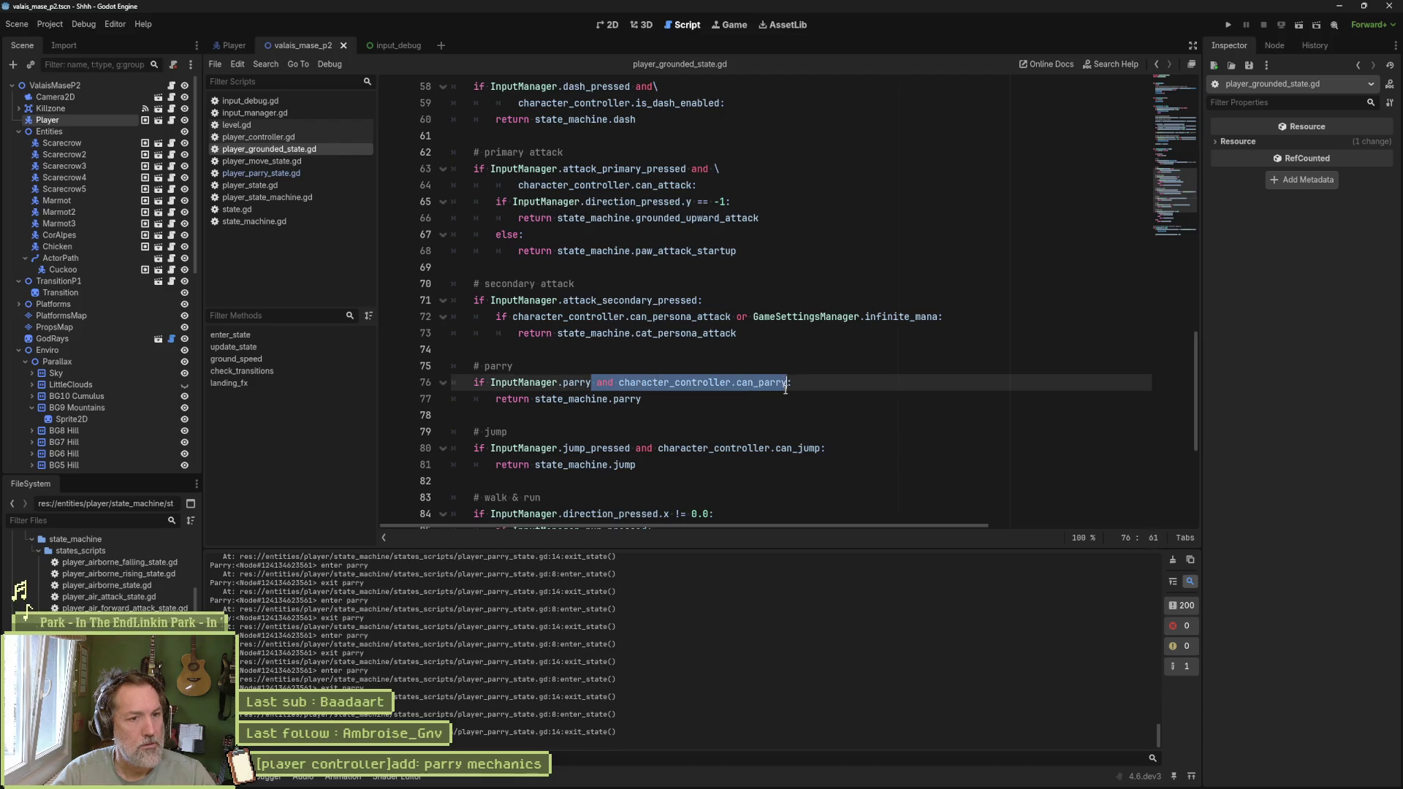
pyautogui.press('BackSpace')
pyautogui.scroll(6, 699, 377)
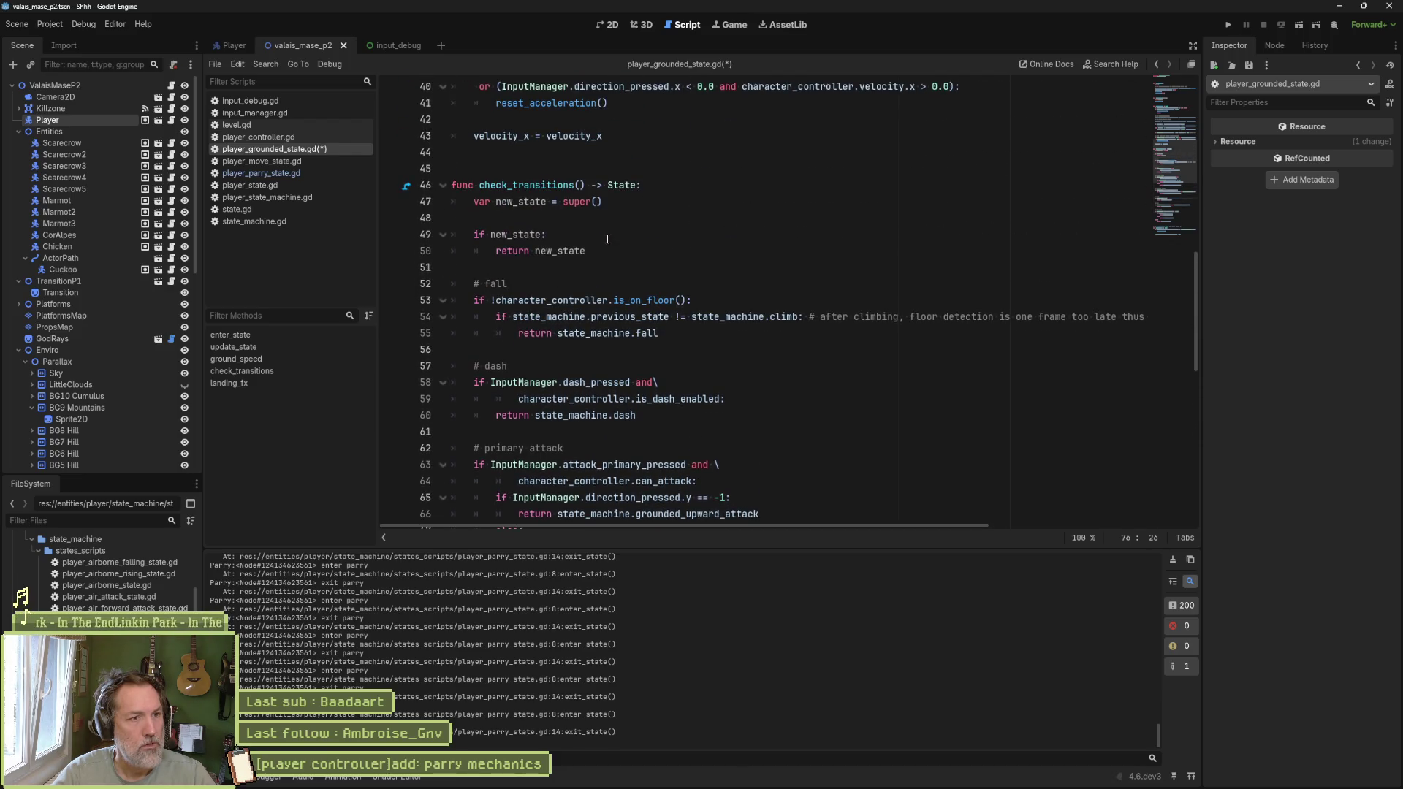
pyautogui.click(631, 255)
# Step: Add an 'if character_controller.can_parry: return' block below 'return new_state'
pyautogui.press('Return')
pyautogui.press('Return')
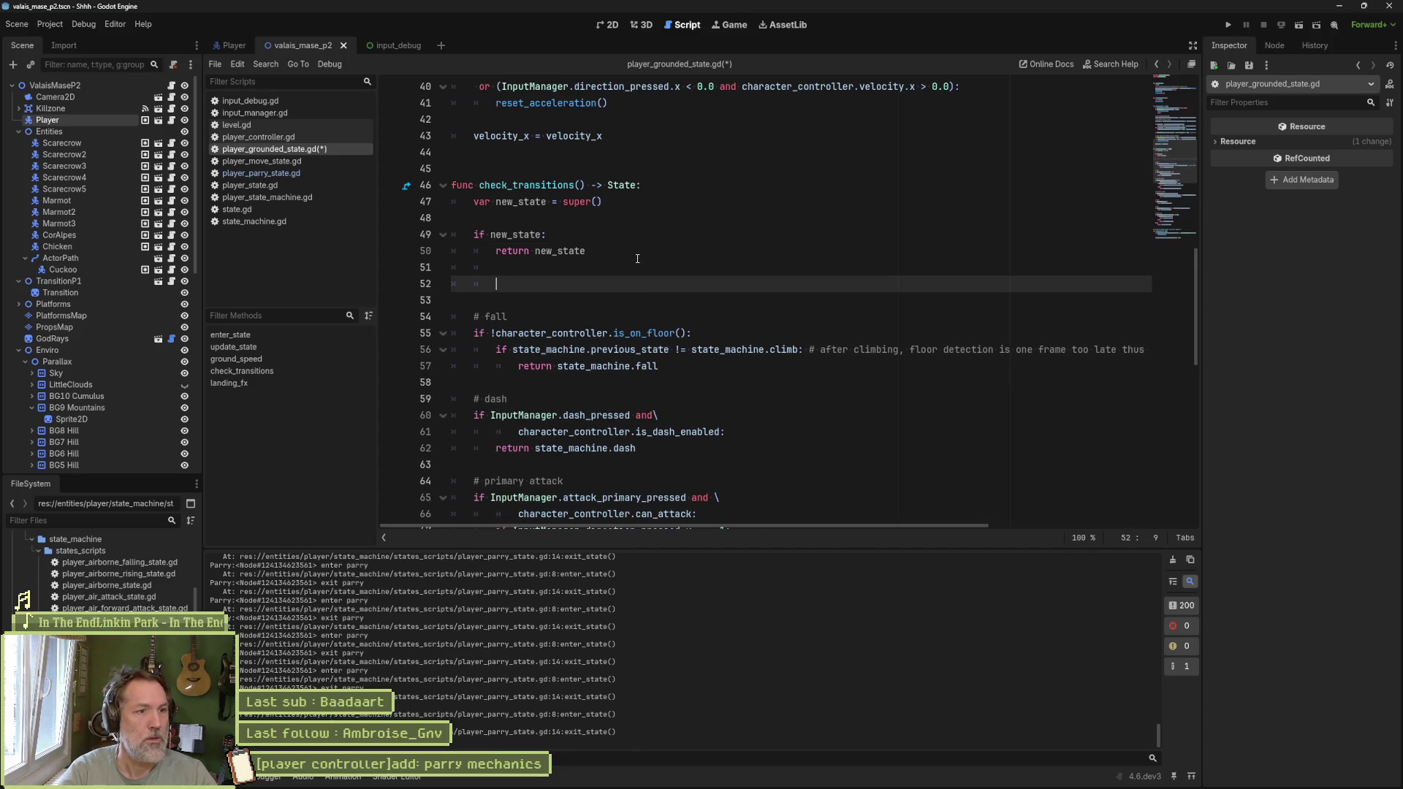
pyautogui.write('if')
pyautogui.hotkey('ctrl', 'v')
pyautogui.press('BackSpace')
pyautogui.press('BackSpace')
pyautogui.press('BackSpace')
pyautogui.click(687, 286)
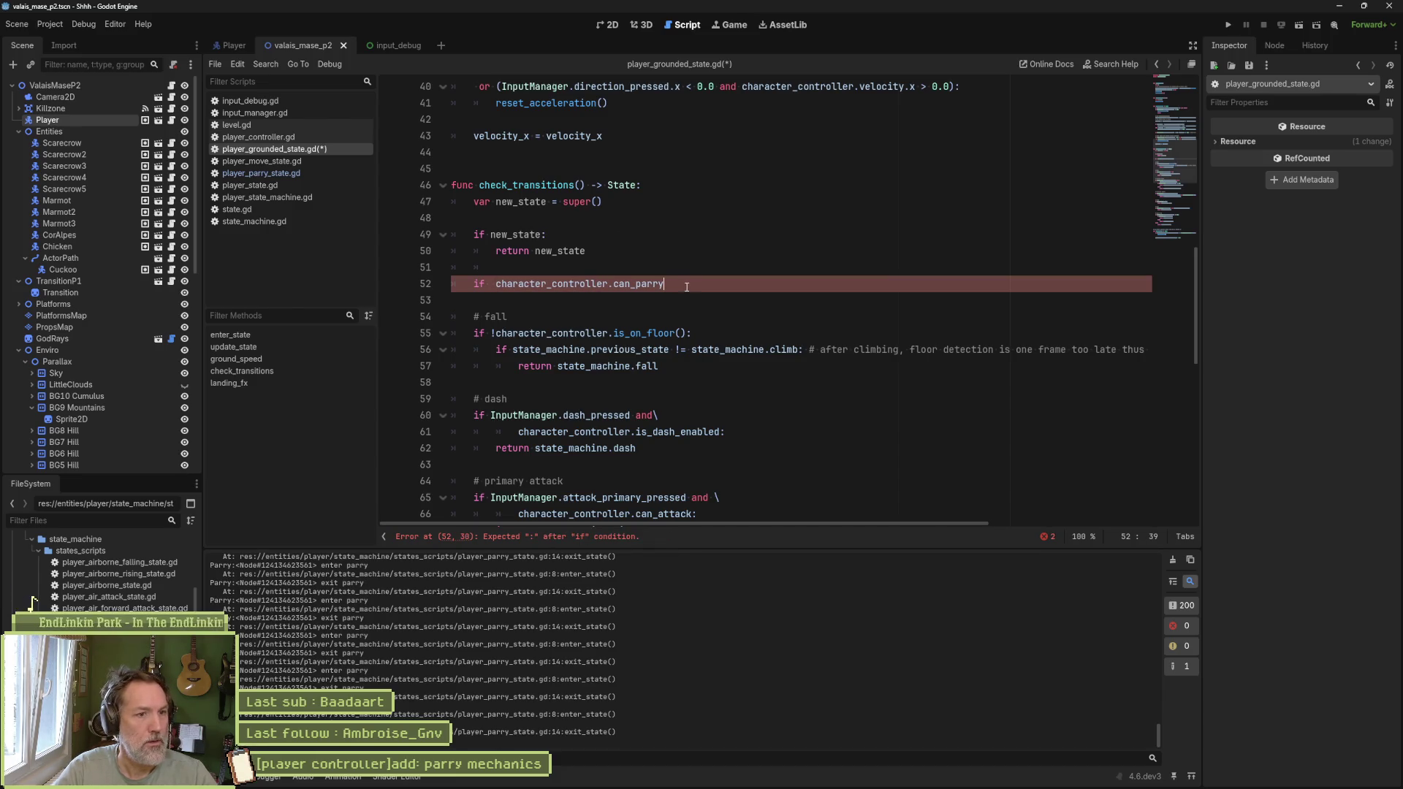
pyautogui.write(':')
pyautogui.press('Return')
pyautogui.write('return')
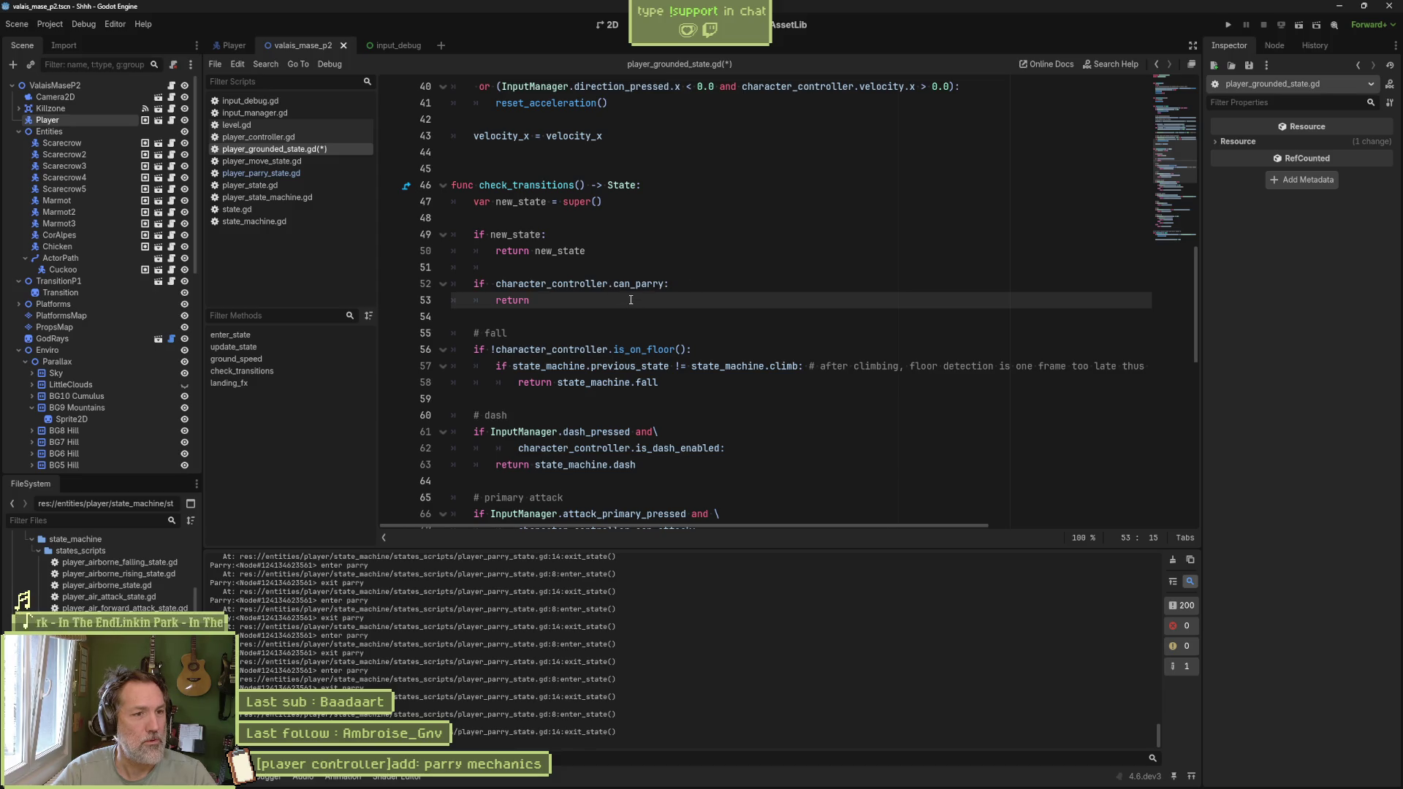
# Step: Negate the guard to 'if not character_controller.can_parry', save, and run the scene
pyautogui.click(497, 283)
pyautogui.write('not')
pyautogui.hotkey('ctrl', 's')
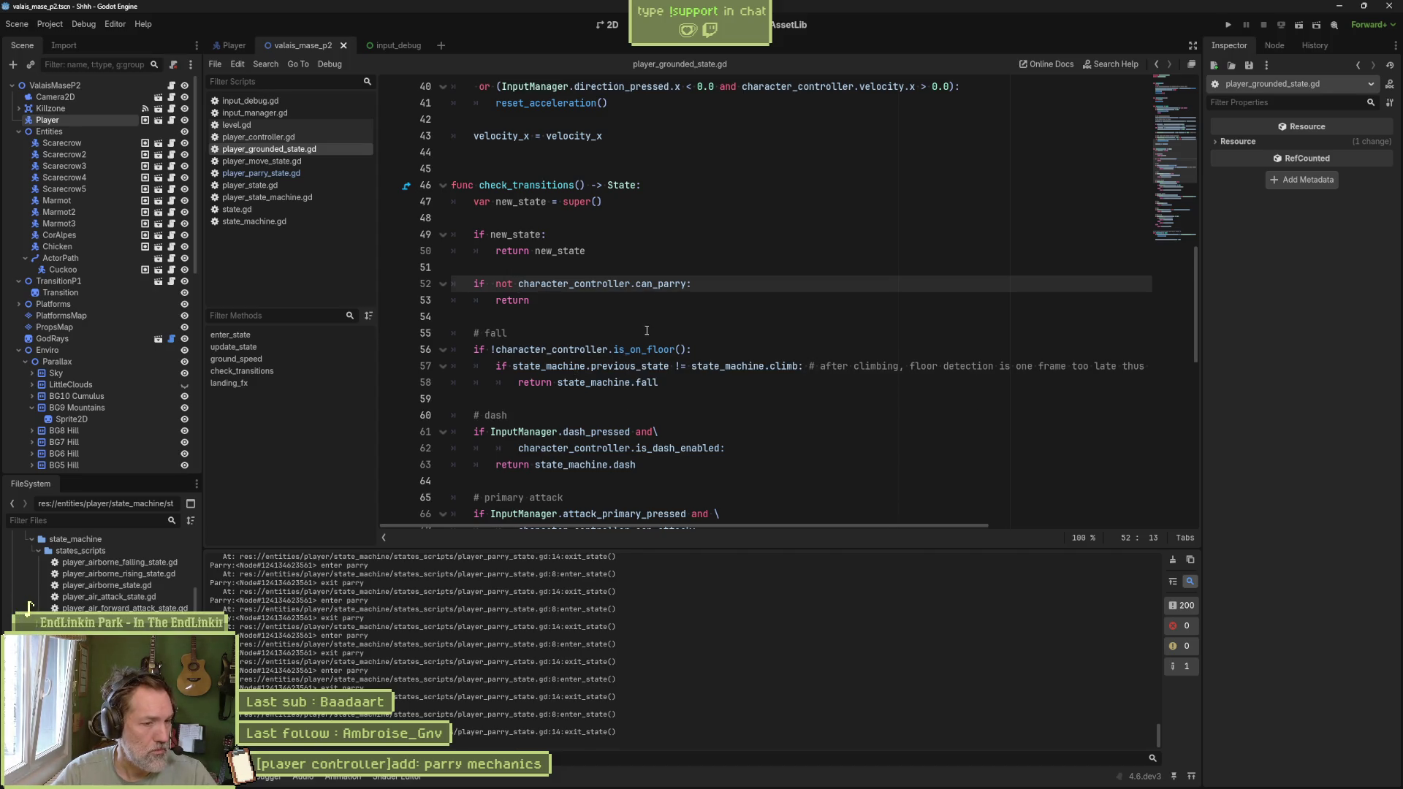
pyautogui.press('F6')
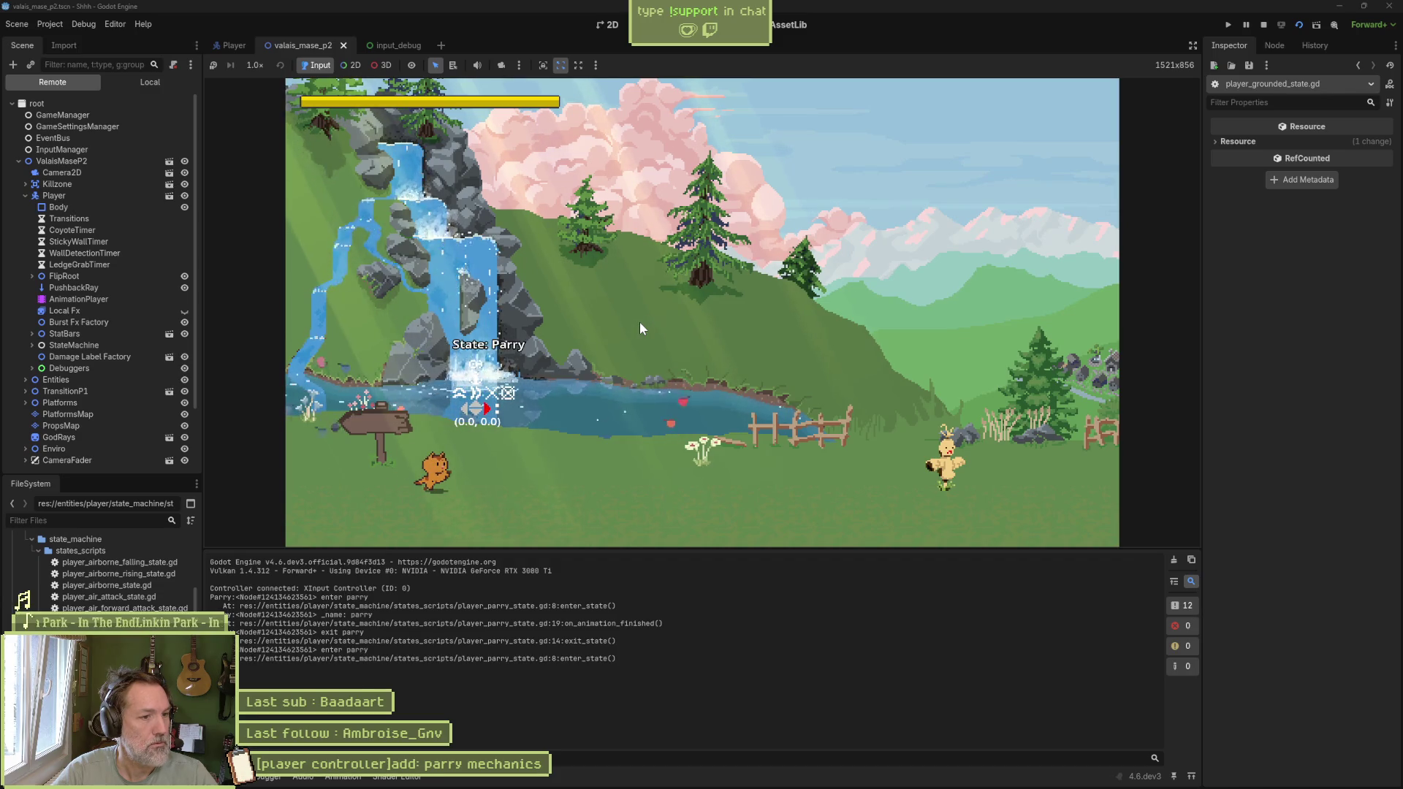
# Step: Stop the game and add a duplicate guard changed to can_jump, then save
pyautogui.press('F8')
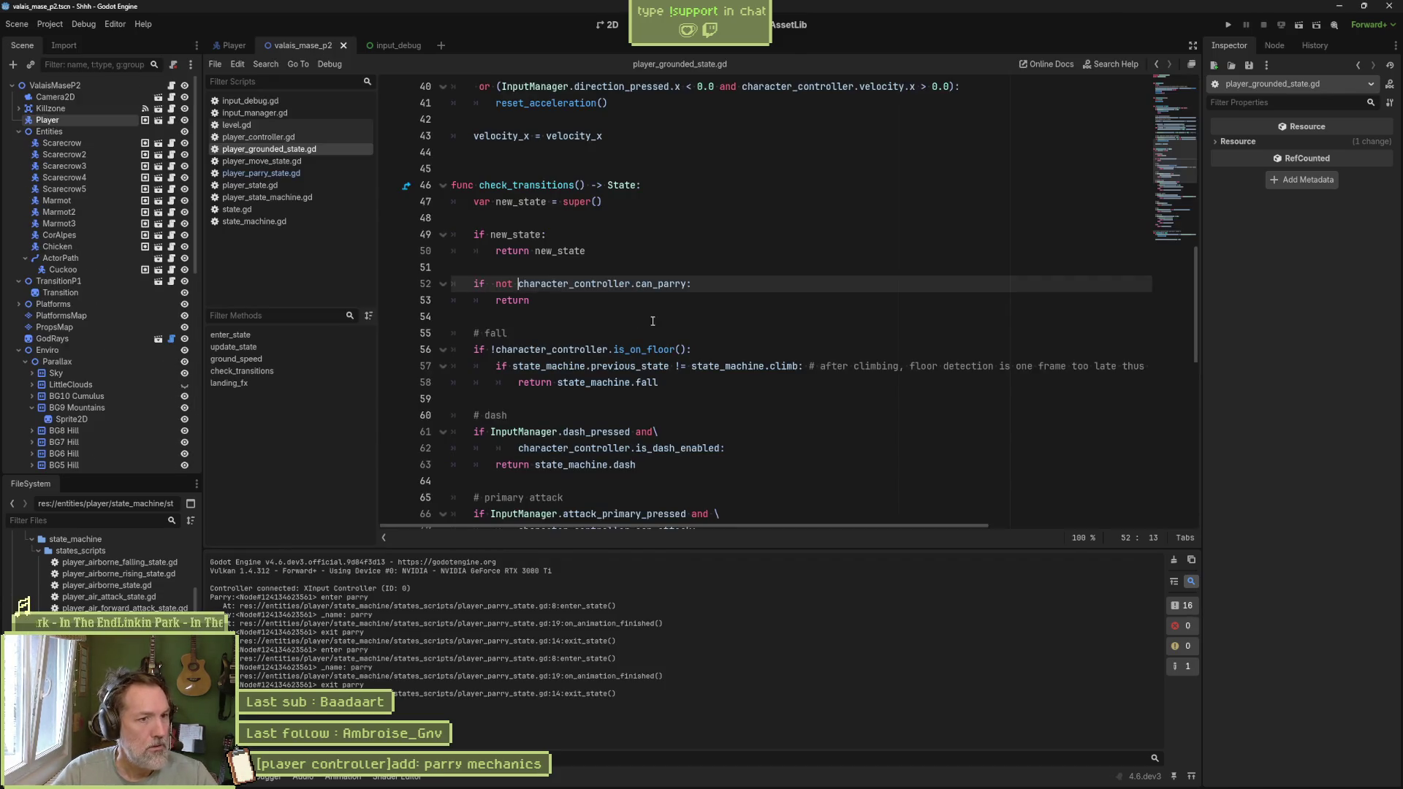
pyautogui.click(600, 302)
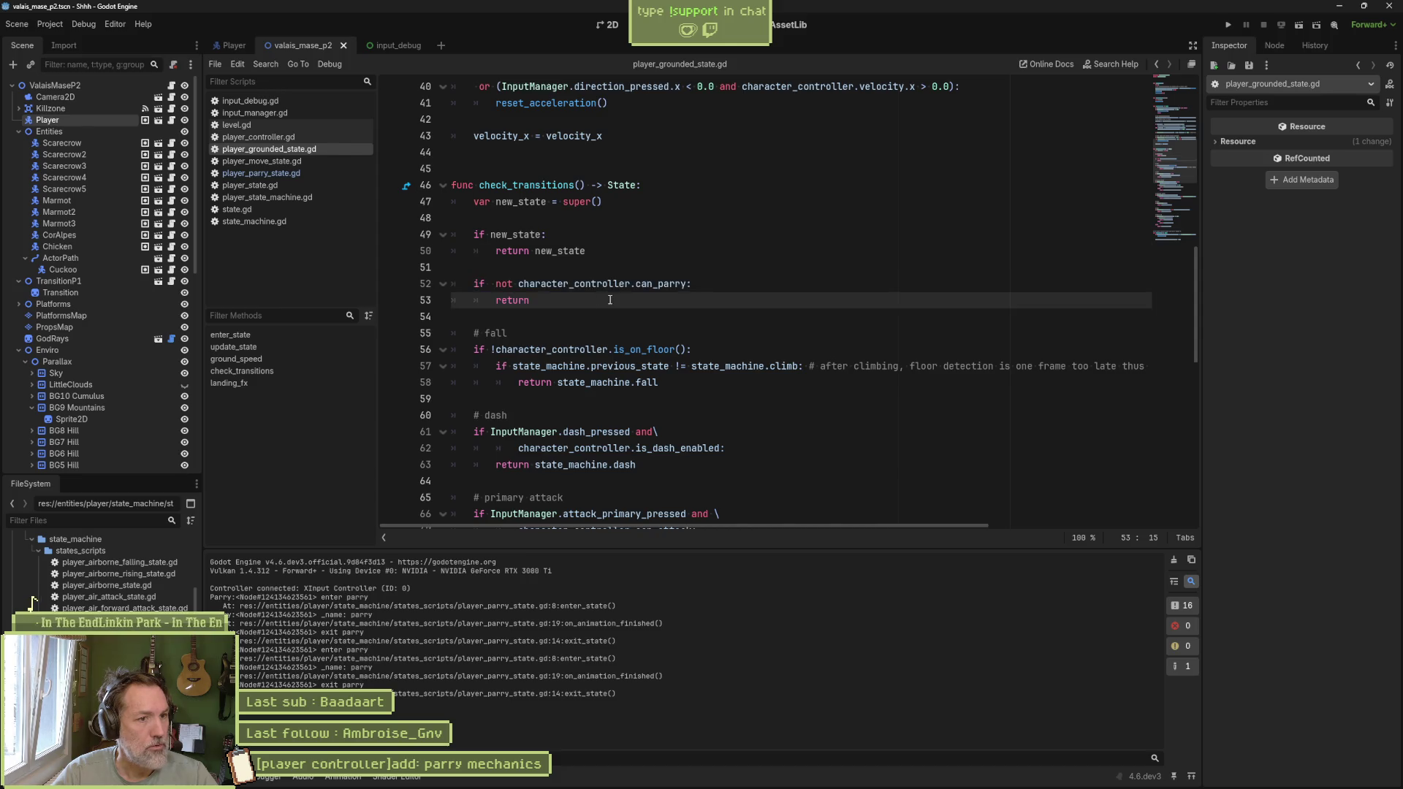
pyautogui.write('if  not character_controller.can_parry: \t\treturn')
pyautogui.doubleClick(657, 333)
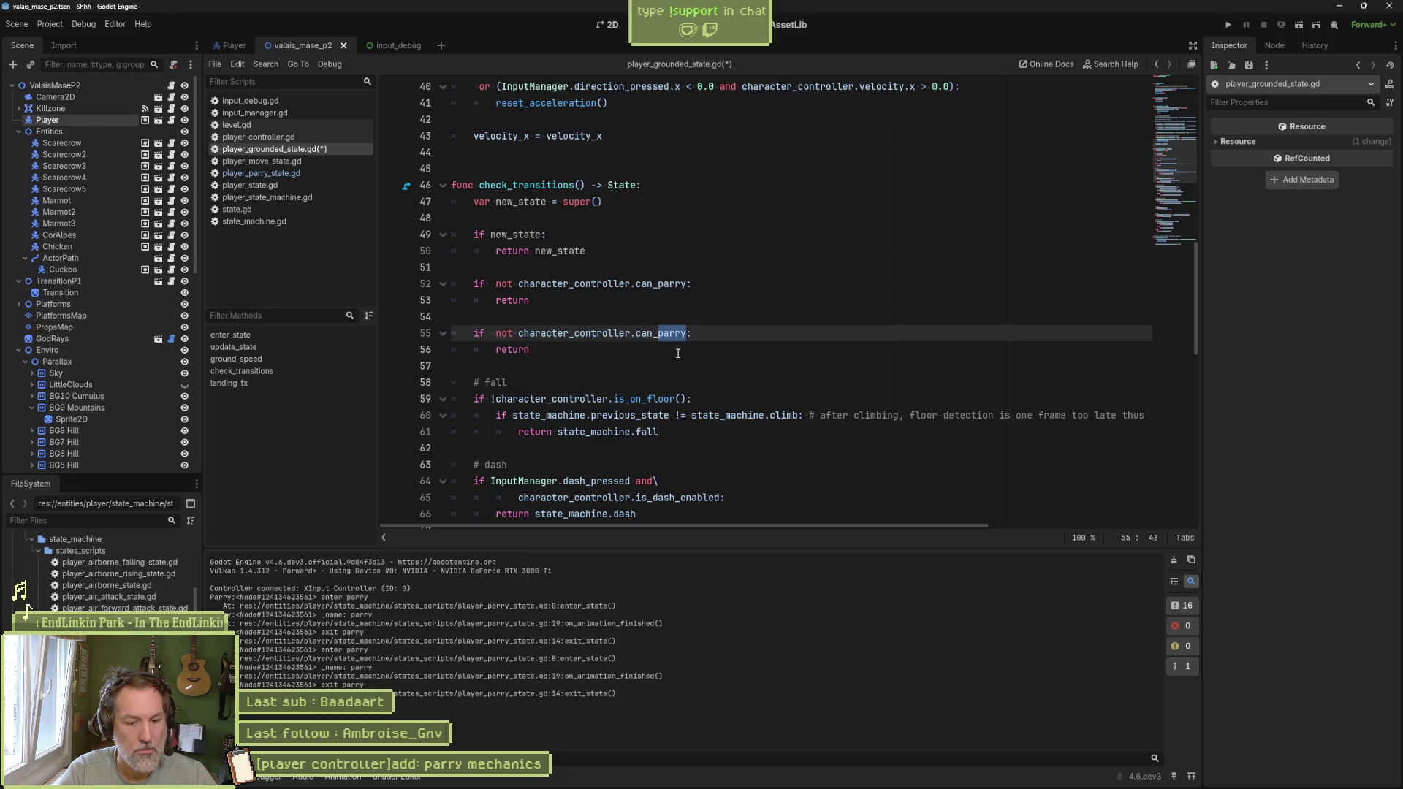
pyautogui.write('jump')
pyautogui.hotkey('ctrl', 's')
# Step: Compare against the can_attack check and delete the duplicated can_jump guard
pyautogui.scroll(-4, 695, 357)
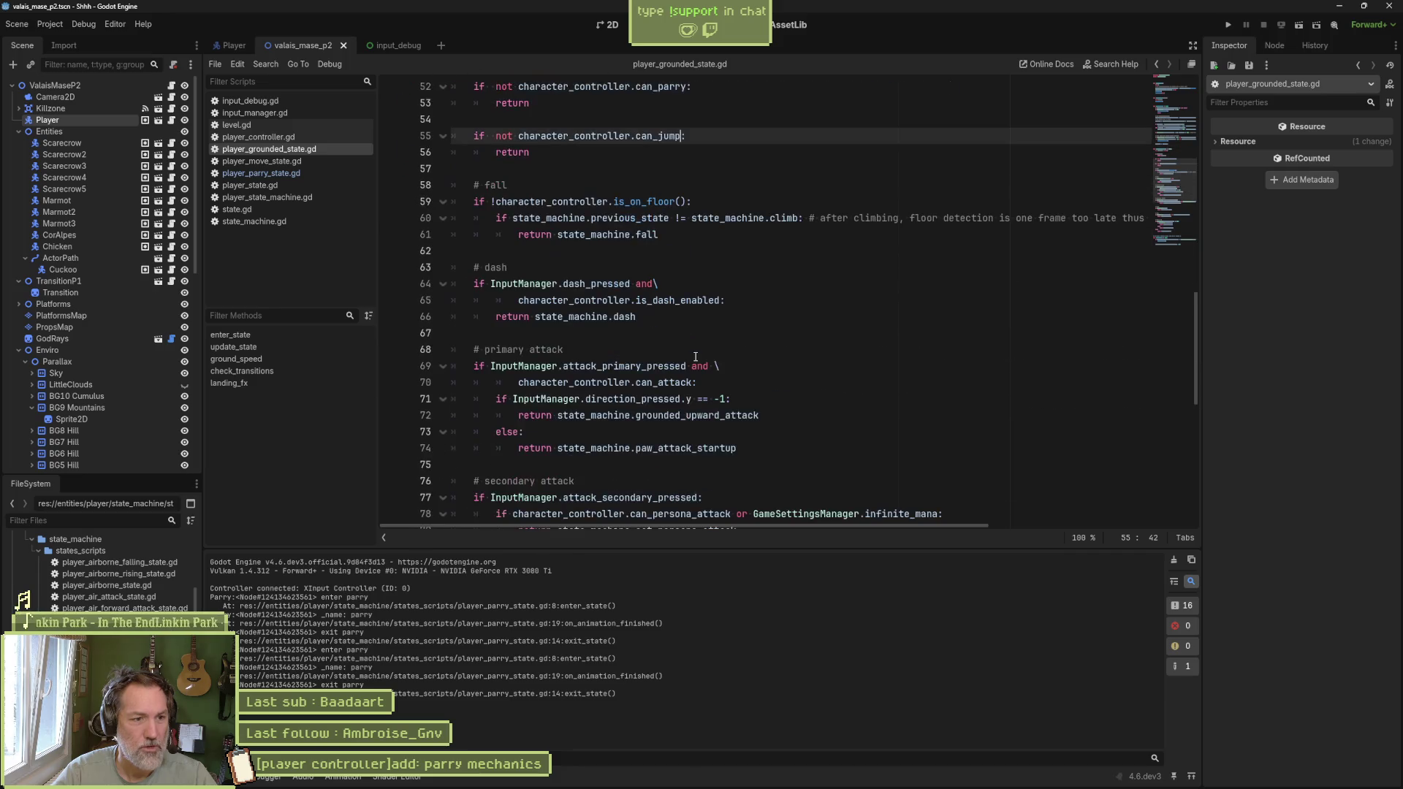
pyautogui.doubleClick(662, 384)
pyautogui.scroll(-3, 802, 395)
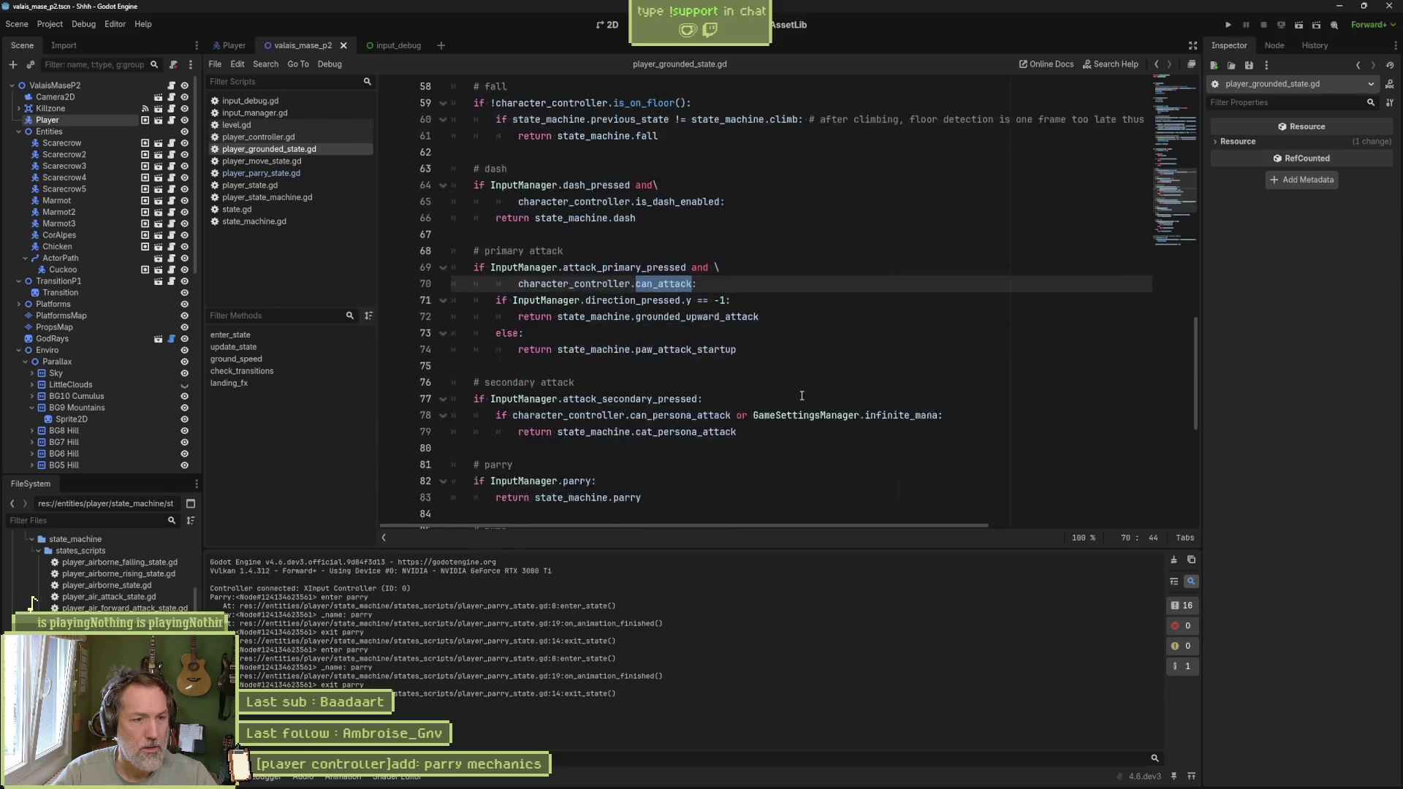
pyautogui.scroll(-2, 802, 396)
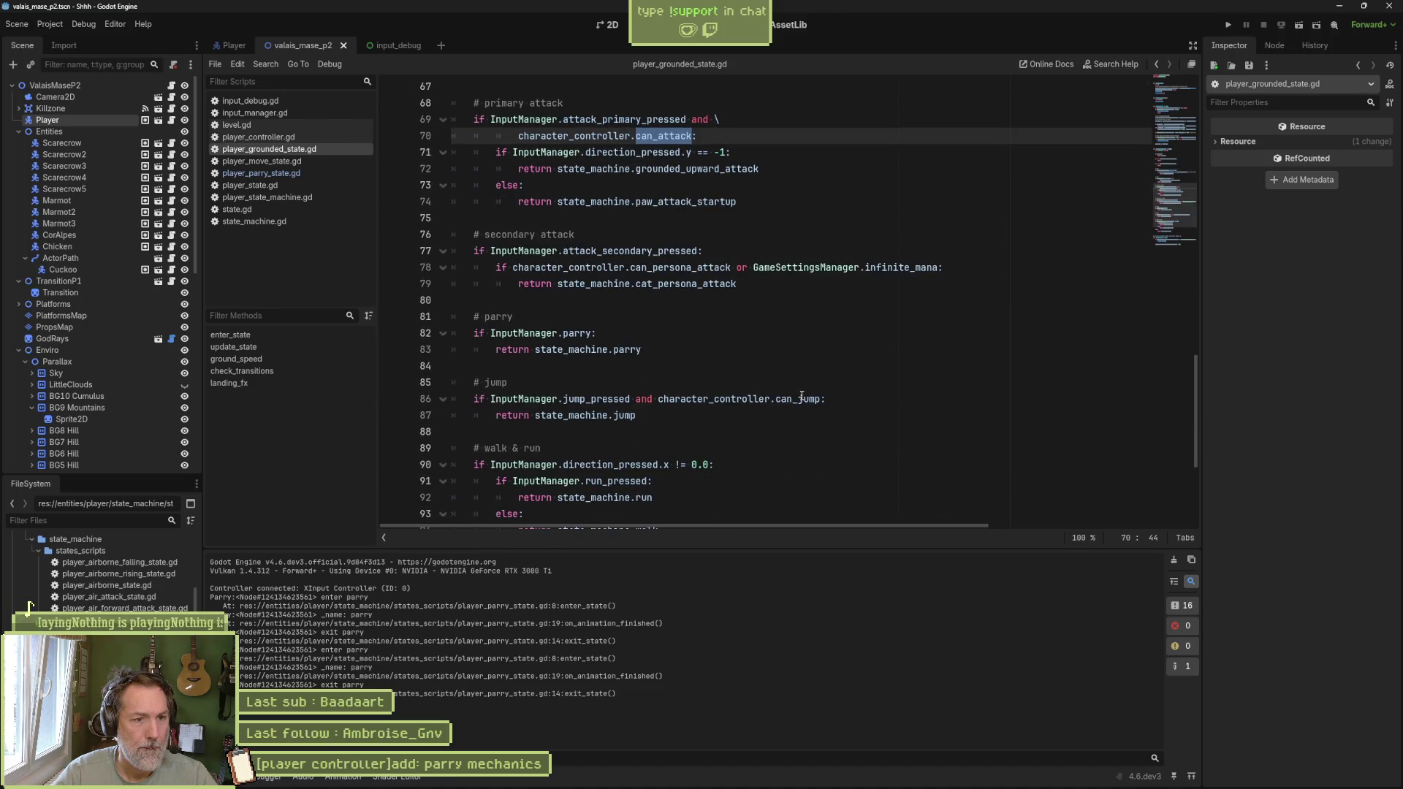
pyautogui.scroll(-2, 802, 395)
pyautogui.scroll(2, 802, 395)
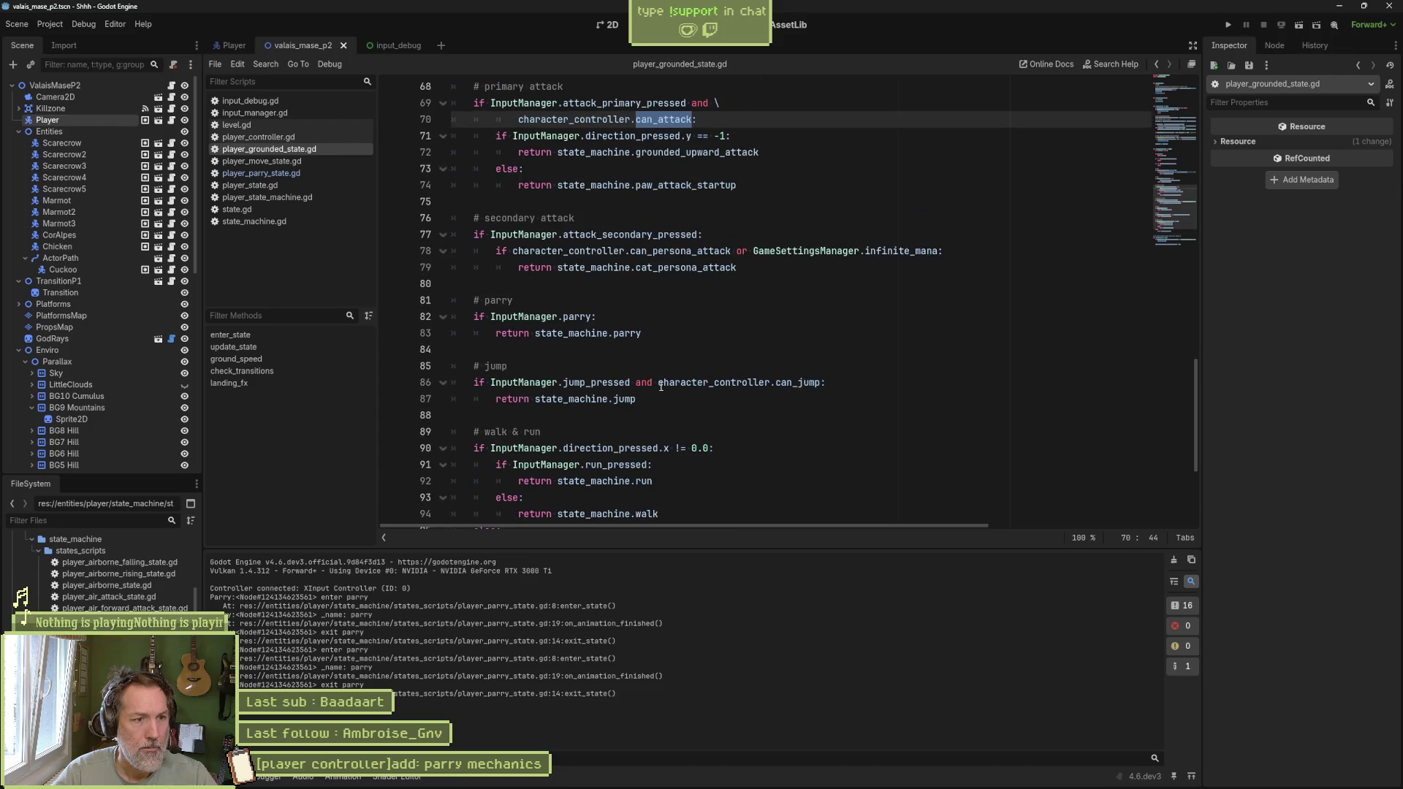
pyautogui.scroll(8, 729, 342)
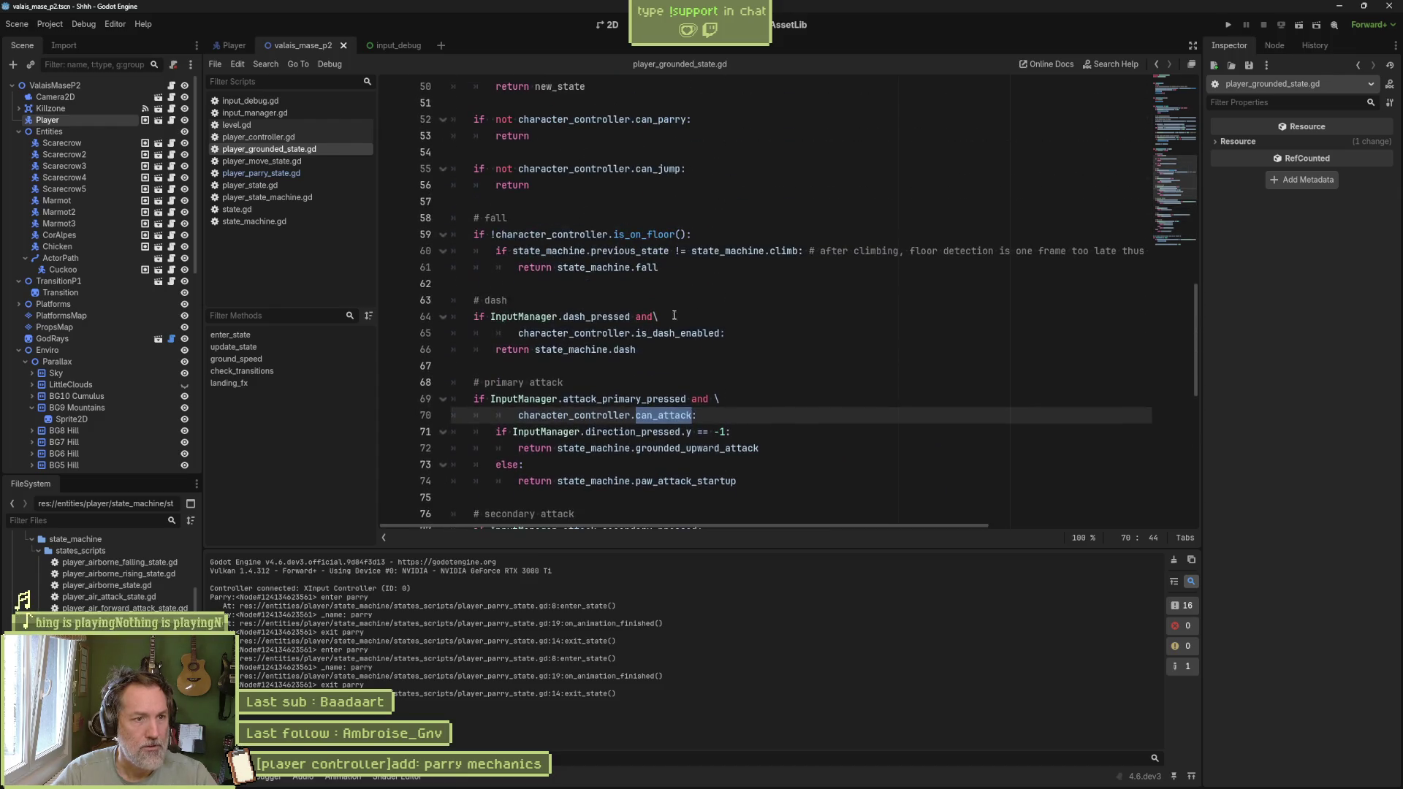
pyautogui.click(678, 267)
pyautogui.hotkey('ctrl', 'shift', 'k')
pyautogui.hotkey('ctrl', 'shift', 'k')
pyautogui.hotkey('ctrl', 'shift', 'k')
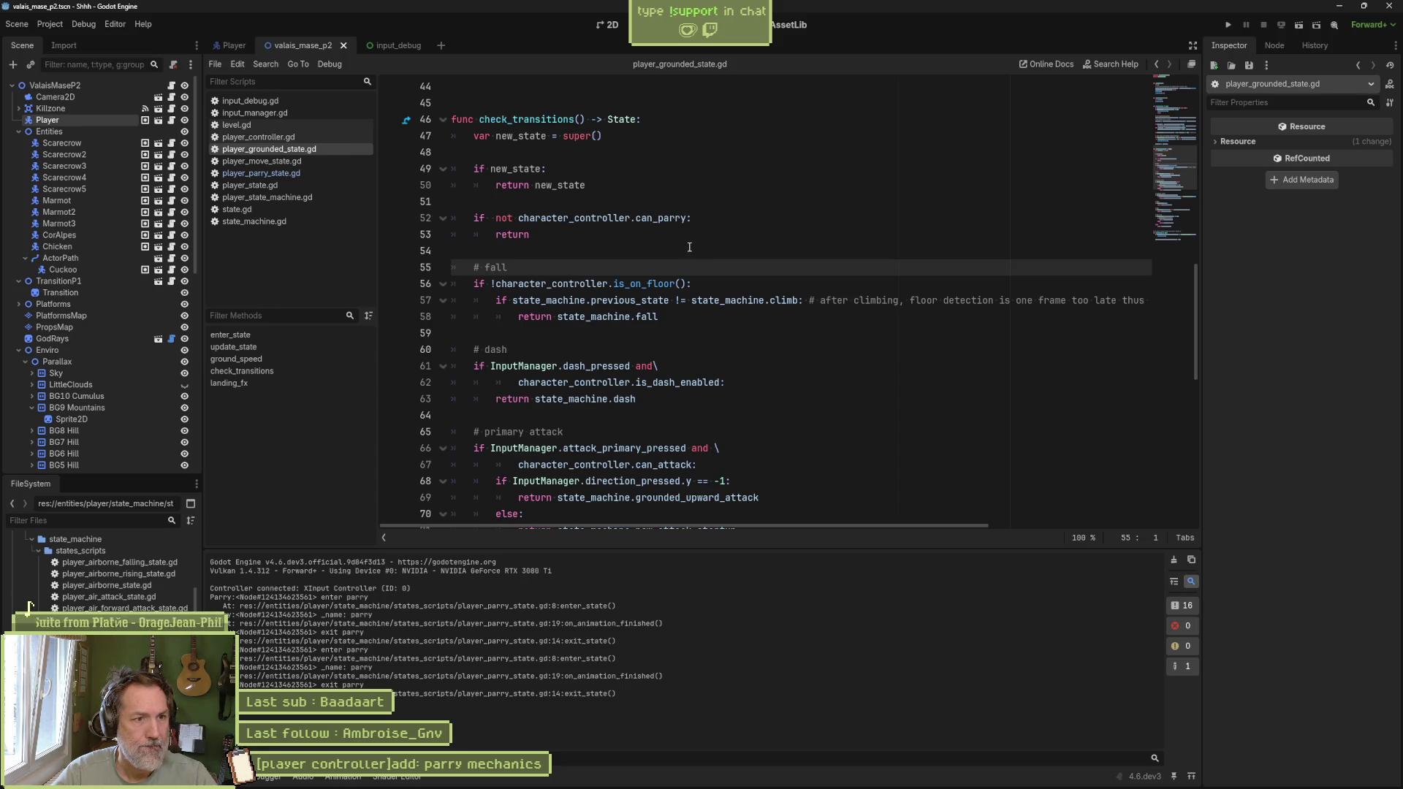
# Step: Add '# exit if we're parrying' above the can_parry guard, save, and run the scene
pyautogui.click(670, 206)
pyautogui.press('Return')
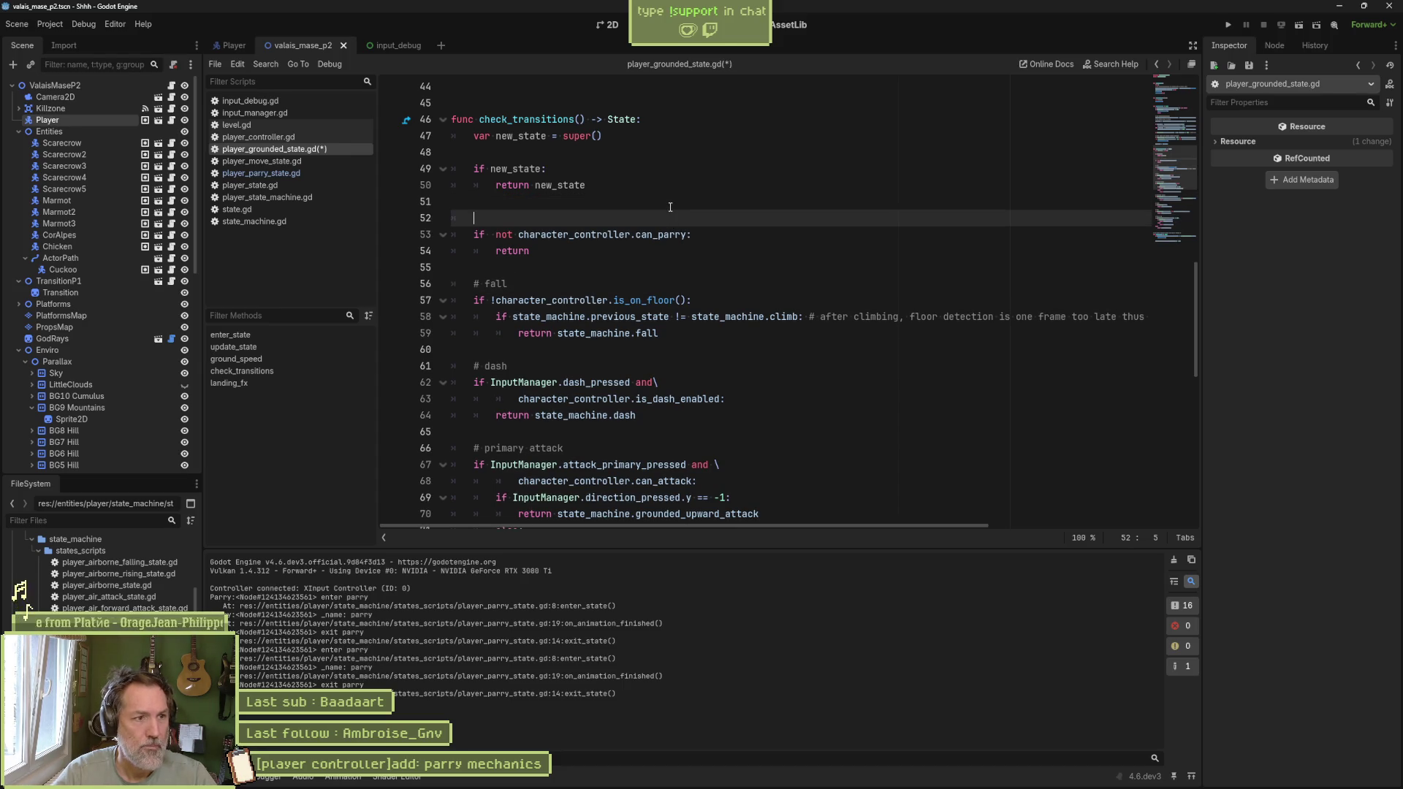
pyautogui.write('# exi')
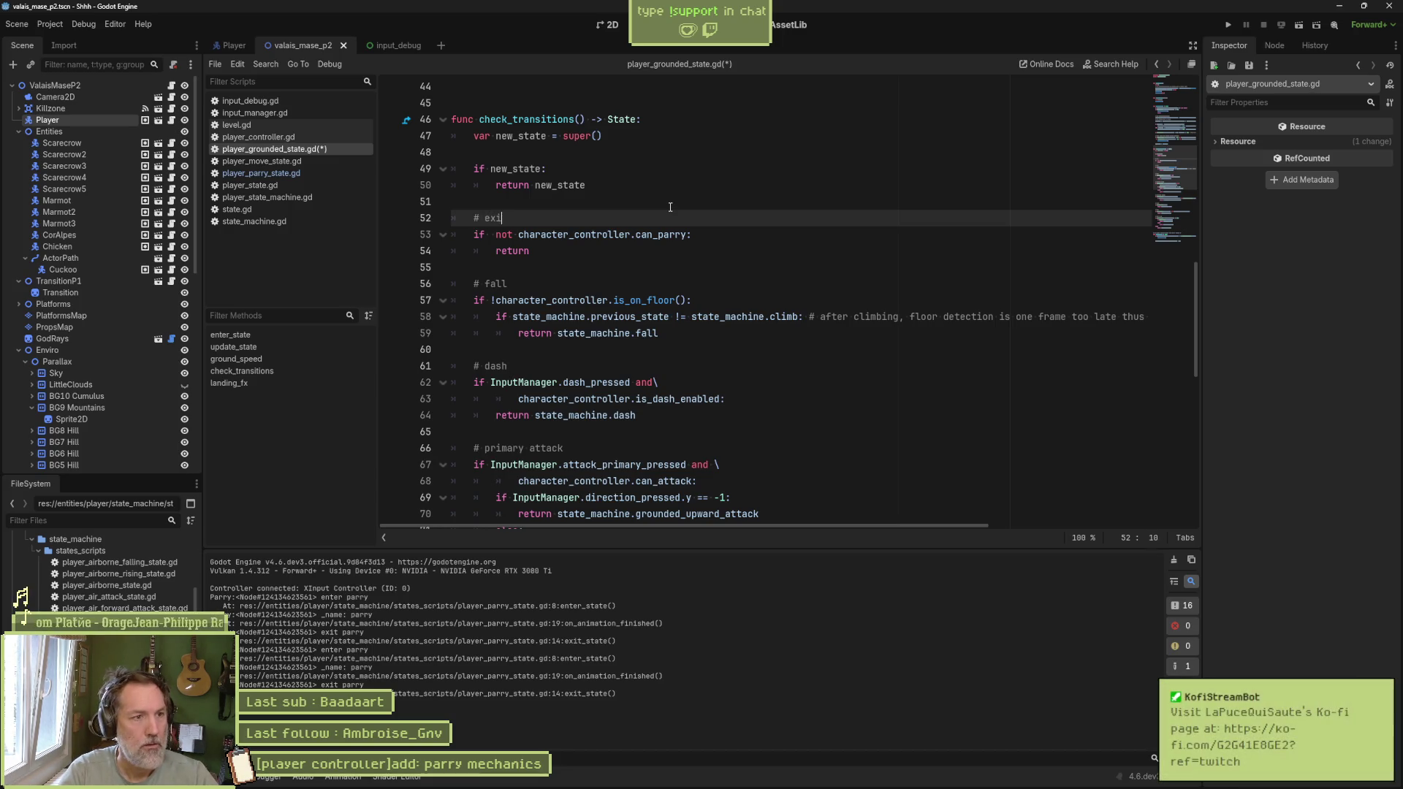
pyautogui.write("t if we're parrying")
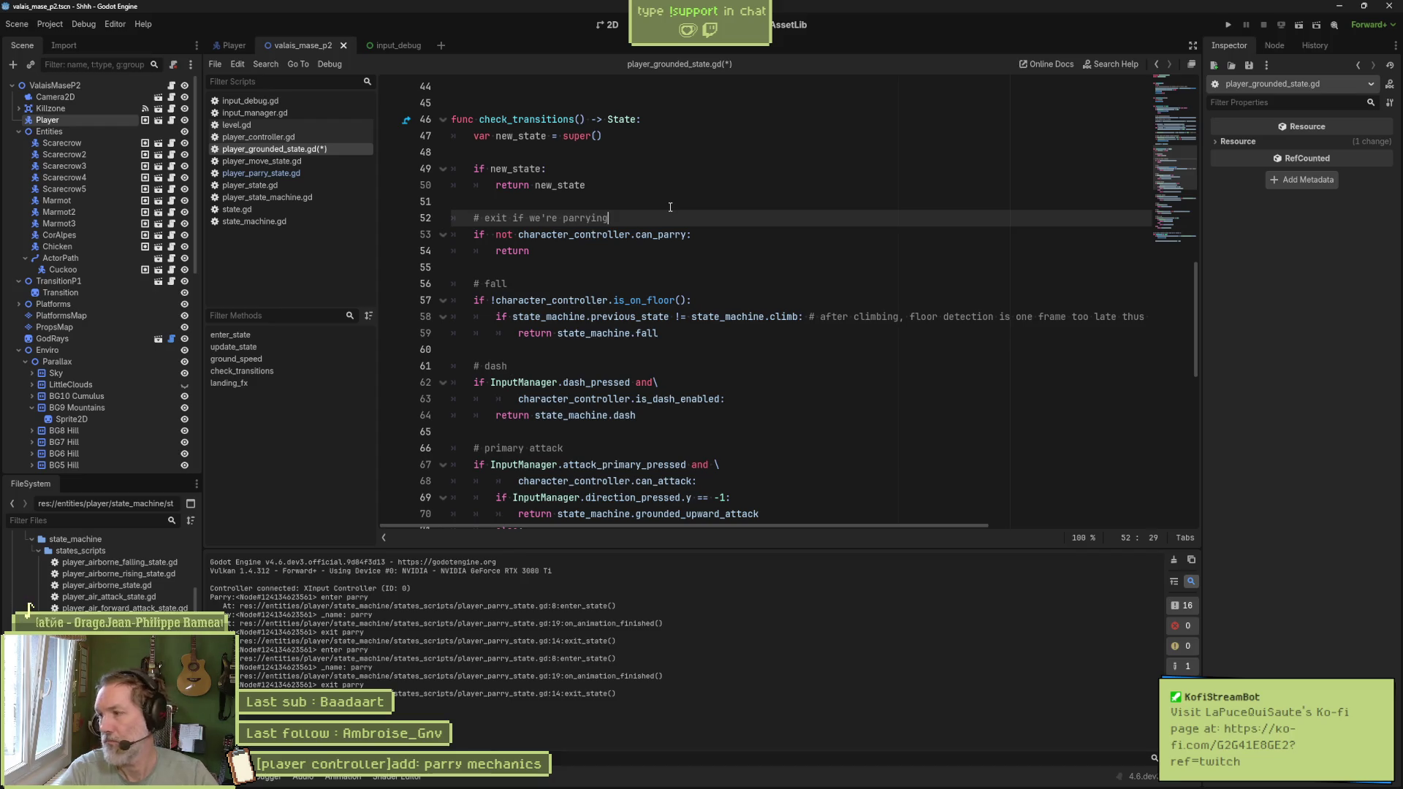
pyautogui.hotkey('ctrl', 's')
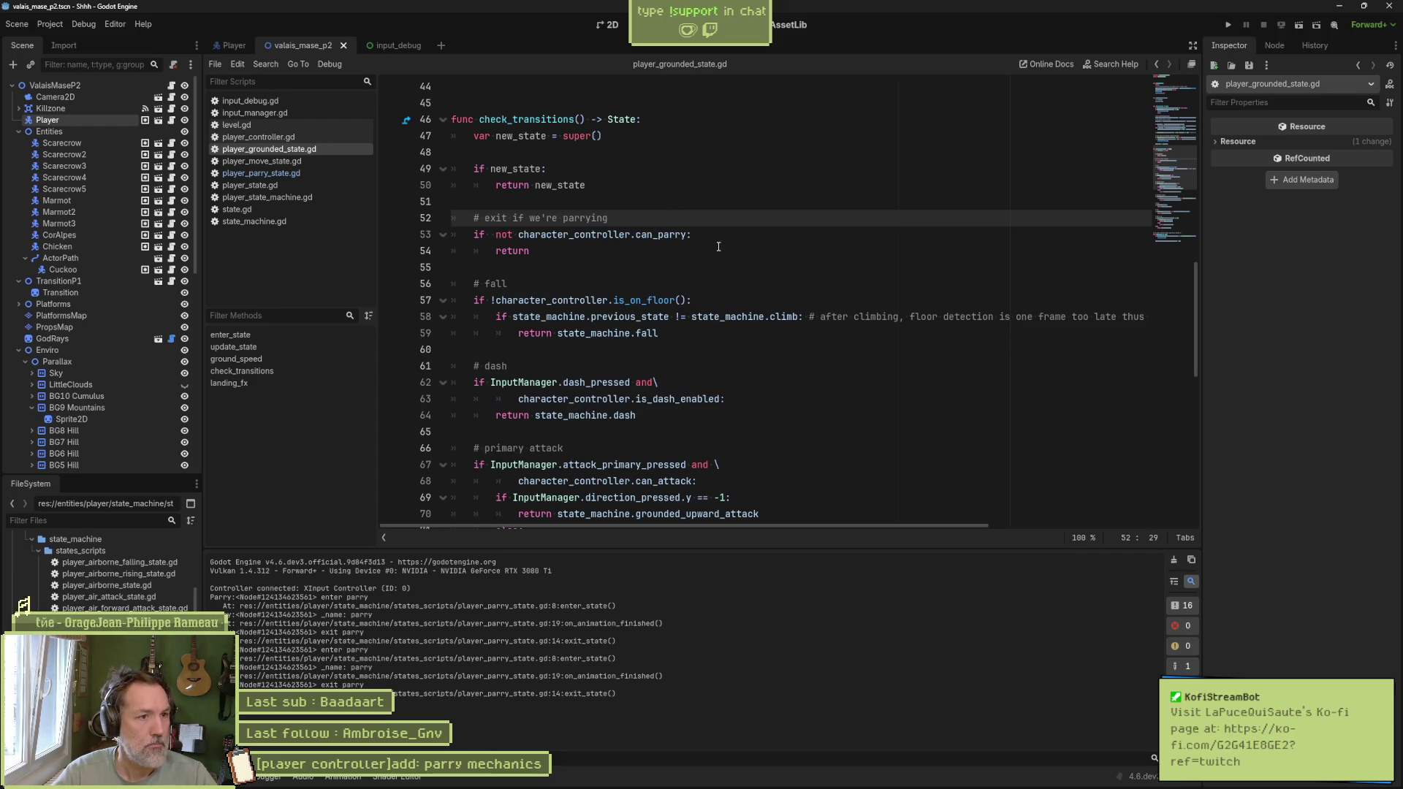
pyautogui.press('F6')
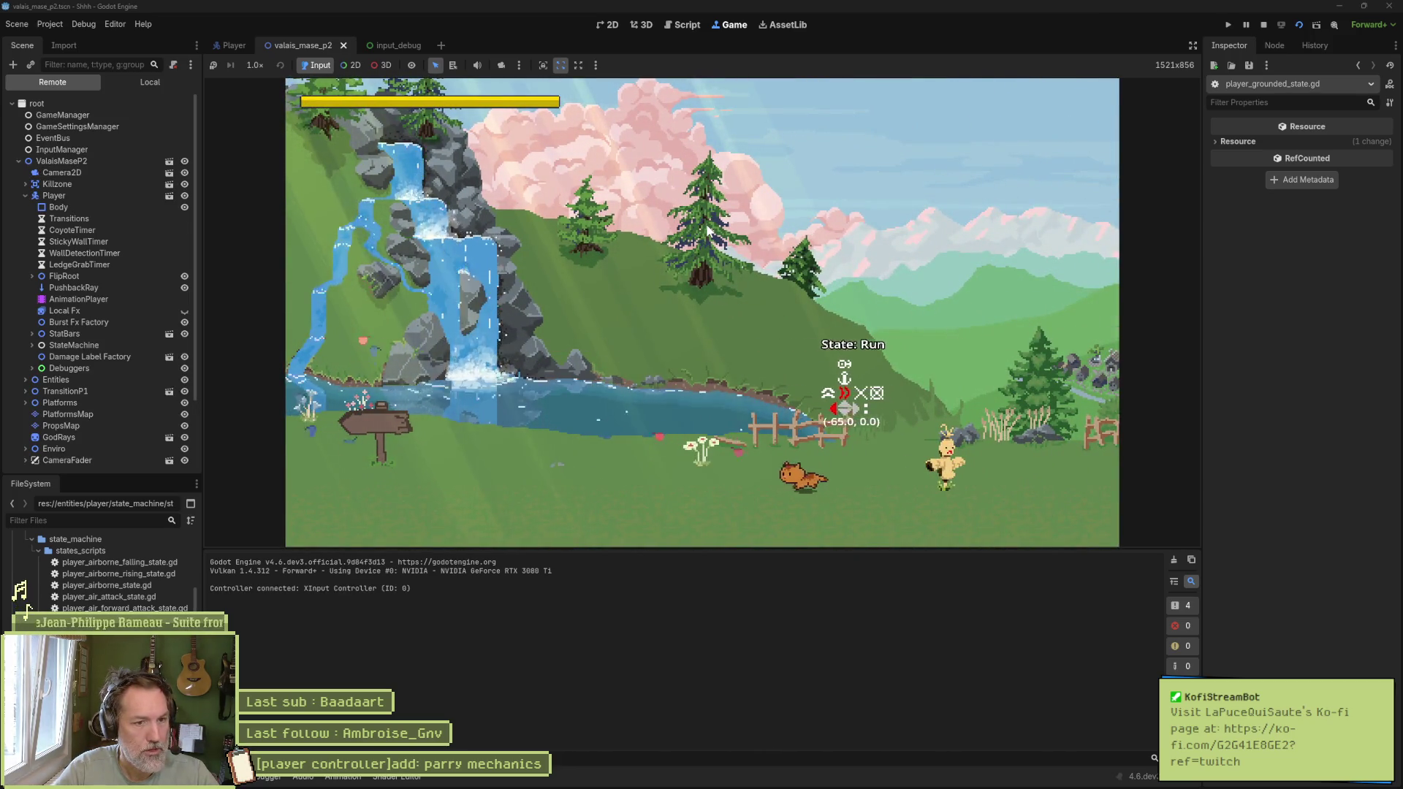
# Step: Parry, run left, paw attack, and walk the cat right and left in-game
pyautogui.press('shift')
pyautogui.press('Left')
pyautogui.press('x')
pyautogui.press('Right')
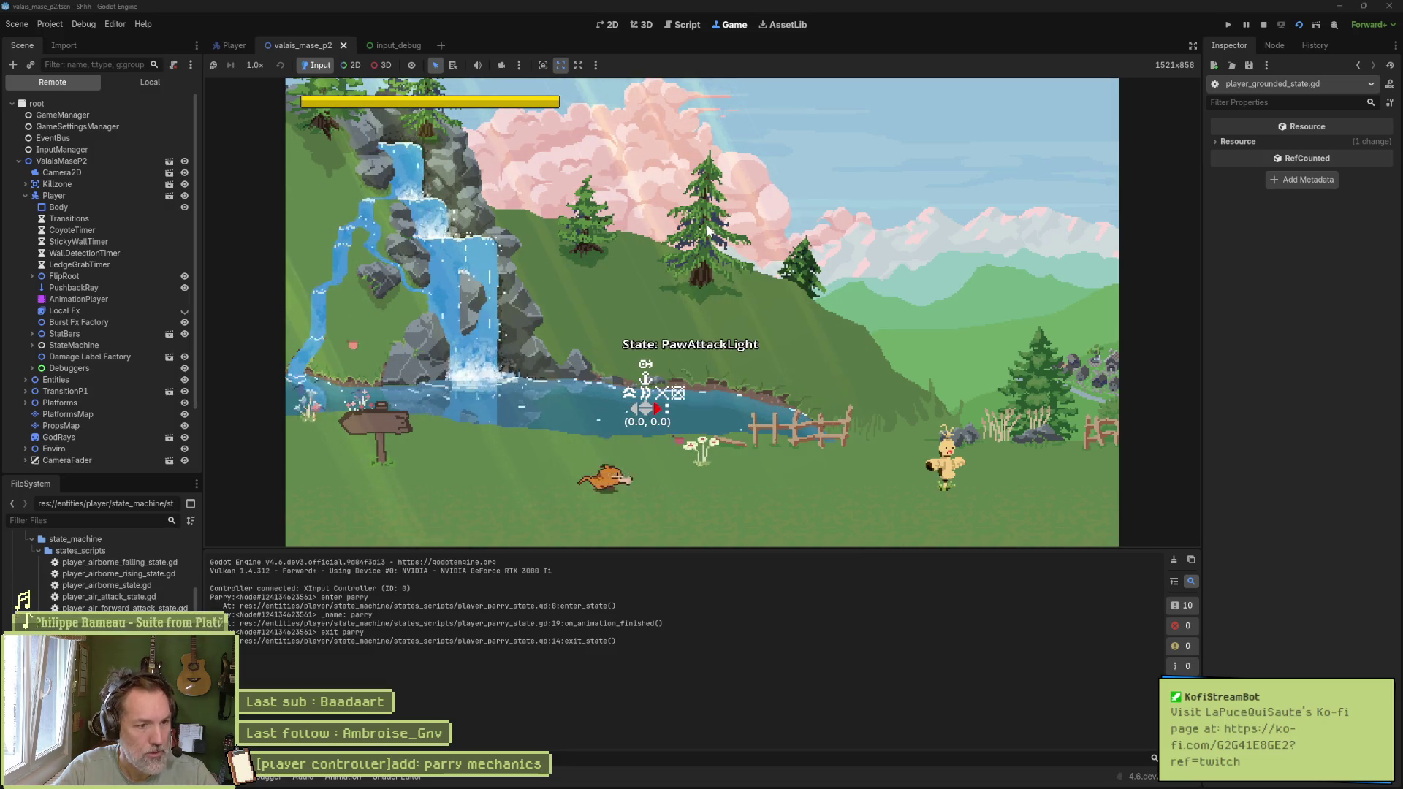
pyautogui.press('Left')
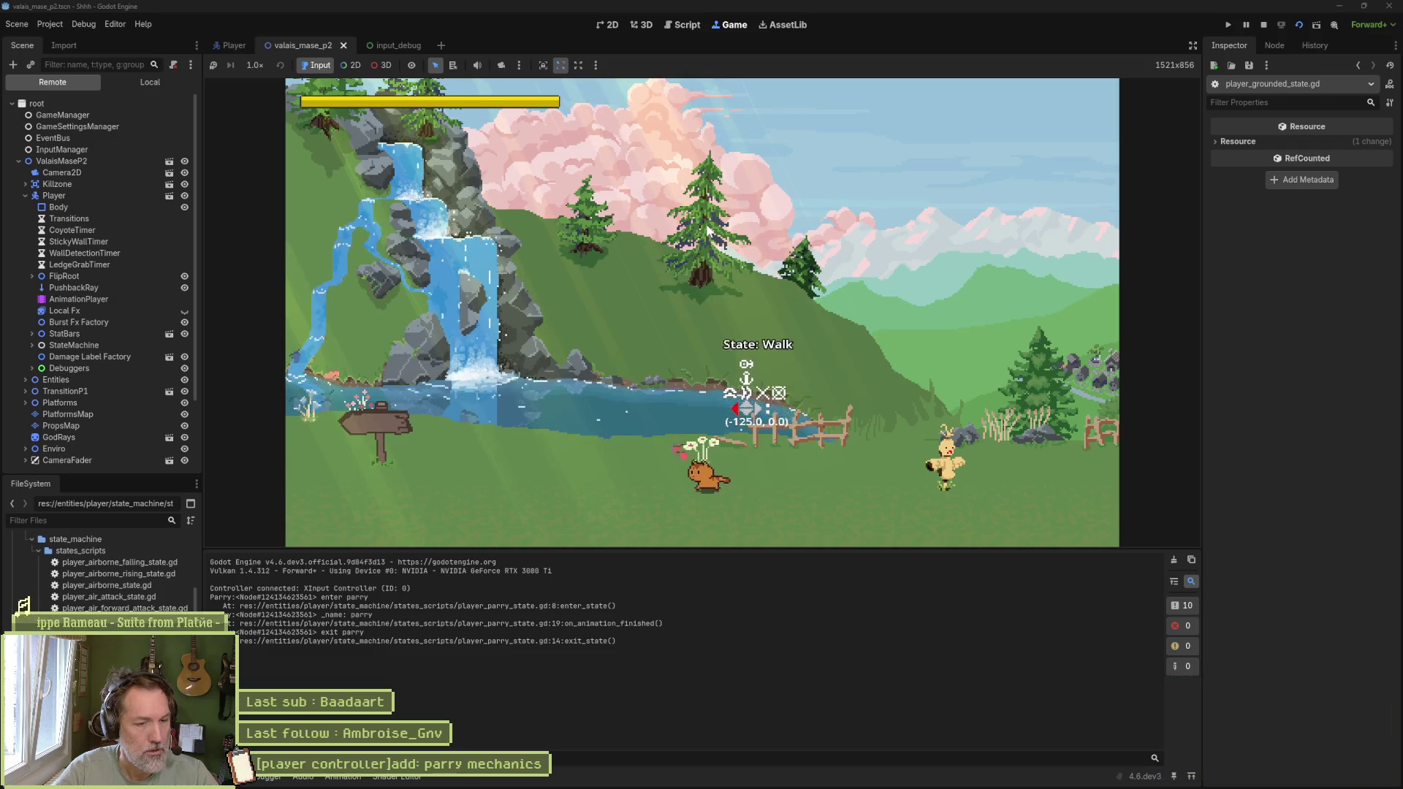
# Step: Parry repeatedly while stepping right and left, then stop the game
pyautogui.press('shift')
pyautogui.press('shift')
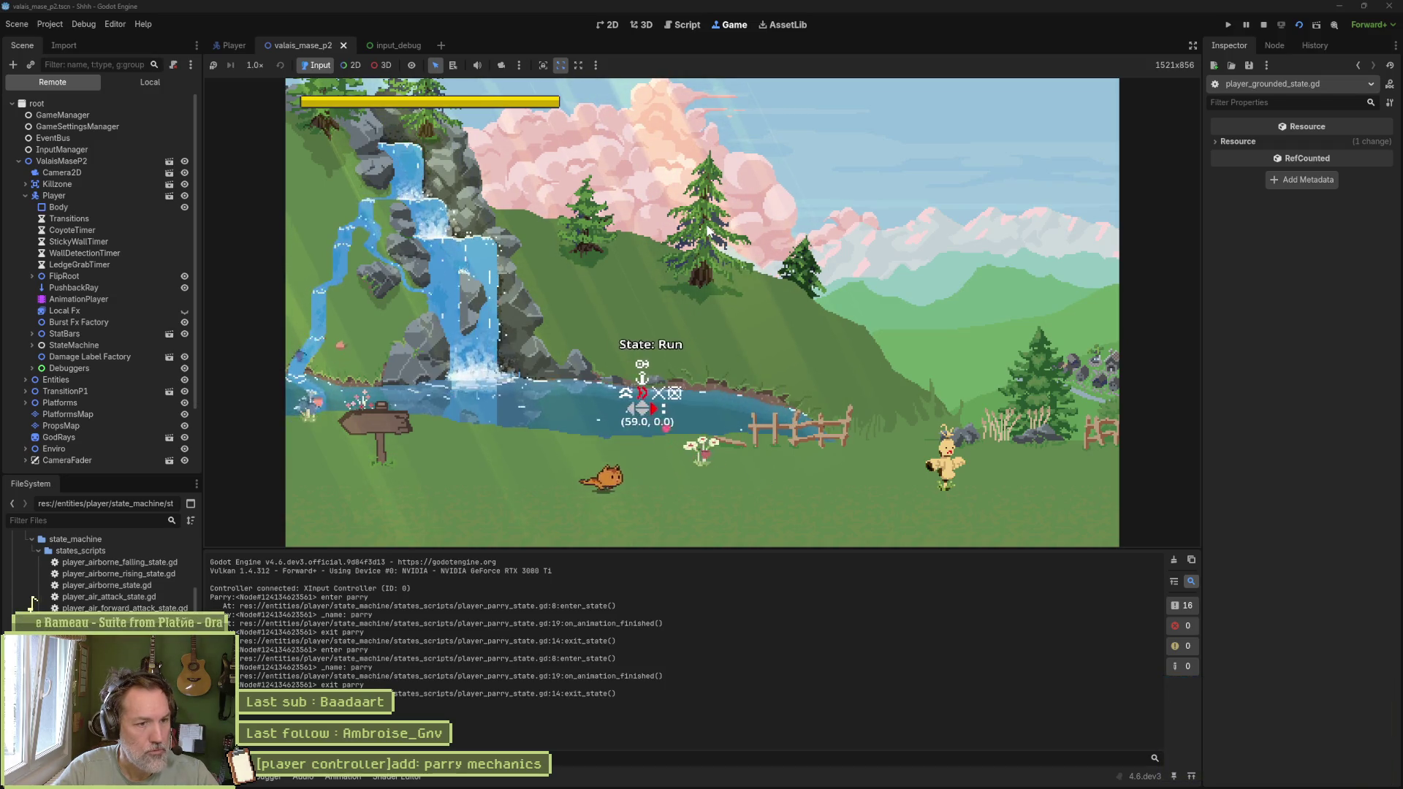
pyautogui.press('shift')
pyautogui.press('Right')
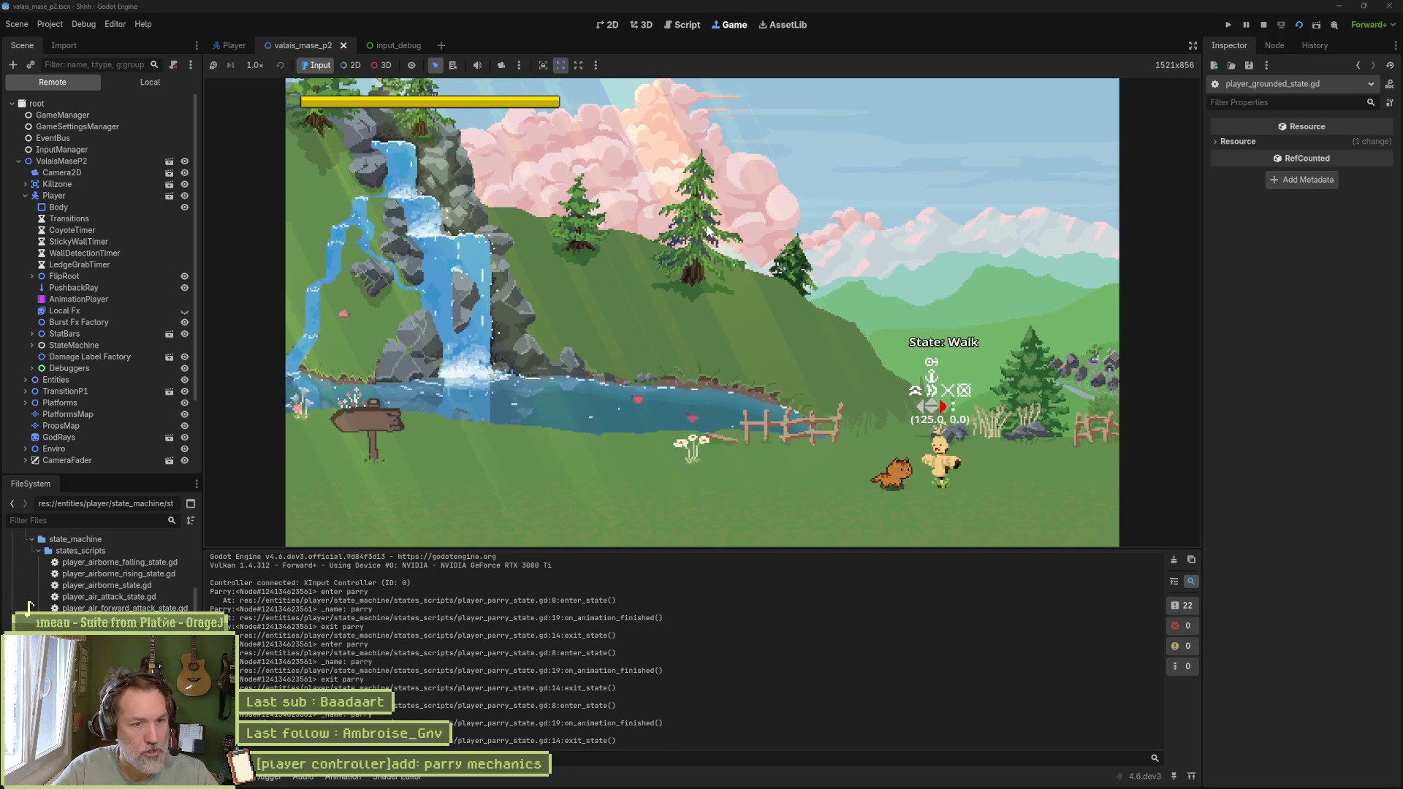
pyautogui.press('shift')
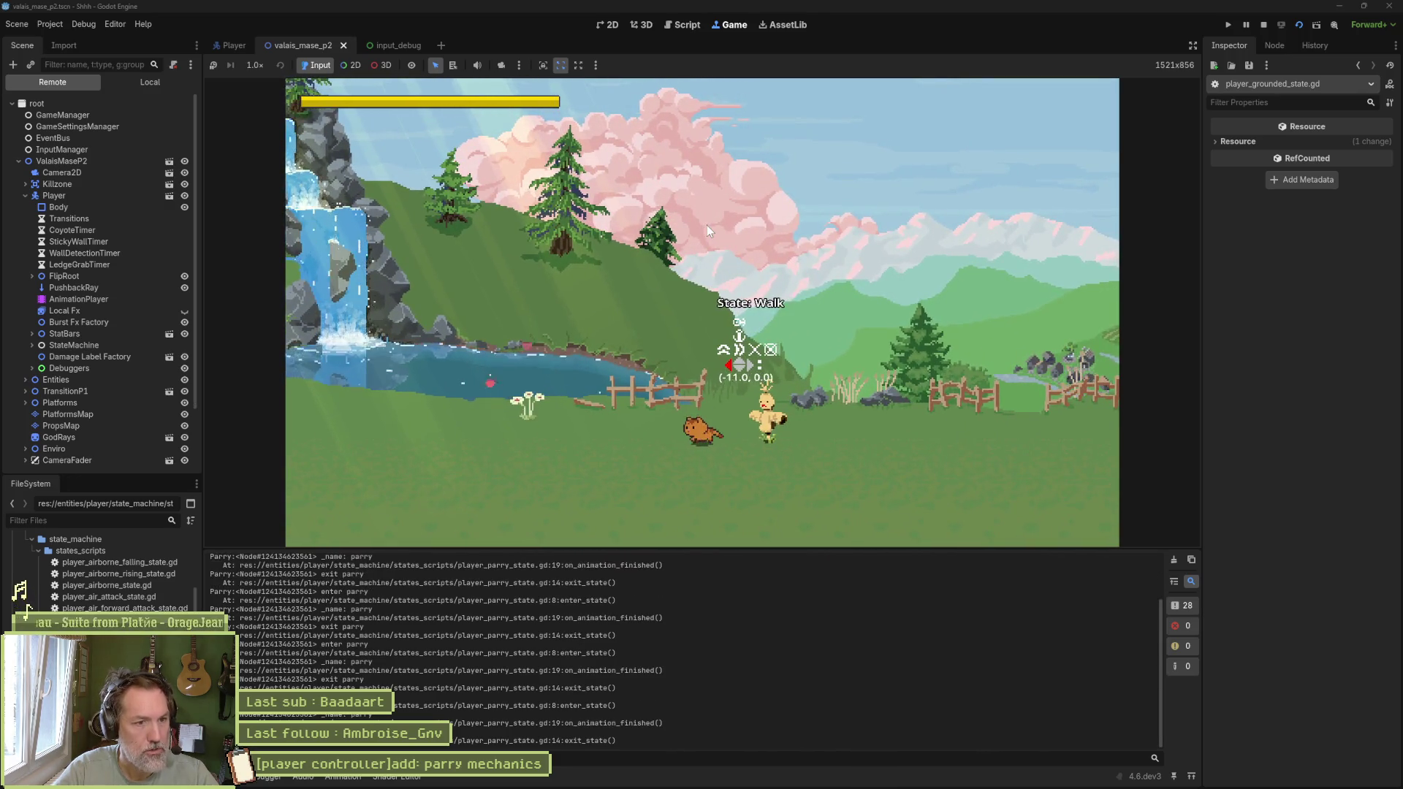
pyautogui.press('Right')
pyautogui.press('shift')
pyautogui.press('shift')
pyautogui.press('shift')
pyautogui.press('shift')
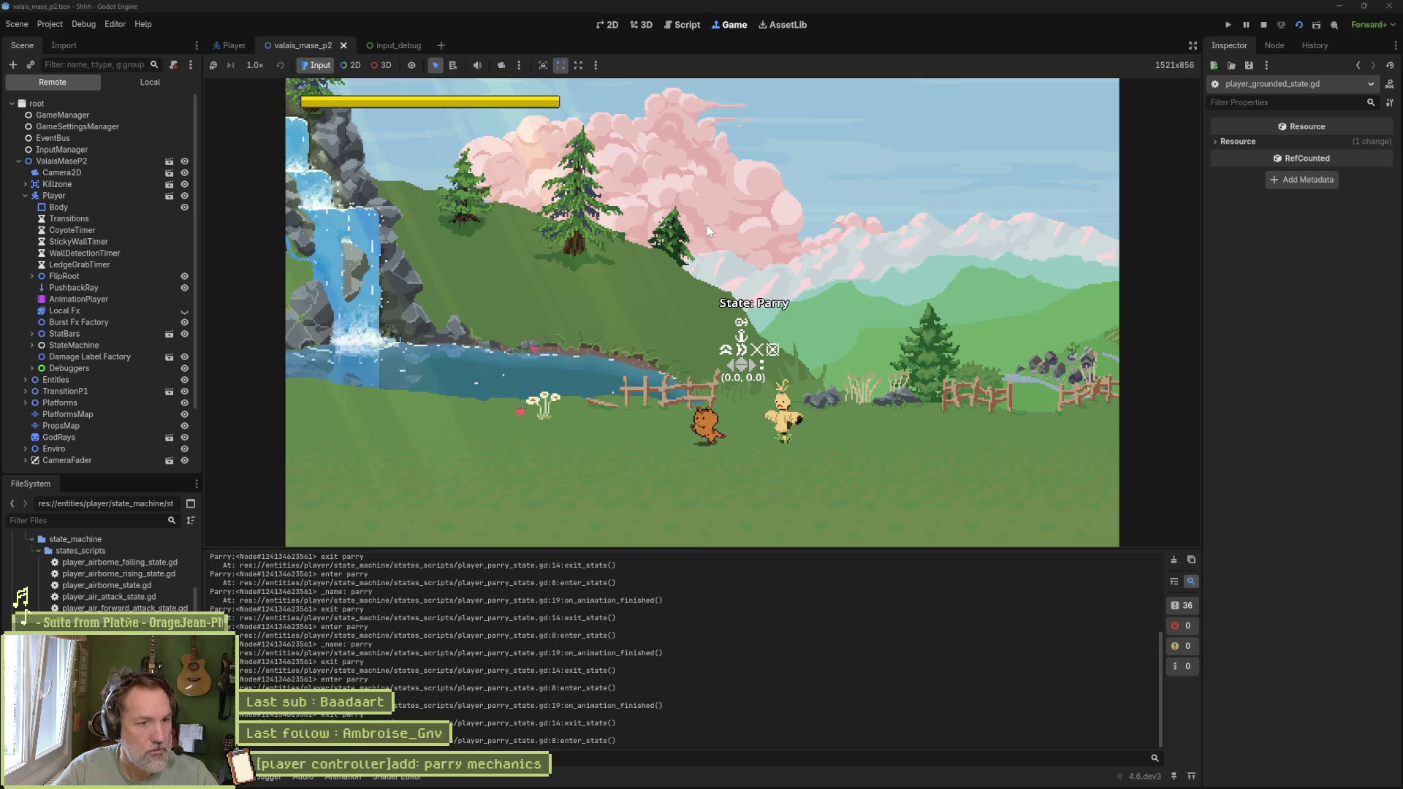
pyautogui.press('shift')
pyautogui.press('shift')
pyautogui.press('shift')
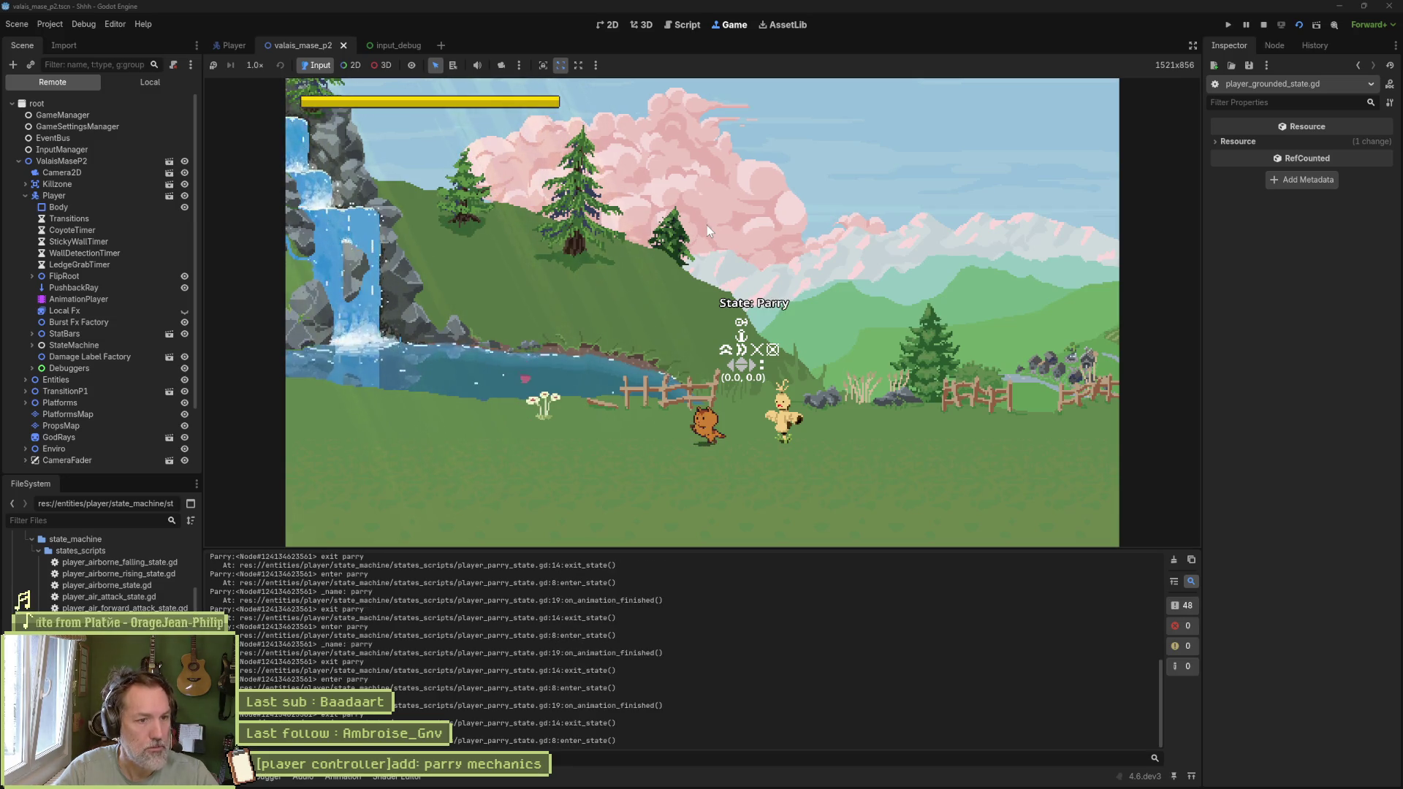
pyautogui.press('Left')
pyautogui.press('shift')
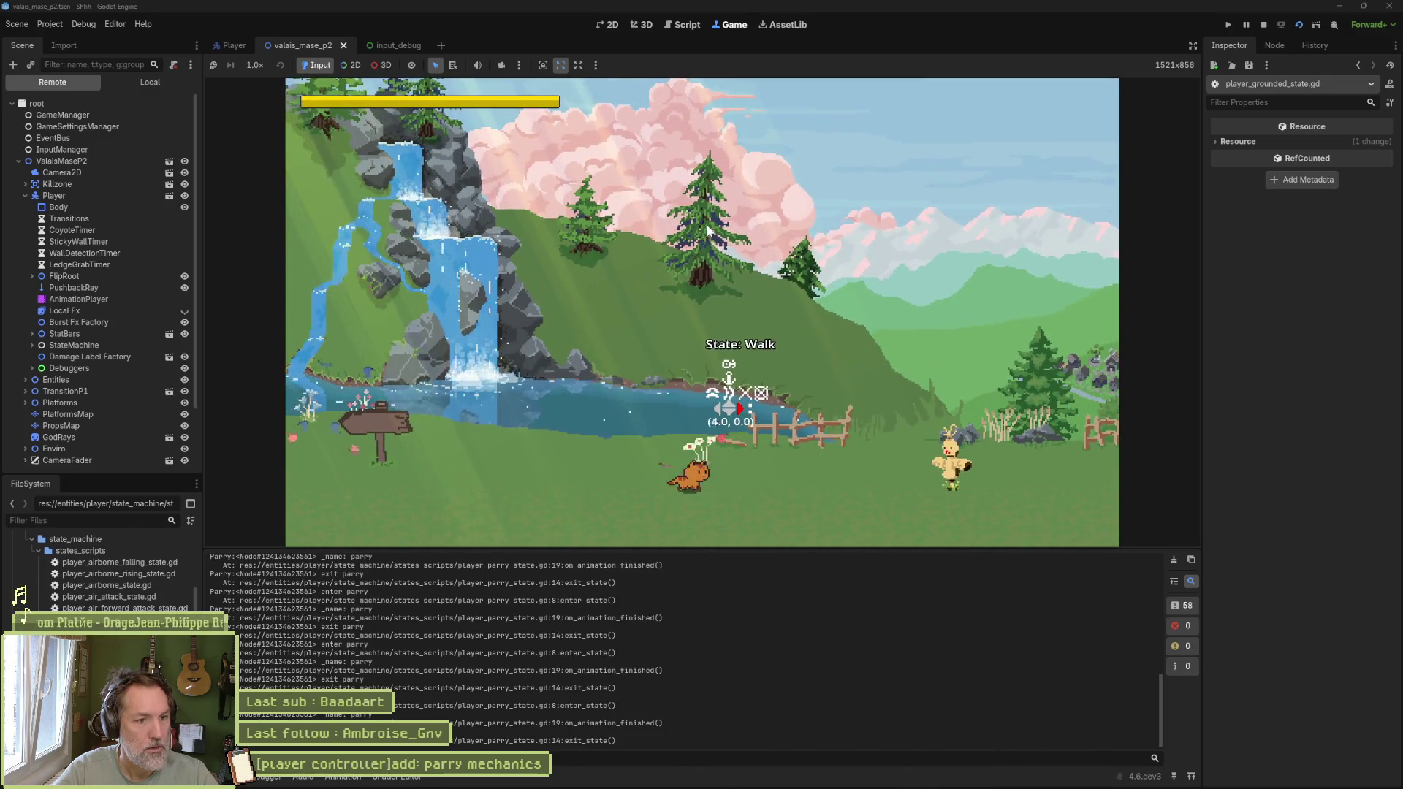
pyautogui.press('Right')
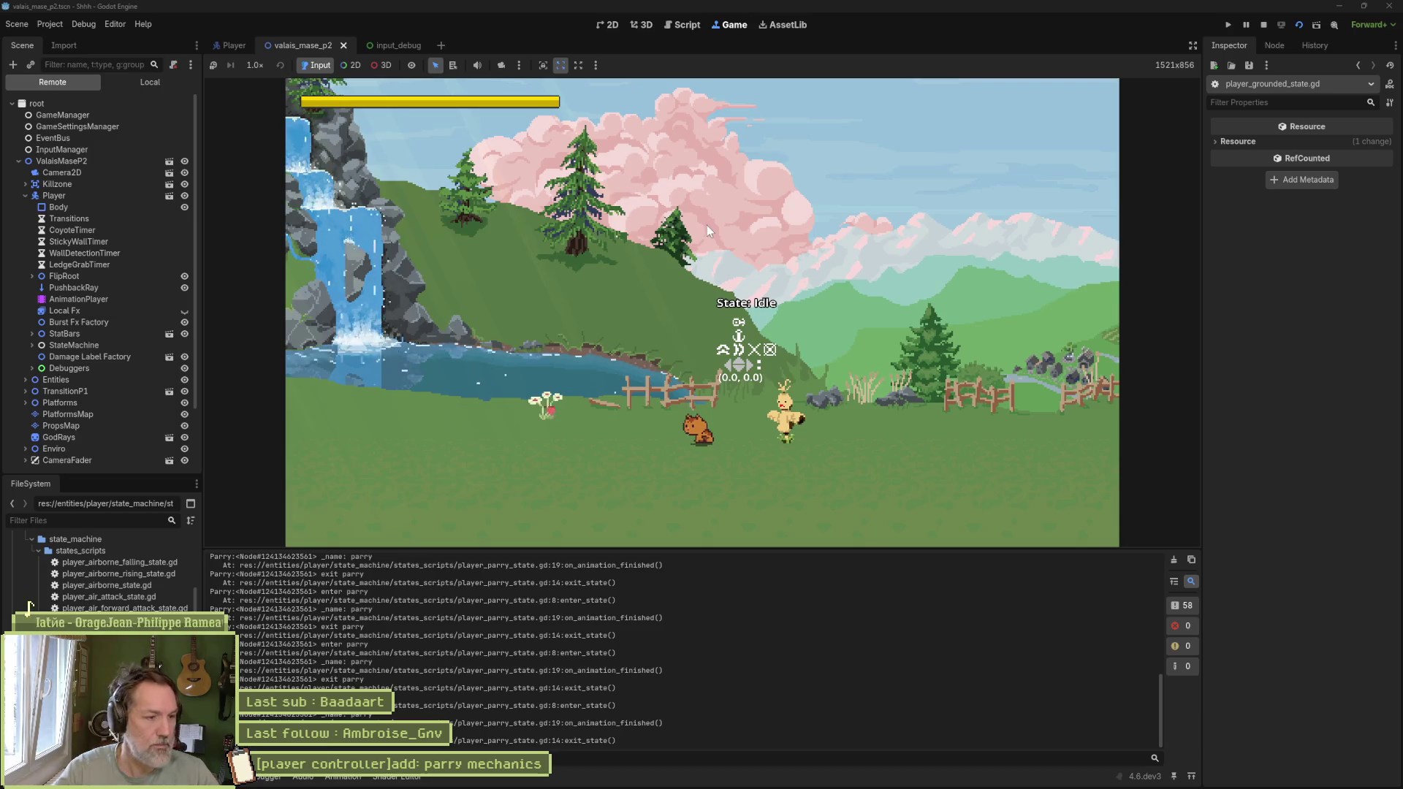
pyautogui.press('F8')
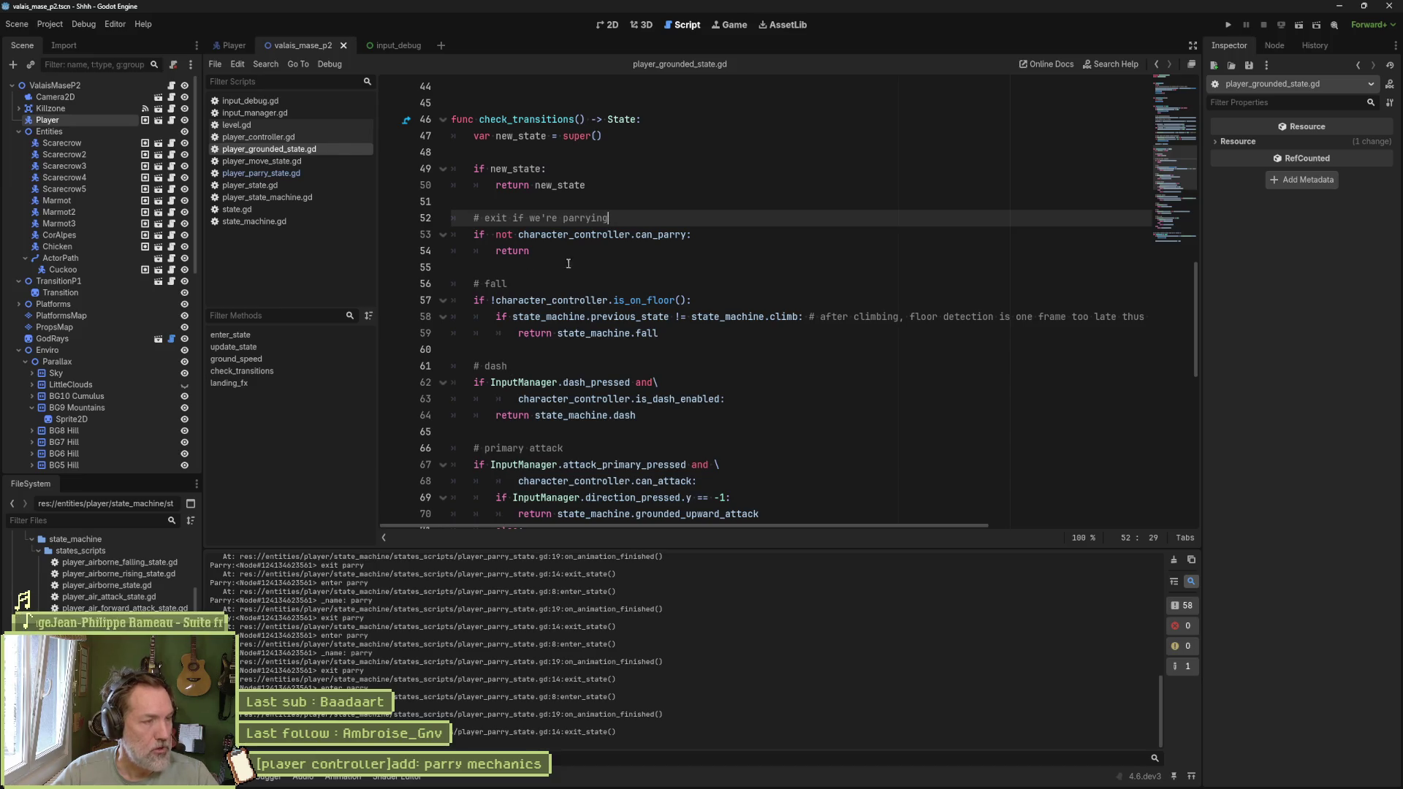
# Step: Move the Parry node under Grounded in the Player scene and test-run the project
pyautogui.click(230, 46)
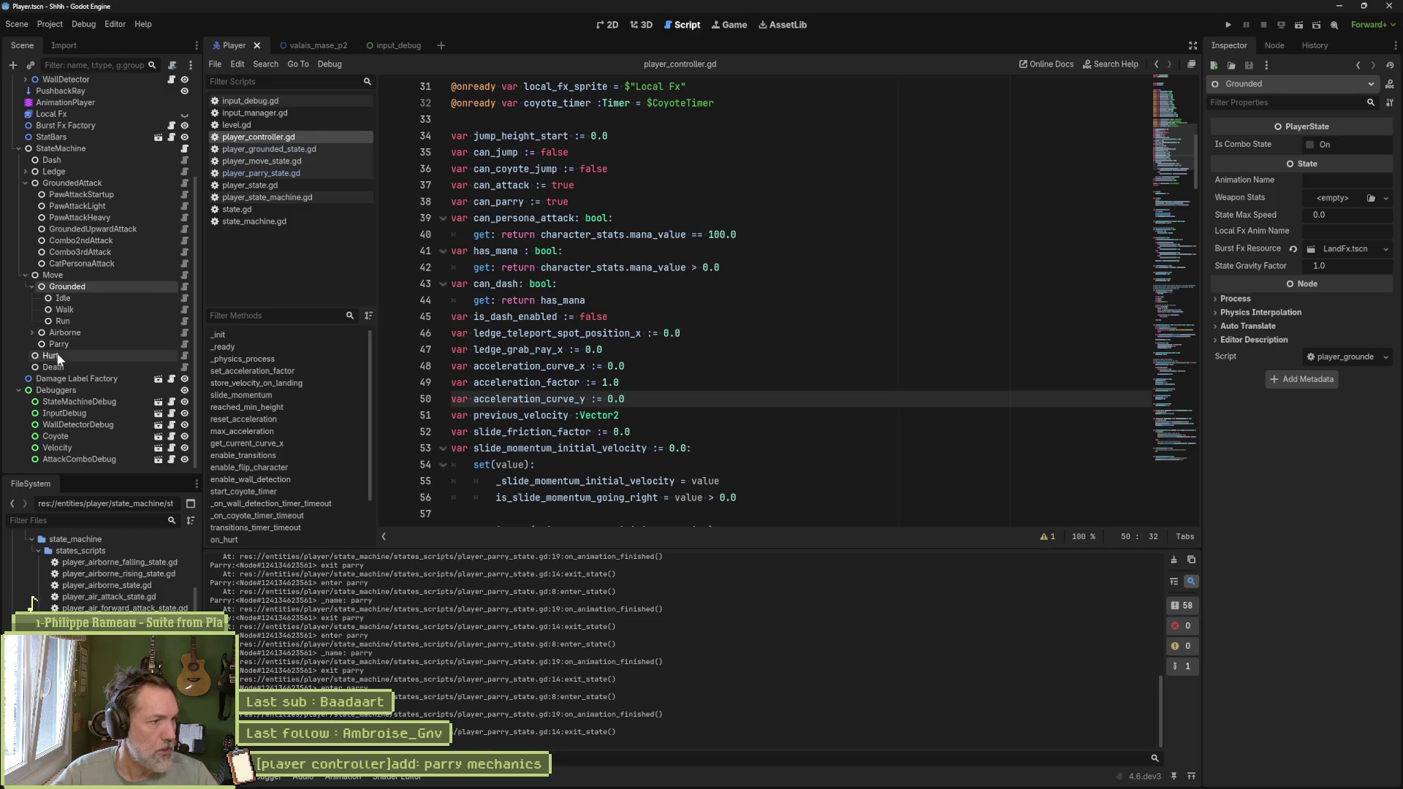
pyautogui.moveTo(55, 344); pyautogui.dragTo(72, 287)
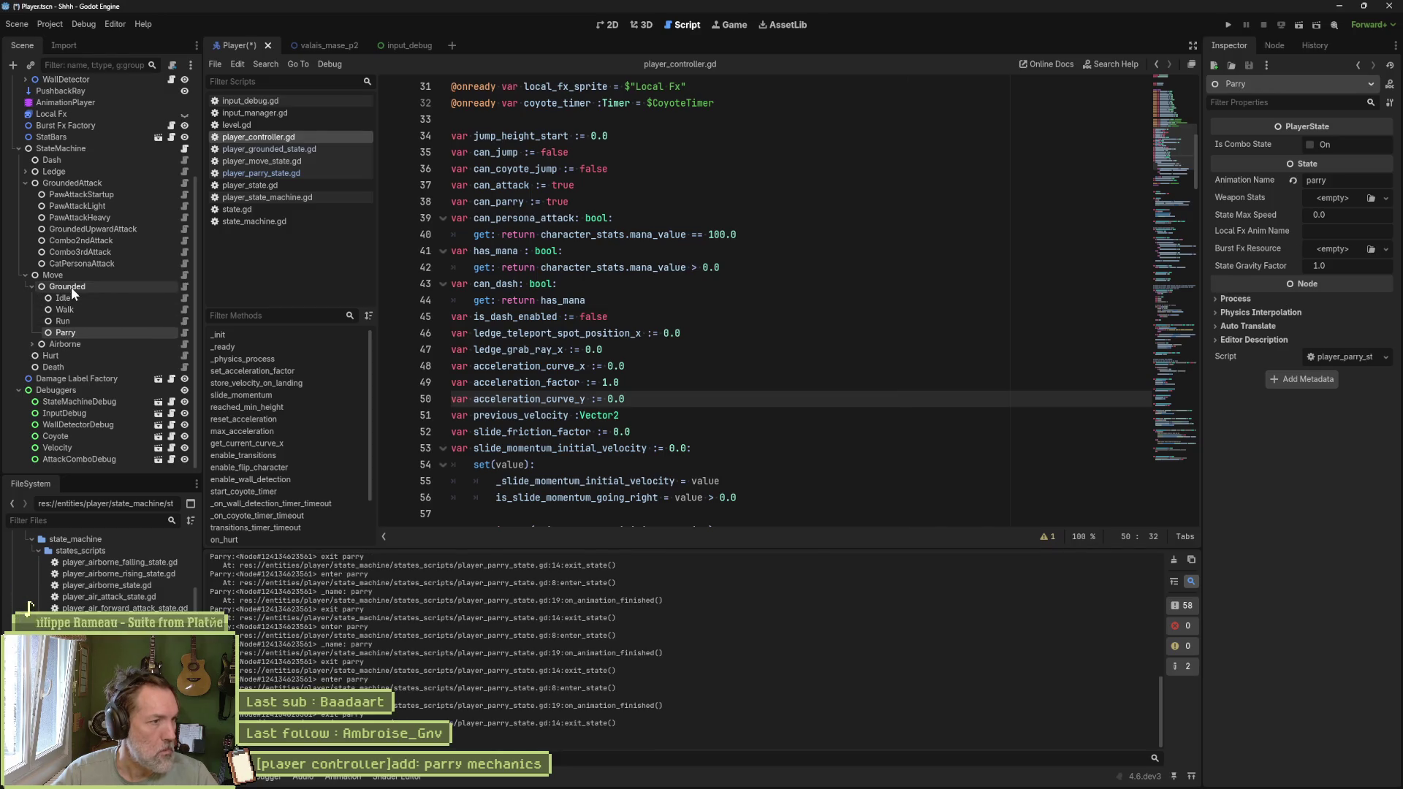
pyautogui.press('F5')
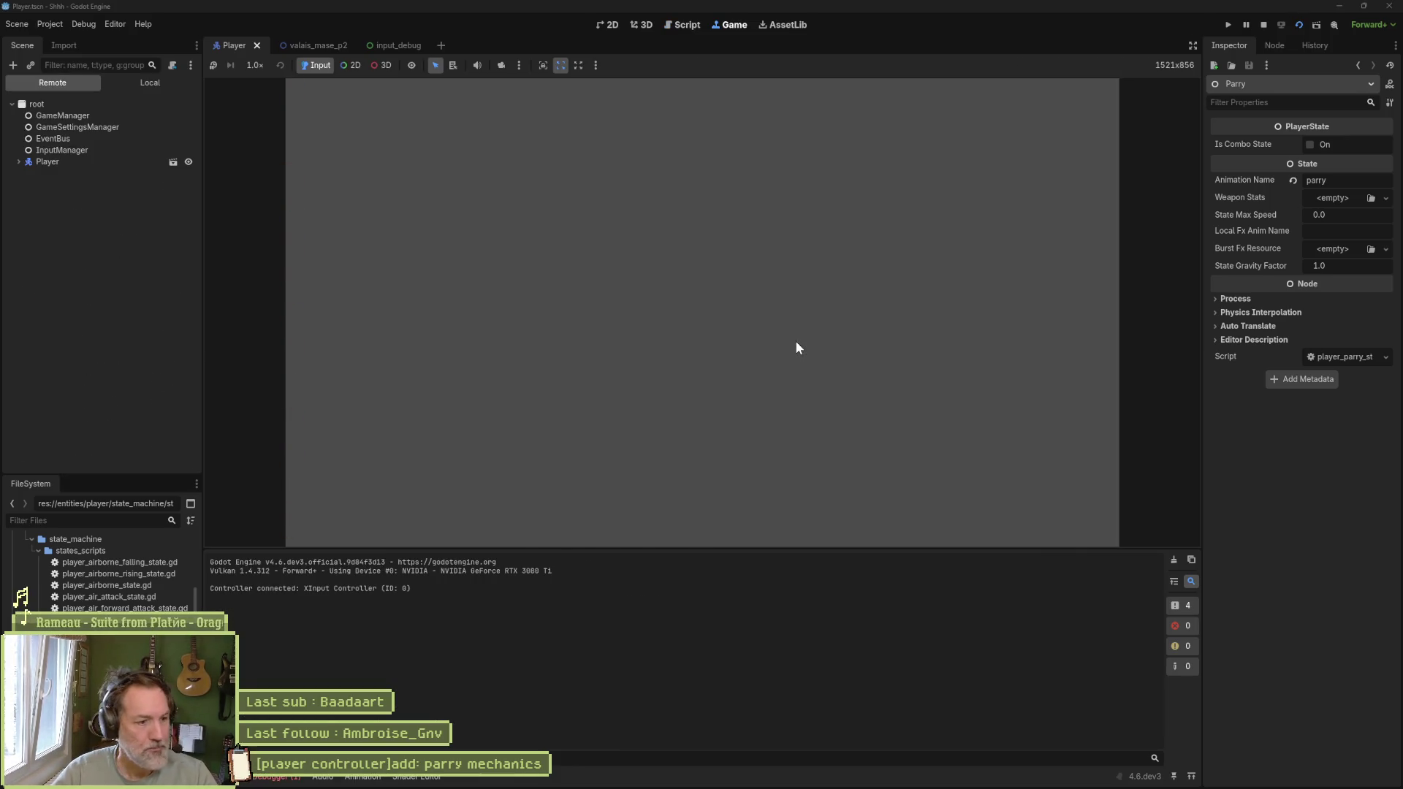
pyautogui.press('F8')
# Step: Change the Parry path to $Move/Grounded/Parry, save, and test the valais_mase_p2 level
pyautogui.click(185, 149)
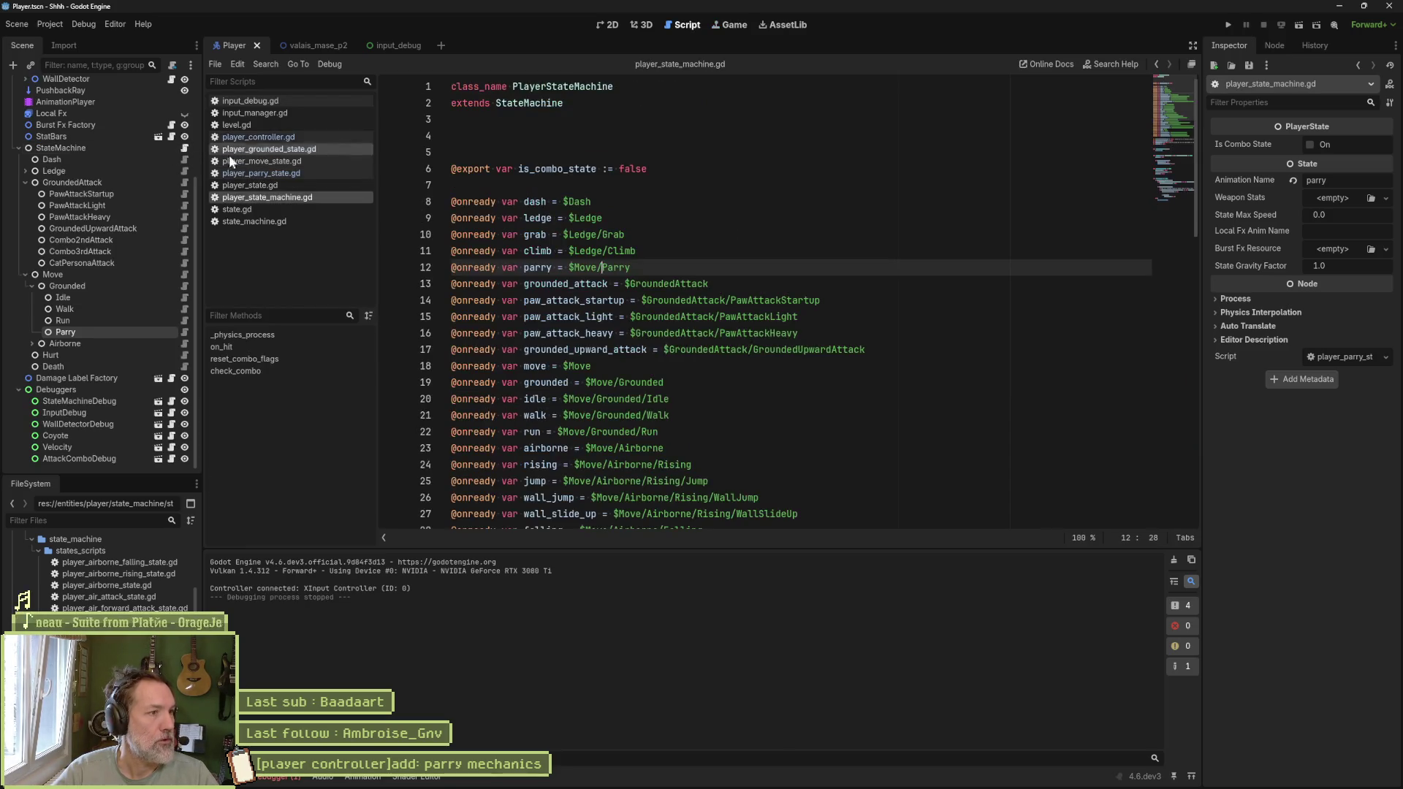
pyautogui.write('Ground')
pyautogui.hotkey('ctrl', 's')
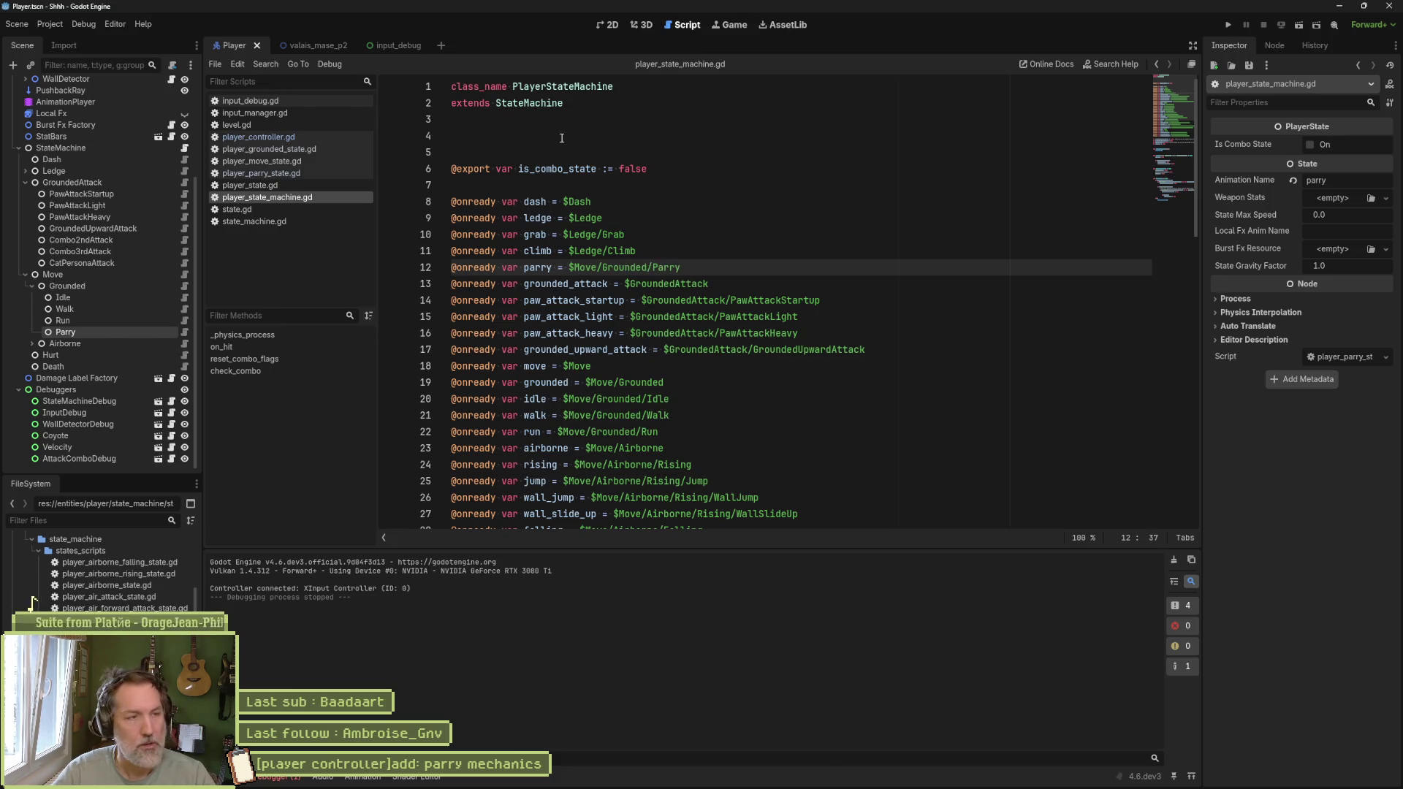
pyautogui.click(313, 45)
pyautogui.press('F6')
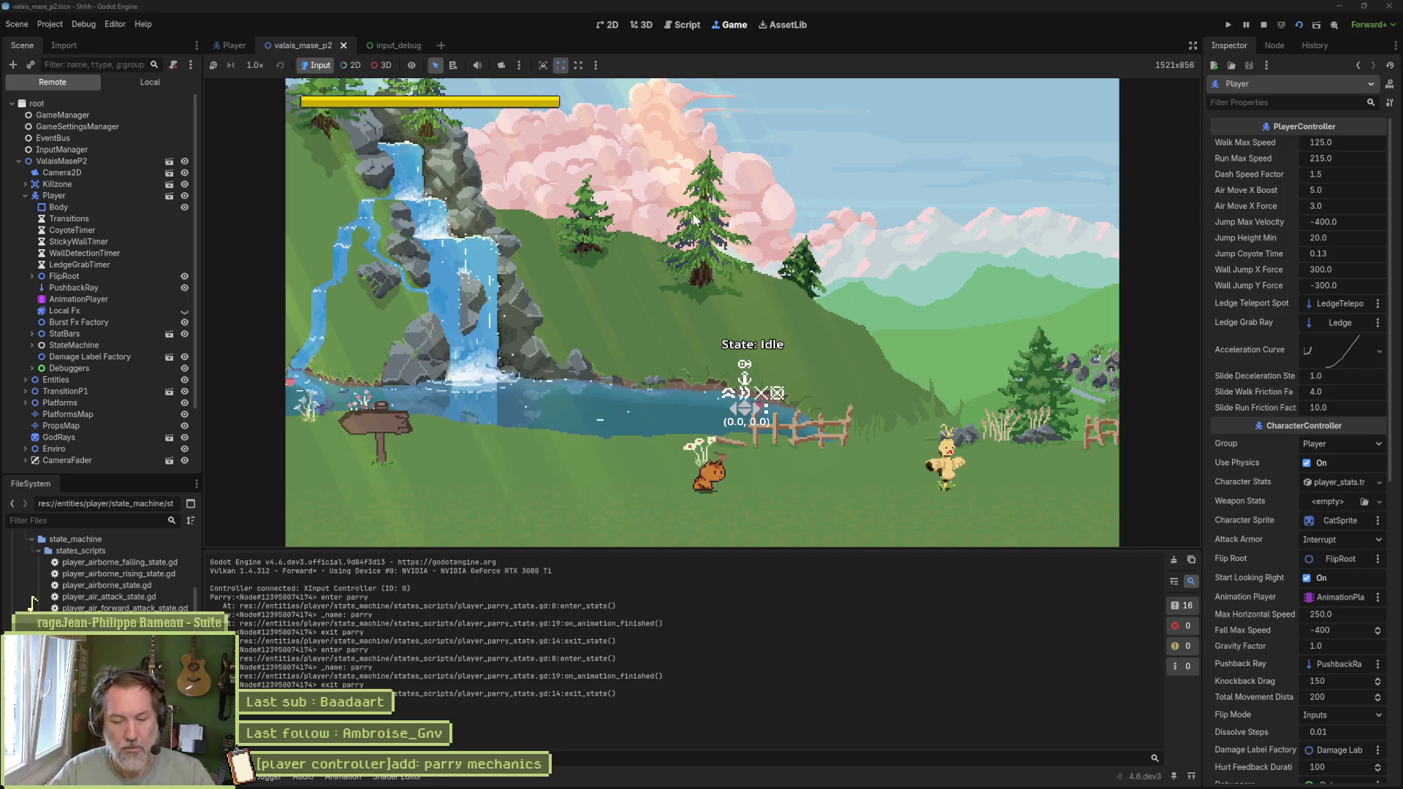
pyautogui.press('F8')
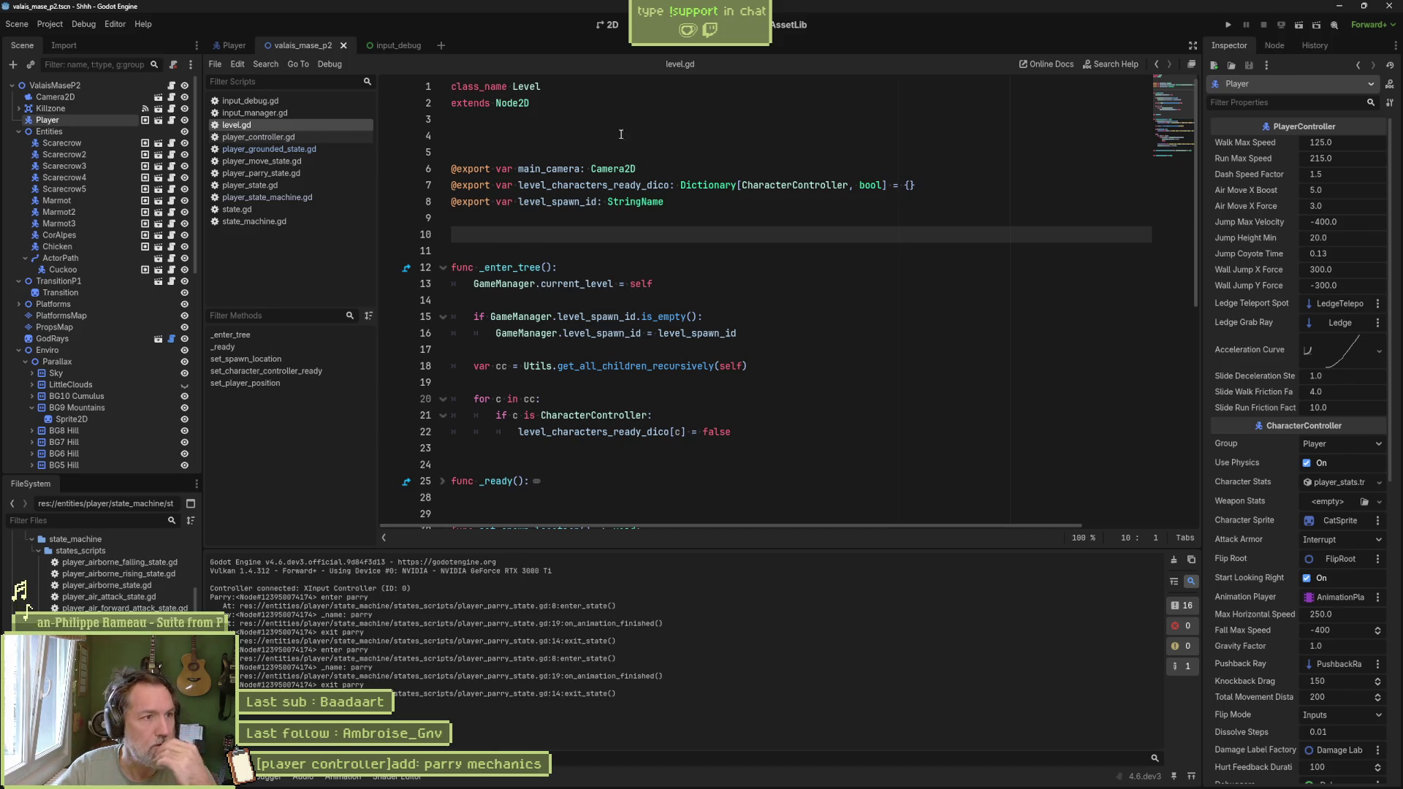
pyautogui.click(36, 26)
# Step: Remap the parry action from Ctrl to Q in the Input Map
pyautogui.click(82, 42)
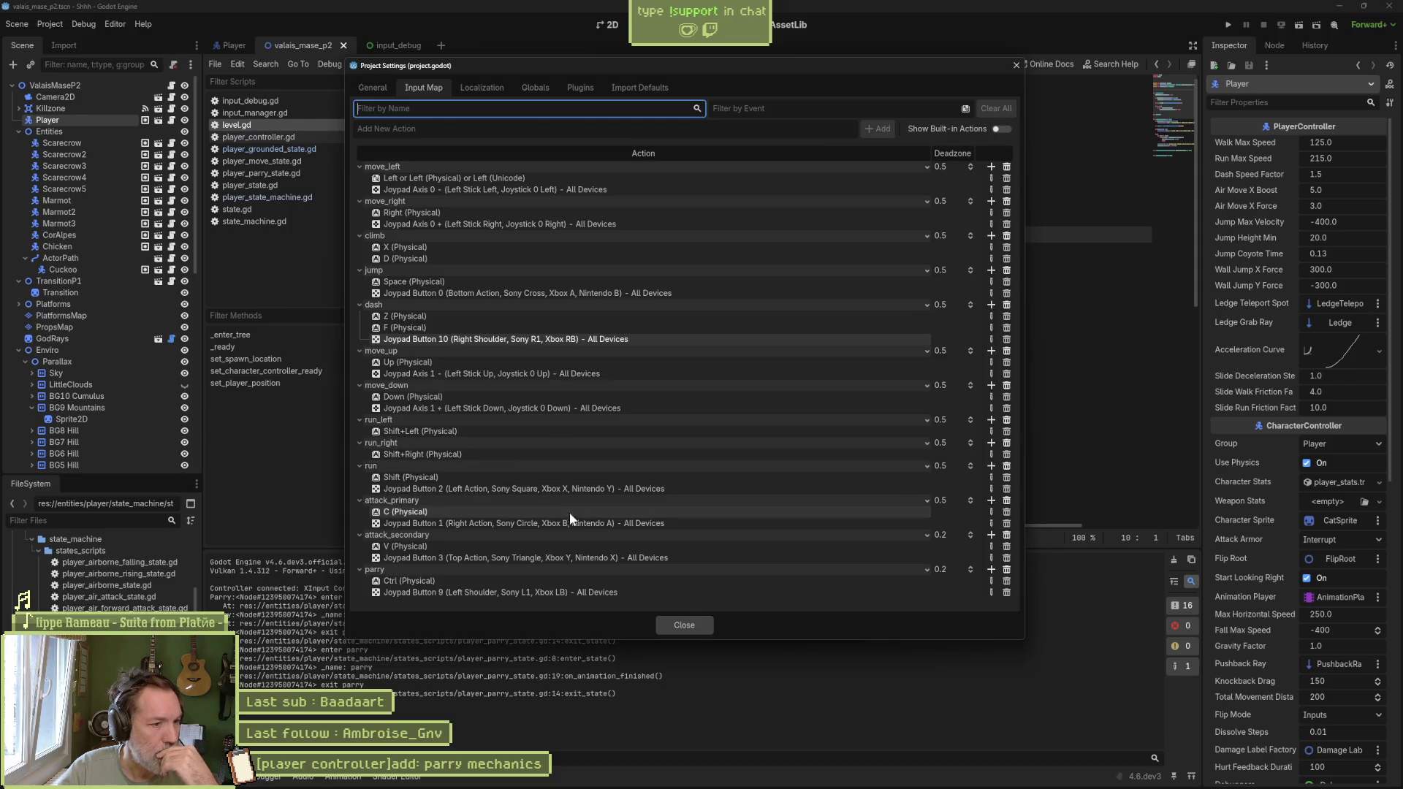
pyautogui.click(988, 580)
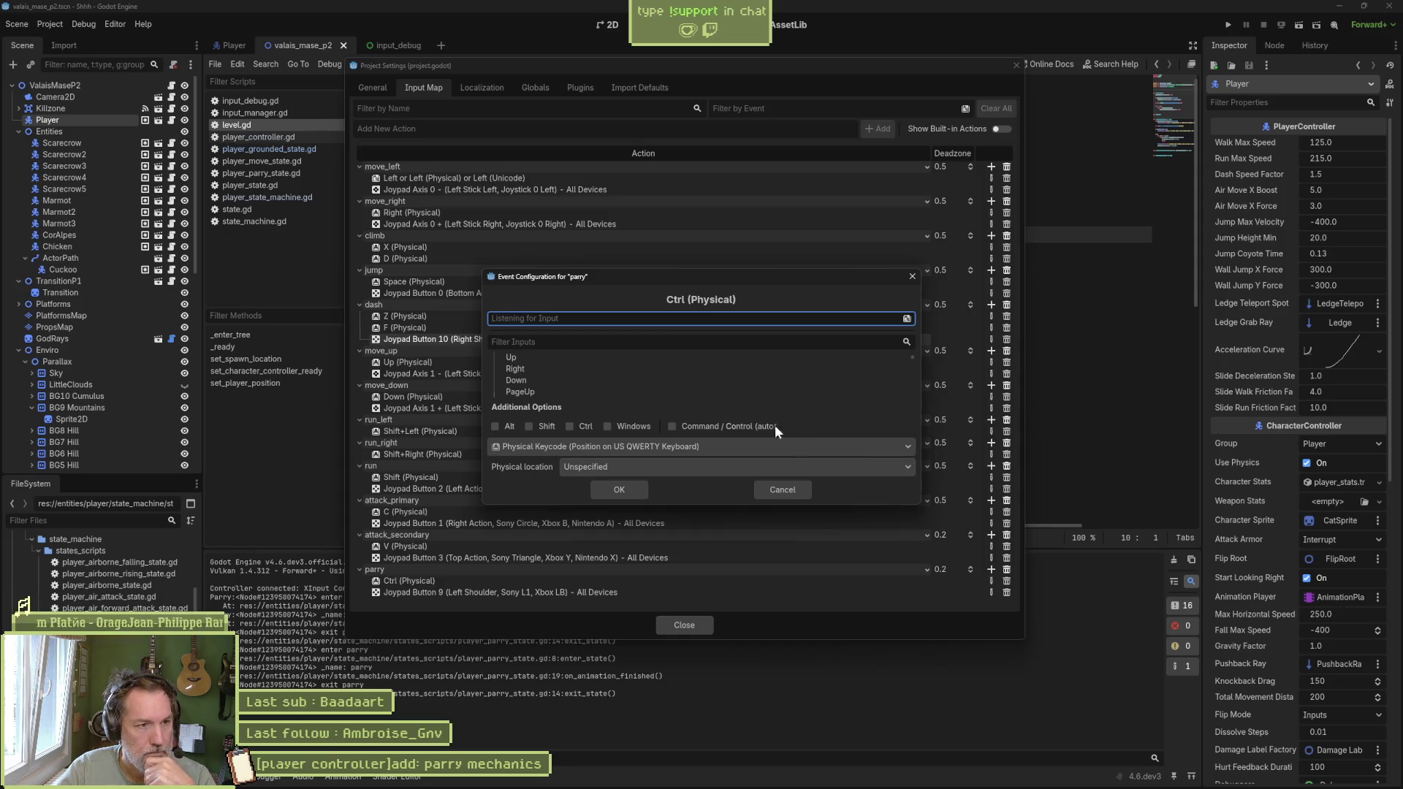
pyautogui.press('q')
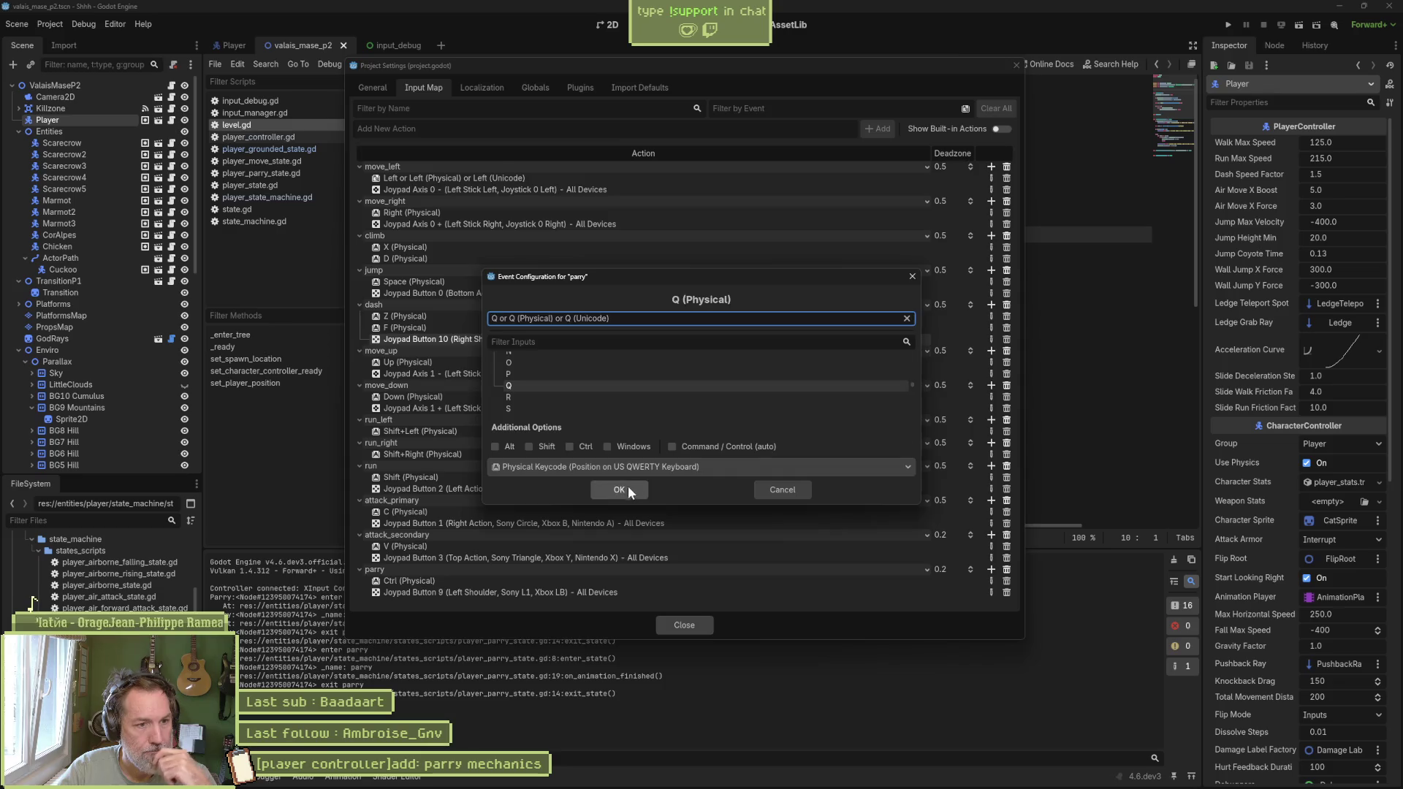
pyautogui.click(626, 489)
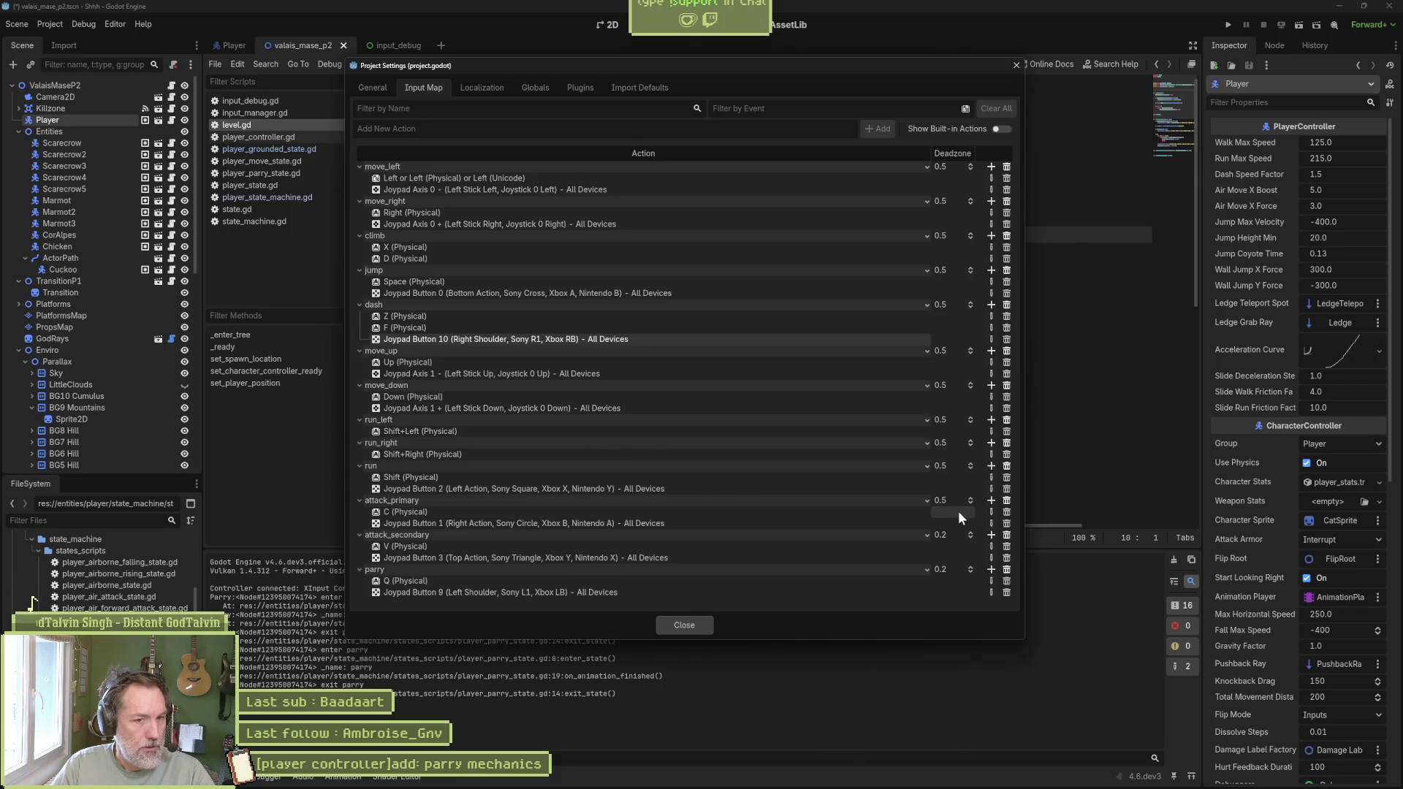
# Step: Change attack_primary's binding from C to E
pyautogui.click(991, 511)
pyautogui.press('e')
pyautogui.click(637, 488)
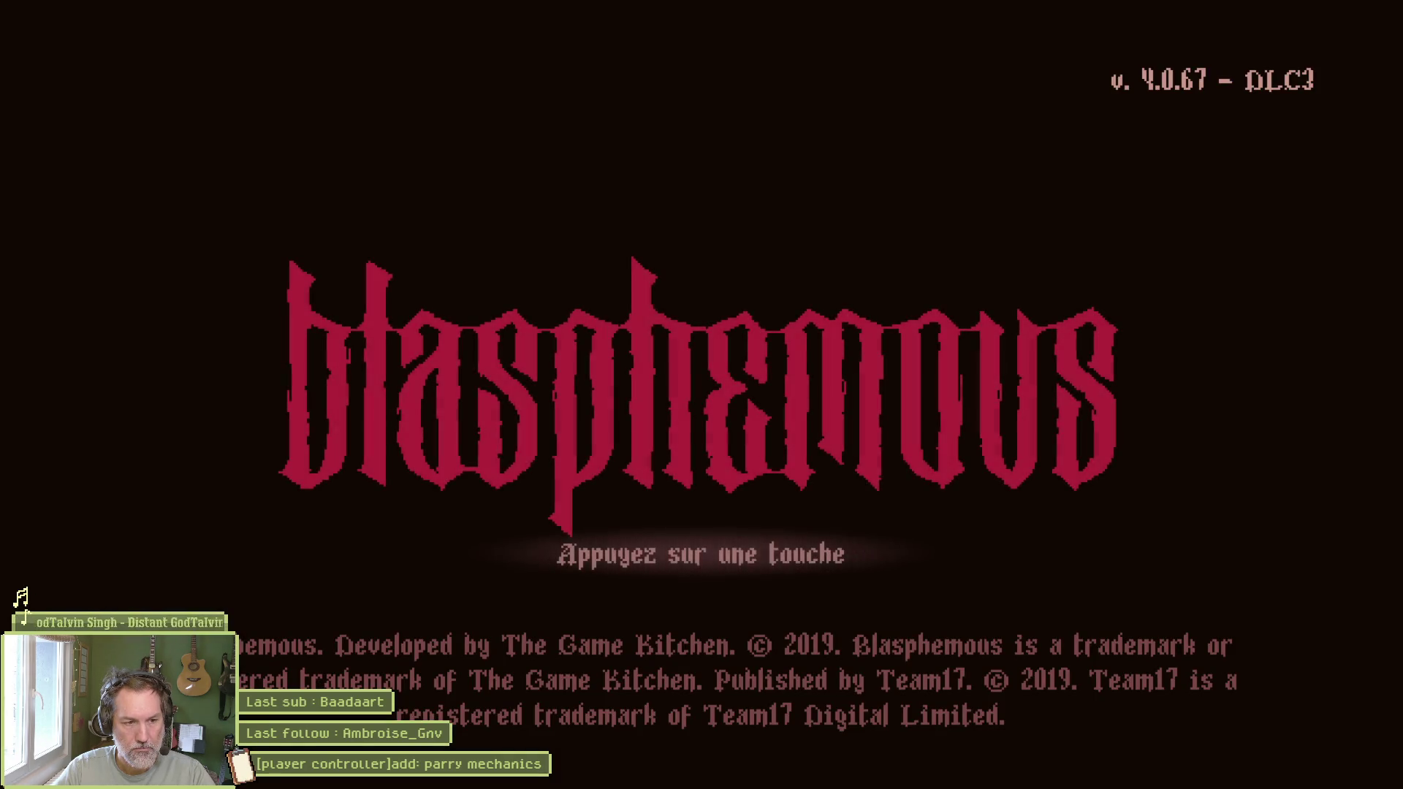
# Step: Load a Pèlerinage save, then walk right, dodge-slide and jump
pyautogui.press('Return')
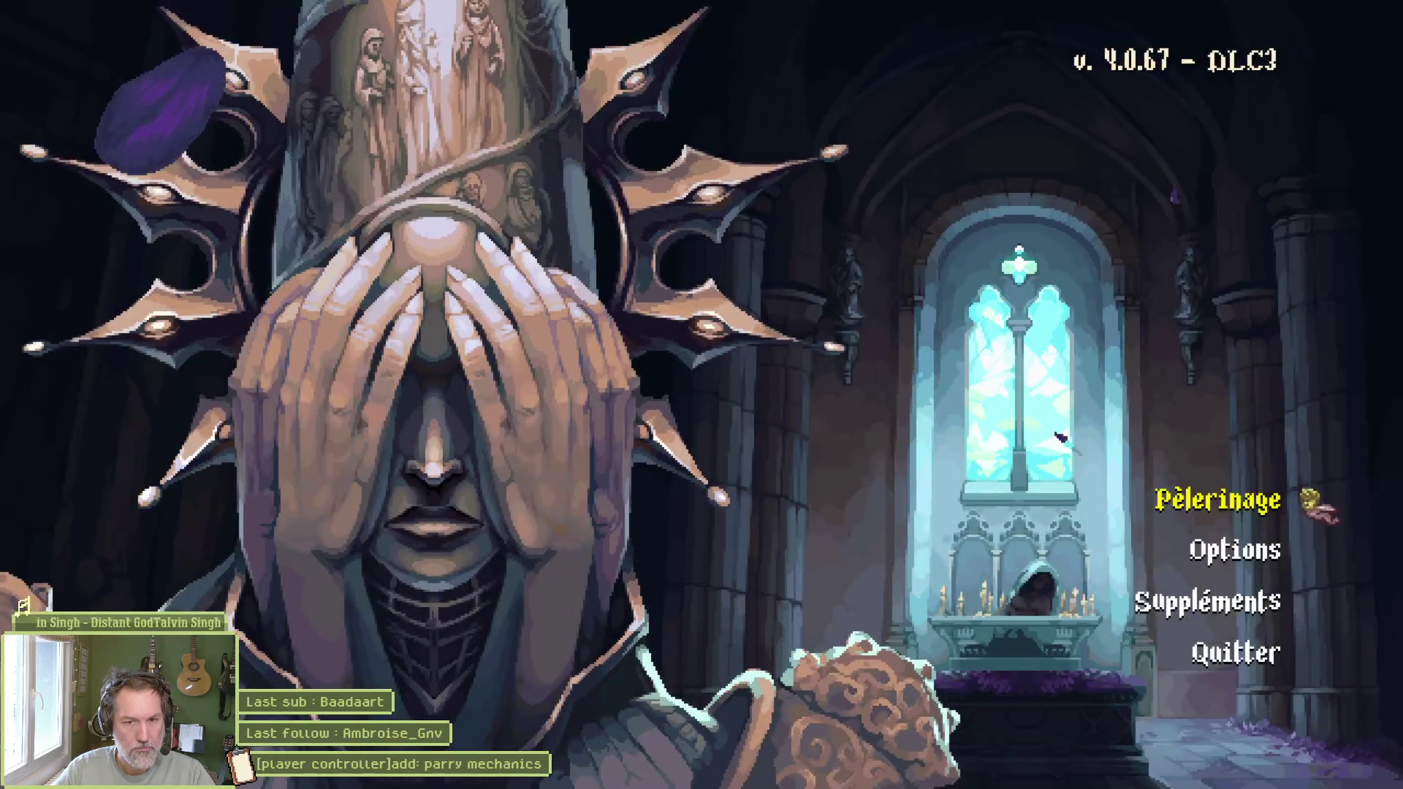
pyautogui.press('Return')
pyautogui.press('Return')
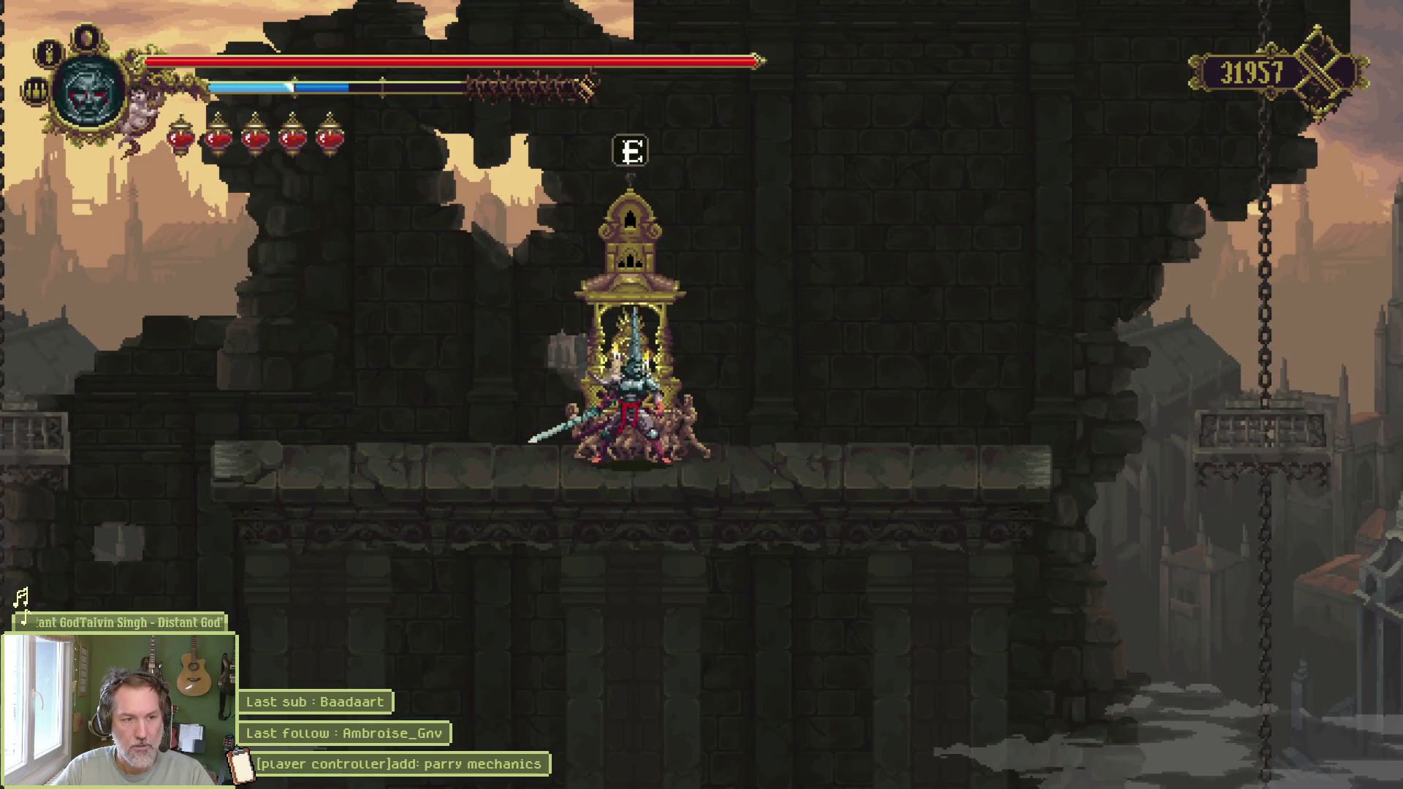
pyautogui.press('d')
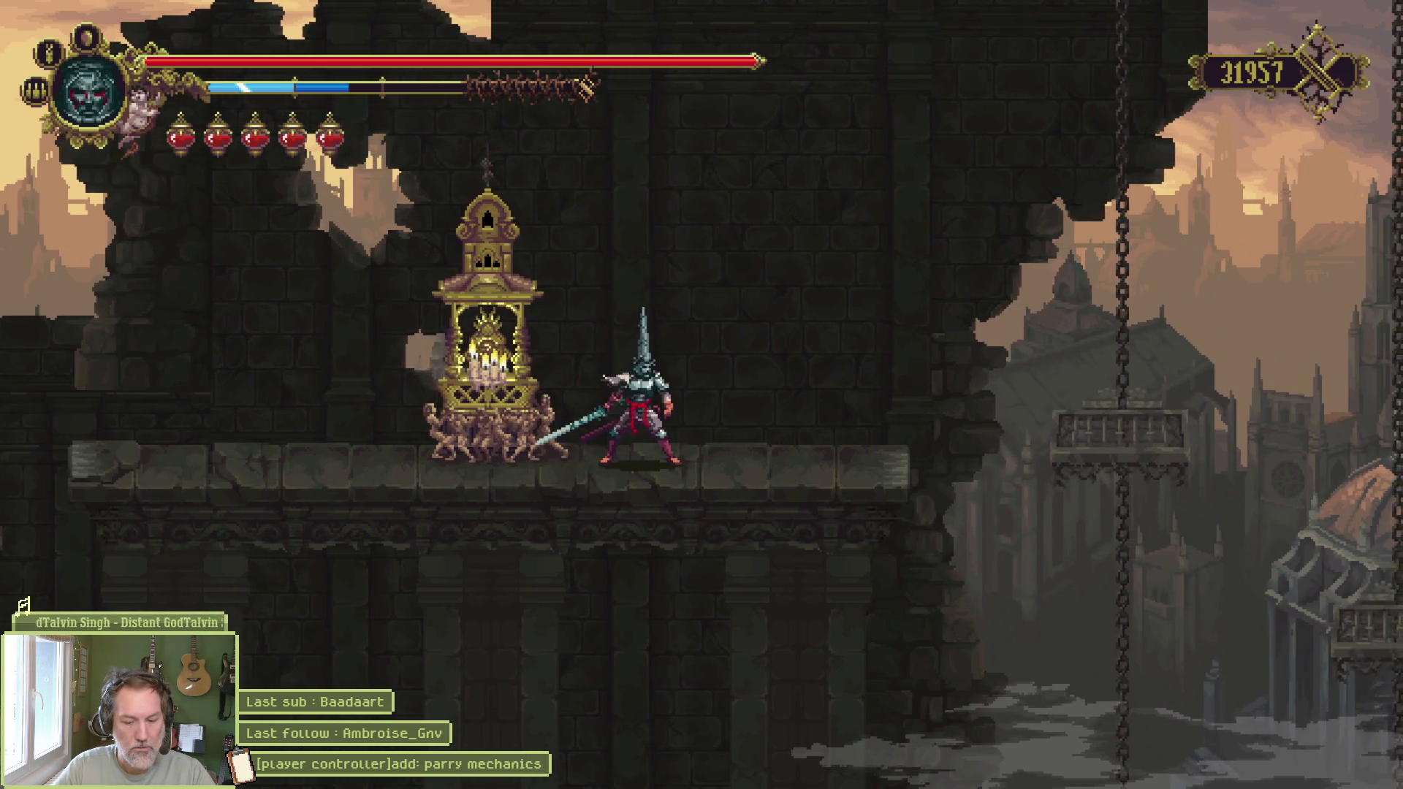
pyautogui.press('shift')
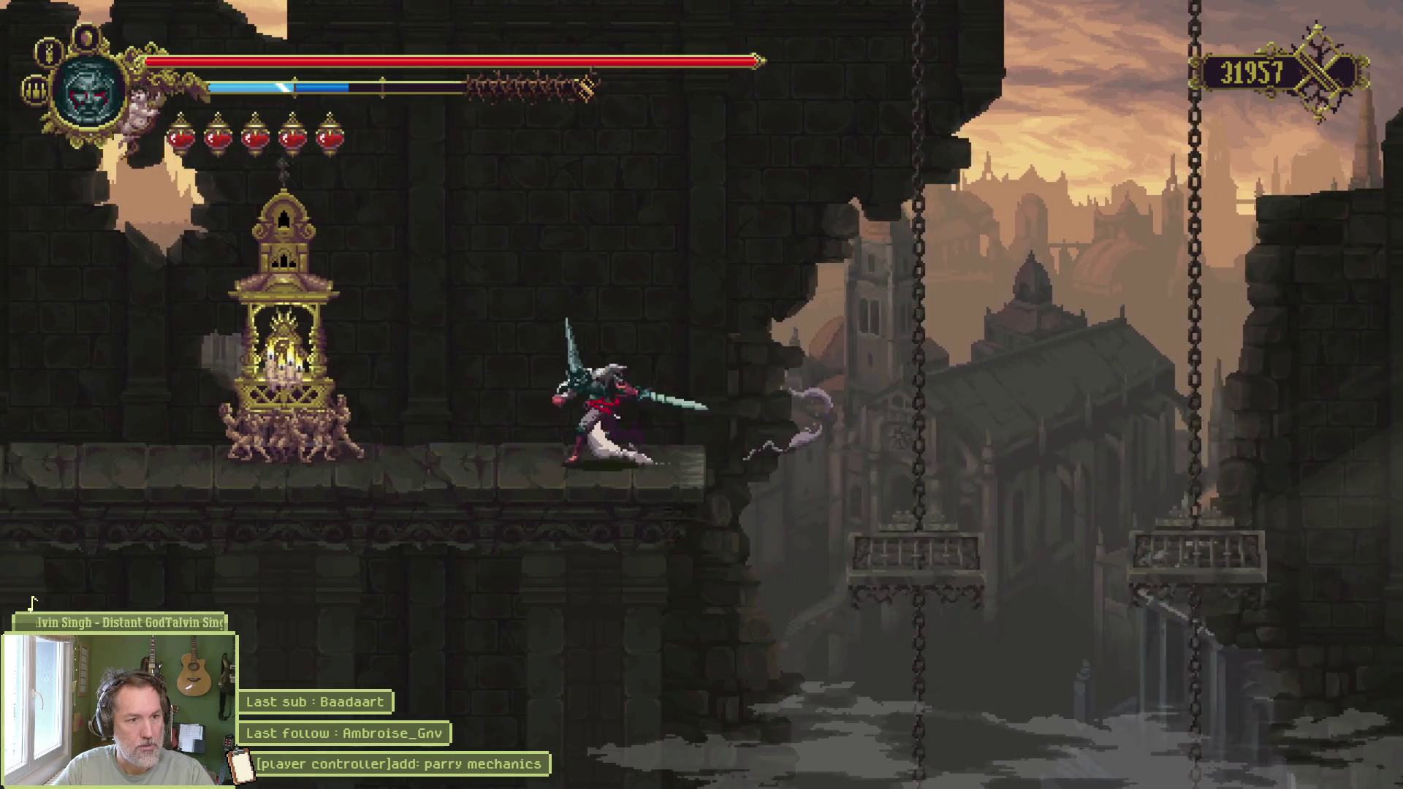
pyautogui.press('space')
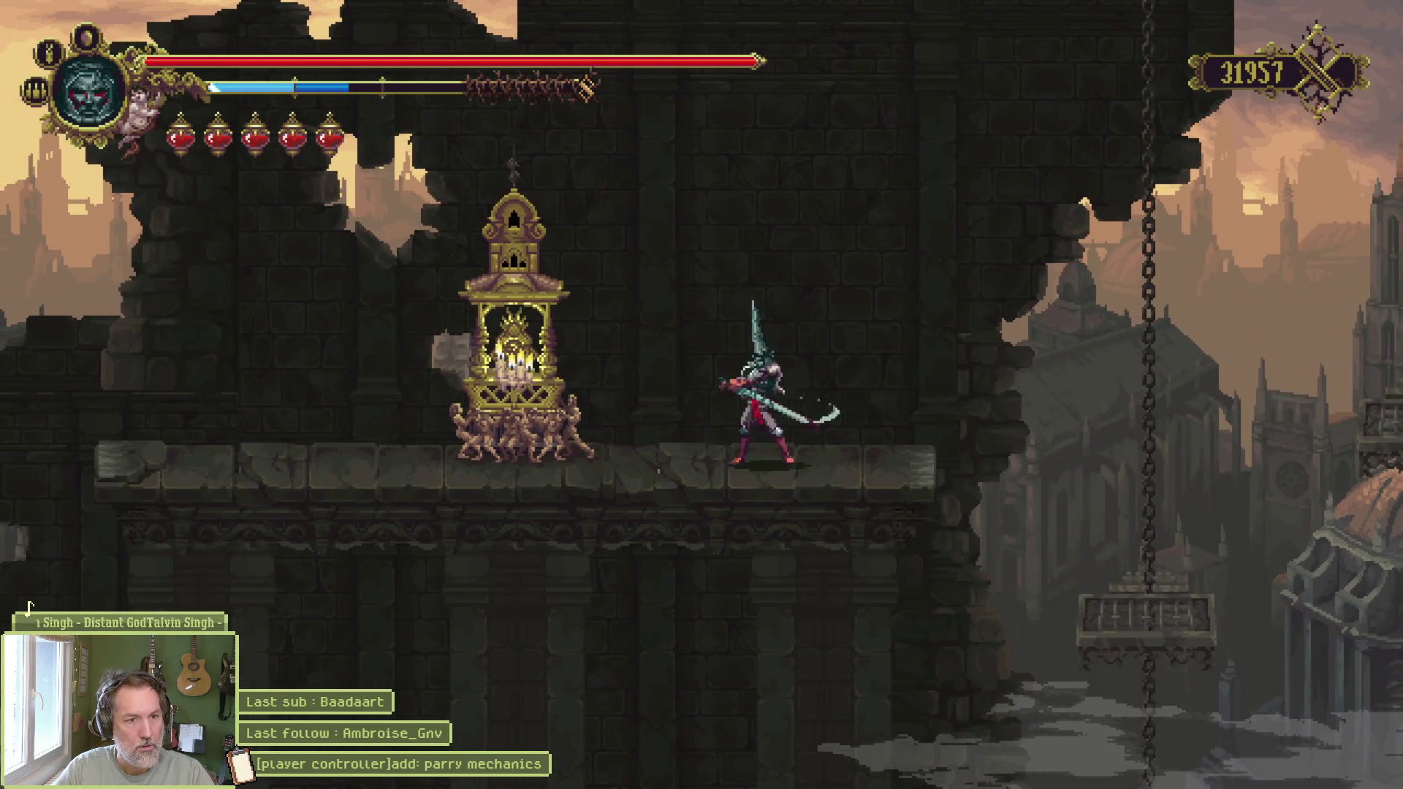
# Step: Cast a lightning prayer, view the area map, then swing a sword combo and jump-slash
pyautogui.press('f')
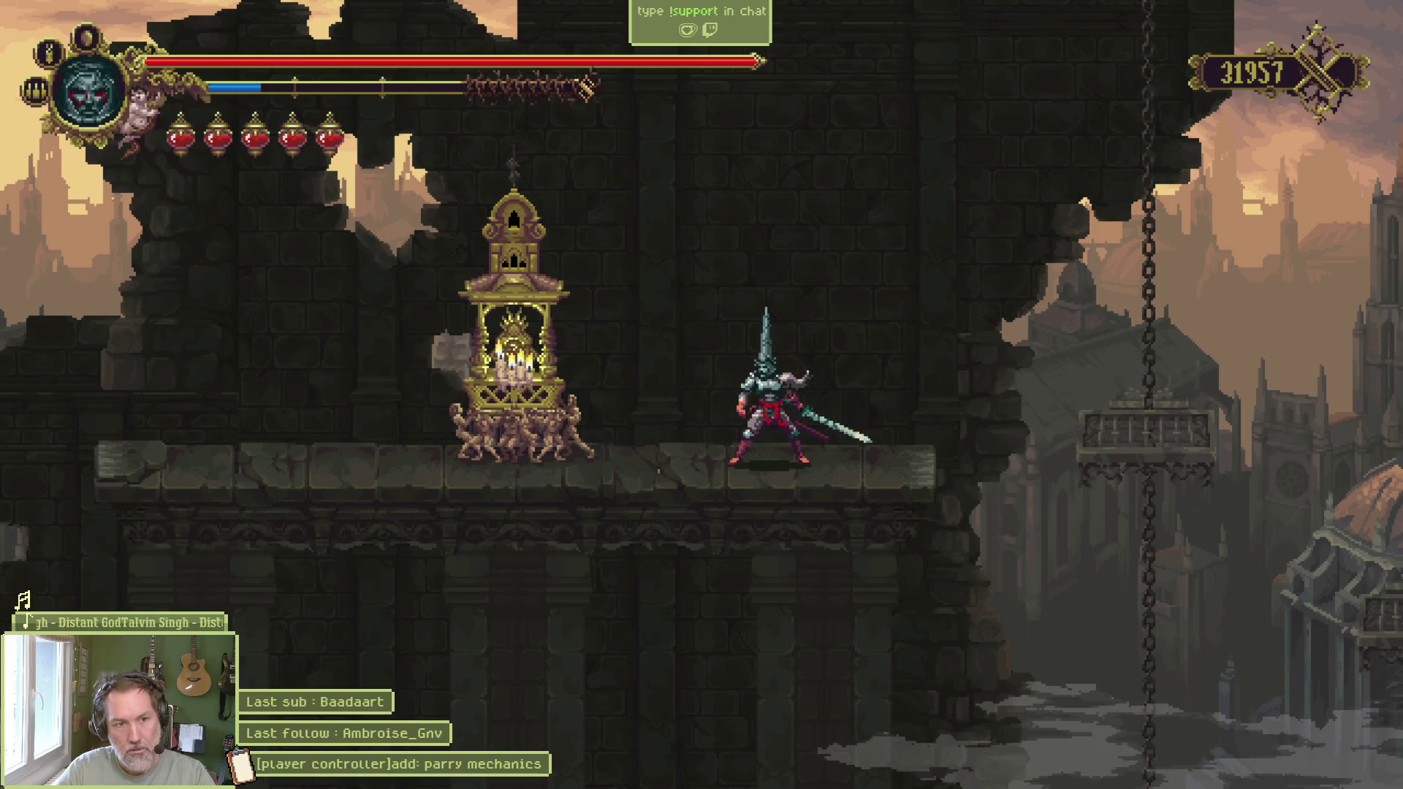
pyautogui.press('m')
pyautogui.press('Escape')
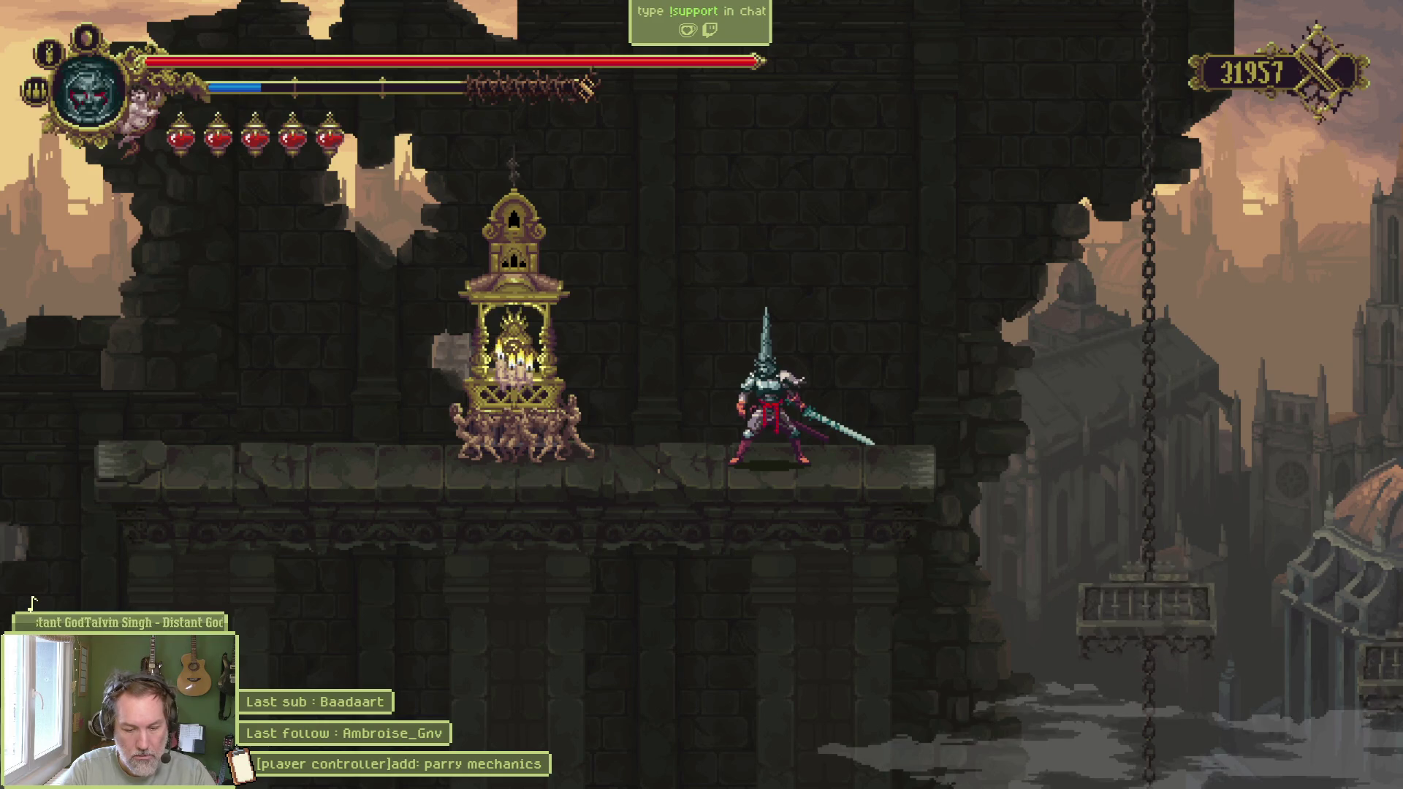
pyautogui.press('k')
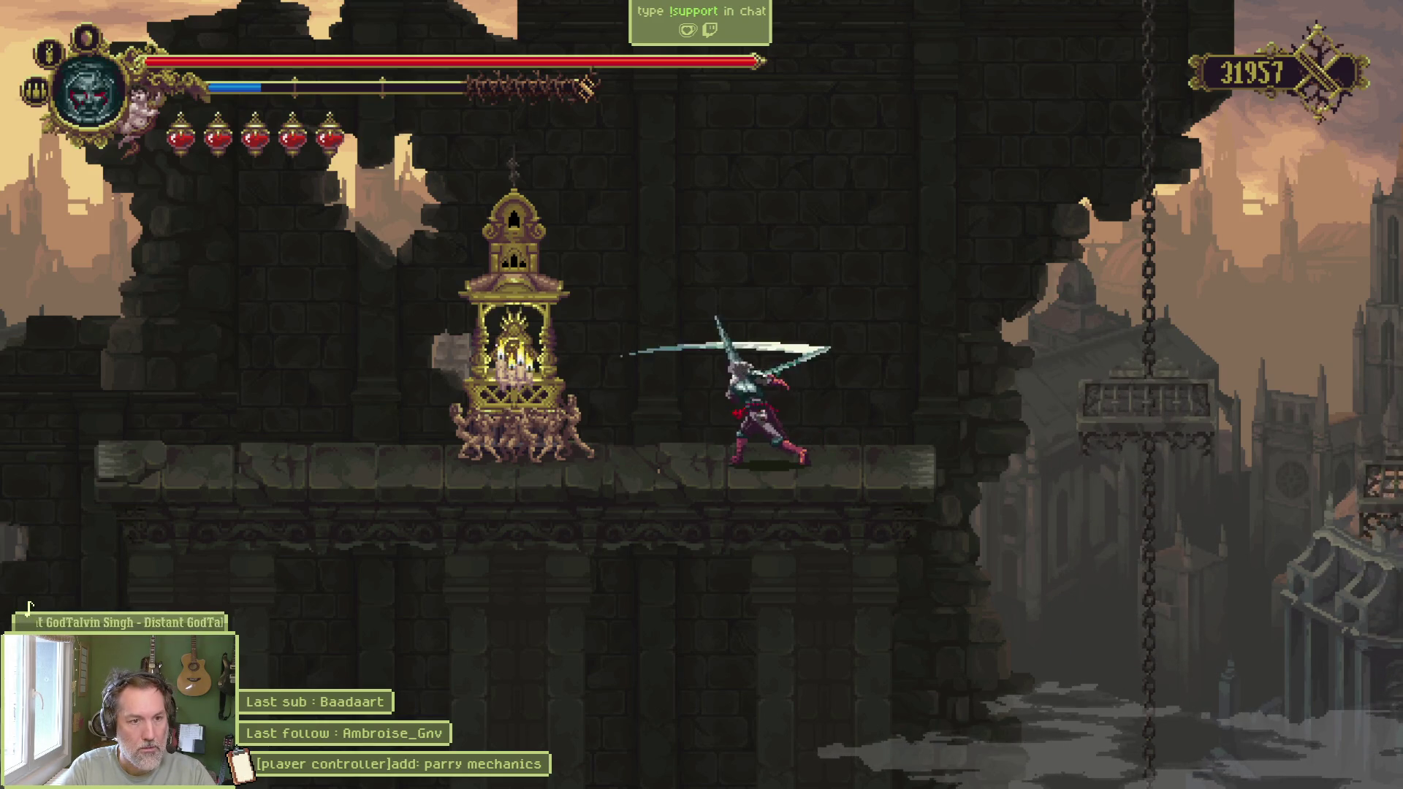
pyautogui.press('k')
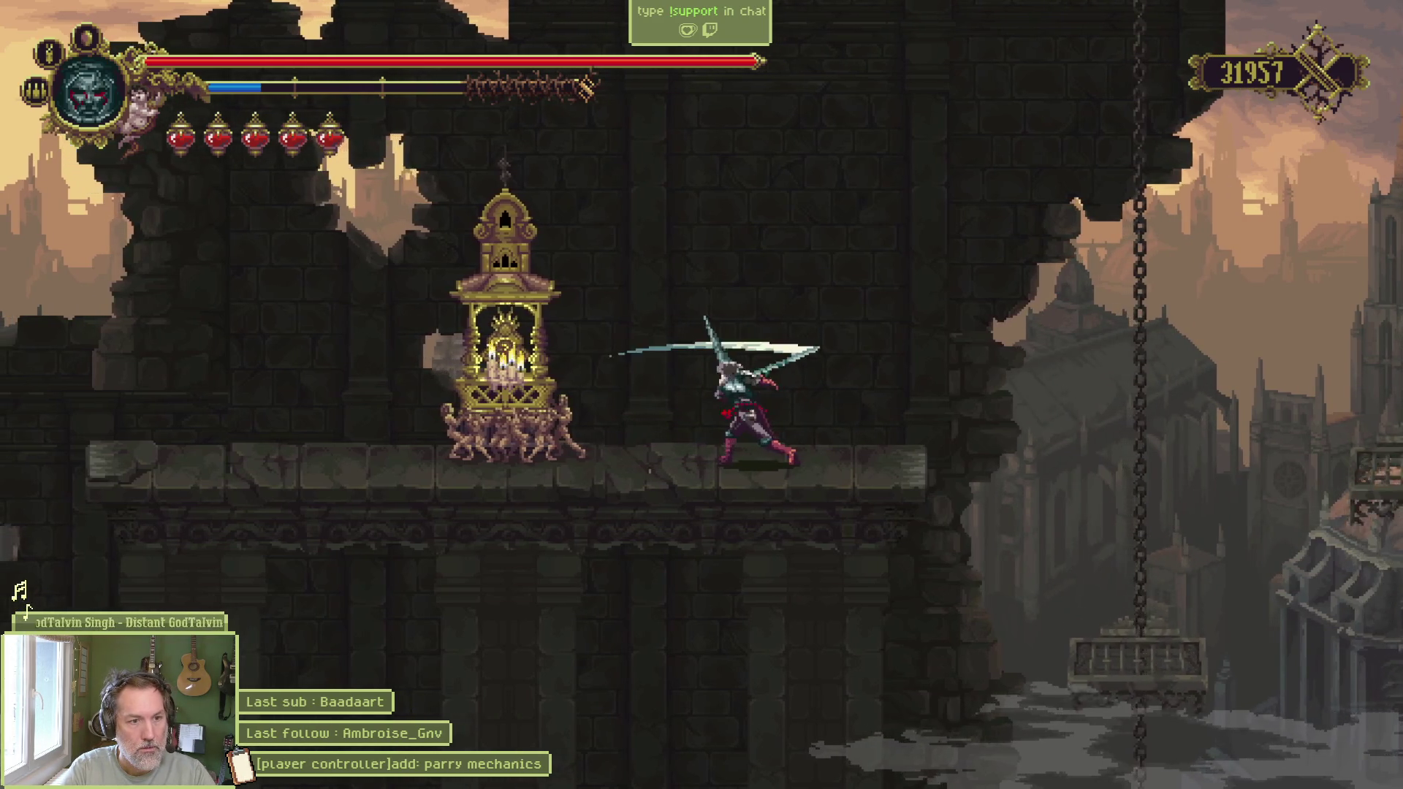
pyautogui.press('space')
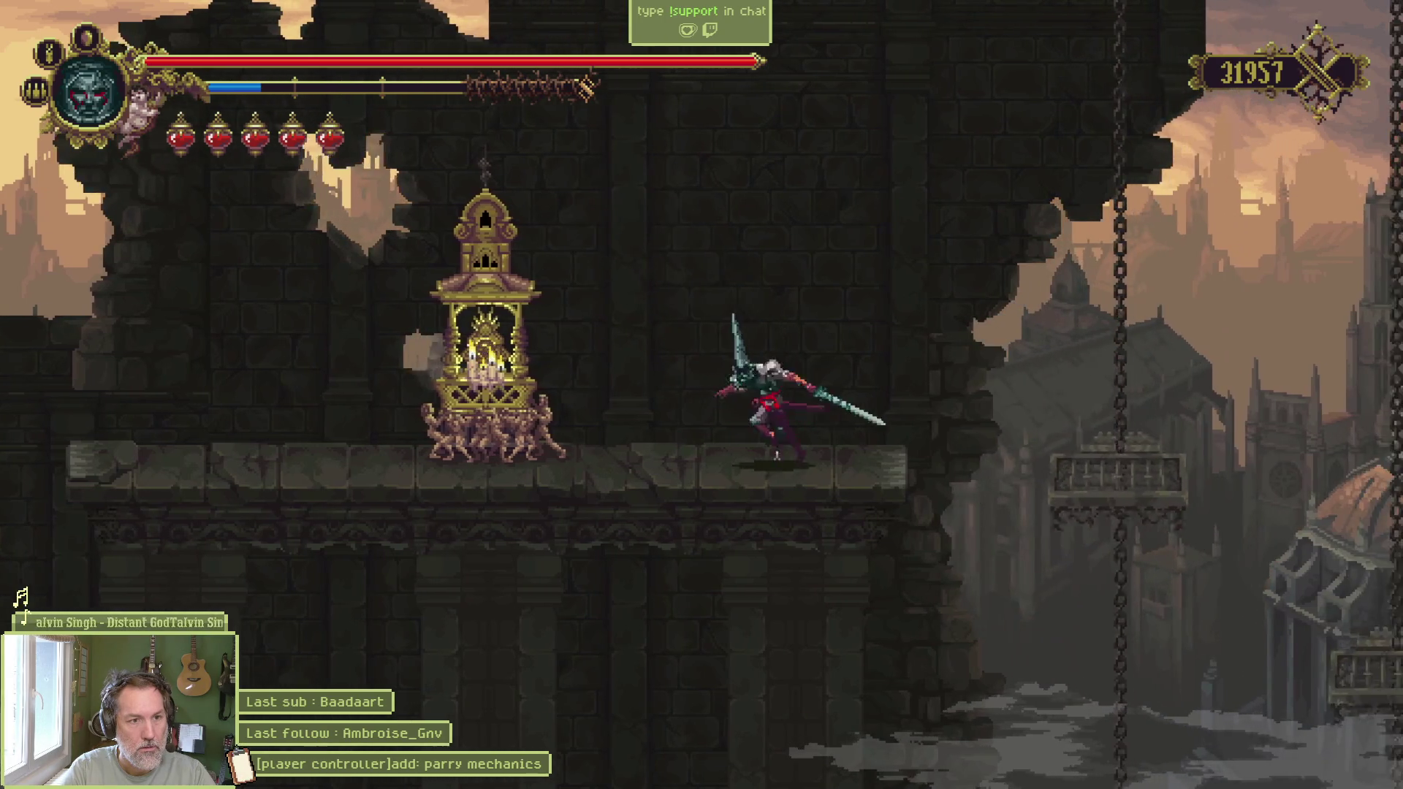